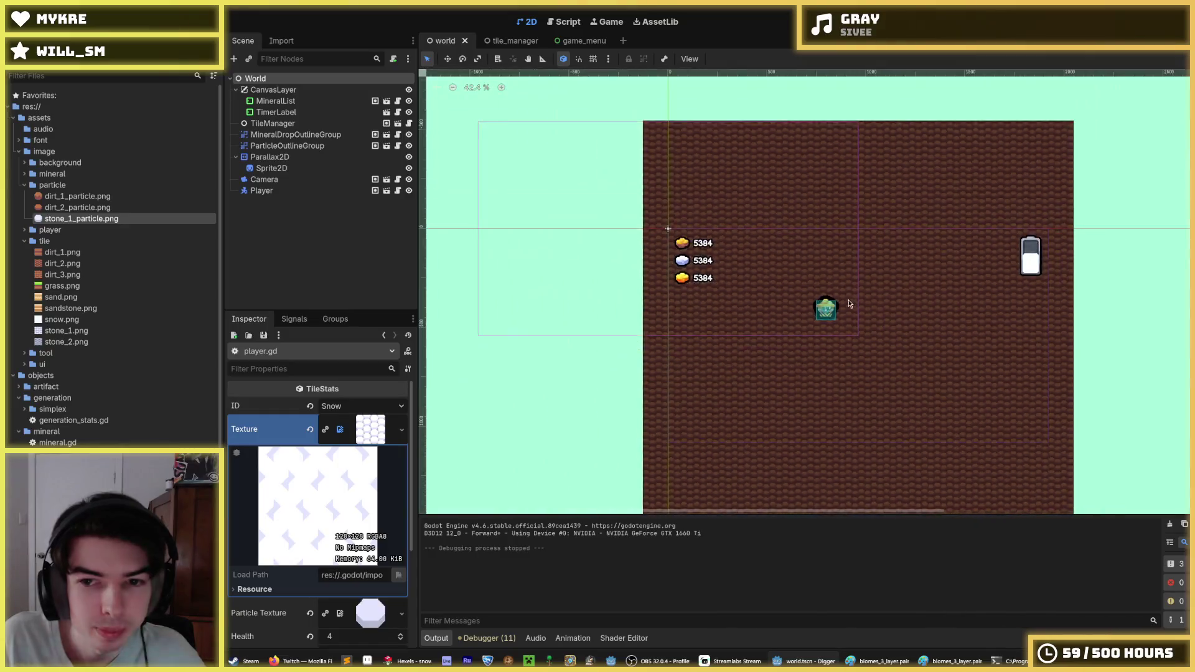
# - Drag the Player node further right in the world scene and run the project with F5
pyautogui.moveTo(673, 293); pyautogui.dragTo(960, 273)
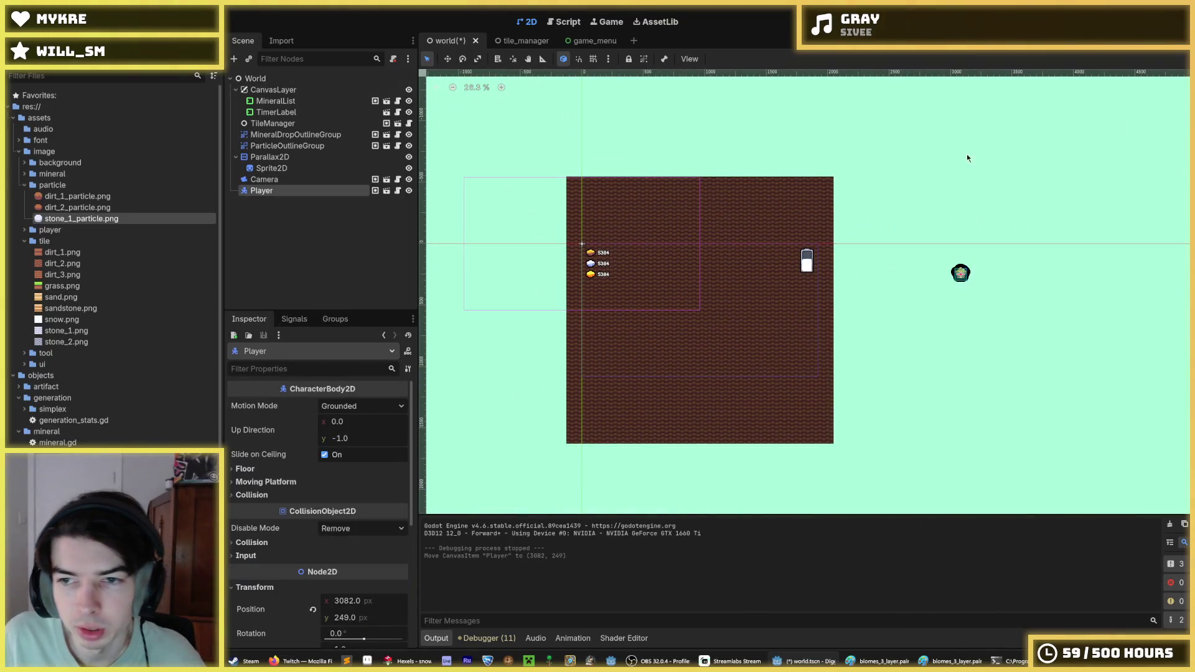
pyautogui.press('F5')
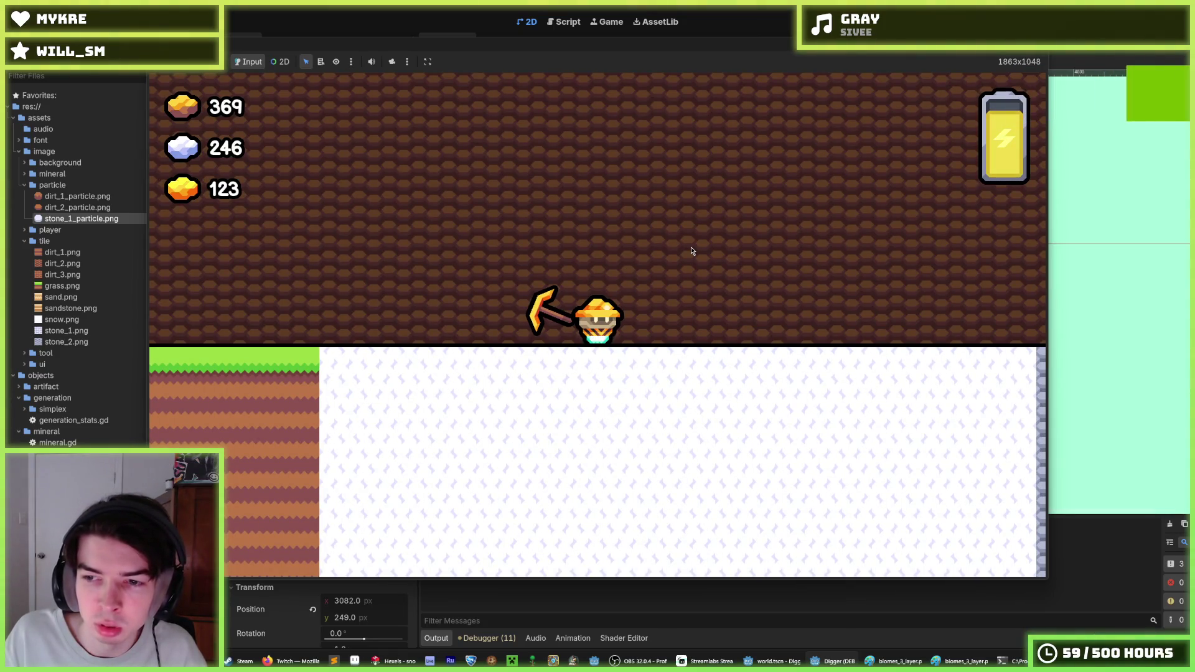
# - Dig down and right through several snow tiles with the arrow keys, then stop the game
pyautogui.press('Down')
pyautogui.press('Down')
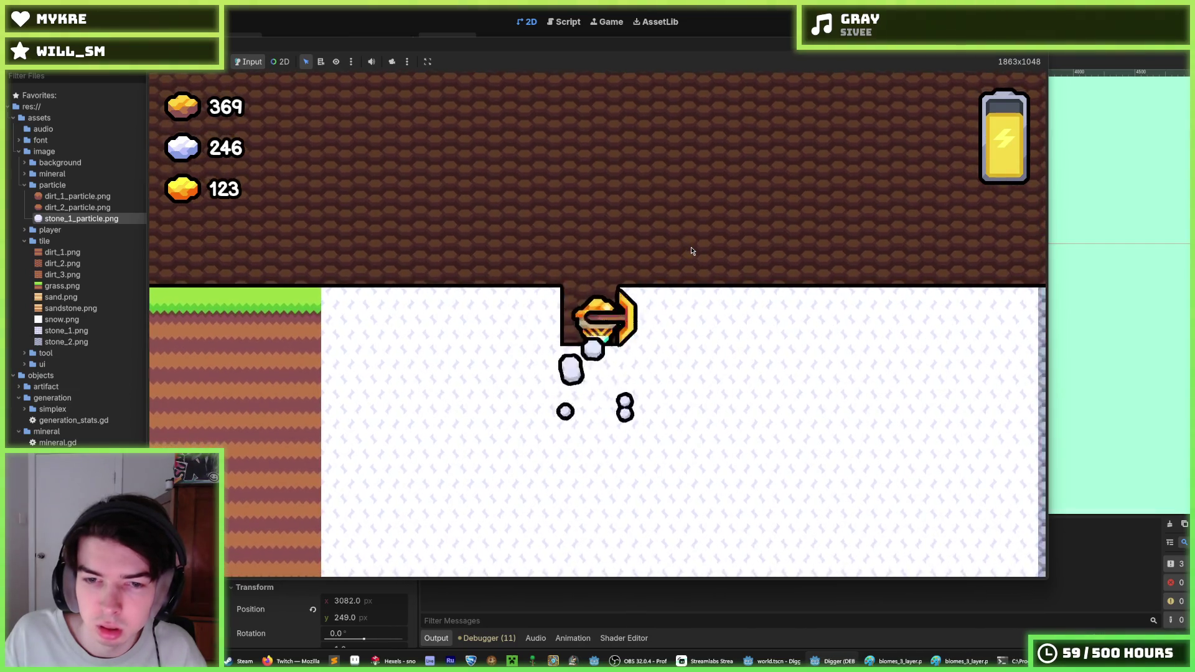
pyautogui.press('Down')
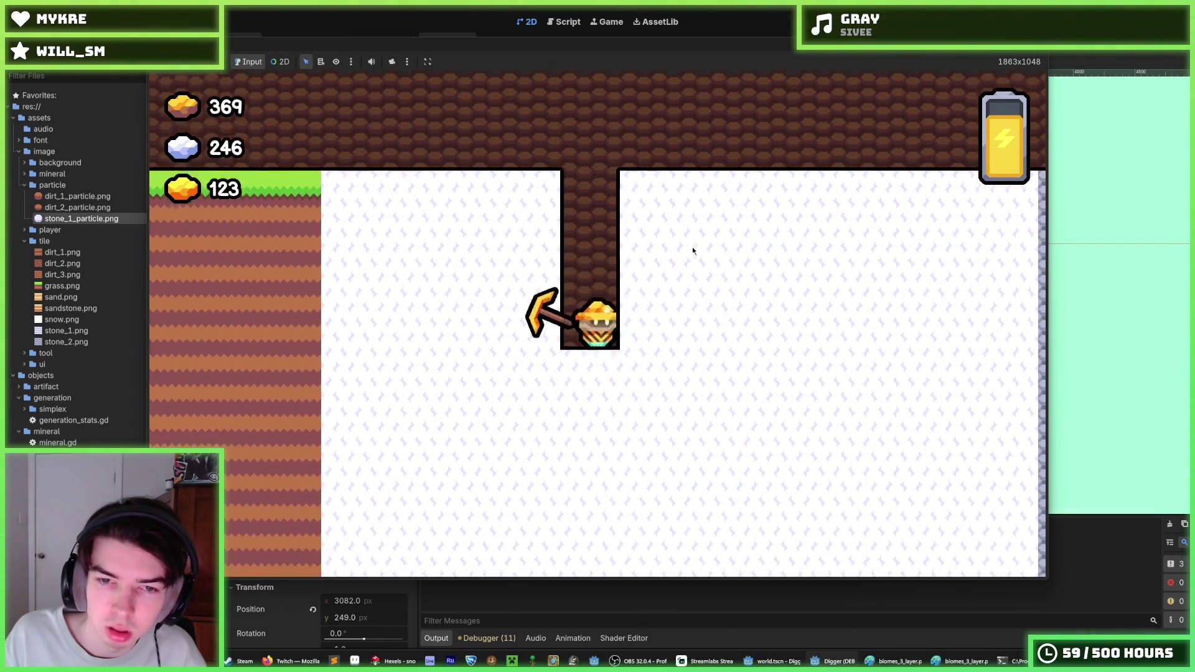
pyautogui.press('Right')
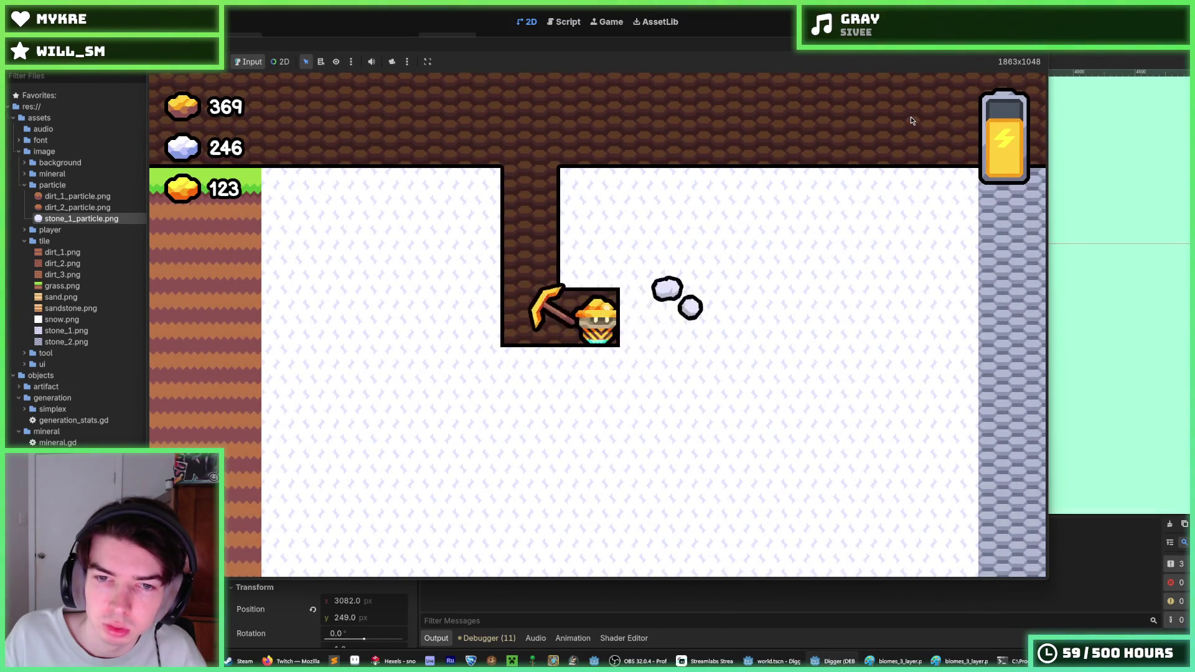
pyautogui.press('Right')
pyautogui.press('Down')
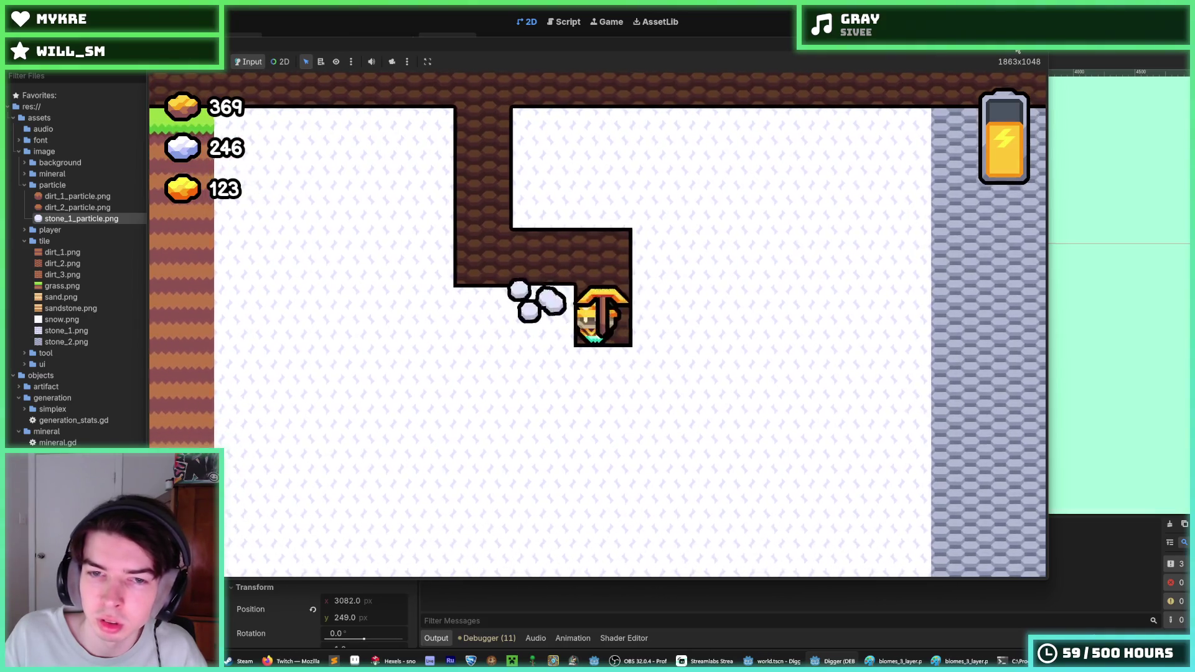
pyautogui.press('Right')
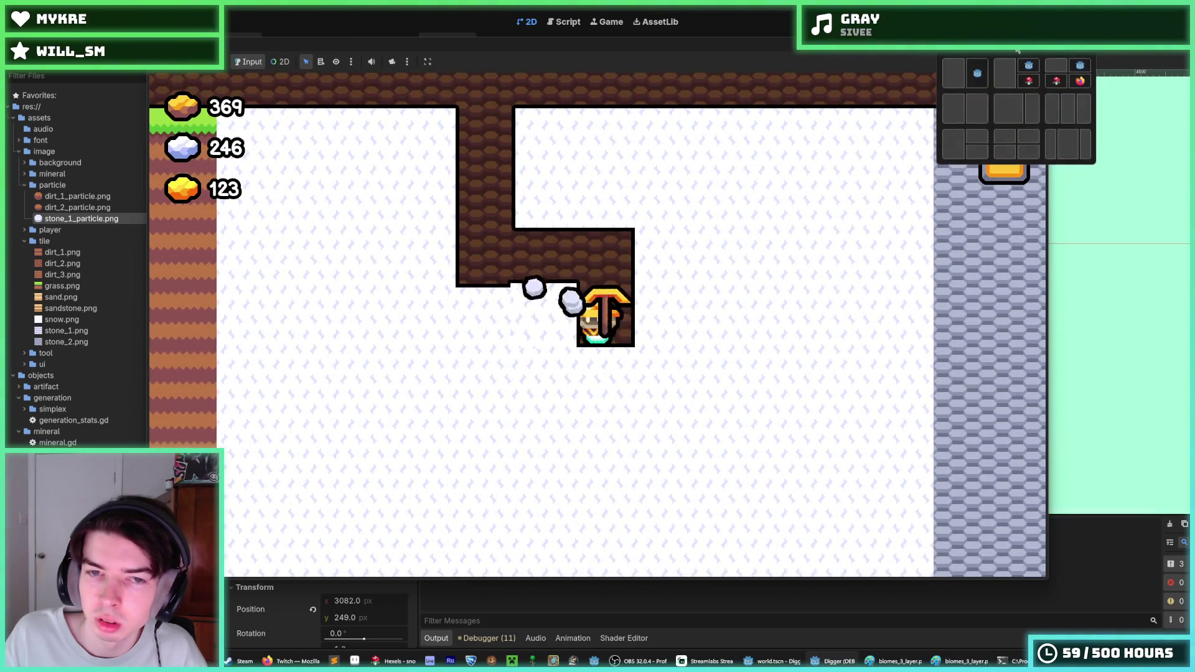
pyautogui.click(1058, 62)
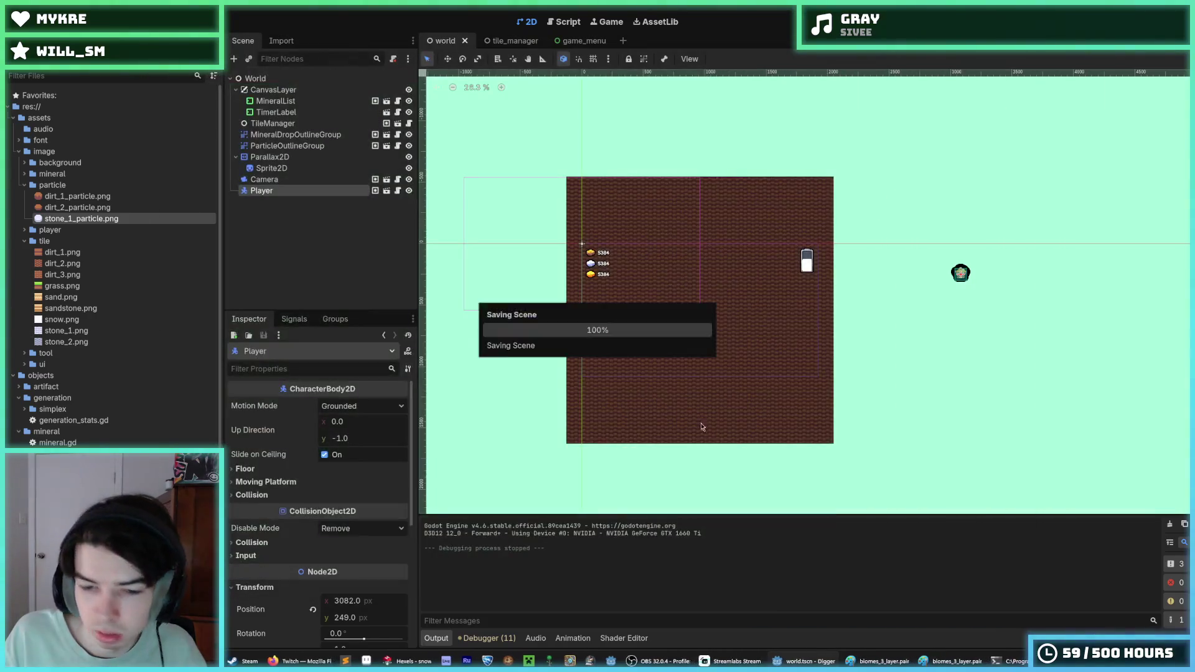
# - Bring up the snow tile in Hexels, zoom in, and sample the lavender flake colour
pyautogui.click(408, 661)
pyautogui.scroll(5, 529, 498)
pyautogui.click(625, 266)
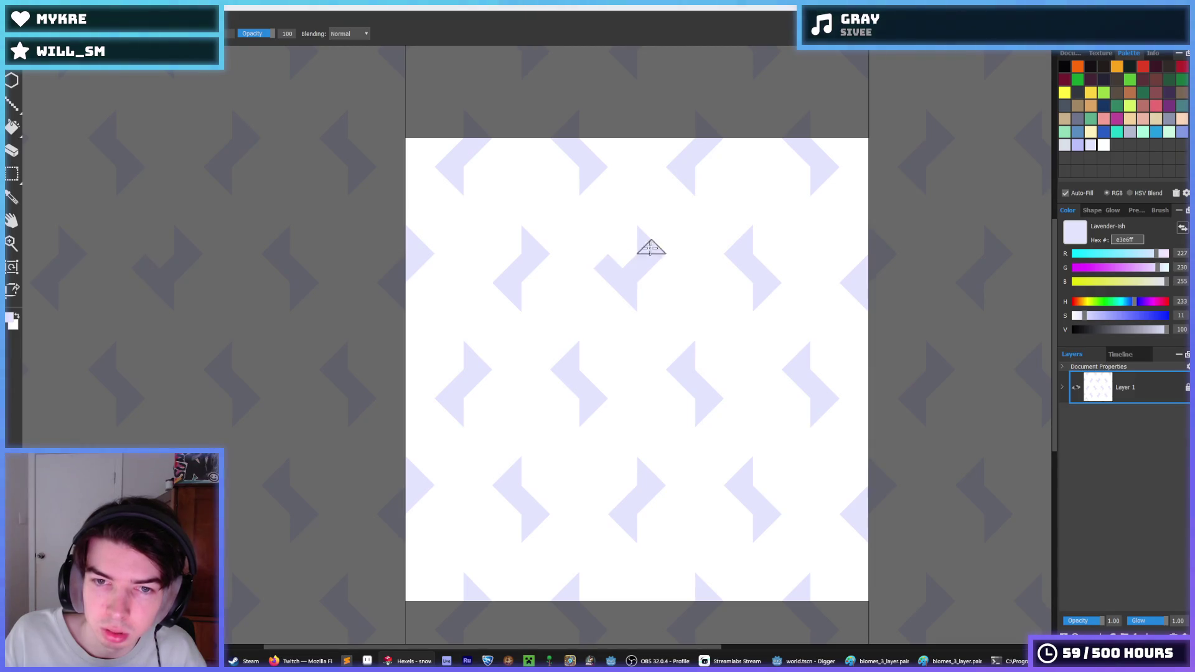
# - Browse the menu bar's editing commands, then dismiss the menu with Escape
pyautogui.click(118, 24)
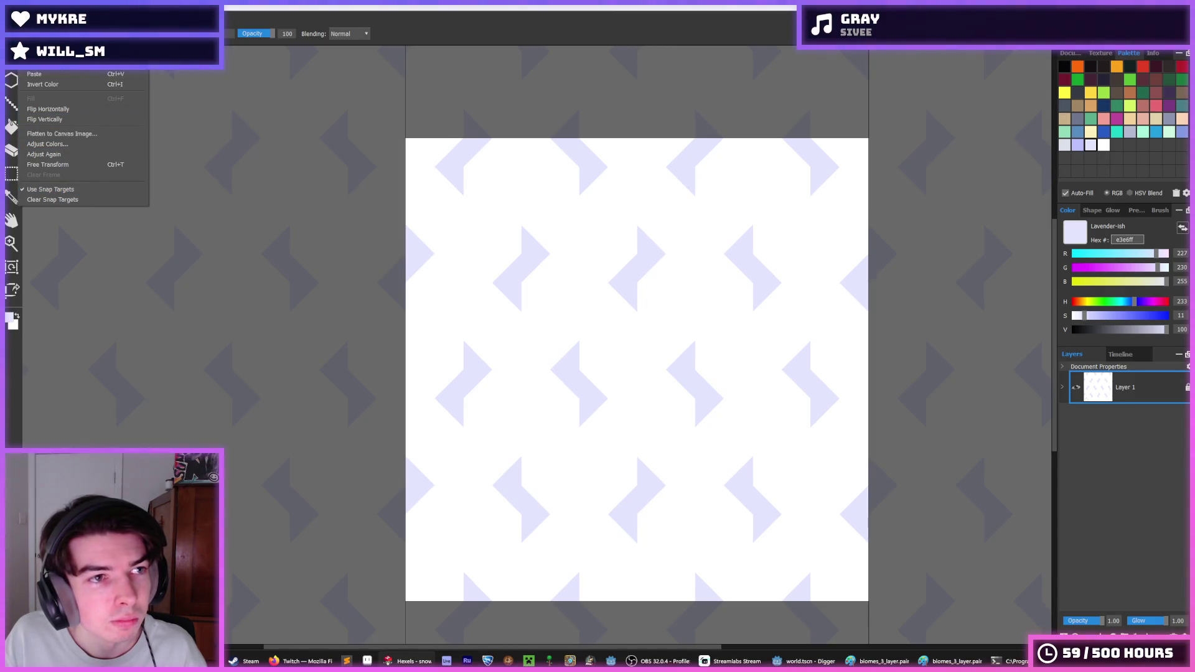
pyautogui.moveTo(47, 24)
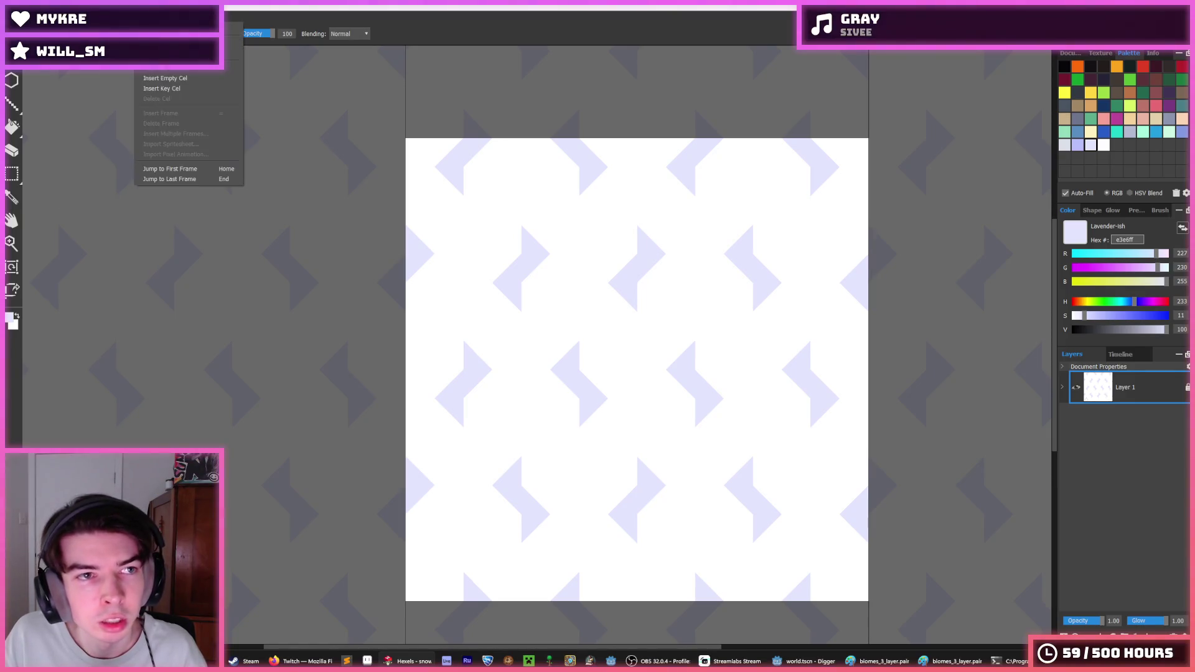
pyautogui.moveTo(184, 24)
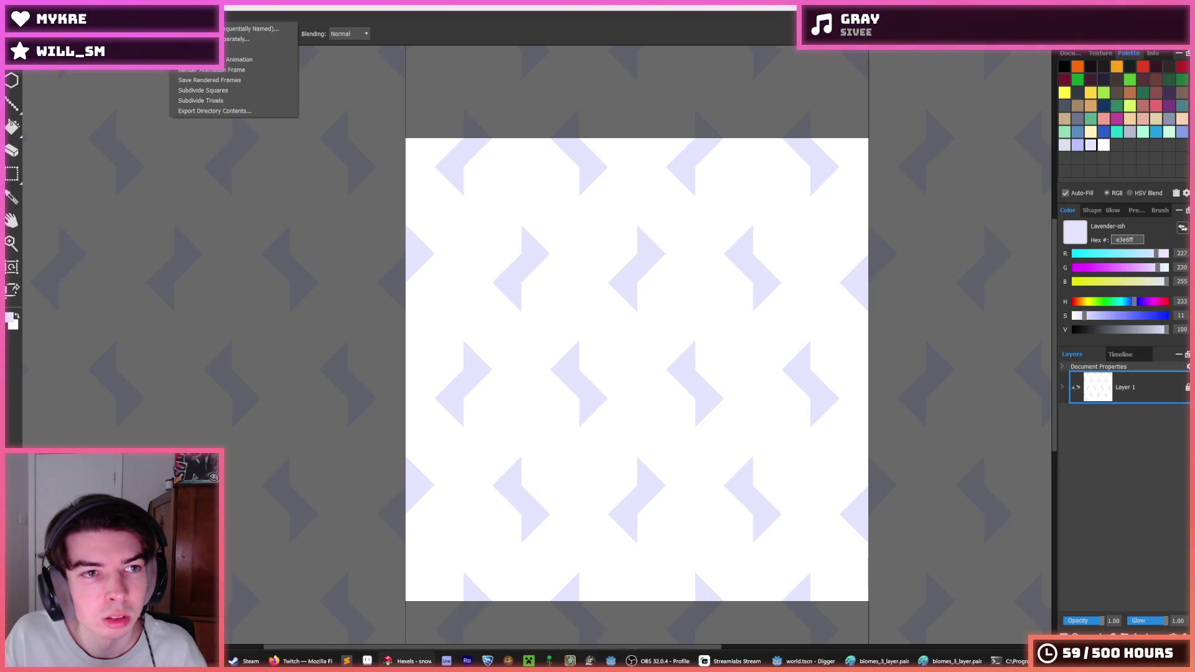
pyautogui.moveTo(221, 24)
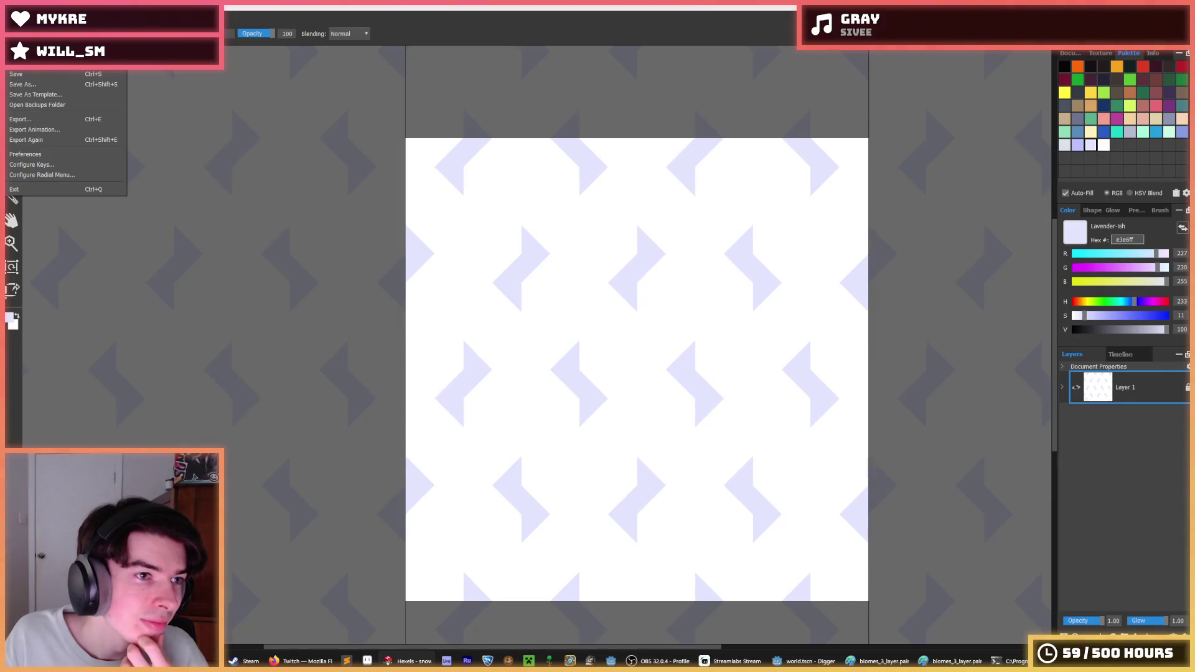
pyautogui.press('Escape')
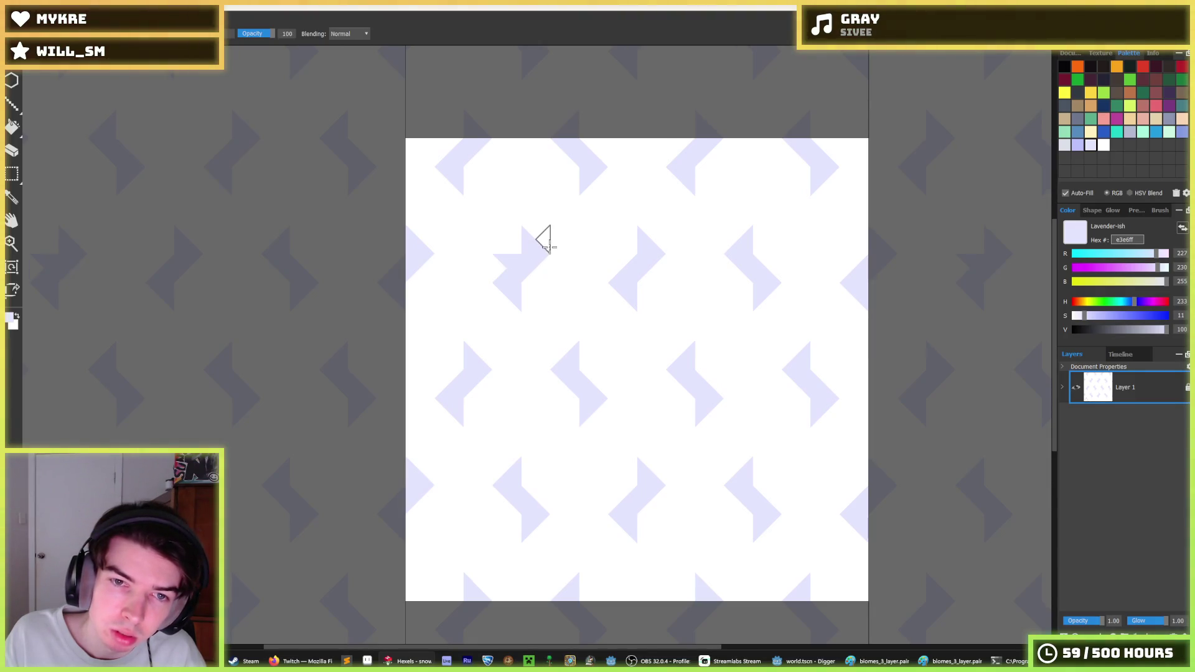
# - Choose white and paint out the lavender flakes along the top edge and middle row
pyautogui.keyDown('alt'); pyautogui.click(531, 237); pyautogui.keyUp('alt')
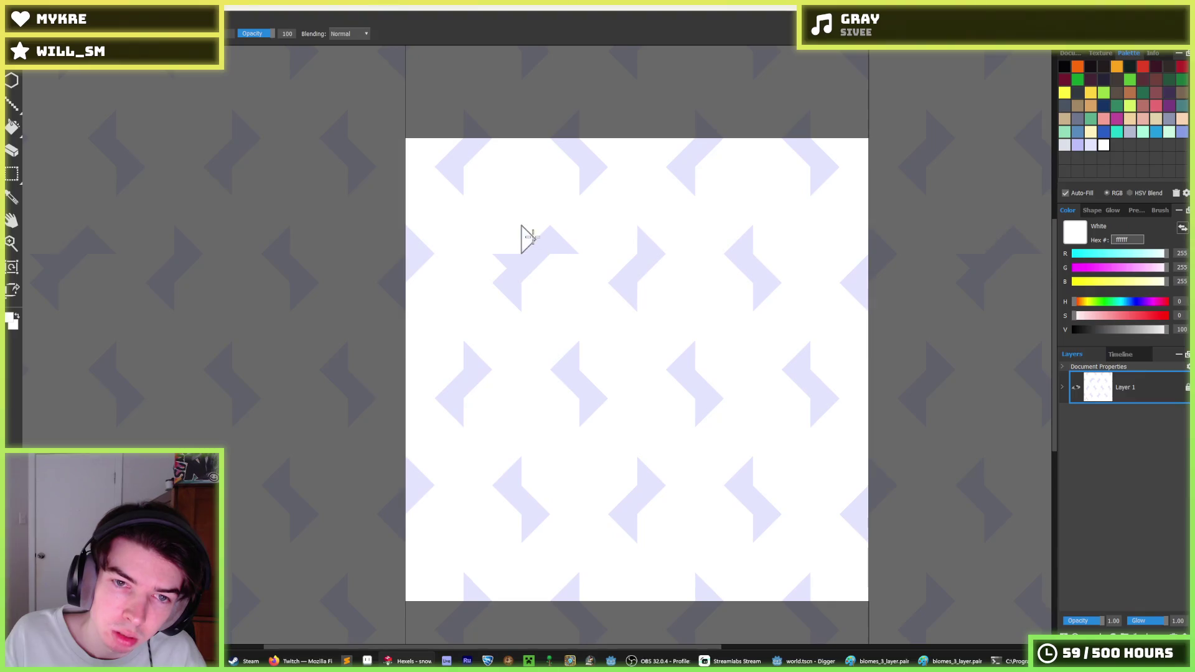
pyautogui.moveTo(499, 277)
pyautogui.mouseDown()
pyautogui.moveTo(630, 267)
pyautogui.moveTo(775, 325)
pyautogui.mouseUp()
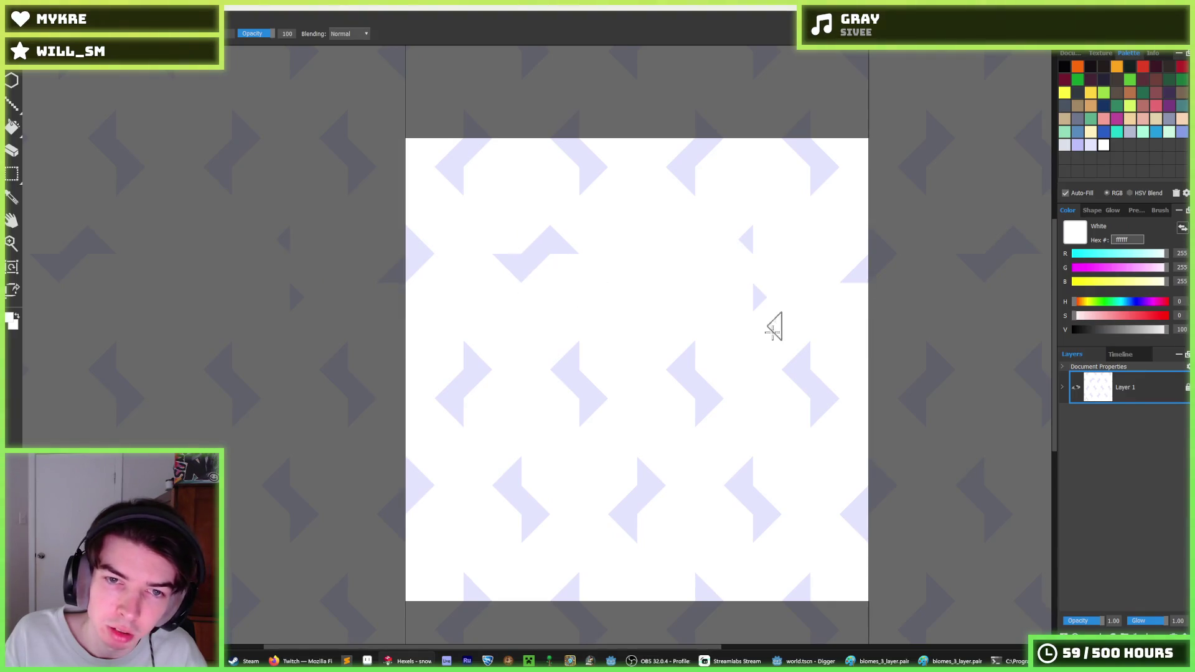
pyautogui.moveTo(870, 290)
pyautogui.mouseDown()
pyautogui.moveTo(602, 149)
pyautogui.moveTo(726, 149)
pyautogui.moveTo(641, 149)
pyautogui.moveTo(715, 168)
pyautogui.mouseUp()
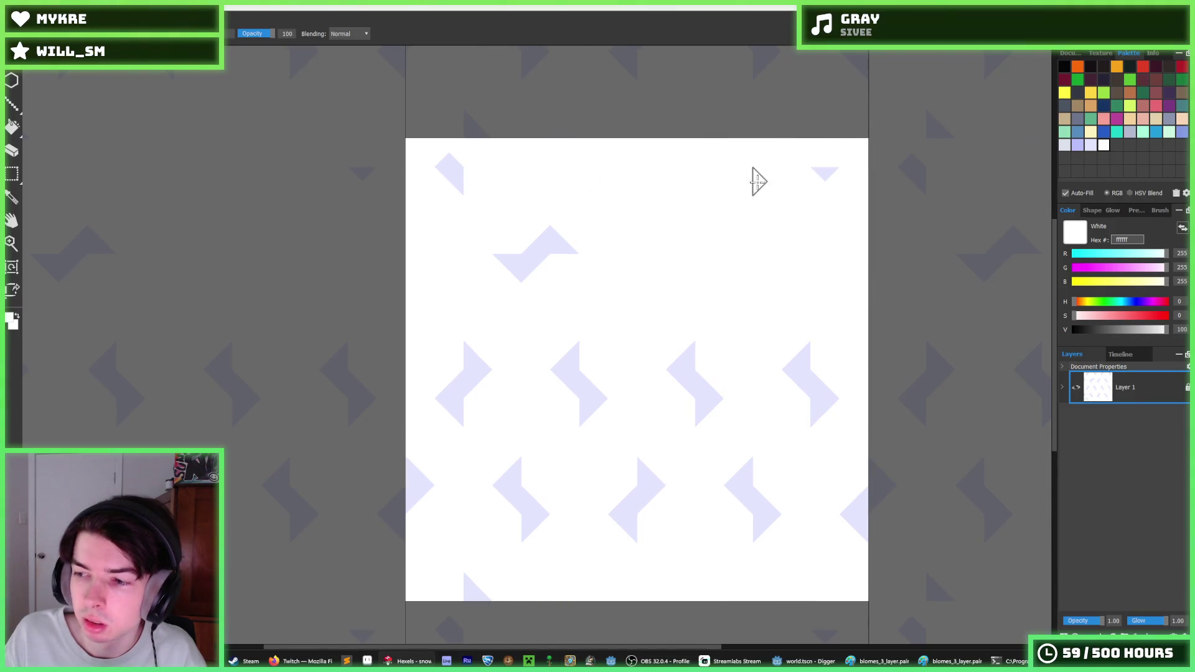
pyautogui.moveTo(473, 374)
pyautogui.mouseDown()
pyautogui.moveTo(421, 381)
pyautogui.moveTo(342, 355)
pyautogui.moveTo(421, 403)
pyautogui.moveTo(373, 402)
pyautogui.mouseUp()
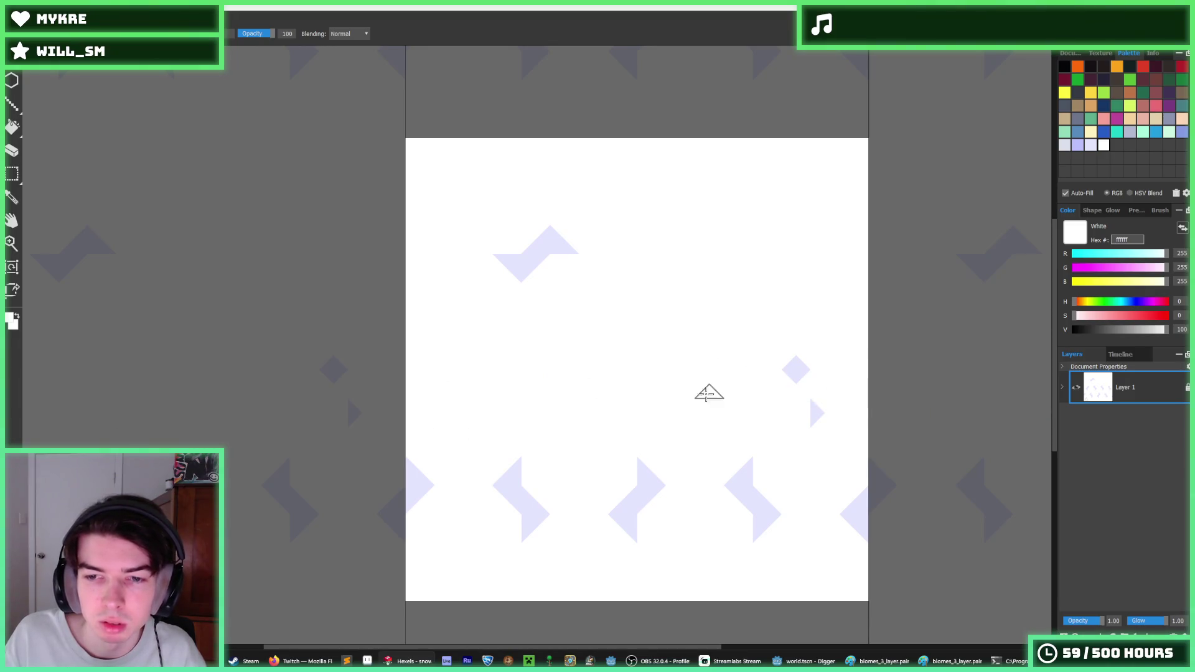
# - Paint out the diamond, triangle and bottom-row flakes, then select all and delete the canvas
pyautogui.moveTo(726, 389); pyautogui.dragTo(813, 424)
pyautogui.moveTo(805, 472)
pyautogui.mouseDown()
pyautogui.moveTo(568, 555)
pyautogui.moveTo(560, 507)
pyautogui.moveTo(383, 476)
pyautogui.mouseUp()
pyautogui.hotkey('ctrl', 'a')
pyautogui.press('Delete')
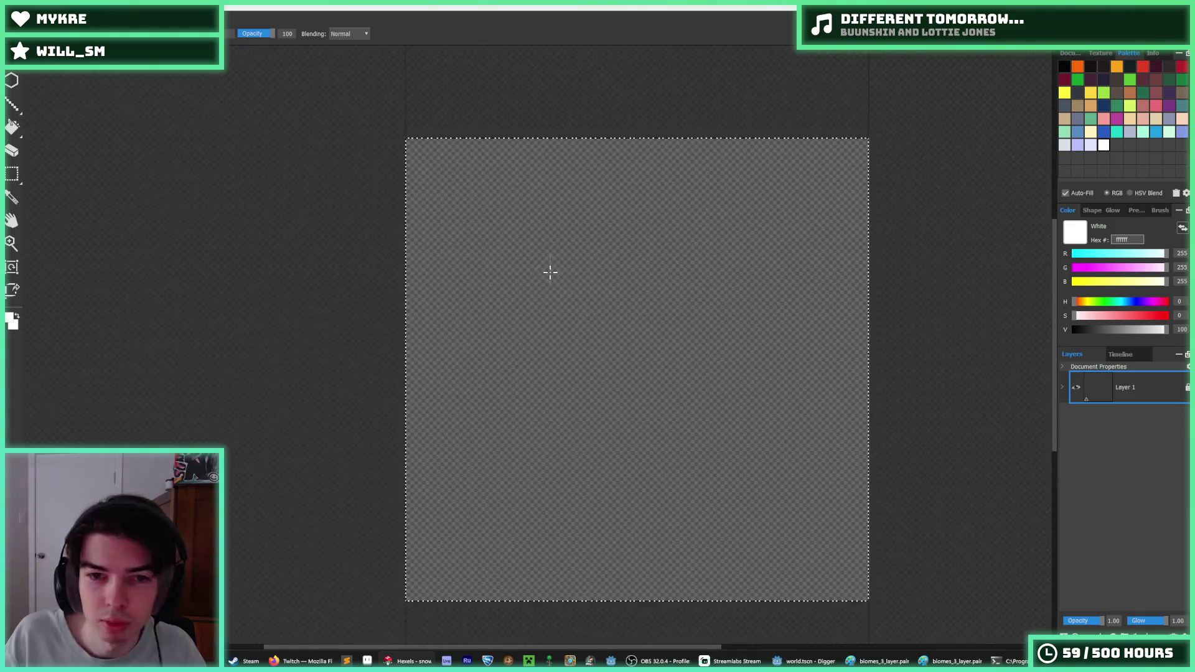
# - Undo the deletion, then marquee-select the lavender chevron and duplicate it
pyautogui.hotkey('ctrl', 'z')
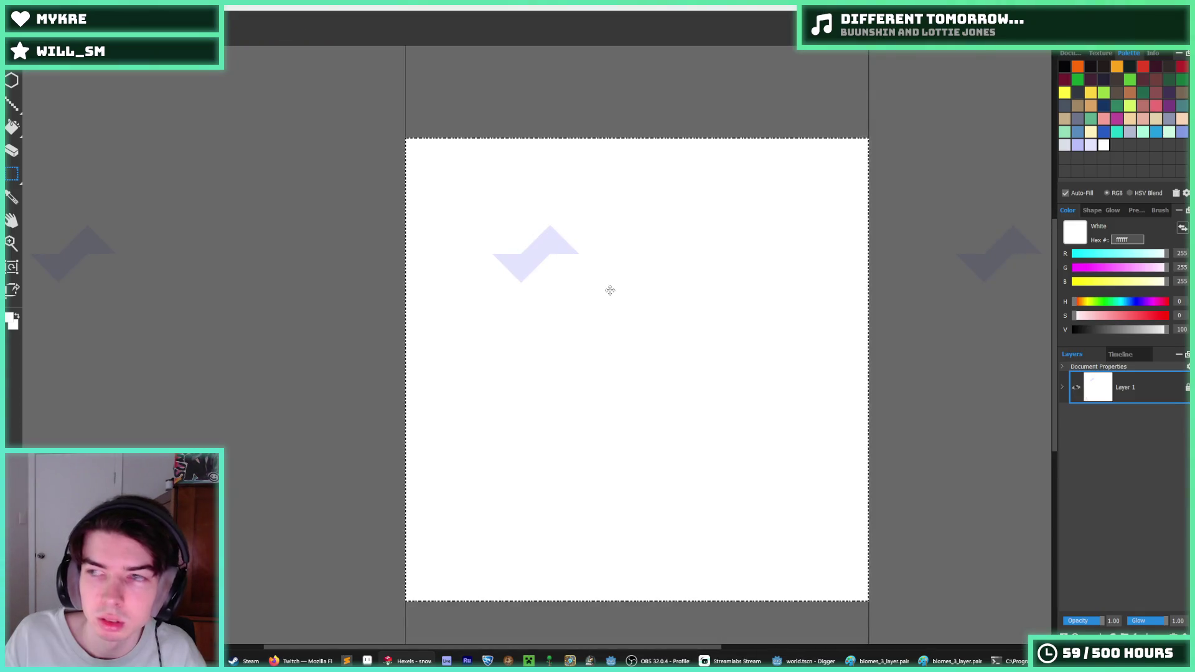
pyautogui.click(509, 243)
pyautogui.moveTo(499, 222)
pyautogui.mouseDown()
pyautogui.moveTo(608, 288)
pyautogui.moveTo(567, 283)
pyautogui.moveTo(599, 283)
pyautogui.mouseUp()
pyautogui.press('Right')
pyautogui.press('Right')
pyautogui.press('Right')
pyautogui.hotkey('ctrl', 'd')
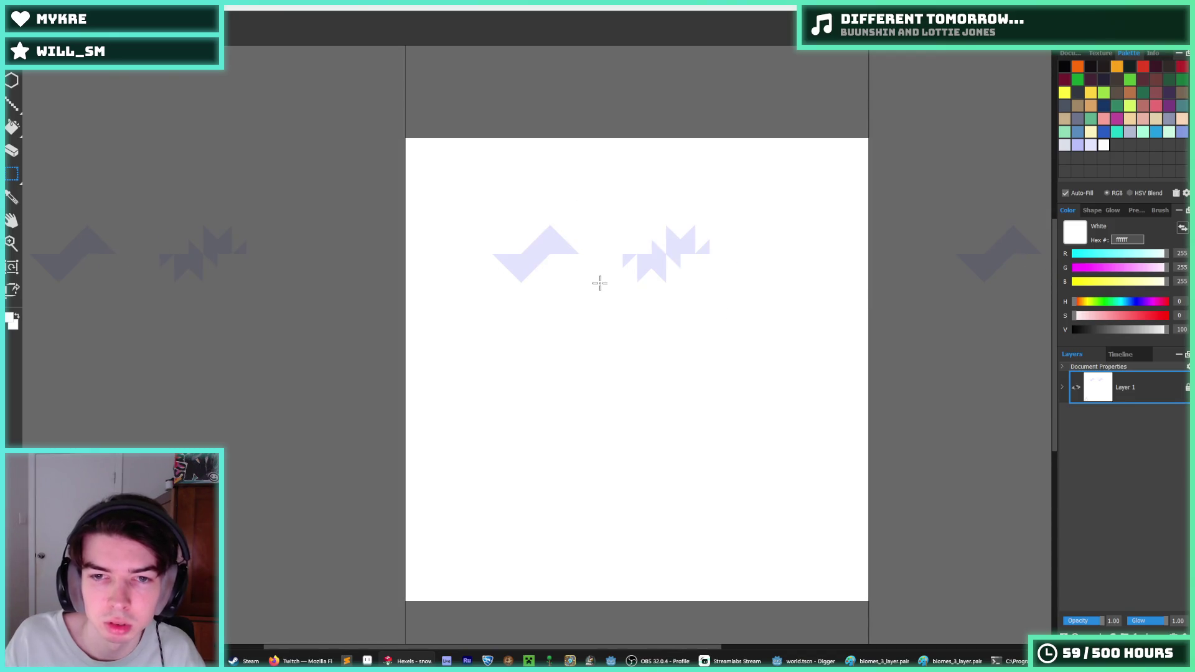
pyautogui.hotkey('ctrl', 'z')
pyautogui.hotkey('ctrl', 'z')
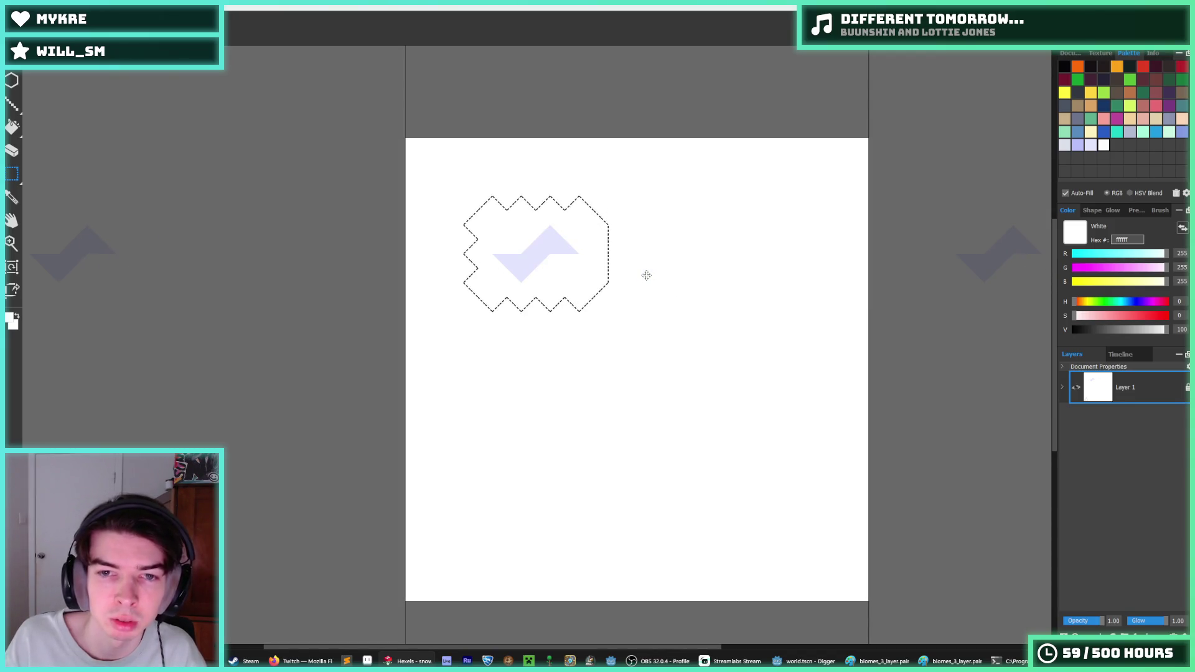
# - Nudge the duplicated chevron with the arrow keys into place below the original
pyautogui.press('Right')
pyautogui.press('Right')
pyautogui.press('Right')
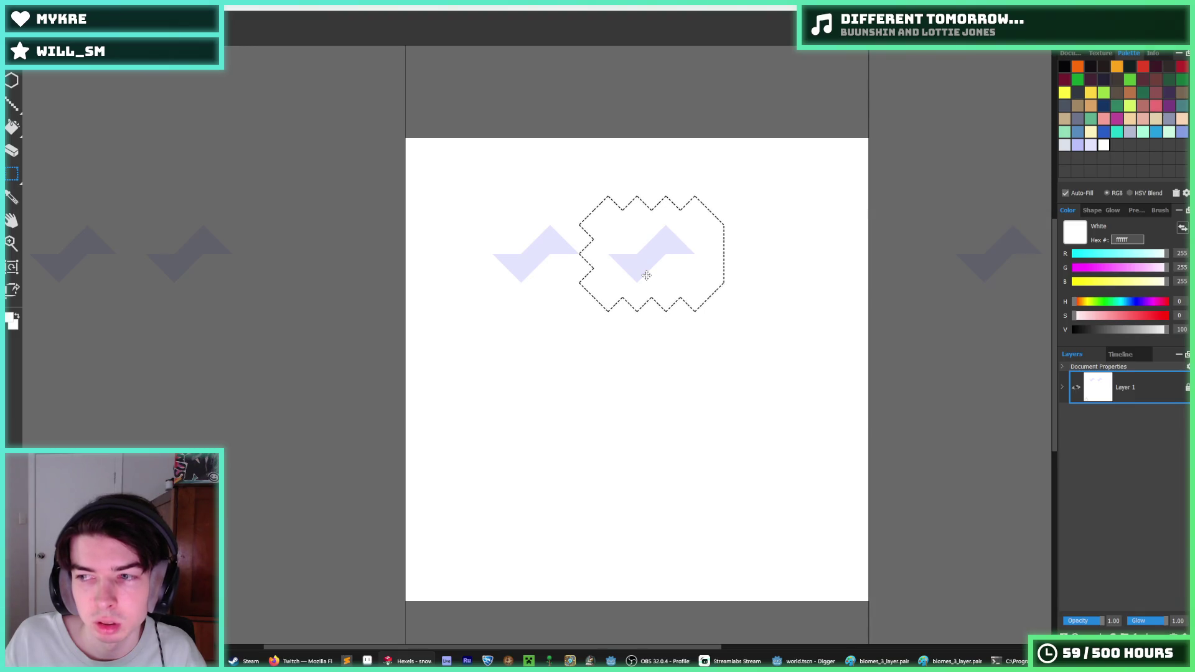
pyautogui.press('Down')
pyautogui.press('Down')
pyautogui.press('Down')
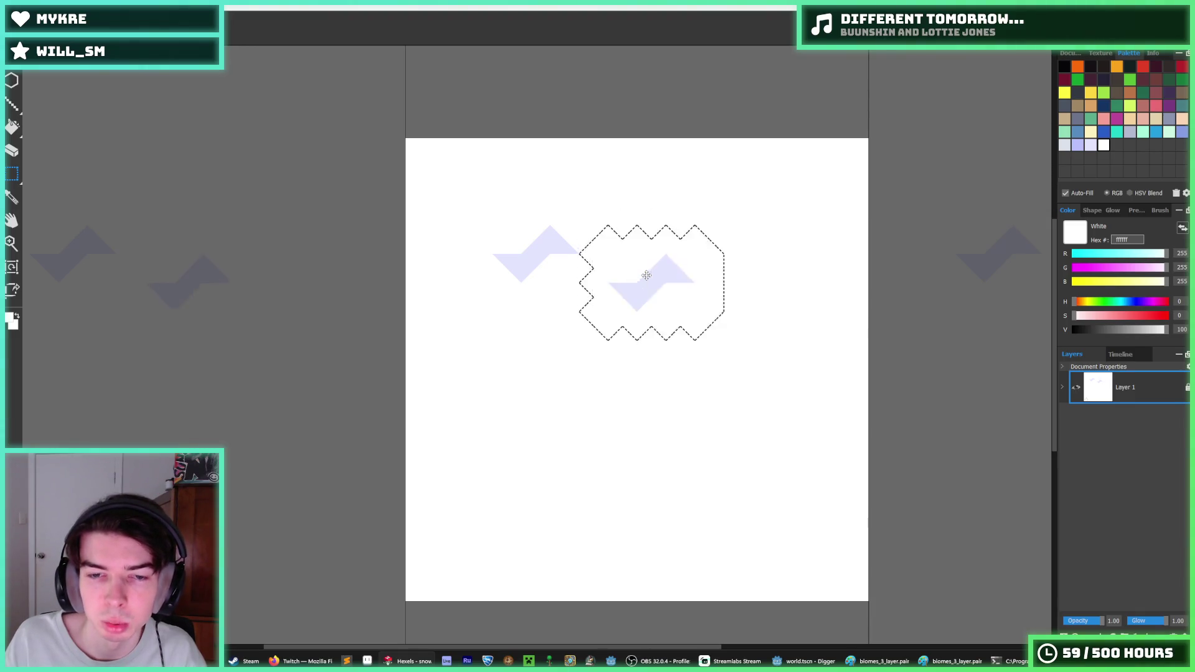
pyautogui.press('Left')
pyautogui.press('Left')
pyautogui.press('Left')
pyautogui.press('Up')
pyautogui.press('Up')
pyautogui.press('Up')
pyautogui.press('Left')
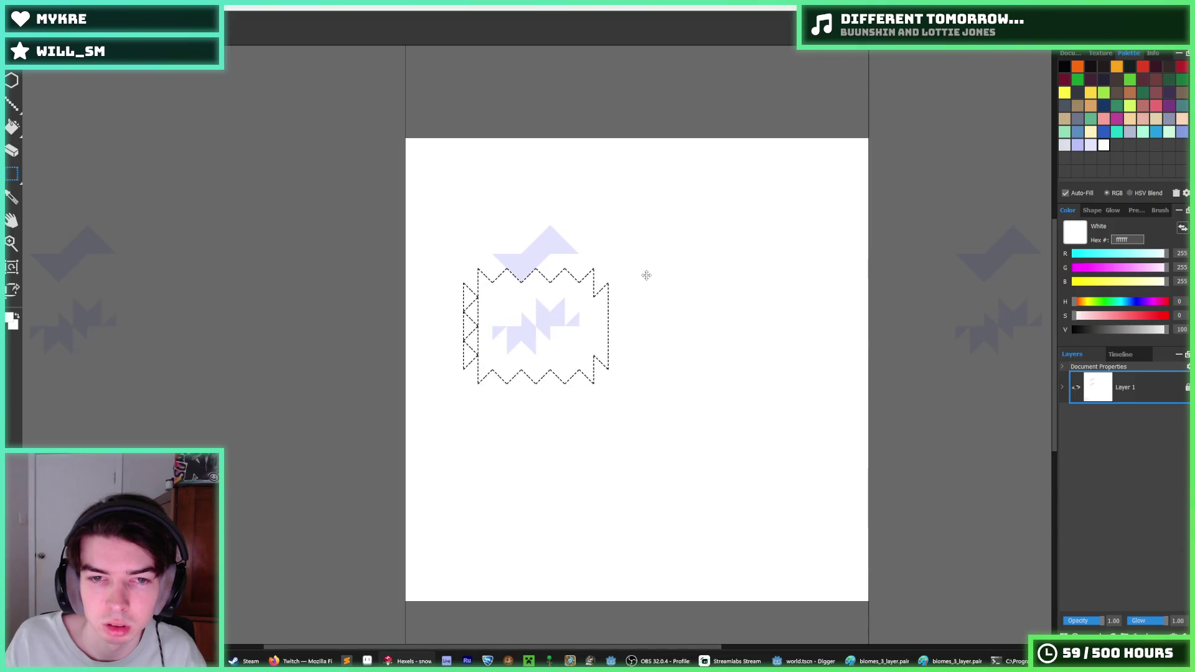
# - Select both chevrons and duplicate them downward into a column of four, then deselect
pyautogui.moveTo(464, 196)
pyautogui.mouseDown()
pyautogui.moveTo(616, 424)
pyautogui.moveTo(615, 411)
pyautogui.mouseUp()
pyautogui.hotkey('ctrl', 'd')
pyautogui.press('Down')
pyautogui.press('Down')
pyautogui.press('Down')
pyautogui.press('Down')
pyautogui.press('Down')
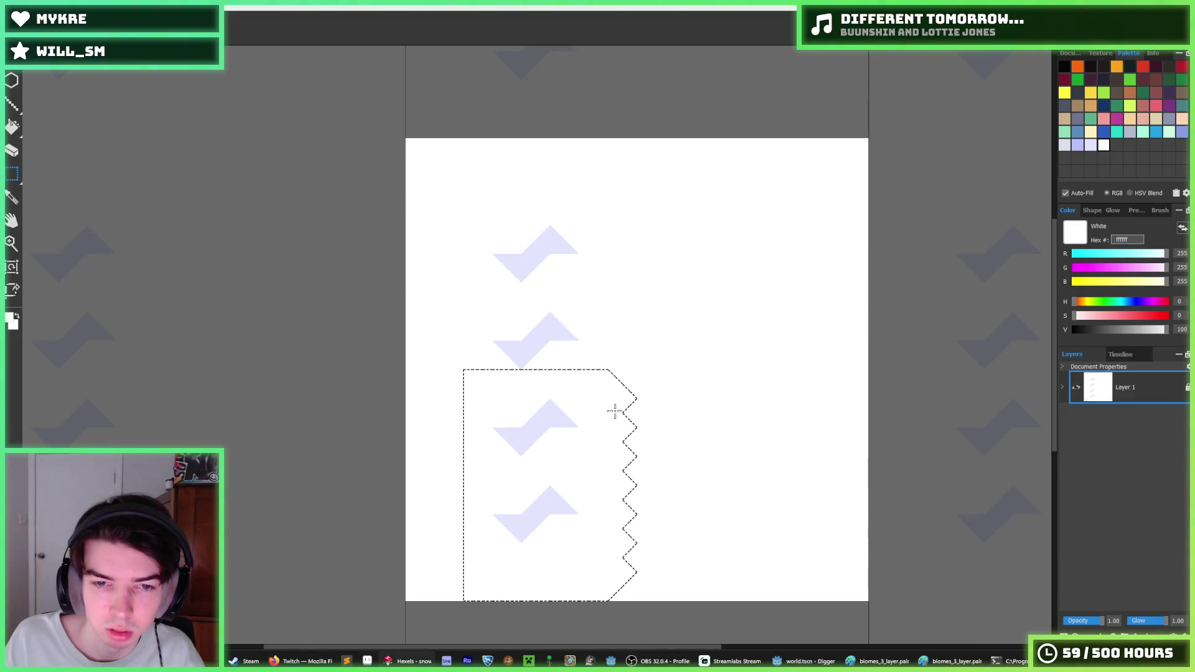
pyautogui.hotkey('ctrl', 'd')
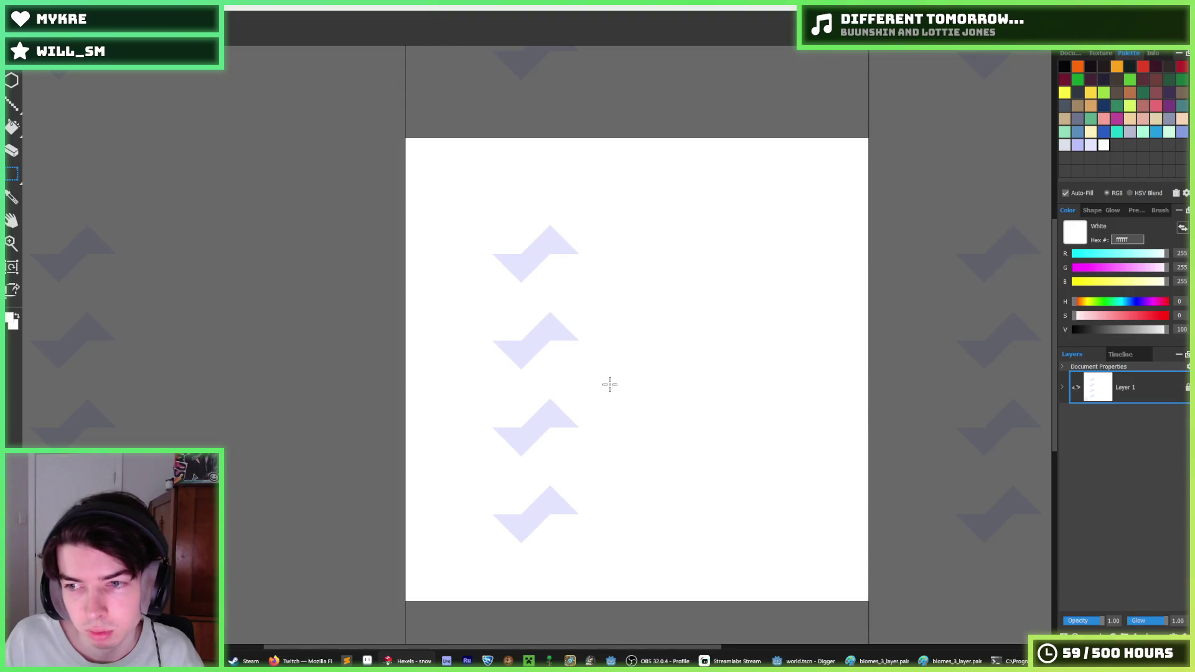
pyautogui.moveTo(615, 561); pyautogui.dragTo(425, 298)
# - Paint-bucket fill the dark zigzag bands with white, leaving the four lavender chevrons
pyautogui.click(783, 391)
pyautogui.scroll(-5, 778, 394)
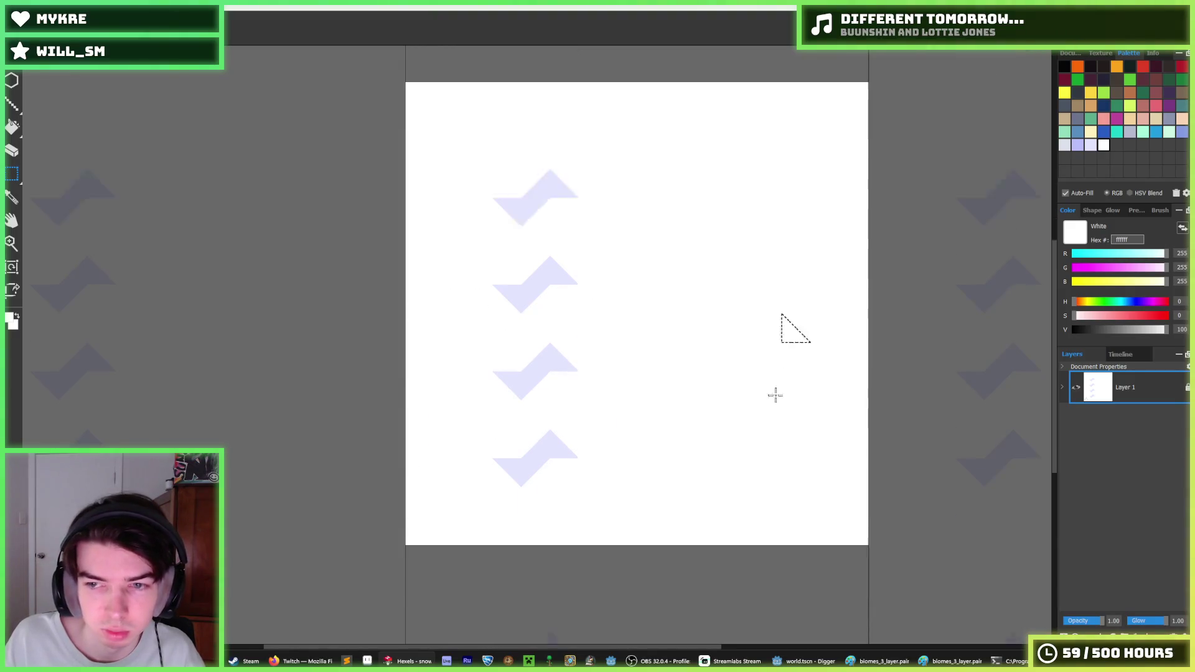
pyautogui.scroll(-4, 595, 361)
pyautogui.scroll(1, 568, 348)
pyautogui.scroll(1, 572, 356)
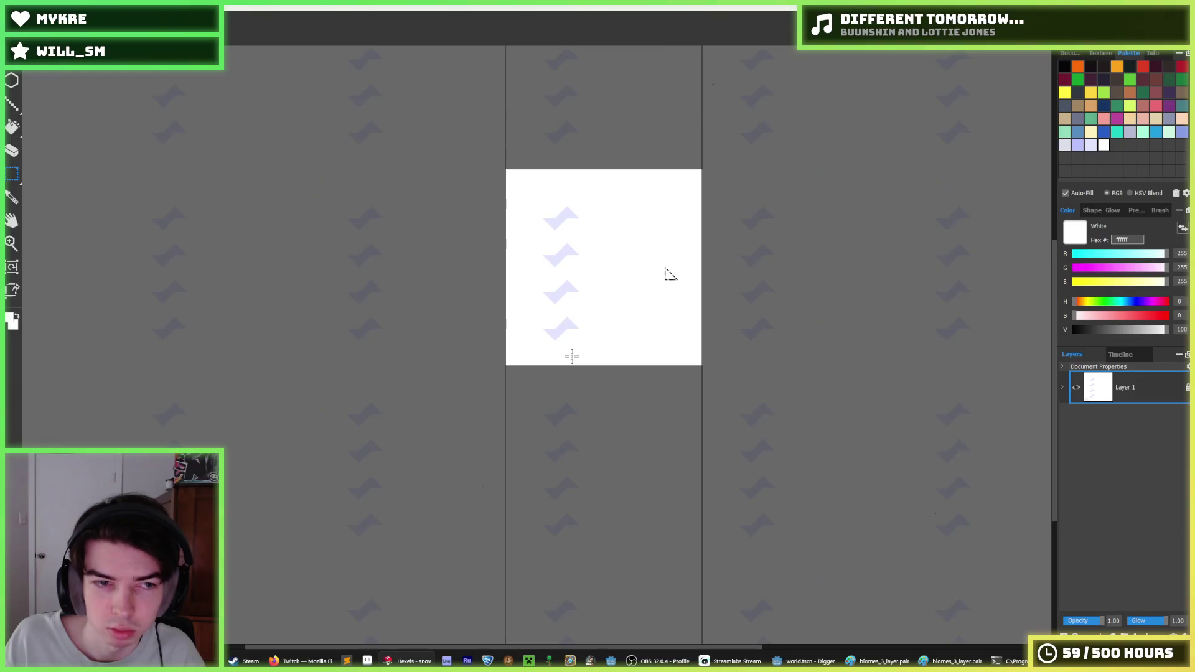
pyautogui.moveTo(600, 350); pyautogui.dragTo(502, 242)
pyautogui.moveTo(591, 287)
pyautogui.mouseDown()
pyautogui.moveTo(516, 355)
pyautogui.moveTo(604, 340)
pyautogui.mouseUp()
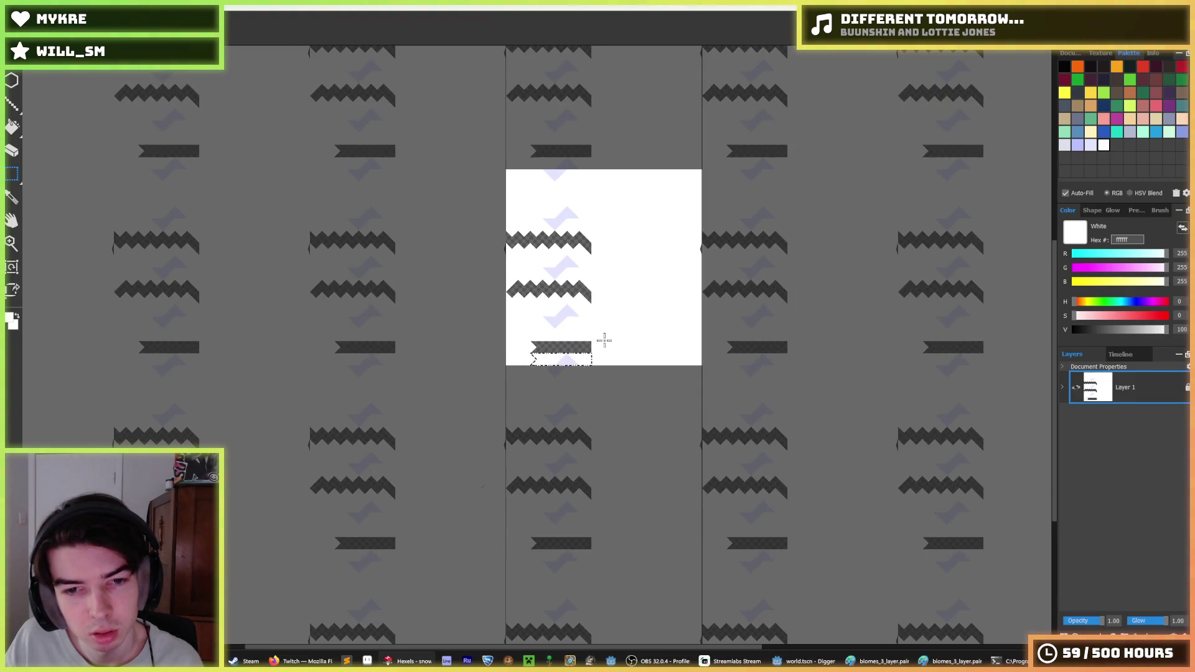
pyautogui.press('f')
pyautogui.click(592, 251)
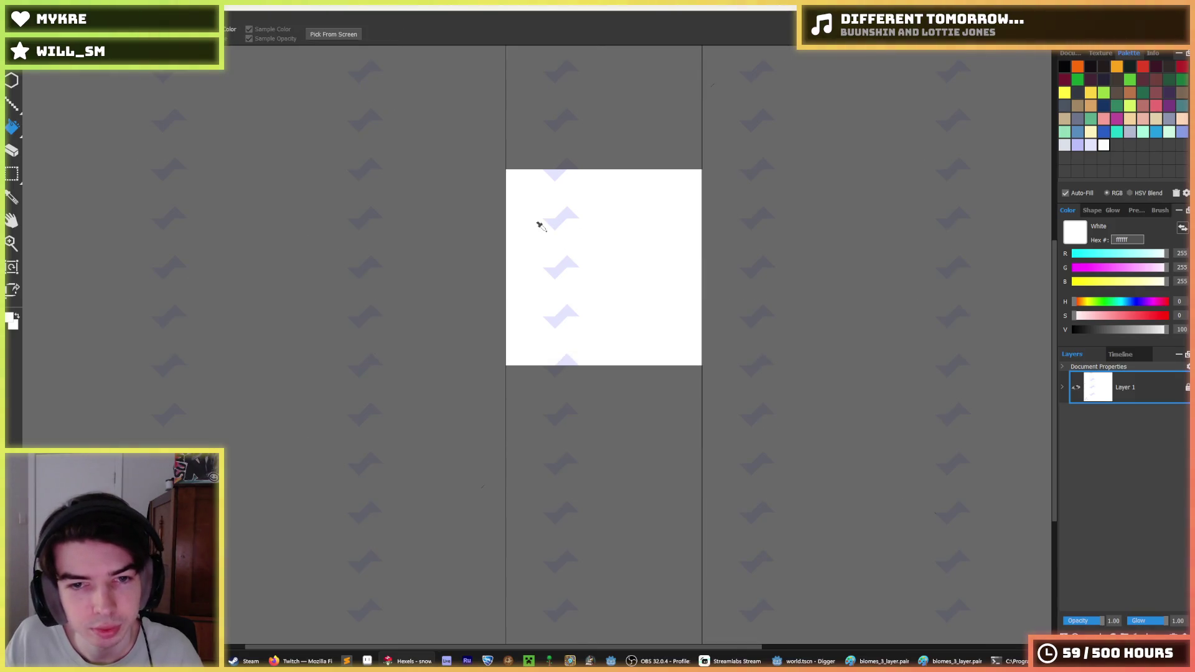
pyautogui.scroll(2, 539, 224)
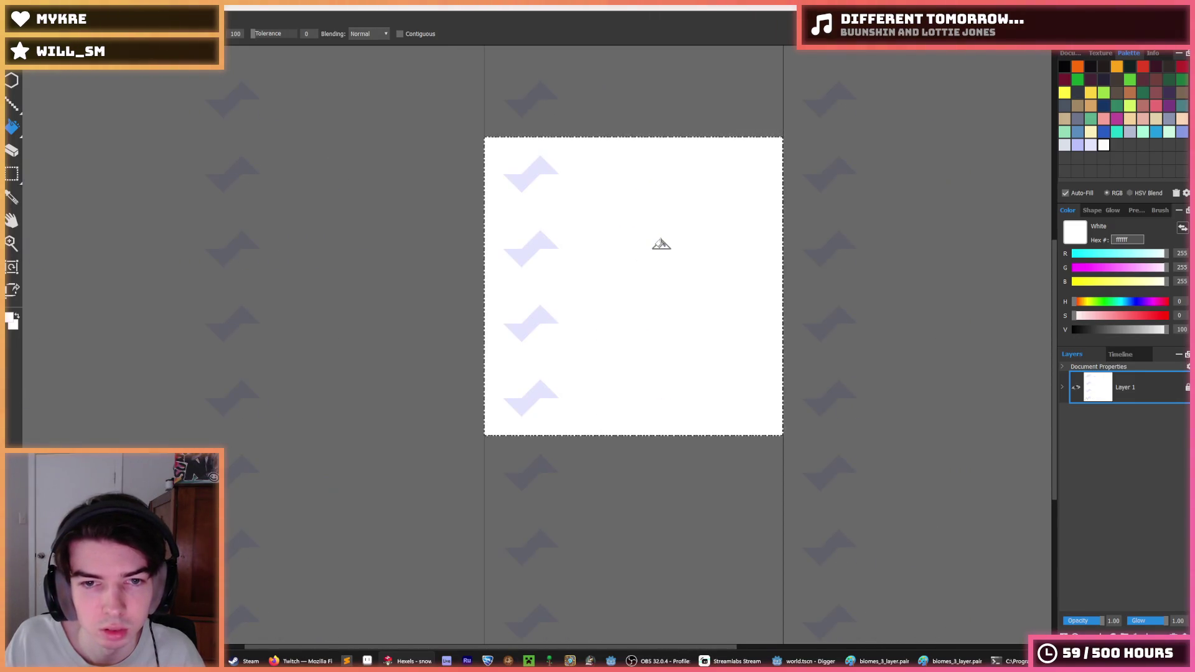
# - Select the chevron column strip, shift it right and down, and flip it vertically
pyautogui.press('m')
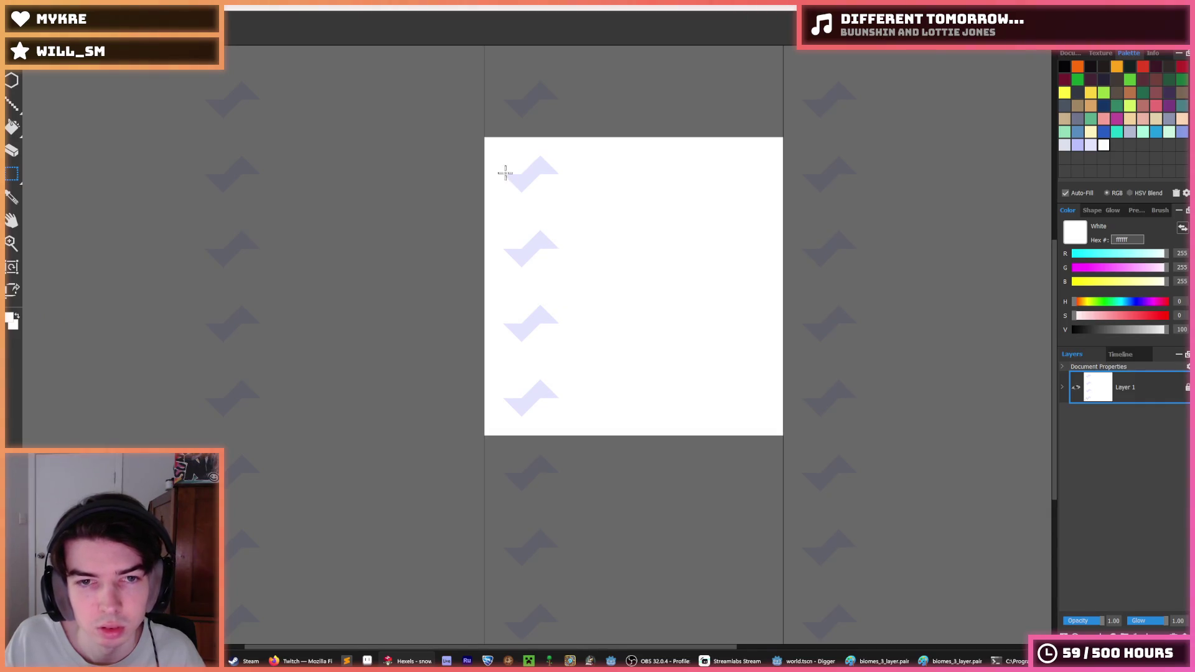
pyautogui.moveTo(511, 199)
pyautogui.mouseDown()
pyautogui.moveTo(571, 459)
pyautogui.moveTo(571, 442)
pyautogui.mouseUp()
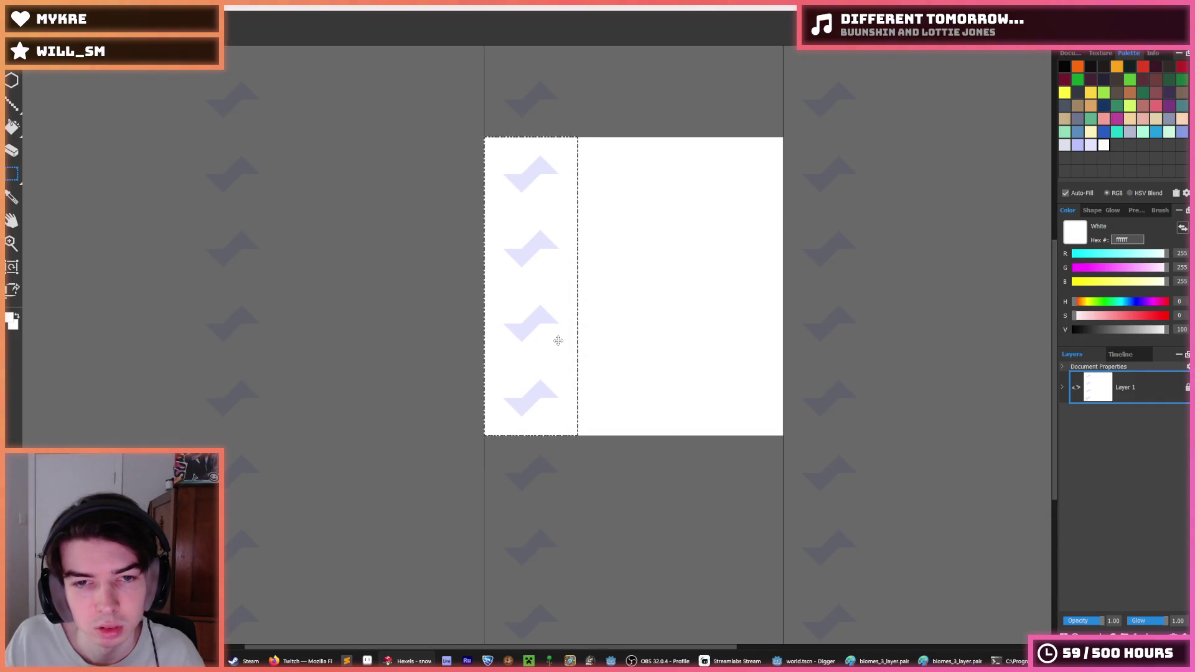
pyautogui.press('Right')
pyautogui.press('Right')
pyautogui.press('Right')
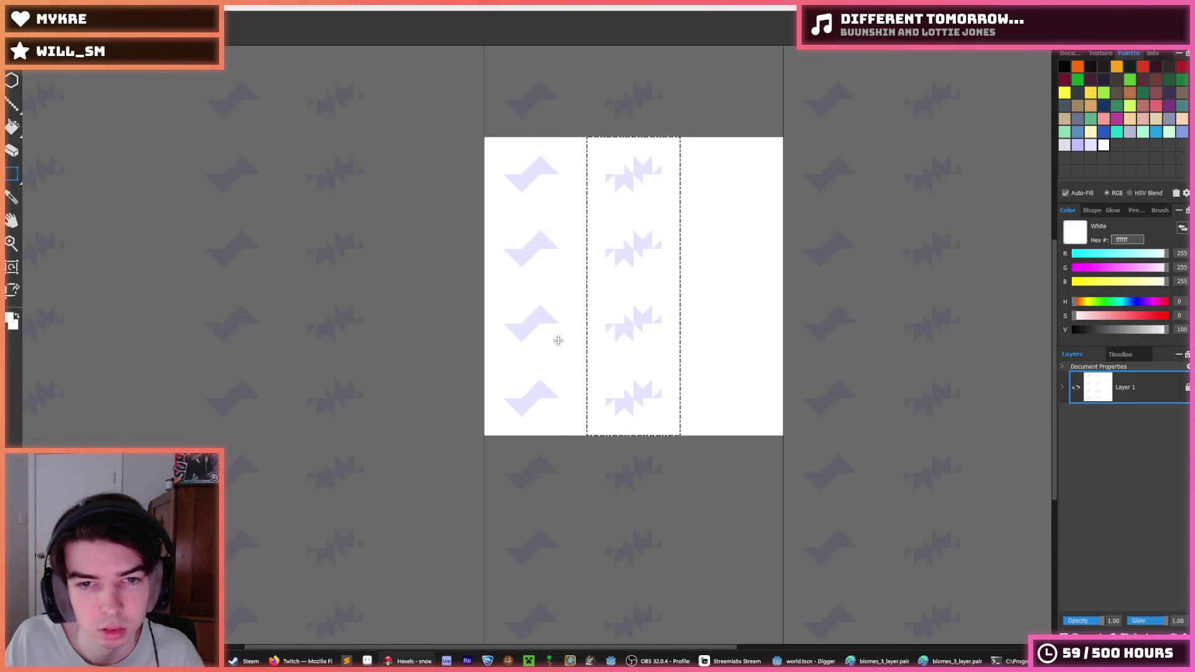
pyautogui.press('Down')
pyautogui.press('Down')
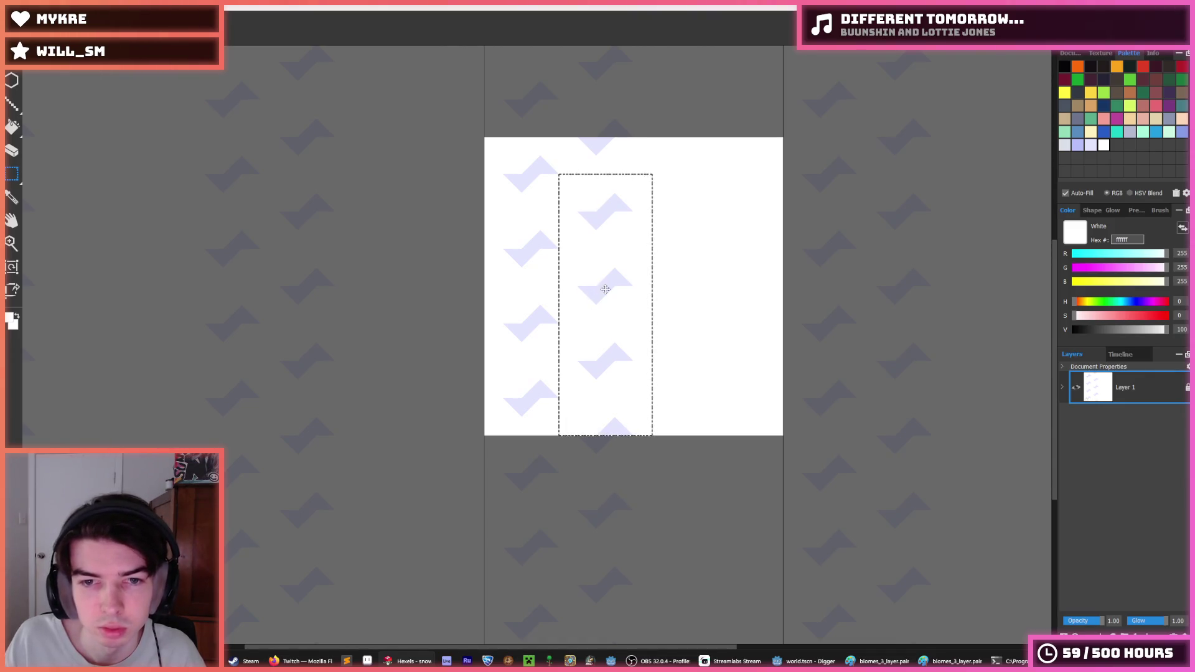
pyautogui.hotkey('alt', 'e')
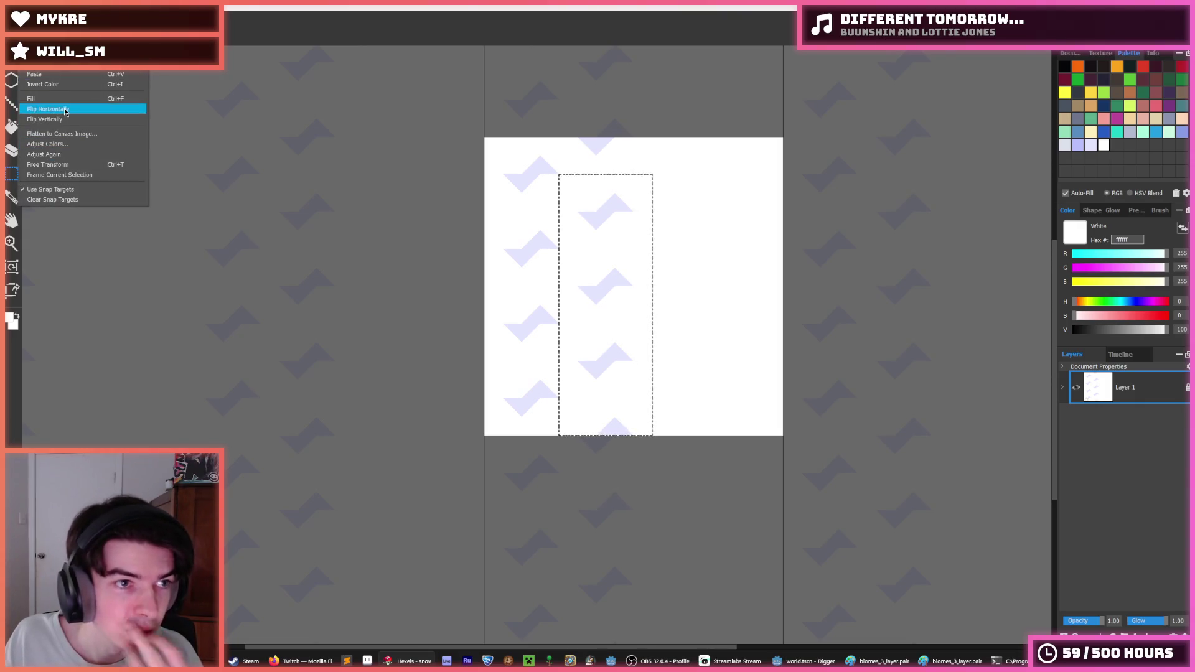
pyautogui.click(135, 119)
pyautogui.press('f')
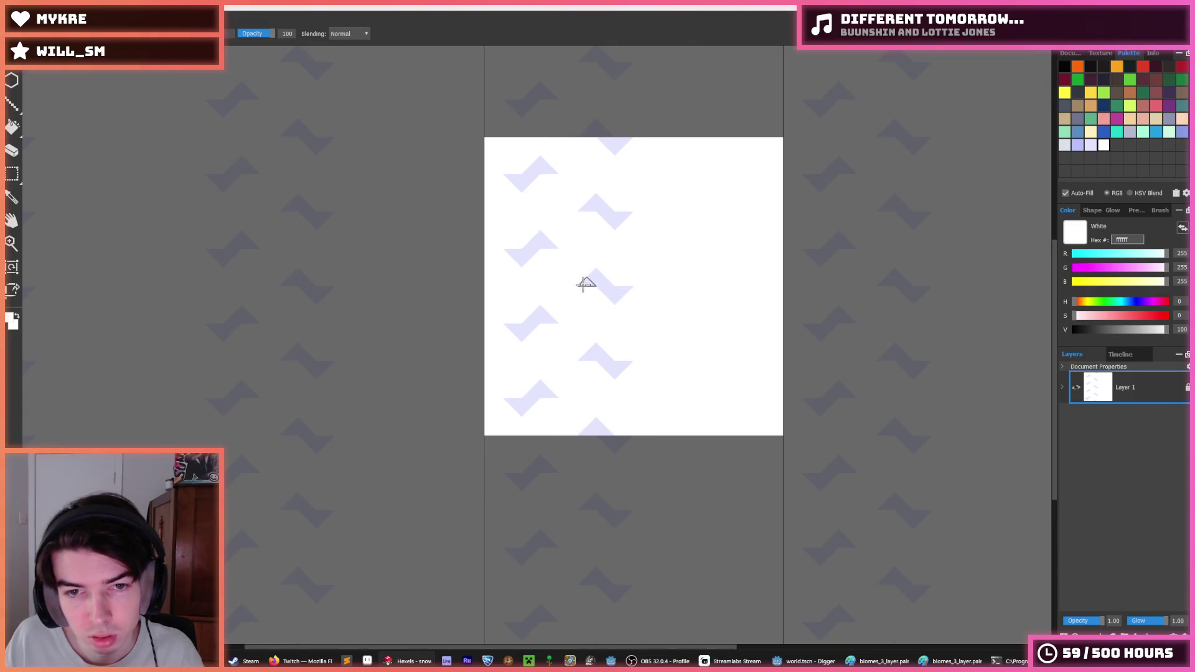
# - Select another strip from the tile's top-left and shift it right to stagger the columns
pyautogui.scroll(-3, 674, 271)
pyautogui.scroll(2, 673, 272)
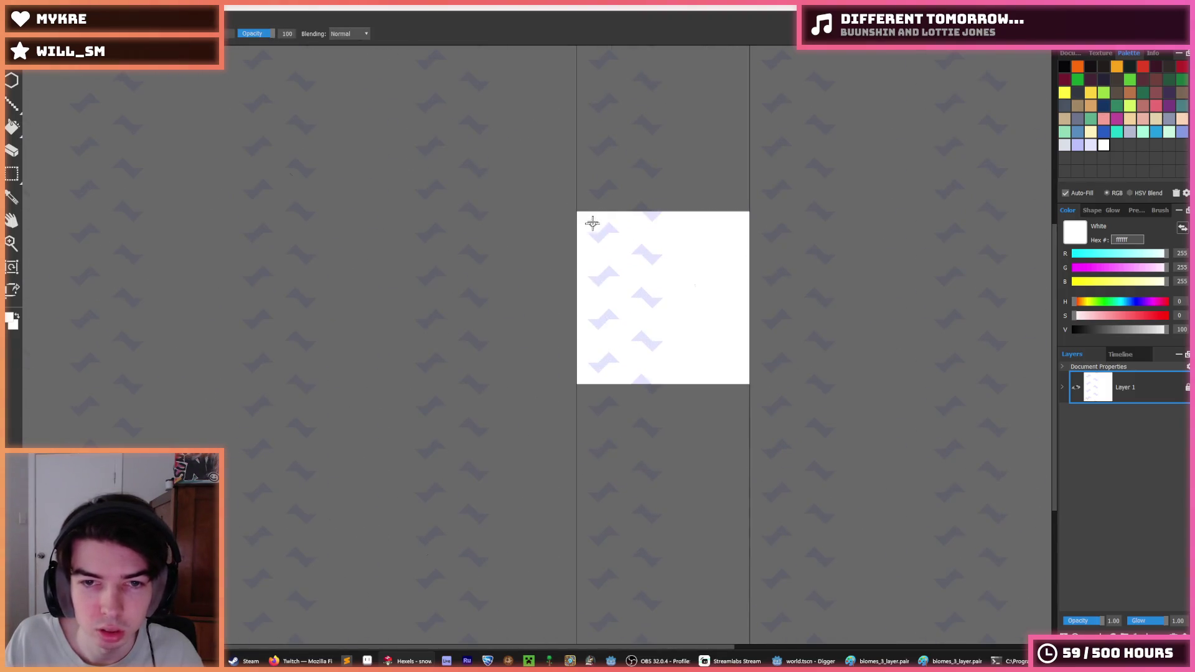
pyautogui.press('m')
pyautogui.moveTo(584, 214); pyautogui.dragTo(671, 392)
pyautogui.press('Right')
pyautogui.press('Right')
pyautogui.press('Right')
pyautogui.press('Right')
pyautogui.press('Right')
pyautogui.press('Right')
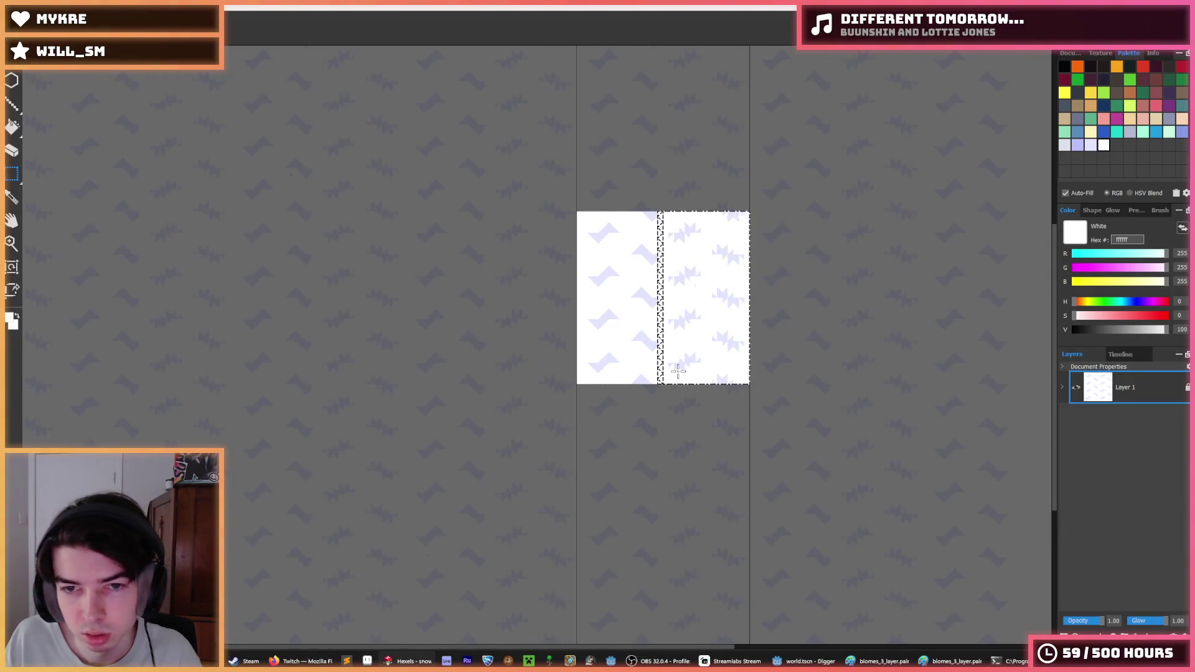
pyautogui.press('Right')
pyautogui.press('Right')
pyautogui.hotkey('ctrl', 'd')
# - Look over the staggered chevron grid and sample the lavender colour from a chevron
pyautogui.scroll(-3, 734, 320)
pyautogui.scroll(3, 737, 330)
pyautogui.scroll(1, 674, 314)
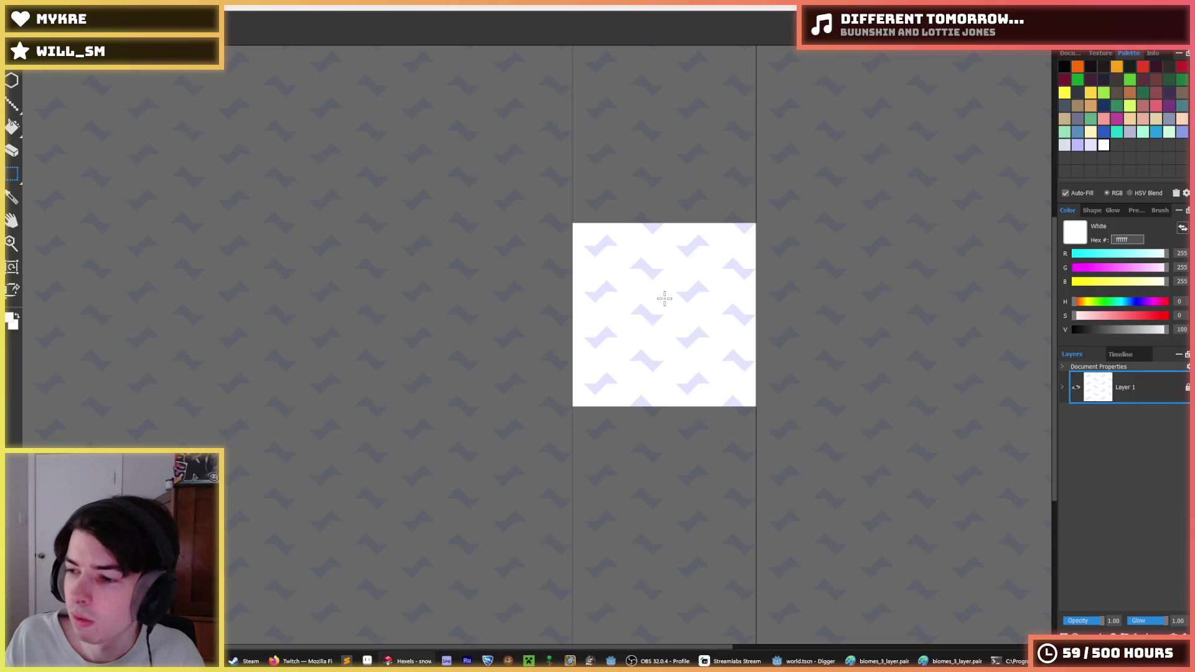
pyautogui.scroll(1, 653, 298)
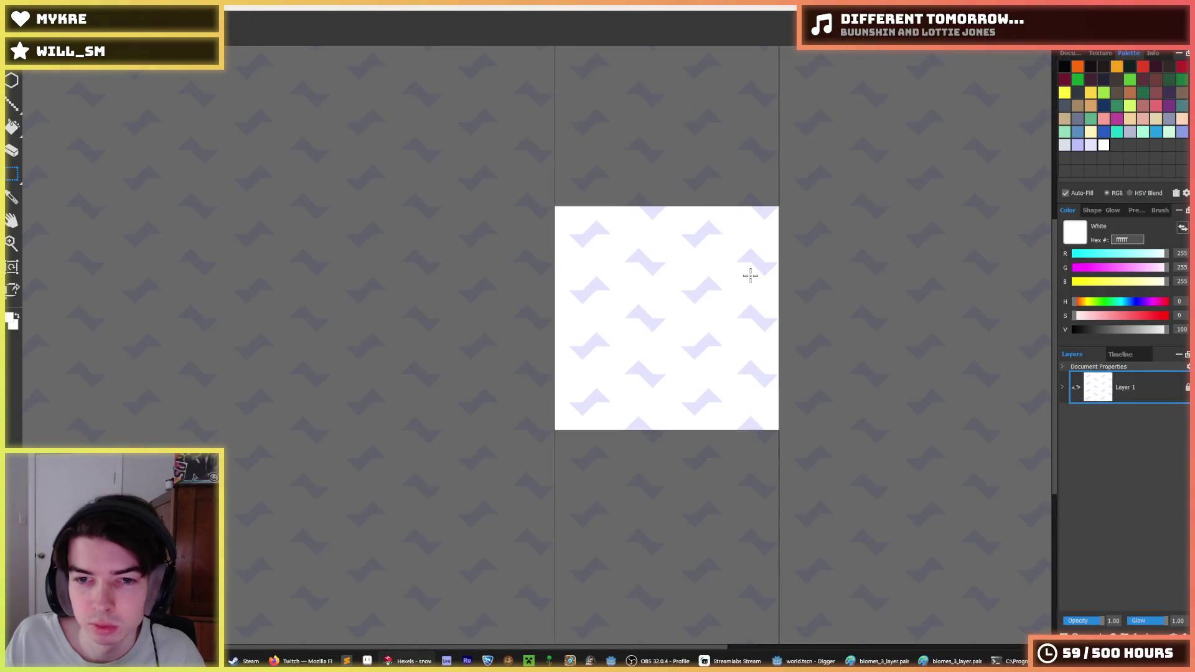
pyautogui.scroll(4, 714, 346)
pyautogui.keyDown('alt'); pyautogui.click(641, 350); pyautogui.keyUp('alt')
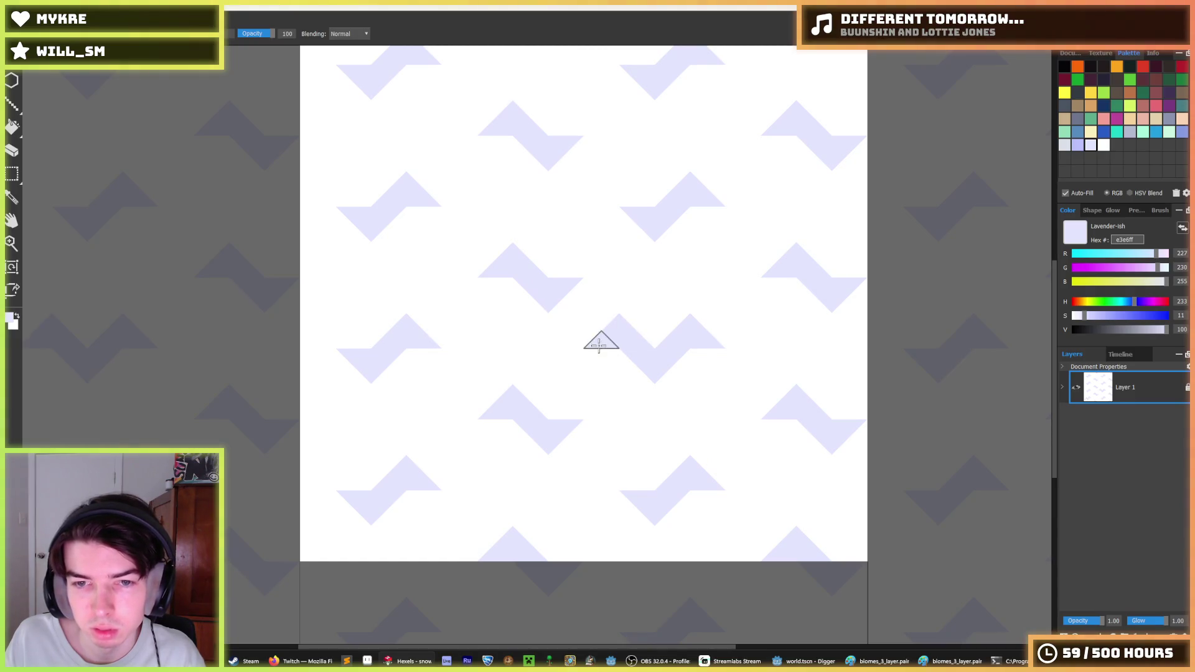
# - With the eyedropper, sample the white background and then the lavender chevron colour
pyautogui.scroll(-10, 753, 330)
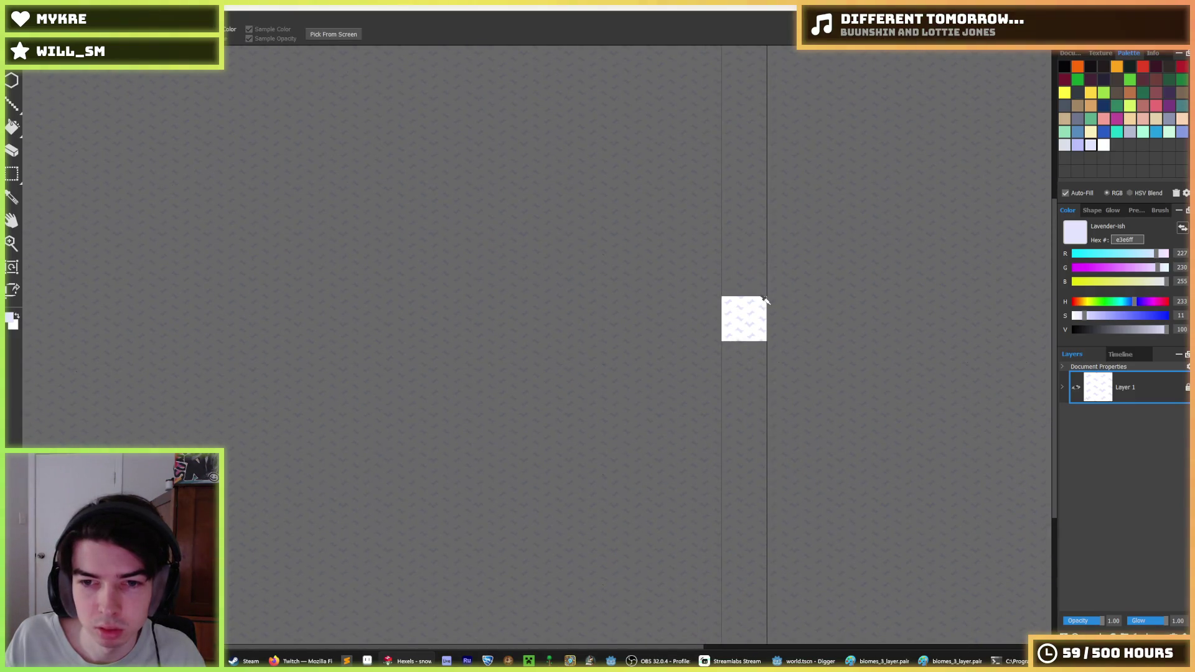
pyautogui.scroll(11, 747, 299)
pyautogui.scroll(-3, 678, 376)
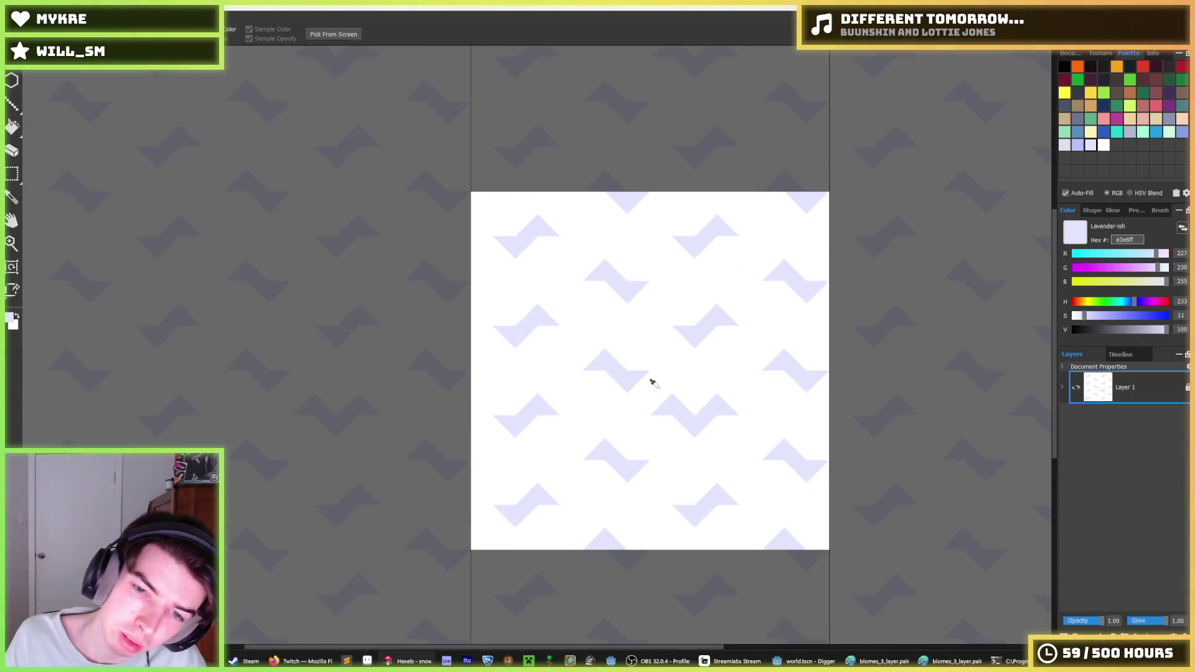
pyautogui.scroll(-4, 660, 378)
pyautogui.scroll(7, 679, 373)
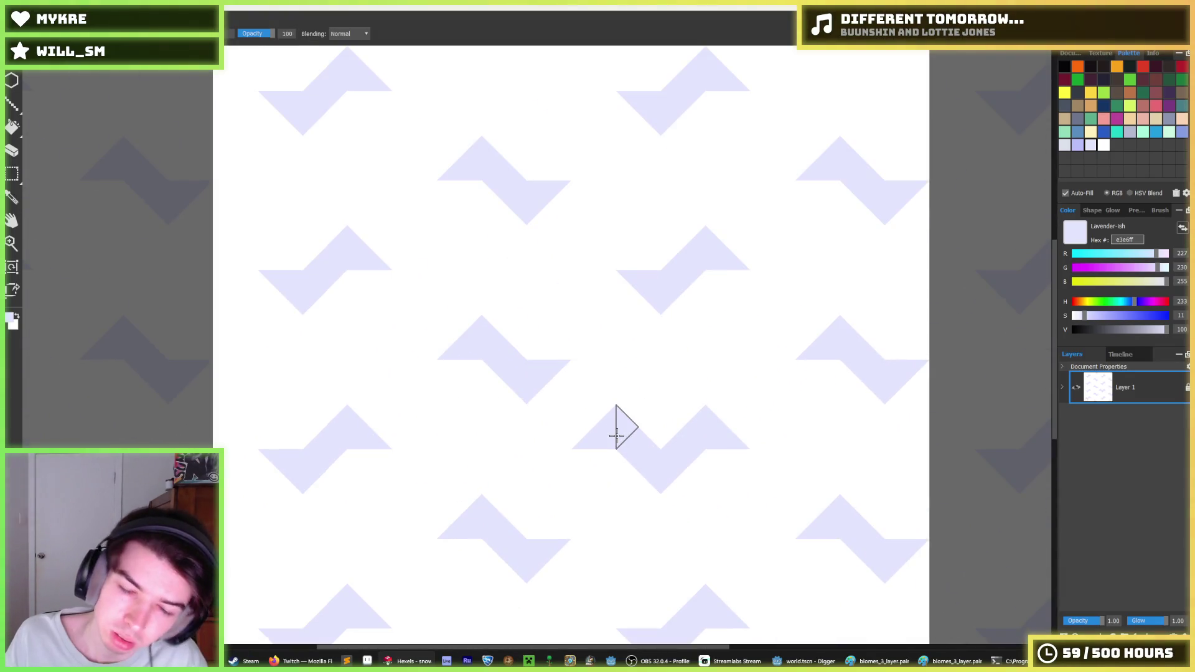
pyautogui.press('i')
pyautogui.click(602, 427)
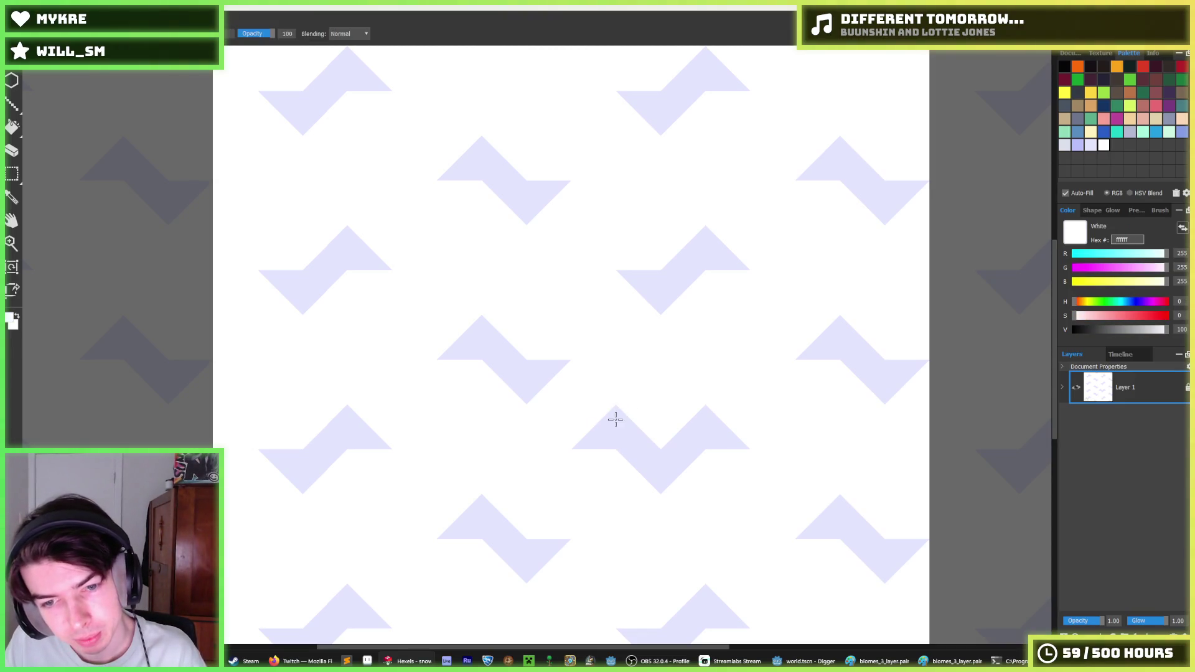
pyautogui.keyDown('alt'); pyautogui.click(480, 346); pyautogui.keyUp('alt')
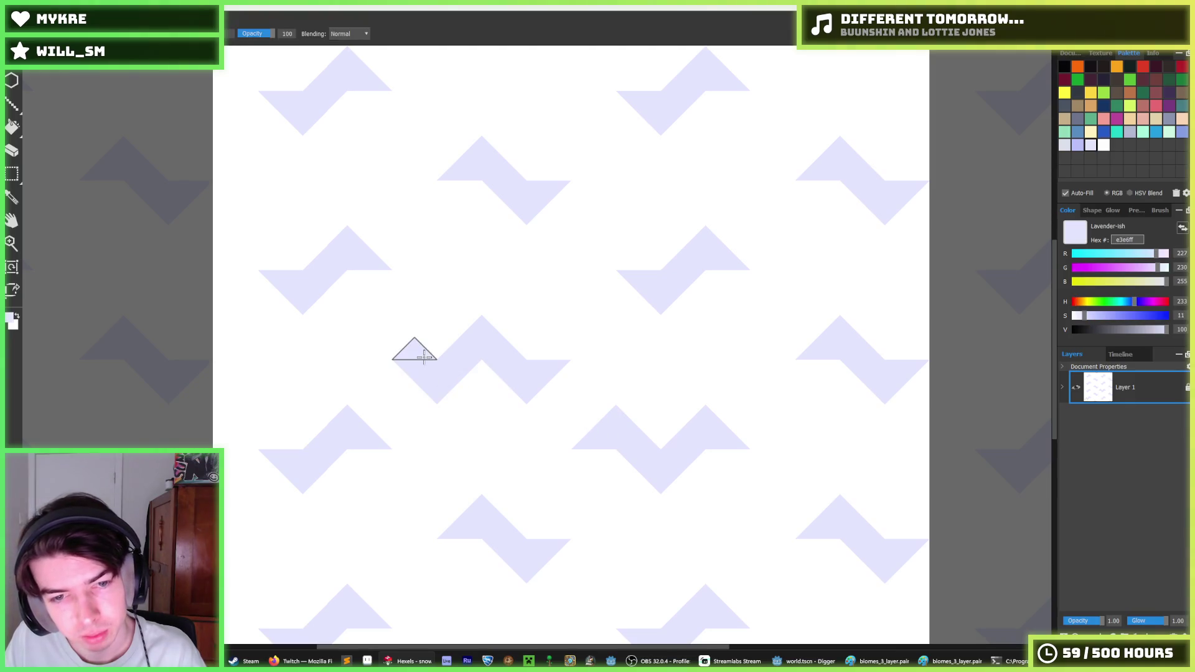
# - Paint a white test stroke over a chevron tip, then undo it
pyautogui.keyDown('alt'); pyautogui.click(432, 323); pyautogui.keyUp('alt')
pyautogui.keyDown('alt'); pyautogui.click(461, 335); pyautogui.keyUp('alt')
pyautogui.keyDown('alt'); pyautogui.click(481, 308); pyautogui.keyUp('alt')
pyautogui.moveTo(481, 308)
pyautogui.mouseDown()
pyautogui.moveTo(467, 337)
pyautogui.moveTo(560, 338)
pyautogui.mouseUp()
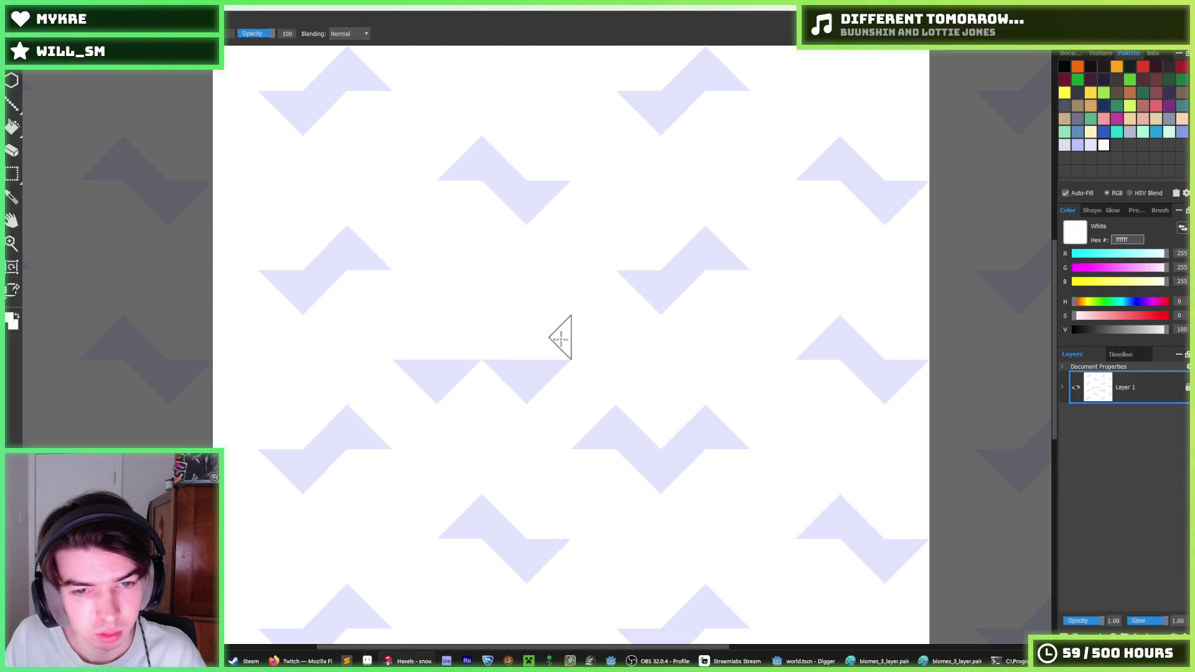
pyautogui.hotkey('ctrl', 'z')
pyautogui.hotkey('ctrl', 'z')
pyautogui.scroll(-5, 567, 315)
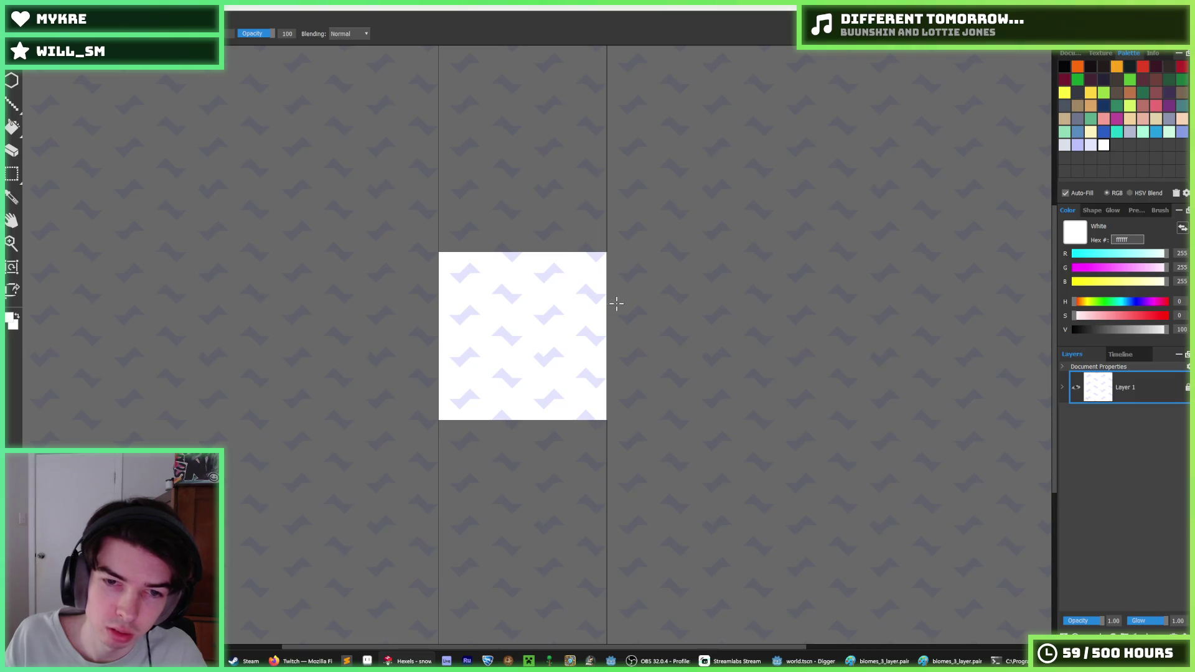
# - Save the tile over snow.png, accepting the overwrite and PNG settings, then relaunch the Godot game
pyautogui.hotkey('ctrl', 's')
pyautogui.click(420, 94)
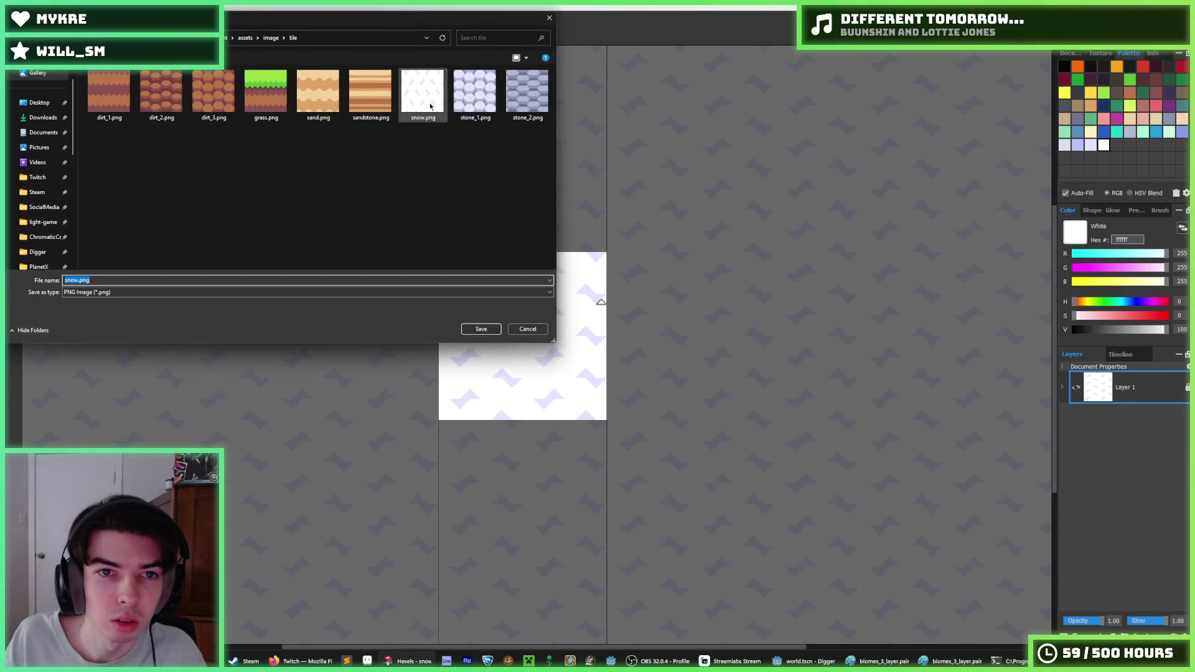
pyautogui.click(477, 325)
pyautogui.click(623, 331)
pyautogui.click(647, 470)
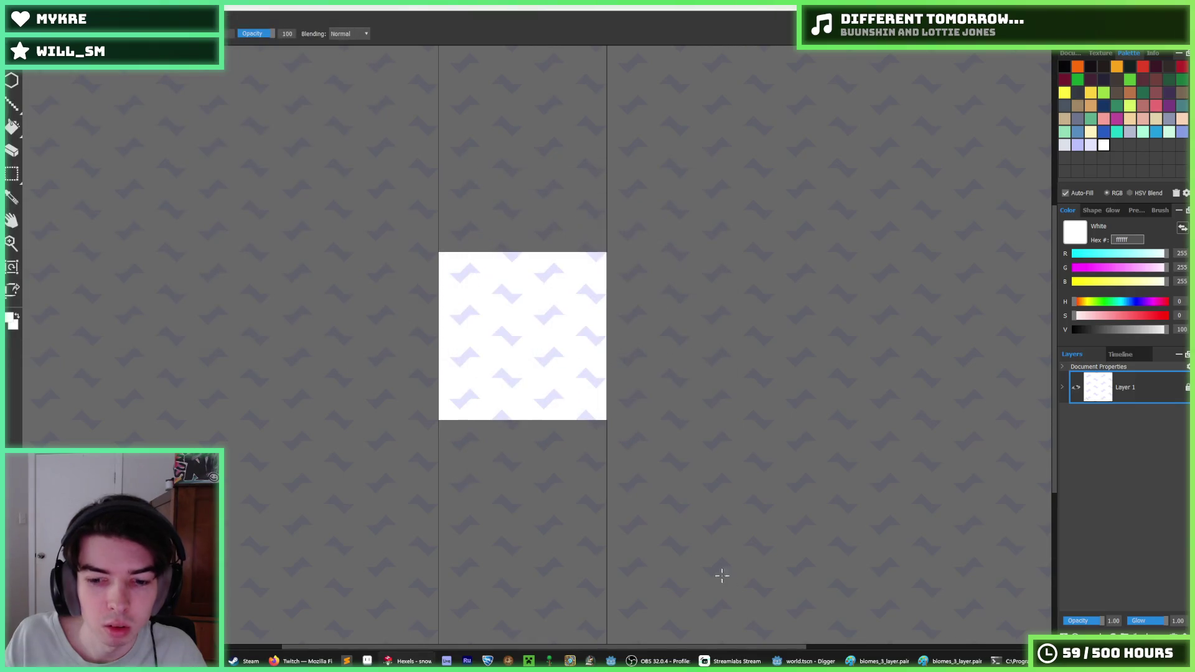
pyautogui.hotkey('alt', 'Tab')
pyautogui.press('F5')
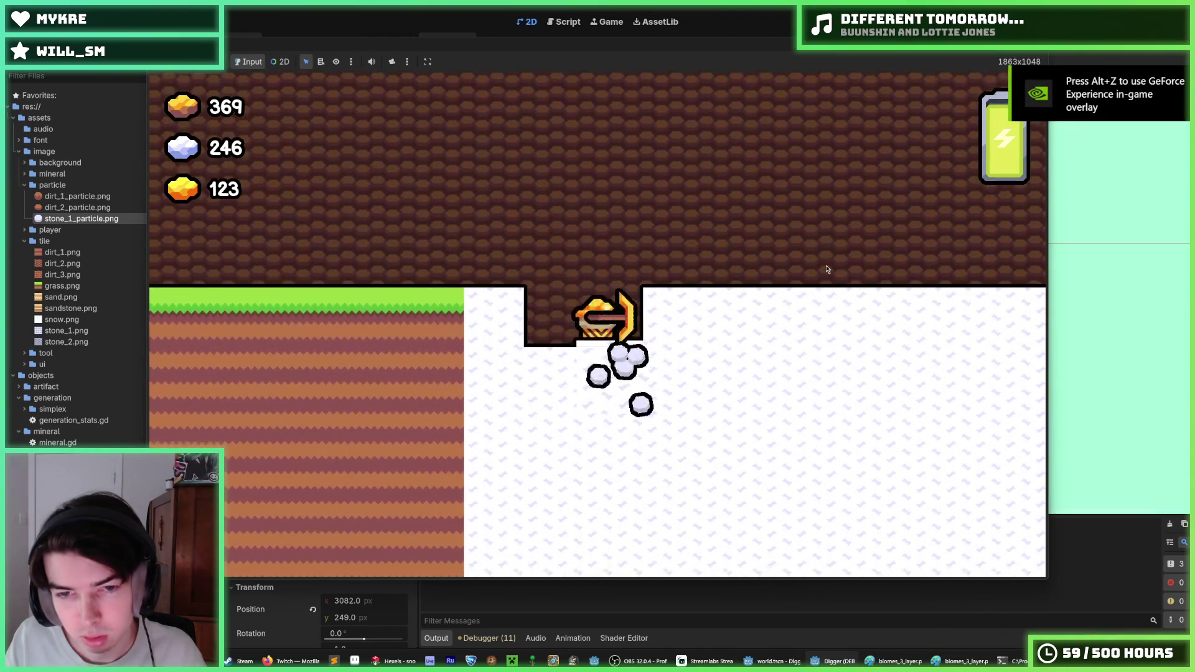
# - Dig down and sideways through the new chevron snow tiles, then stop the game with F8
pyautogui.press('Down')
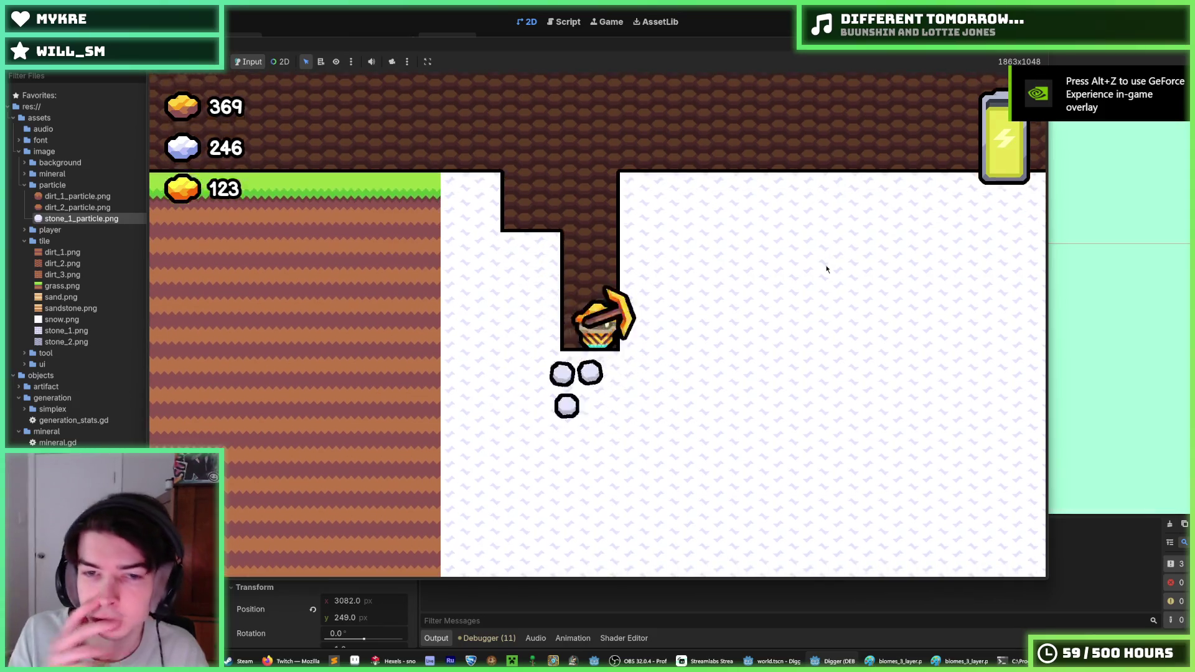
pyautogui.press('Right')
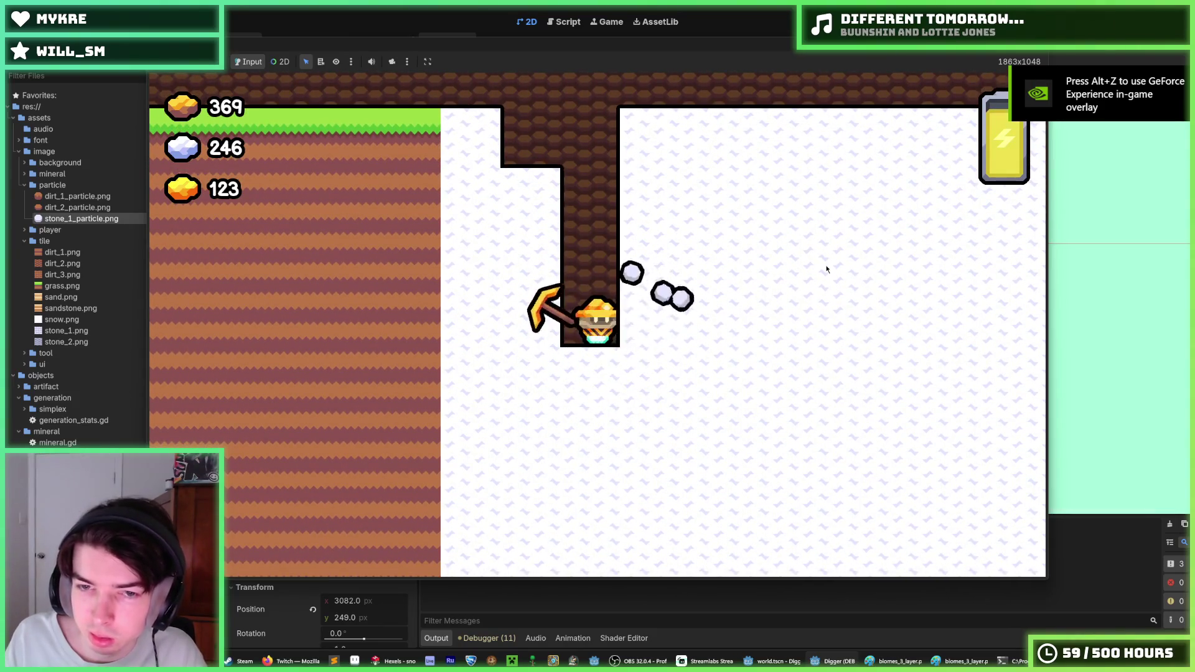
pyautogui.press('Right')
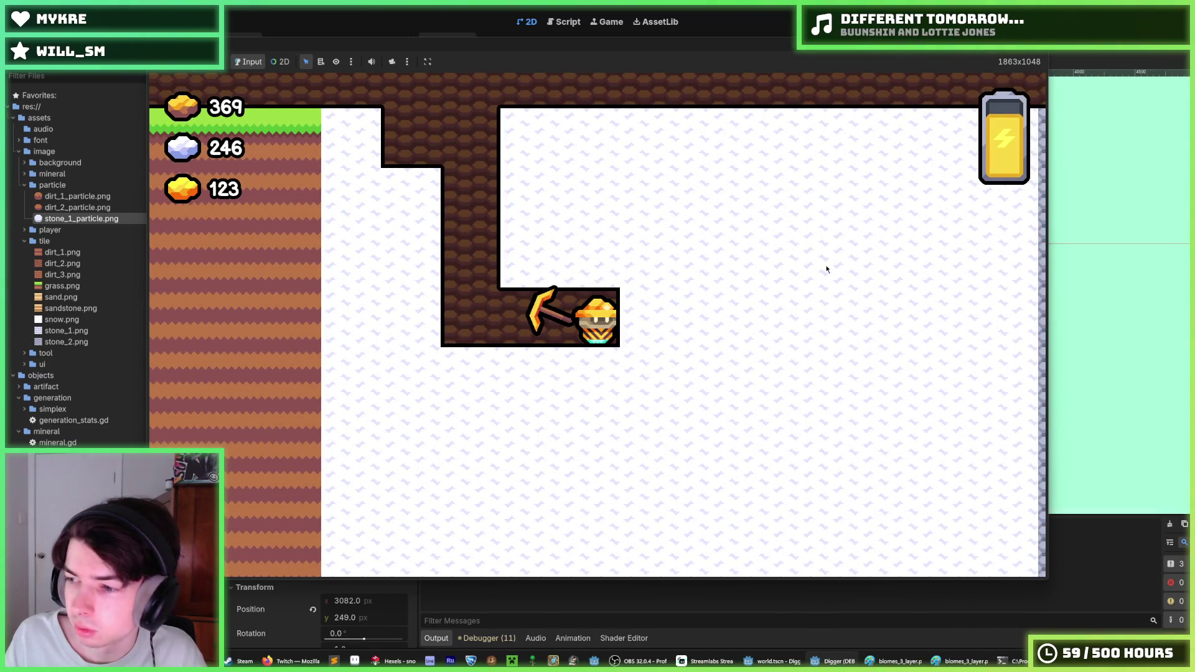
pyautogui.press('Left')
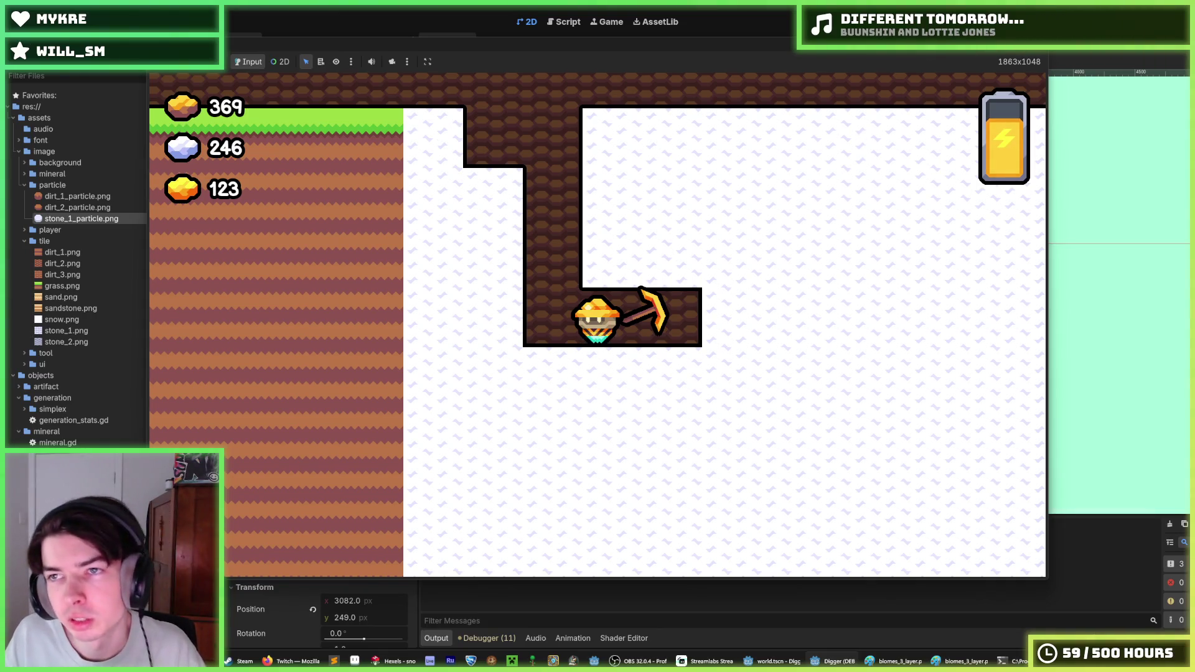
pyautogui.press('F8')
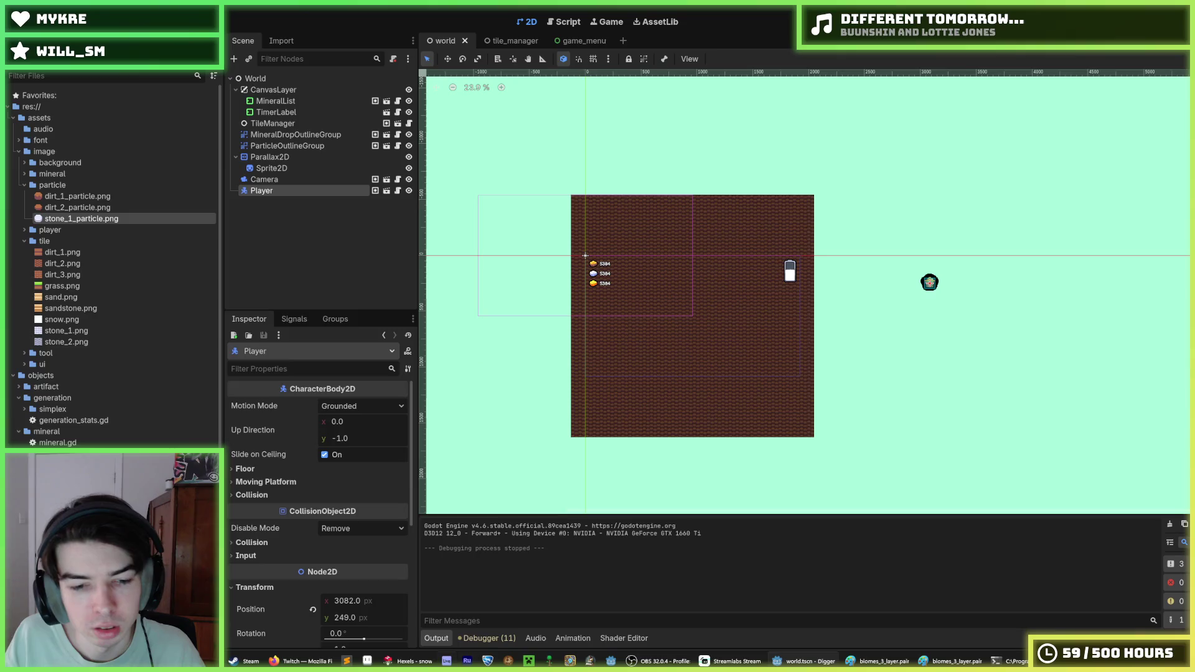
# - Back in Hexels, pick the chevron lavender and paint a triangle extending a chevron leftward
pyautogui.click(407, 661)
pyautogui.scroll(4, 496, 347)
pyautogui.keyDown('alt'); pyautogui.click(552, 349); pyautogui.keyUp('alt')
pyautogui.scroll(2, 541, 354)
pyautogui.click(512, 342)
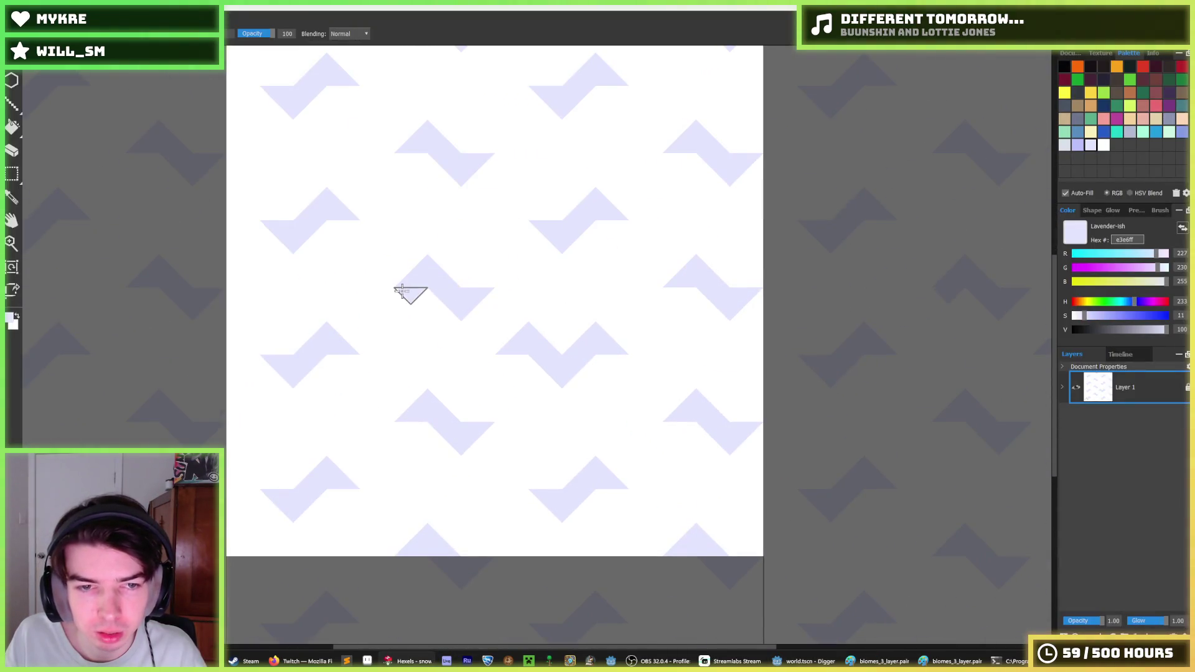
# - Alternately sample white background and lavender chevron colours at several spots on the tile
pyautogui.keyDown('alt'); pyautogui.click(386, 261); pyautogui.keyUp('alt')
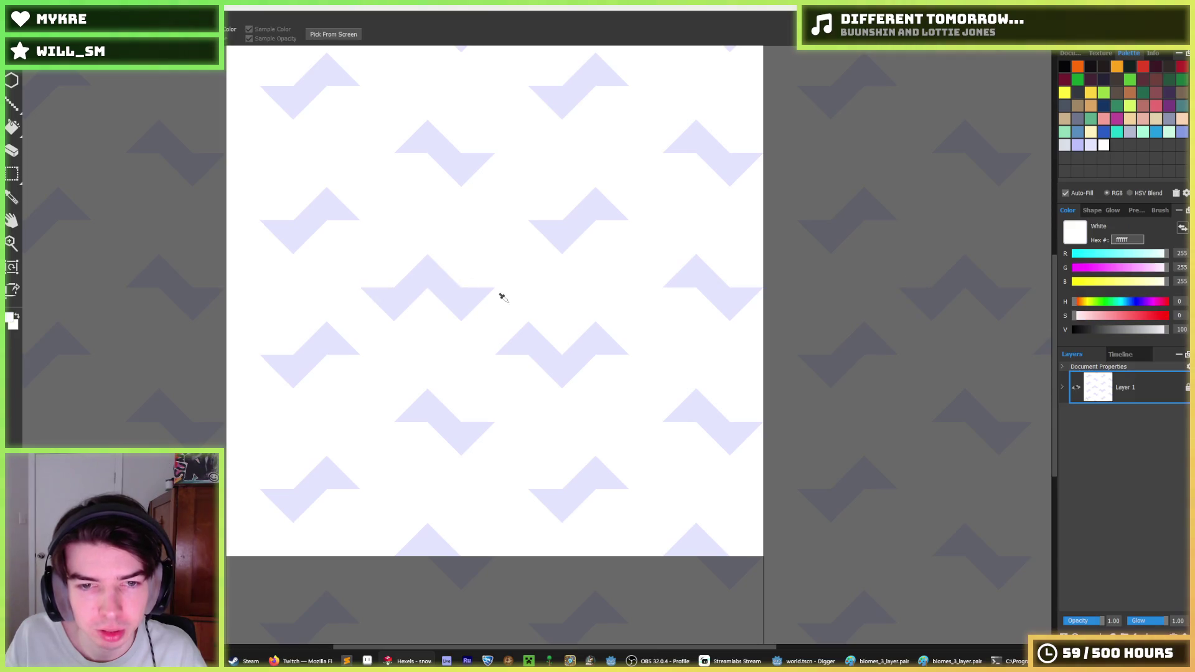
pyautogui.scroll(-3, 480, 291)
pyautogui.scroll(-2, 442, 277)
pyautogui.scroll(4, 440, 274)
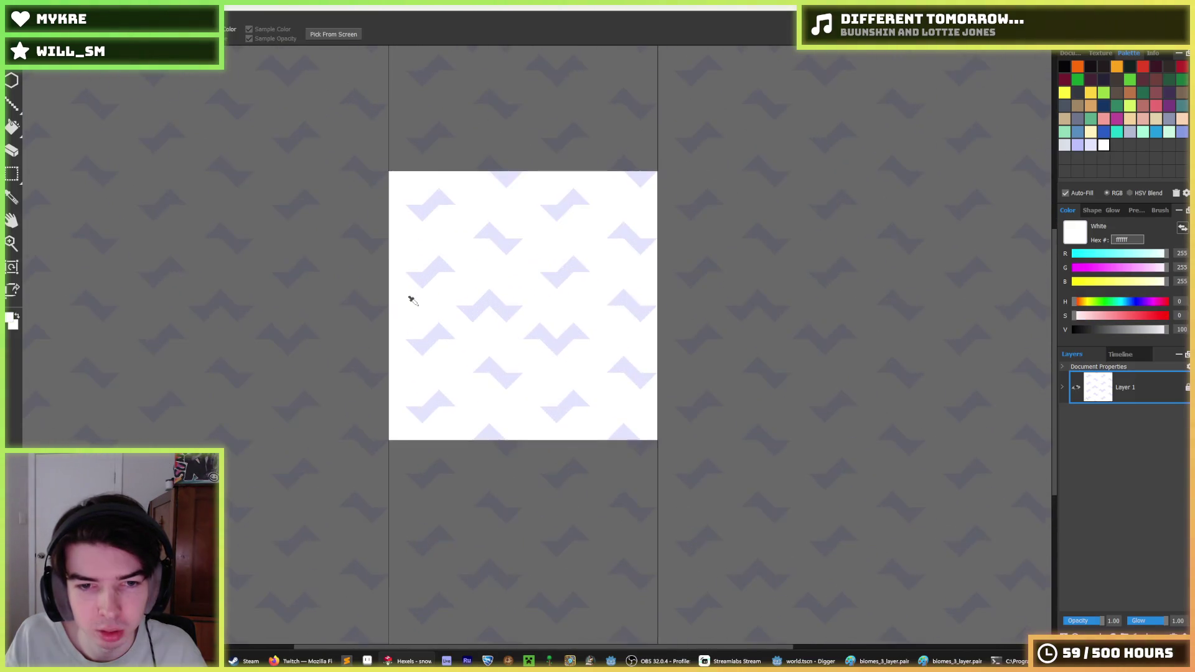
pyautogui.scroll(1, 448, 300)
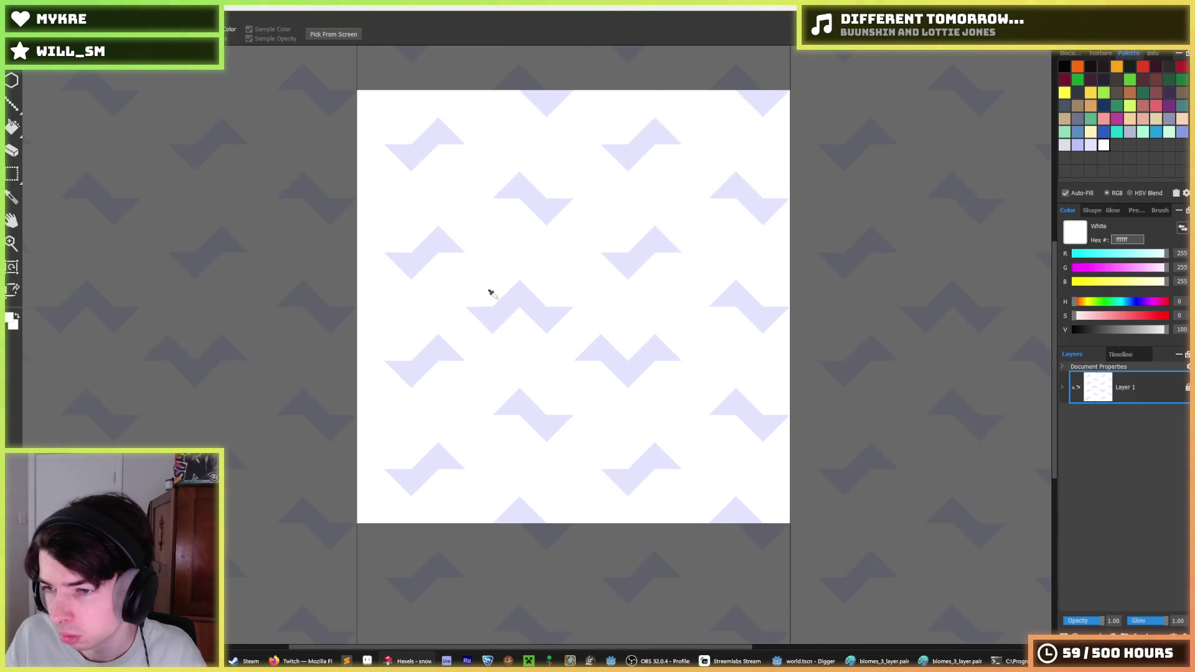
pyautogui.keyDown('alt'); pyautogui.click(538, 310); pyautogui.keyUp('alt')
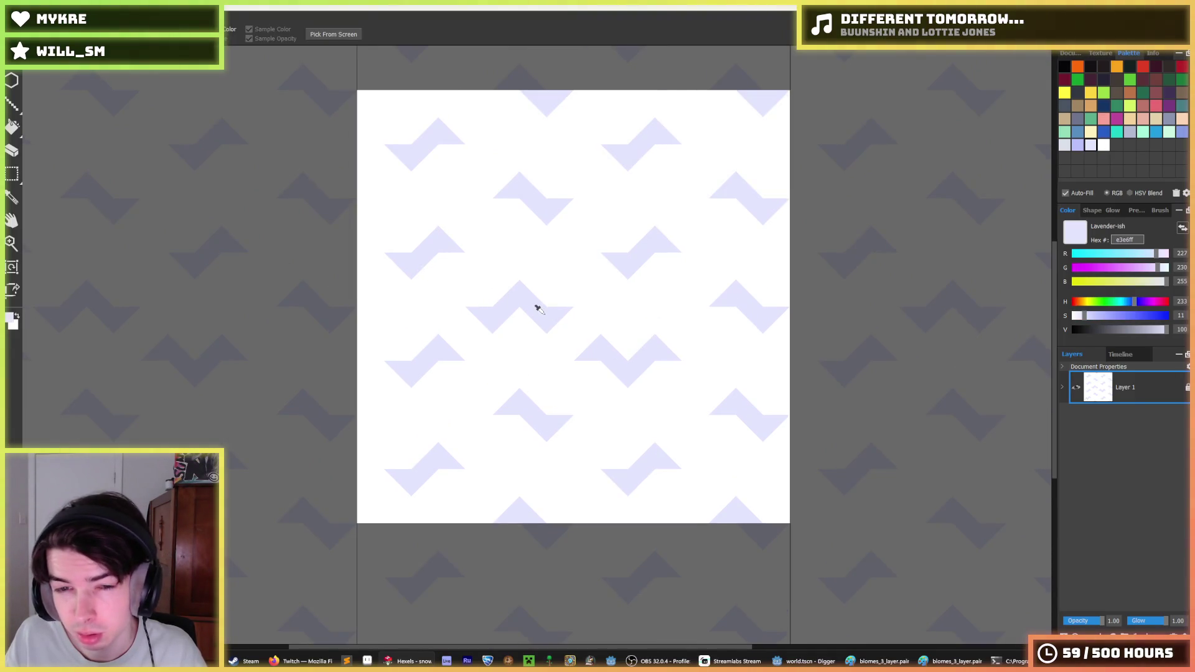
pyautogui.keyDown('alt'); pyautogui.click(376, 372); pyautogui.keyUp('alt')
pyautogui.keyDown('alt'); pyautogui.click(408, 355); pyautogui.keyUp('alt')
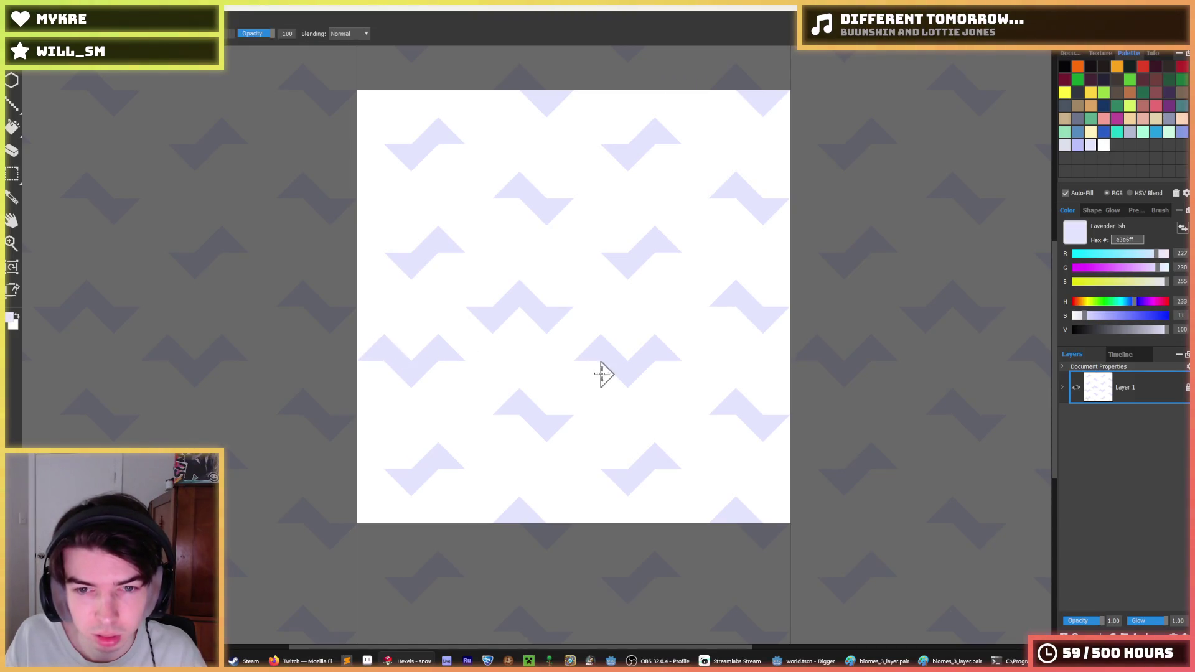
pyautogui.keyDown('alt'); pyautogui.click(479, 401); pyautogui.keyUp('alt')
pyautogui.keyDown('alt'); pyautogui.click(536, 315); pyautogui.keyUp('alt')
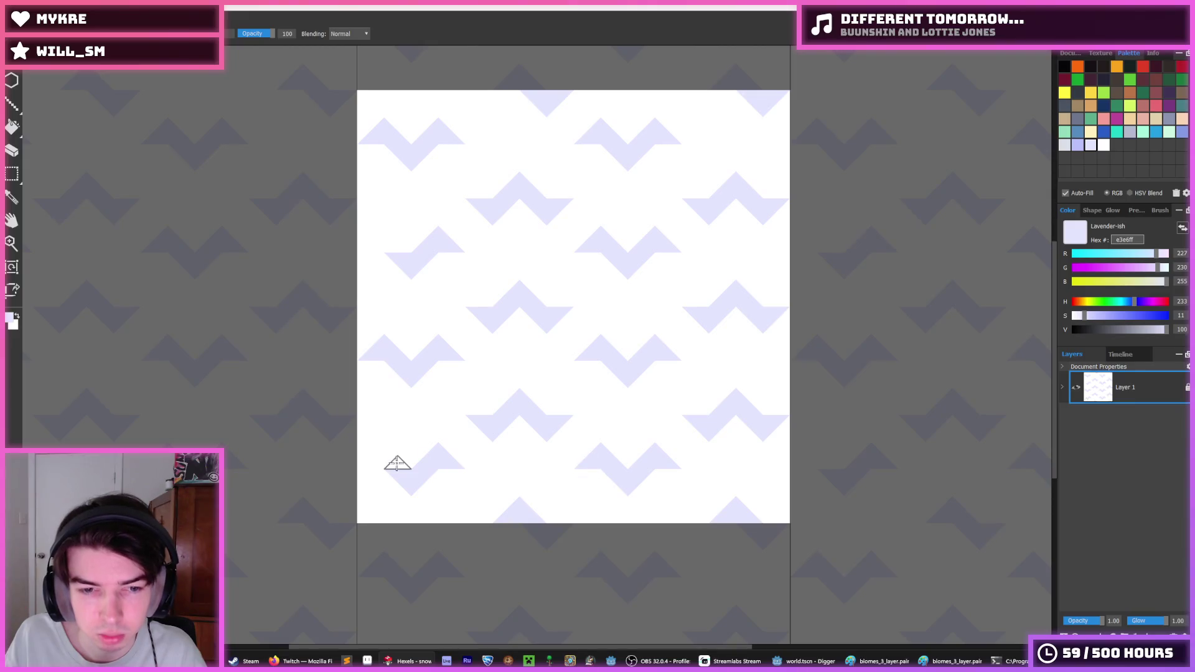
pyautogui.keyDown('alt'); pyautogui.click(376, 482); pyautogui.keyUp('alt')
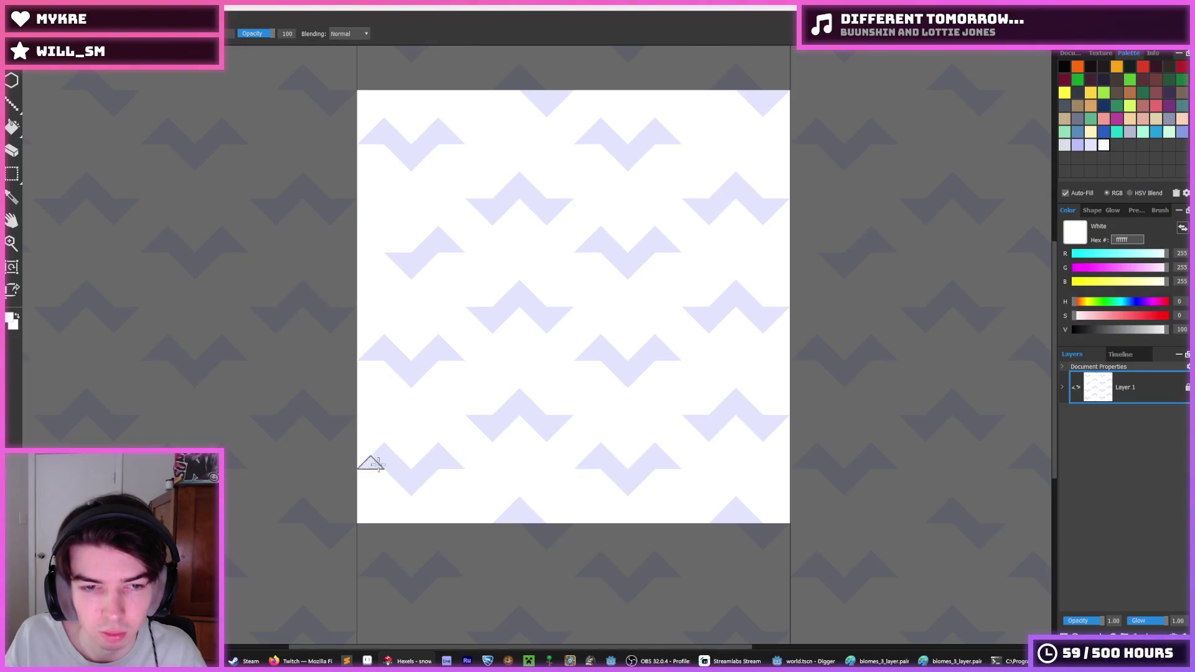
pyautogui.keyDown('alt'); pyautogui.click(419, 259); pyautogui.keyUp('alt')
# - Check the tile at different zoom levels and return to the brush tool
pyautogui.scroll(-4, 516, 234)
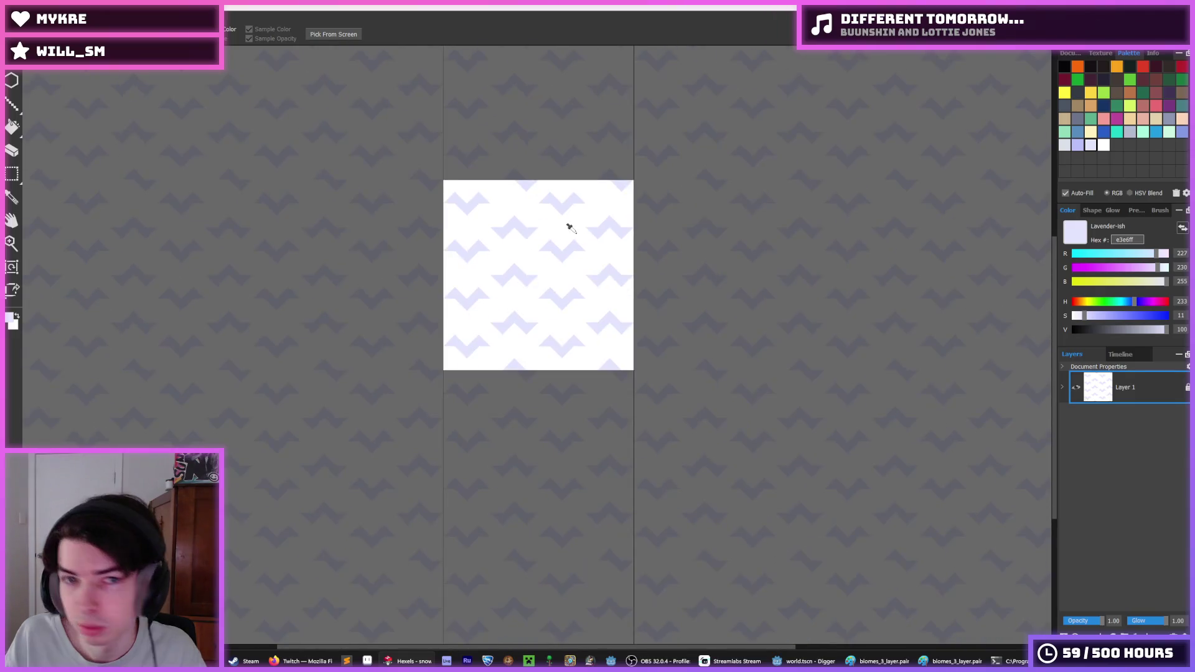
pyautogui.scroll(4, 568, 226)
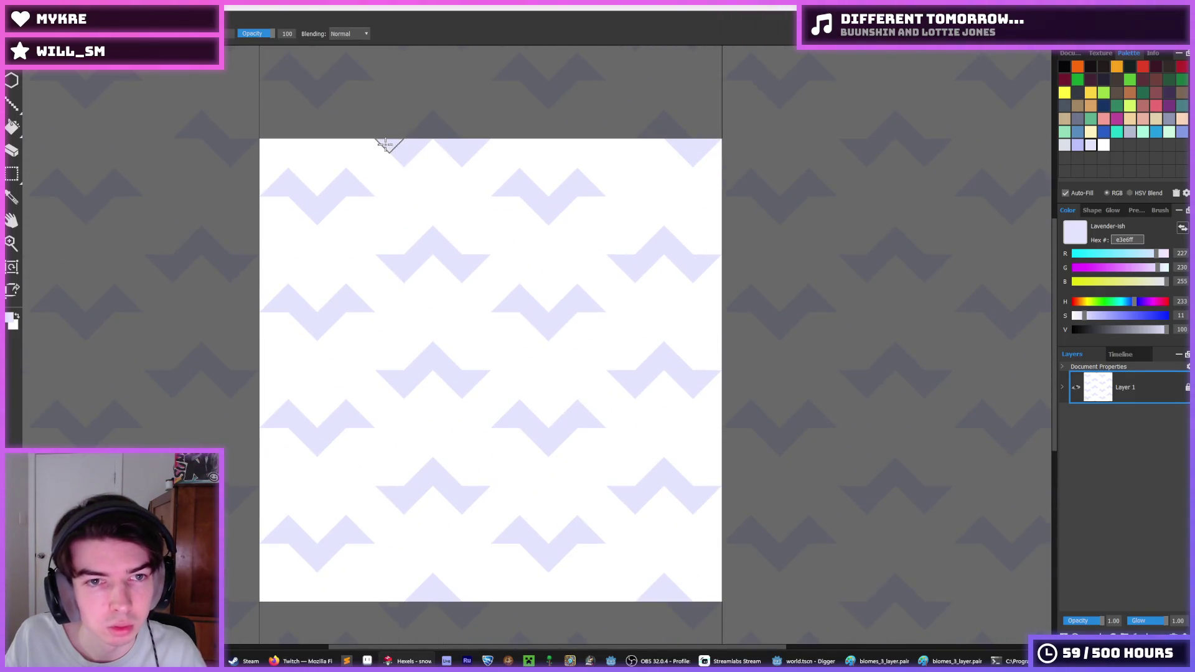
pyautogui.scroll(-3, 541, 240)
pyautogui.scroll(3, 566, 411)
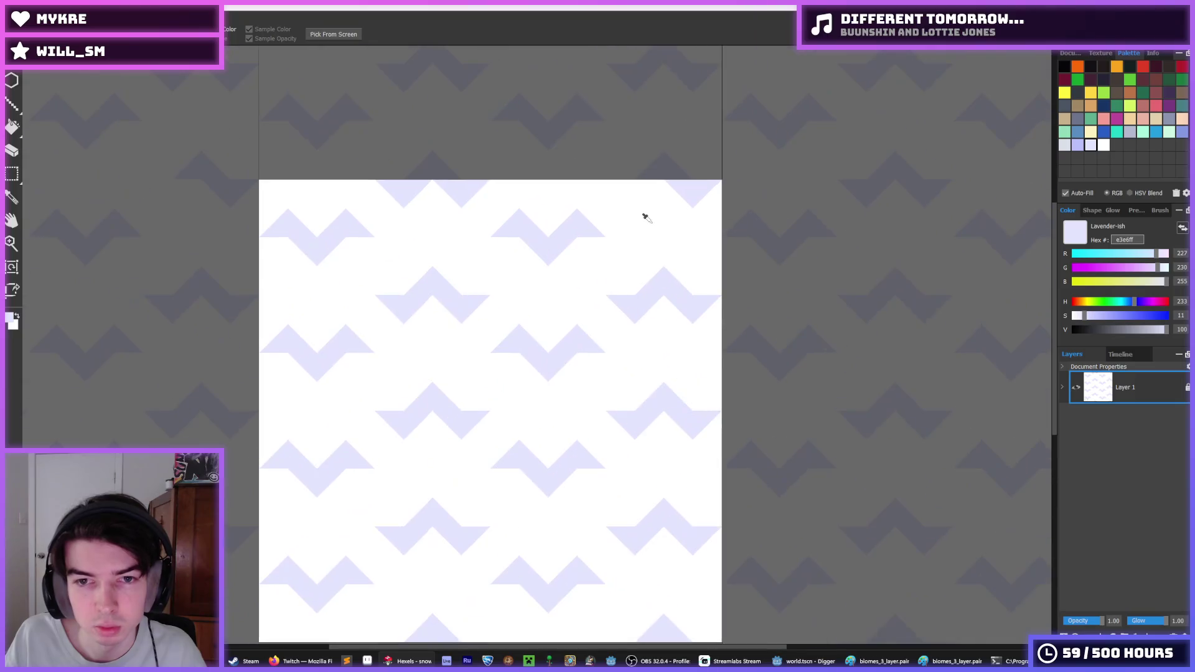
pyautogui.scroll(-4, 432, 476)
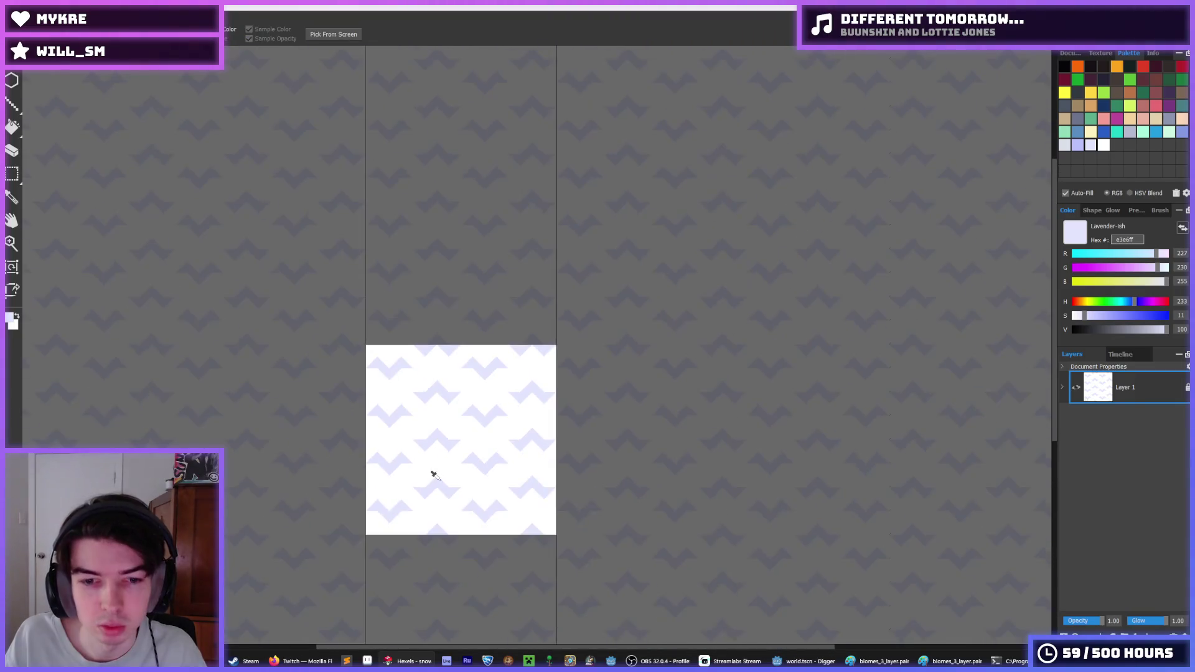
pyautogui.scroll(2, 428, 492)
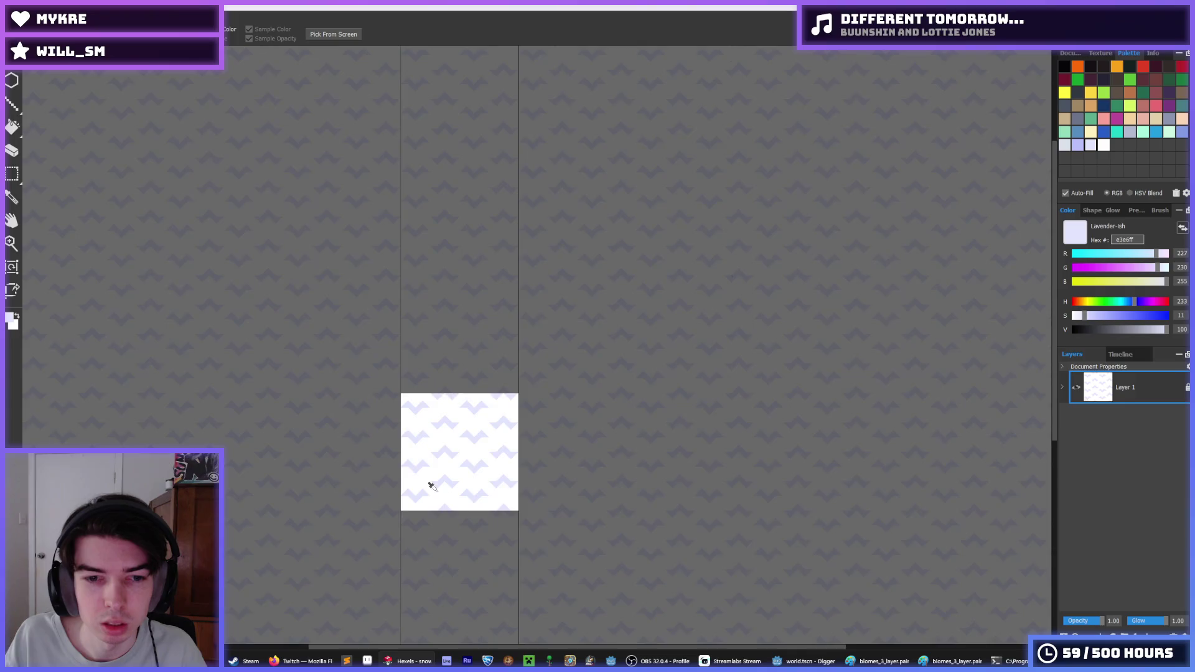
pyautogui.scroll(-3, 431, 485)
pyautogui.press('b')
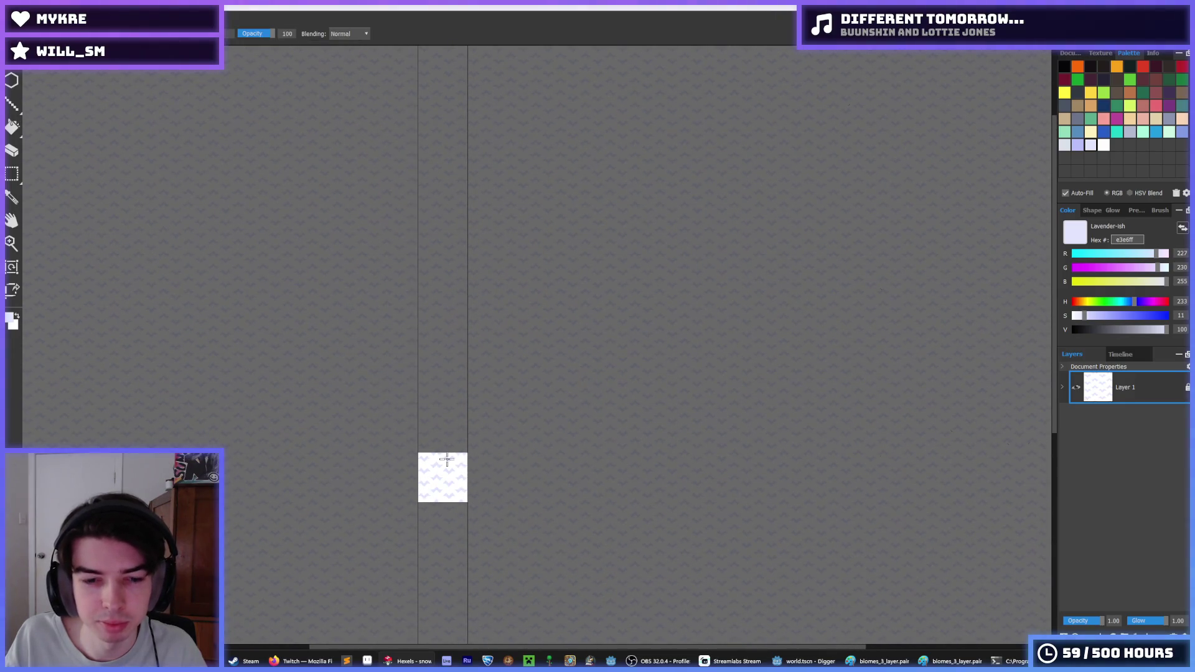
# - Export the tile over snow.png, confirming replacement and settings, then run the game in Godot
pyautogui.hotkey('ctrl', 'e')
pyautogui.doubleClick(421, 93)
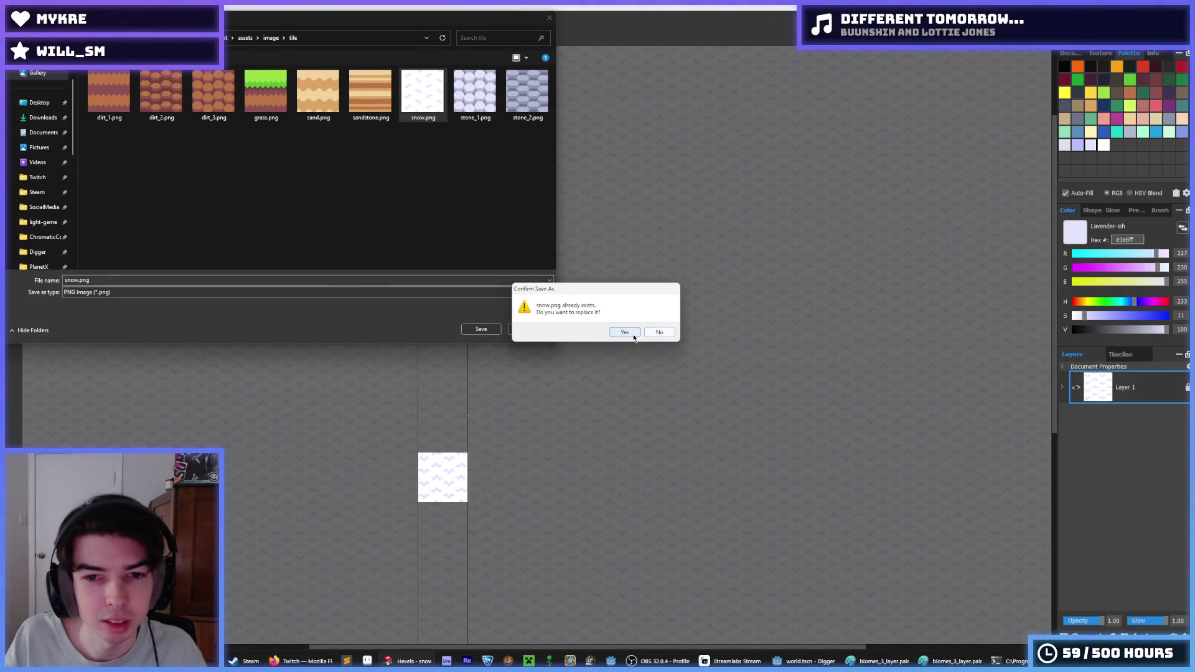
pyautogui.click(639, 334)
pyautogui.click(648, 470)
pyautogui.click(820, 662)
pyautogui.press('F5')
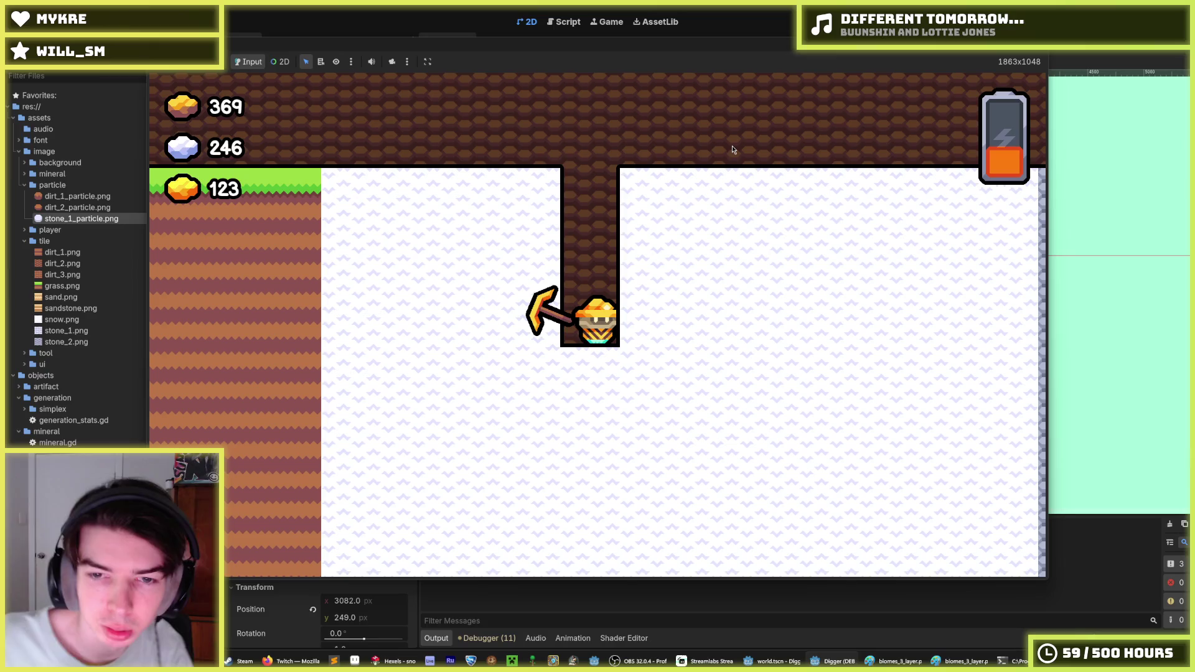
pyautogui.press('w')
pyautogui.press('w')
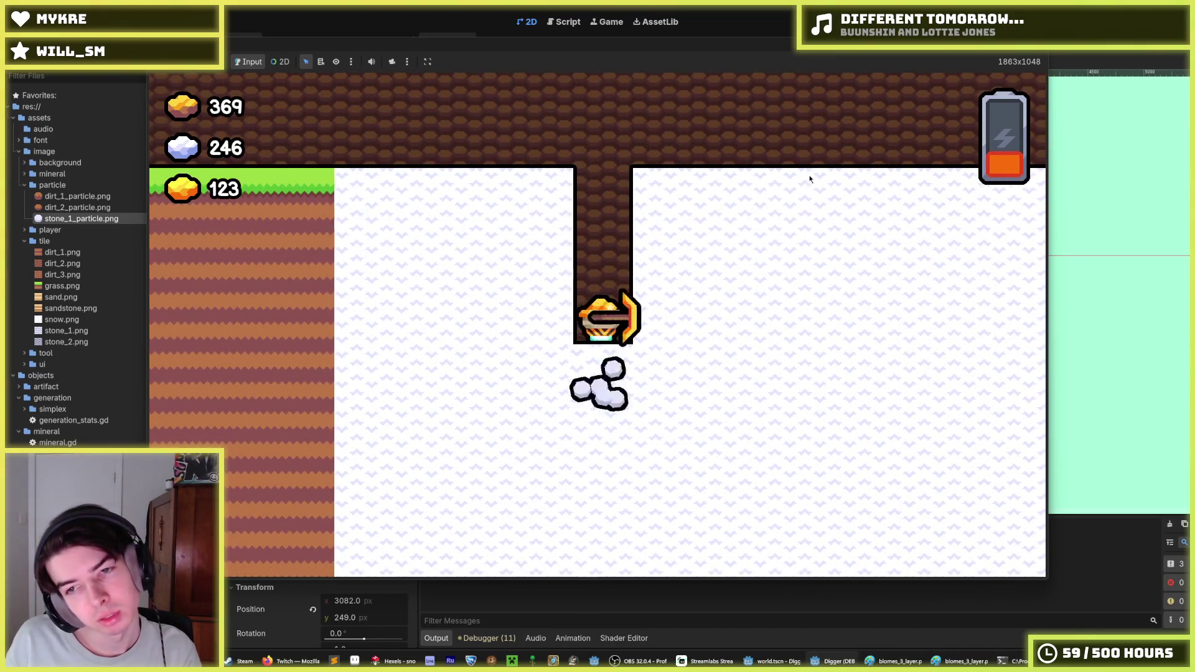
pyautogui.press('a')
pyautogui.press('F8')
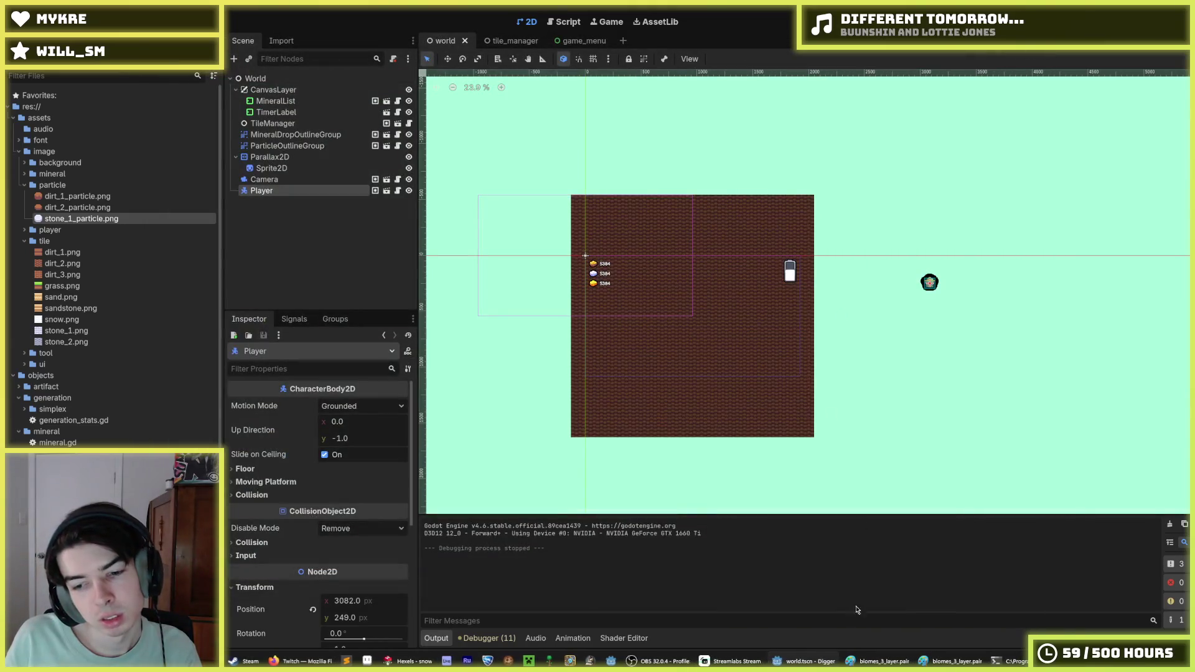
# - Flip a full-height middle column of the snow tile vertically, then deselect it
pyautogui.click(408, 661)
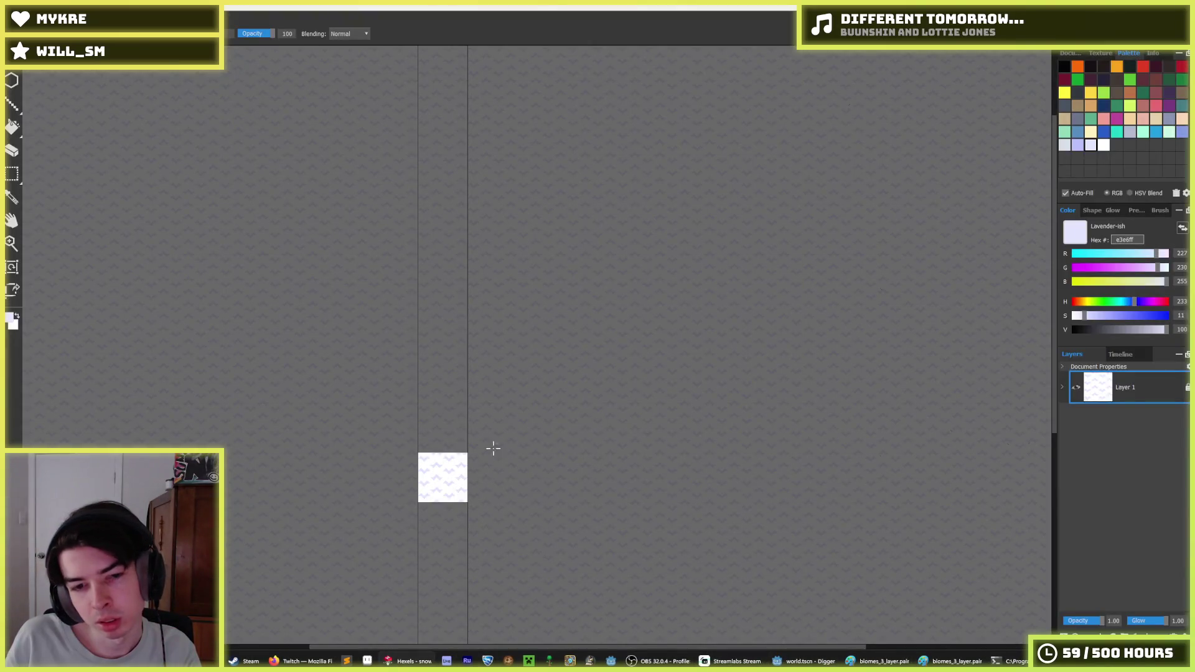
pyautogui.scroll(5, 423, 498)
pyautogui.scroll(-2, 448, 419)
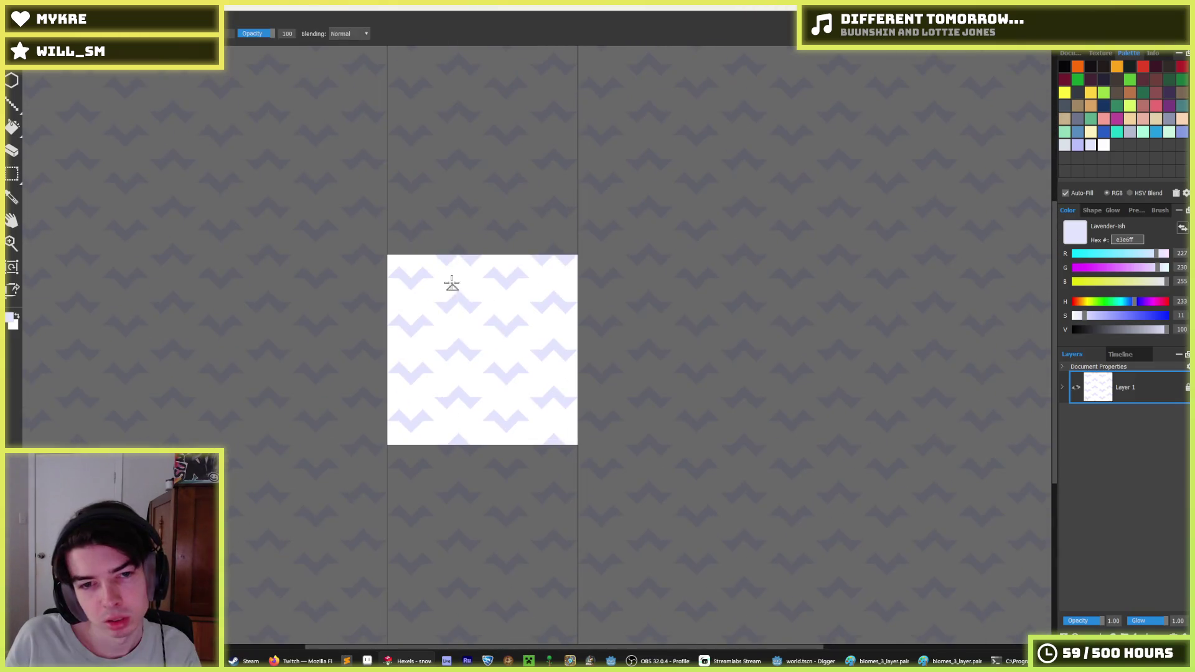
pyautogui.press('m')
pyautogui.moveTo(435, 255); pyautogui.dragTo(483, 443)
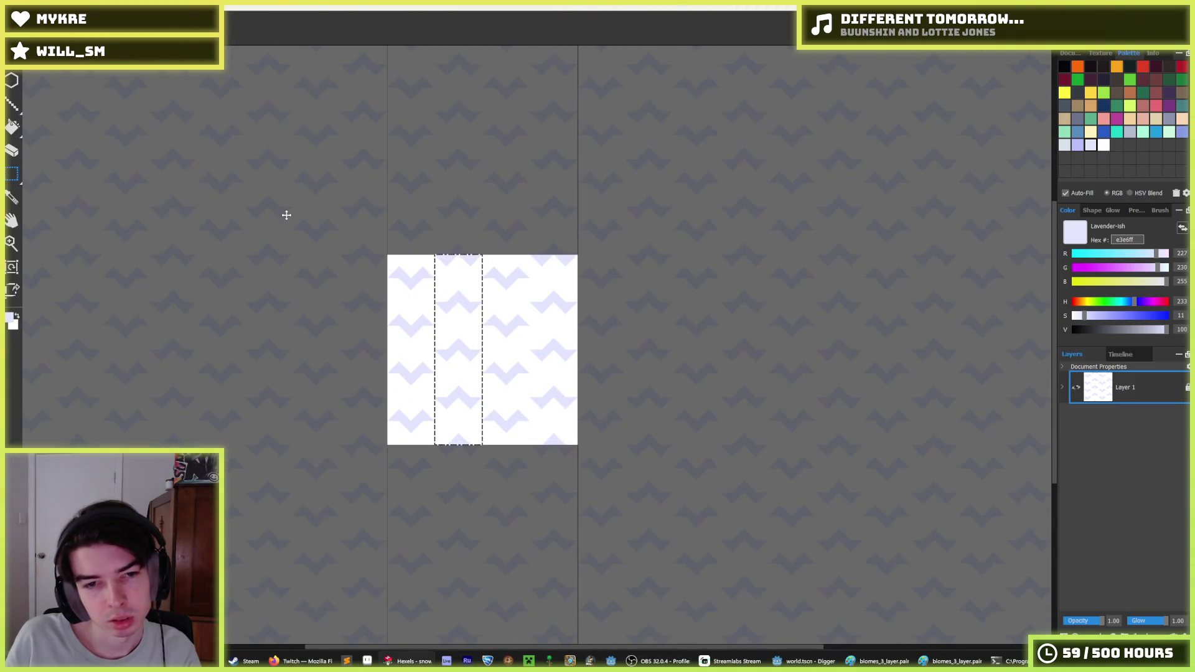
pyautogui.click(31, 60)
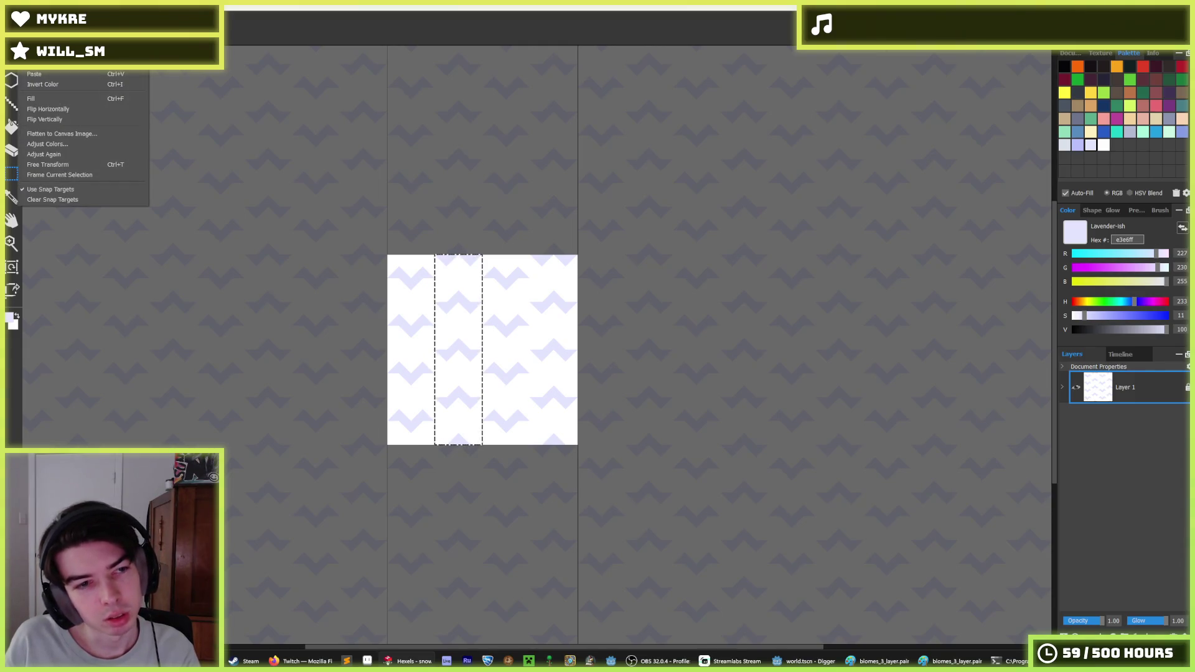
pyautogui.click(45, 119)
pyautogui.click(527, 270)
# - Select the right-edge strip, nudge it left toward the middle, and clear the selection
pyautogui.moveTo(530, 253); pyautogui.dragTo(582, 460)
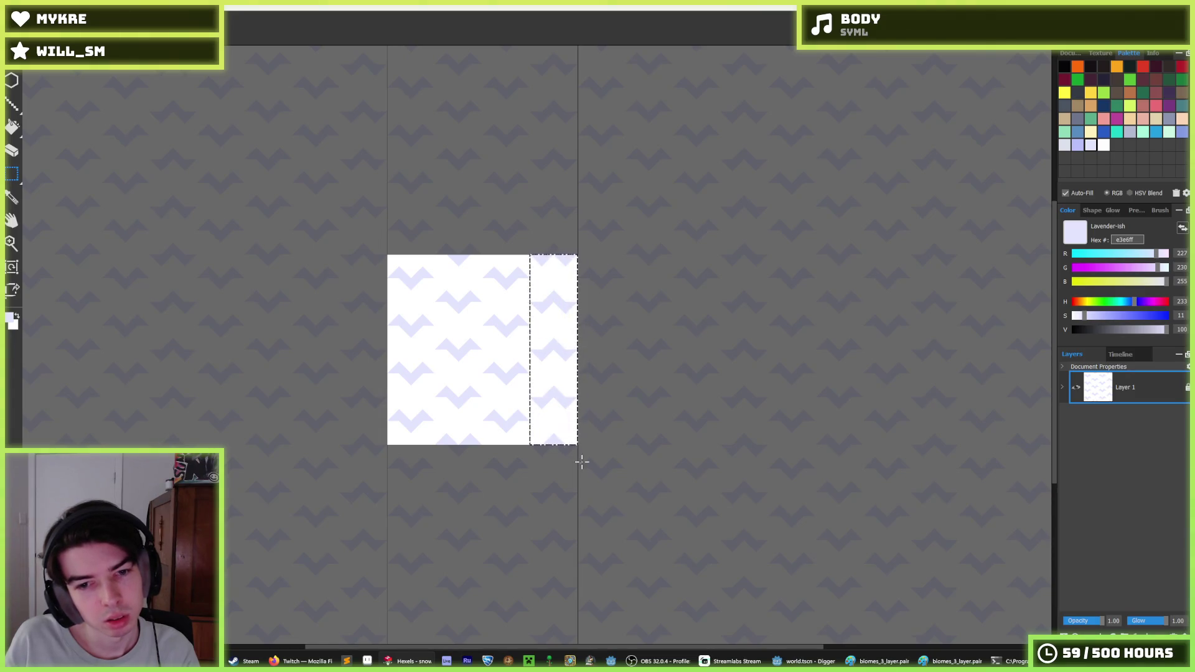
pyautogui.click(53, 60)
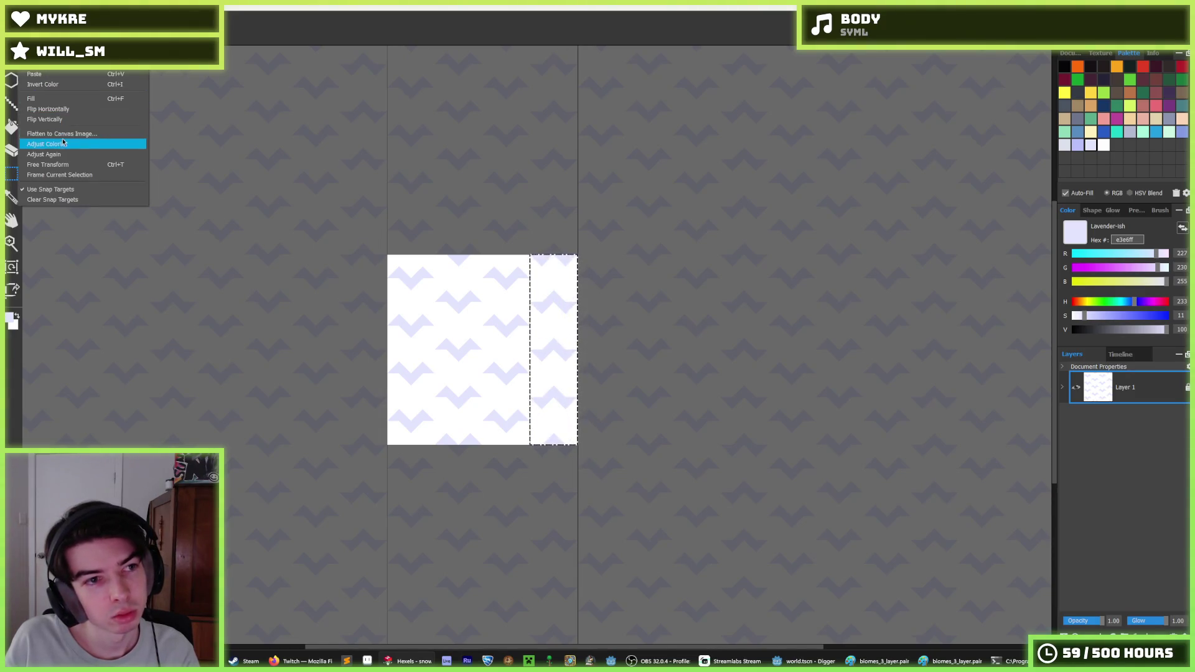
pyautogui.click(56, 118)
pyautogui.scroll(-5, 493, 312)
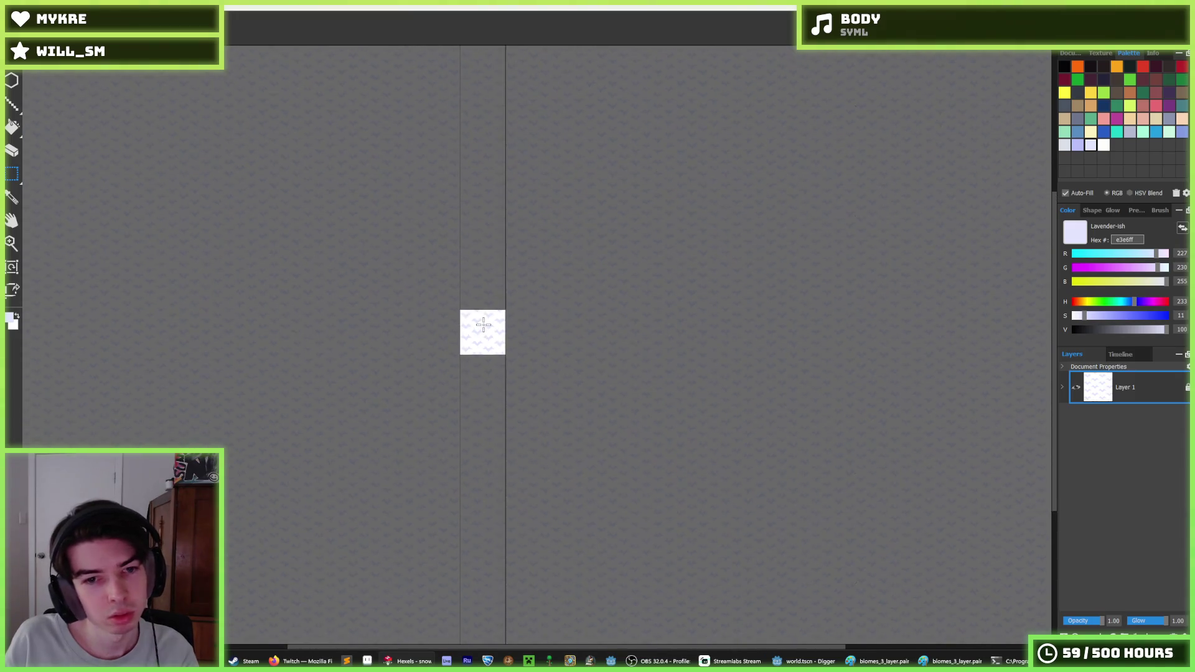
pyautogui.scroll(1, 483, 324)
pyautogui.scroll(2, 483, 324)
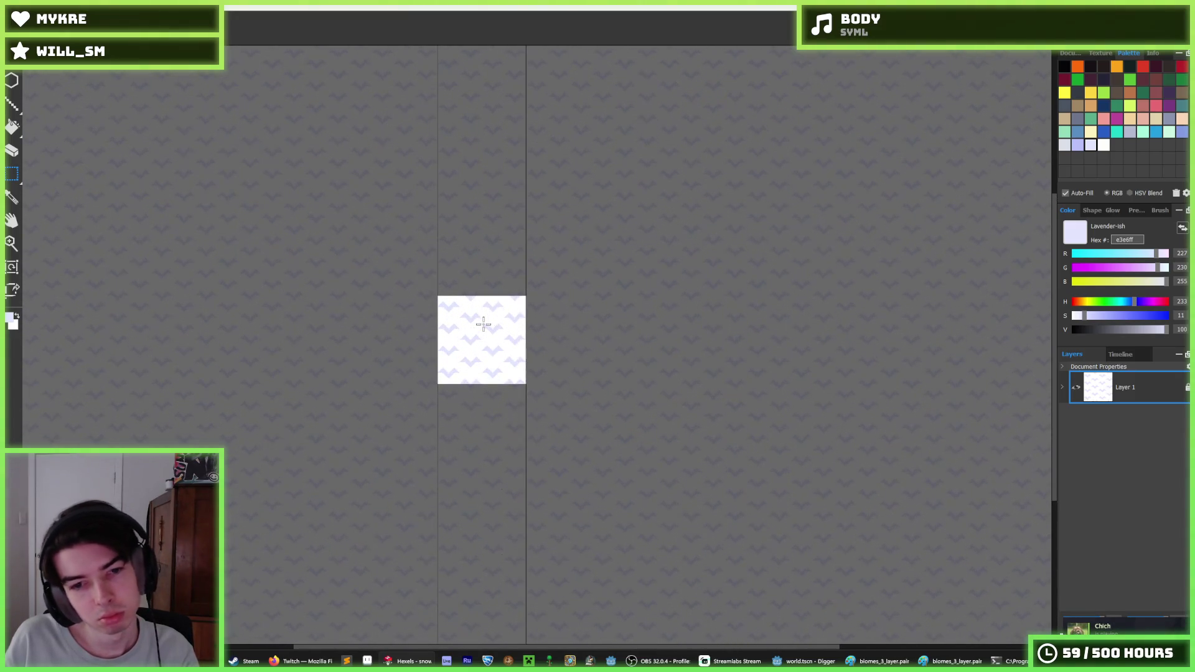
pyautogui.press('Left')
pyautogui.hotkey('ctrl', 'd')
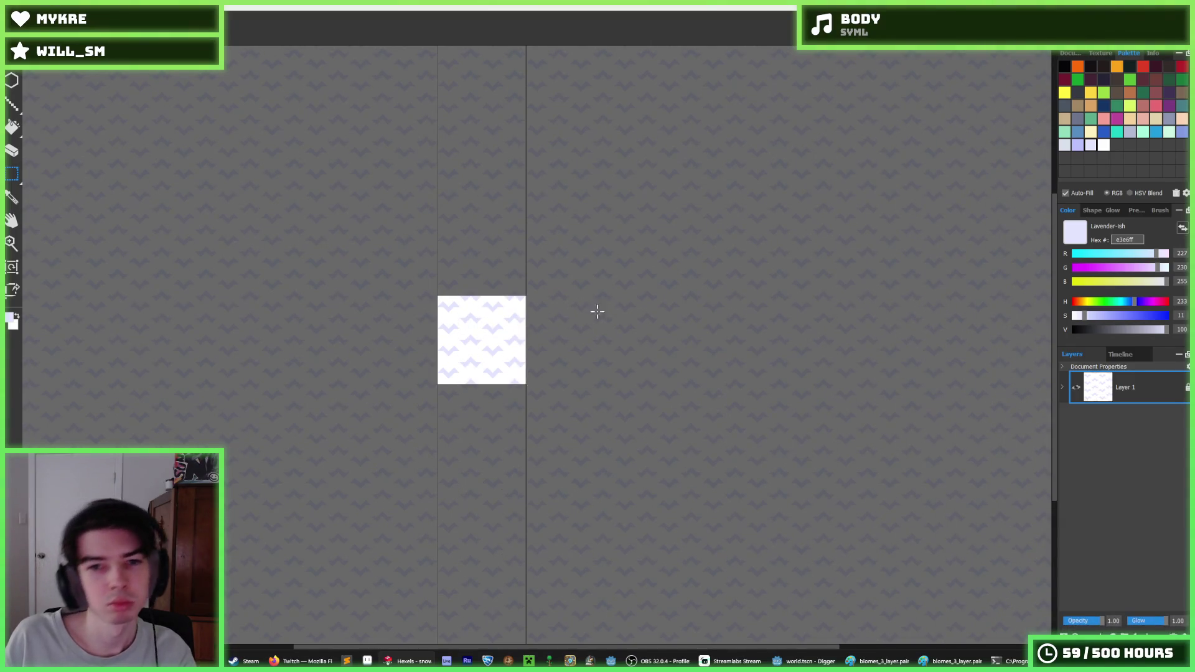
pyautogui.scroll(-2, 423, 320)
pyautogui.scroll(2, 429, 317)
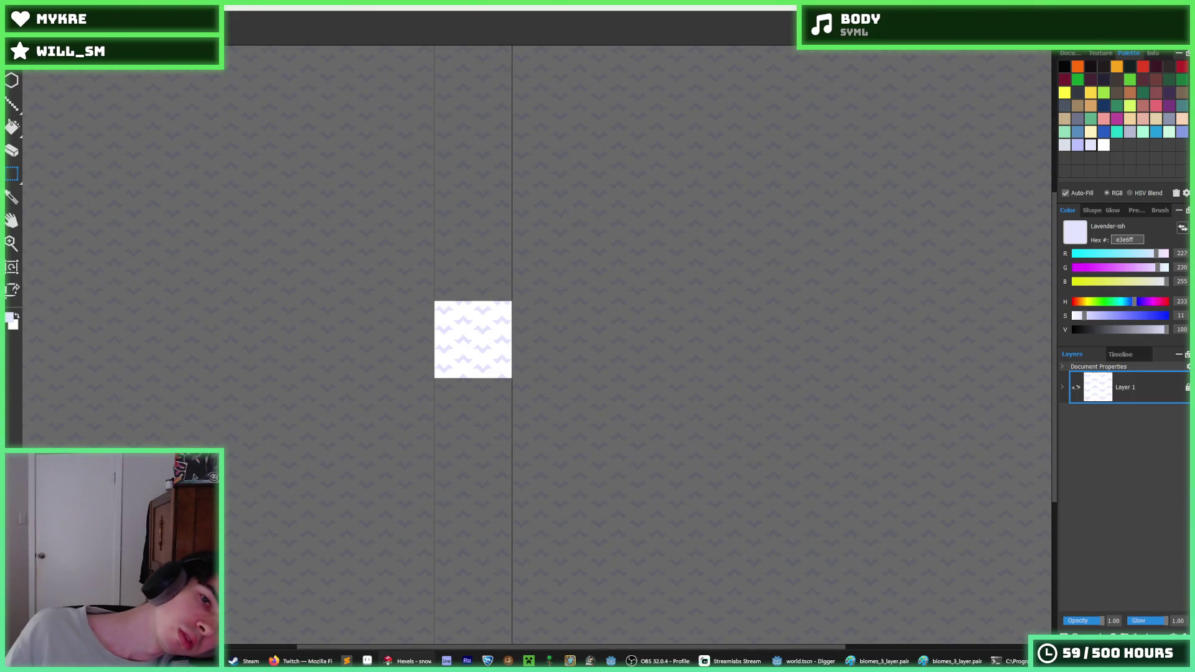
# - Check the Edit menu twice and close it without applying a command
pyautogui.hotkey('alt', 'e')
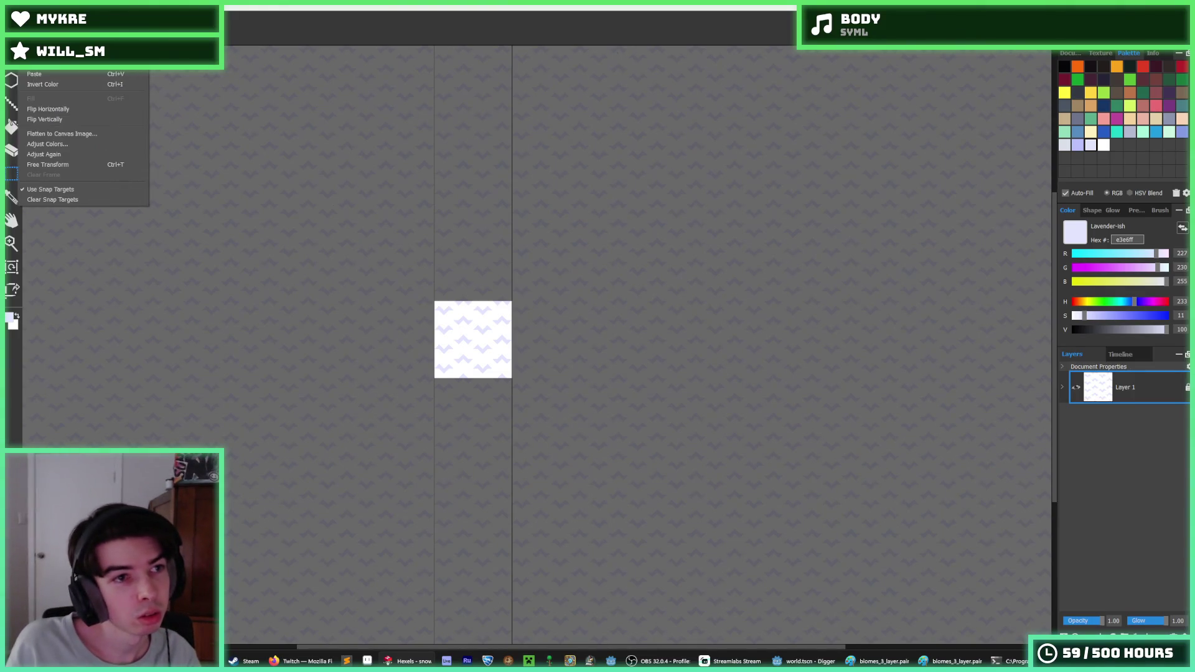
pyautogui.press('Escape')
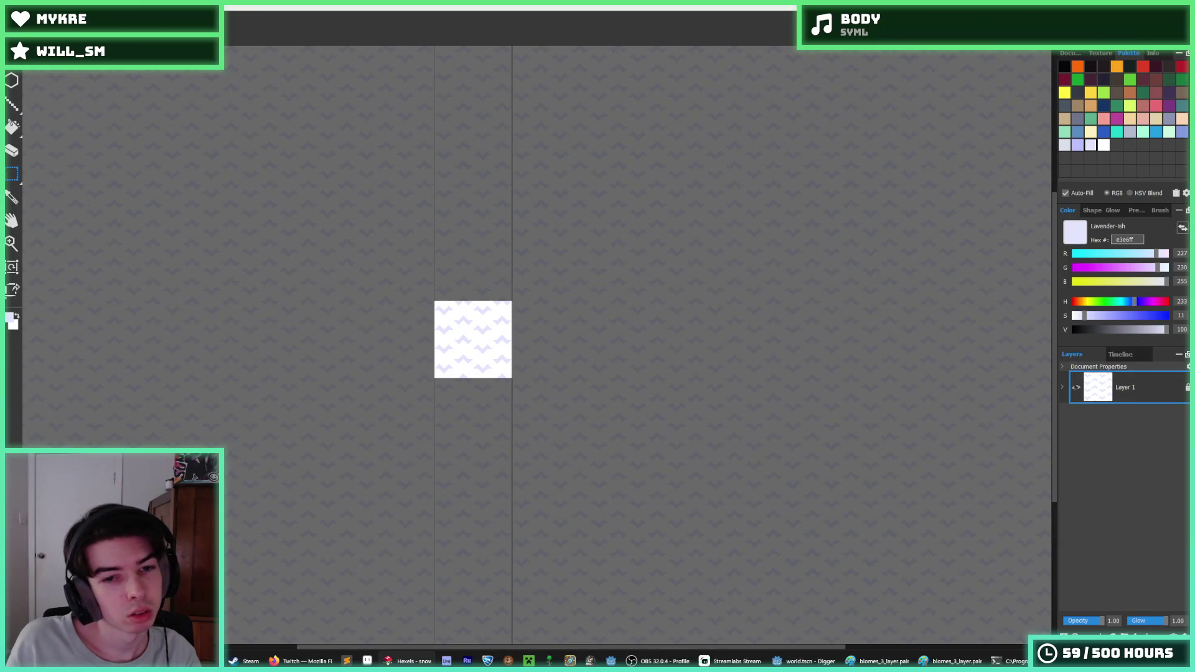
pyautogui.hotkey('alt', 'e')
pyautogui.press('Escape')
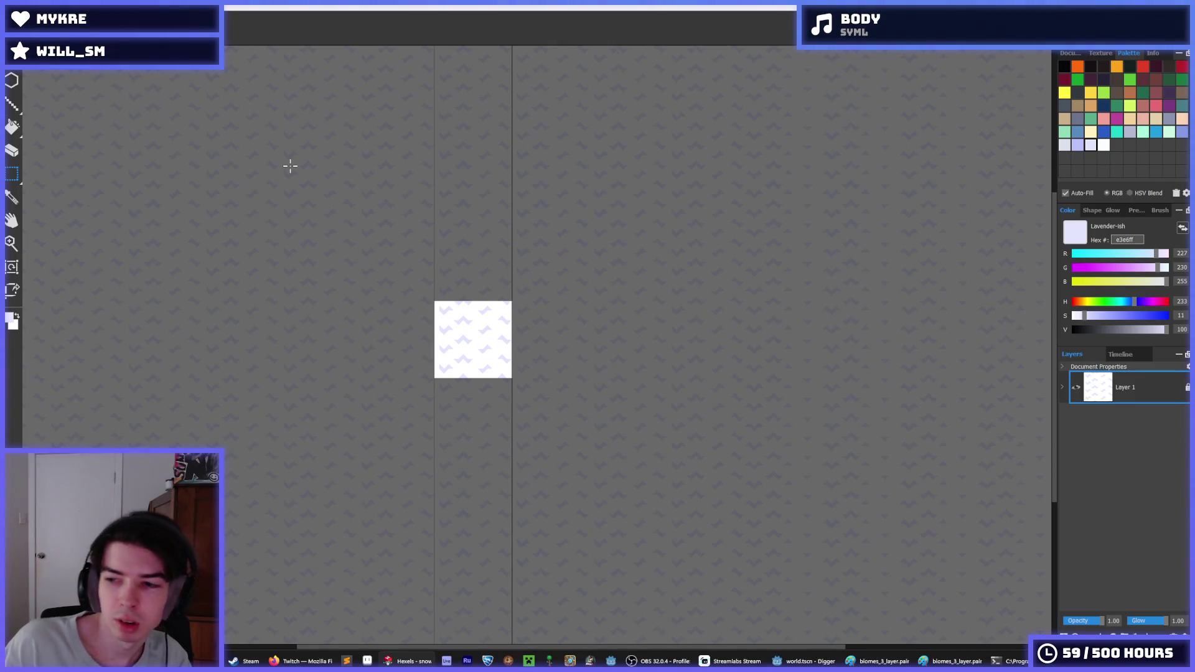
# - Extend the upper, lower and middle lavender chevron rows to the tile's left edge
pyautogui.press('Escape')
pyautogui.scroll(3, 459, 320)
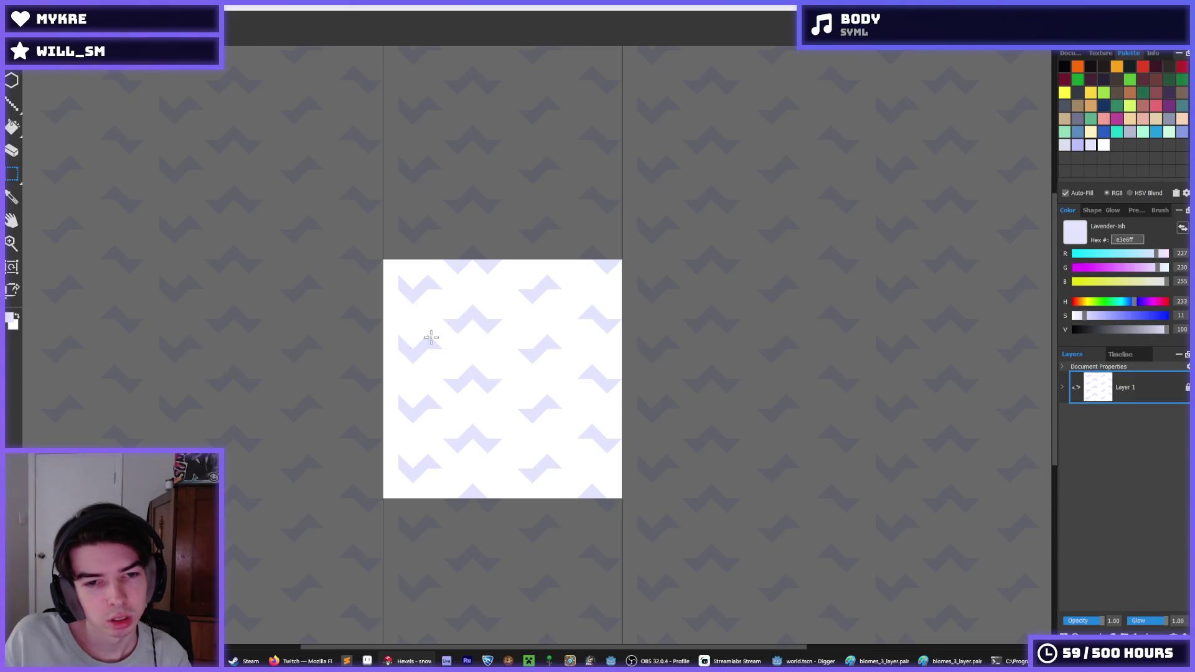
pyautogui.scroll(1, 401, 333)
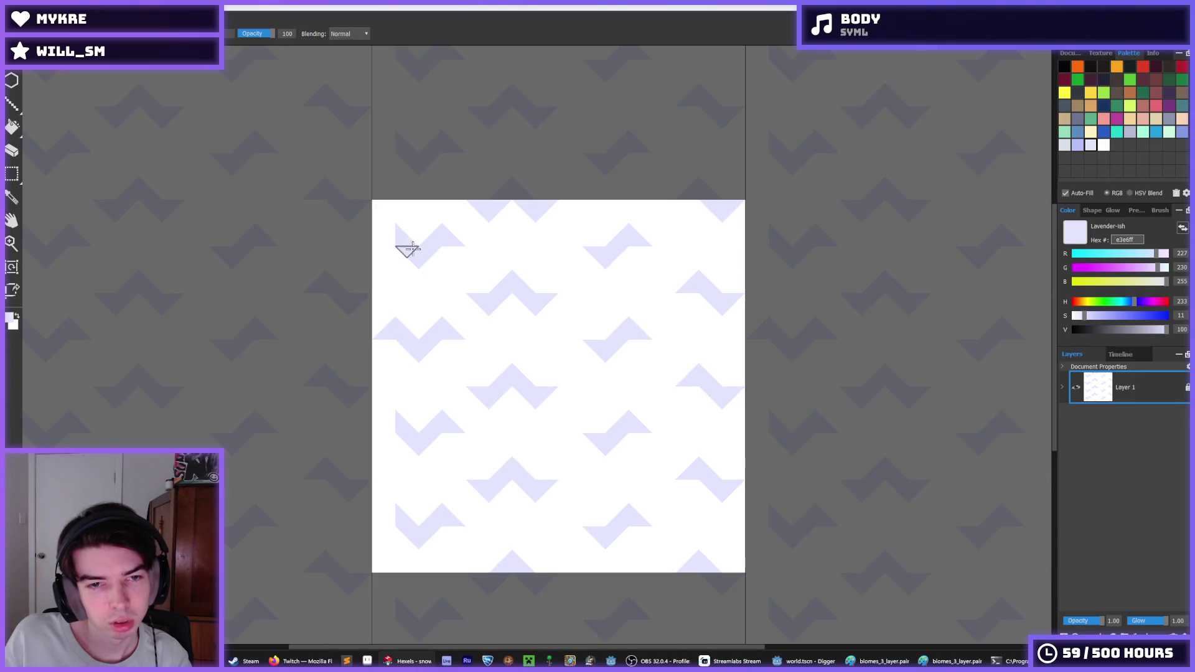
pyautogui.click(384, 237)
pyautogui.click(384, 427)
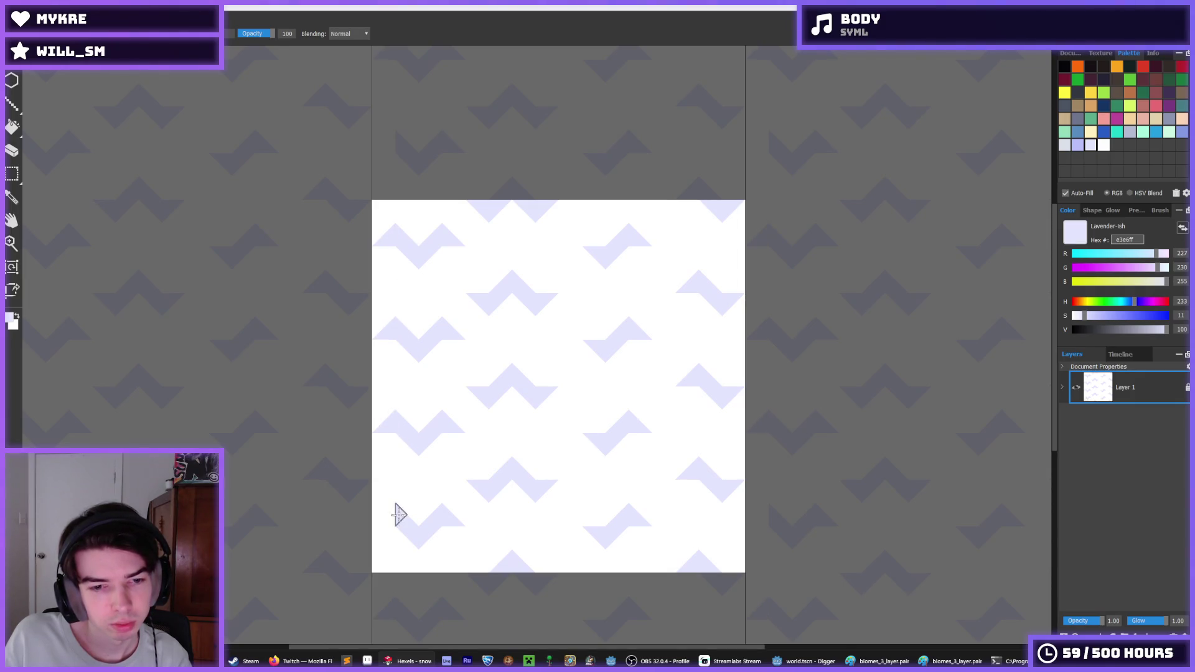
pyautogui.click(575, 421)
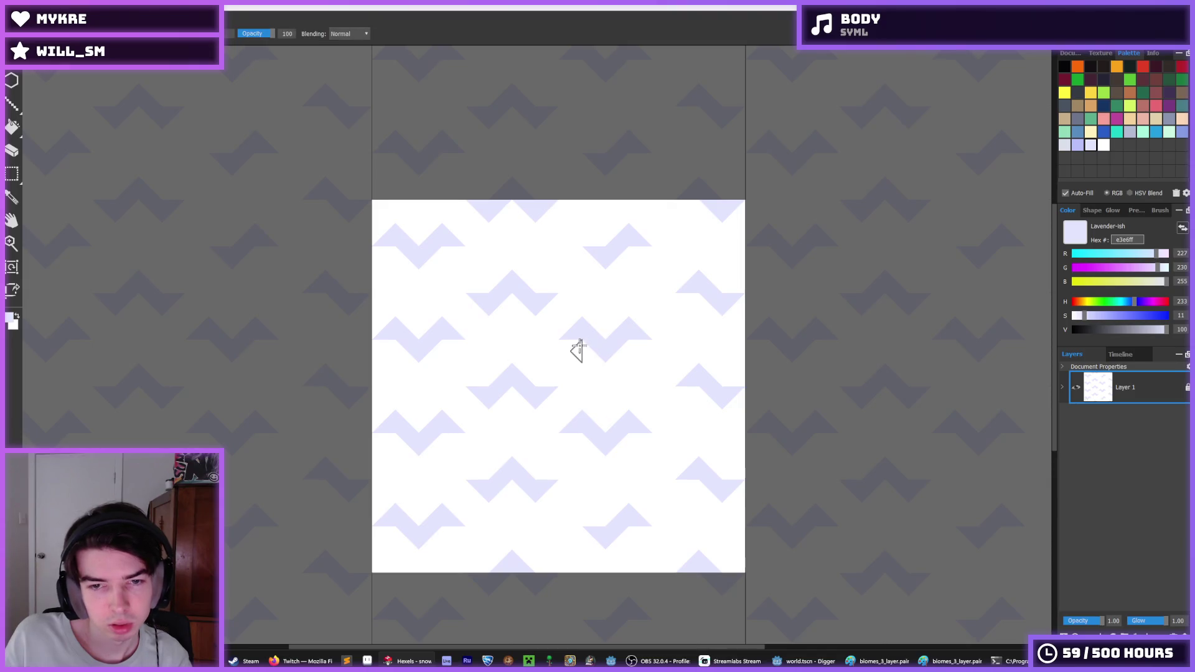
pyautogui.click(574, 343)
# - Fill the white notch in a chevron, resample white and lavender, then undo the last edit
pyautogui.press('alt')
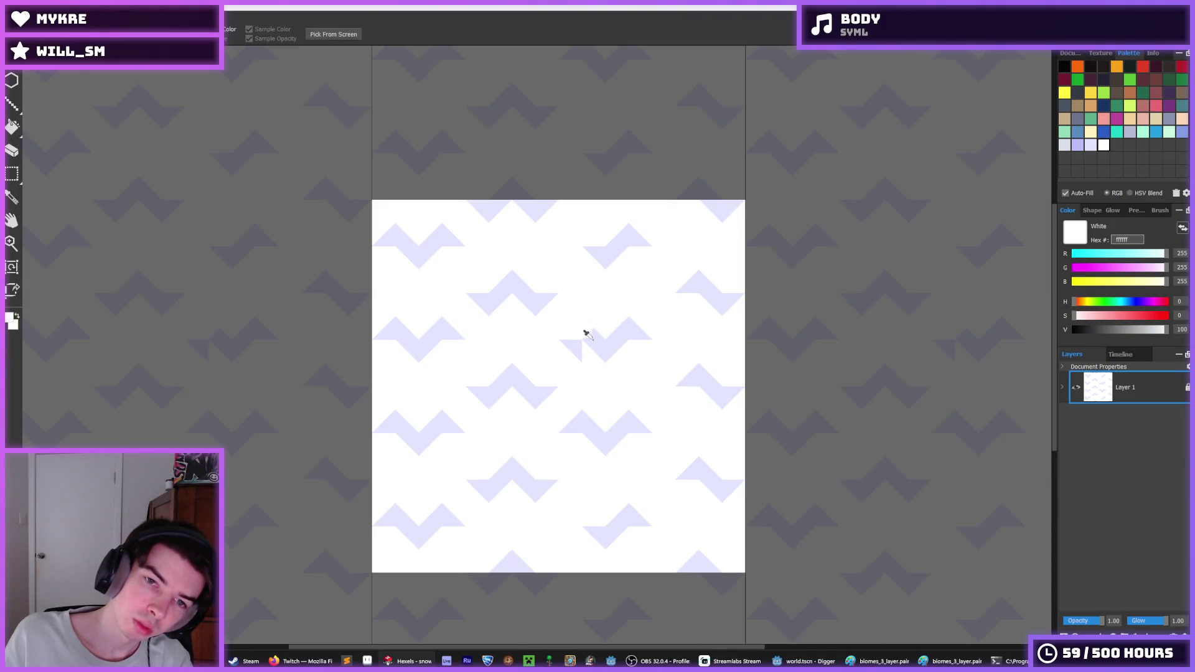
pyautogui.click(576, 349)
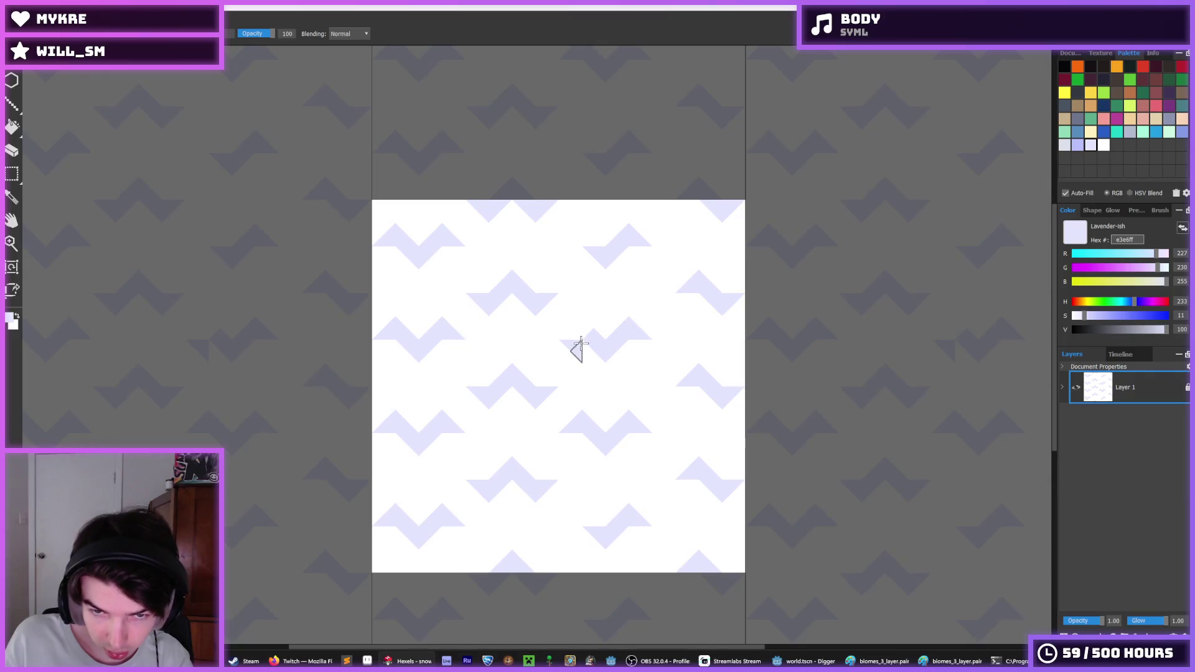
pyautogui.keyDown('alt'); pyautogui.click(548, 341); pyautogui.keyUp('alt')
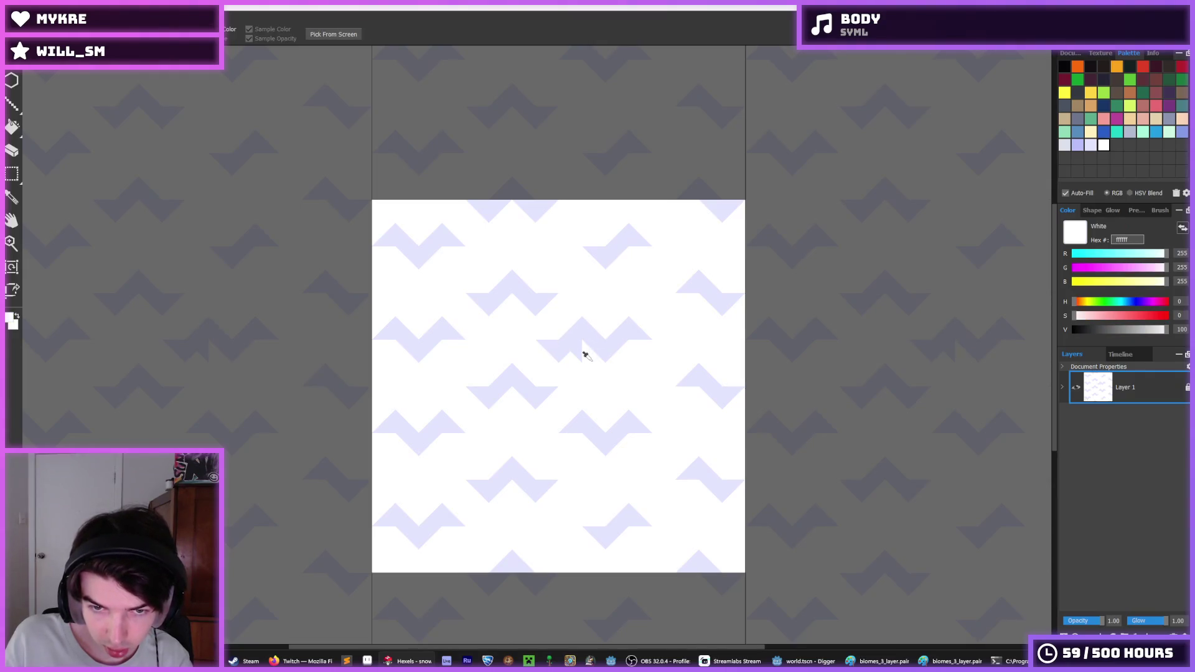
pyautogui.scroll(-2, 683, 341)
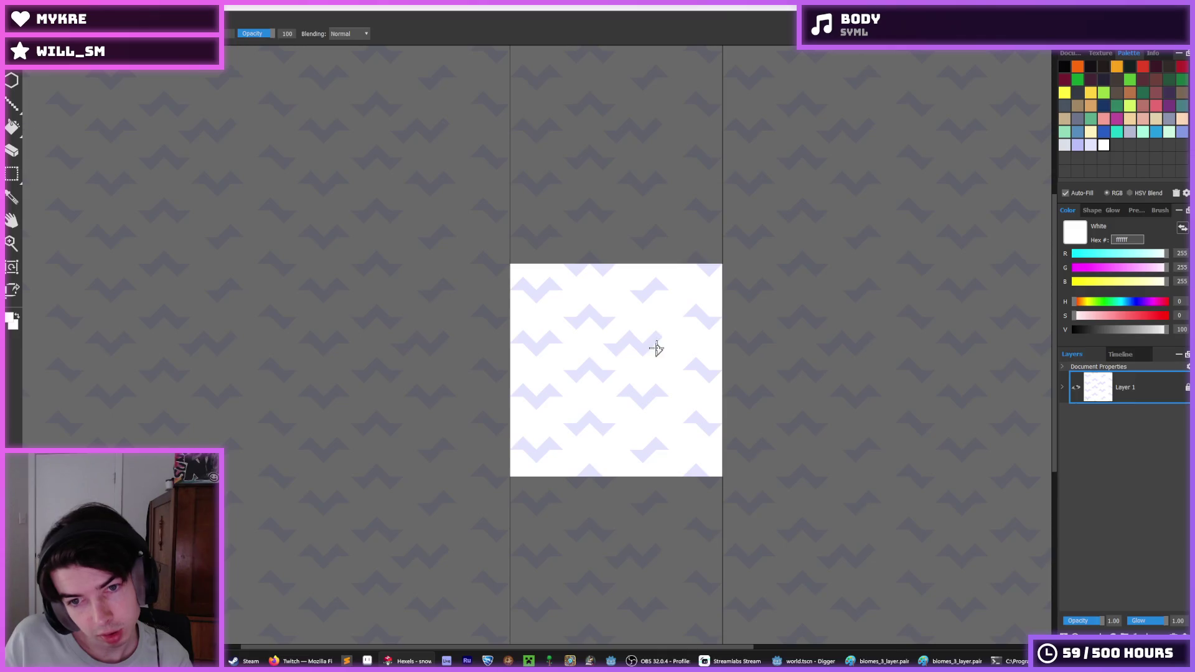
pyautogui.scroll(3, 656, 346)
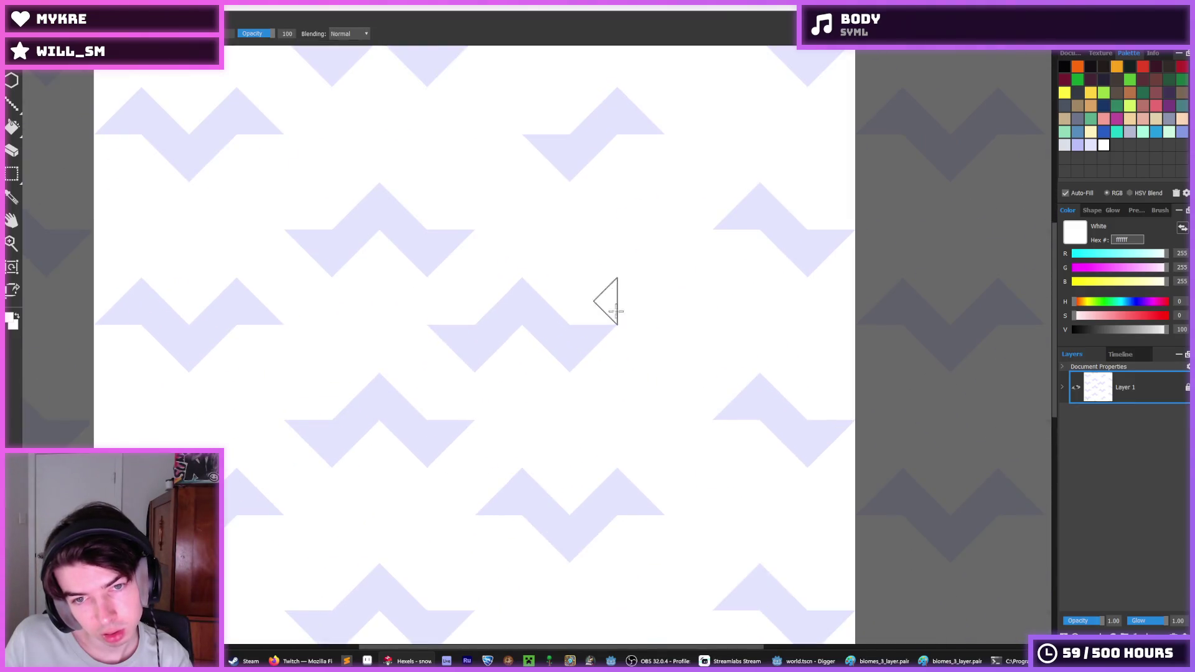
pyautogui.keyDown('alt'); pyautogui.click(569, 330); pyautogui.keyUp('alt')
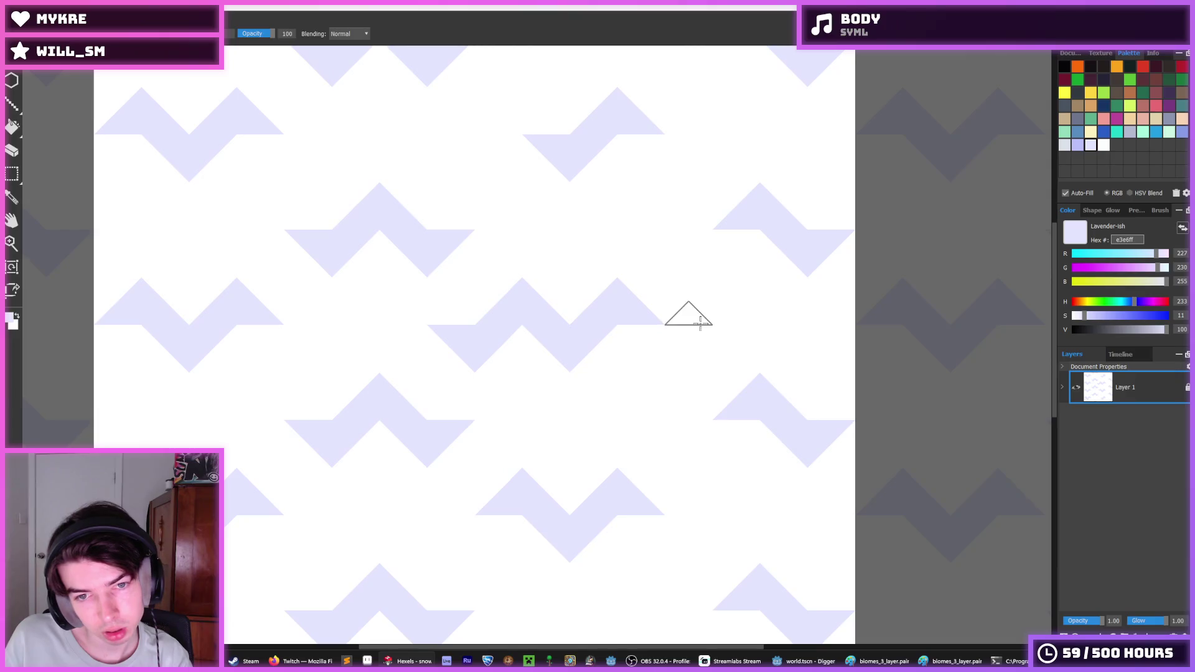
pyautogui.scroll(-3, 700, 322)
pyautogui.scroll(-4, 746, 328)
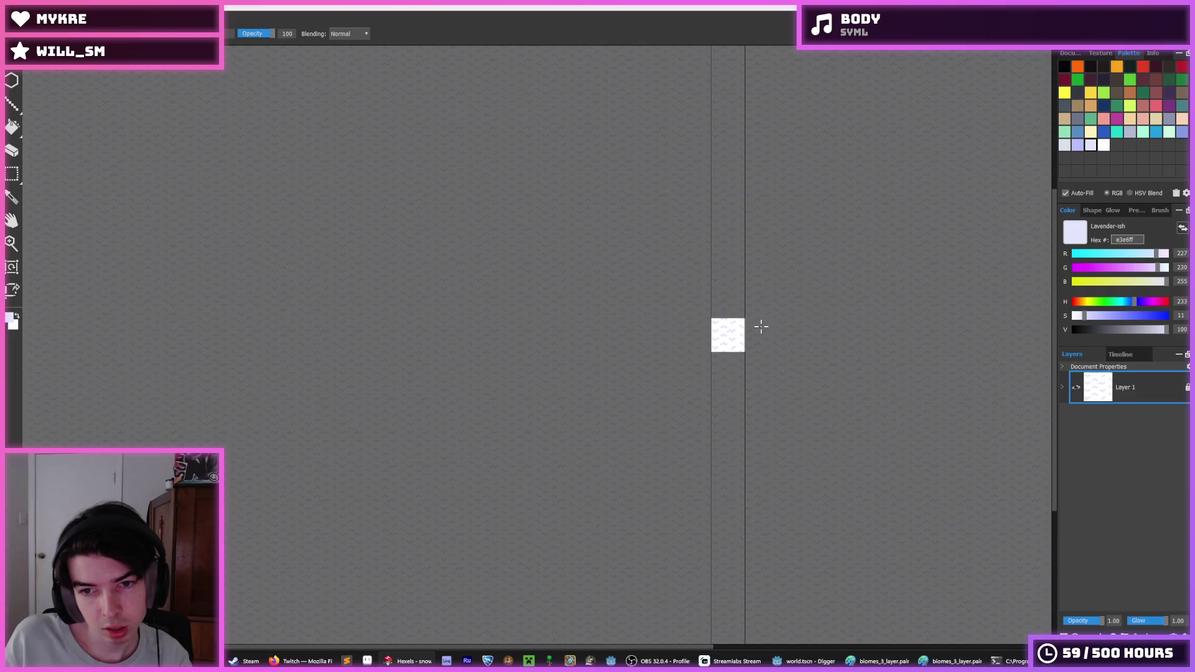
pyautogui.scroll(3, 725, 328)
pyautogui.scroll(3, 718, 328)
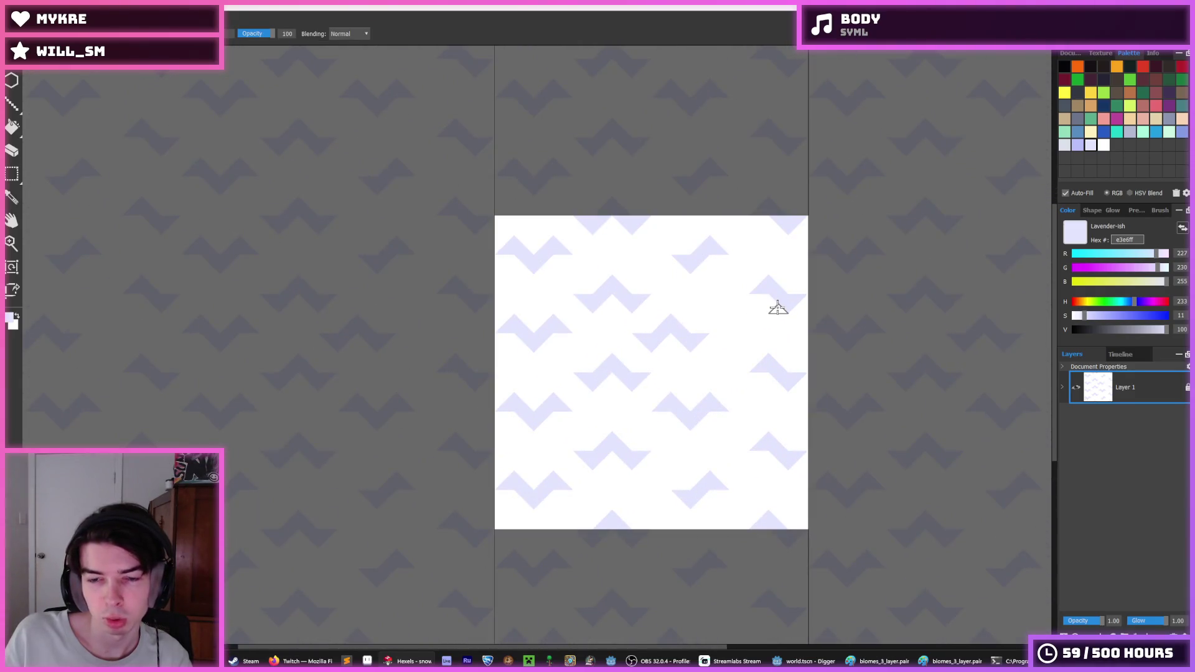
pyautogui.hotkey('ctrl', 'z')
pyautogui.hotkey('ctrl', 'z')
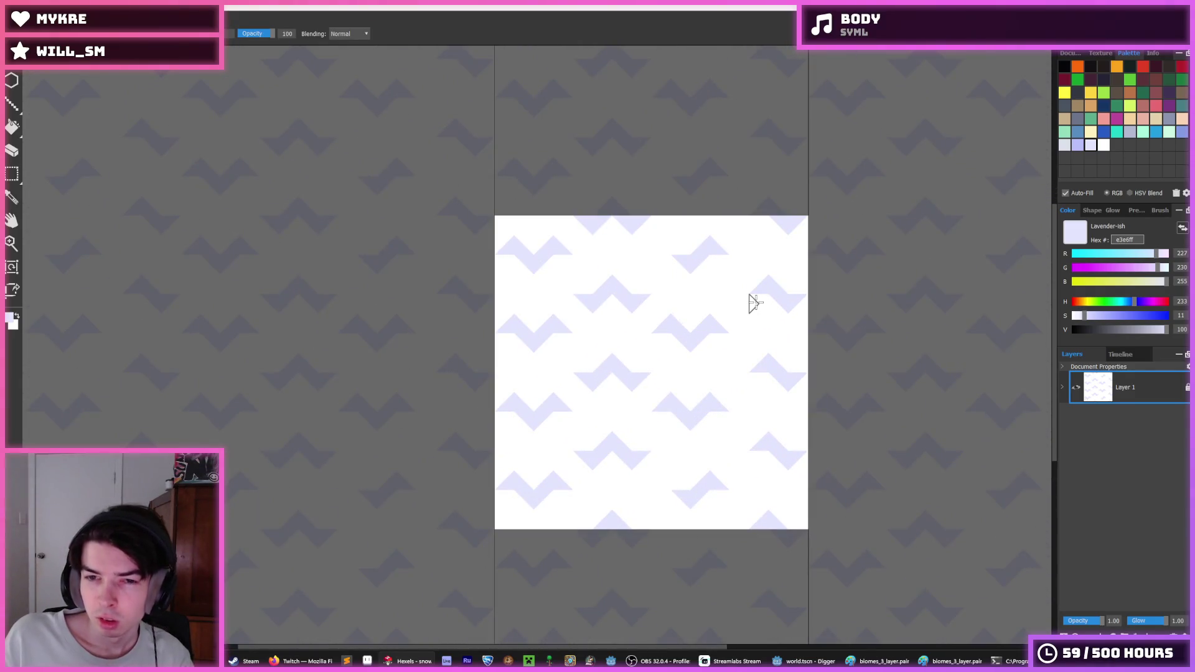
# - Alternate between the eyedropper and the trixel brush, ending on the brush
pyautogui.press('i')
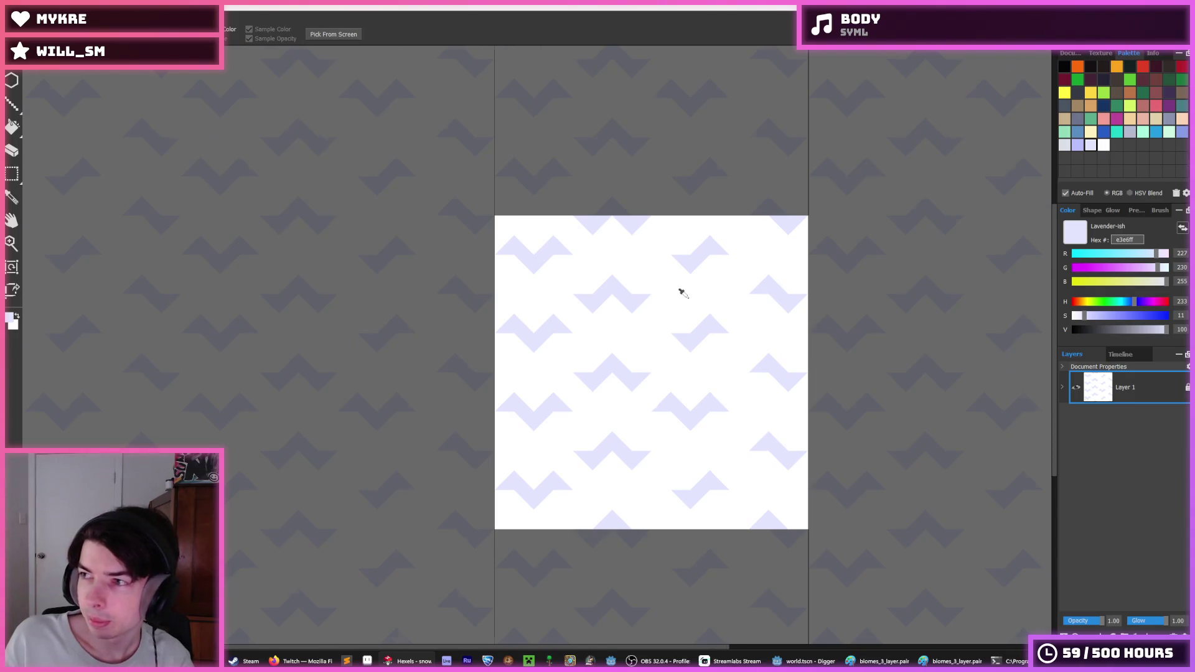
pyautogui.scroll(2, 635, 293)
pyautogui.press('b')
pyautogui.scroll(-1, 685, 328)
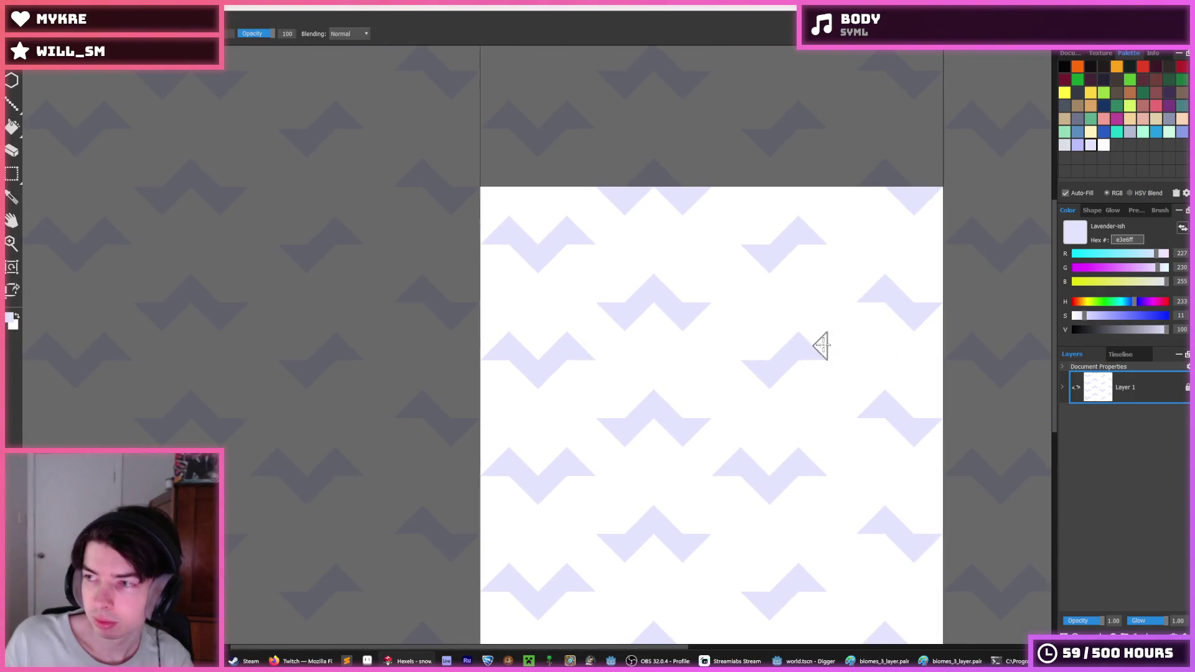
pyautogui.press('i')
pyautogui.scroll(-5, 856, 349)
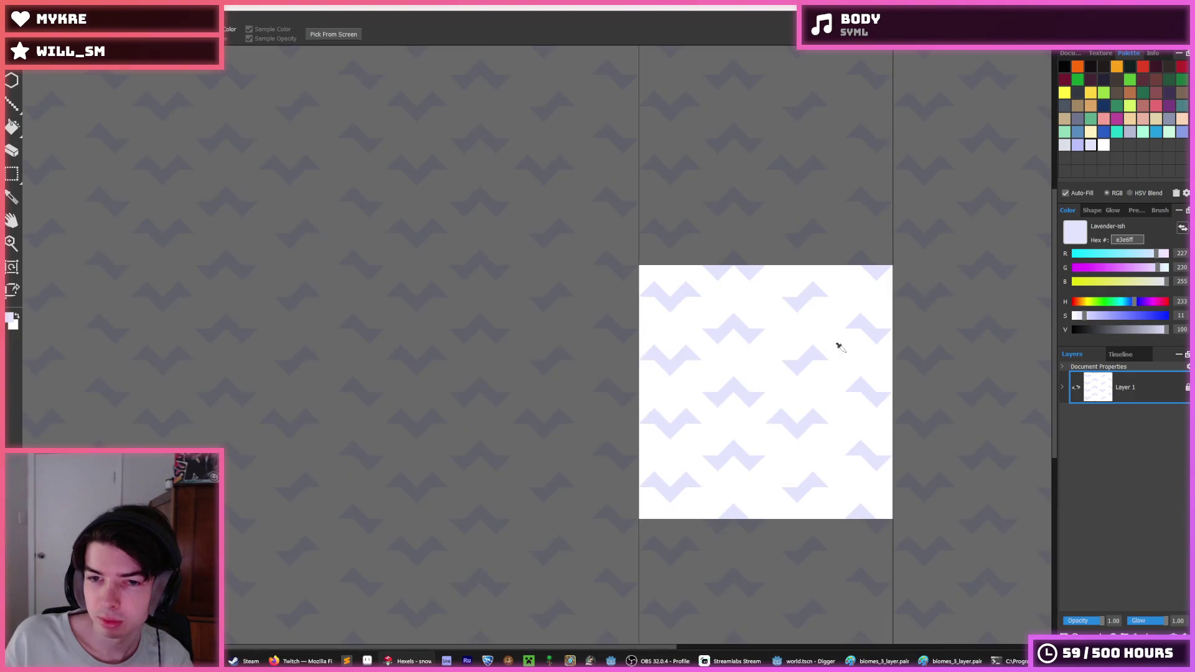
pyautogui.scroll(5, 872, 364)
pyautogui.press('b')
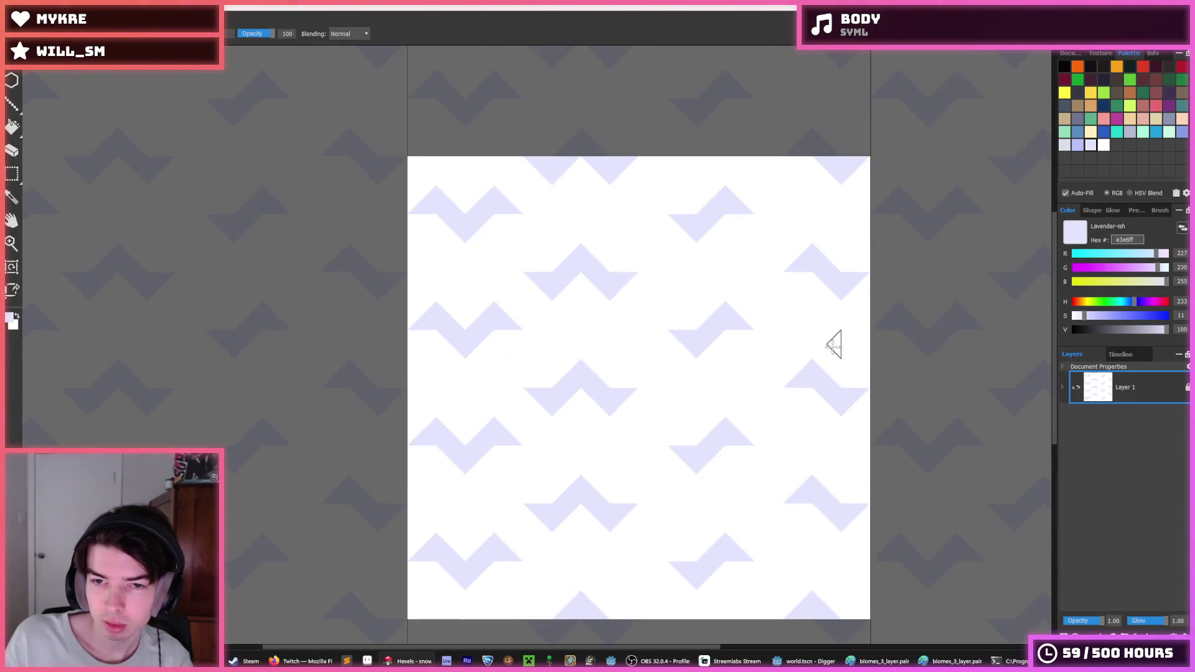
# - Drag lavender into the zigzag gaps and cover stray lavender triangles with white
pyautogui.moveTo(820, 344)
pyautogui.mouseDown()
pyautogui.moveTo(776, 315)
pyautogui.moveTo(610, 341)
pyautogui.moveTo(614, 302)
pyautogui.mouseUp()
pyautogui.keyDown('alt'); pyautogui.click(667, 342); pyautogui.keyUp('alt')
pyautogui.press('alt')
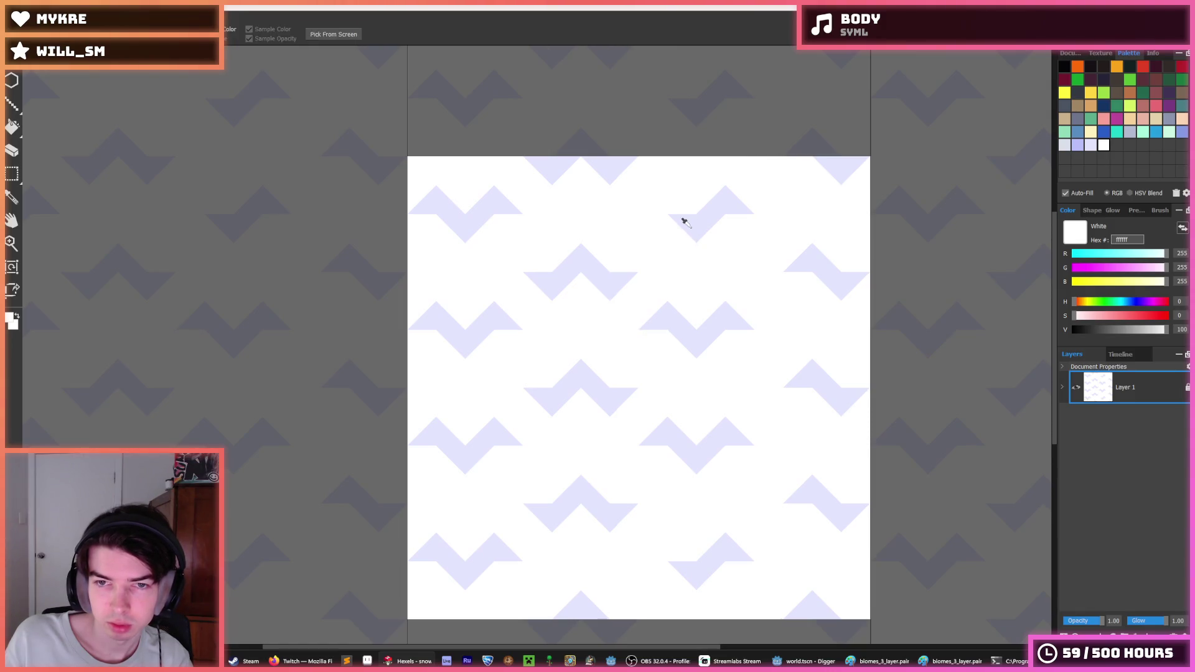
pyautogui.keyDown('alt'); pyautogui.click(685, 222); pyautogui.keyUp('alt')
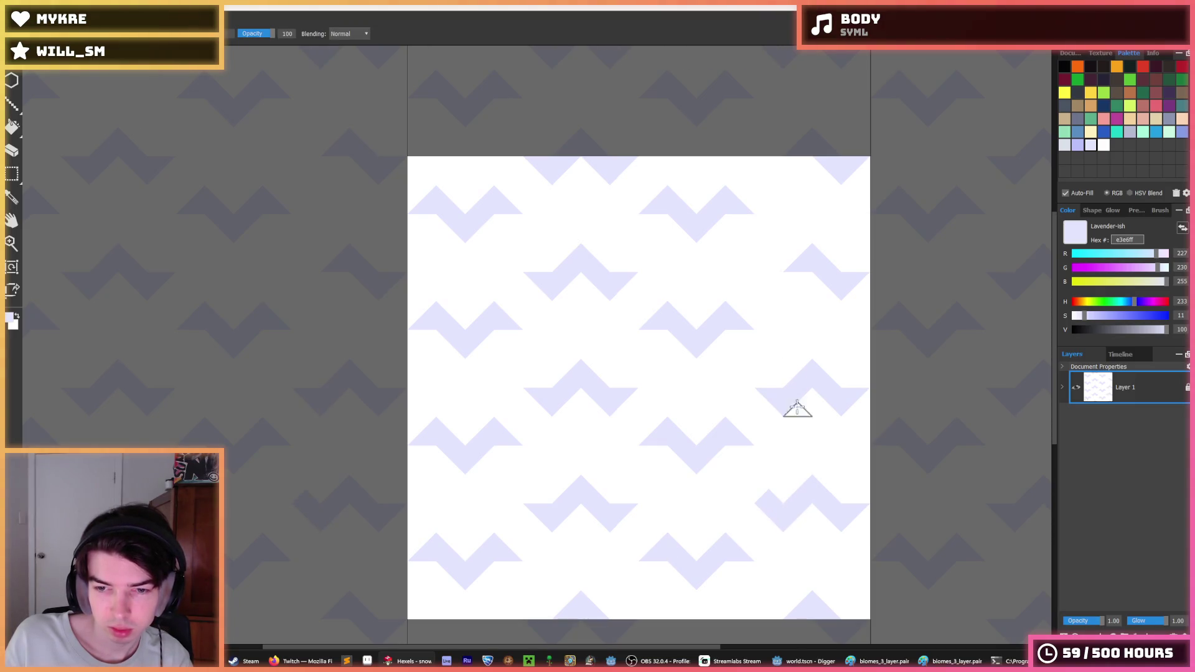
pyautogui.keyDown('alt'); pyautogui.click(770, 489); pyautogui.keyUp('alt')
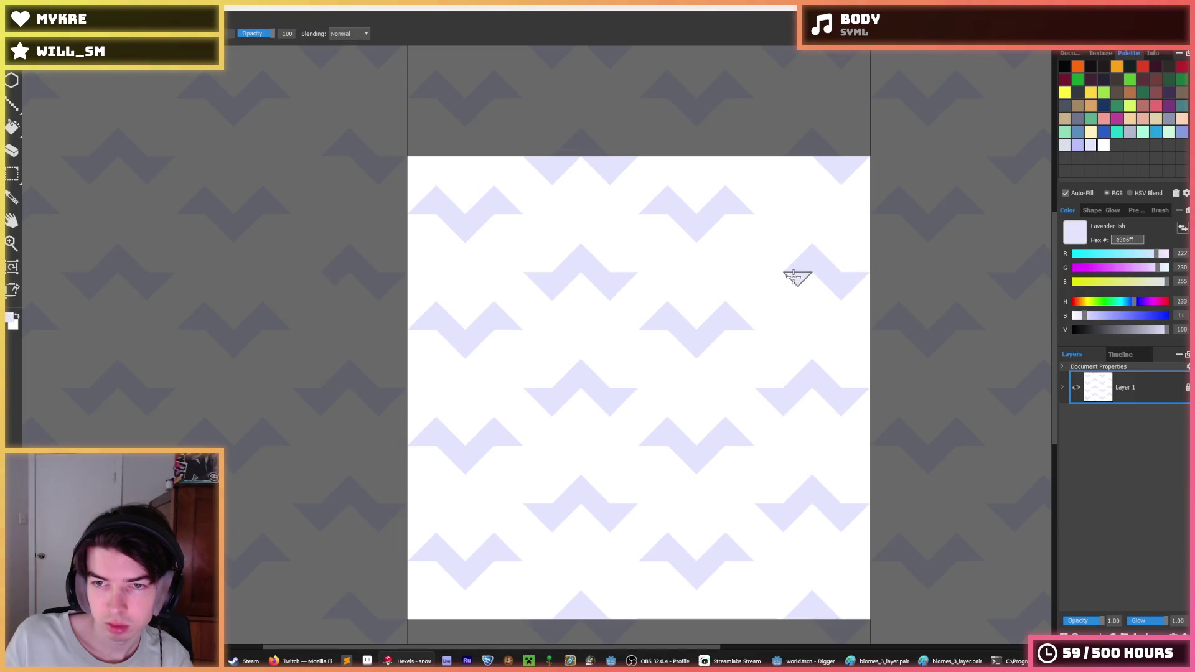
# - Resample lavender from a lower chevron to continue painting
pyautogui.press('alt')
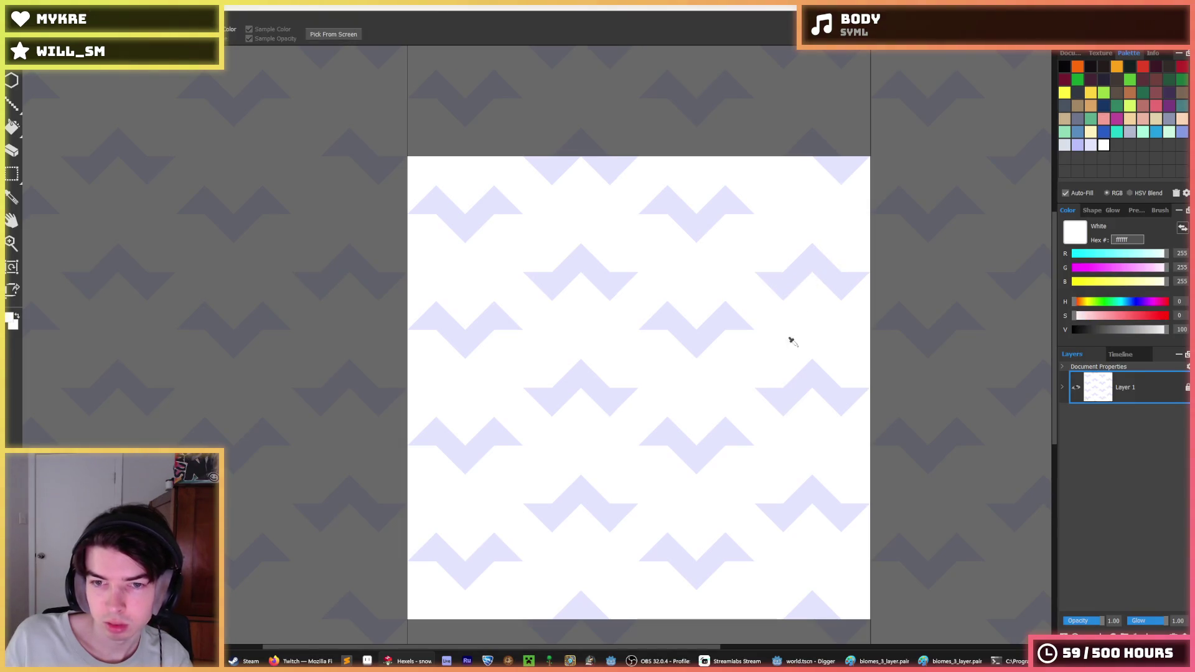
pyautogui.scroll(-2, 779, 449)
pyautogui.scroll(2, 779, 533)
pyautogui.keyDown('alt'); pyautogui.click(788, 521); pyautogui.keyUp('alt')
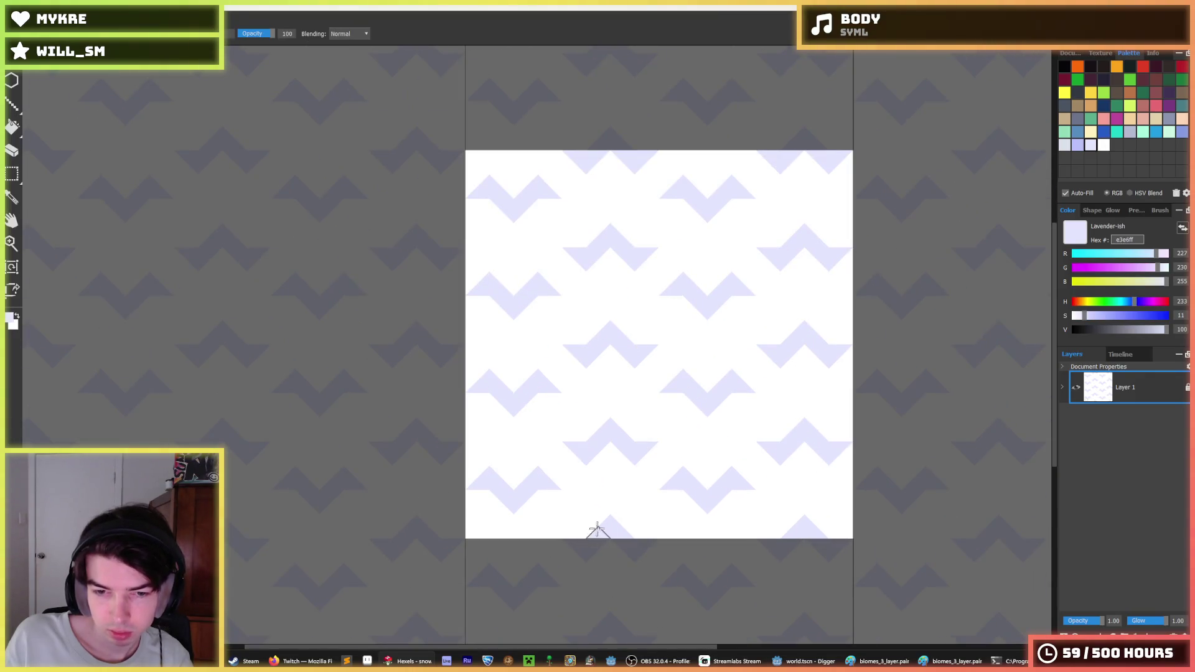
pyautogui.press('alt')
pyautogui.scroll(-4, 632, 485)
pyautogui.scroll(-1, 665, 443)
pyautogui.scroll(2, 661, 443)
pyautogui.scroll(1, 662, 443)
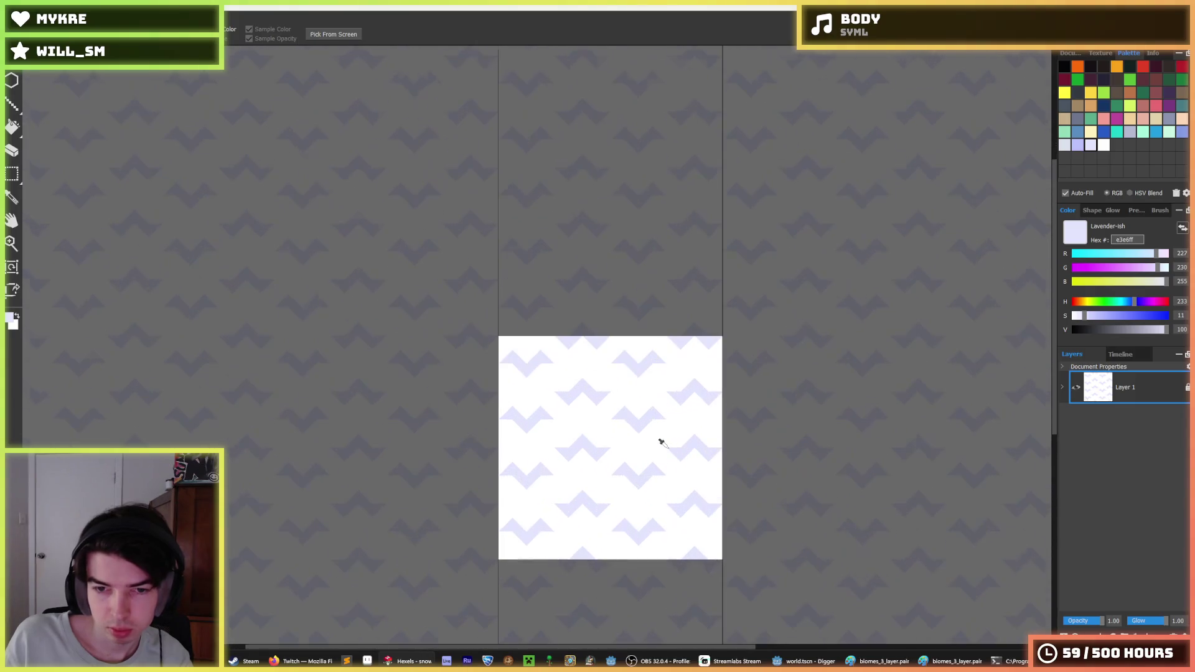
pyautogui.scroll(-1, 662, 443)
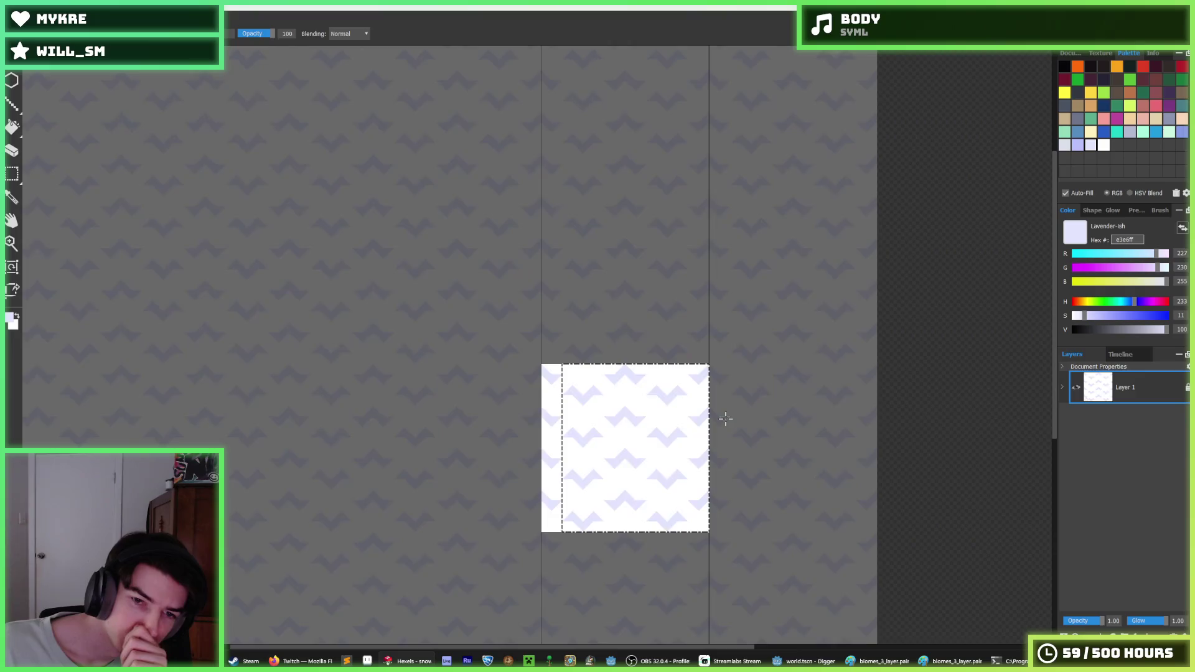
# - Rectangle-select vertical chevron strips, undo the jumbled rearrangement, deselect, and return to the brush
pyautogui.click(646, 422)
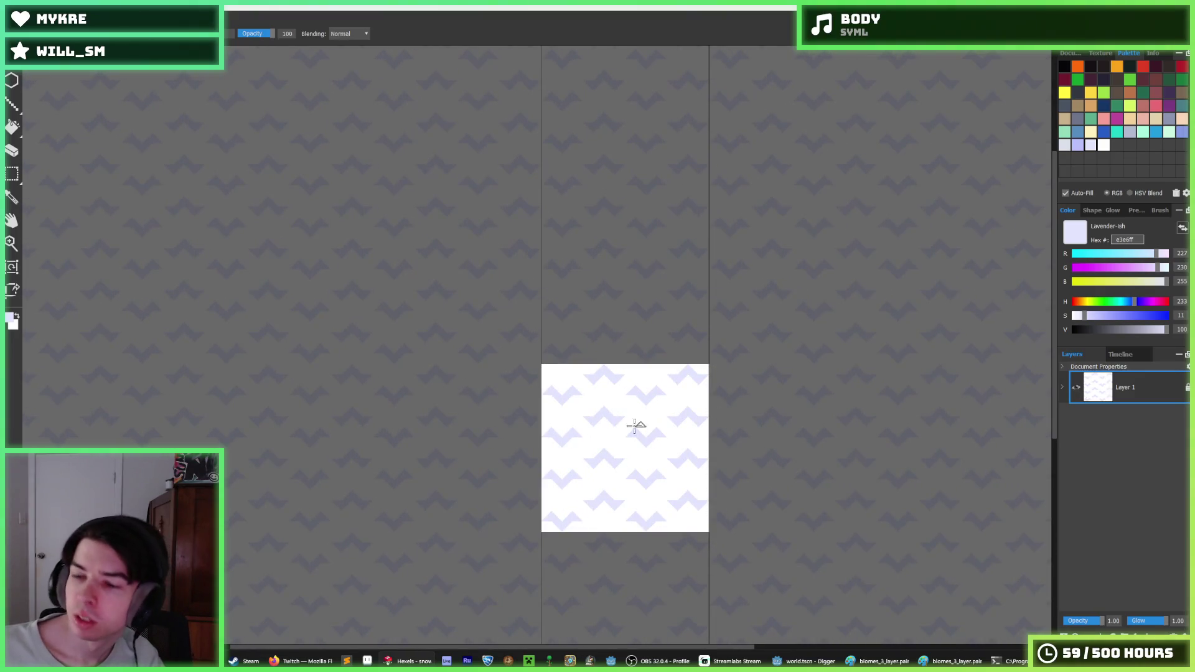
pyautogui.scroll(2, 561, 461)
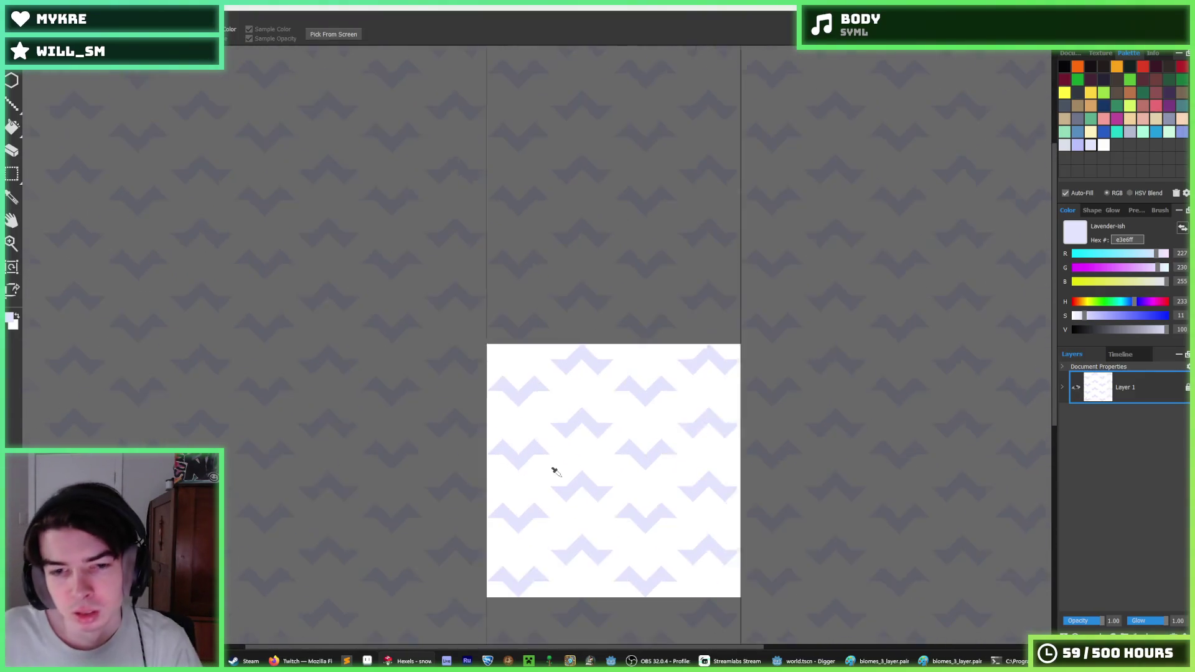
pyautogui.moveTo(562, 468); pyautogui.dragTo(560, 400)
pyautogui.scroll(3, 554, 394)
pyautogui.press('m')
pyautogui.moveTo(553, 267); pyautogui.dragTo(641, 493)
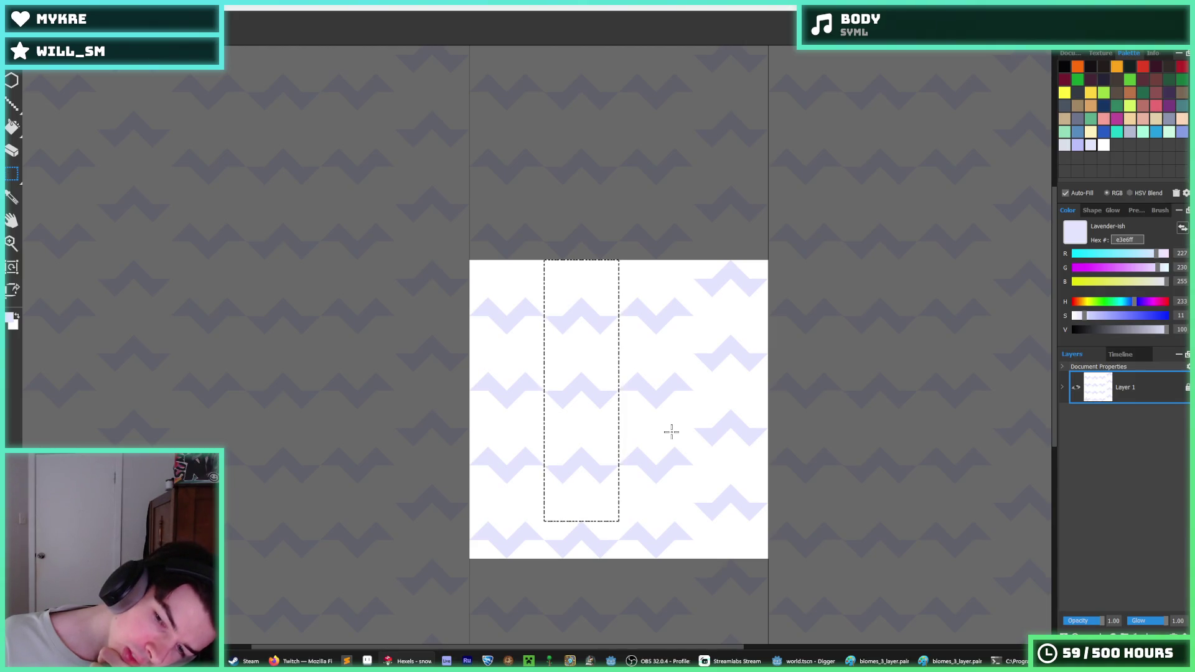
pyautogui.moveTo(693, 265)
pyautogui.mouseDown()
pyautogui.moveTo(779, 462)
pyautogui.moveTo(779, 552)
pyautogui.moveTo(796, 562)
pyautogui.mouseUp()
pyautogui.hotkey('ctrl', 'z')
pyautogui.hotkey('ctrl', 'd')
pyautogui.press('b')
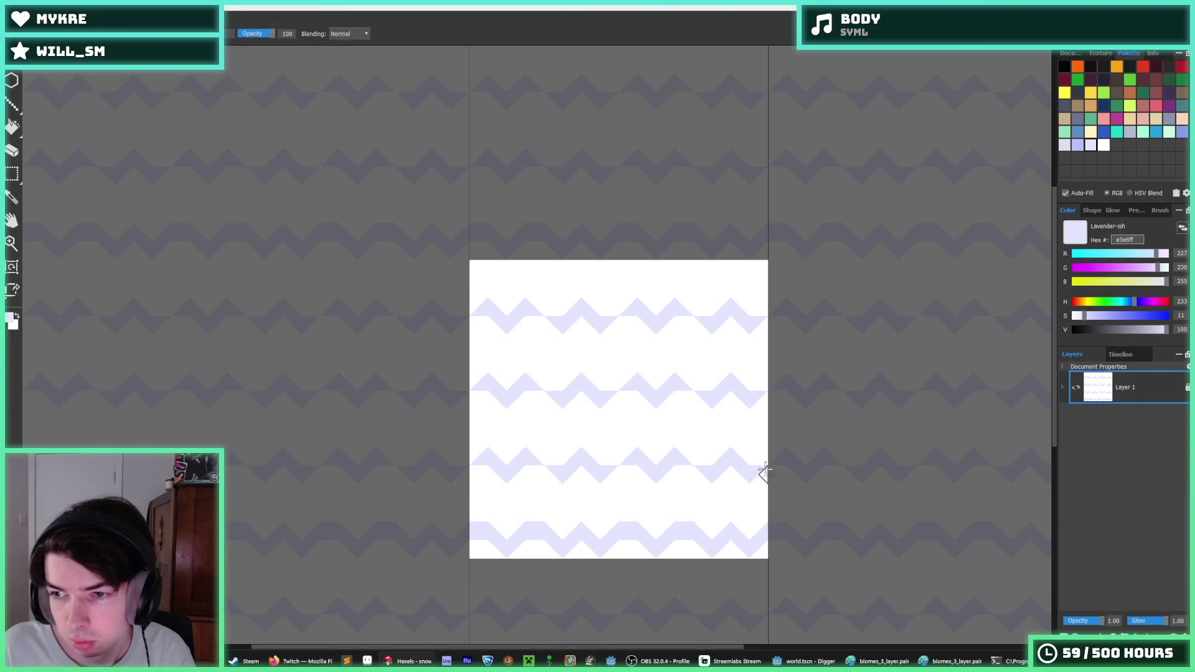
# - Undo the last change and pan the view to reposition the snow tile
pyautogui.press('i')
pyautogui.scroll(1, 707, 533)
pyautogui.scroll(-5, 608, 526)
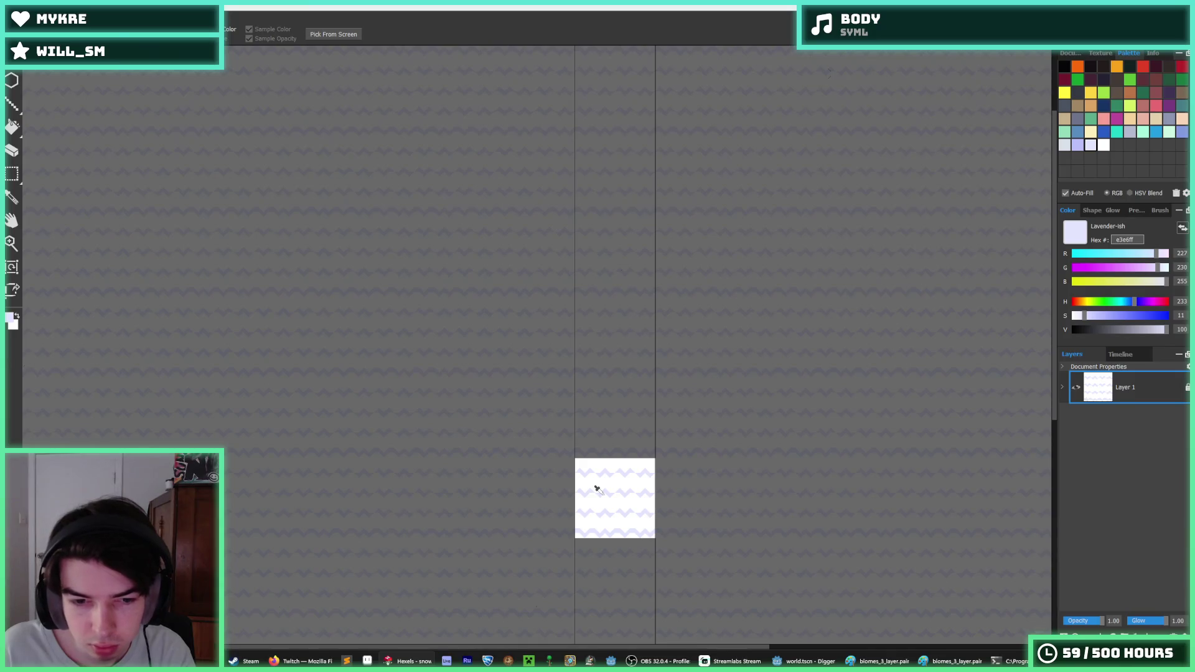
pyautogui.scroll(4, 624, 534)
pyautogui.press('b')
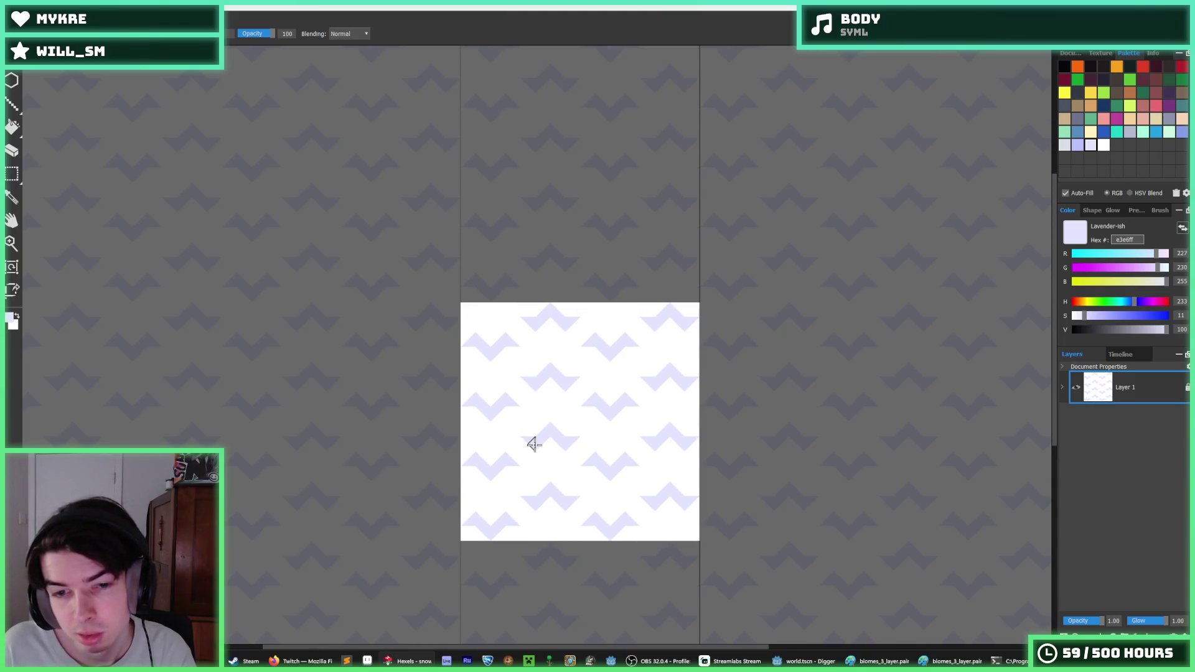
pyautogui.hotkey('ctrl', 'z')
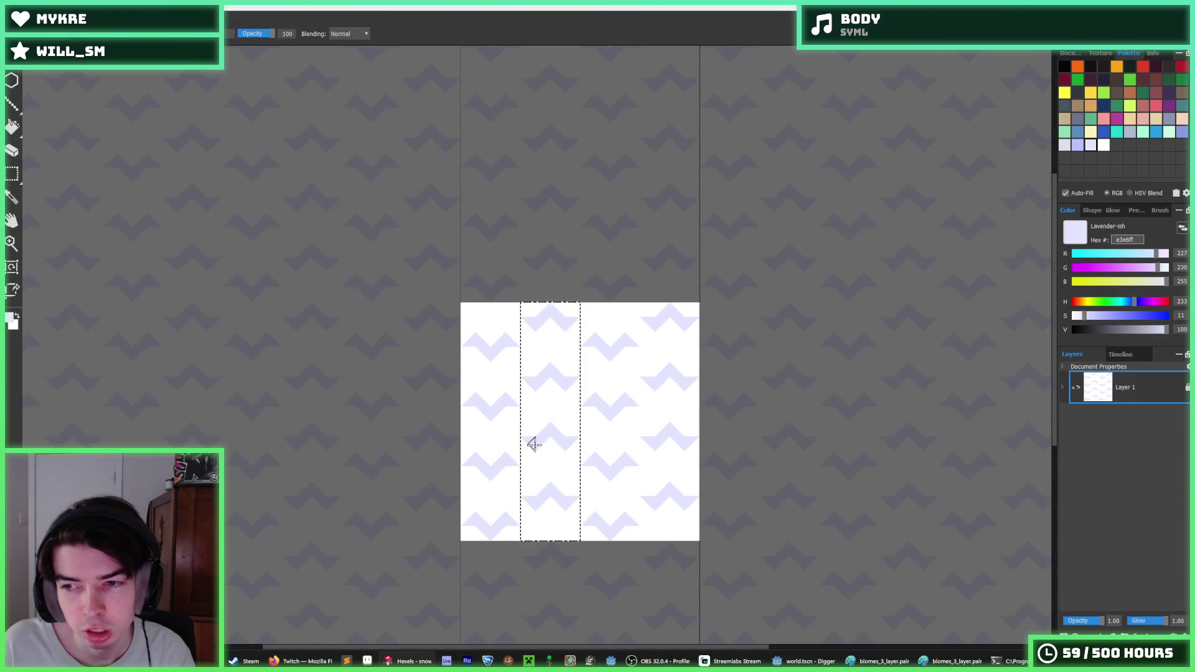
pyautogui.moveTo(641, 390); pyautogui.dragTo(733, 365)
# - Clear the column selection and select the whole canvas with the fill tool
pyautogui.press('i')
pyautogui.scroll(-3, 717, 430)
pyautogui.scroll(3, 722, 432)
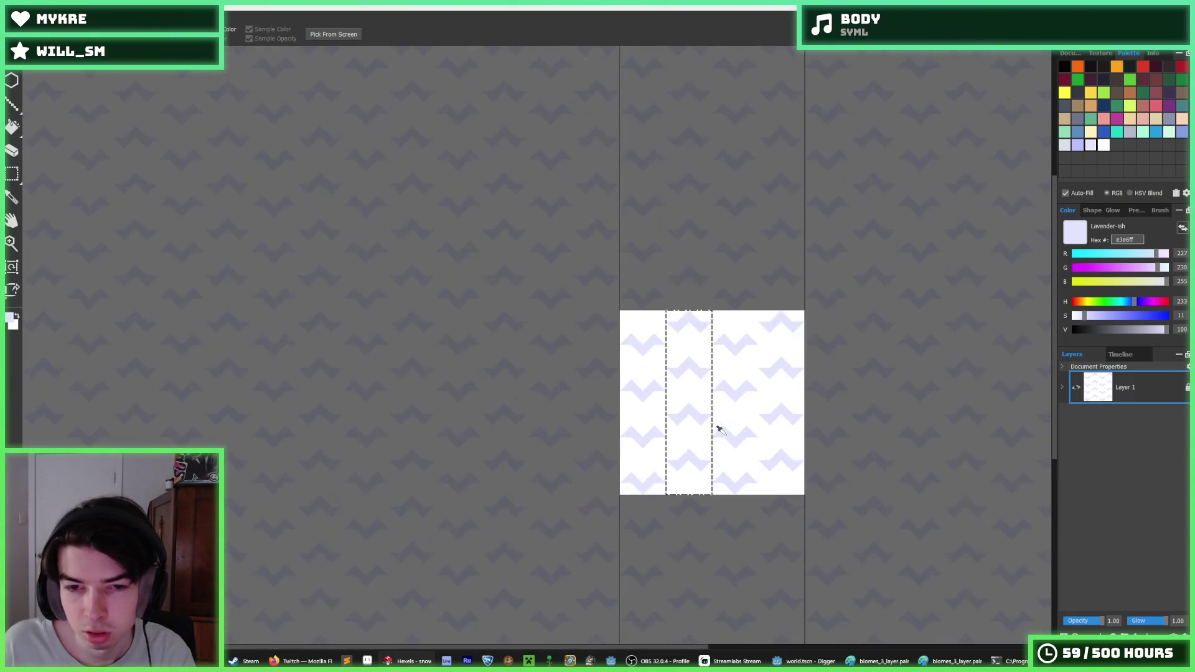
pyautogui.press('f')
pyautogui.hotkey('ctrl', 'd')
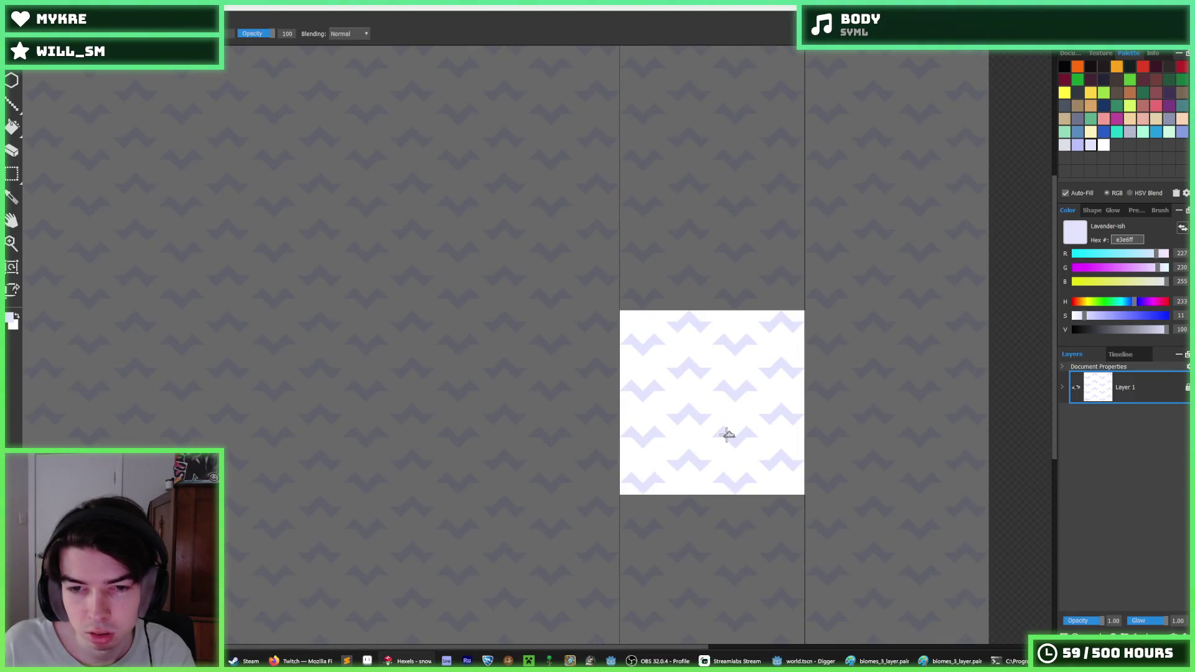
pyautogui.scroll(2, 715, 418)
pyautogui.press('i')
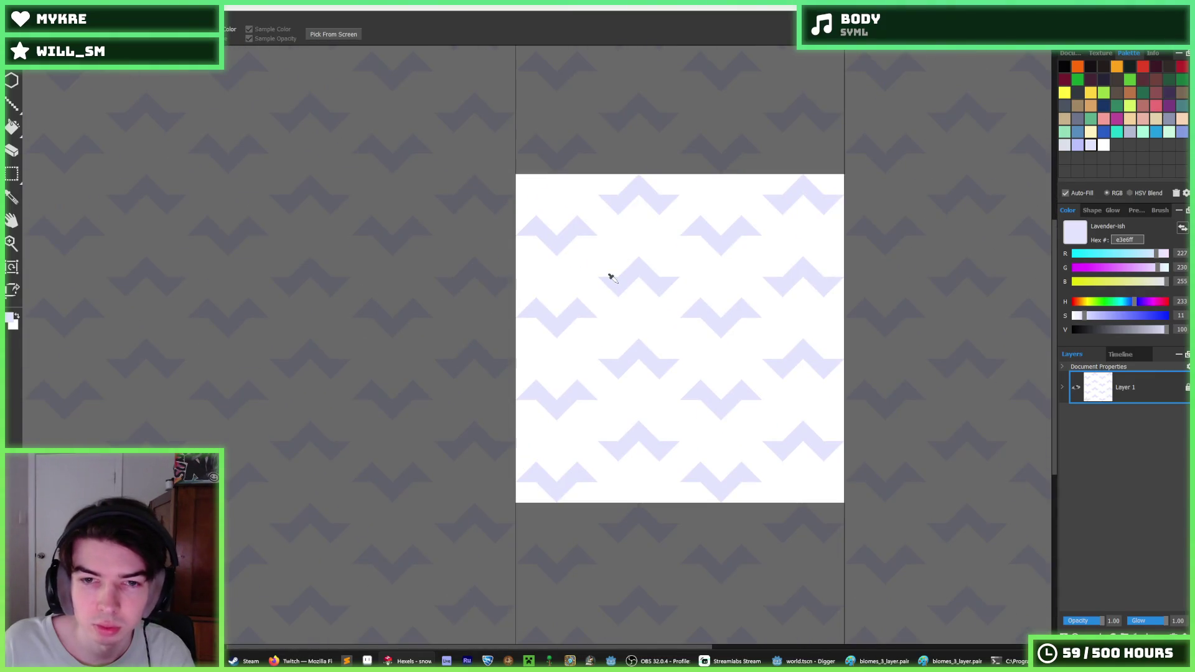
pyautogui.press('f')
pyautogui.hotkey('ctrl', 'a')
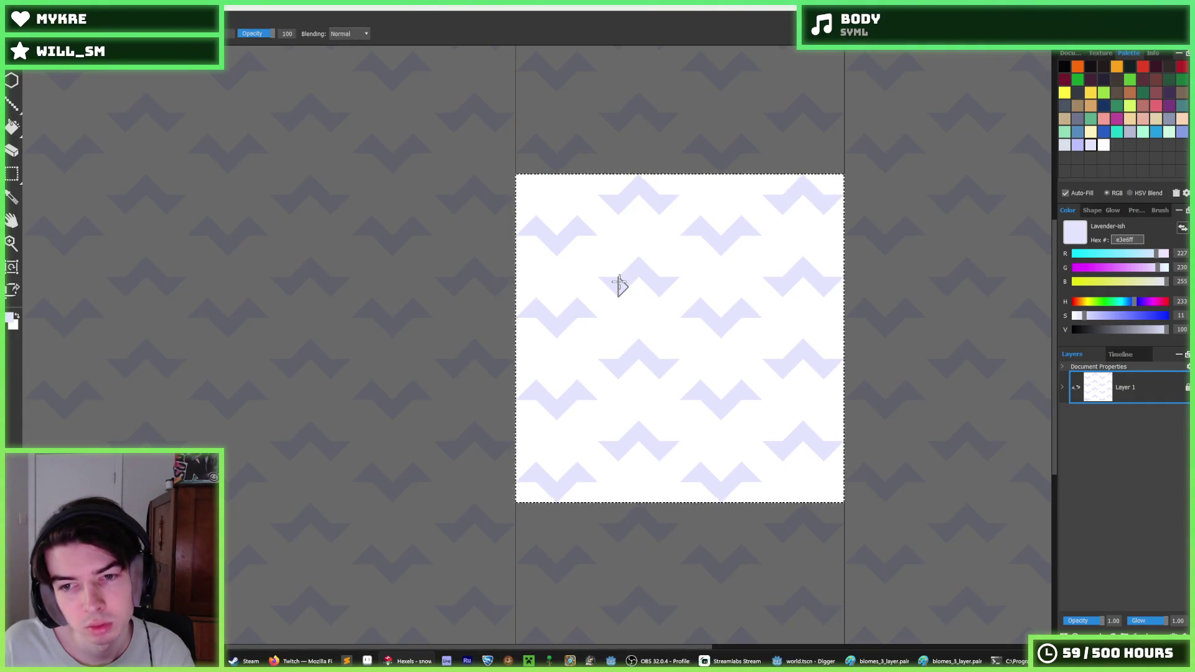
# - Sample white, then lavender back as the paint colour
pyautogui.press('i')
pyautogui.scroll(-2, 613, 277)
pyautogui.scroll(3, 598, 274)
pyautogui.scroll(2, 591, 274)
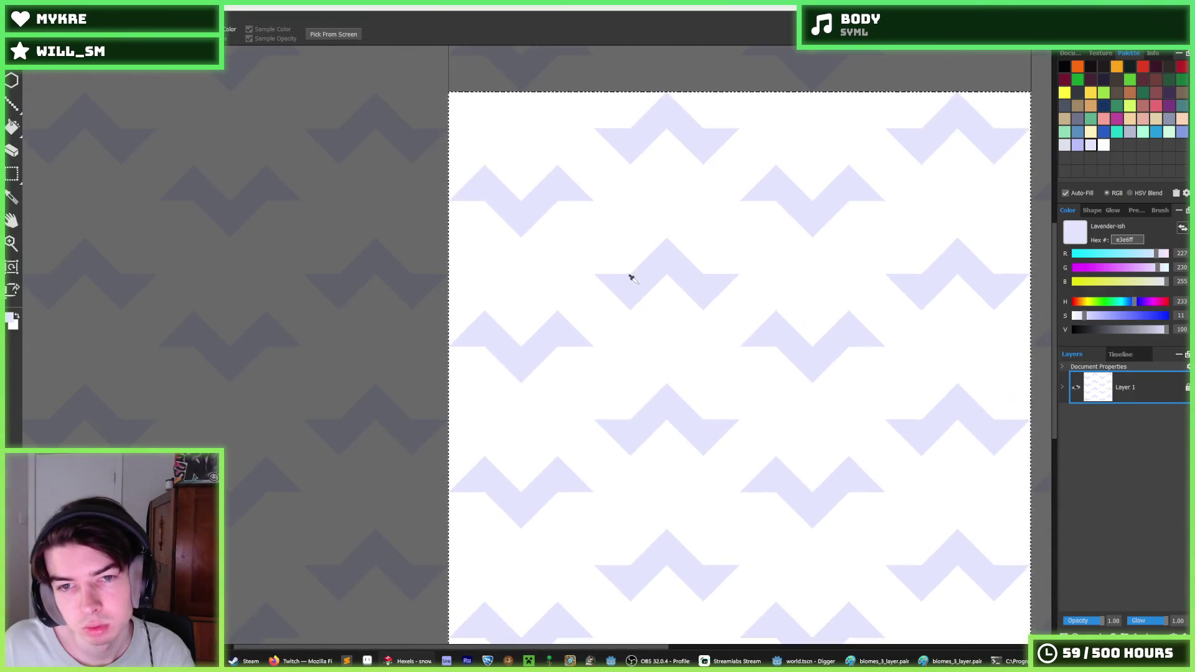
pyautogui.press('f')
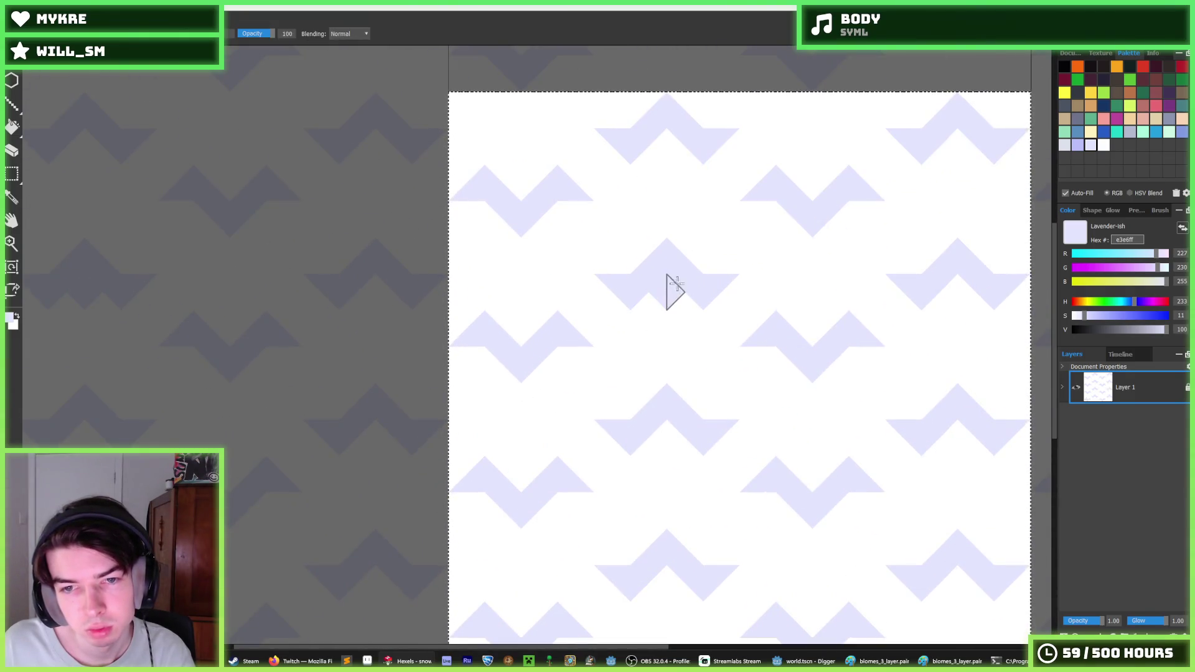
pyautogui.keyDown('alt'); pyautogui.click(666, 283); pyautogui.keyUp('alt')
pyautogui.keyDown('alt'); pyautogui.click(683, 266); pyautogui.keyUp('alt')
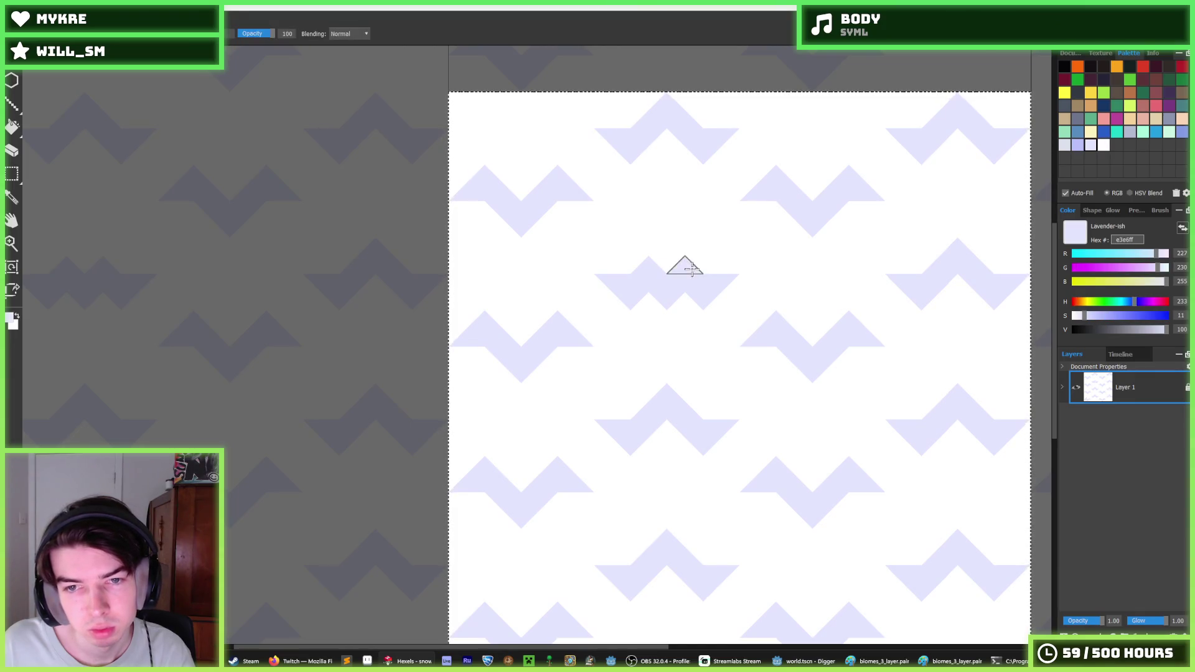
# - Fill the missing lavender triangle at the zigzag's end
pyautogui.press('i')
pyautogui.scroll(-8, 747, 292)
pyautogui.scroll(5, 770, 301)
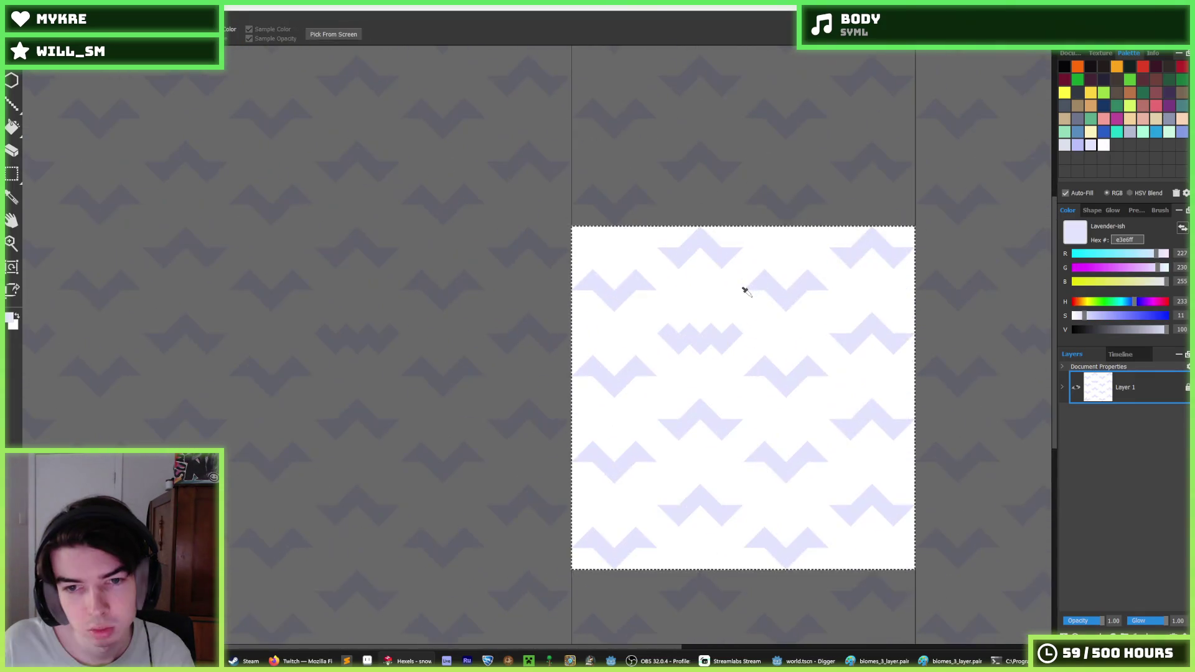
pyautogui.press('f')
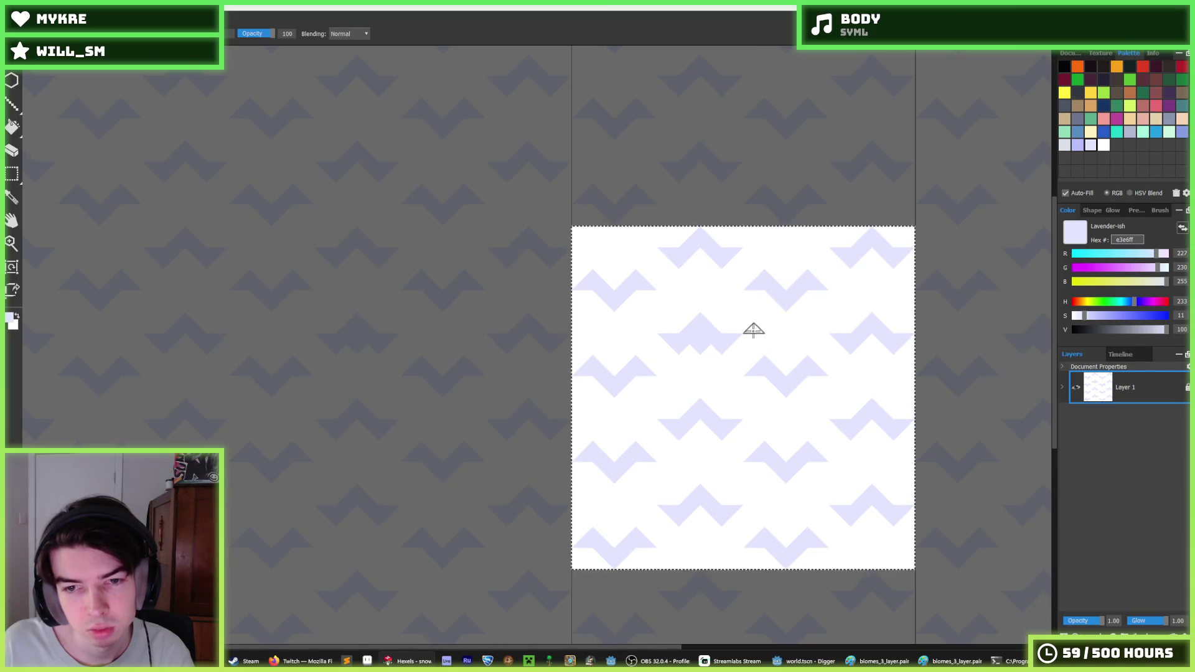
pyautogui.press('i')
pyautogui.scroll(3, 660, 379)
pyautogui.press('f')
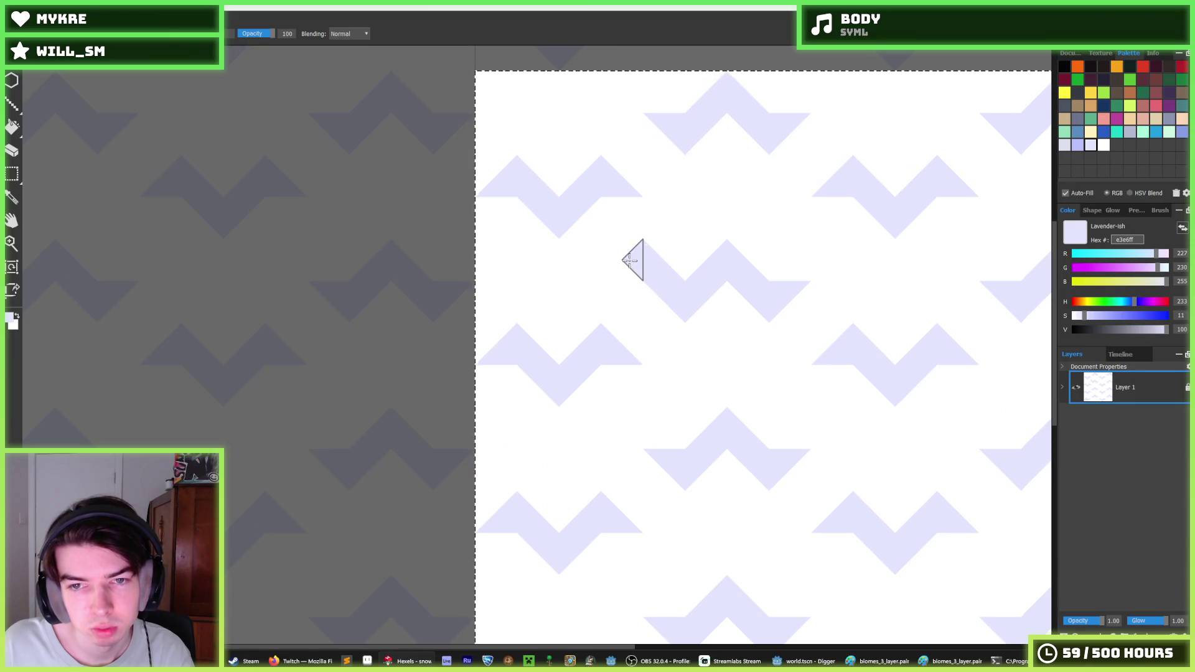
pyautogui.click(623, 248)
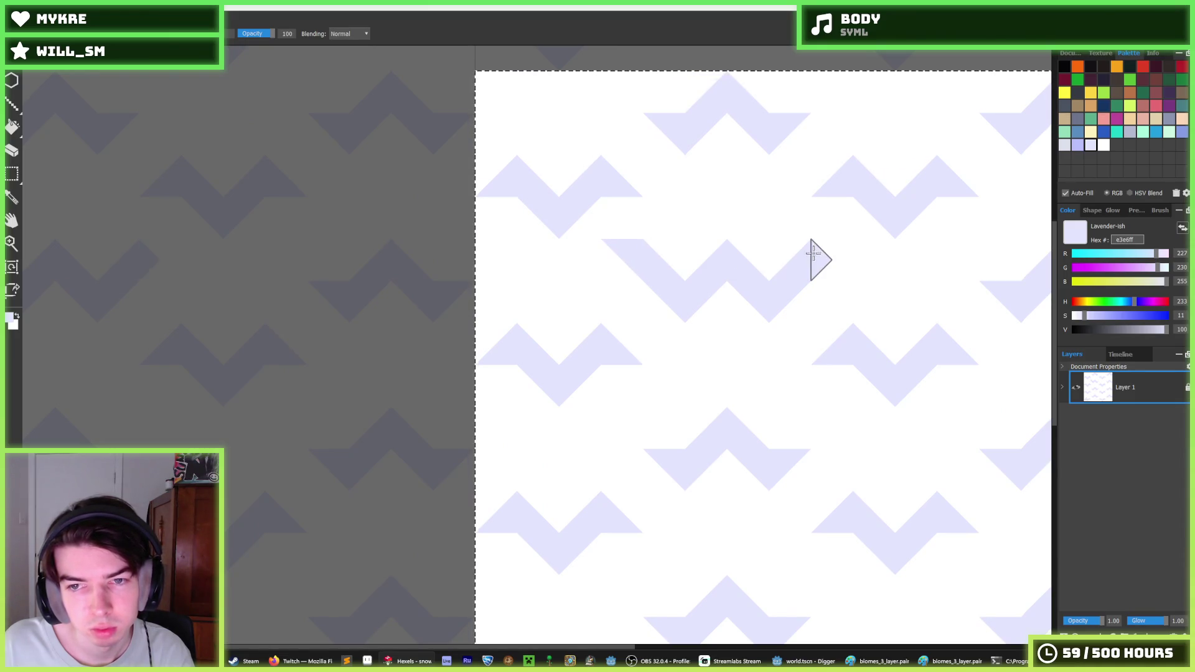
# - Switch back and forth between the colour picker and fill tool, ending on fill
pyautogui.press('i')
pyautogui.scroll(-5, 669, 319)
pyautogui.scroll(-1, 678, 320)
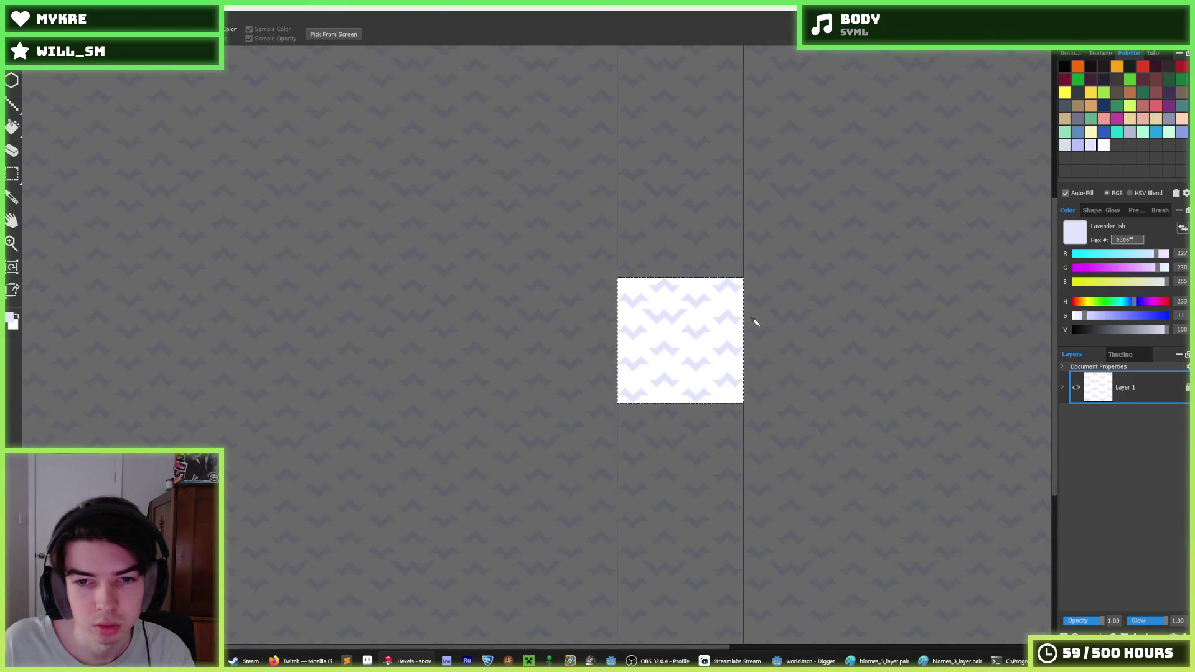
pyautogui.press('f')
pyautogui.press('i')
pyautogui.scroll(-3, 694, 331)
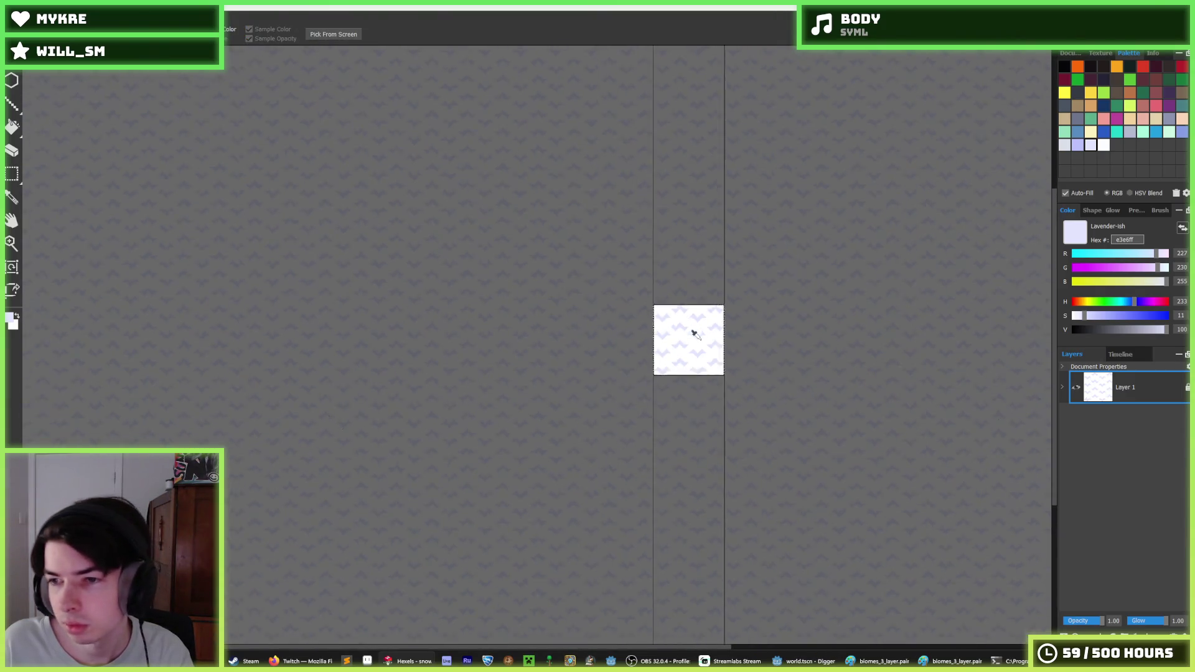
pyautogui.scroll(4, 681, 341)
pyautogui.scroll(2, 760, 298)
pyautogui.press('f')
pyautogui.press('i')
pyautogui.scroll(4, 677, 328)
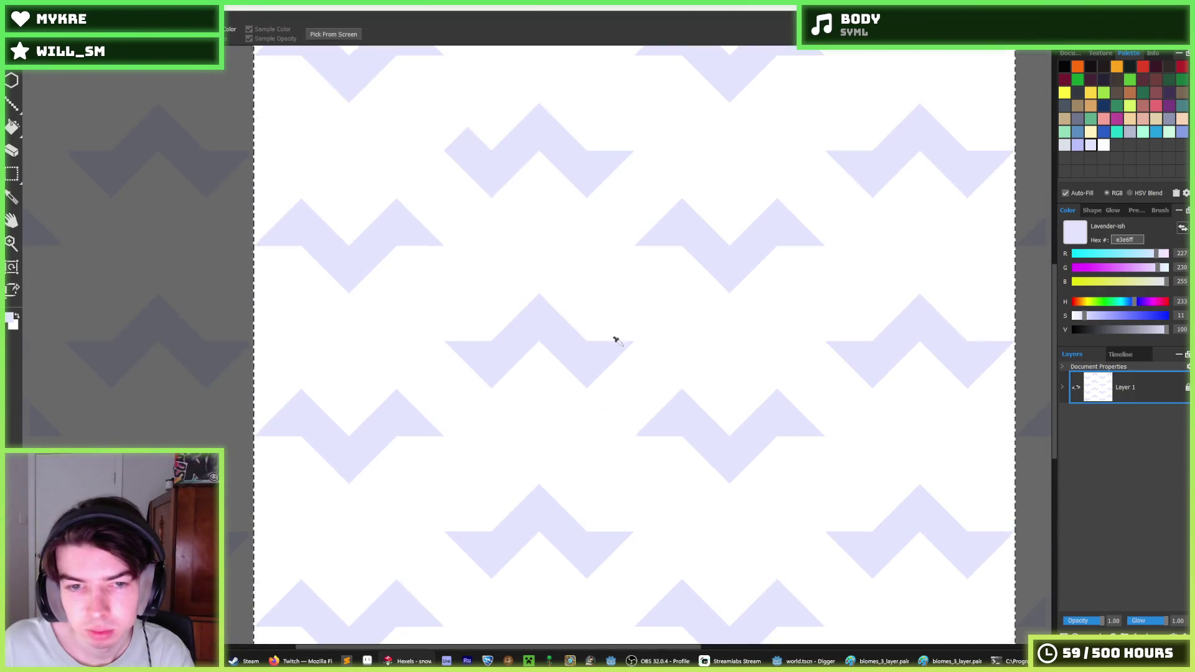
pyautogui.scroll(-2, 606, 352)
pyautogui.scroll(1, 606, 352)
pyautogui.press('f')
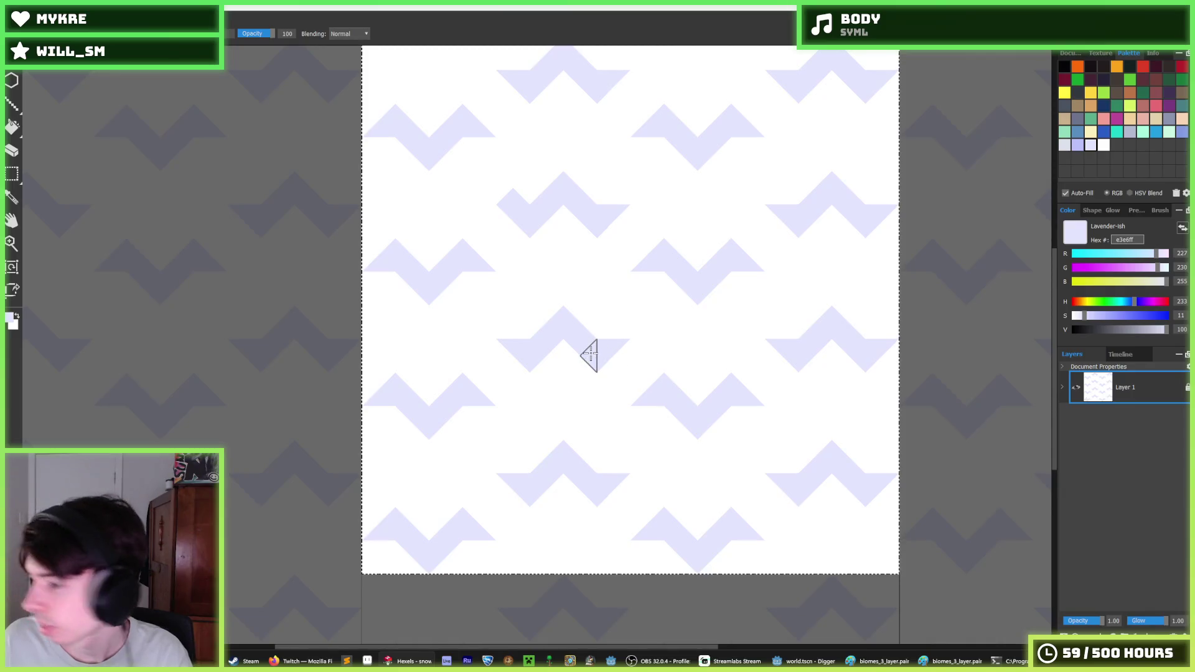
pyautogui.press('i')
pyautogui.press('f')
pyautogui.press('i')
pyautogui.press('f')
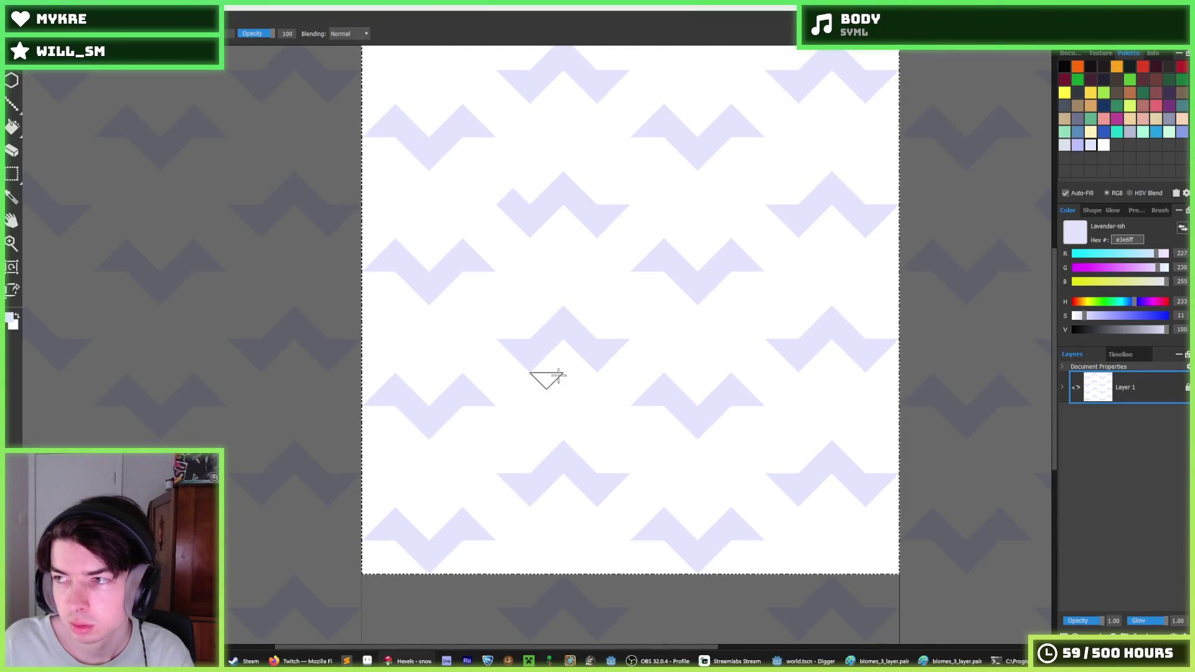
pyautogui.press('i')
pyautogui.scroll(-3, 558, 366)
pyautogui.press('f')
pyautogui.scroll(2, 558, 366)
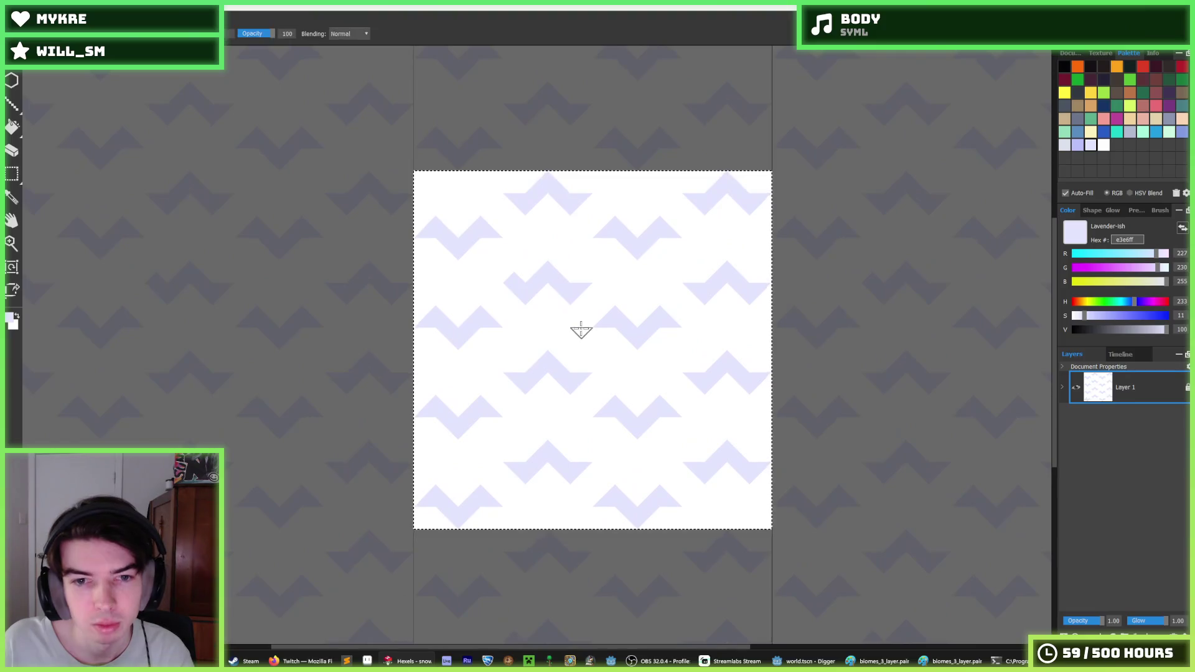
pyautogui.moveTo(495, 350); pyautogui.dragTo(548, 331)
pyautogui.press('i')
pyautogui.press('f')
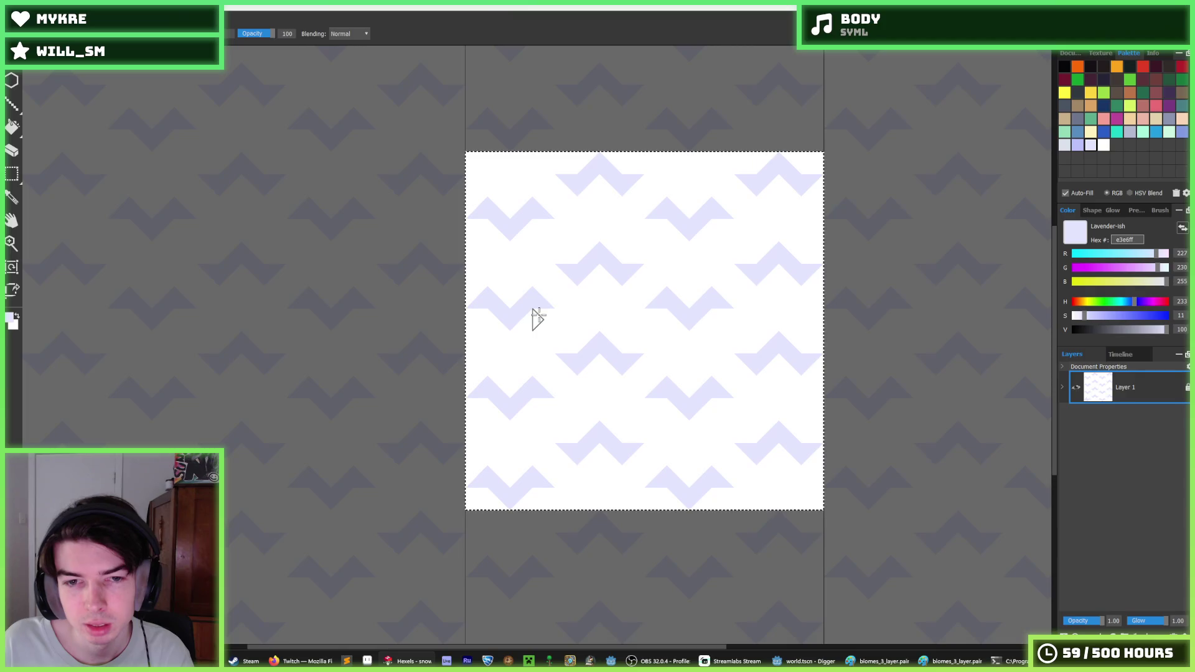
pyautogui.keyDown('alt'); pyautogui.click(520, 323); pyautogui.keyUp('alt')
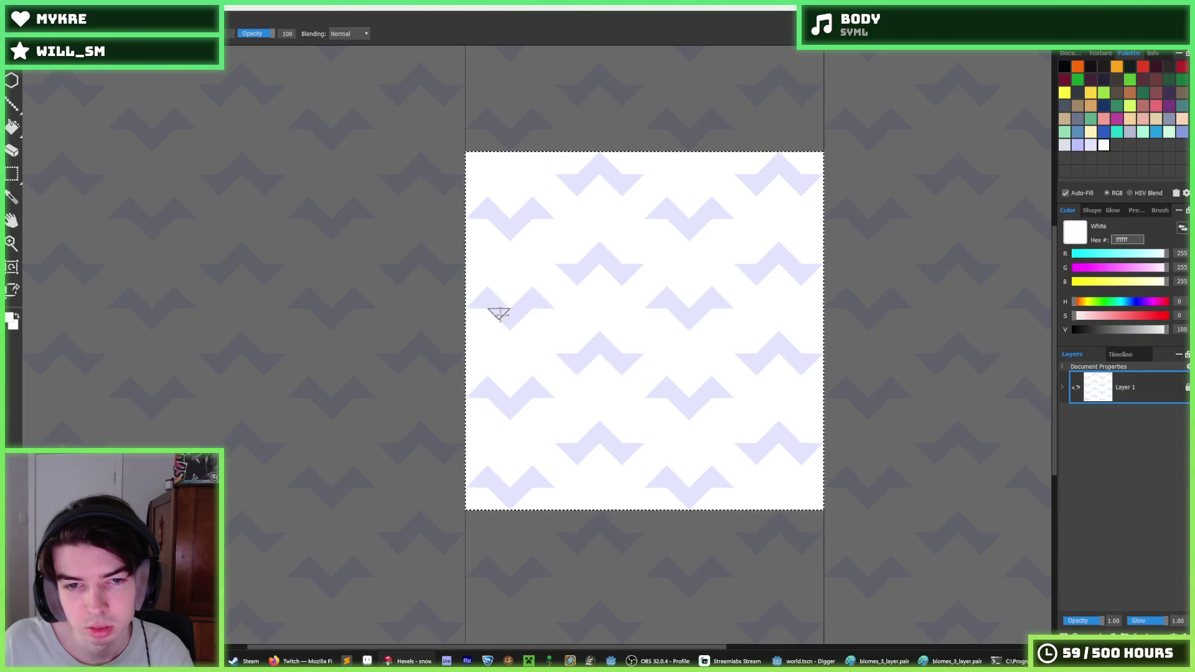
pyautogui.keyDown('alt'); pyautogui.click(513, 293); pyautogui.keyUp('alt')
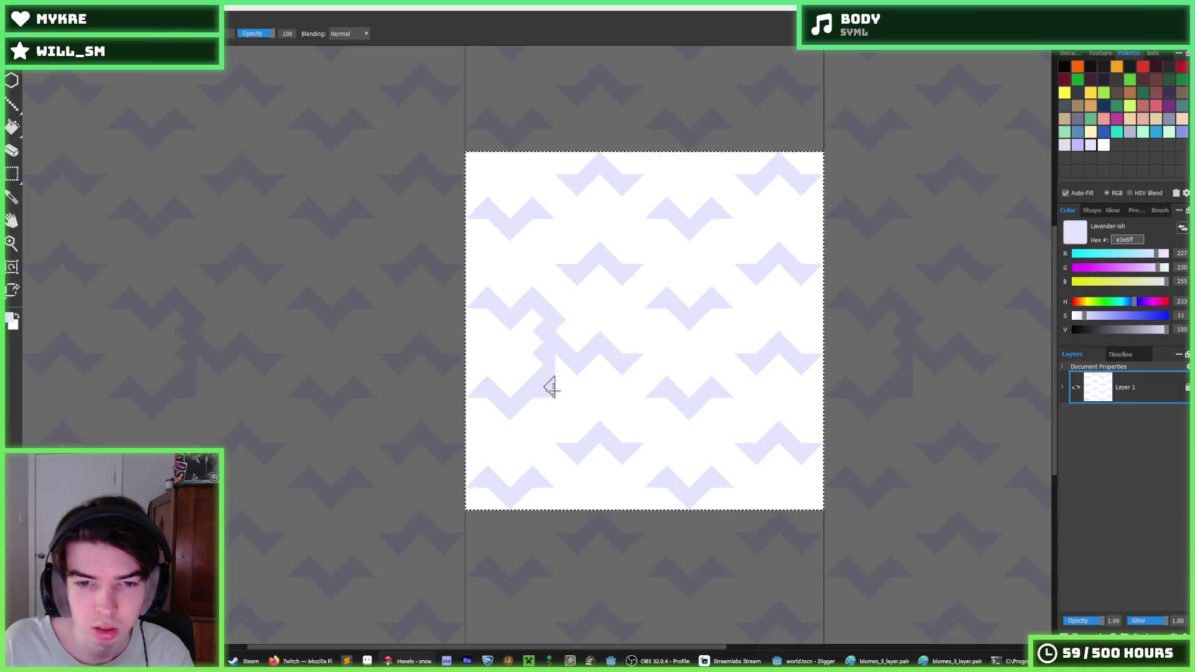
pyautogui.moveTo(551, 387); pyautogui.dragTo(550, 405)
pyautogui.hotkey('ctrl', 'z')
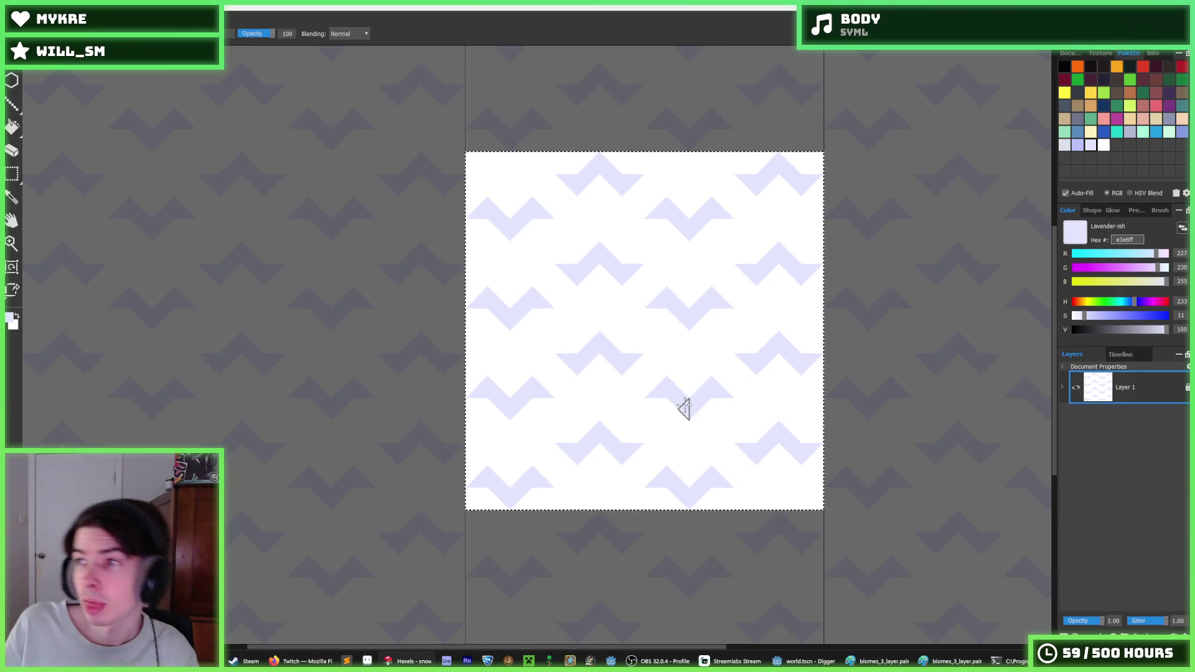
pyautogui.scroll(-6, 666, 323)
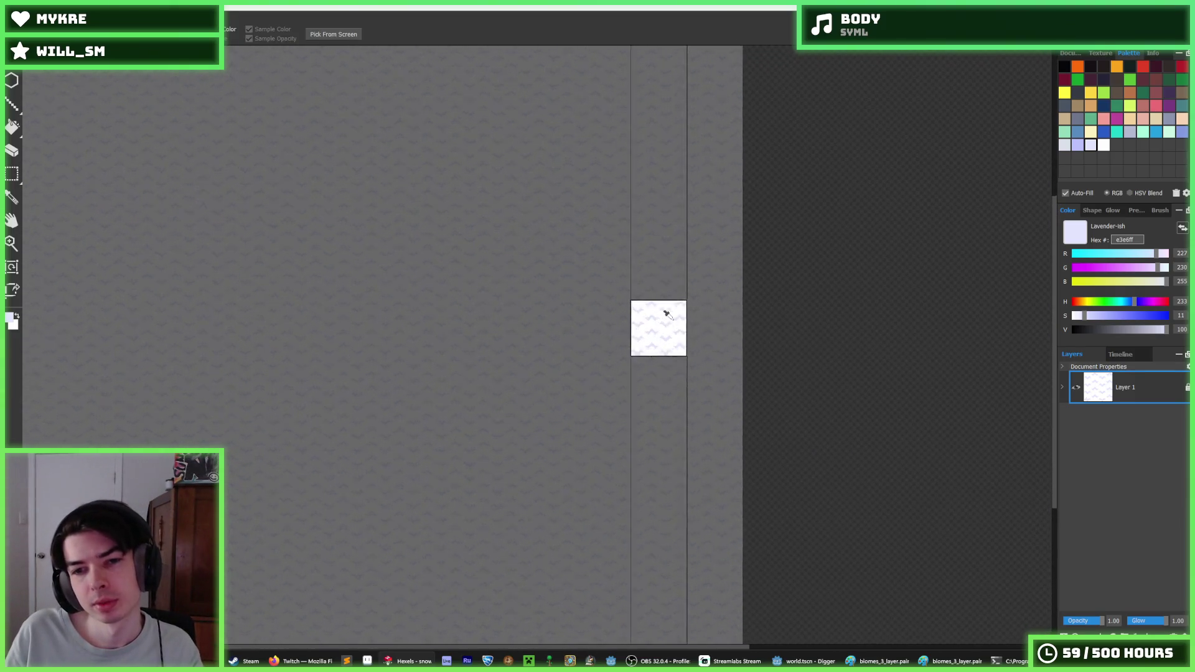
# - Export the snow tile over the existing snow.png, confirming the replace and export settings
pyautogui.scroll(2, 667, 315)
pyautogui.scroll(-3, 667, 315)
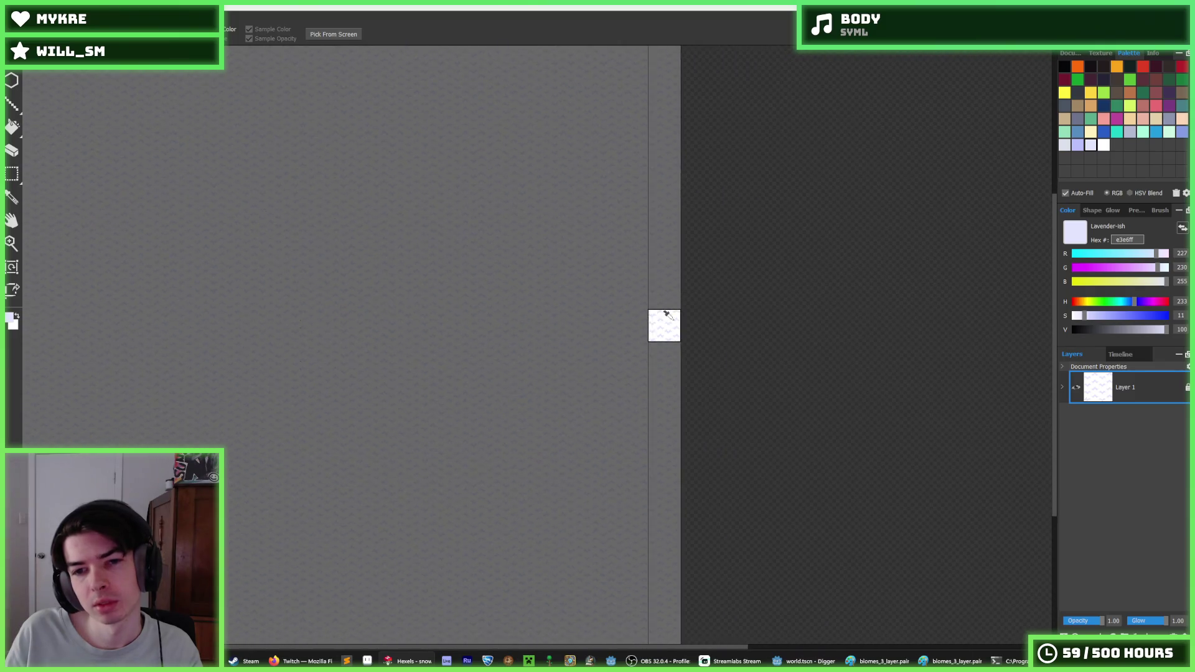
pyautogui.scroll(2, 666, 317)
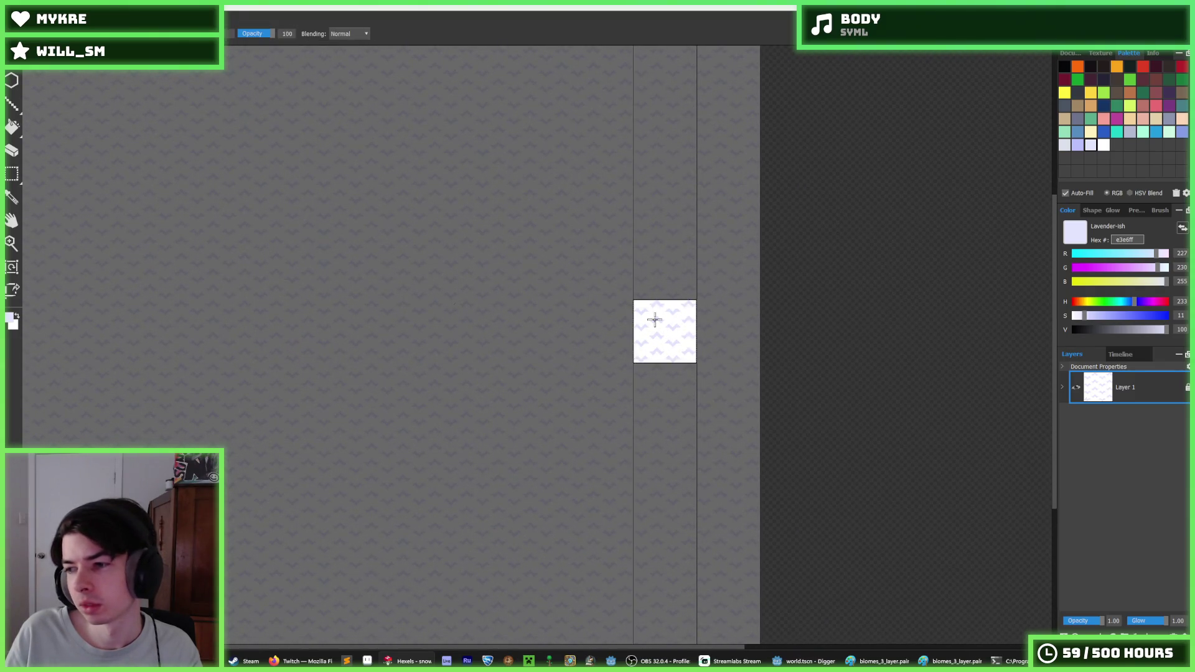
pyautogui.hotkey('ctrl', 'shift', 's')
pyautogui.click(425, 100)
pyautogui.doubleClick(424, 99)
pyautogui.click(625, 331)
pyautogui.click(651, 470)
pyautogui.hotkey('alt', 'Tab')
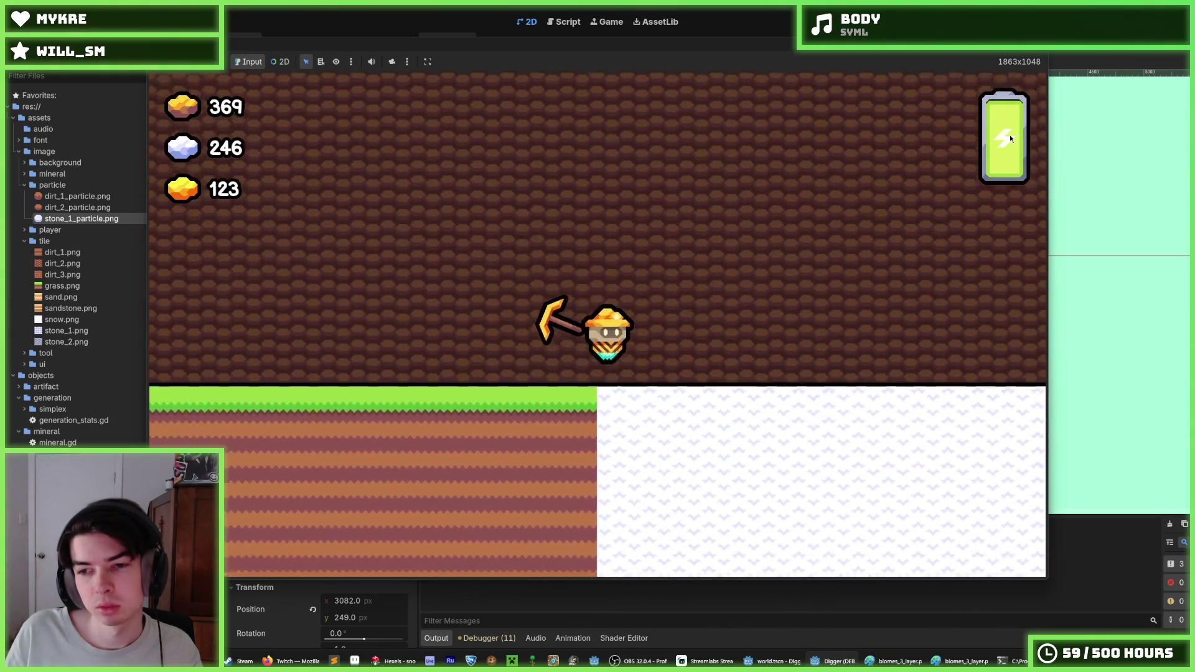
# - Walk the character onto the snow and dig a shaft down, then stop the game
pyautogui.press('d')
pyautogui.press('s')
pyautogui.press('s')
pyautogui.press('F8')
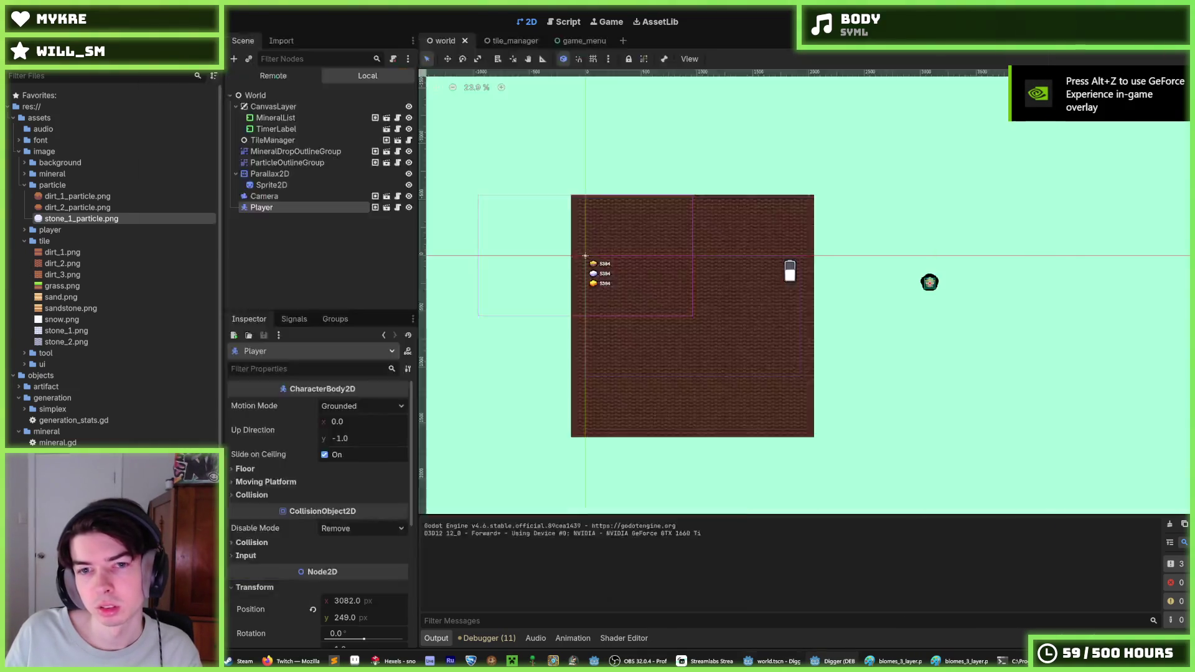
pyautogui.moveTo(803, 661)
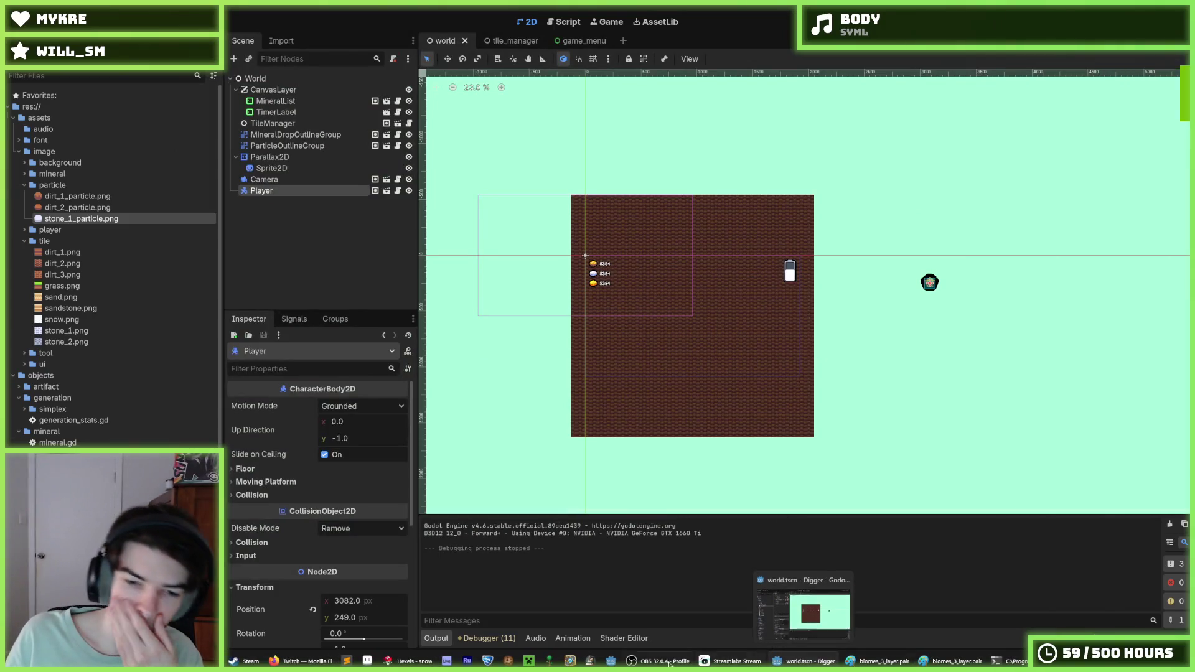
pyautogui.moveTo(667, 665)
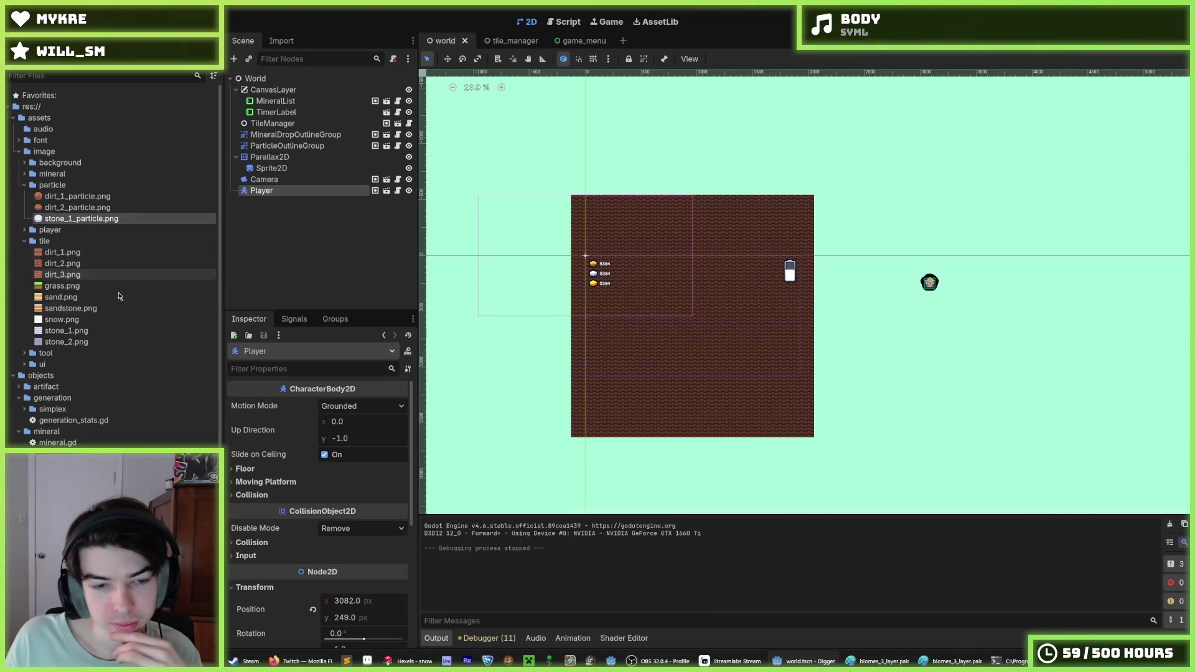
pyautogui.hotkey('alt', 'Tab')
# - Open dirt_particle.hxl from the particles folder and save a copy as snow_particle
pyautogui.click(12, 62)
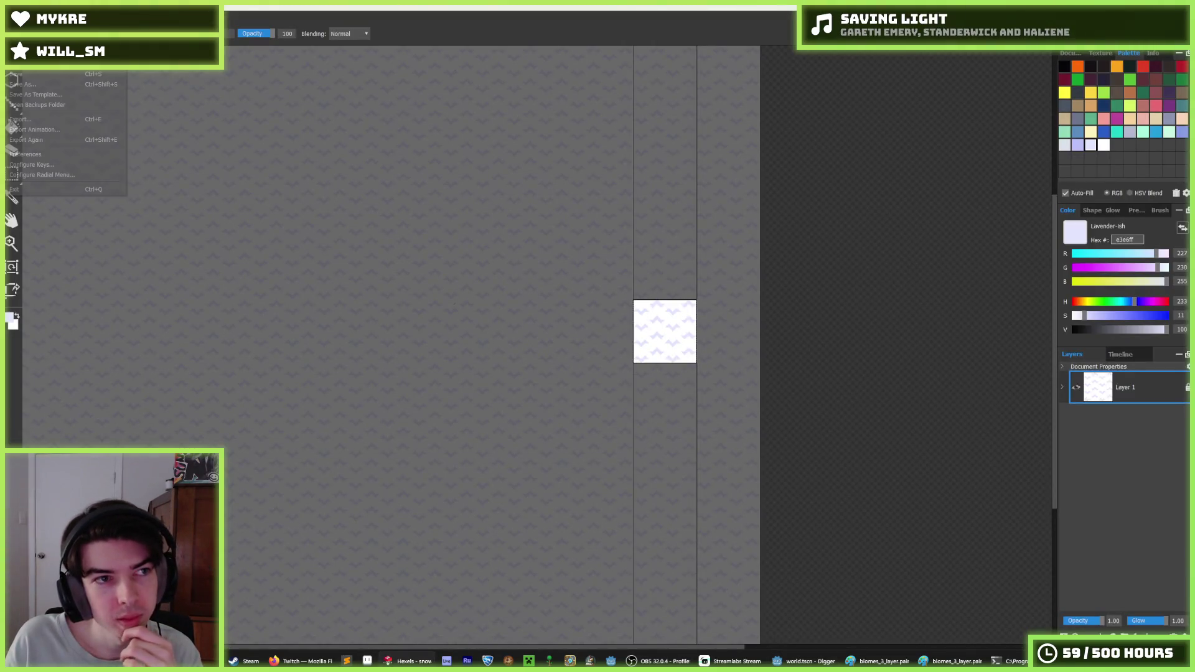
pyautogui.click(19, 60)
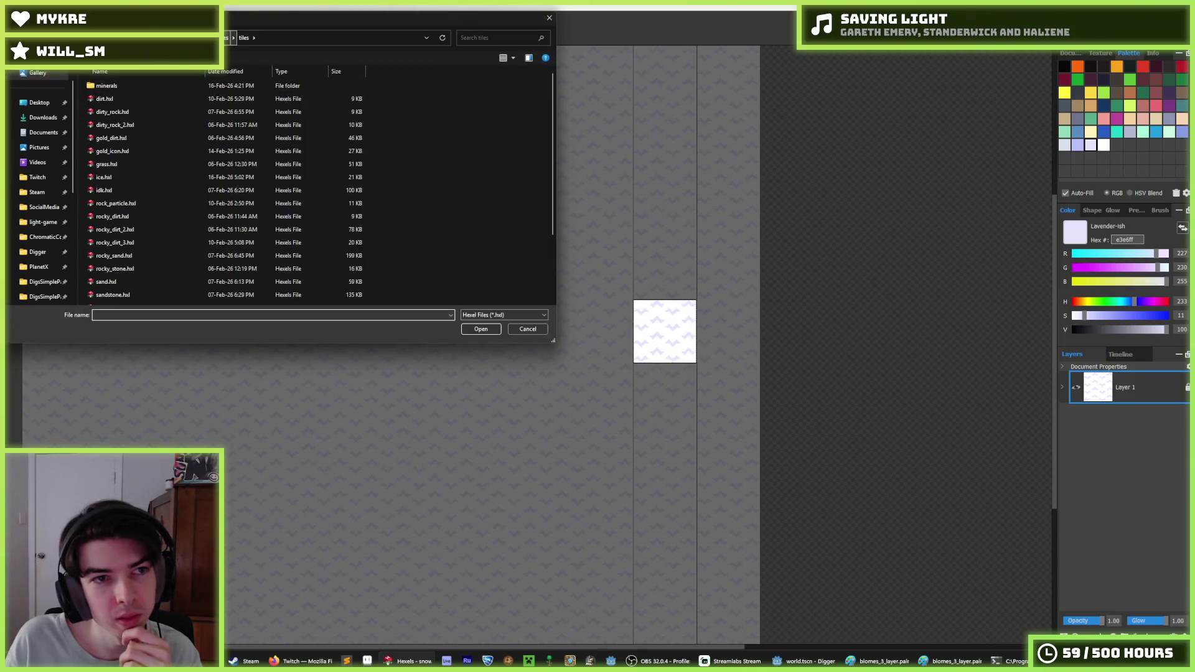
pyautogui.hotkey('alt', 'Up')
pyautogui.doubleClick(124, 87)
pyautogui.click(129, 87)
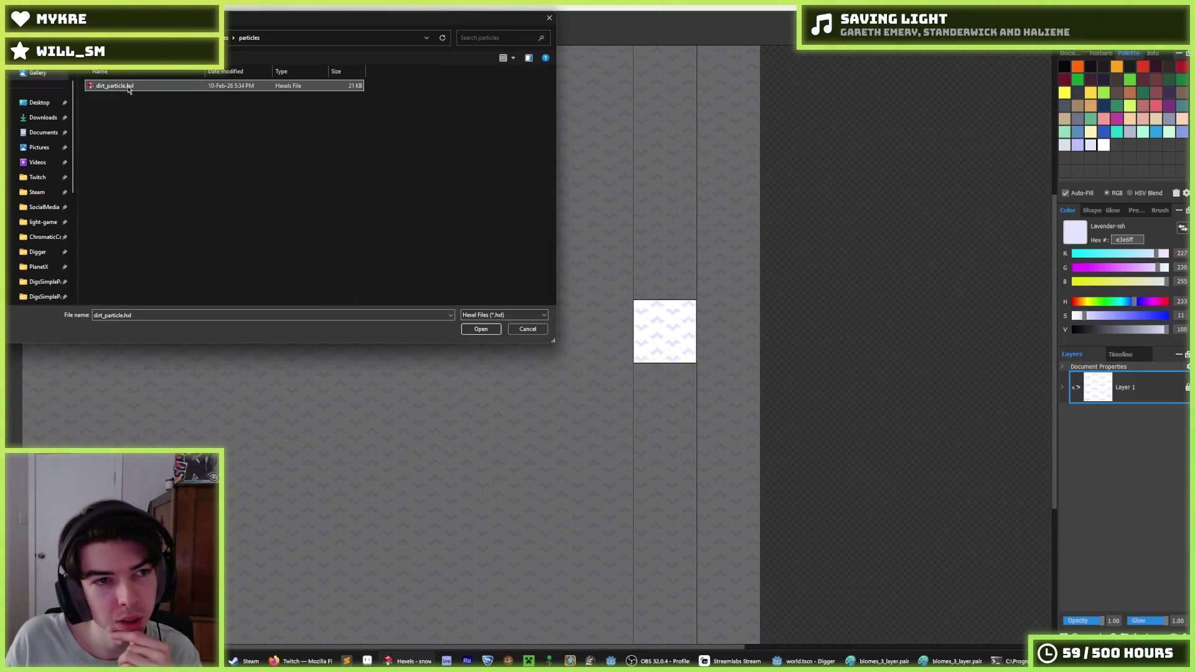
pyautogui.doubleClick(129, 89)
pyautogui.scroll(3, 730, 225)
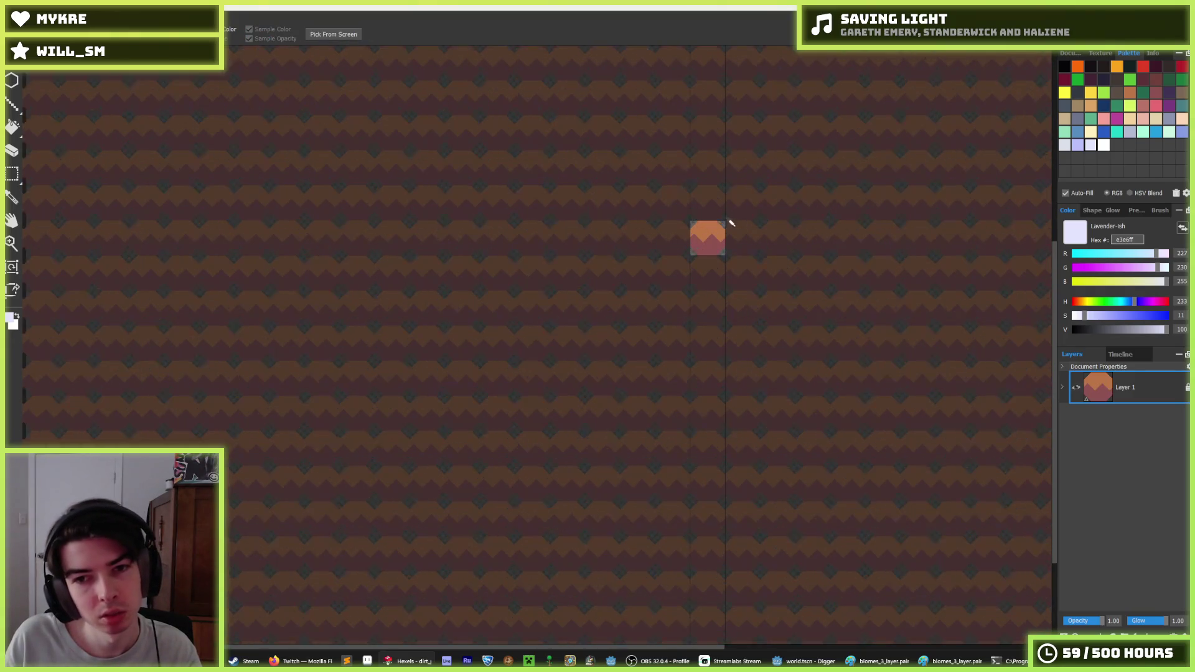
pyautogui.hotkey('ctrl', 'shift', 's')
pyautogui.write('snow_particle')
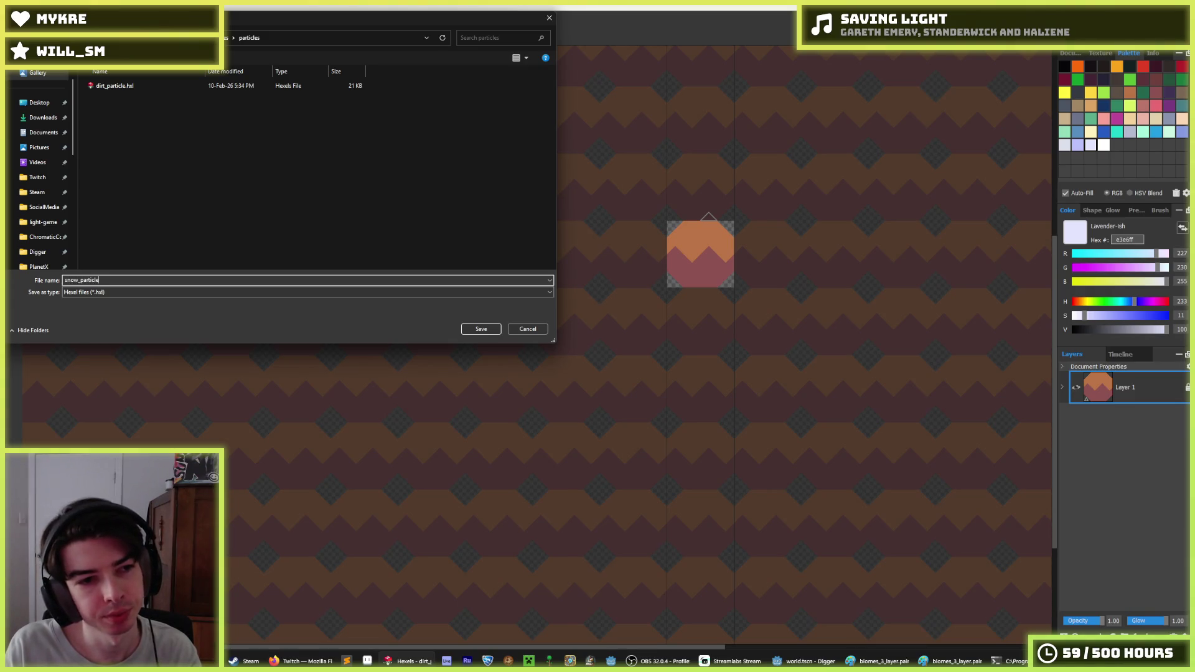
pyautogui.press('Return')
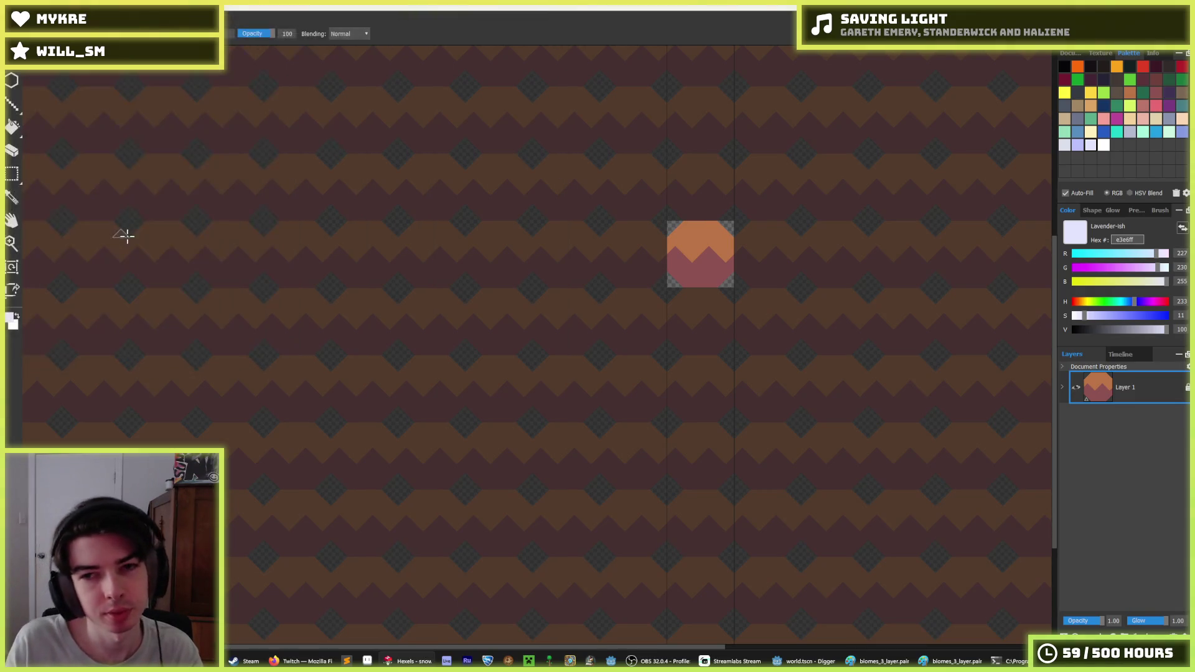
# - Fill the orange top white and the maroon lower area lavender, then whiten stray triangles
pyautogui.click(1106, 144)
pyautogui.scroll(2, 808, 220)
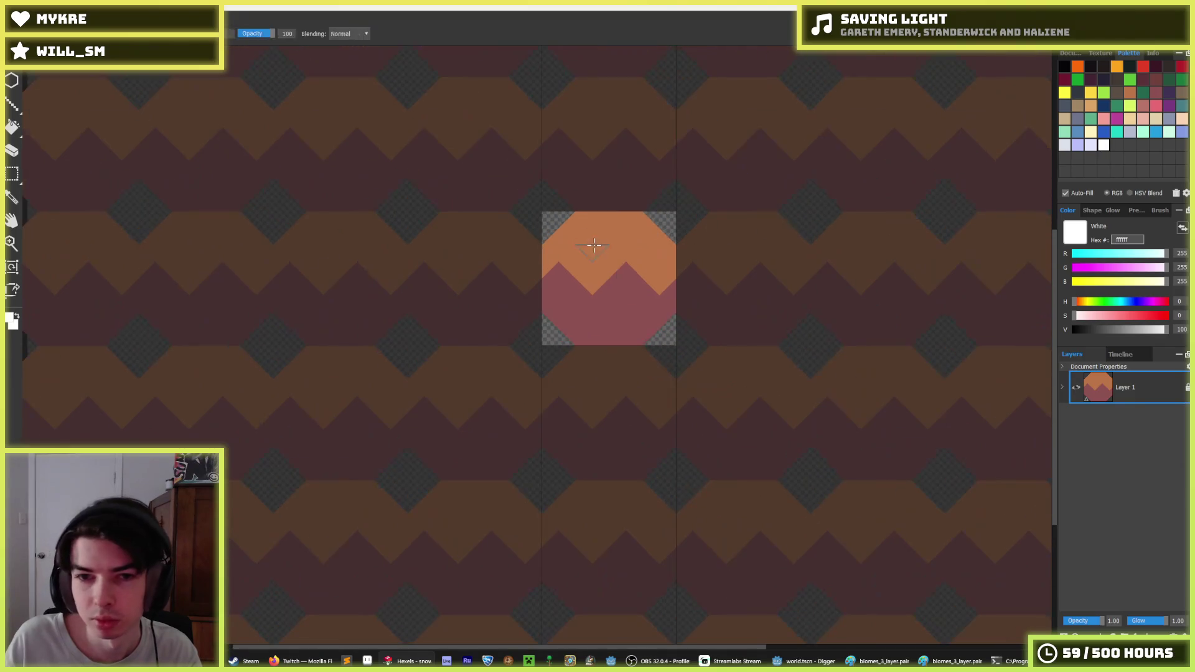
pyautogui.click(592, 245)
pyautogui.click(1090, 144)
pyautogui.click(593, 317)
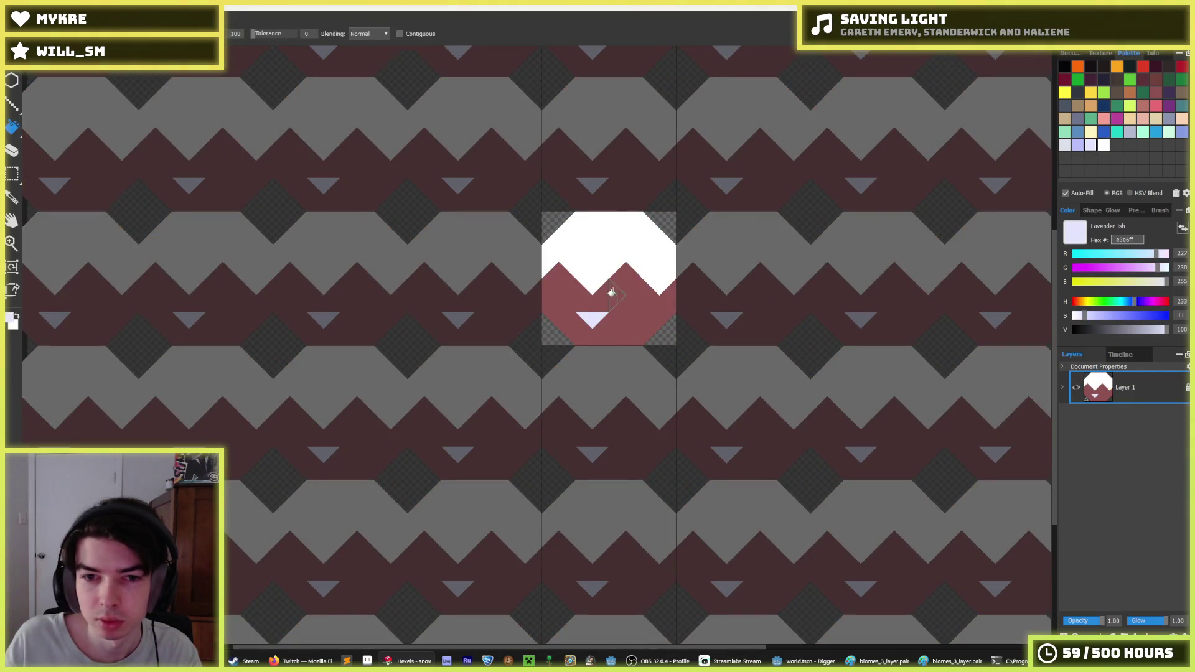
pyautogui.click(610, 286)
pyautogui.keyDown('alt'); pyautogui.click(589, 253); pyautogui.keyUp('alt')
pyautogui.click(558, 269)
pyautogui.click(625, 269)
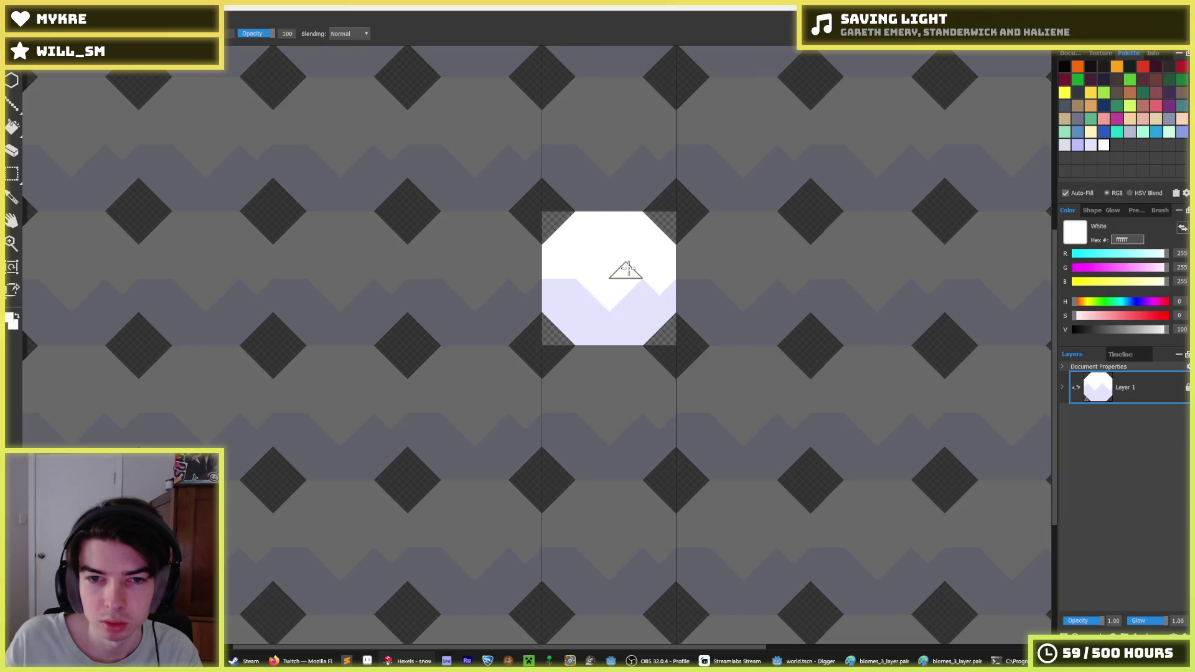
pyautogui.click(581, 288)
pyautogui.click(639, 292)
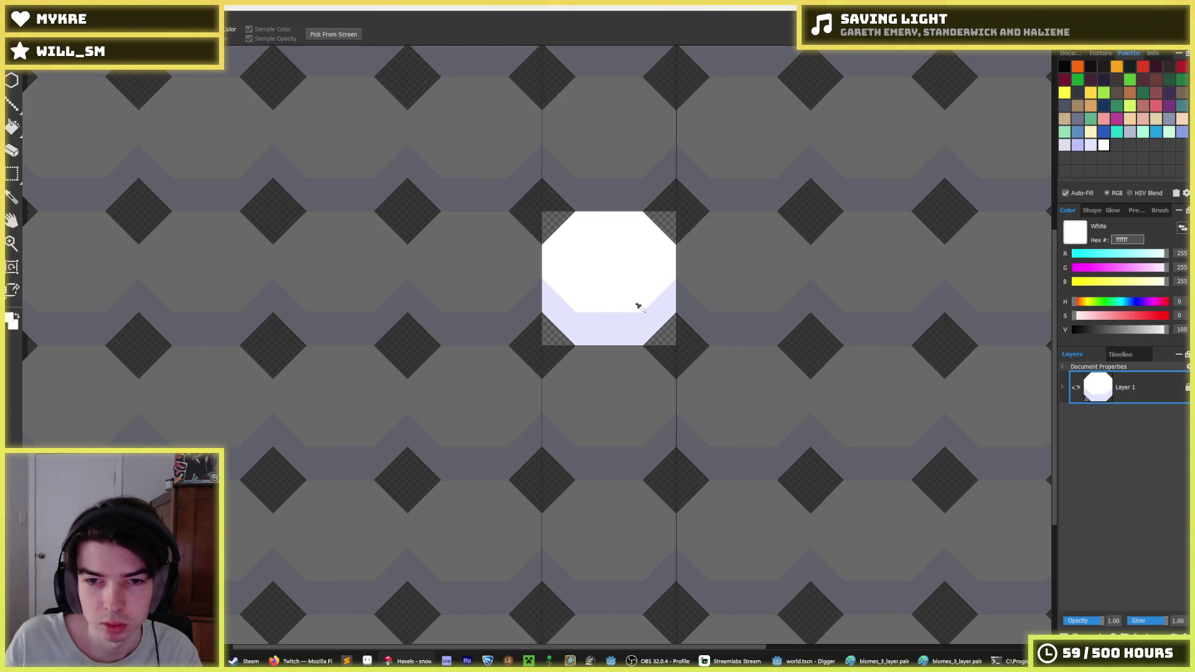
# - Sample the lavender and shape it into a zigzag band along the tile's bottom
pyautogui.keyDown('alt'); pyautogui.click(638, 309); pyautogui.keyUp('alt')
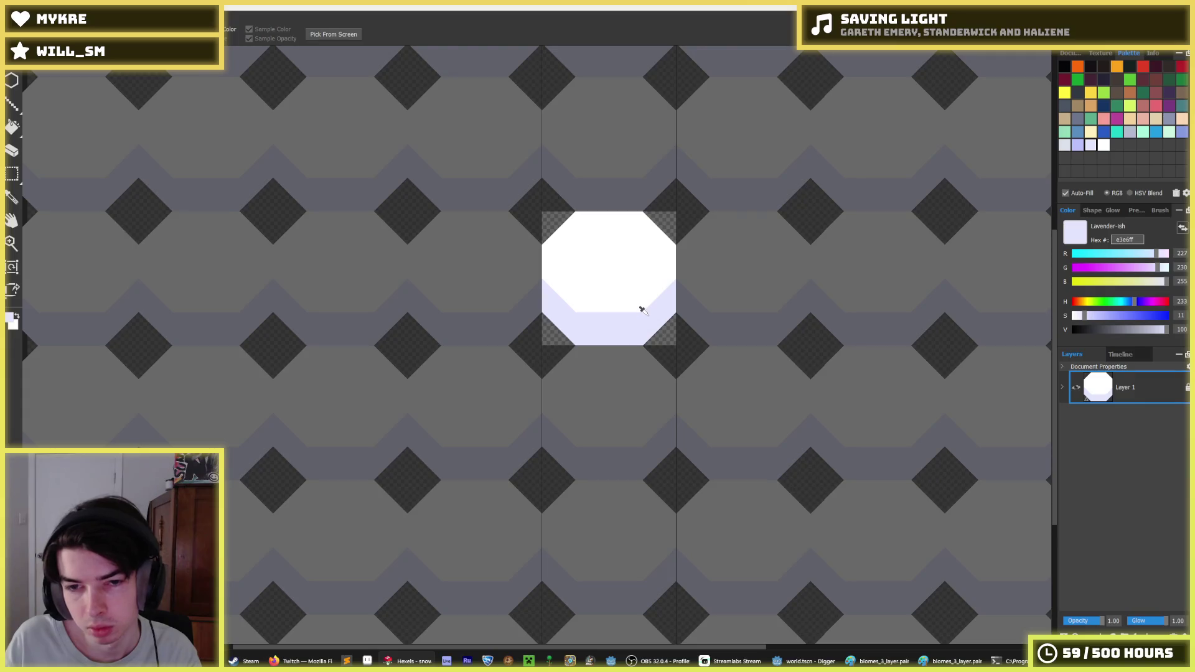
pyautogui.click(654, 274)
pyautogui.click(601, 297)
pyautogui.moveTo(600, 297); pyautogui.dragTo(545, 268)
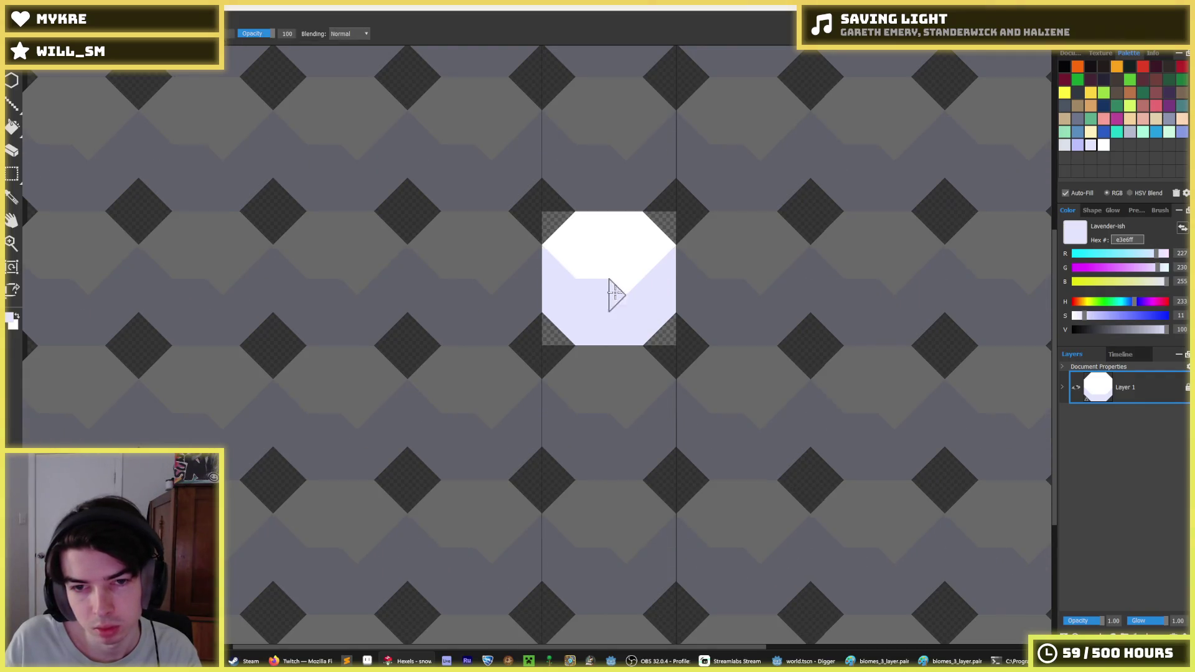
pyautogui.click(629, 291)
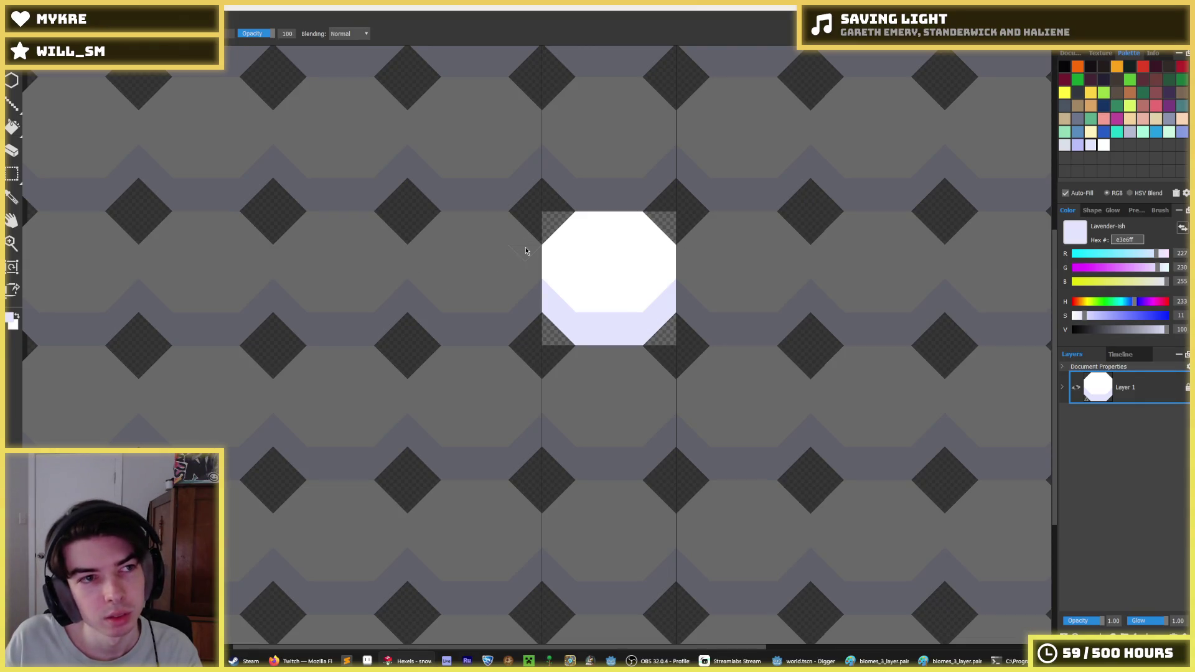
pyautogui.hotkey('ctrl', 'shift', 's')
# - Export the particle as snow_particle.png into the particle image folder and confirm the export settings
pyautogui.click(268, 39)
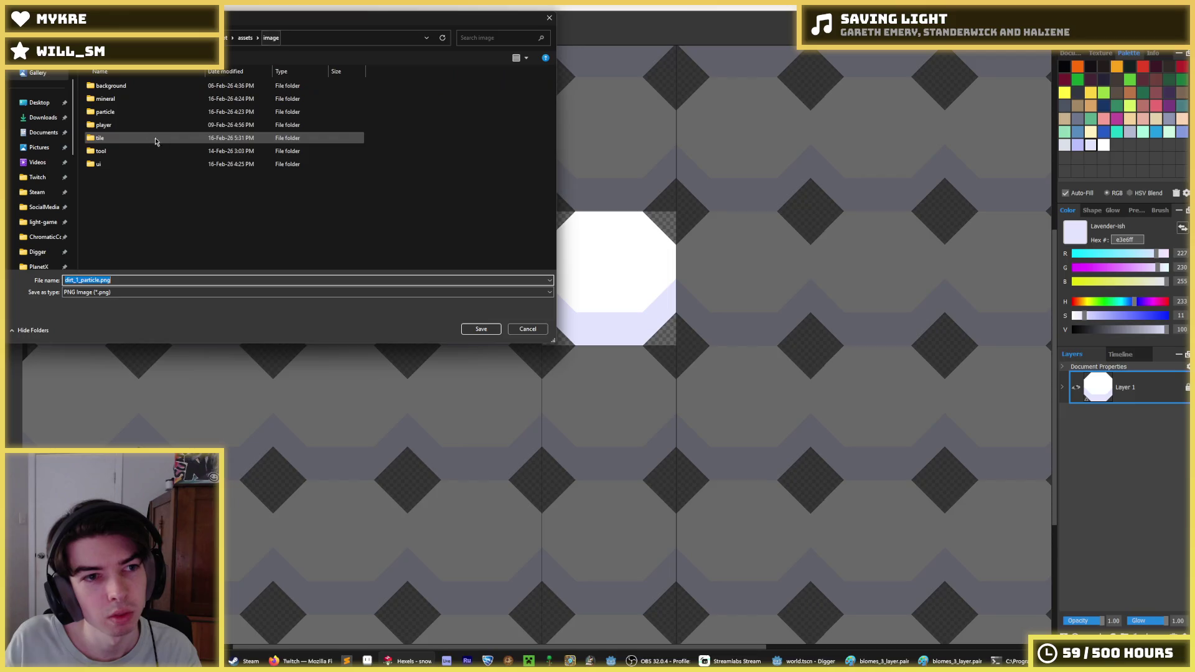
pyautogui.doubleClick(122, 121)
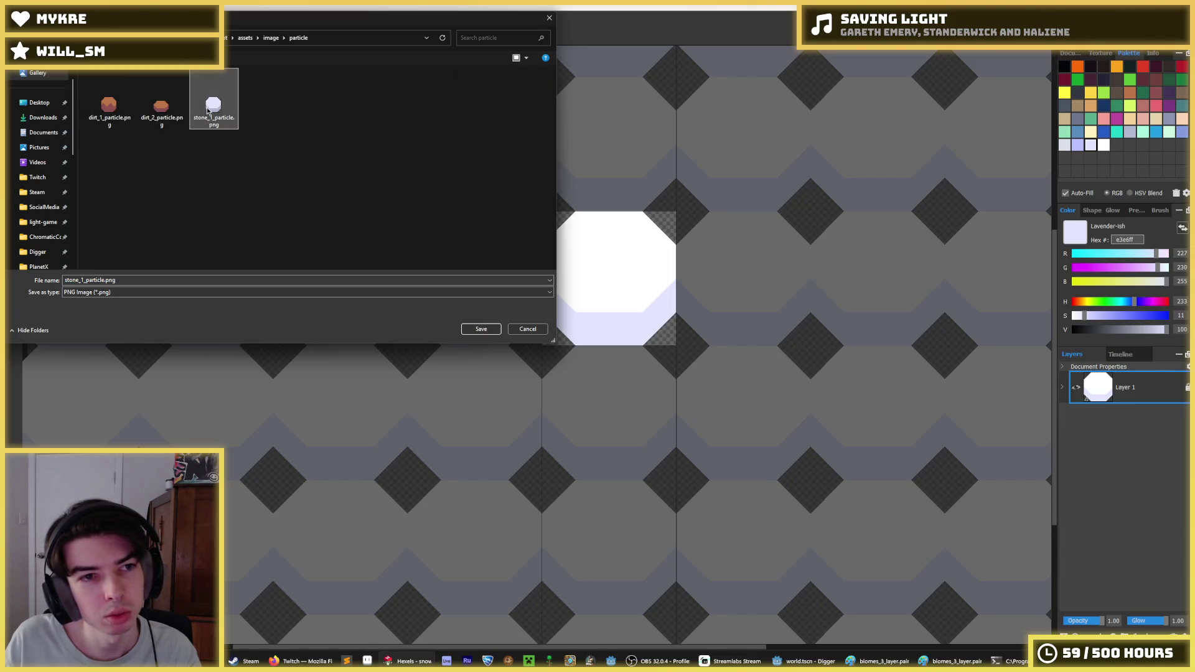
pyautogui.doubleClick(109, 280)
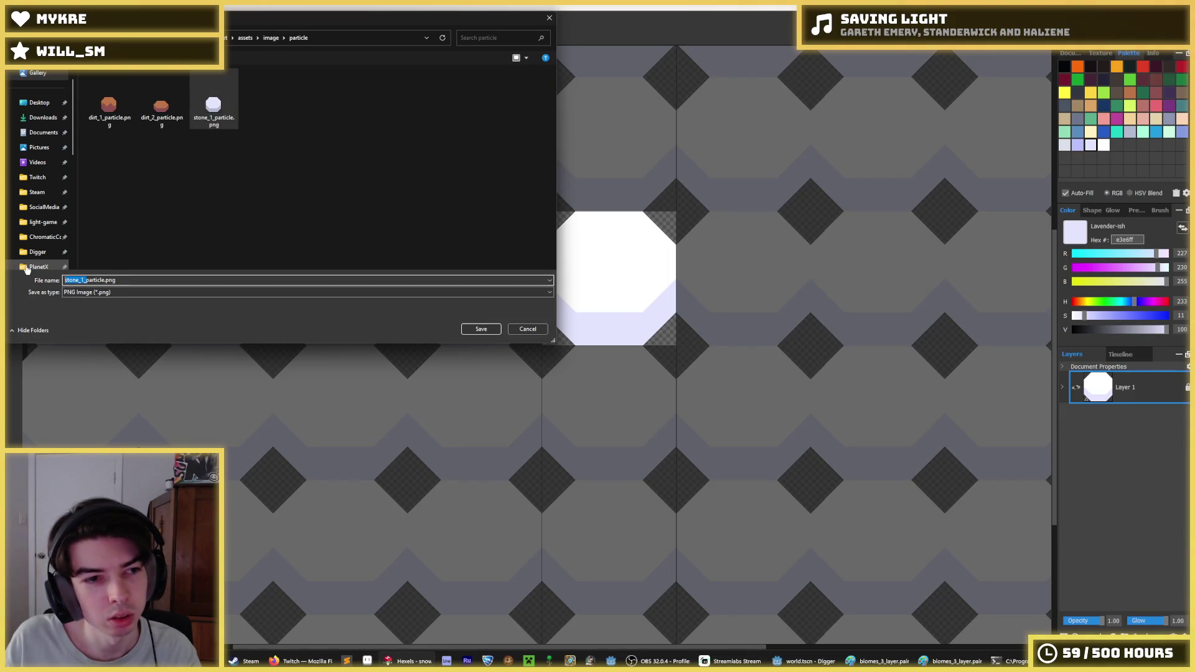
pyautogui.write('s')
pyautogui.press('Return')
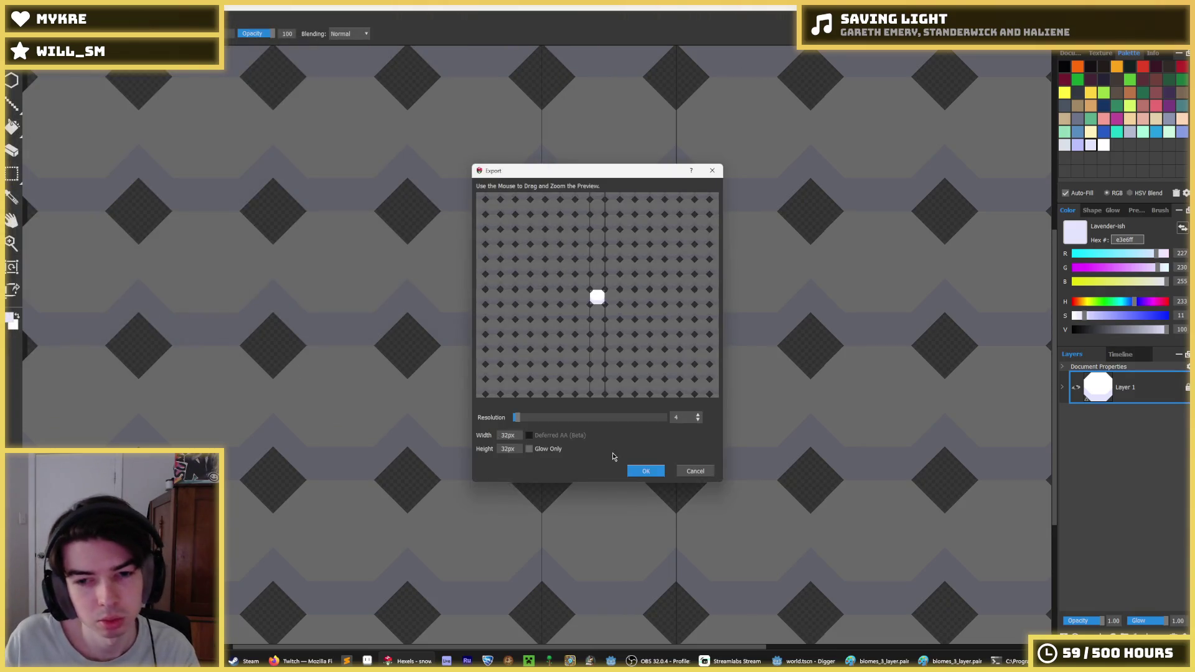
pyautogui.click(659, 472)
# - Switch to Godot Engine and save the open scene
pyautogui.click(802, 661)
pyautogui.hotkey('ctrl', 's')
pyautogui.scroll(-5, 153, 233)
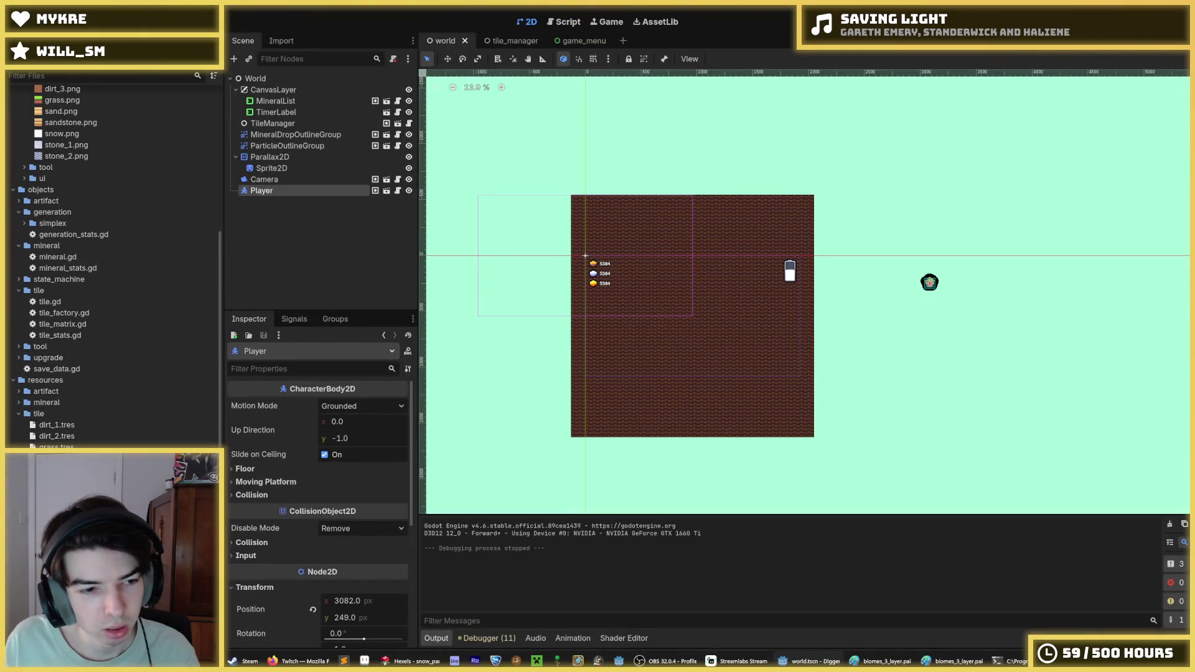
# - Assign snow_particle.png as snow.tres's Particle Texture, then run the game with F5
pyautogui.click(56, 481)
pyautogui.scroll(-3, 324, 480)
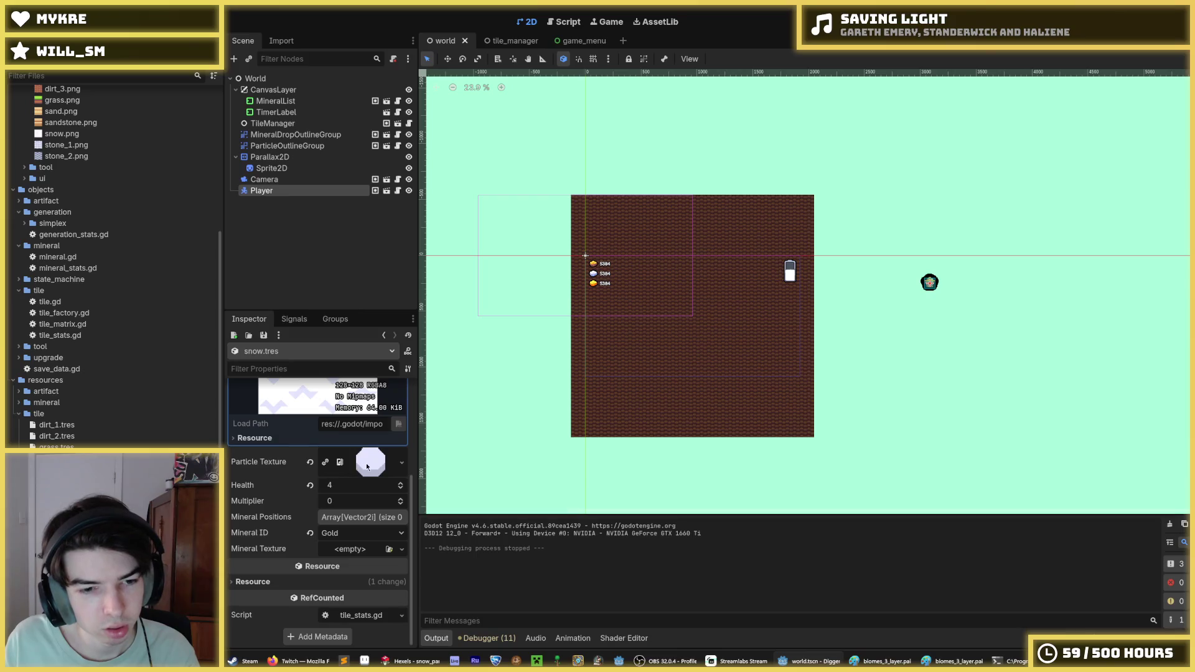
pyautogui.scroll(5, 93, 249)
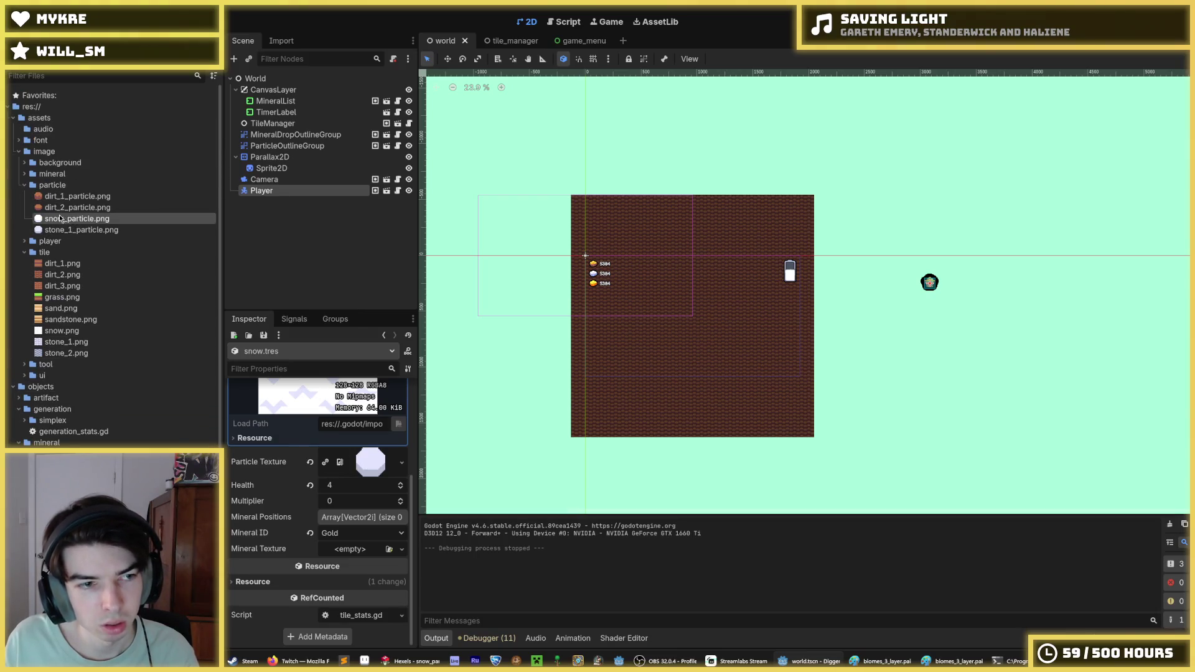
pyautogui.moveTo(60, 219); pyautogui.dragTo(370, 463)
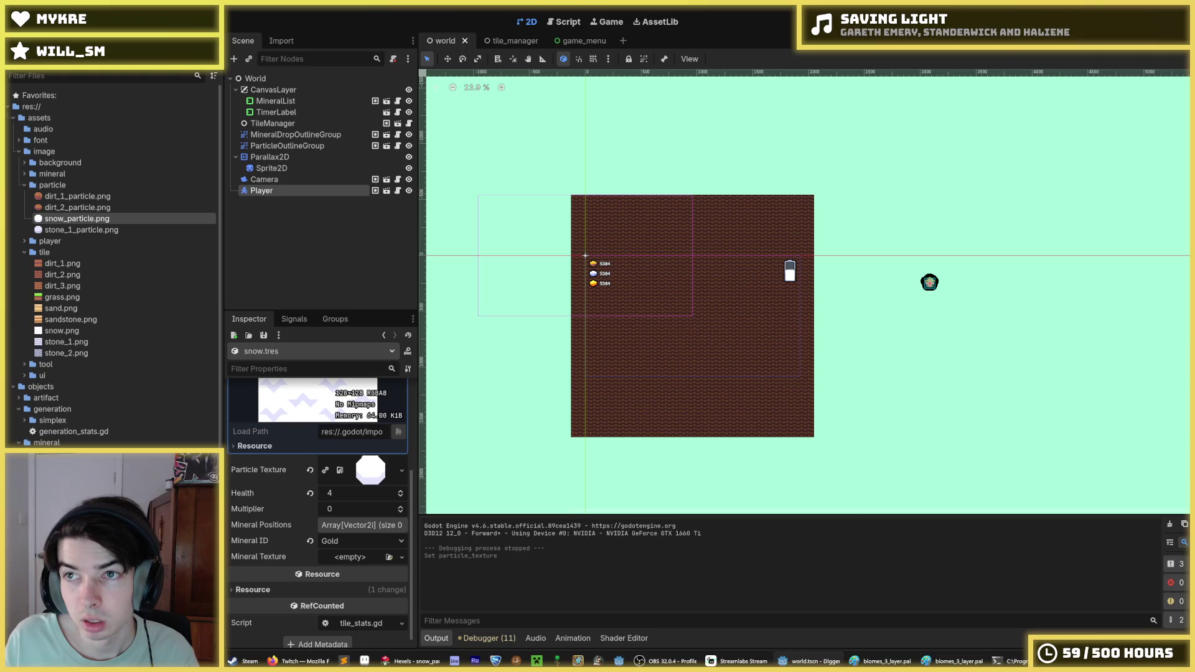
pyautogui.press('F5')
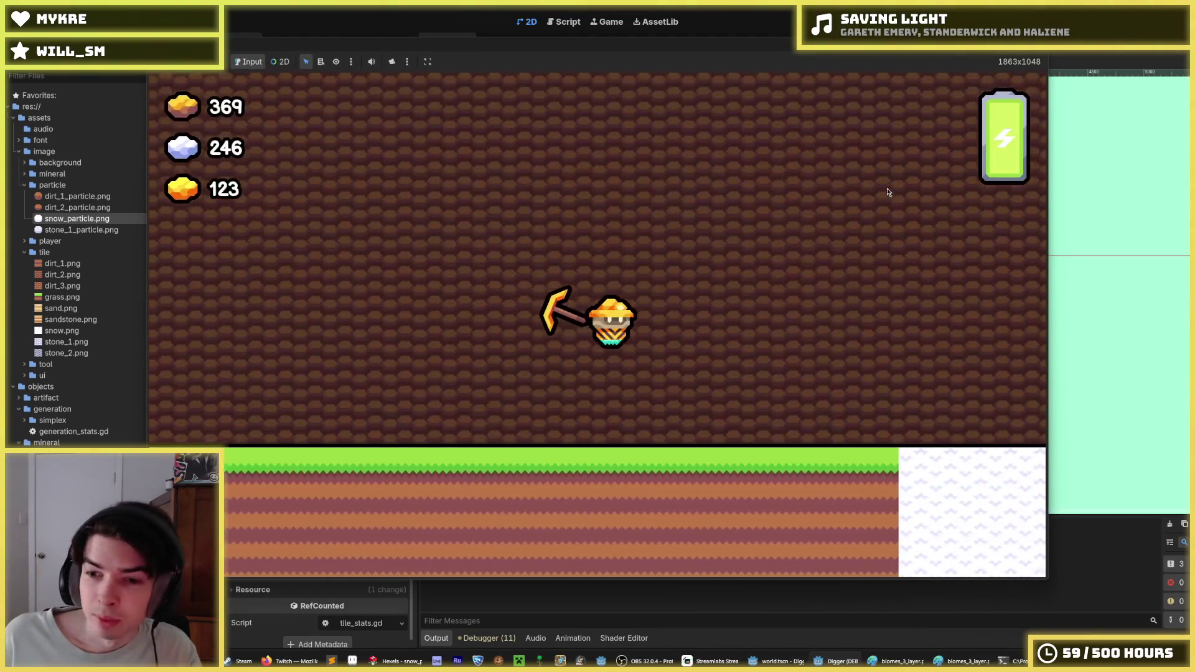
# - Dig down and sideways through the snow tiles, then climb back out to the grass surface
pyautogui.press('Down')
pyautogui.press('Down')
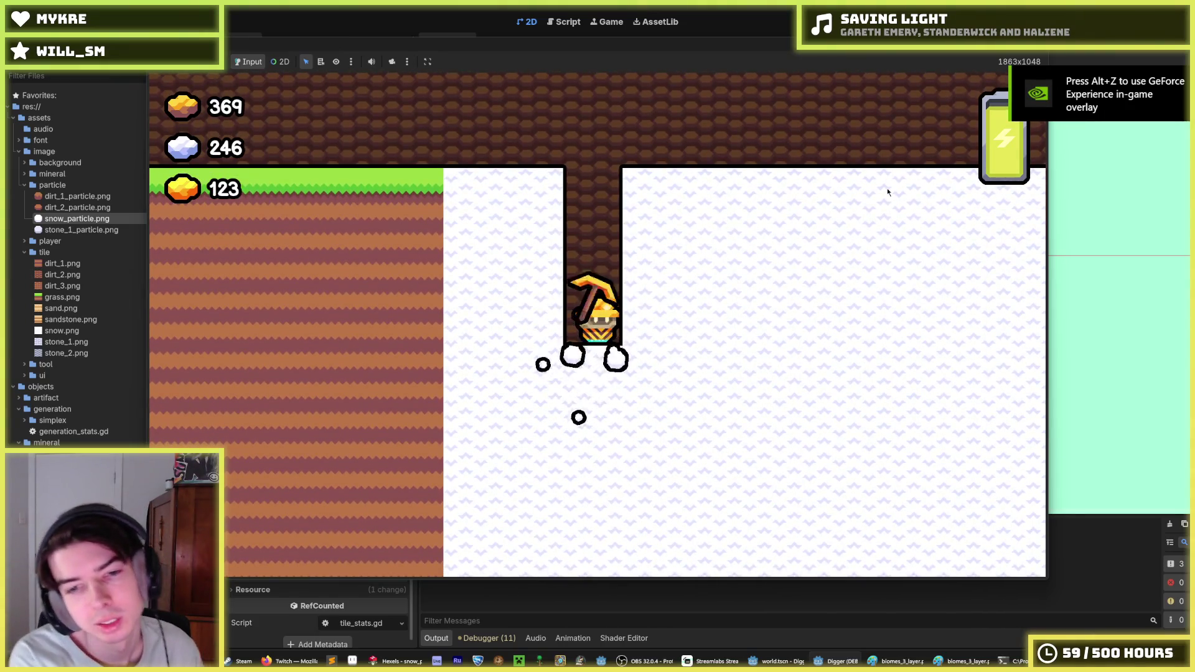
pyautogui.press('Right')
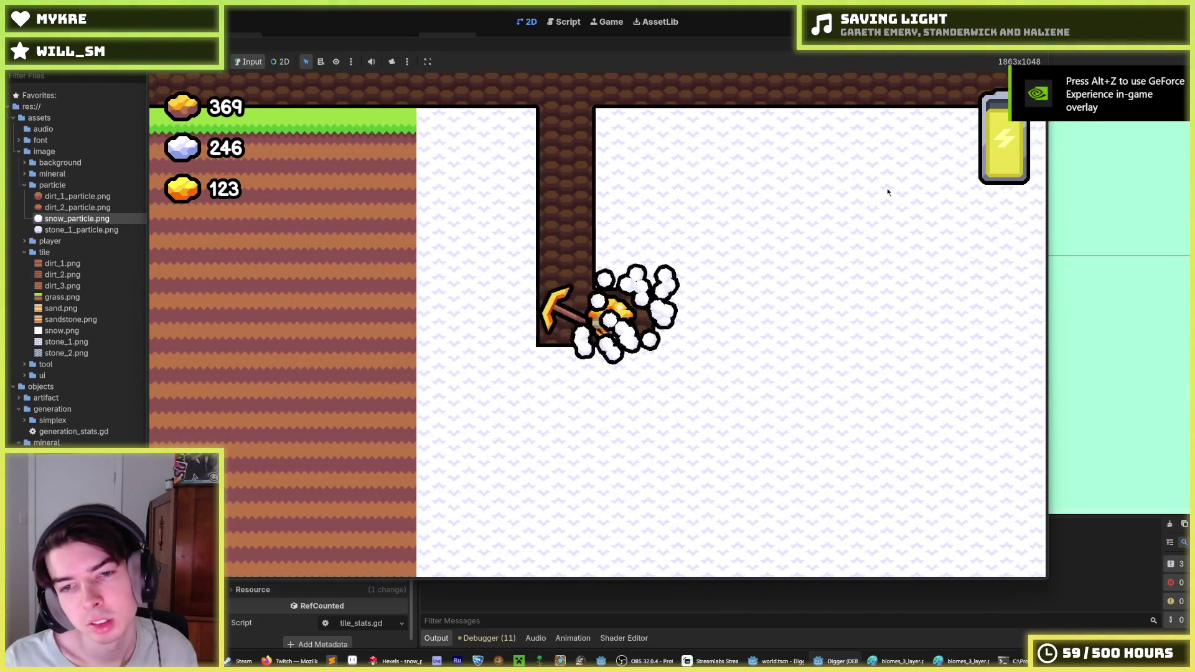
pyautogui.press('Right')
pyautogui.press('Right')
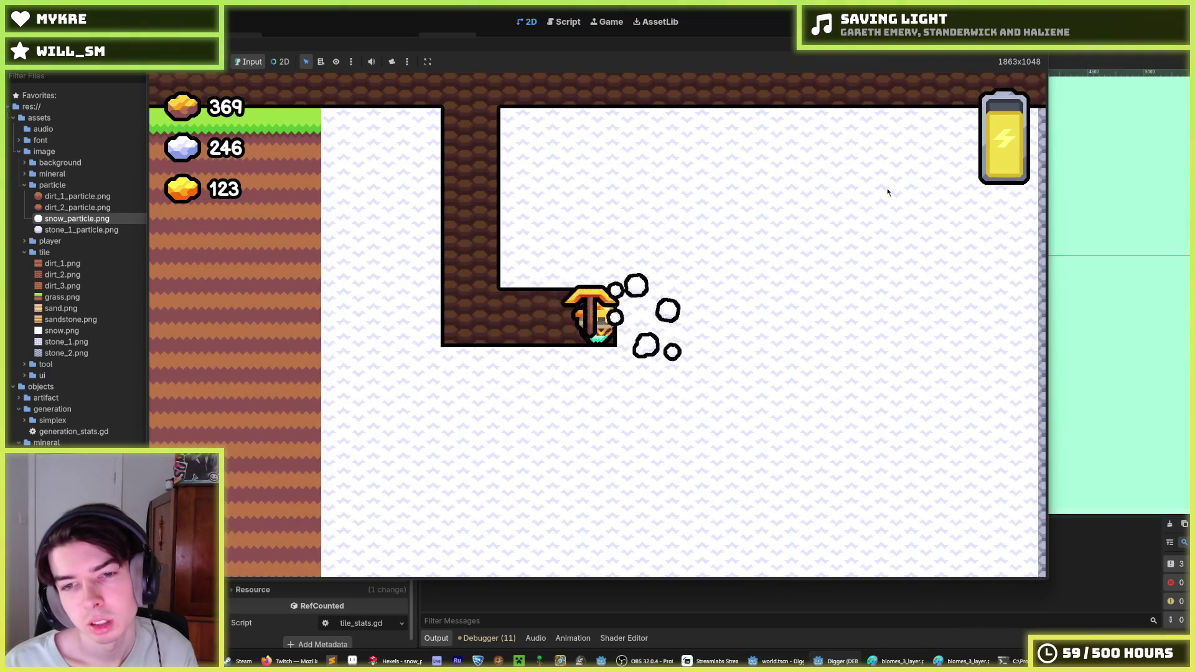
pyautogui.press('Down')
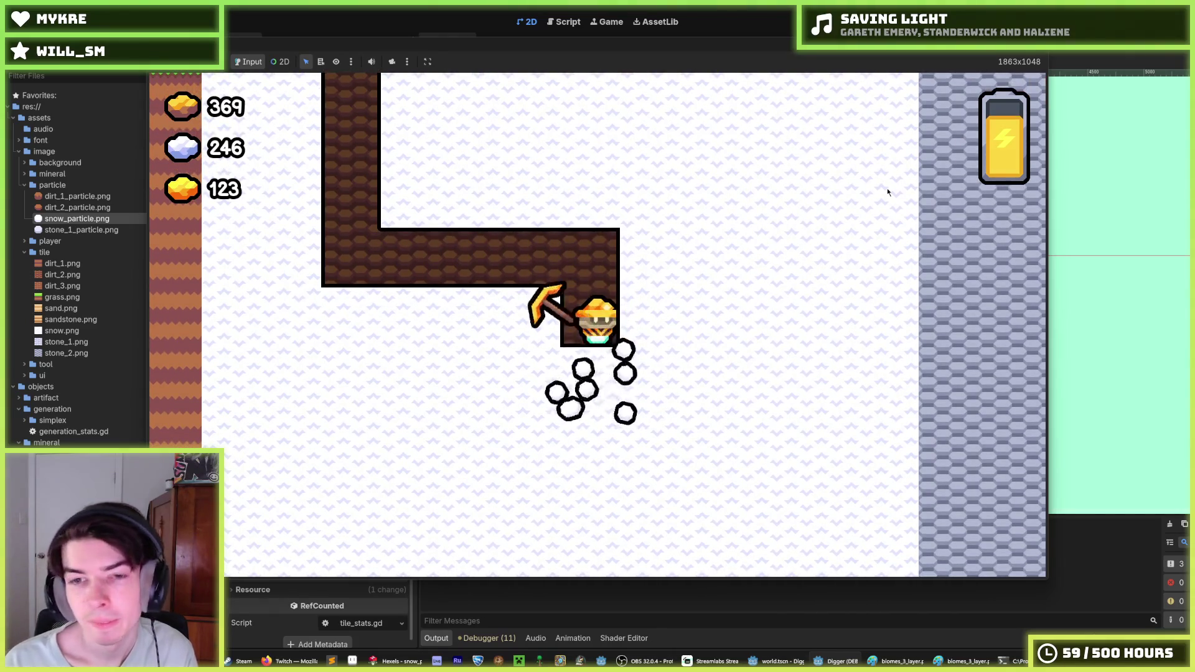
pyautogui.press('Down')
pyautogui.press('Down')
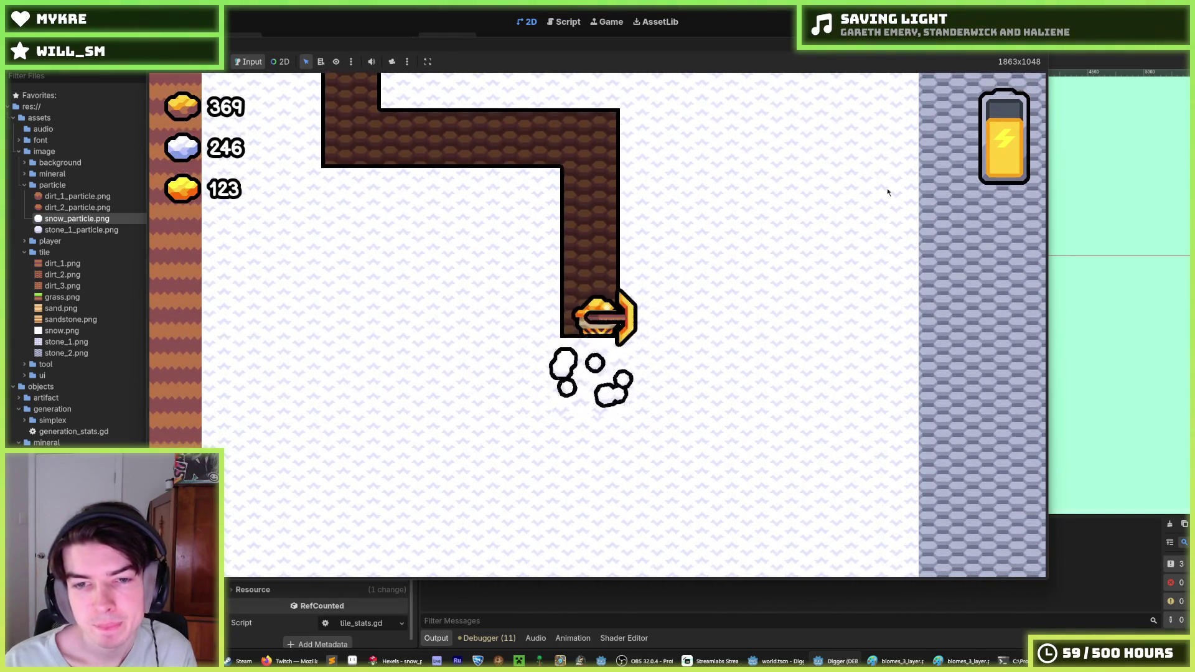
pyautogui.press('Right')
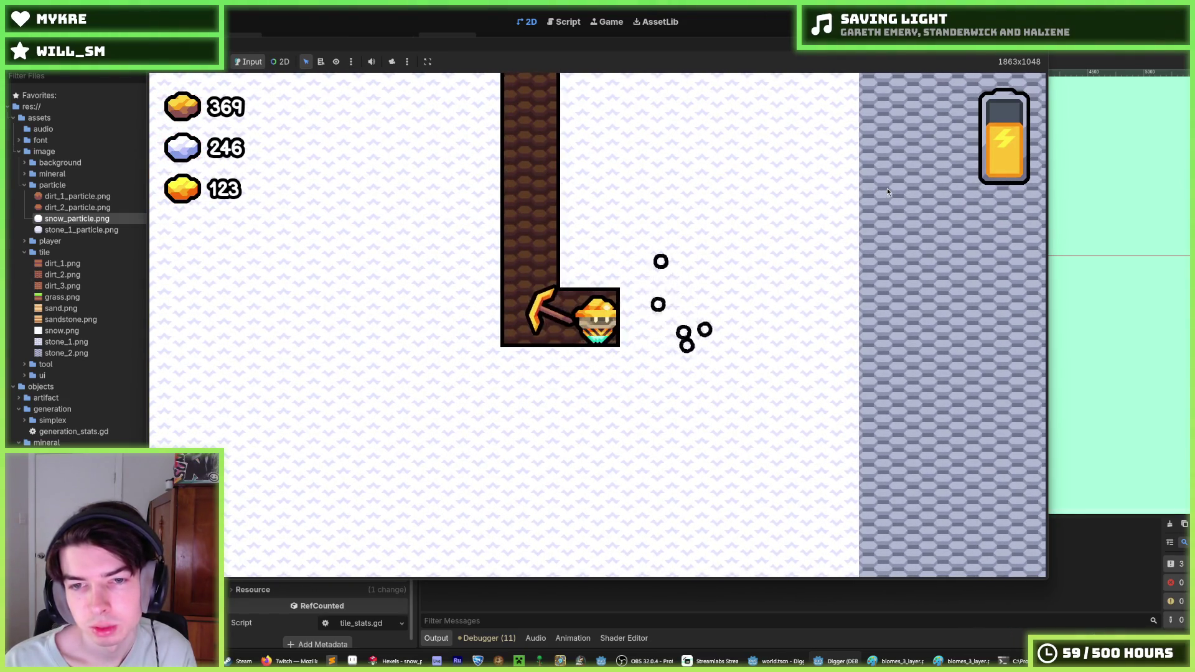
pyautogui.press('Up')
pyautogui.press('Down')
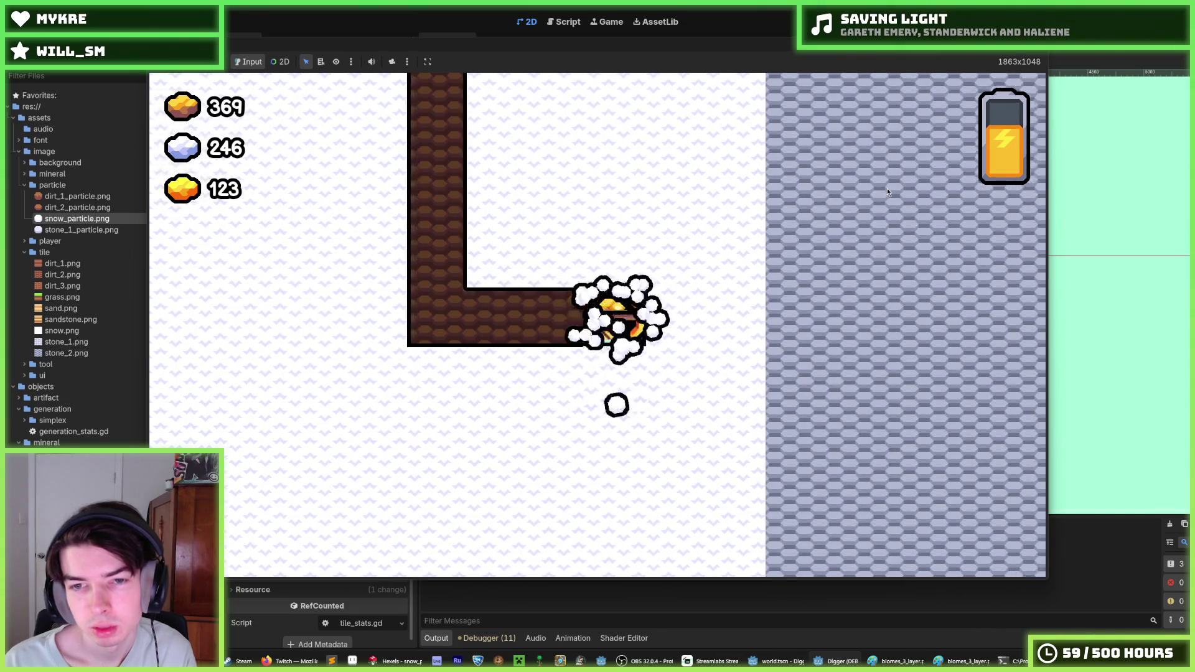
pyautogui.press('Down')
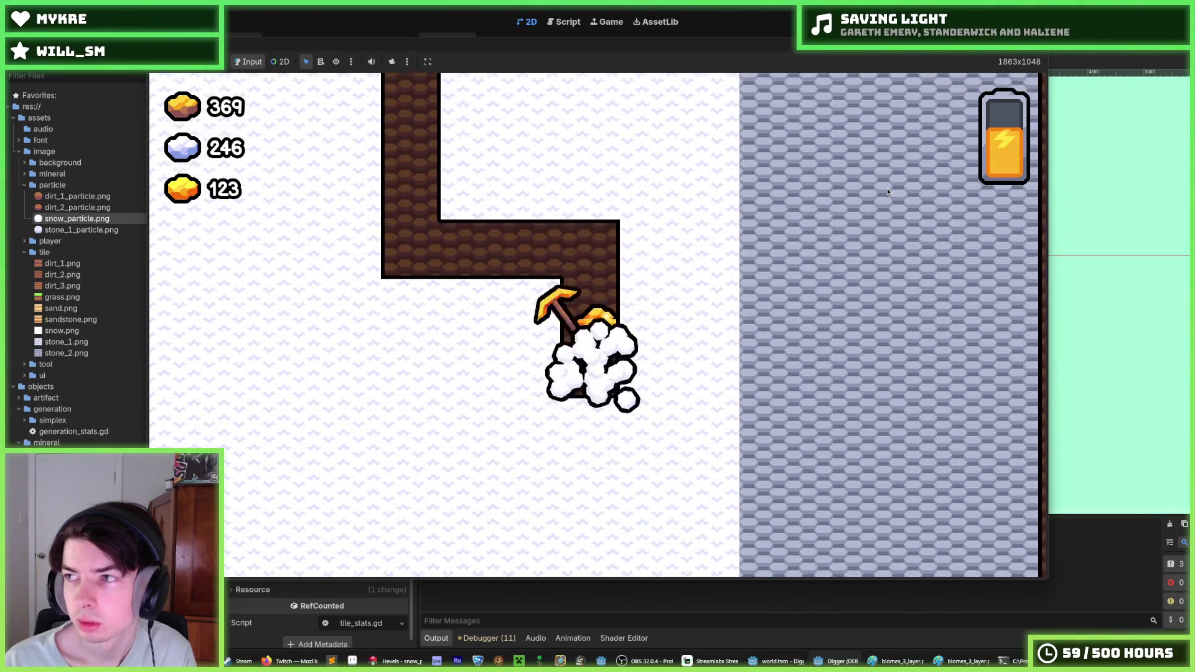
pyautogui.press('Left')
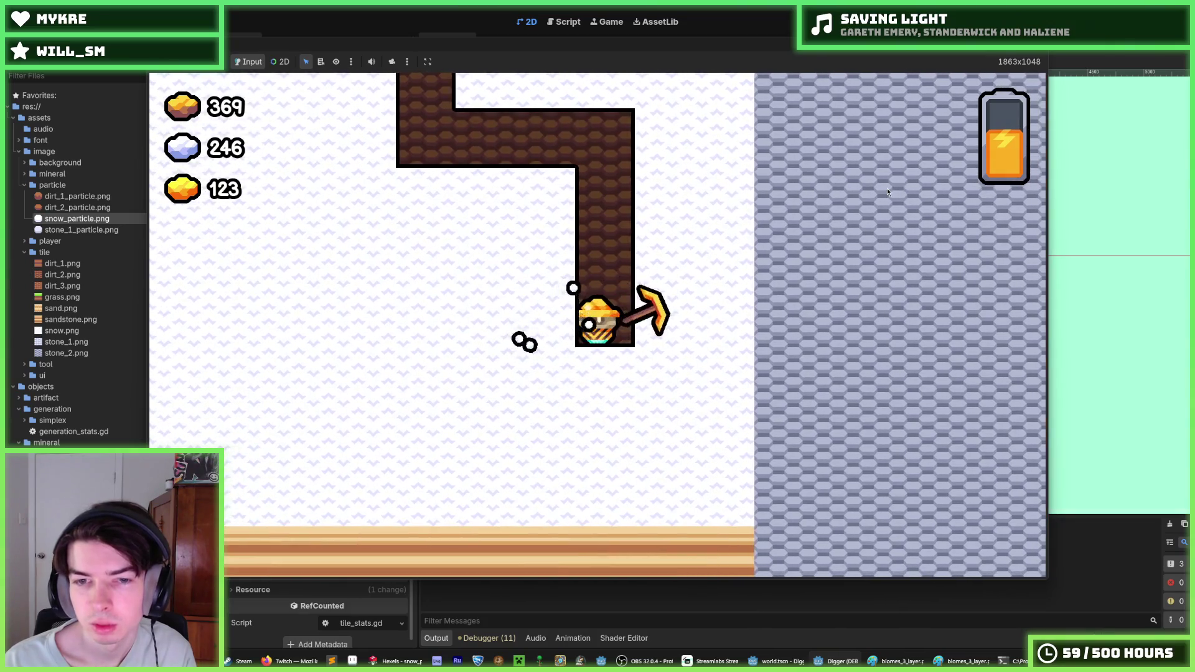
pyautogui.press('Down')
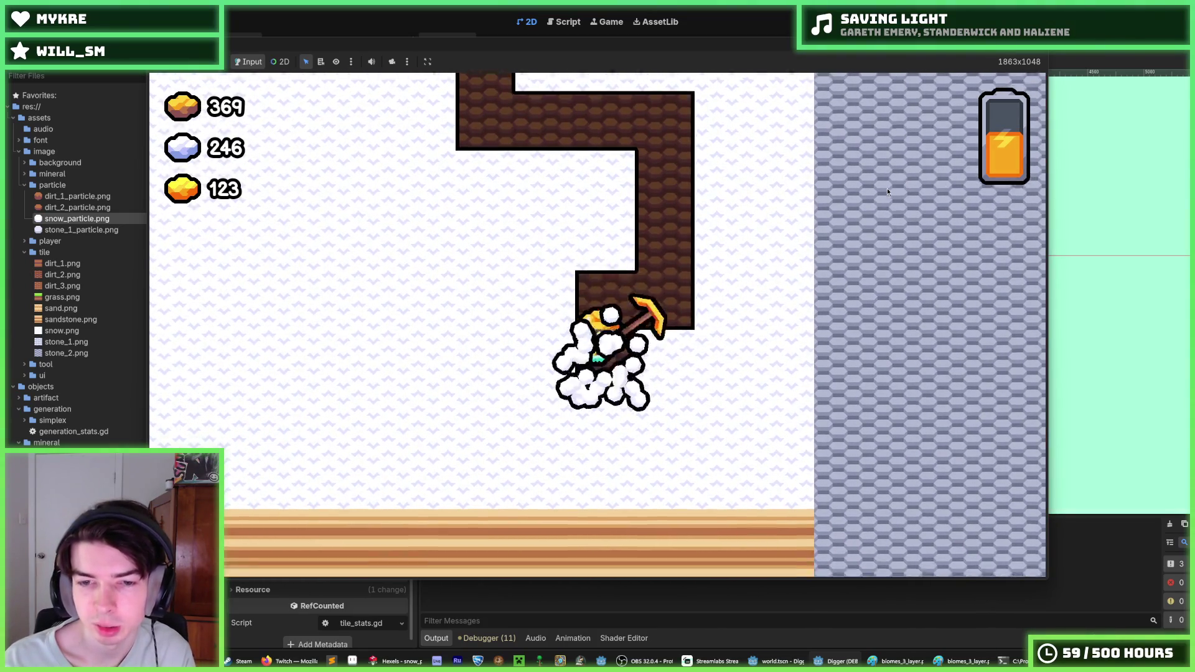
pyautogui.press('Up')
pyautogui.press('Left')
pyautogui.press('Right')
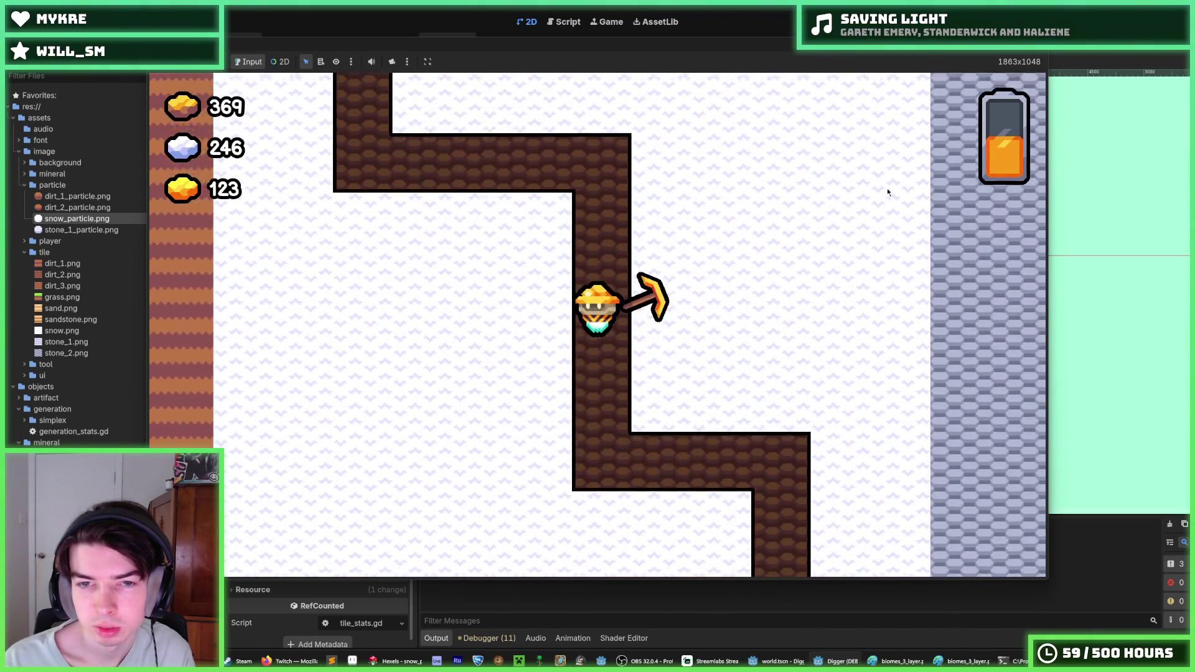
pyautogui.press('Up')
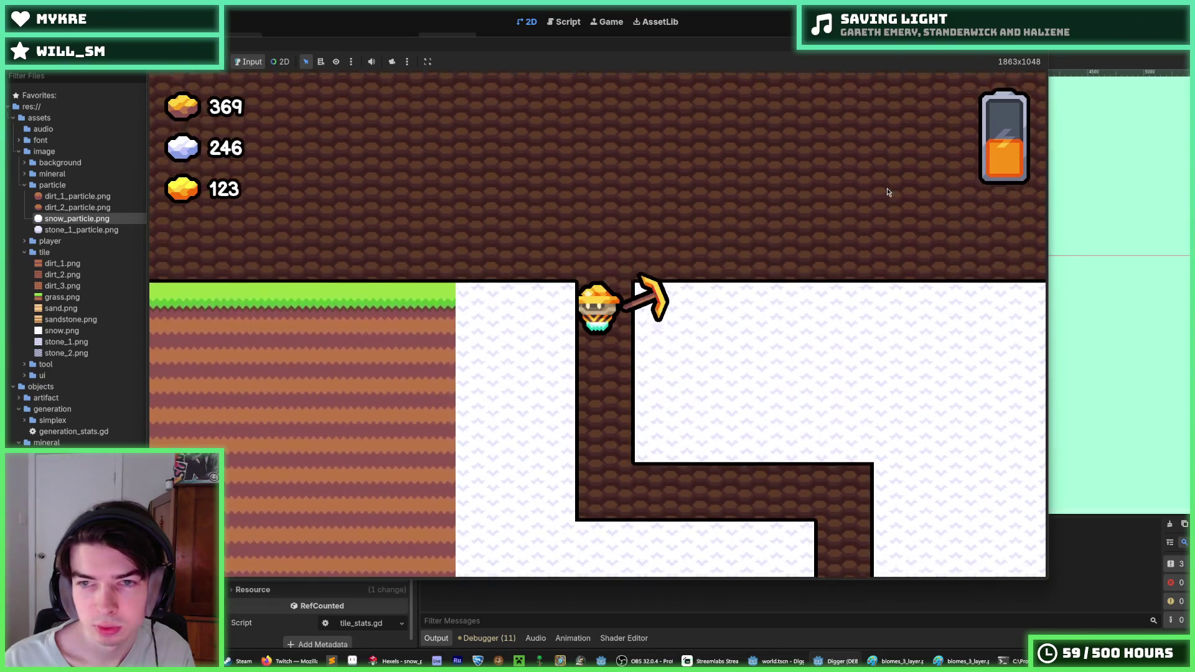
pyautogui.press('Left')
pyautogui.press('Right')
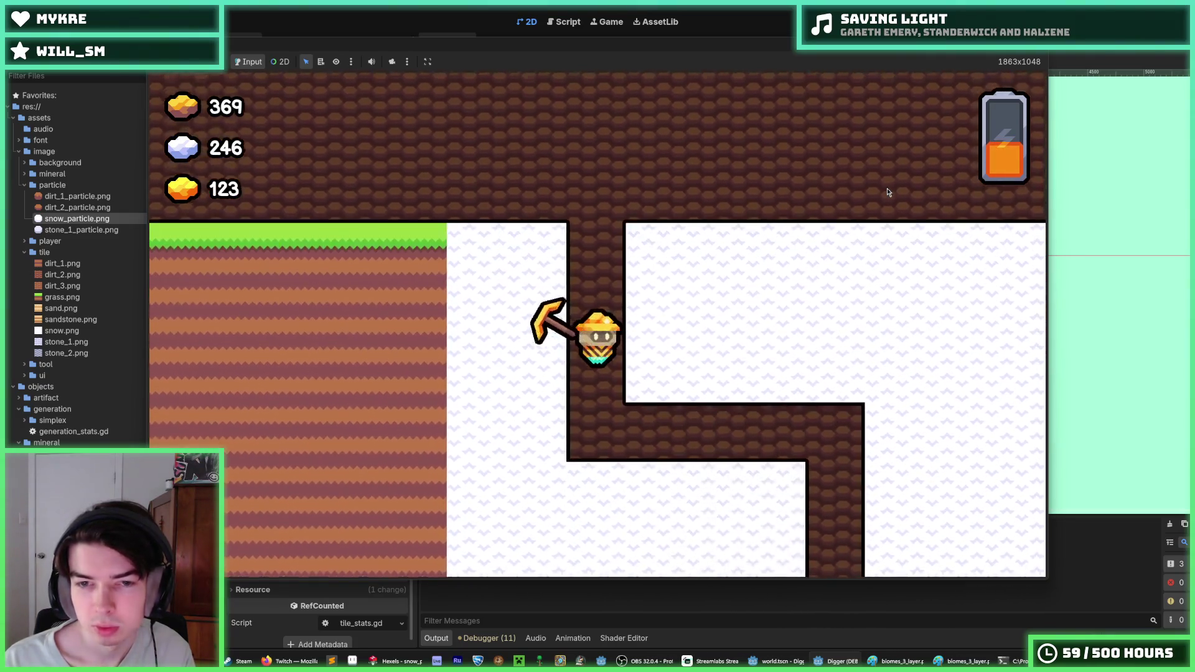
# - Dig deeper through the snow below the tunnel, then stop the game with F8
pyautogui.press('Right')
pyautogui.press('Down')
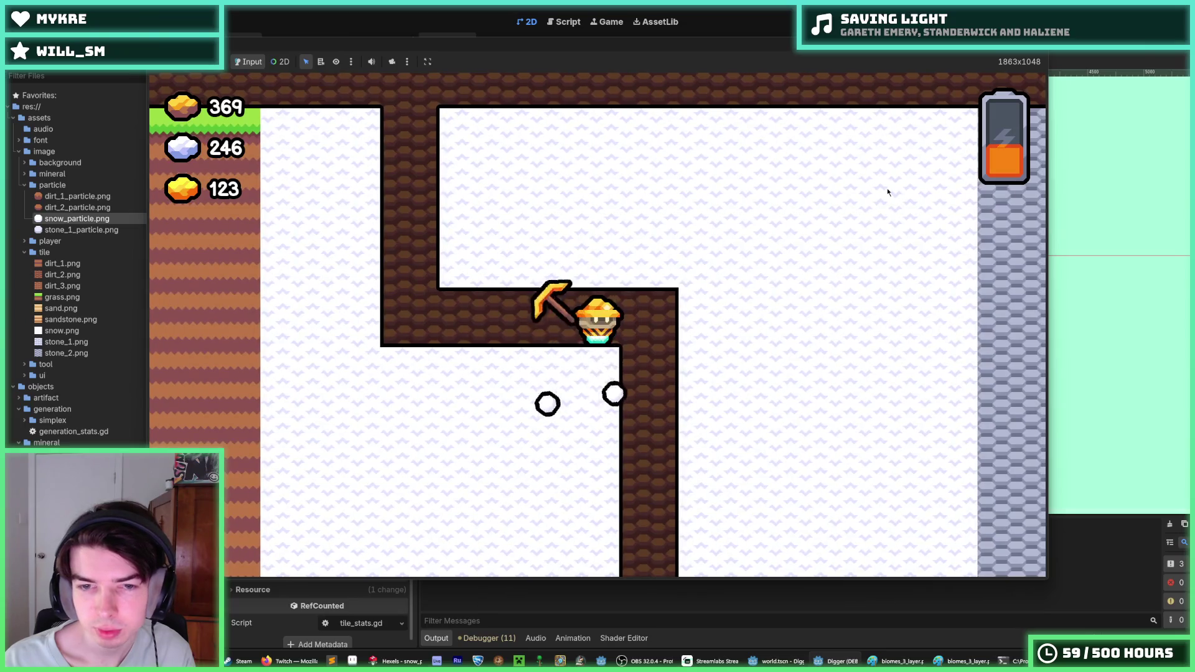
pyautogui.press('Down')
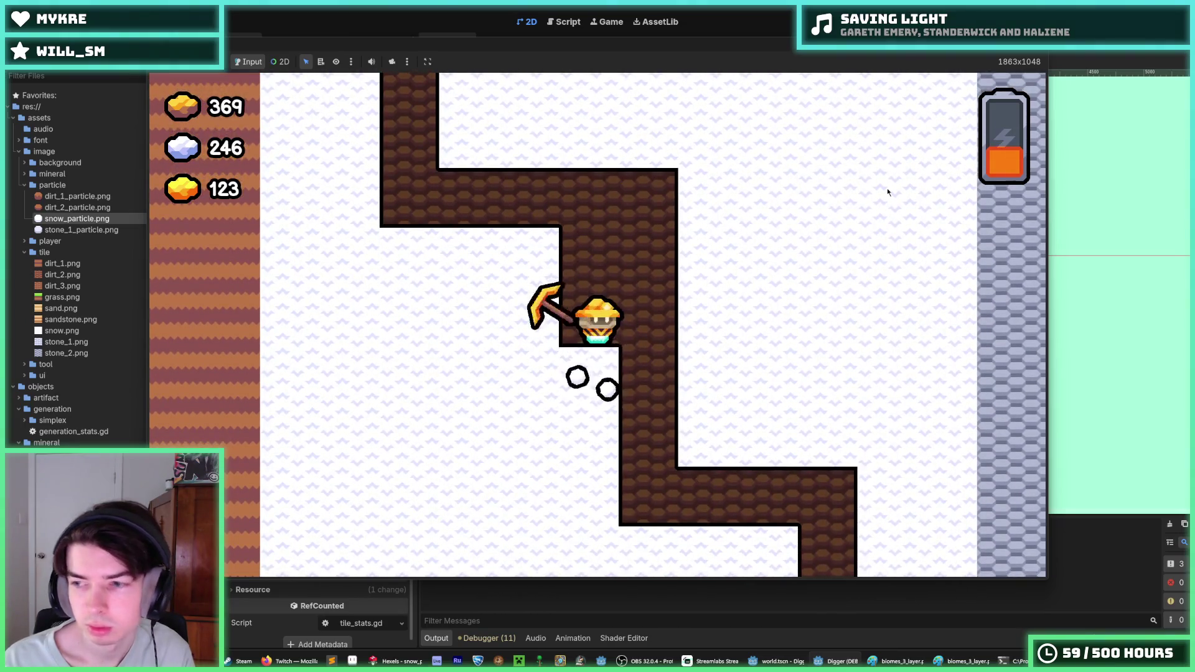
pyautogui.press('Up')
pyautogui.press('Right')
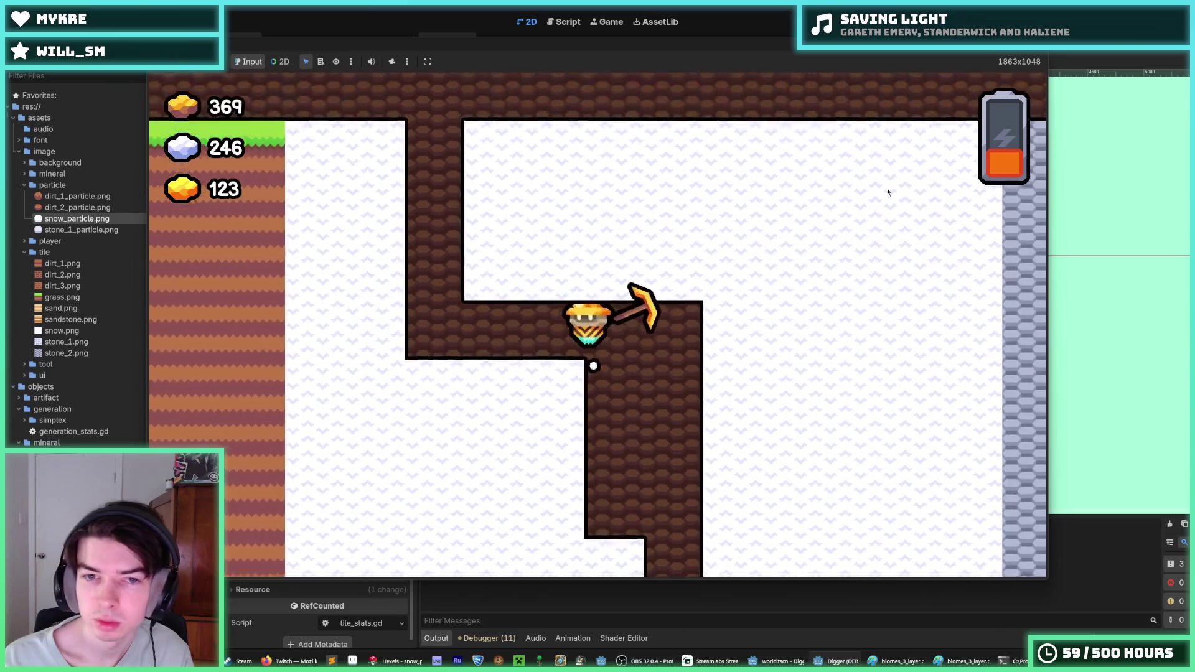
pyautogui.press('Down')
pyautogui.press('Left')
pyautogui.press('Down')
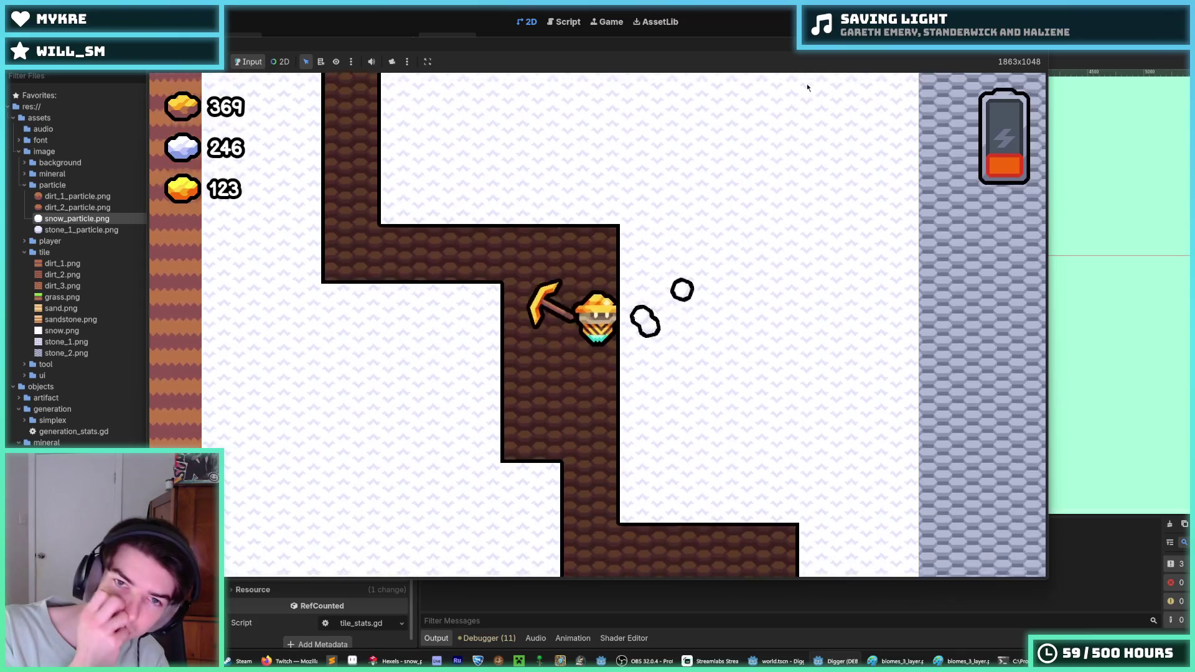
pyautogui.press('Up')
pyautogui.press('Right')
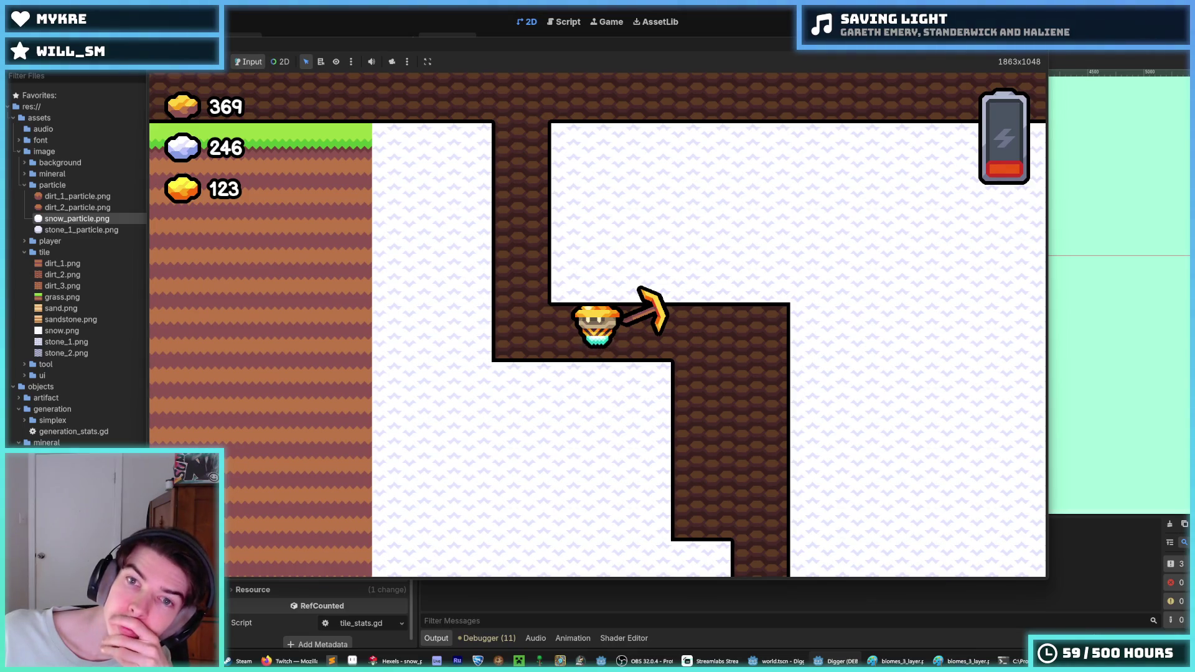
pyautogui.press('F8')
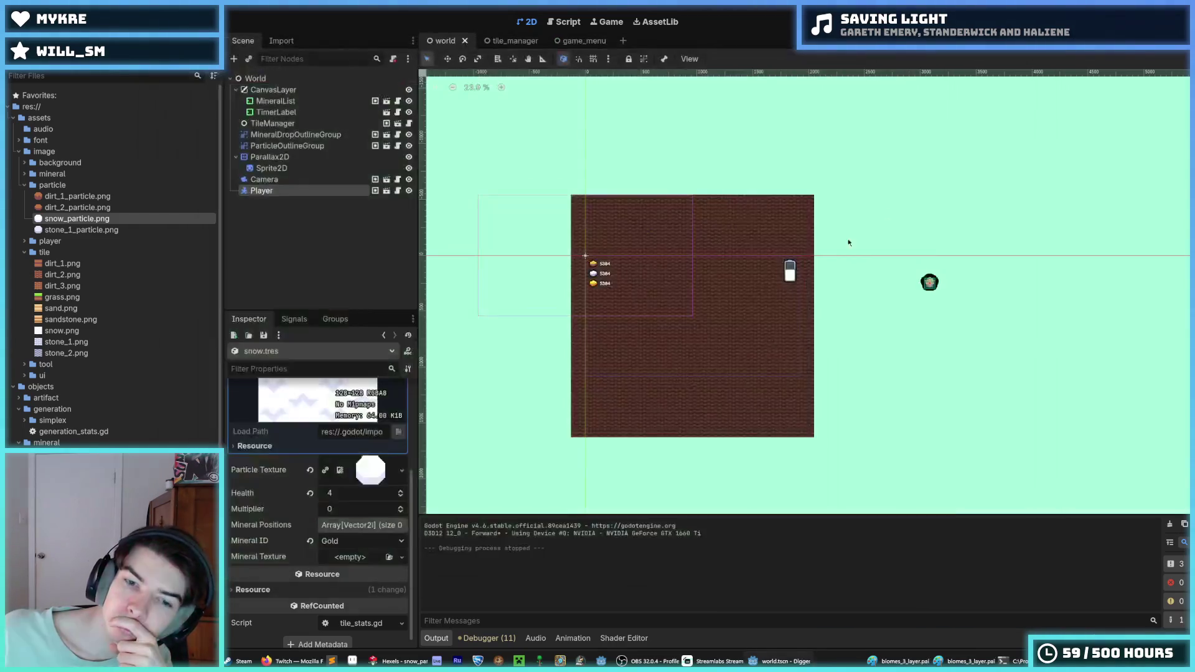
# - Save the Godot world scene, then open idk.hxl from Sprites/tiles in Hexels
pyautogui.hotkey('ctrl', 's')
pyautogui.click(436, 661)
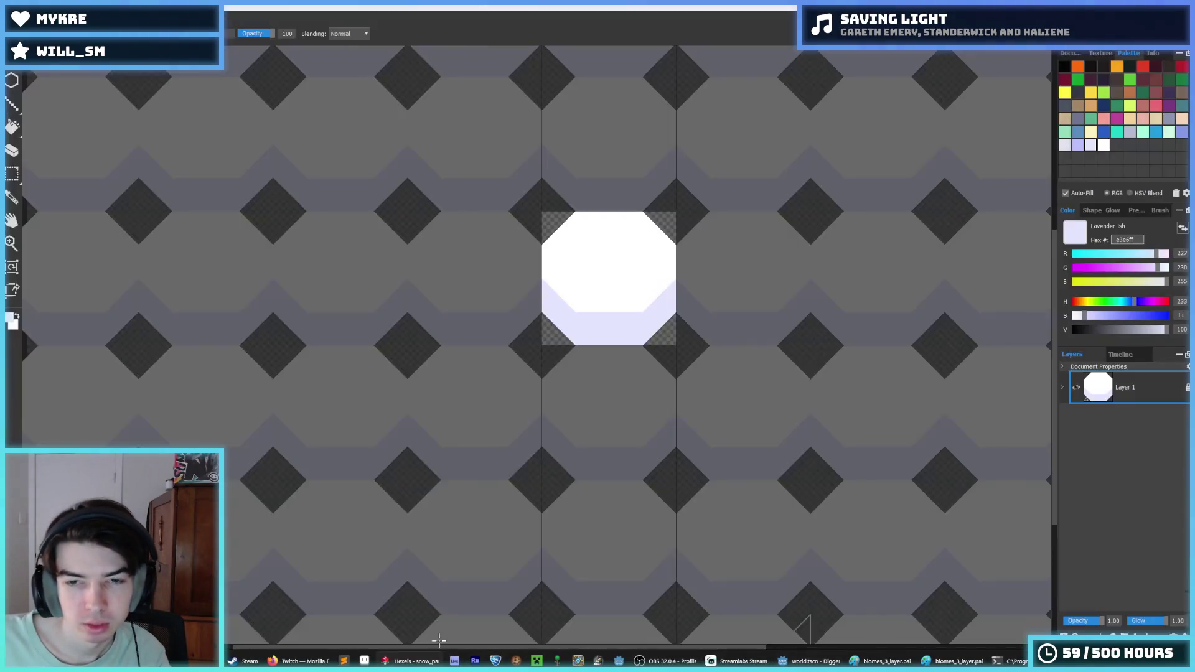
pyautogui.click(112, 94)
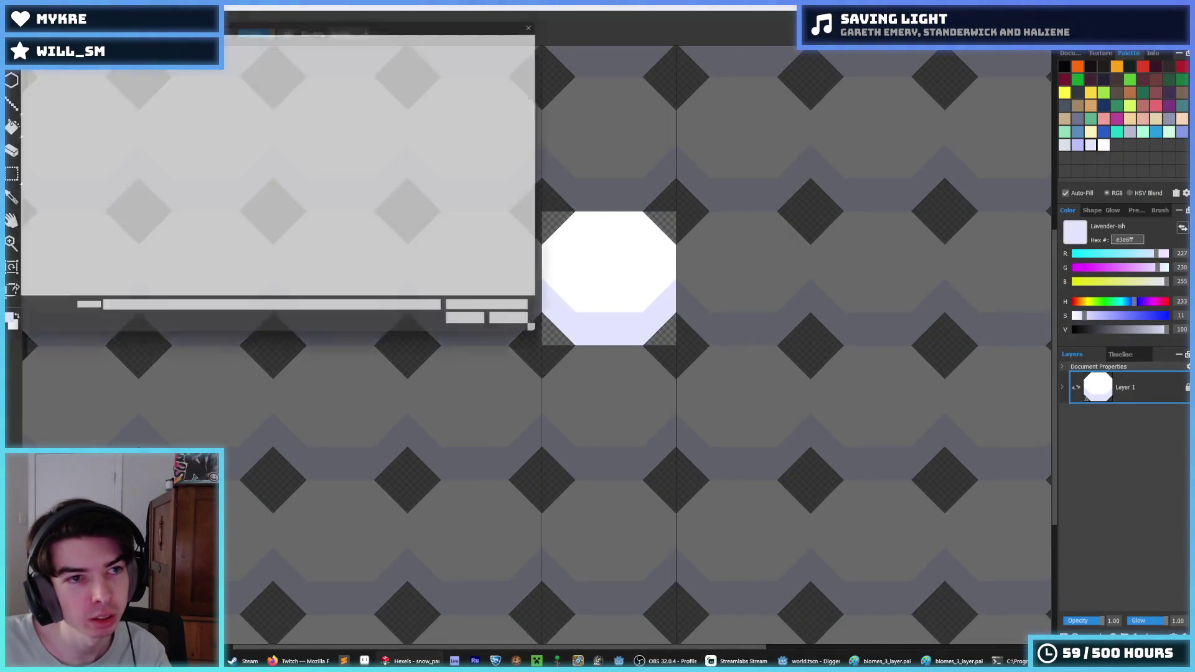
pyautogui.hotkey('alt', 'Up')
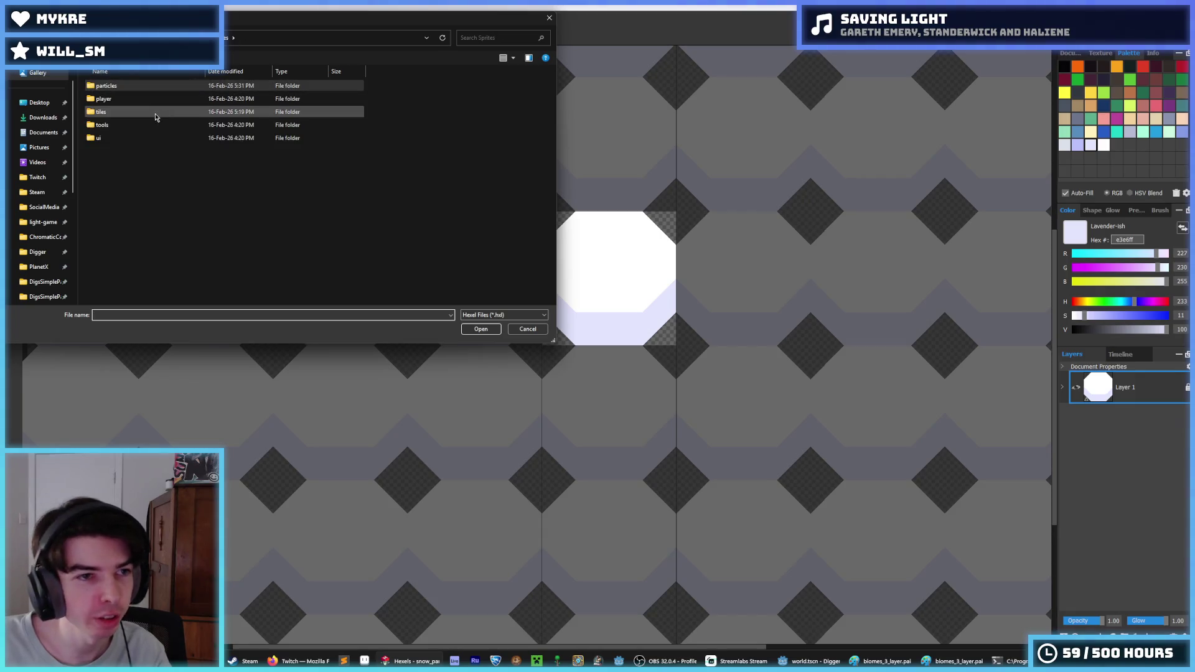
pyautogui.doubleClick(127, 113)
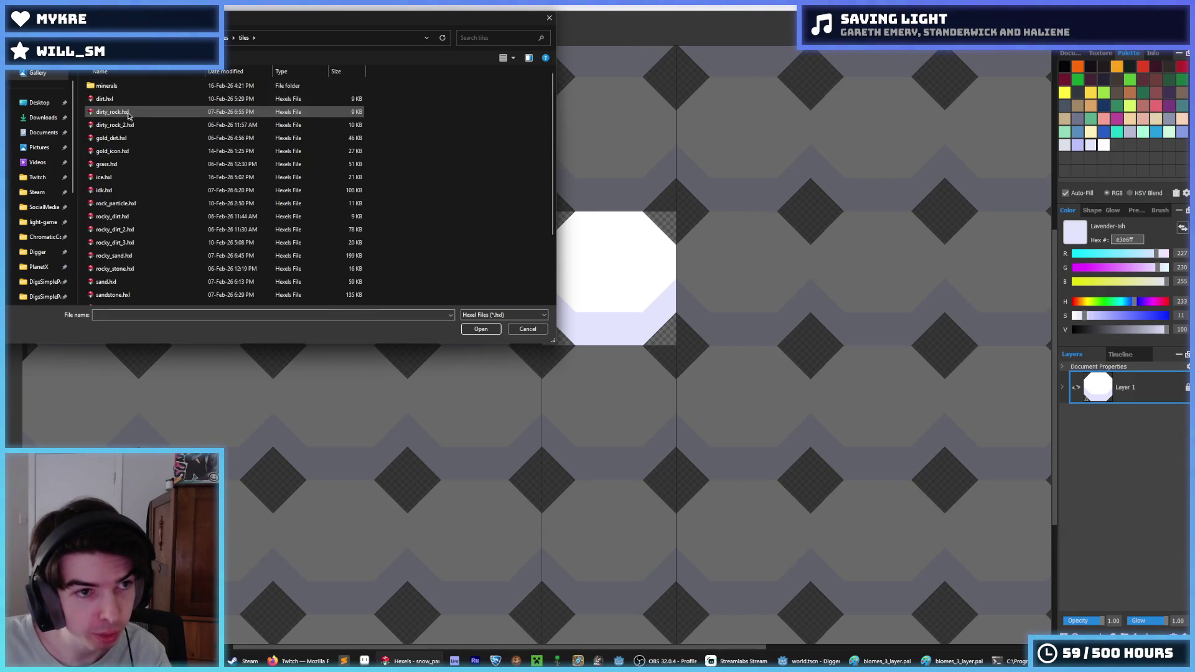
pyautogui.scroll(-3, 151, 176)
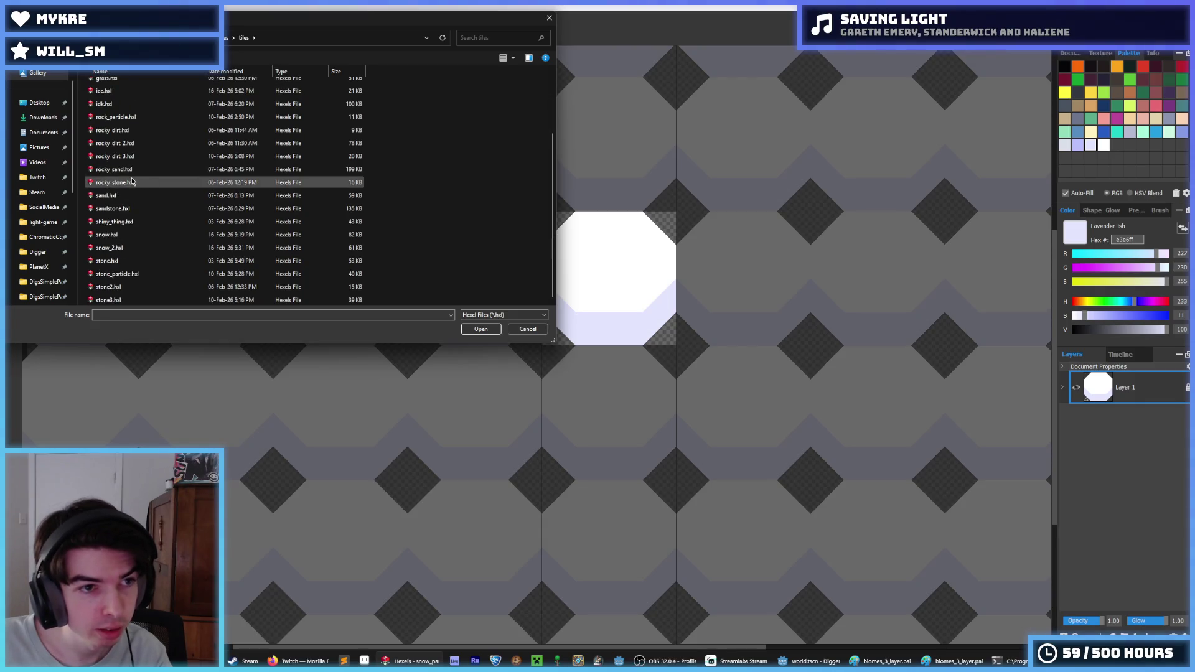
pyautogui.scroll(2, 121, 187)
pyautogui.doubleClick(110, 190)
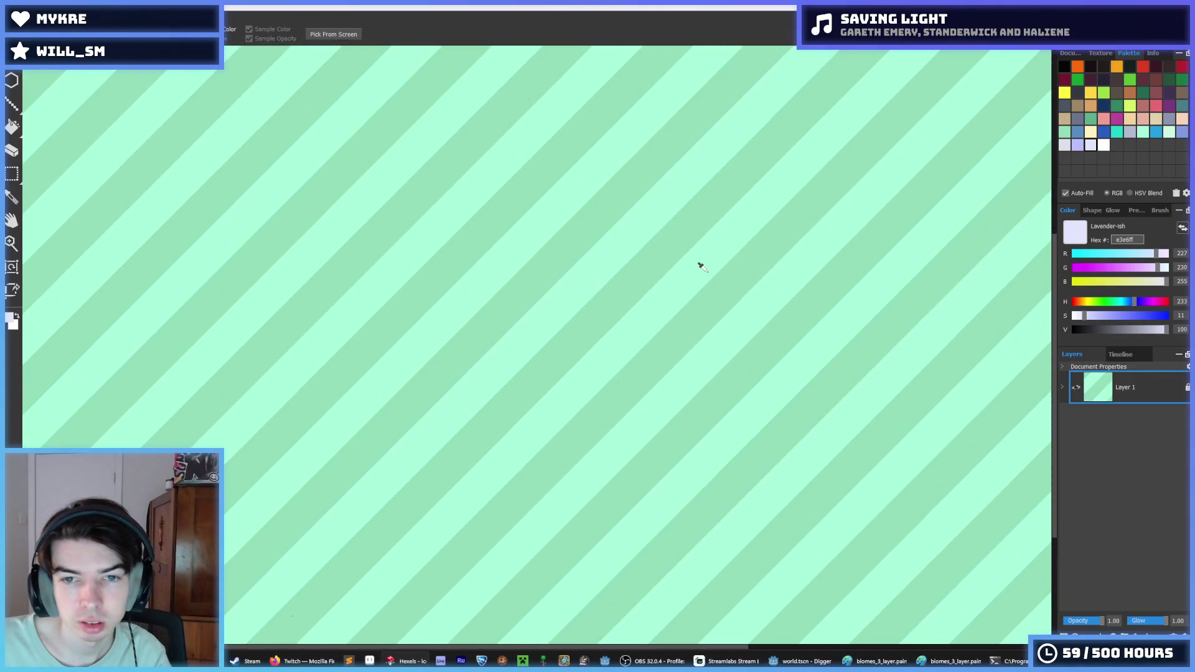
# - Save the tile as a copy named ice_snow and pick white as the paint colour
pyautogui.press('b')
pyautogui.hotkey('ctrl', 'shift', 's')
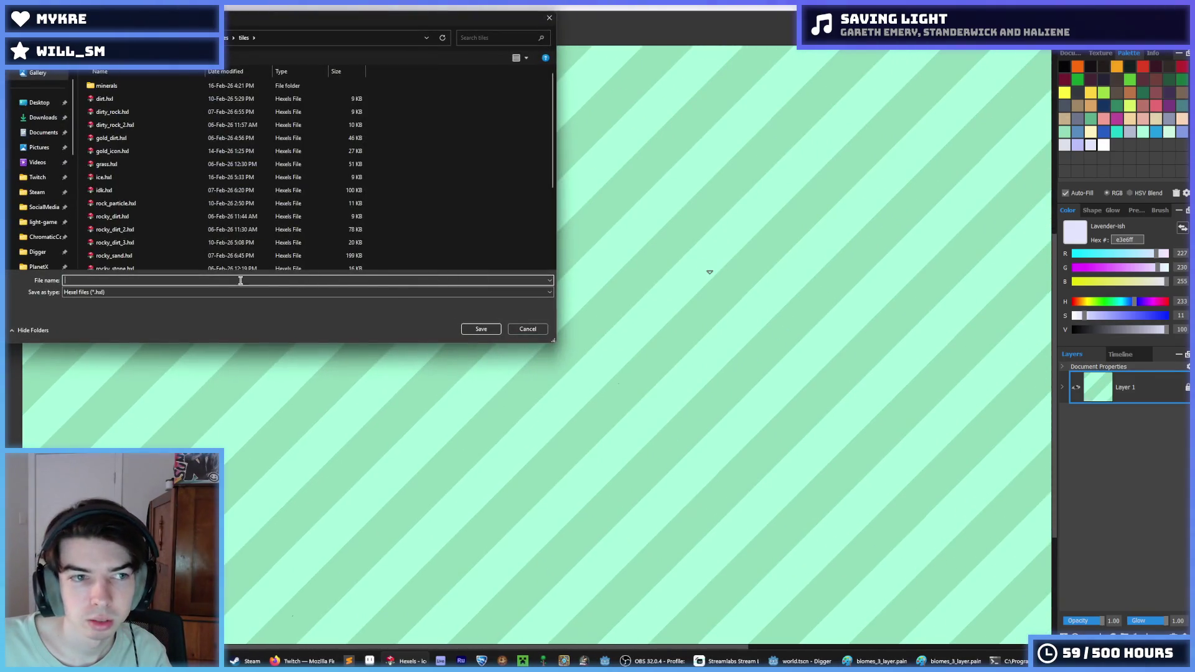
pyautogui.write('ice_snow')
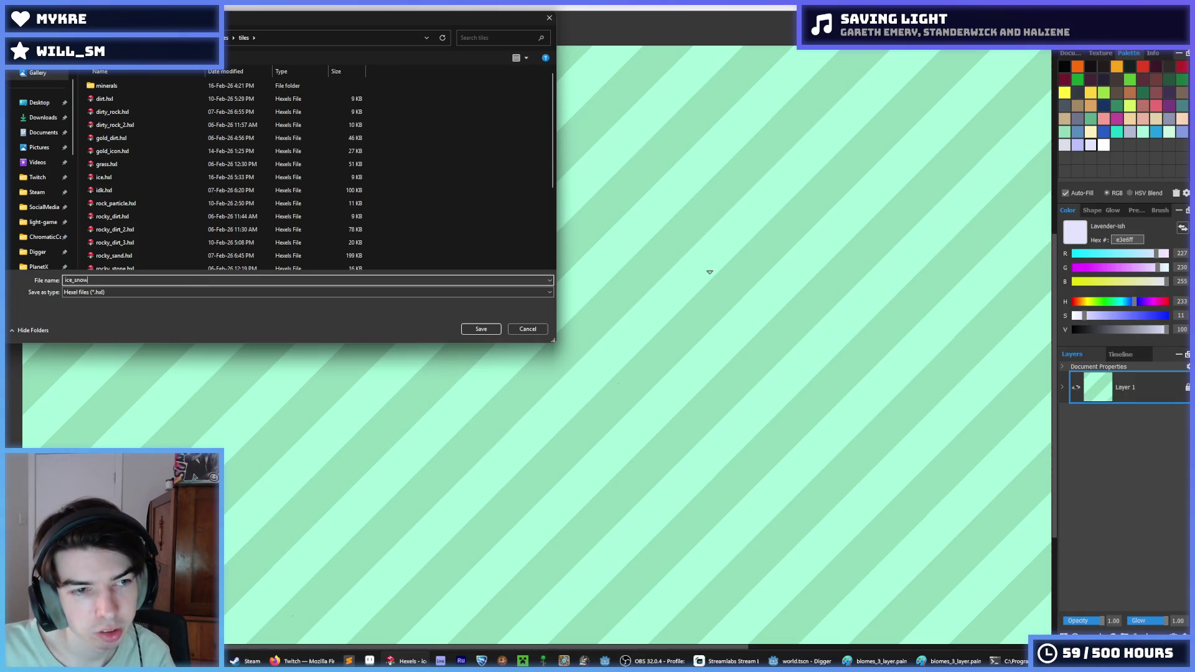
pyautogui.press('Return')
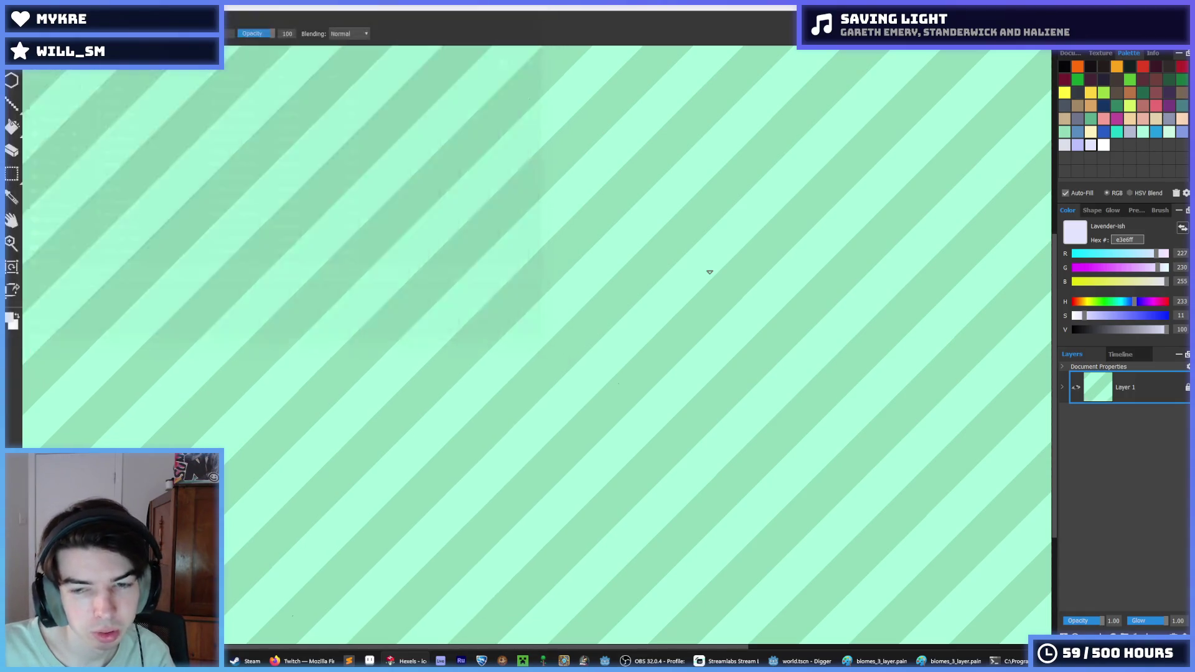
pyautogui.click(1101, 147)
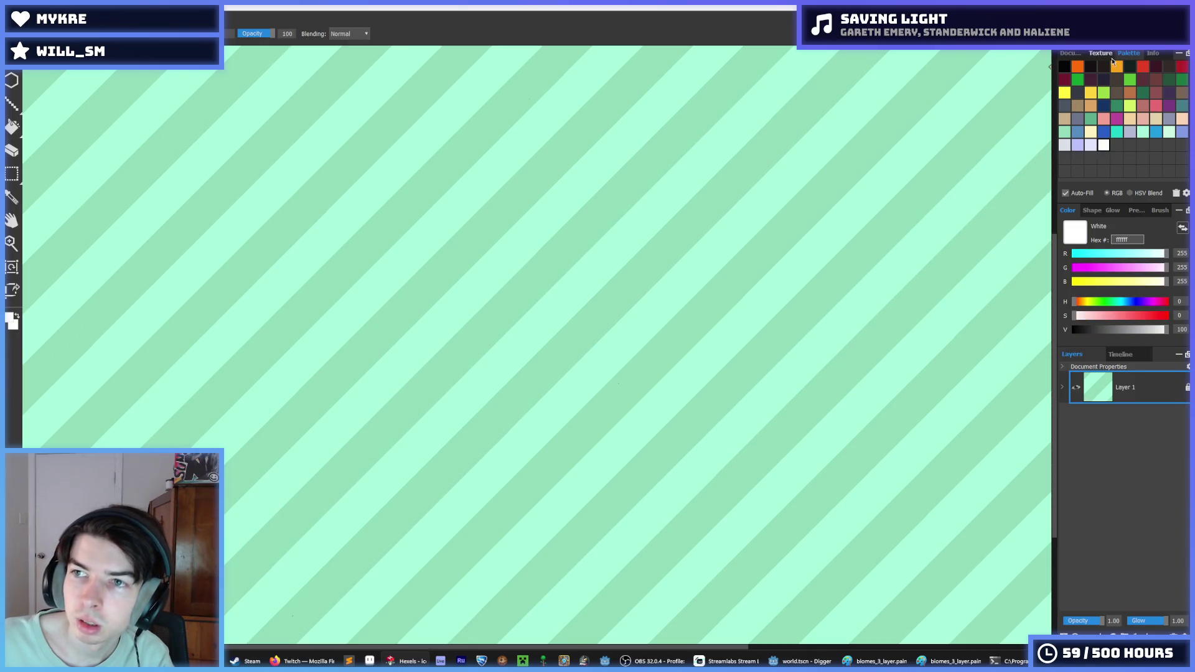
# - Lower Wrapping Preview to dim the tile copies, then brush solid white across the tile's top
pyautogui.click(1071, 54)
pyautogui.moveTo(1184, 134); pyautogui.dragTo(1126, 123)
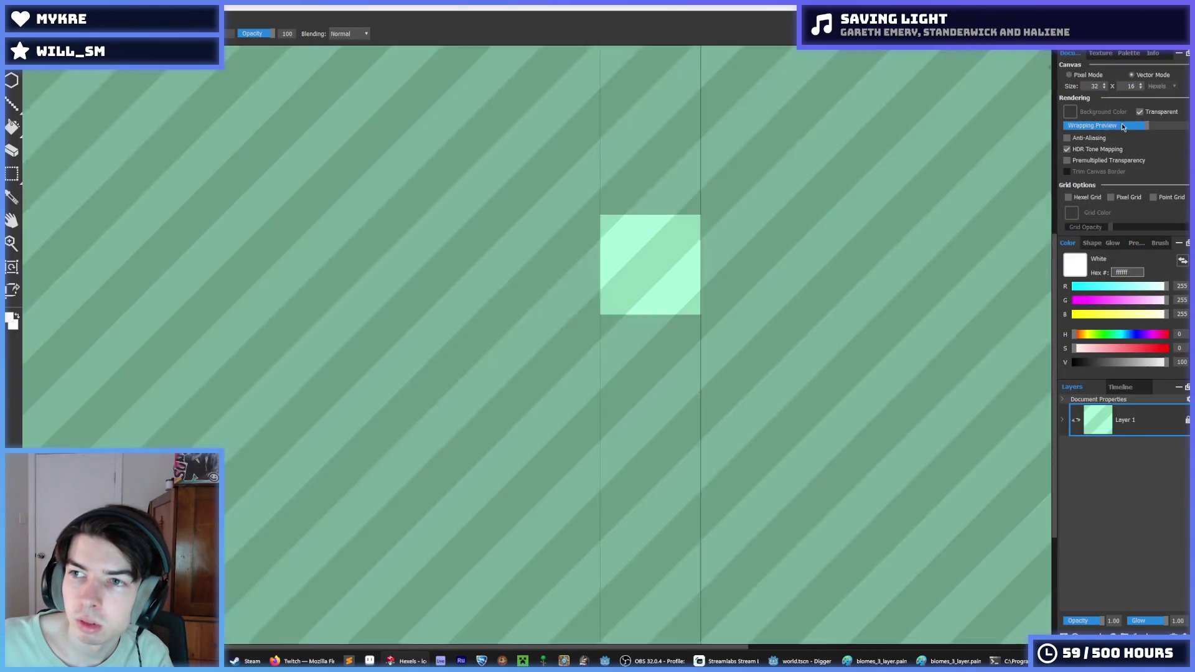
pyautogui.click(1101, 54)
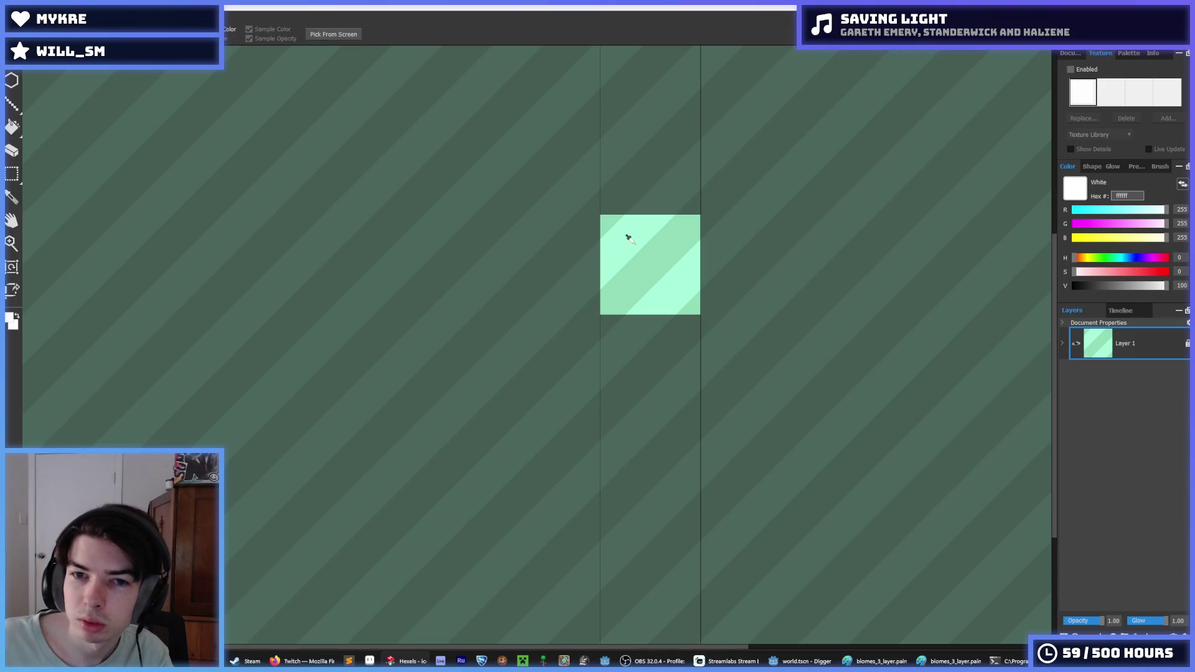
pyautogui.scroll(3, 628, 238)
pyautogui.moveTo(534, 157)
pyautogui.mouseDown()
pyautogui.moveTo(671, 156)
pyautogui.moveTo(571, 155)
pyautogui.moveTo(736, 182)
pyautogui.moveTo(939, 179)
pyautogui.moveTo(840, 187)
pyautogui.moveTo(733, 227)
pyautogui.moveTo(790, 195)
pyautogui.moveTo(696, 187)
pyautogui.mouseUp()
pyautogui.moveTo(783, 199)
pyautogui.mouseDown()
pyautogui.moveTo(879, 234)
pyautogui.moveTo(885, 254)
pyautogui.moveTo(928, 243)
pyautogui.moveTo(840, 254)
pyautogui.moveTo(807, 272)
pyautogui.moveTo(861, 267)
pyautogui.moveTo(802, 286)
pyautogui.moveTo(689, 293)
pyautogui.moveTo(812, 297)
pyautogui.mouseUp()
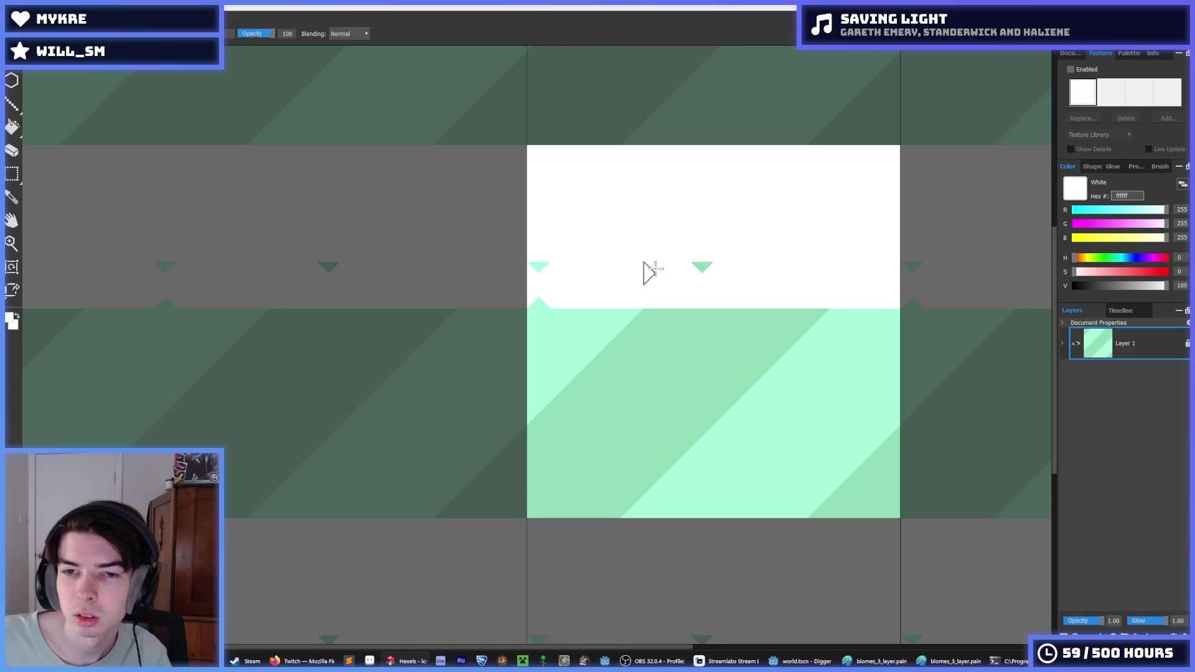
pyautogui.moveTo(506, 279); pyautogui.dragTo(655, 276)
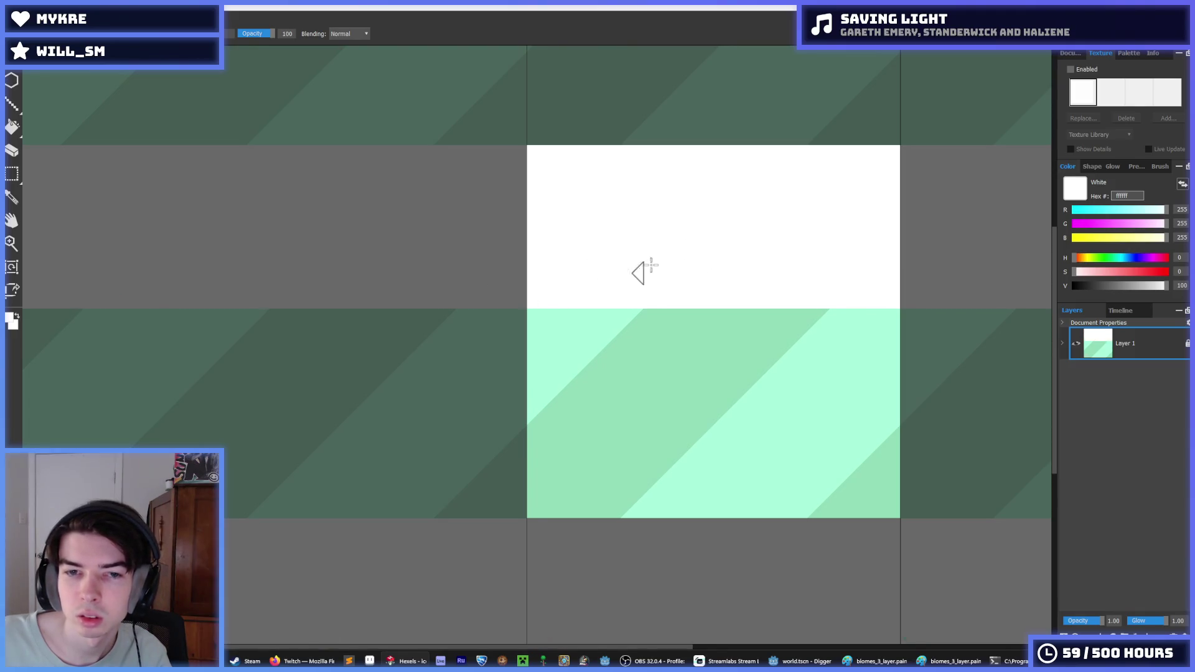
pyautogui.click(1128, 54)
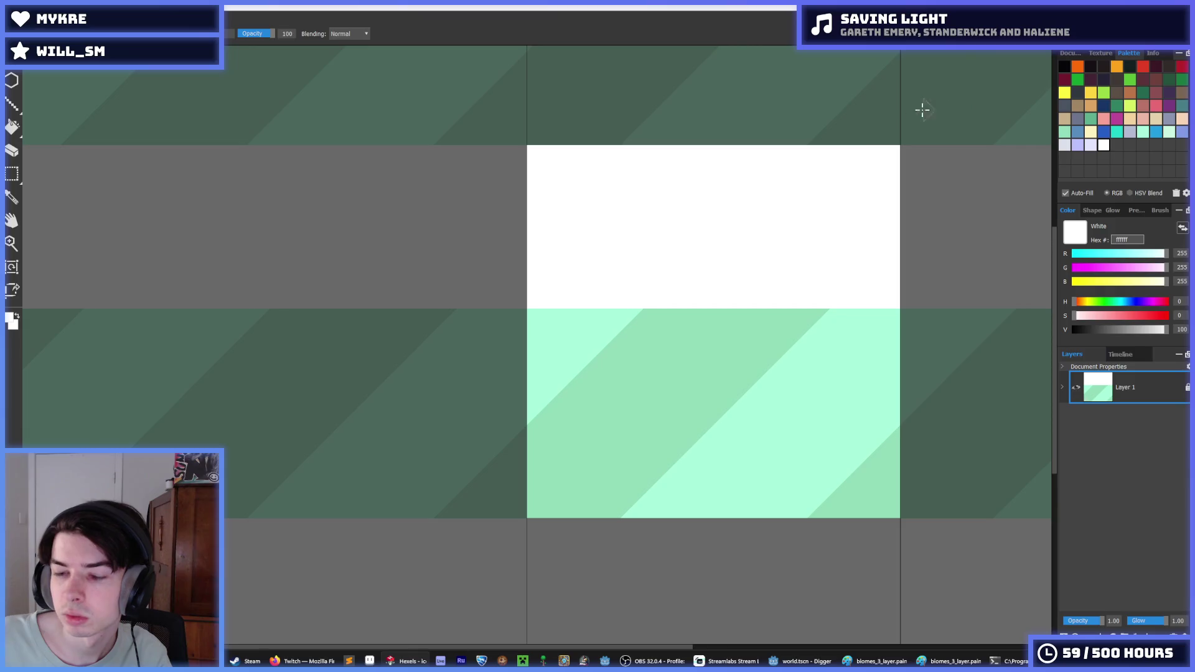
# - Undo the earlier white, add Layer 2, and paint and fill a white snow area across the top
pyautogui.hotkey('ctrl', 'z')
pyautogui.rightClick(1136, 400)
pyautogui.click(1122, 401)
pyautogui.moveTo(598, 277)
pyautogui.mouseDown()
pyautogui.moveTo(757, 320)
pyautogui.moveTo(528, 338)
pyautogui.mouseUp()
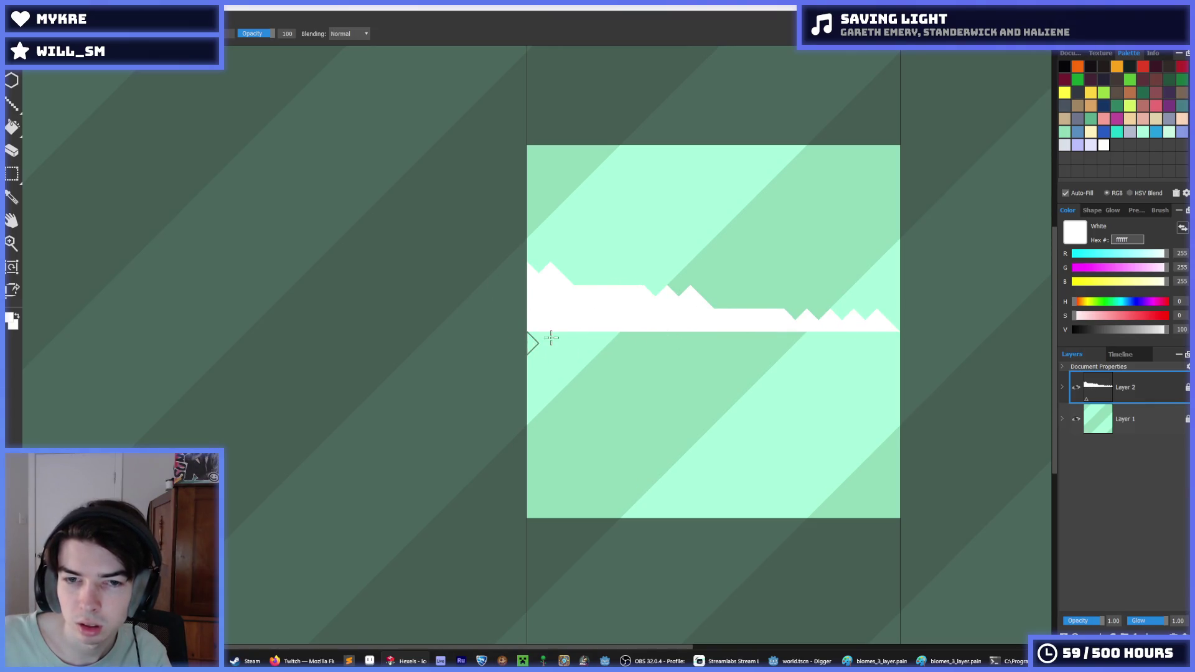
pyautogui.press('f')
pyautogui.click(701, 262)
pyautogui.hotkey('ctrl', 'z')
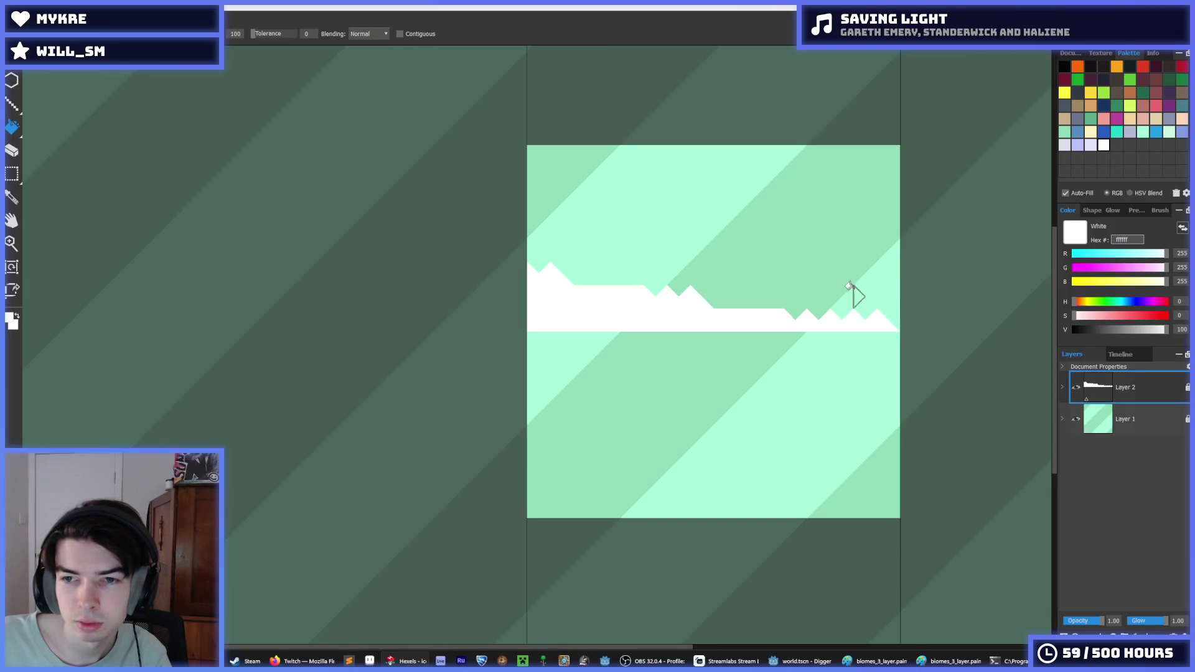
pyautogui.press('b')
pyautogui.moveTo(538, 264)
pyautogui.mouseDown()
pyautogui.moveTo(536, 152)
pyautogui.moveTo(803, 157)
pyautogui.mouseUp()
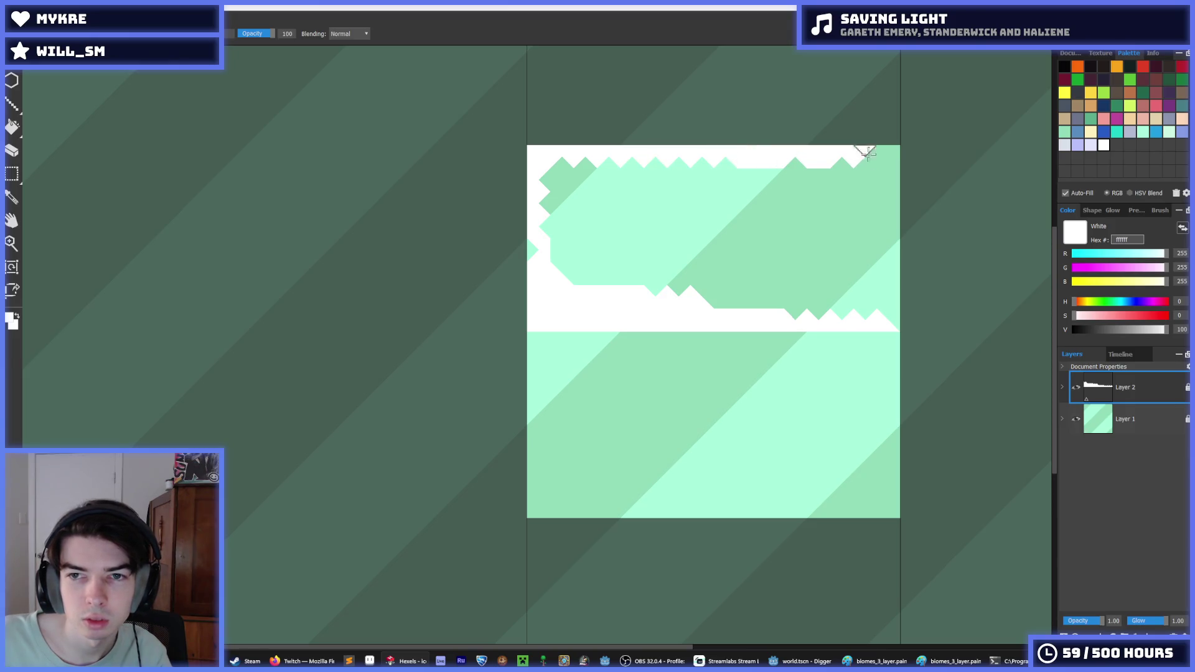
pyautogui.moveTo(889, 164); pyautogui.dragTo(892, 275)
pyautogui.press('f')
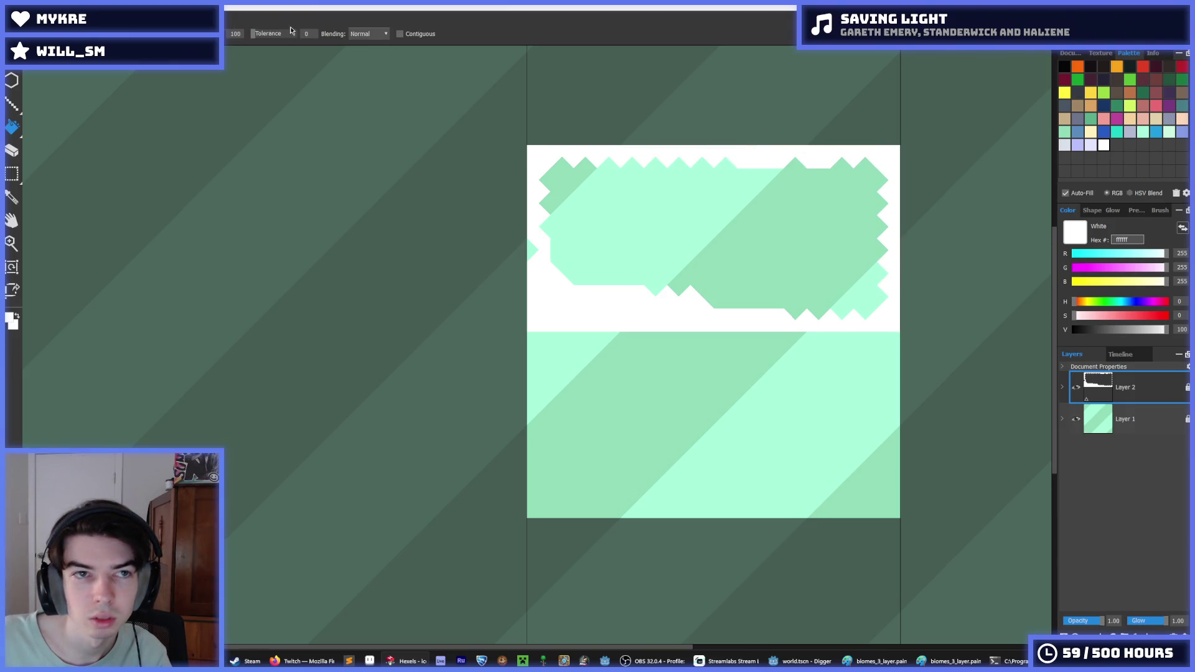
pyautogui.click(575, 181)
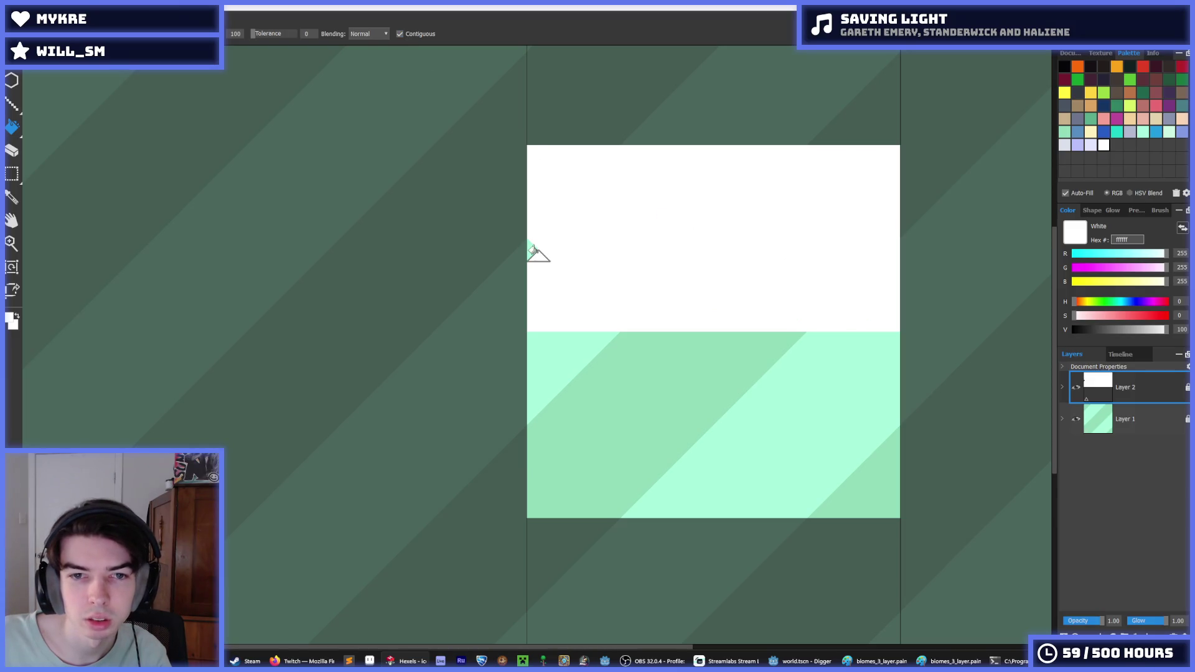
pyautogui.press('b')
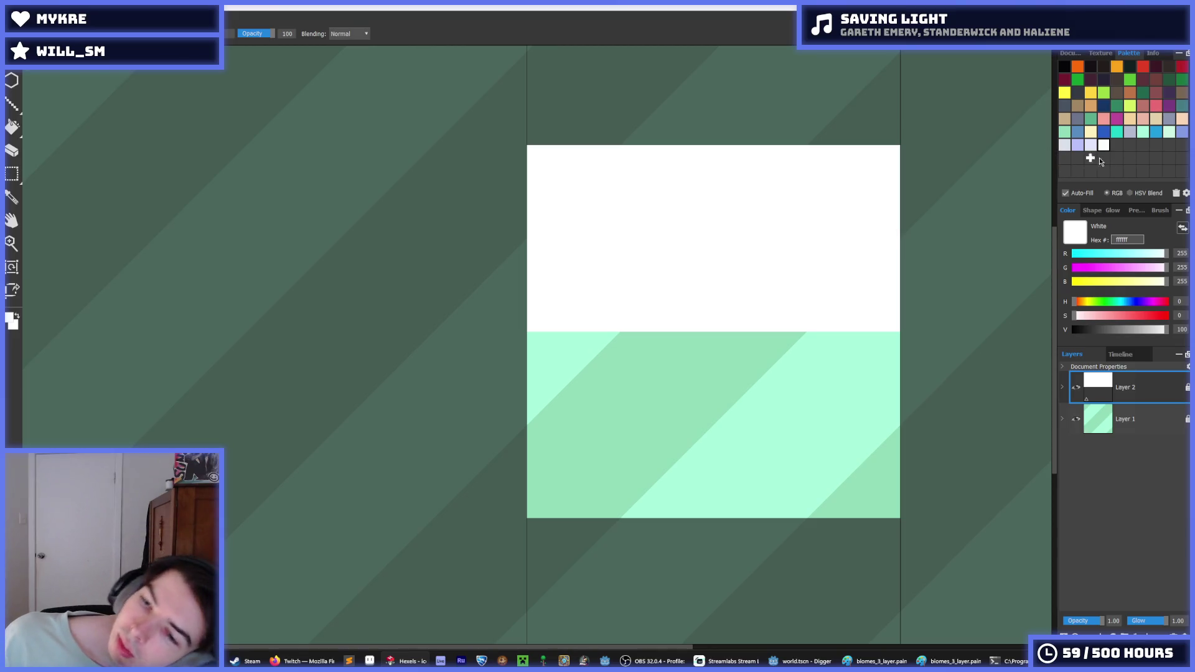
# - Erase along the white/mint boundary to carve four mint peaks into the snow's lower edge
pyautogui.press('e')
pyautogui.moveTo(553, 333); pyautogui.dragTo(539, 334)
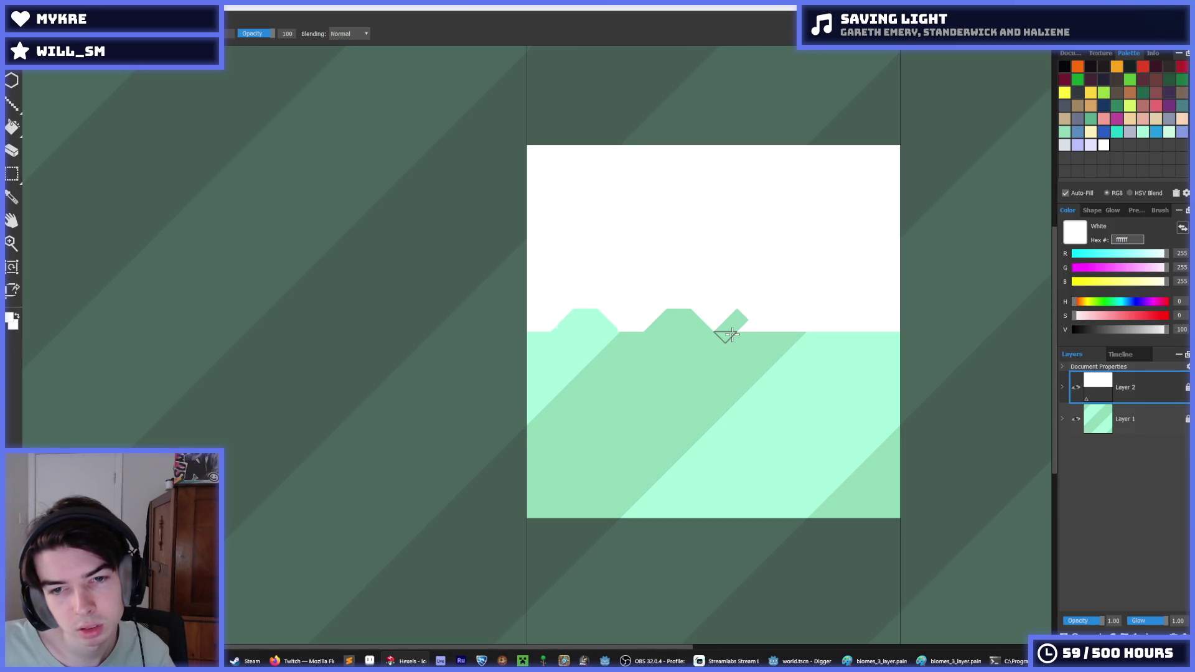
pyautogui.hotkey('ctrl', 'z')
pyautogui.press('e')
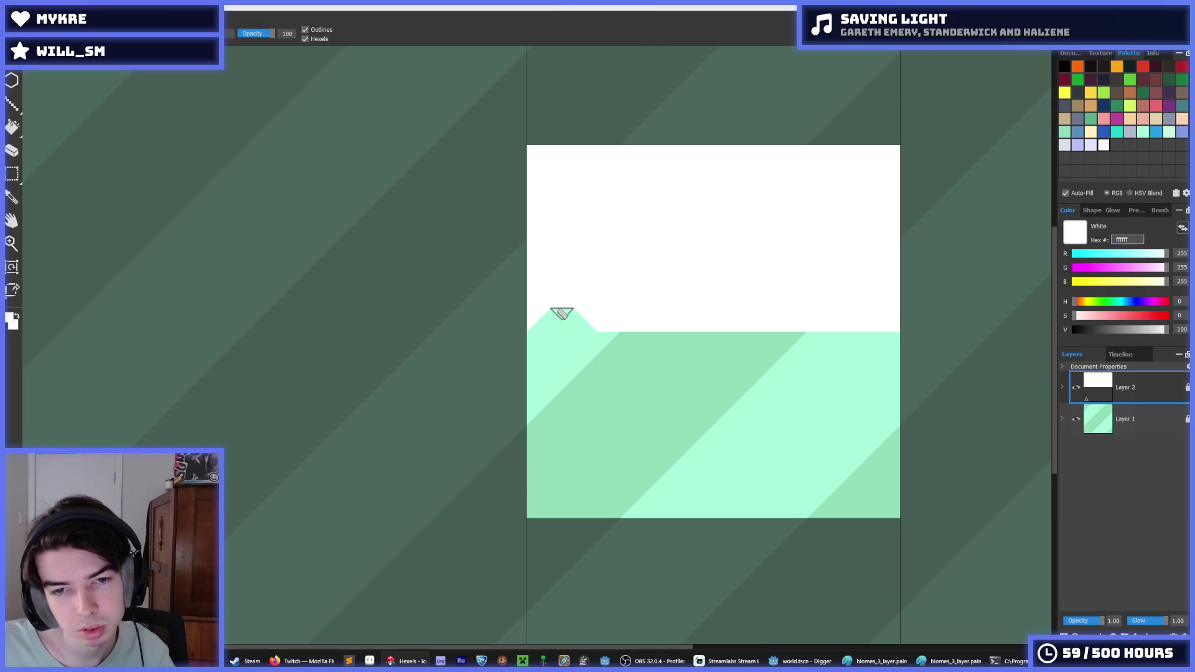
pyautogui.press('b')
pyautogui.press('e')
pyautogui.moveTo(631, 335); pyautogui.dragTo(655, 323)
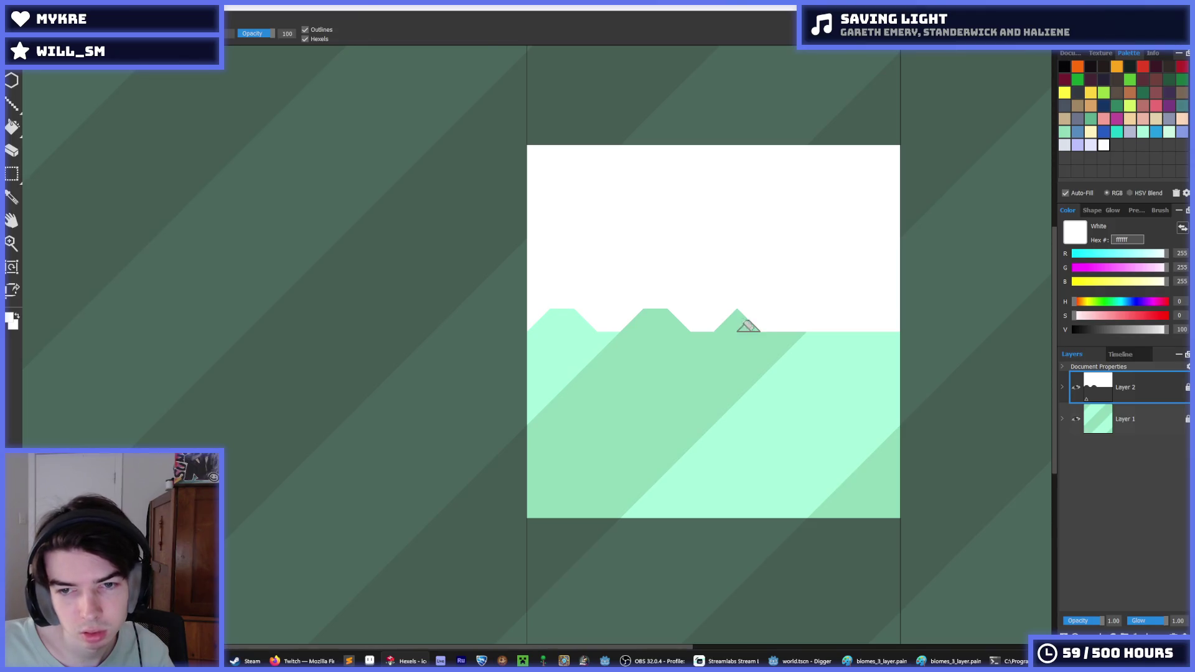
pyautogui.press('e')
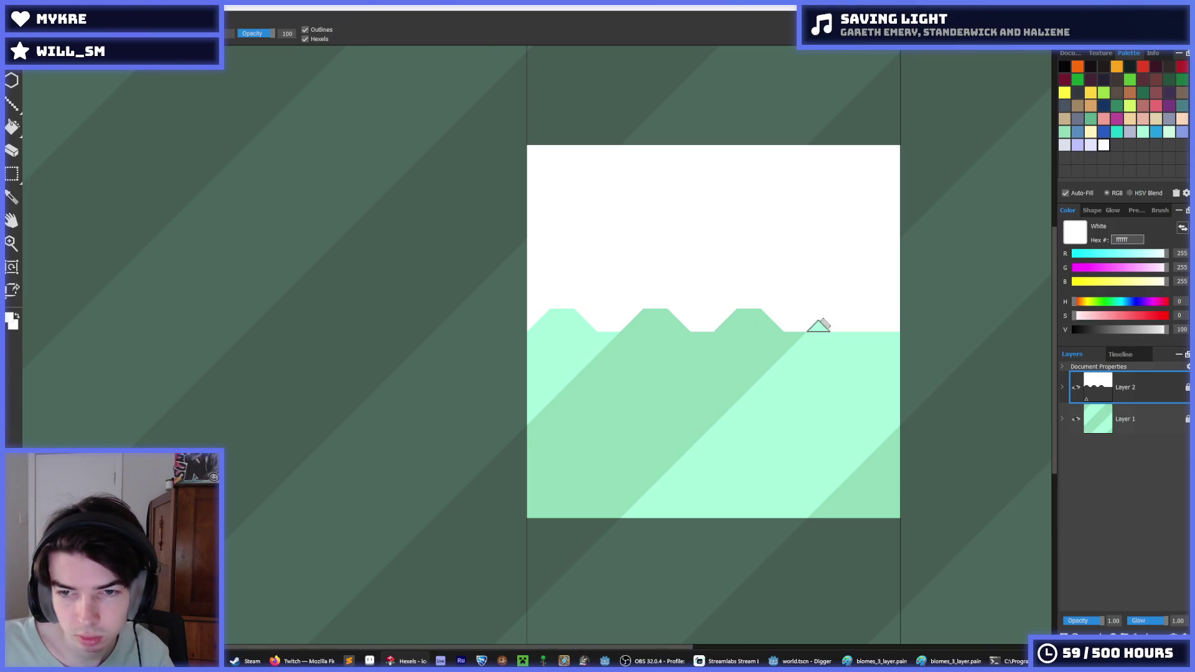
pyautogui.moveTo(850, 320); pyautogui.dragTo(877, 330)
pyautogui.press('b')
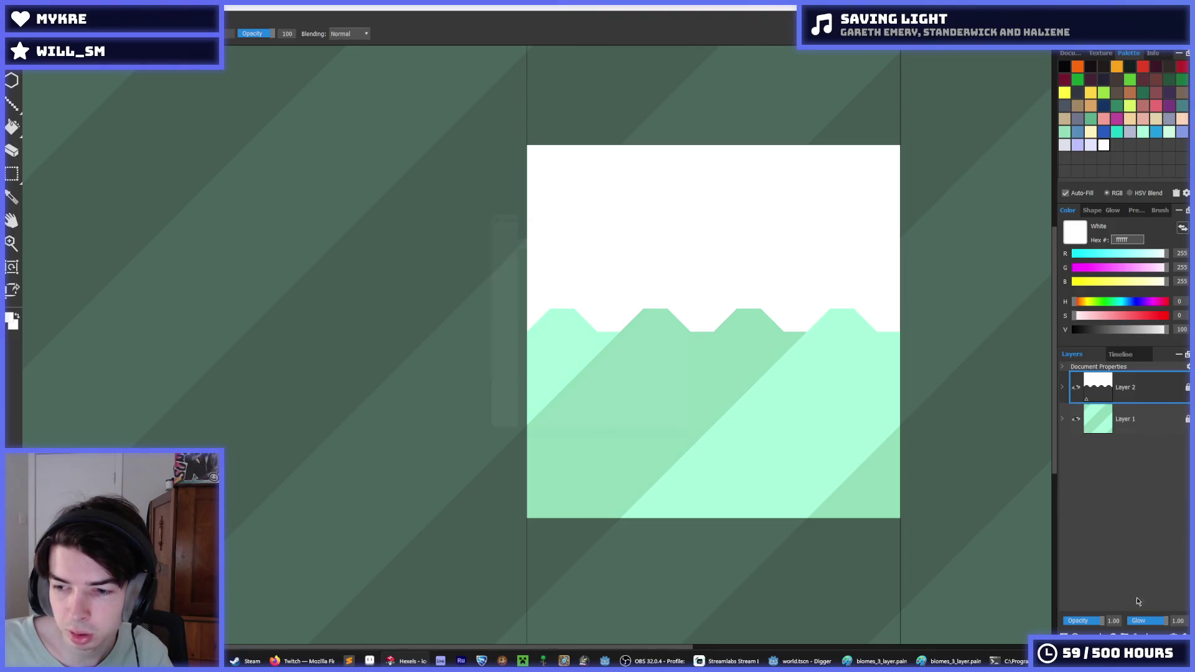
# - Set the white layer's Wrapping to Global Wrapping in Layer Properties
pyautogui.click(1161, 634)
pyautogui.click(638, 240)
pyautogui.click(632, 262)
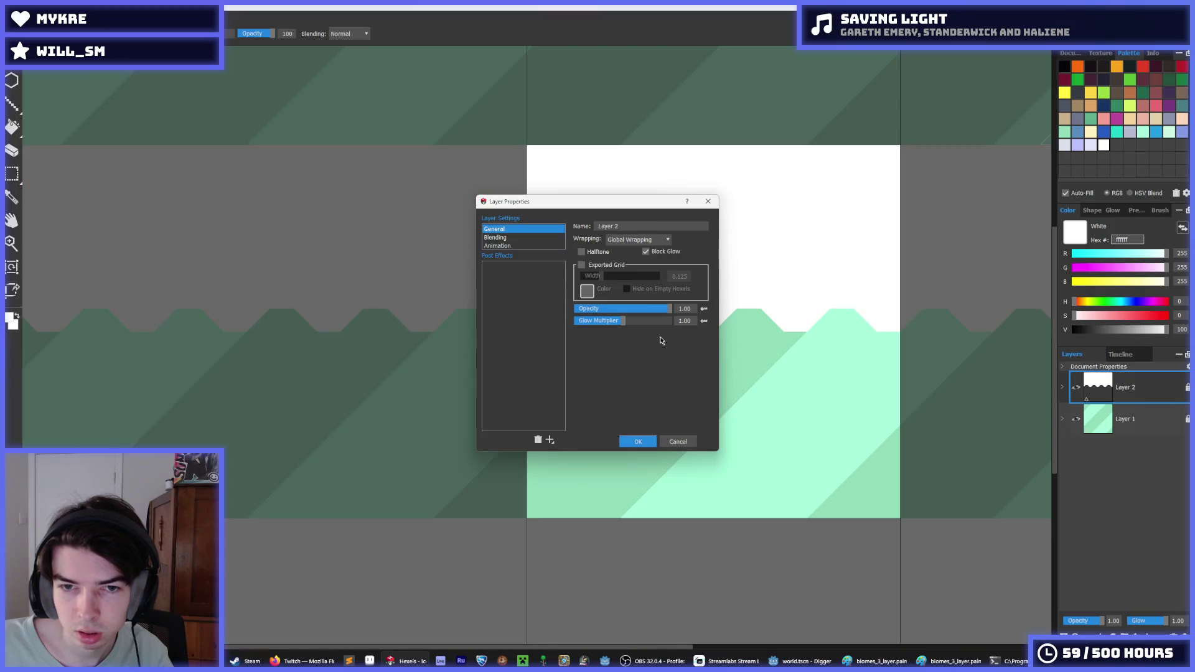
pyautogui.click(641, 440)
pyautogui.scroll(-3, 734, 328)
pyautogui.scroll(2, 768, 337)
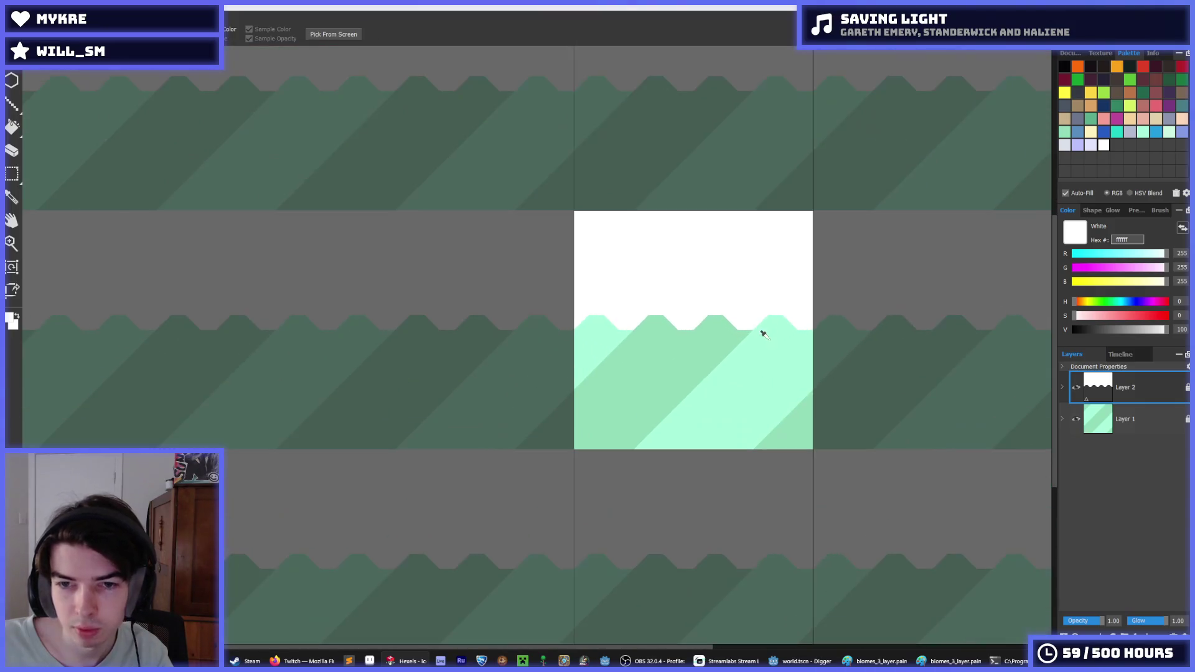
# - Paint a lavender strip along the white/mint boundary and fill its white zigzag gaps lavender
pyautogui.press('b')
pyautogui.click(1090, 145)
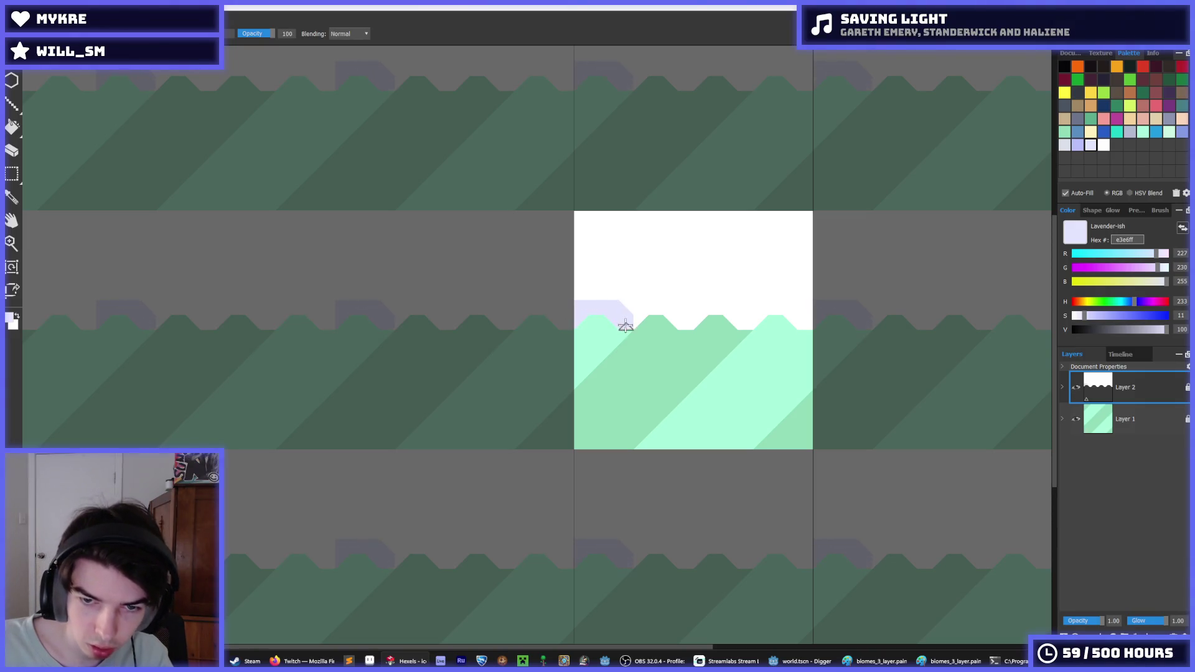
pyautogui.moveTo(629, 307); pyautogui.dragTo(750, 305)
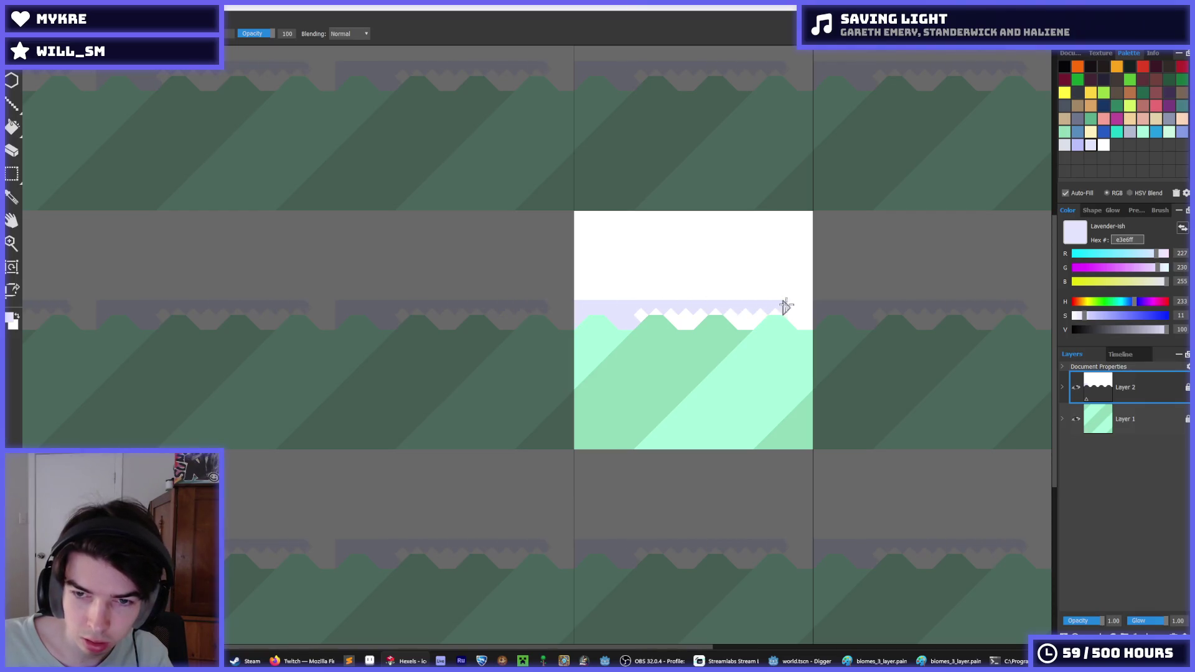
pyautogui.press('g')
pyautogui.click(745, 315)
pyautogui.click(670, 315)
pyautogui.press('b')
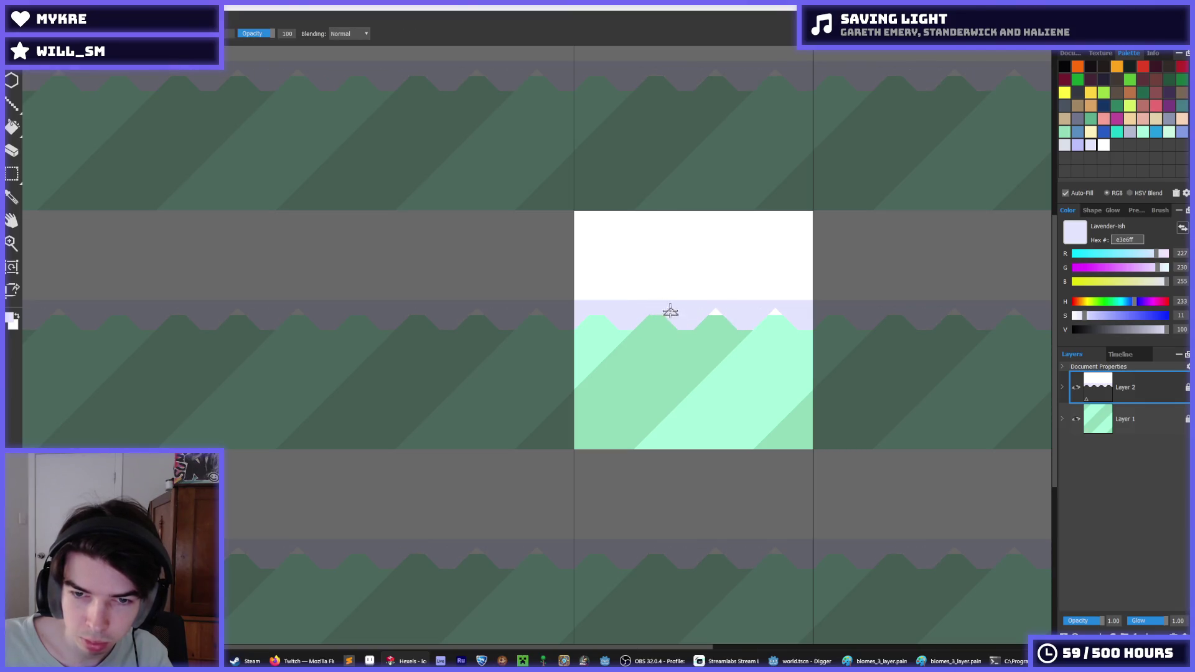
pyautogui.scroll(-2, 775, 299)
pyautogui.scroll(4, 747, 260)
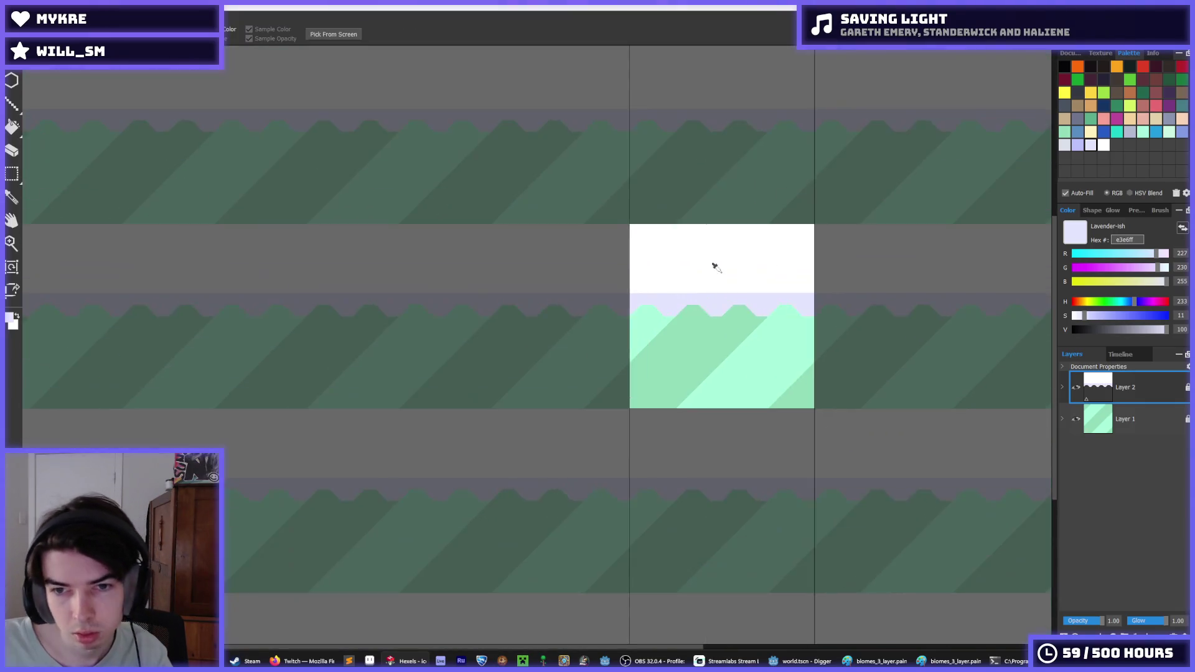
# - Brush four lavender peaks above the band, from the left edge to the right edge
pyautogui.moveTo(566, 321)
pyautogui.mouseDown()
pyautogui.moveTo(518, 310)
pyautogui.moveTo(545, 302)
pyautogui.mouseUp()
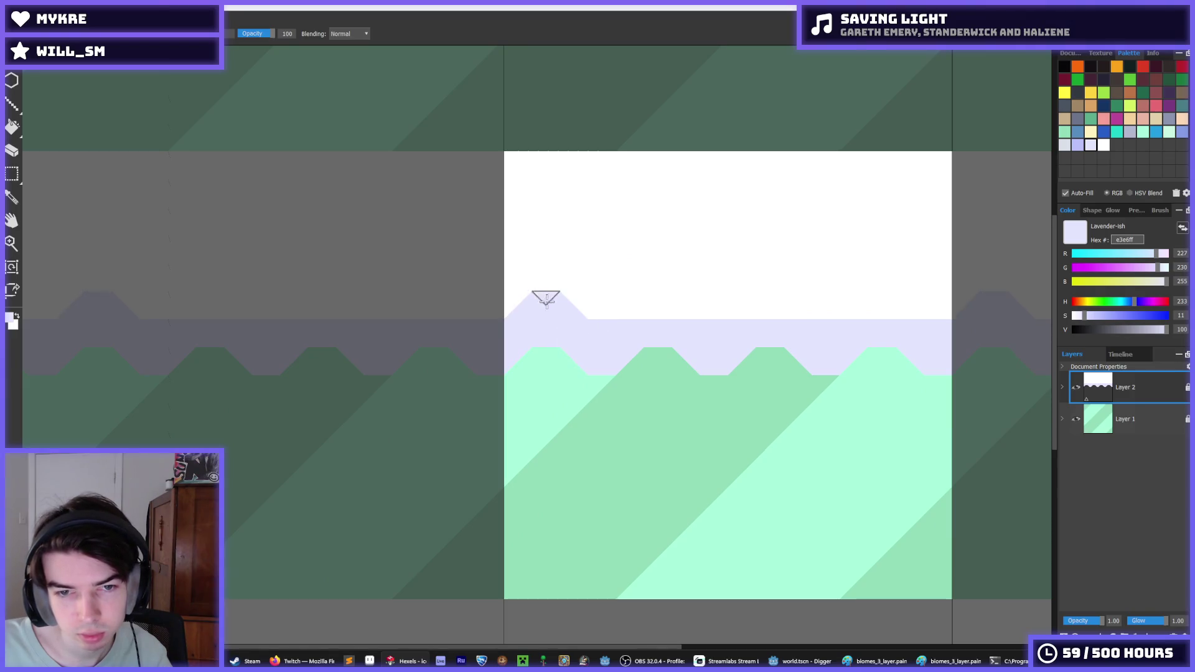
pyautogui.moveTo(647, 321); pyautogui.dragTo(664, 301)
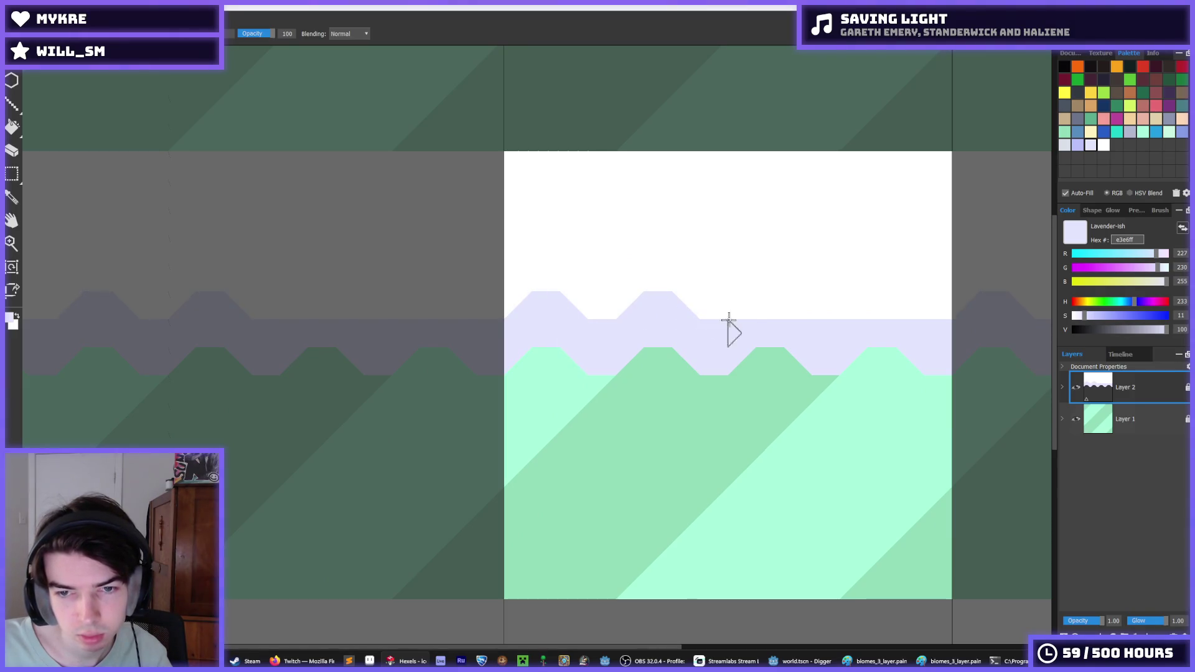
pyautogui.moveTo(758, 301); pyautogui.dragTo(772, 310)
pyautogui.moveTo(855, 312); pyautogui.dragTo(896, 317)
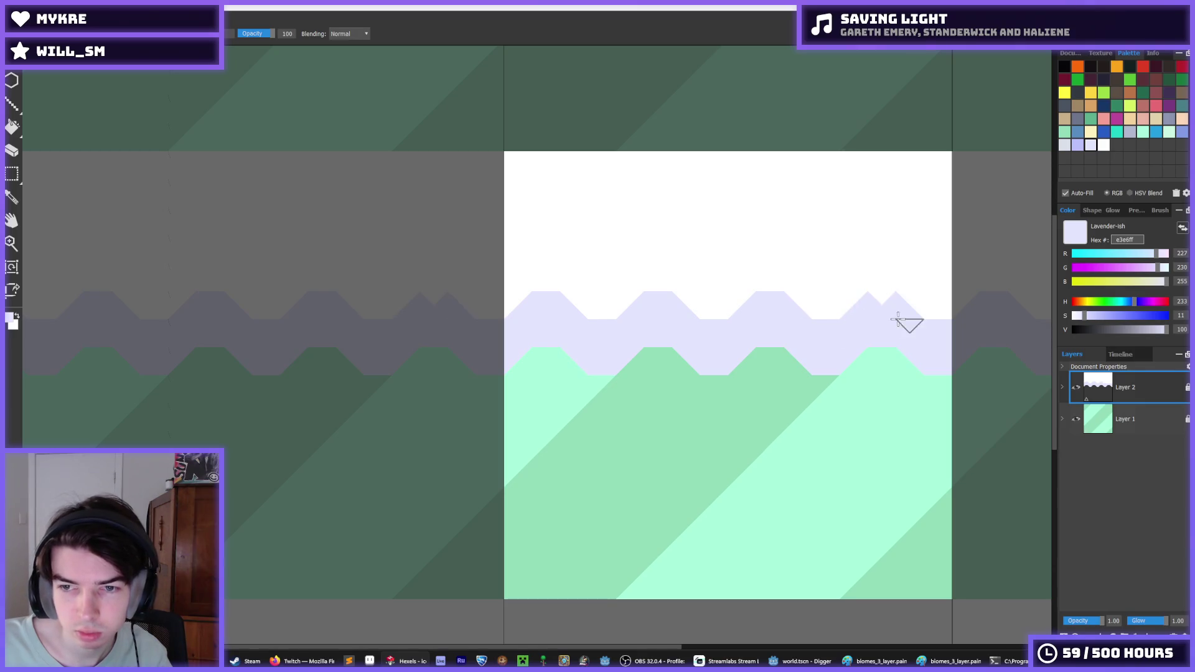
pyautogui.scroll(-5, 781, 288)
pyautogui.scroll(-2, 832, 285)
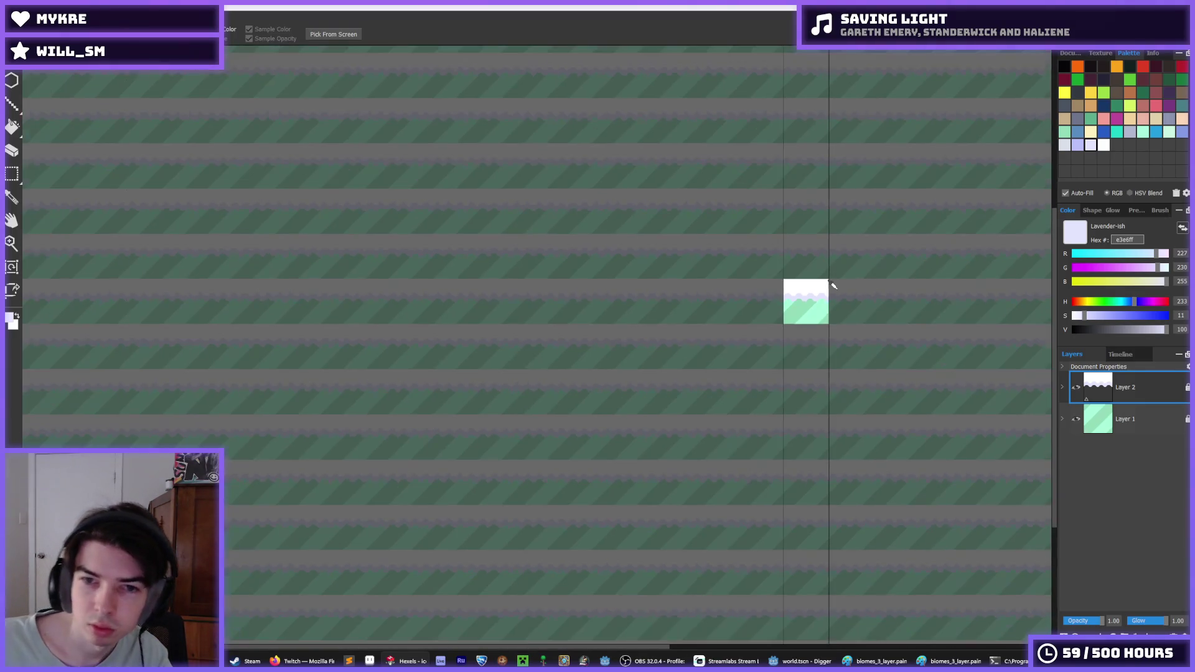
pyautogui.scroll(3, 833, 284)
pyautogui.press('alt')
pyautogui.scroll(4, 795, 290)
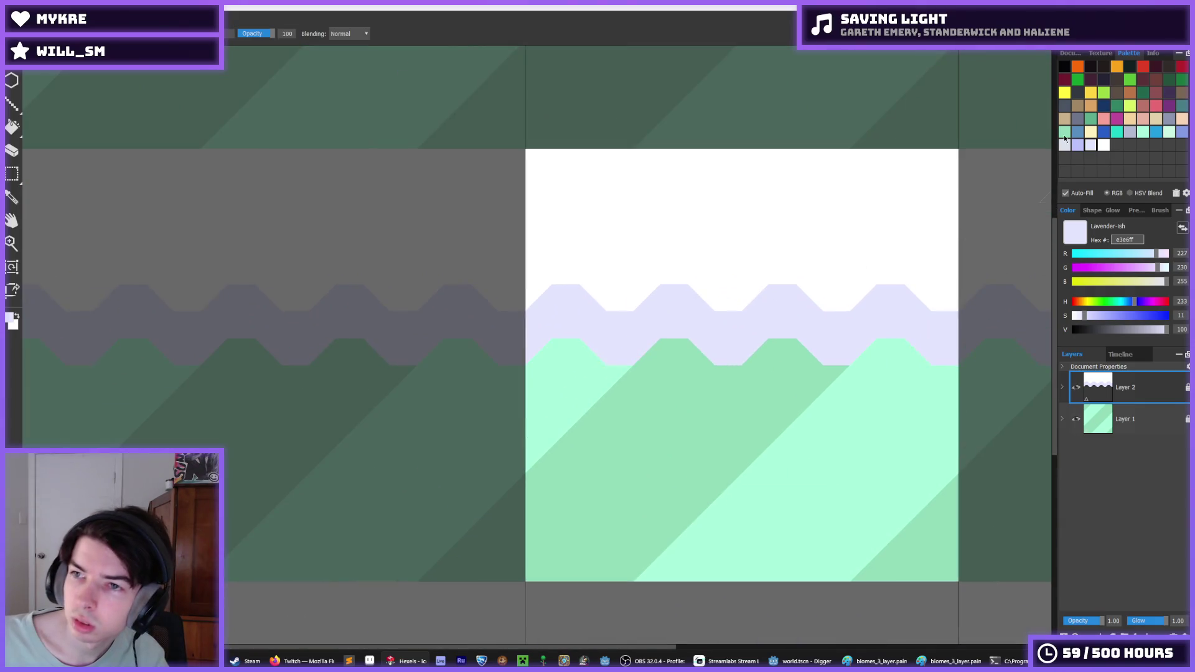
# - Paint the third mint peak dark green 5daf8d and the first peak green 92dcba
pyautogui.click(1091, 123)
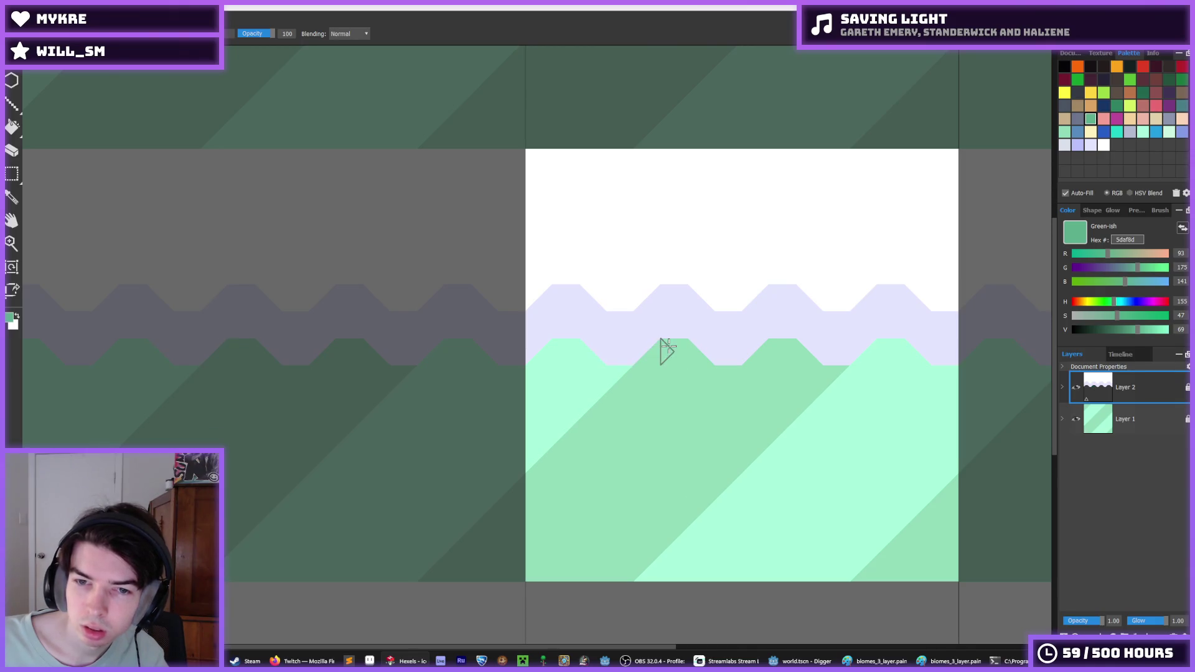
pyautogui.moveTo(762, 353)
pyautogui.mouseDown()
pyautogui.moveTo(900, 351)
pyautogui.moveTo(913, 362)
pyautogui.mouseUp()
pyautogui.keyDown('alt'); pyautogui.click(876, 367); pyautogui.keyUp('alt')
pyautogui.moveTo(579, 352)
pyautogui.mouseDown()
pyautogui.moveTo(547, 347)
pyautogui.moveTo(566, 342)
pyautogui.moveTo(589, 359)
pyautogui.mouseUp()
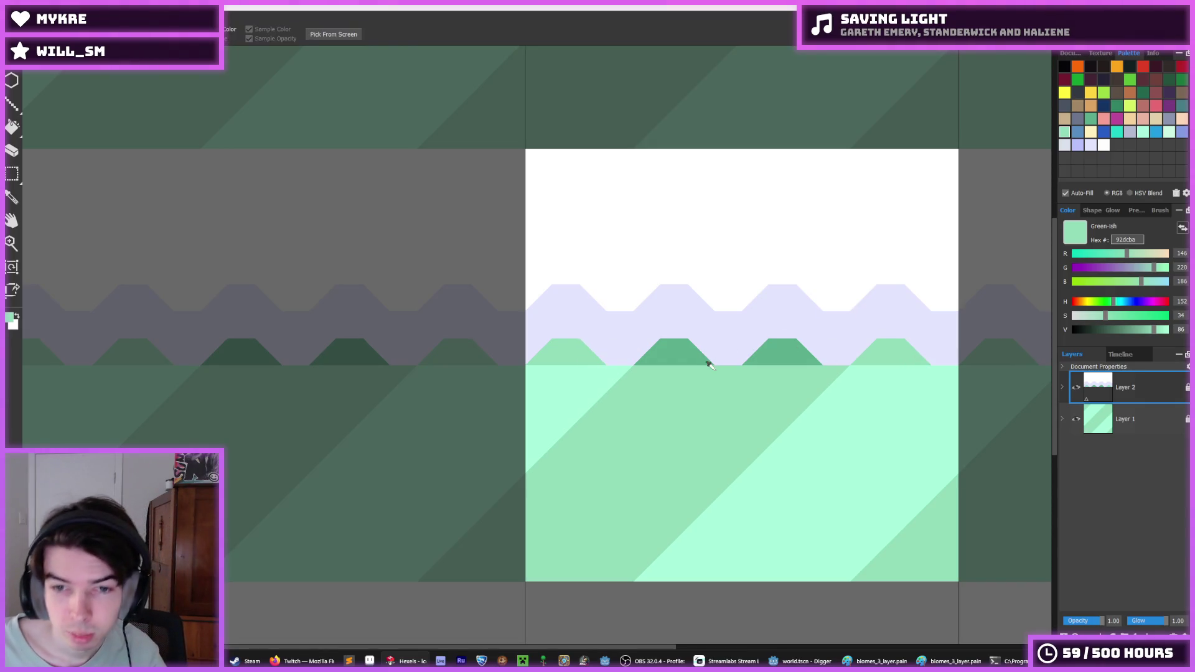
pyautogui.scroll(-8, 737, 359)
pyautogui.scroll(8, 651, 367)
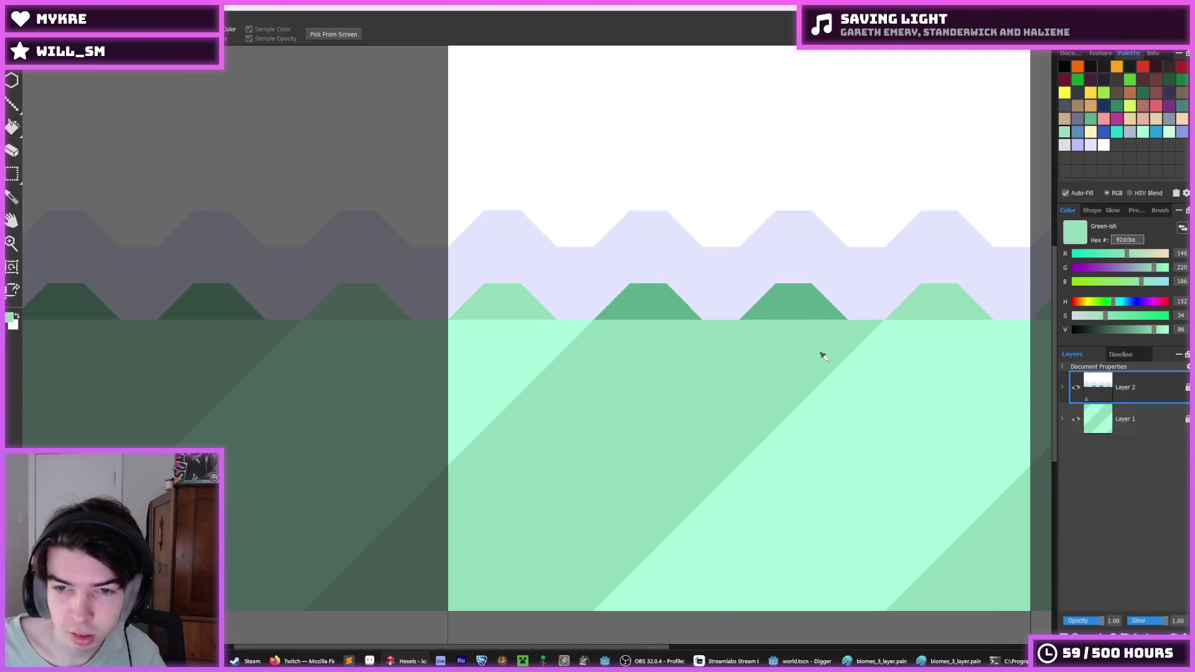
# - Add dark green 5daf8d triangles along the peak bases and repaint the strip below in 92dcba
pyautogui.keyDown('alt'); pyautogui.click(632, 320); pyautogui.keyUp('alt')
pyautogui.moveTo(633, 320)
pyautogui.mouseDown()
pyautogui.moveTo(577, 342)
pyautogui.moveTo(866, 339)
pyautogui.mouseUp()
pyautogui.keyDown('alt'); pyautogui.click(915, 309); pyautogui.keyUp('alt')
pyautogui.moveTo(558, 339)
pyautogui.mouseDown()
pyautogui.moveTo(568, 328)
pyautogui.moveTo(281, 345)
pyautogui.moveTo(537, 326)
pyautogui.mouseUp()
pyautogui.press('i')
pyautogui.scroll(-10, 861, 320)
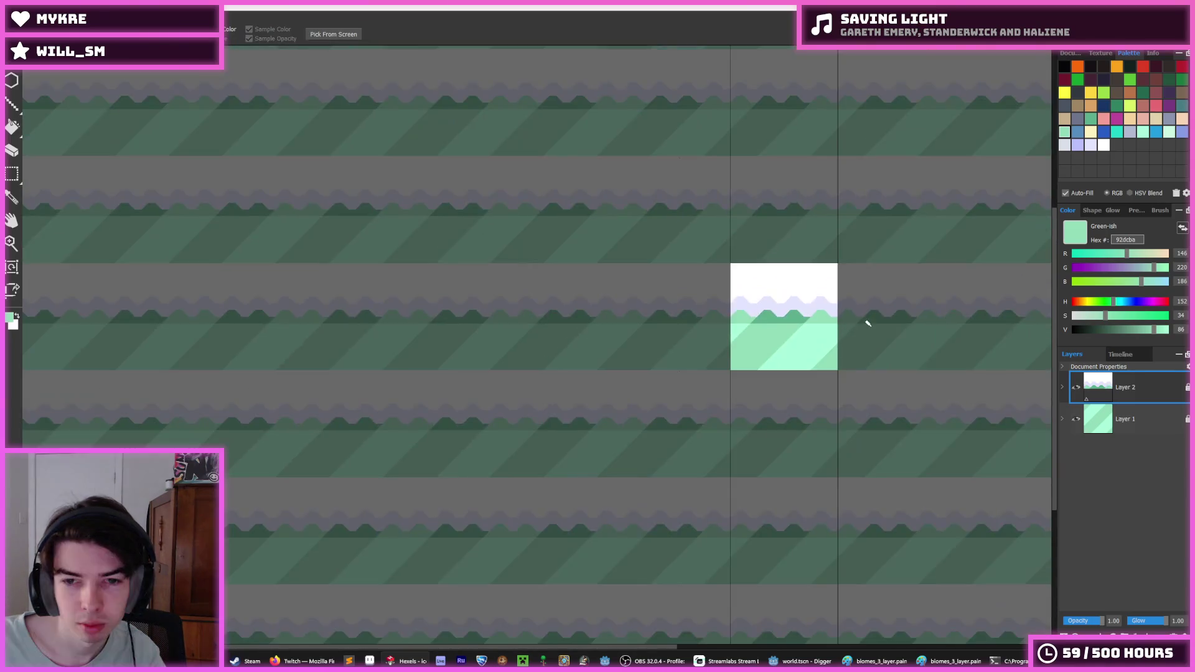
pyautogui.scroll(6, 885, 315)
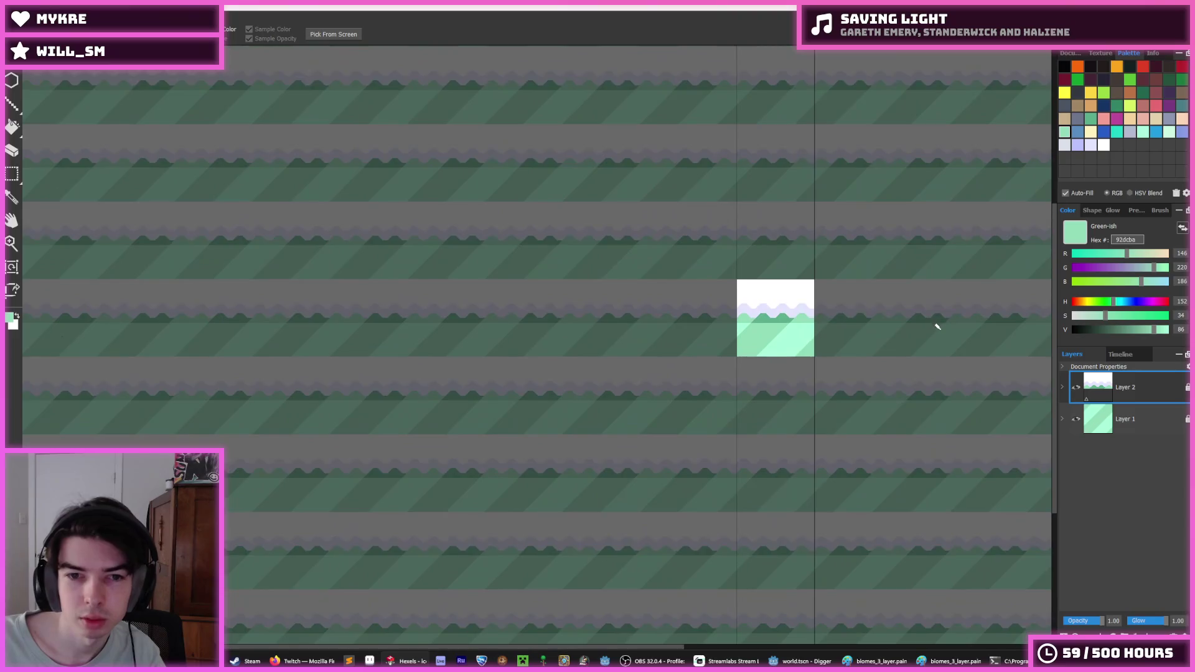
pyautogui.scroll(-1, 785, 300)
pyautogui.scroll(4, 778, 297)
pyautogui.press('m')
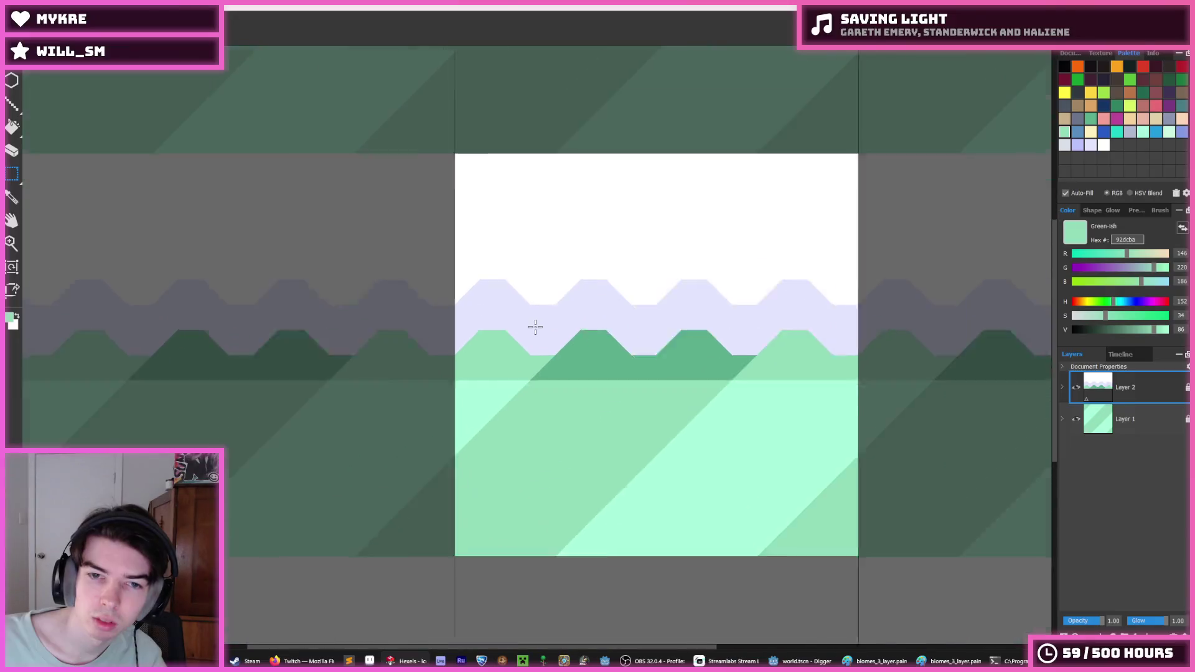
pyautogui.scroll(-5, 535, 327)
pyautogui.scroll(-2, 536, 326)
pyautogui.scroll(6, 421, 371)
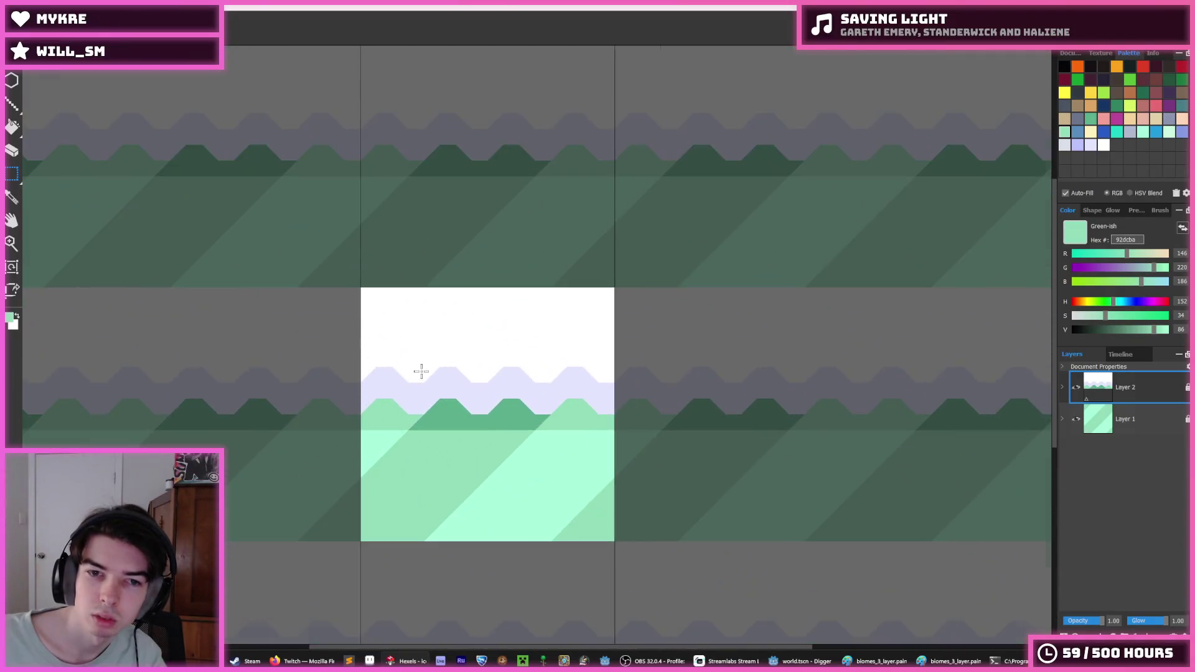
pyautogui.scroll(3, 422, 372)
pyautogui.moveTo(304, 442)
pyautogui.mouseDown()
pyautogui.moveTo(330, 361)
pyautogui.moveTo(610, 213)
pyautogui.moveTo(831, 195)
pyautogui.mouseUp()
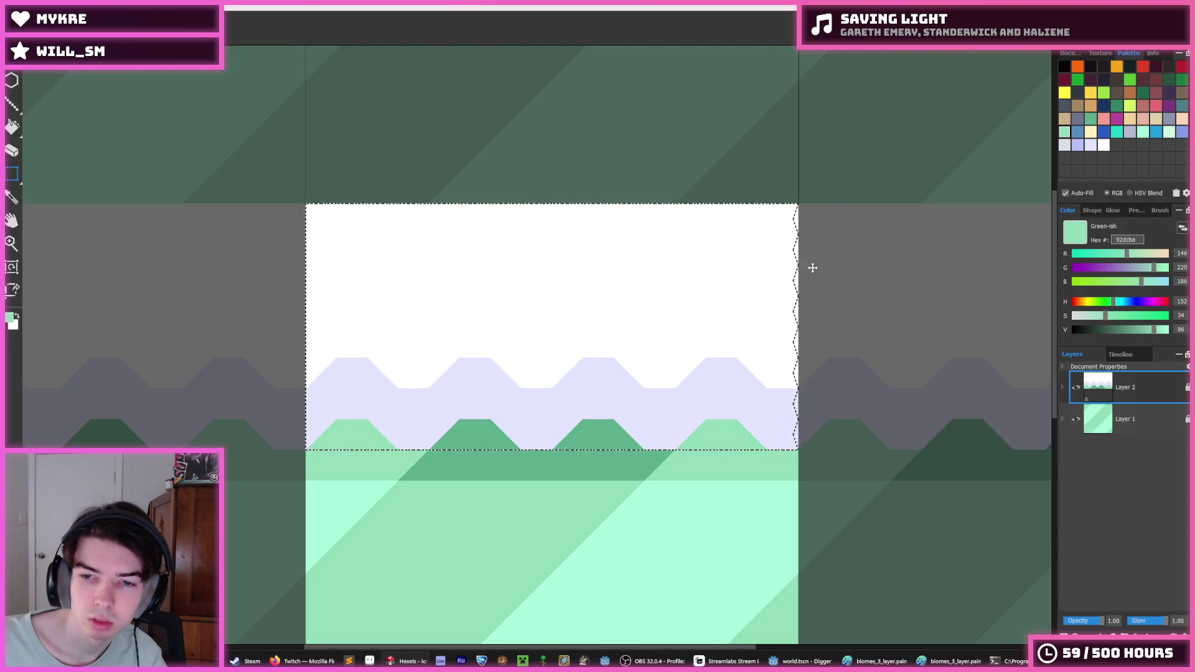
pyautogui.hotkey('ctrl', 'd')
pyautogui.moveTo(308, 444)
pyautogui.mouseDown()
pyautogui.moveTo(413, 360)
pyautogui.moveTo(906, 118)
pyautogui.moveTo(760, 408)
pyautogui.moveTo(770, 443)
pyautogui.moveTo(245, 120)
pyautogui.mouseUp()
pyautogui.press('Down')
pyautogui.press('Down')
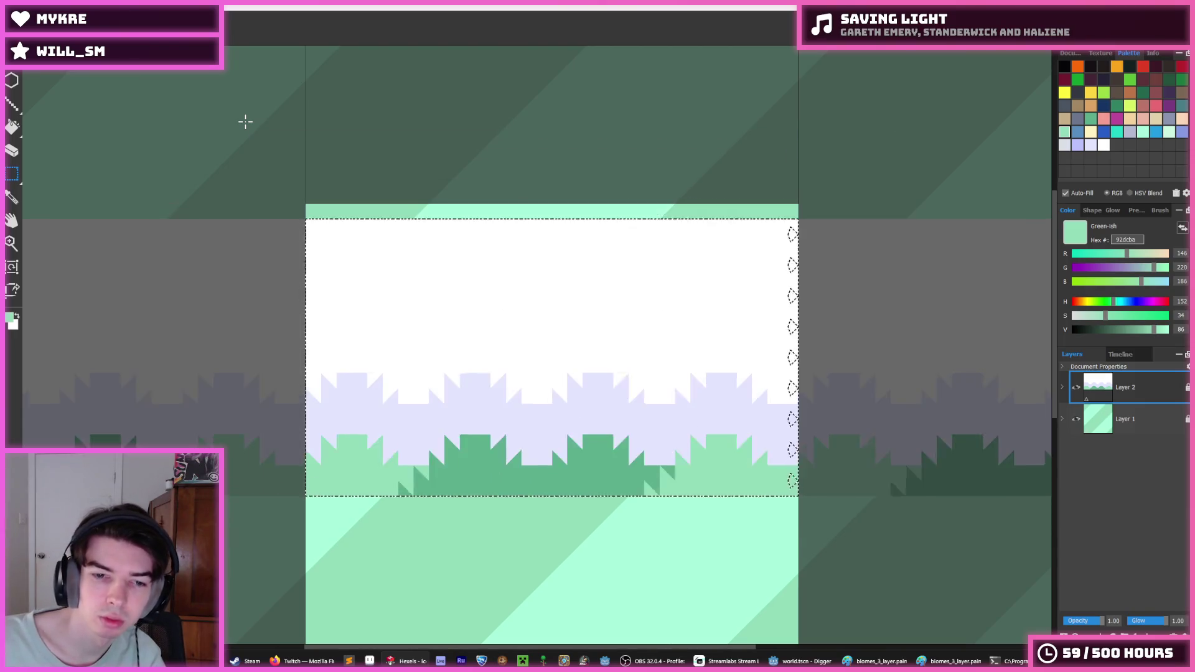
pyautogui.scroll(-5, 521, 335)
pyautogui.scroll(-3, 521, 335)
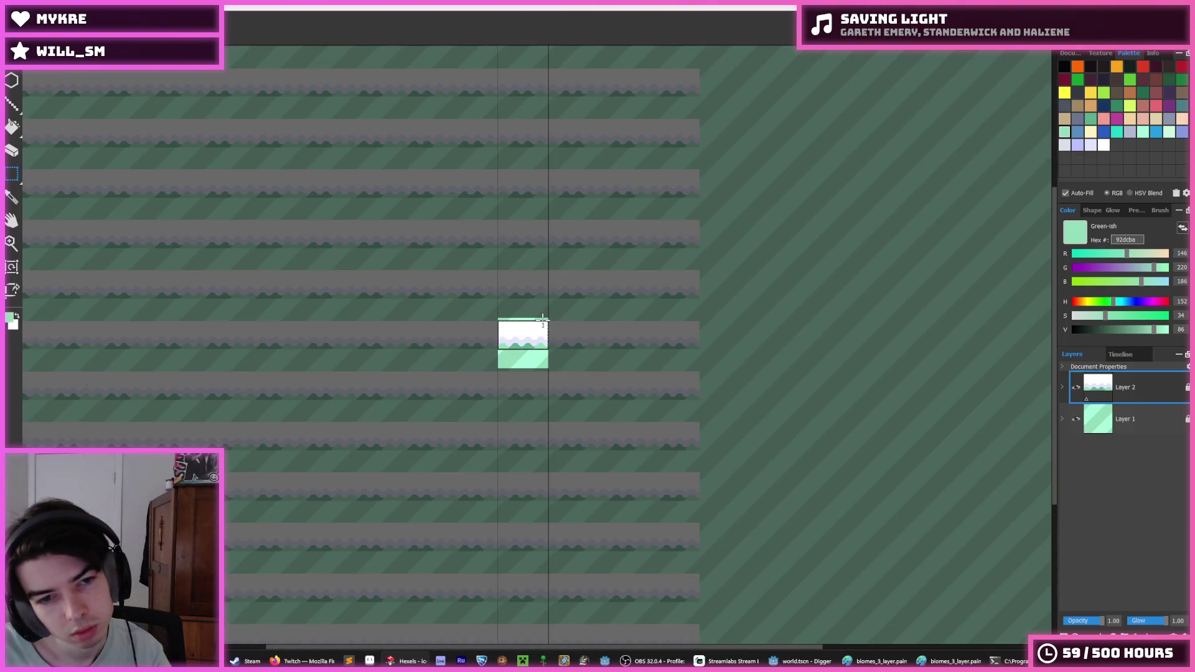
pyautogui.press('Up')
pyautogui.press('Up')
pyautogui.scroll(6, 543, 319)
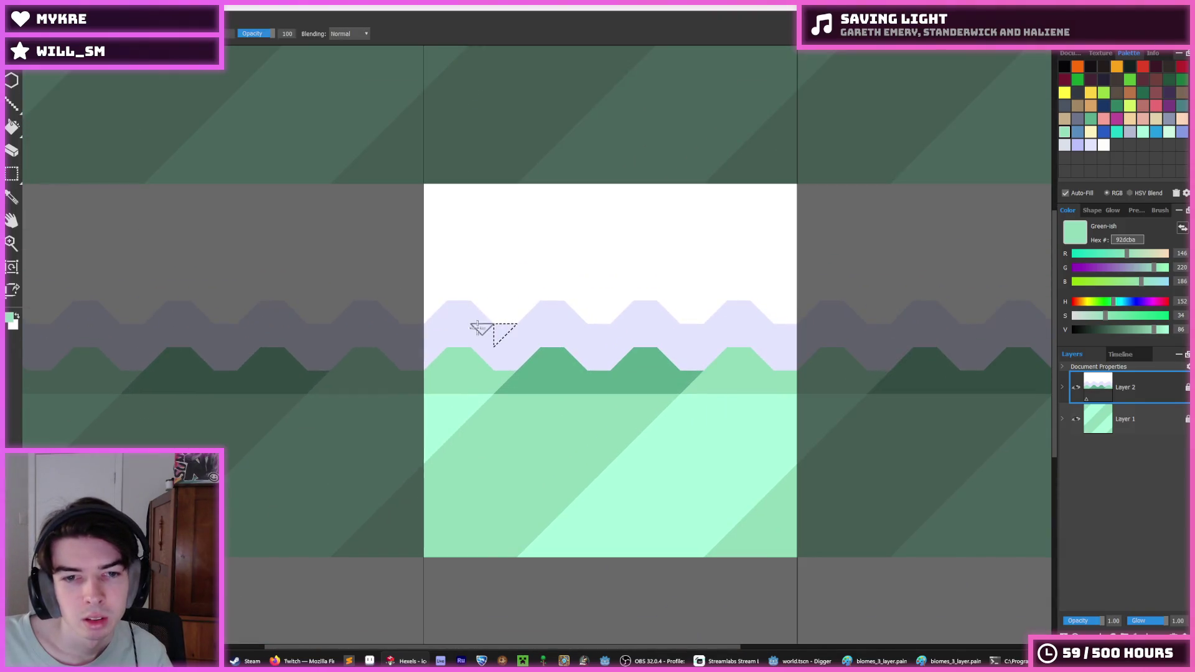
# - Paint a small lavender chevron flake on the white above the zigzag band
pyautogui.keyDown('alt'); pyautogui.click(460, 302); pyautogui.keyUp('alt')
pyautogui.moveTo(439, 236)
pyautogui.mouseDown()
pyautogui.moveTo(460, 256)
pyautogui.moveTo(500, 265)
pyautogui.mouseUp()
pyautogui.hotkey('ctrl', 'z')
pyautogui.moveTo(439, 242)
pyautogui.mouseDown()
pyautogui.moveTo(483, 248)
pyautogui.moveTo(471, 238)
pyautogui.mouseUp()
# - Trim the chevron's right, left and upper-right arms back to white, then zoom out to check
pyautogui.keyDown('alt'); pyautogui.click(475, 213); pyautogui.keyUp('alt')
pyautogui.keyDown('alt'); pyautogui.click(468, 252); pyautogui.keyUp('alt')
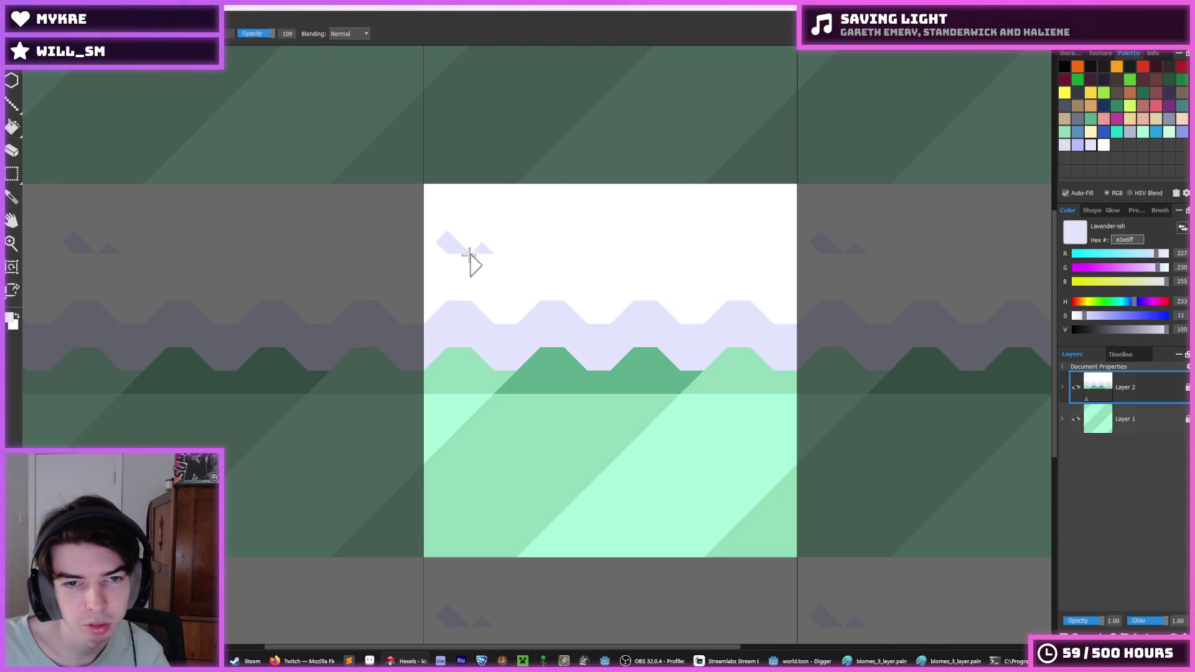
pyautogui.moveTo(513, 232); pyautogui.dragTo(485, 266)
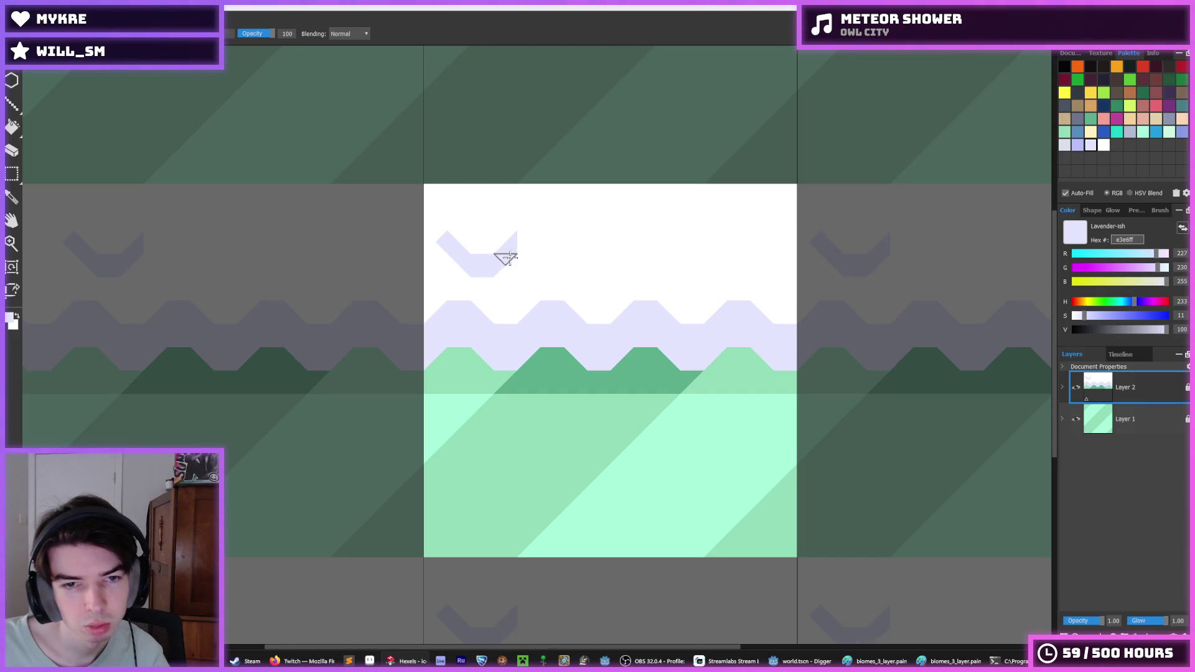
pyautogui.keyDown('alt'); pyautogui.click(540, 219); pyautogui.keyUp('alt')
pyautogui.moveTo(434, 234); pyautogui.dragTo(443, 240)
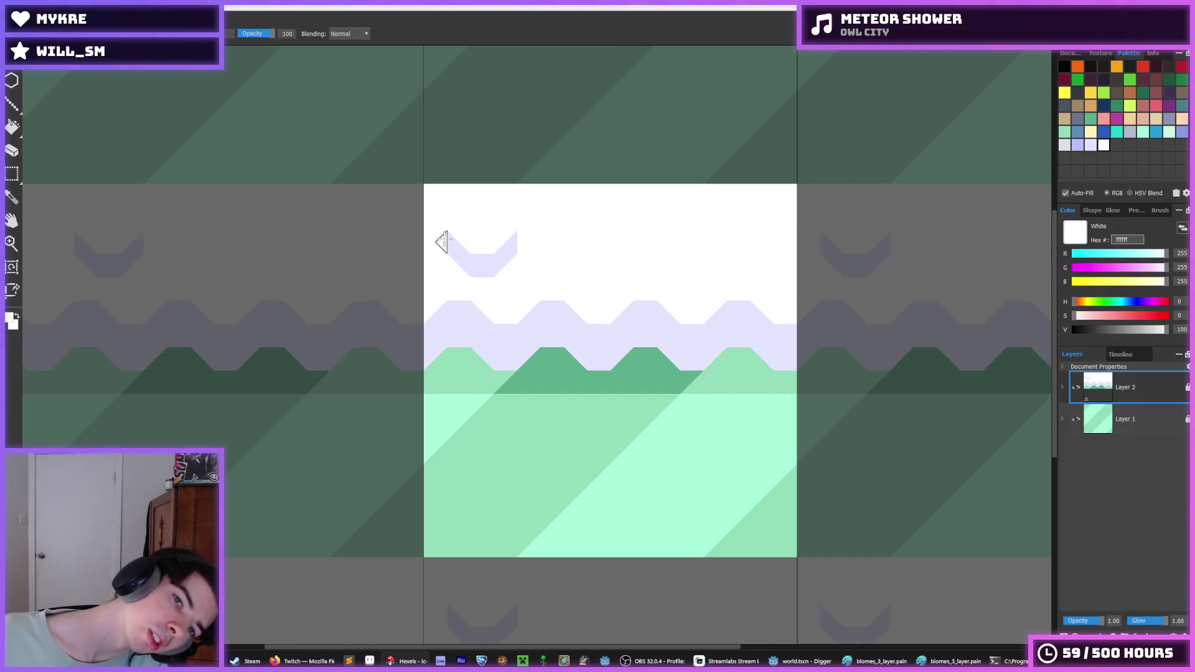
pyautogui.click(510, 241)
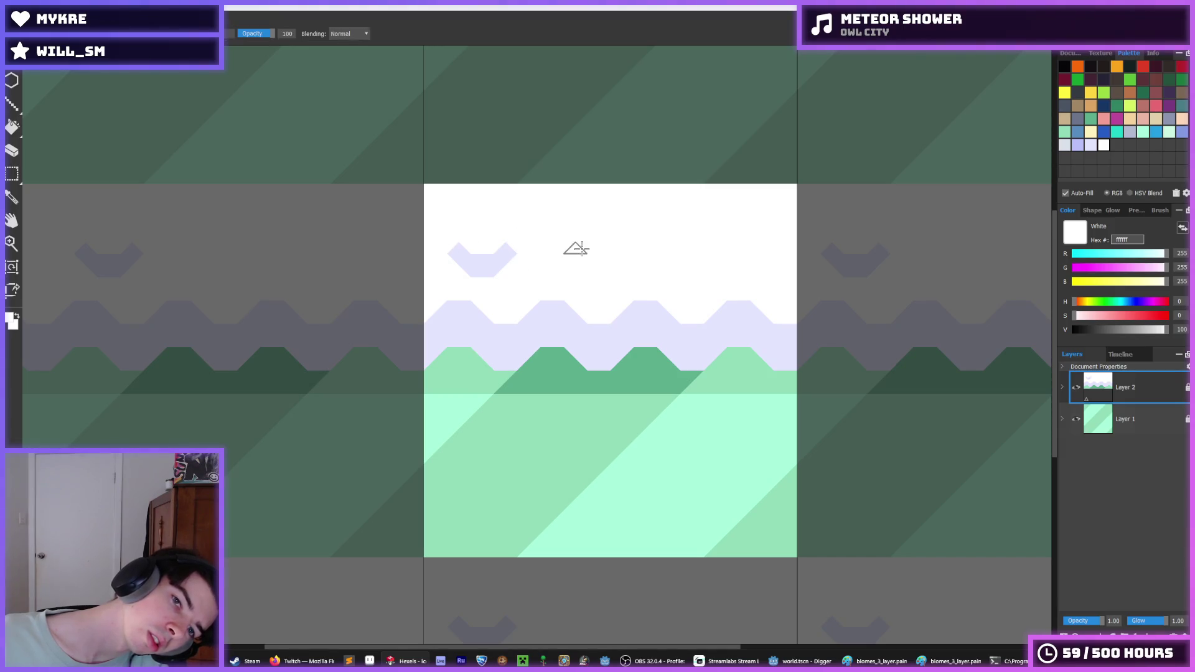
pyautogui.scroll(-4, 576, 249)
pyautogui.scroll(-2, 608, 244)
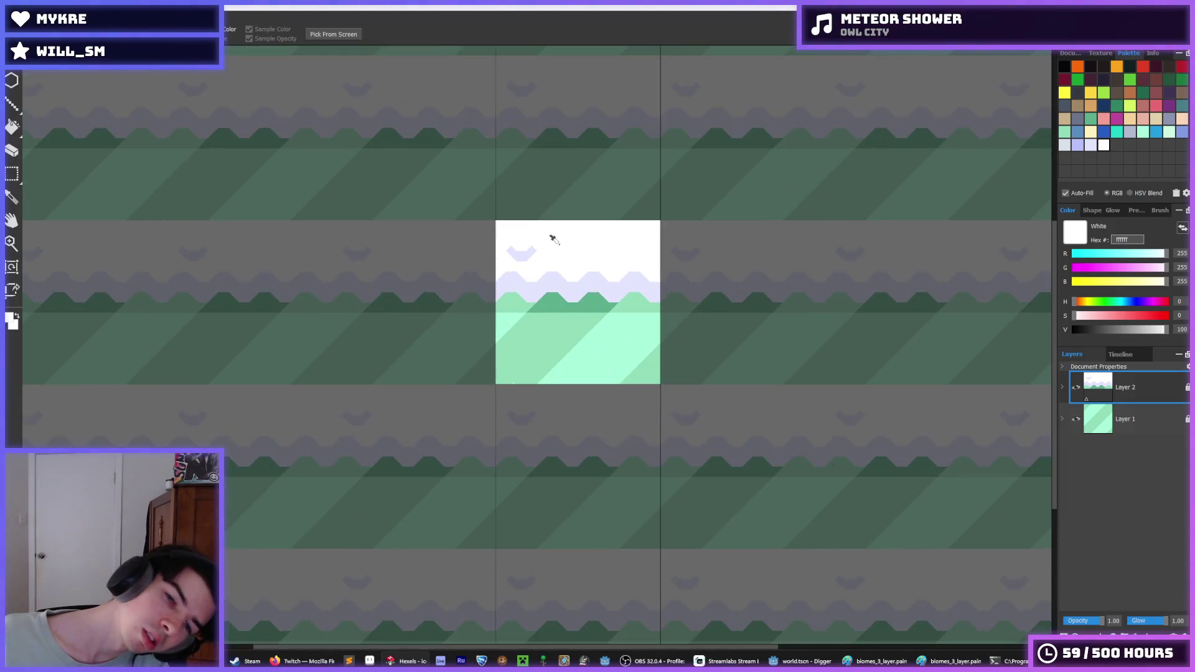
pyautogui.scroll(8, 578, 246)
# - Nudge the selected lavender chevron right and fill the uncovered patch white
pyautogui.keyDown('alt'); pyautogui.click(550, 227); pyautogui.keyUp('alt')
pyautogui.press('m')
pyautogui.moveTo(635, 244); pyautogui.dragTo(456, 181)
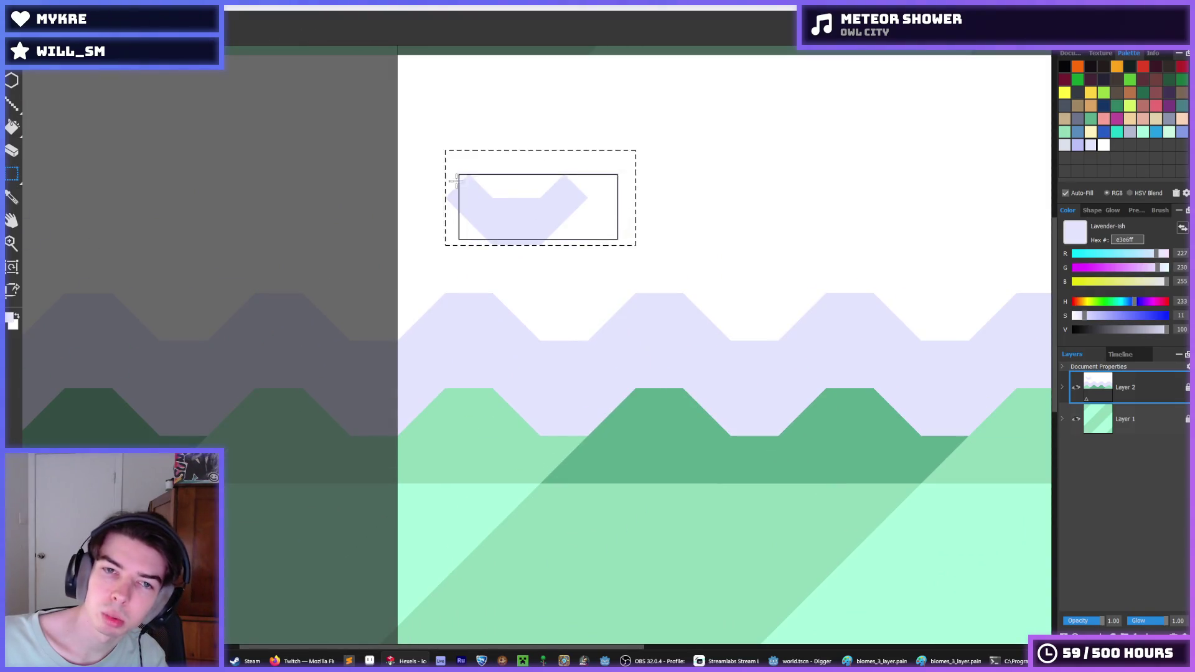
pyautogui.press('Right')
pyautogui.press('Right')
pyautogui.press('b')
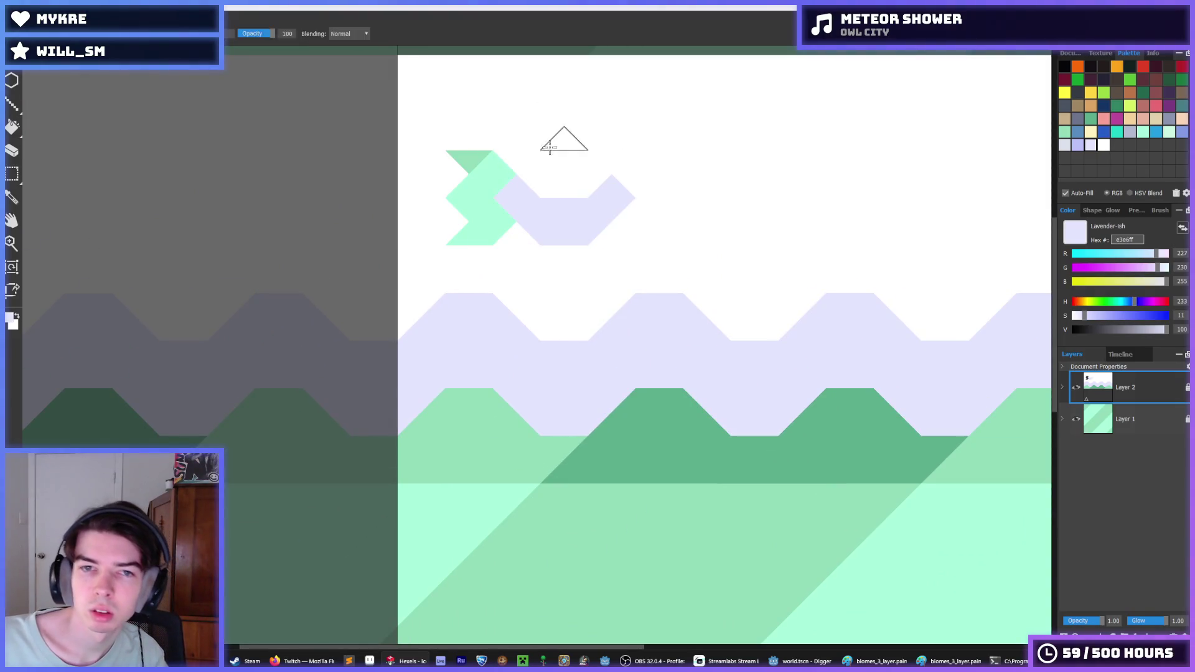
pyautogui.press('x')
pyautogui.press('g')
pyautogui.click(466, 193)
pyautogui.scroll(-5, 666, 187)
pyautogui.scroll(3, 619, 181)
# - Paint three more lavender chevrons along the row, the last wrapping onto the left edge
pyautogui.press('x')
pyautogui.press('b')
pyautogui.moveTo(678, 187)
pyautogui.mouseDown()
pyautogui.moveTo(707, 186)
pyautogui.moveTo(672, 200)
pyautogui.mouseUp()
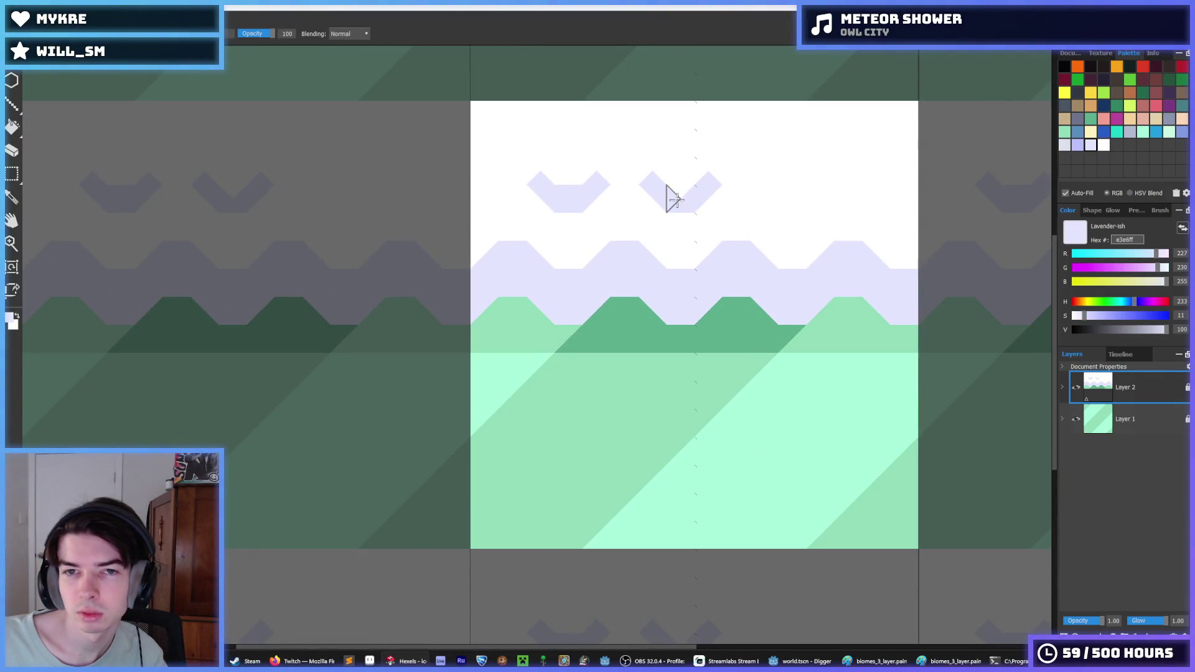
pyautogui.moveTo(766, 186)
pyautogui.mouseDown()
pyautogui.moveTo(792, 195)
pyautogui.moveTo(791, 207)
pyautogui.moveTo(828, 187)
pyautogui.mouseUp()
pyautogui.moveTo(877, 200)
pyautogui.mouseDown()
pyautogui.moveTo(930, 193)
pyautogui.moveTo(906, 197)
pyautogui.mouseUp()
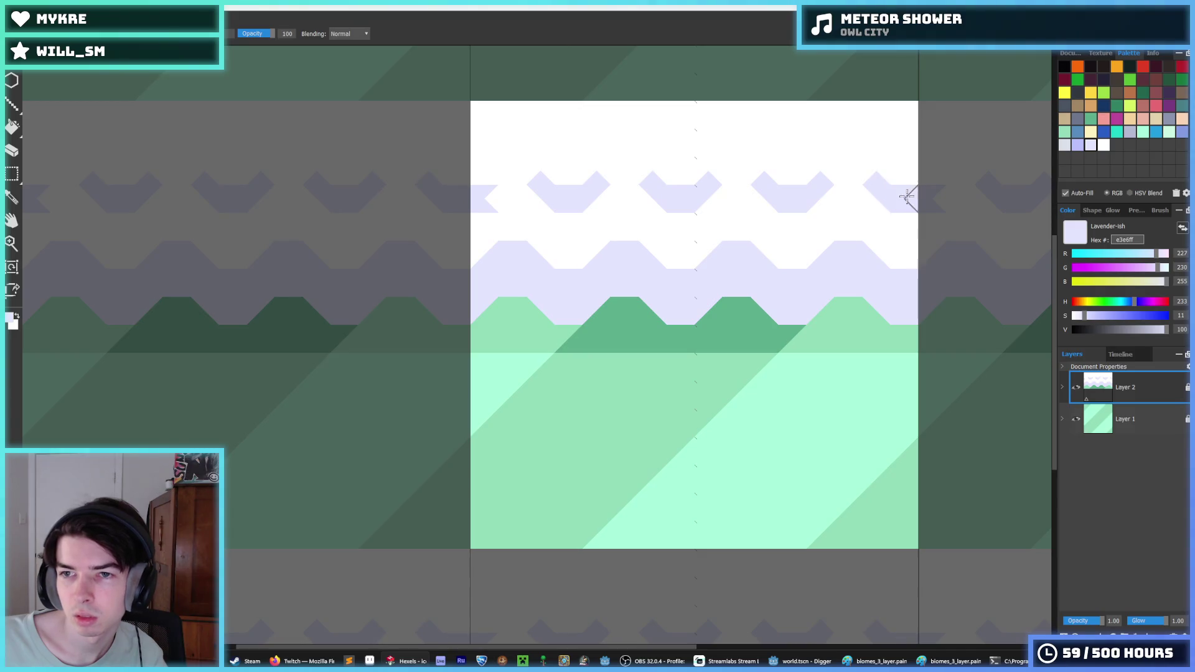
pyautogui.keyDown('alt'); pyautogui.click(928, 198); pyautogui.keyUp('alt')
pyautogui.scroll(-5, 927, 199)
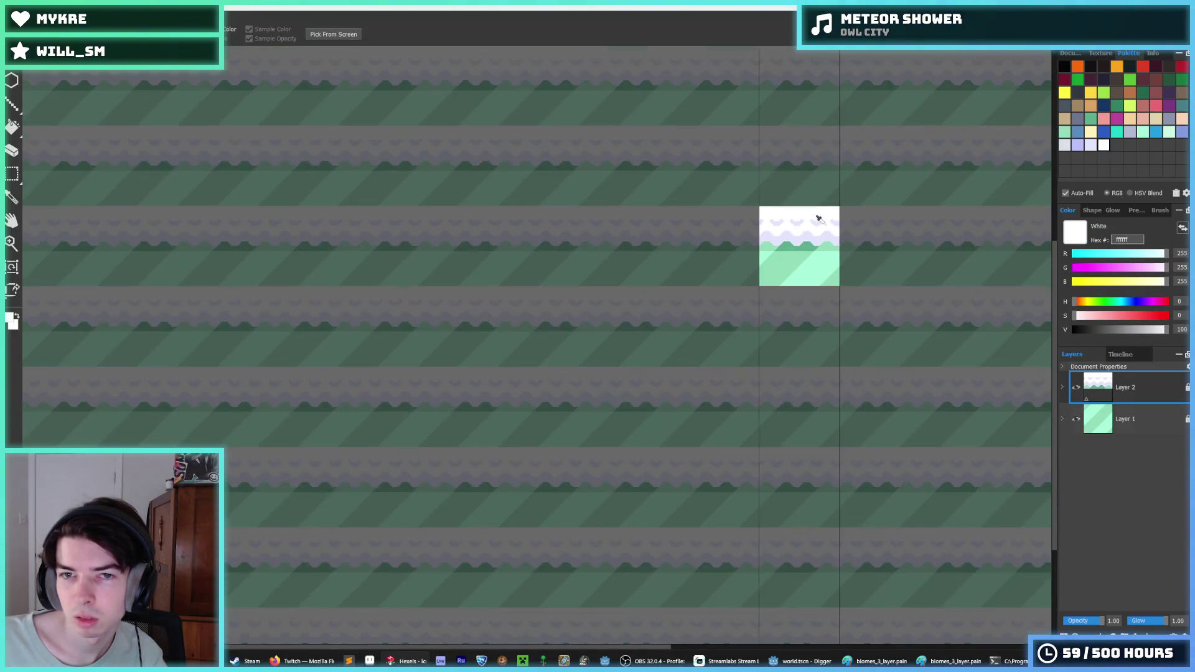
pyautogui.scroll(-2, 859, 197)
pyautogui.scroll(10, 809, 181)
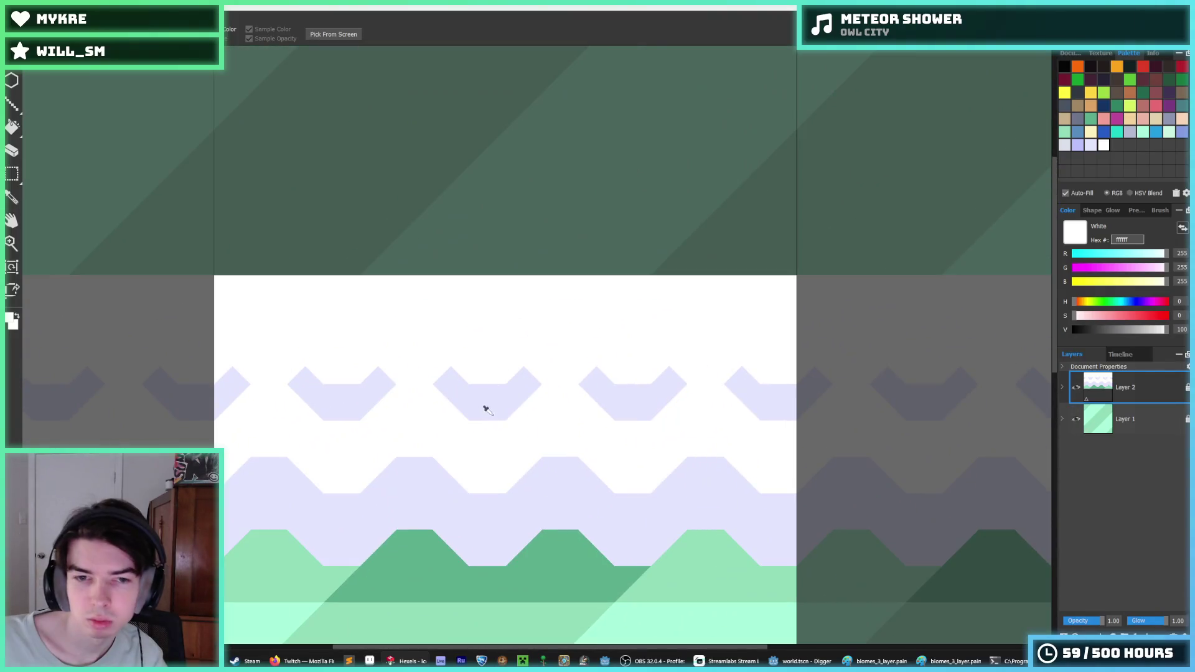
pyautogui.keyDown('alt'); pyautogui.click(486, 409); pyautogui.keyUp('alt')
# - Patch the gap in the upper lavender chevron with lavender strokes
pyautogui.moveTo(552, 368)
pyautogui.mouseDown()
pyautogui.moveTo(579, 365)
pyautogui.moveTo(525, 381)
pyautogui.moveTo(387, 365)
pyautogui.moveTo(242, 374)
pyautogui.mouseUp()
pyautogui.moveTo(147, 368); pyautogui.dragTo(93, 373)
pyautogui.scroll(-5, 542, 312)
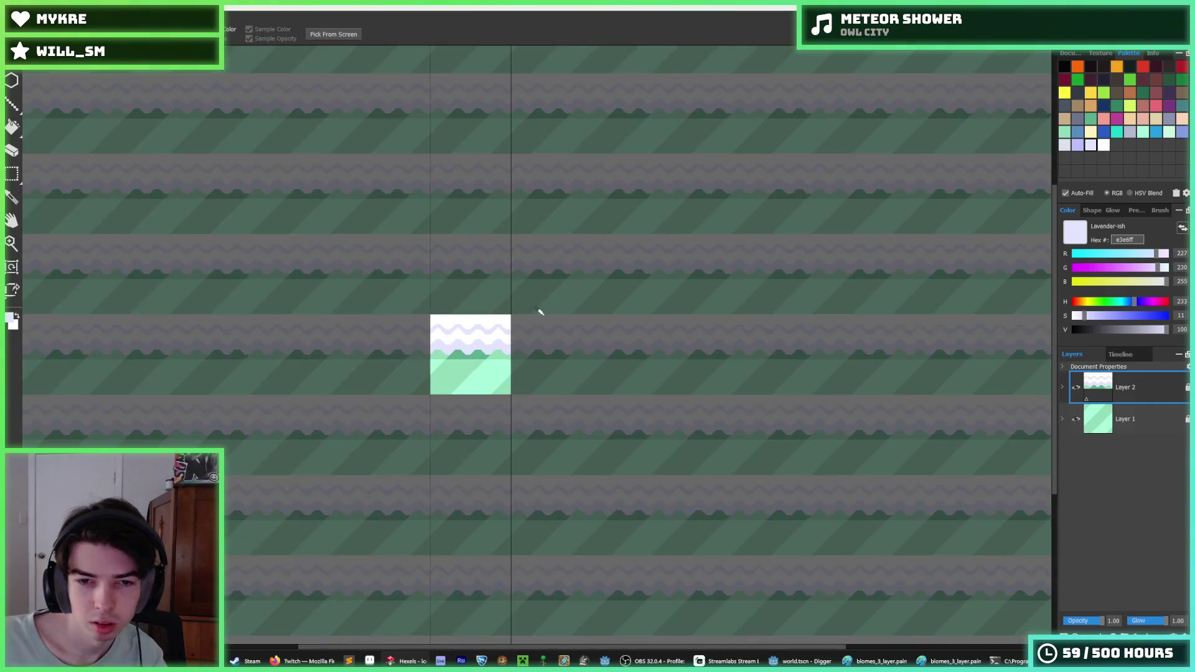
pyautogui.scroll(6, 497, 323)
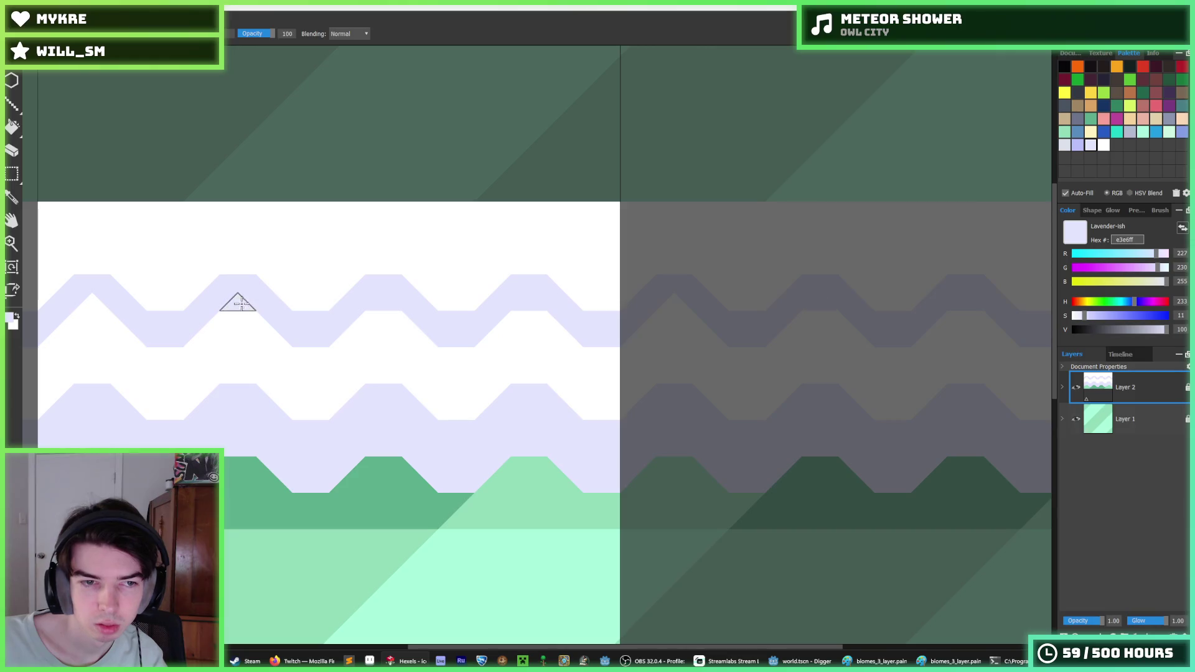
# - Zoom out and pan to check the tiling, undo the extra flakes, and sample white from the tile
pyautogui.scroll(-6, 350, 265)
pyautogui.scroll(-2, 350, 264)
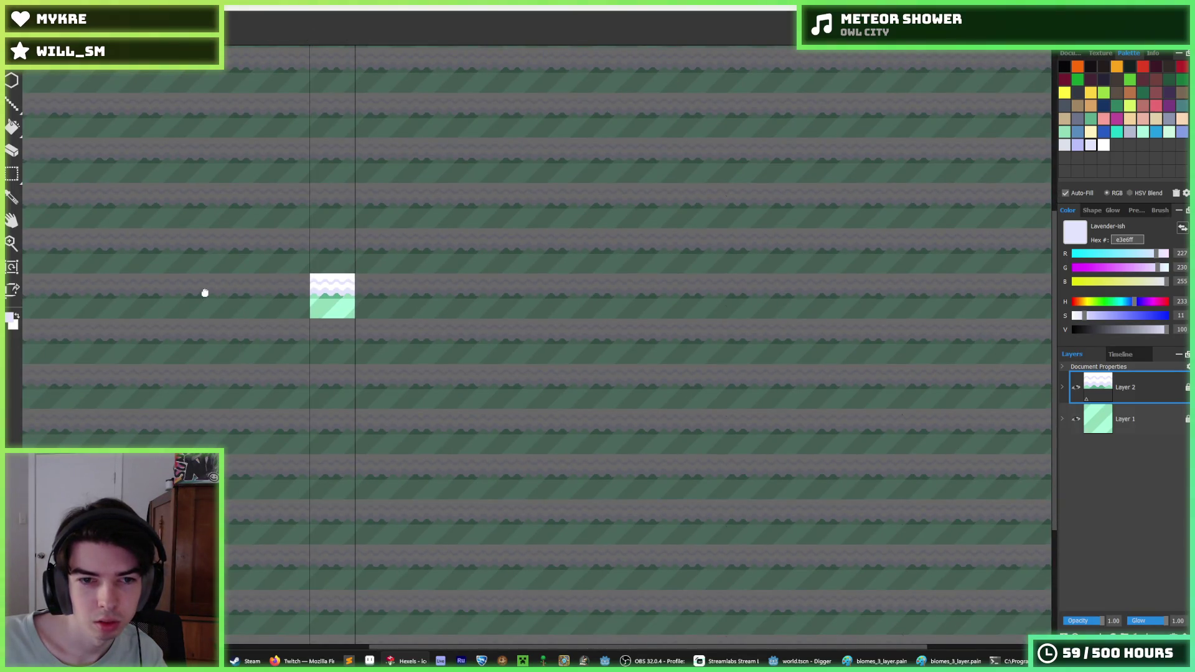
pyautogui.moveTo(203, 293); pyautogui.dragTo(435, 277)
pyautogui.scroll(3, 508, 282)
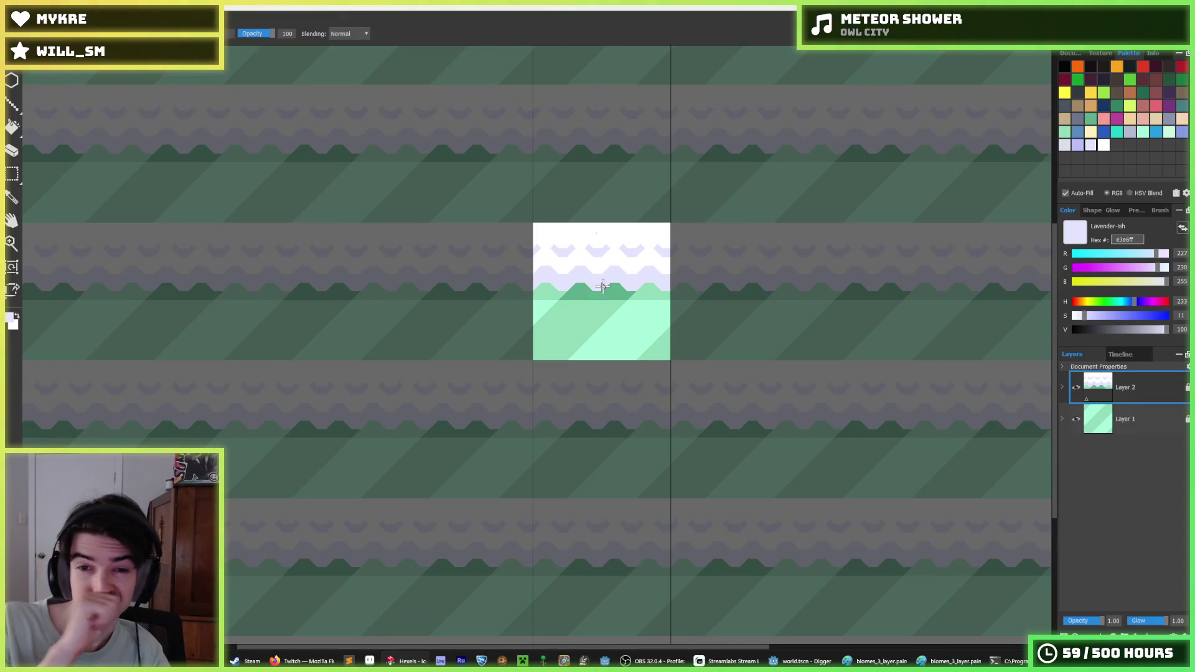
pyautogui.hotkey('ctrl', 'z')
pyautogui.scroll(2, 605, 254)
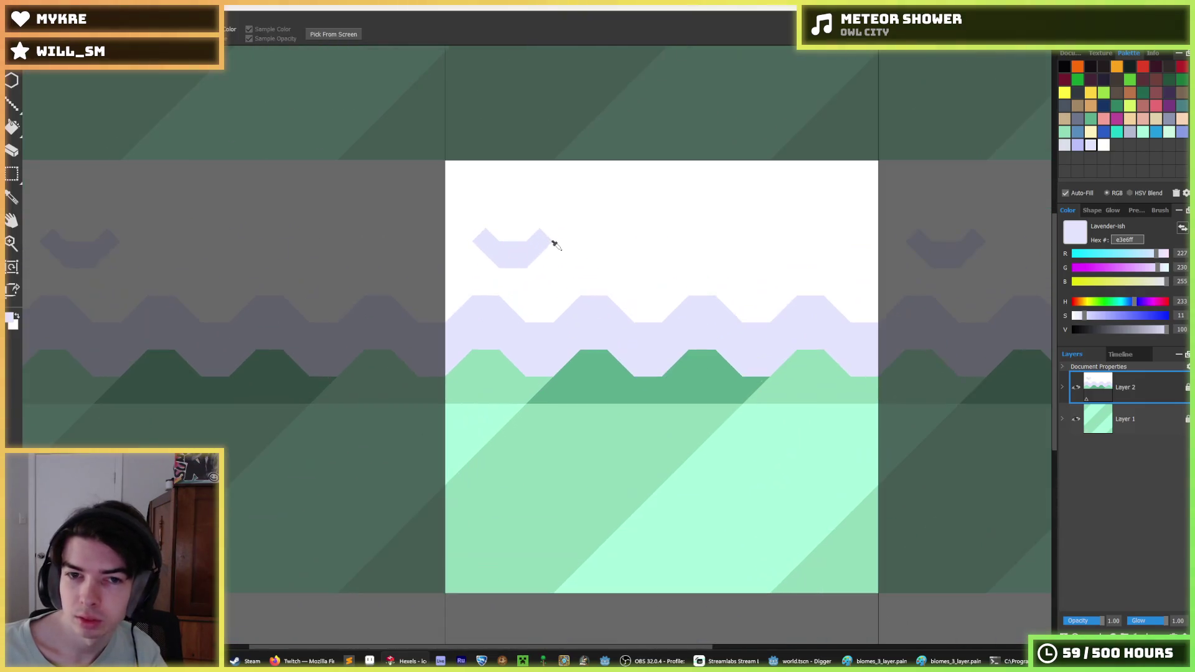
pyautogui.click(488, 253)
pyautogui.scroll(-5, 720, 259)
pyautogui.scroll(-1, 710, 261)
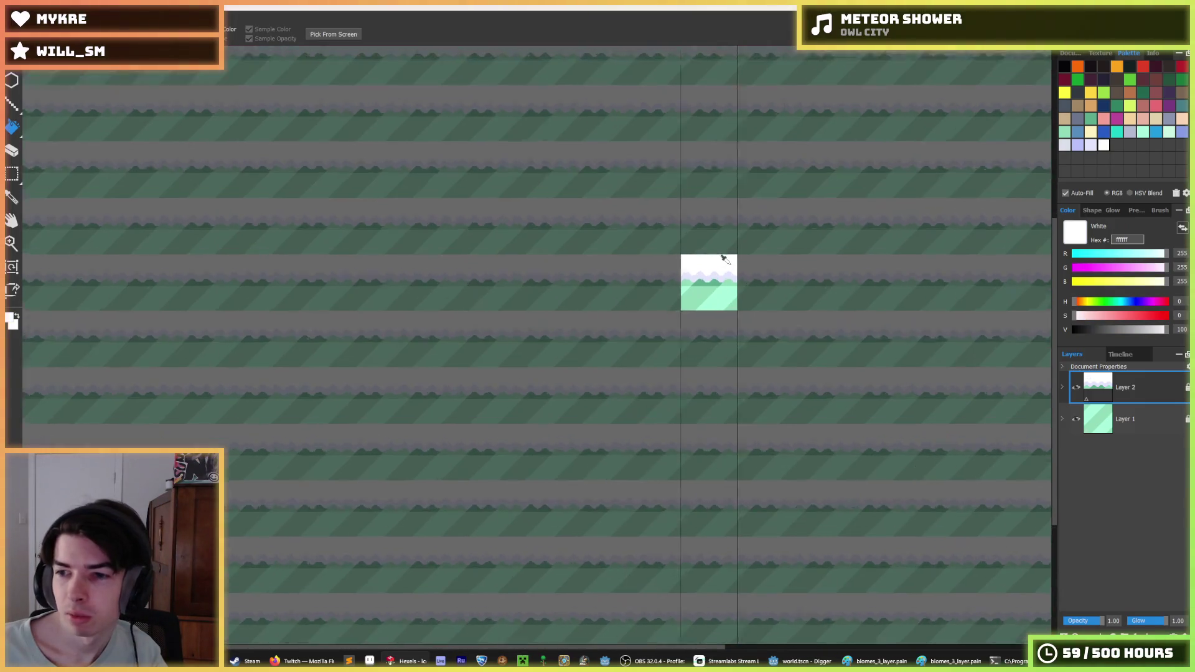
# - Start a new lavender flake with triangles and paint its left part over in white
pyautogui.scroll(4, 704, 255)
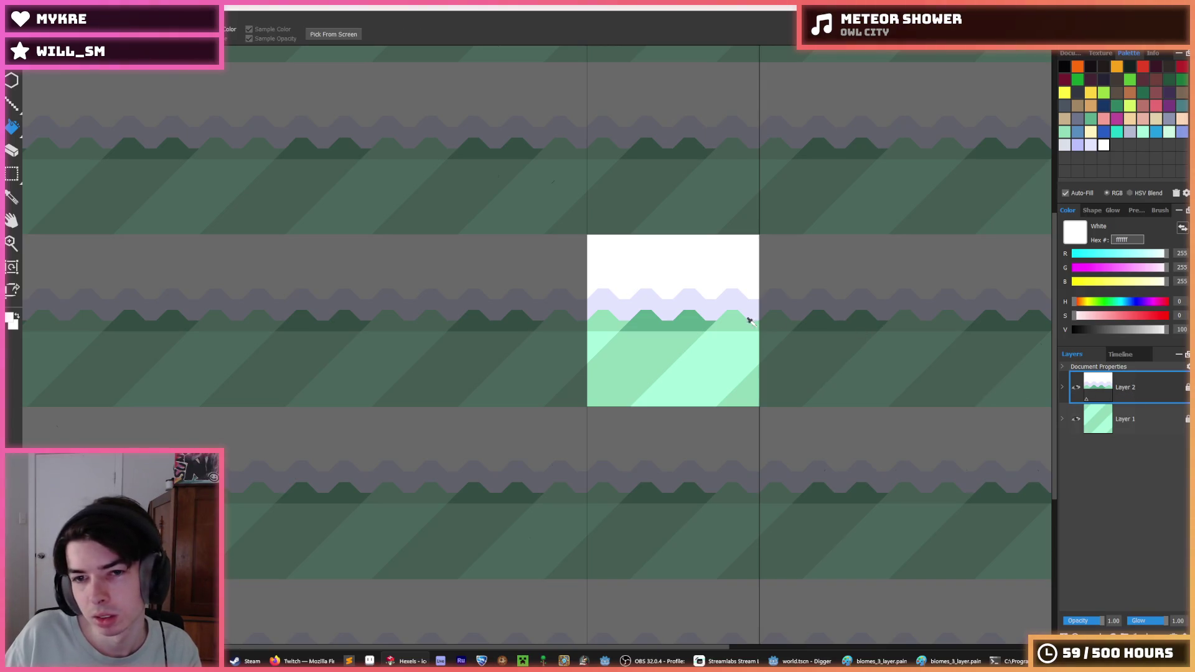
pyautogui.scroll(-4, 747, 313)
pyautogui.scroll(3, 684, 300)
pyautogui.scroll(2, 992, 355)
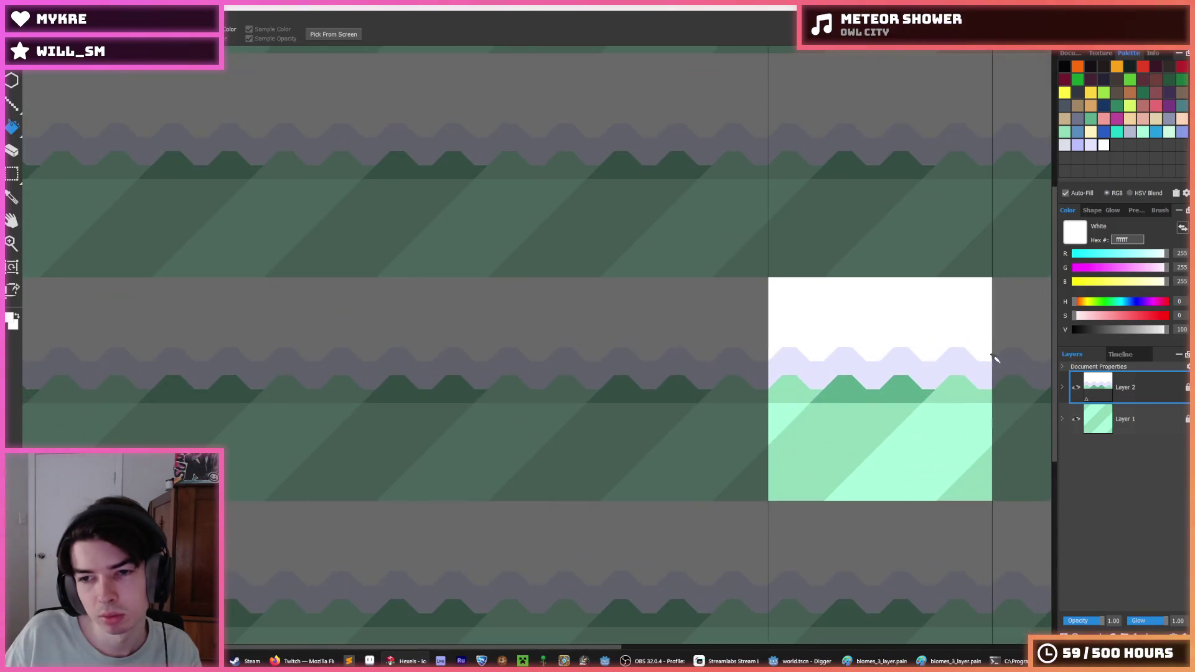
pyautogui.scroll(2, 781, 350)
pyautogui.keyDown('alt'); pyautogui.click(781, 349); pyautogui.keyUp('alt')
pyautogui.moveTo(699, 274)
pyautogui.mouseDown()
pyautogui.moveTo(731, 290)
pyautogui.moveTo(766, 283)
pyautogui.moveTo(772, 260)
pyautogui.moveTo(743, 305)
pyautogui.mouseUp()
pyautogui.press('alt')
pyautogui.keyDown('alt'); pyautogui.click(755, 253); pyautogui.keyUp('alt')
pyautogui.moveTo(755, 256)
pyautogui.mouseDown()
pyautogui.moveTo(755, 272)
pyautogui.moveTo(710, 283)
pyautogui.moveTo(768, 256)
pyautogui.moveTo(781, 284)
pyautogui.moveTo(732, 276)
pyautogui.mouseUp()
pyautogui.keyDown('alt'); pyautogui.click(741, 285); pyautogui.keyUp('alt')
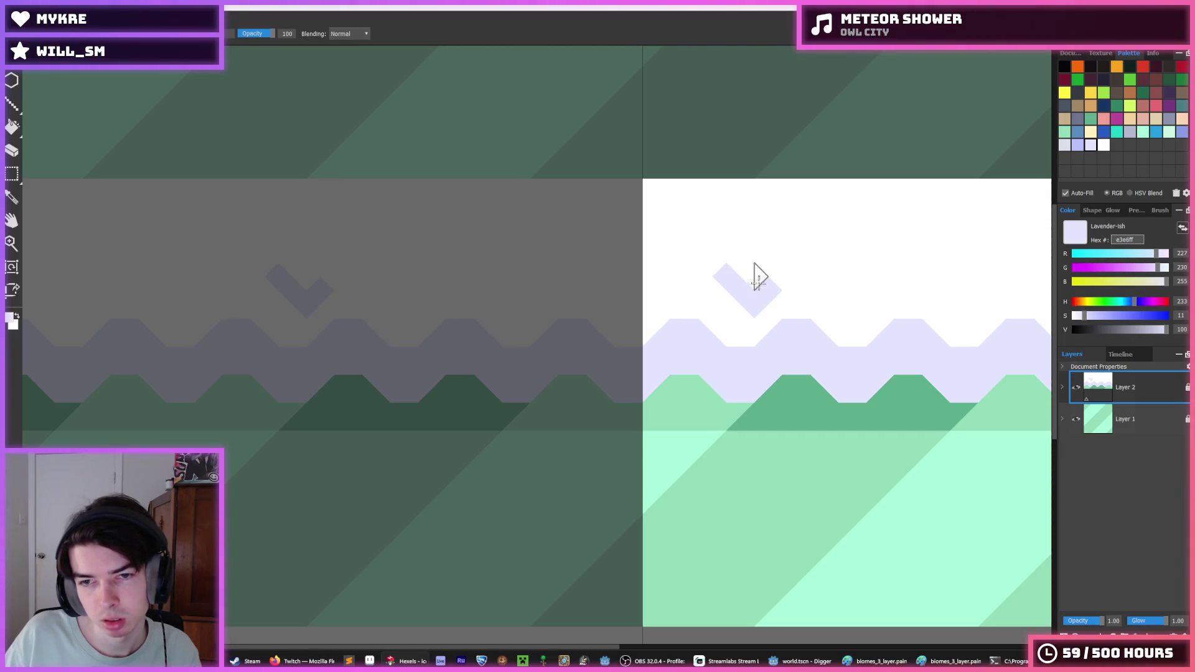
# - Reshape the flake into a lavender V, whiting out stray strokes, and select it
pyautogui.scroll(2, 786, 275)
pyautogui.moveTo(803, 315); pyautogui.dragTo(786, 275)
pyautogui.hotkey('ctrl', 'z')
pyautogui.moveTo(778, 332)
pyautogui.mouseDown()
pyautogui.moveTo(795, 321)
pyautogui.moveTo(744, 358)
pyautogui.moveTo(753, 330)
pyautogui.mouseUp()
pyautogui.keyDown('alt'); pyautogui.click(790, 338); pyautogui.keyUp('alt')
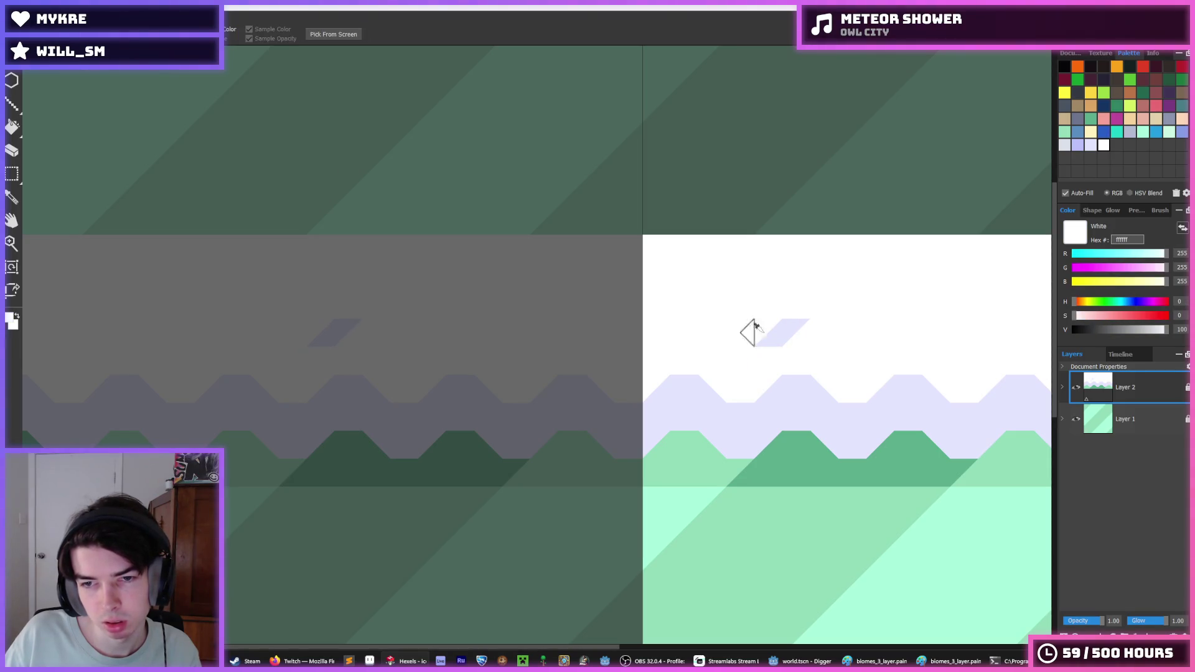
pyautogui.keyDown('alt'); pyautogui.click(755, 329); pyautogui.keyUp('alt')
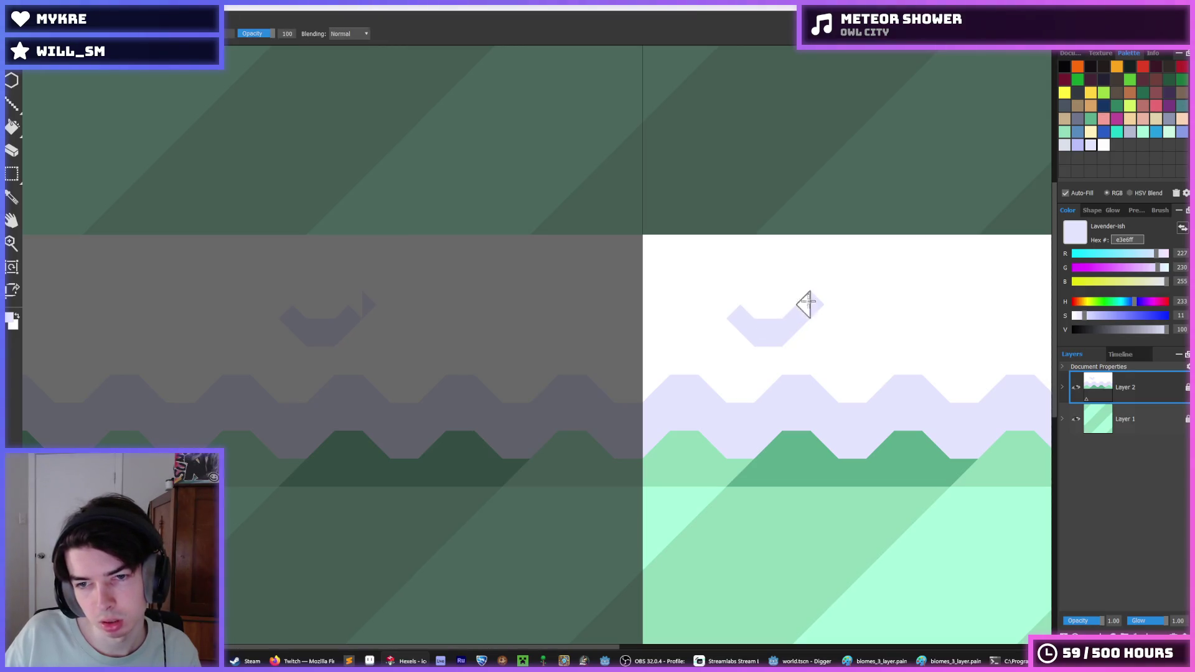
pyautogui.keyDown('alt'); pyautogui.click(809, 293); pyautogui.keyUp('alt')
pyautogui.moveTo(803, 305); pyautogui.dragTo(823, 319)
pyautogui.scroll(-3, 842, 309)
pyautogui.scroll(5, 759, 334)
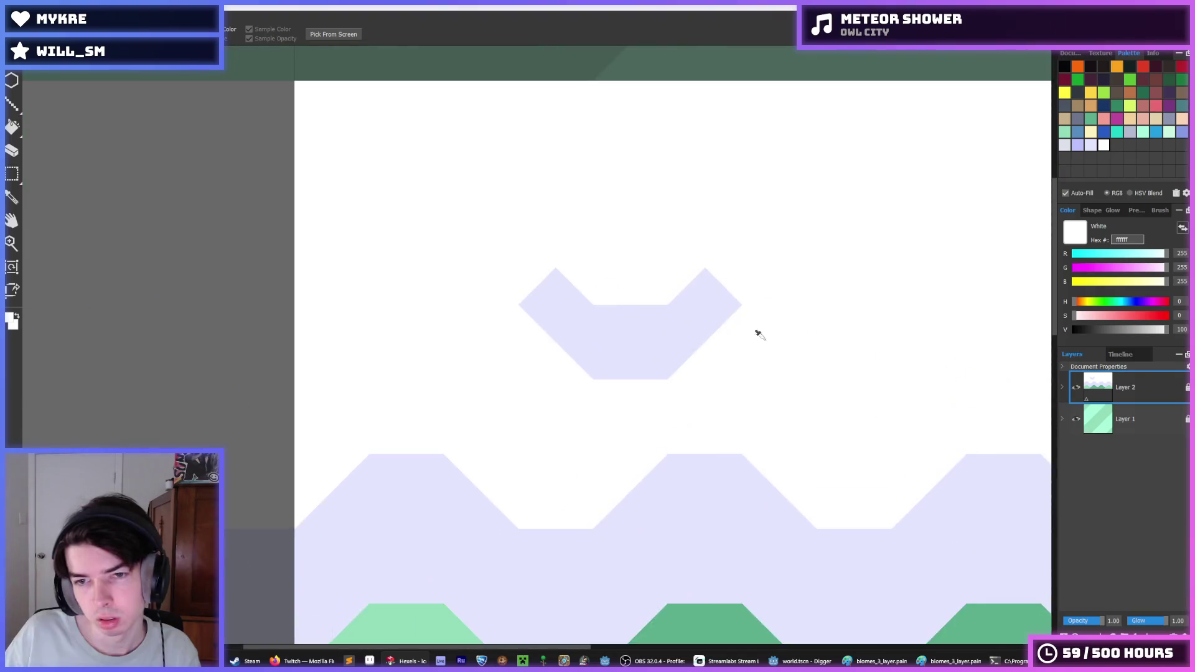
pyautogui.scroll(-5, 759, 335)
pyautogui.press('s')
pyautogui.moveTo(685, 328); pyautogui.dragTo(758, 361)
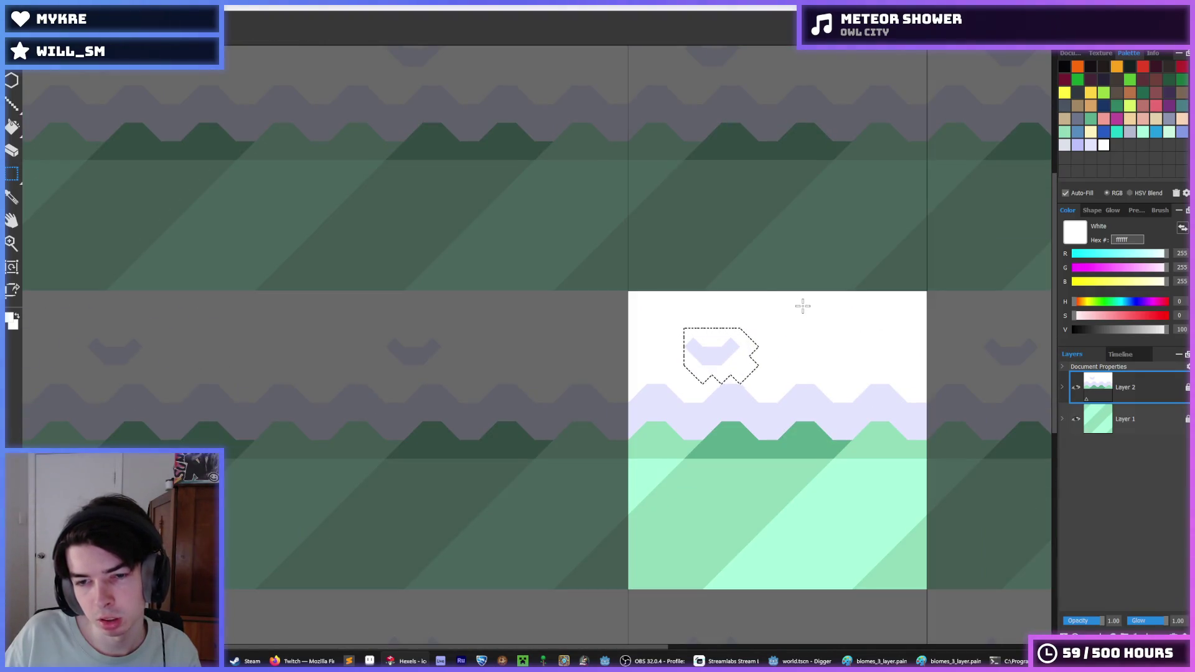
# - Open snow_2.hxl from the recent files list
pyautogui.click(13, 28)
pyautogui.moveTo(37, 63)
pyautogui.click(153, 61)
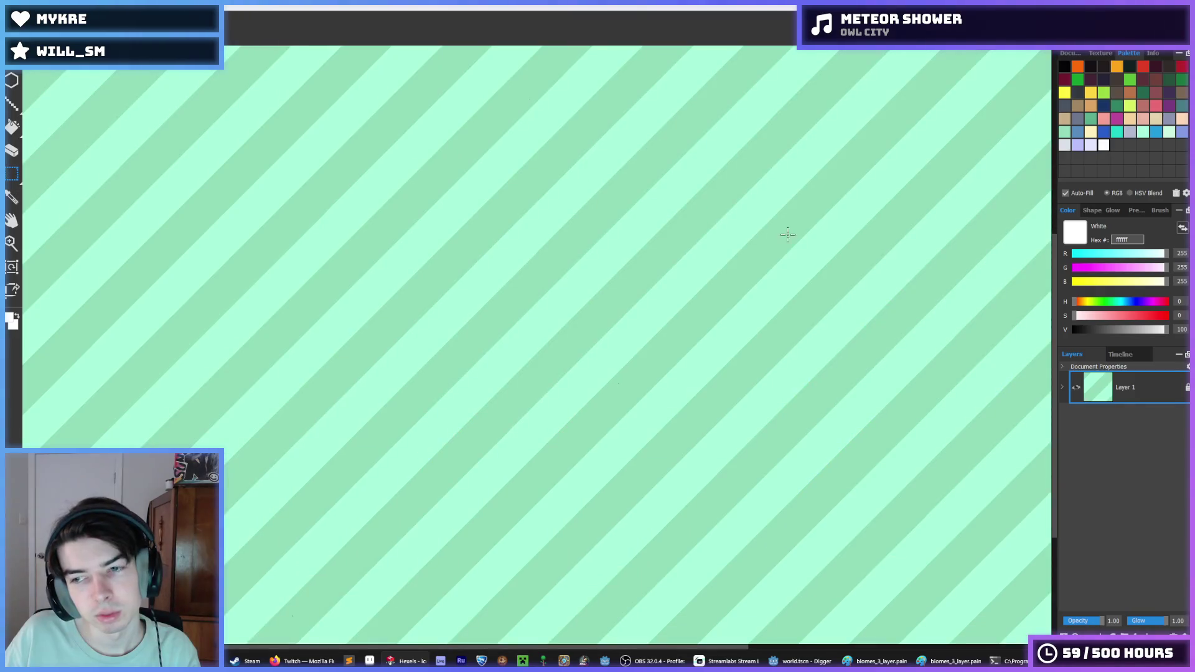
pyautogui.click(14, 28)
pyautogui.moveTo(37, 63)
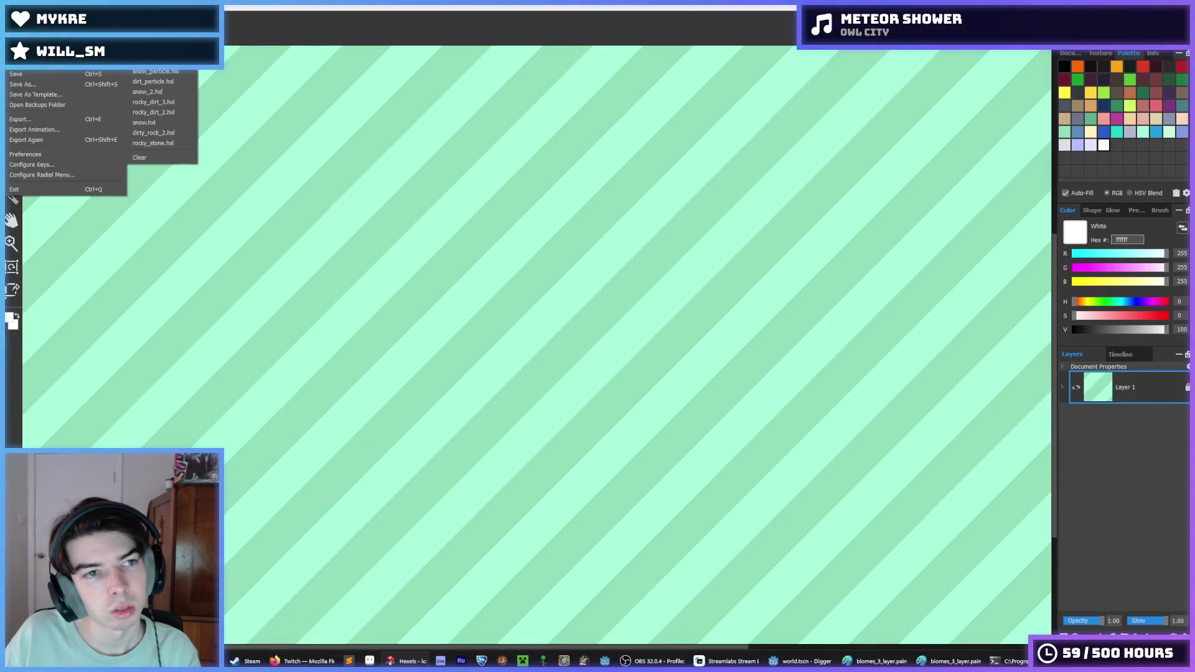
pyautogui.click(149, 91)
pyautogui.scroll(3, 716, 315)
pyautogui.hotkey('ctrl', 'o')
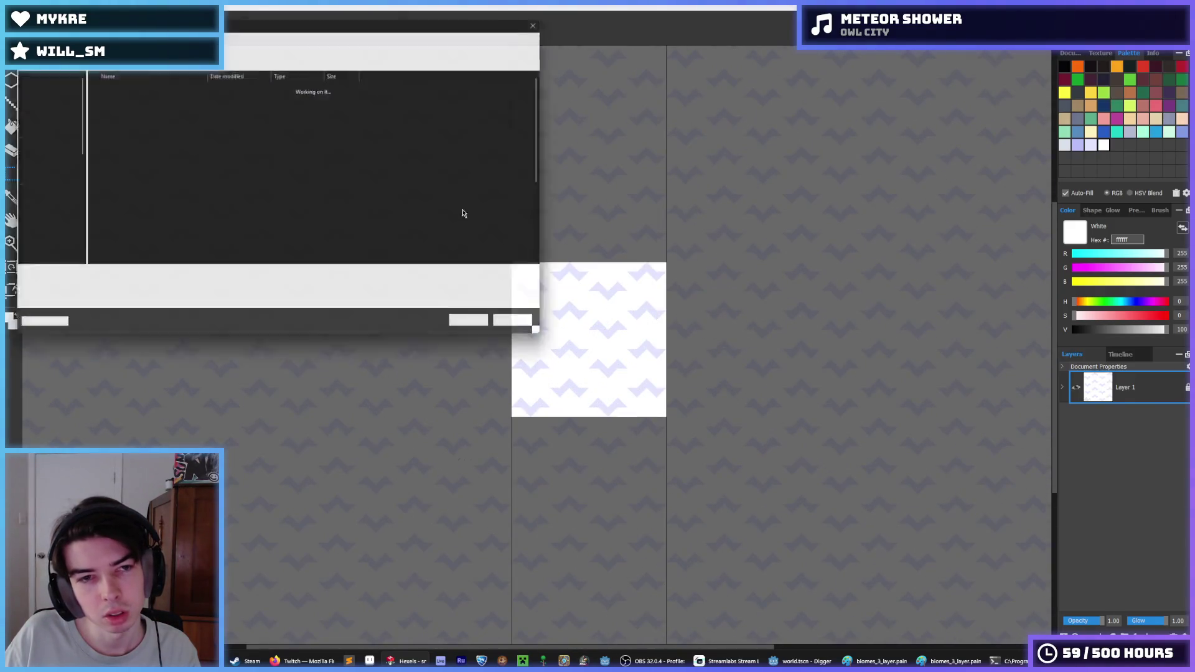
pyautogui.doubleClick(214, 239)
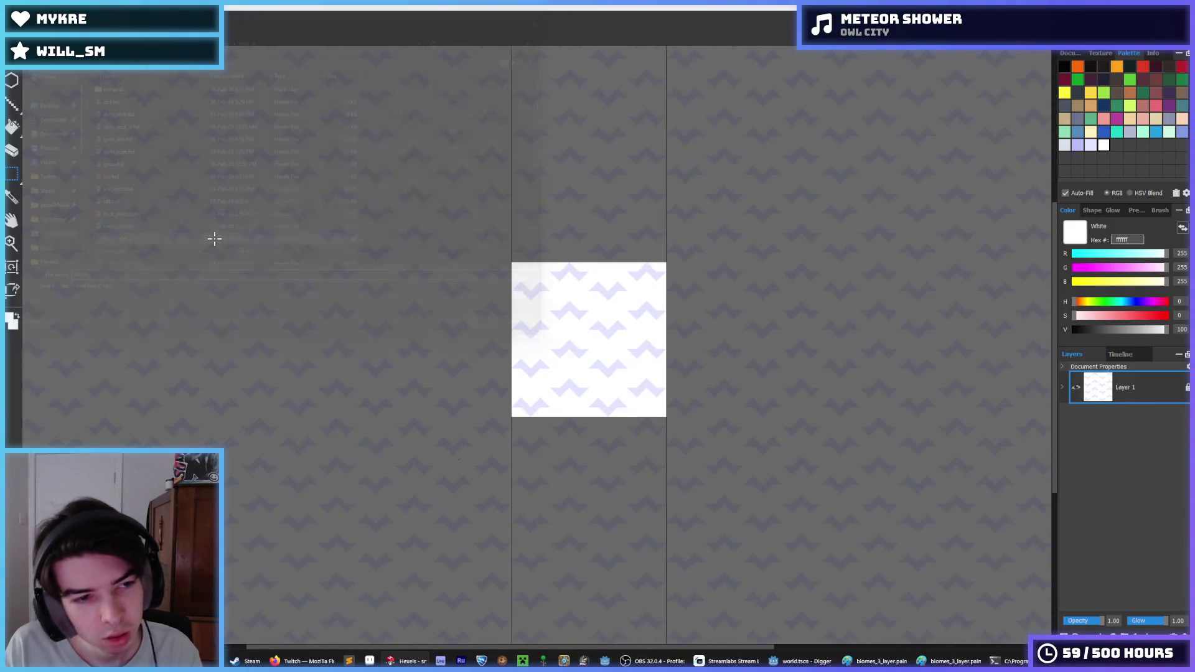
# - Move a selected chevron block up beneath the top-left chevron
pyautogui.scroll(3, 575, 344)
pyautogui.moveTo(482, 183); pyautogui.dragTo(575, 251)
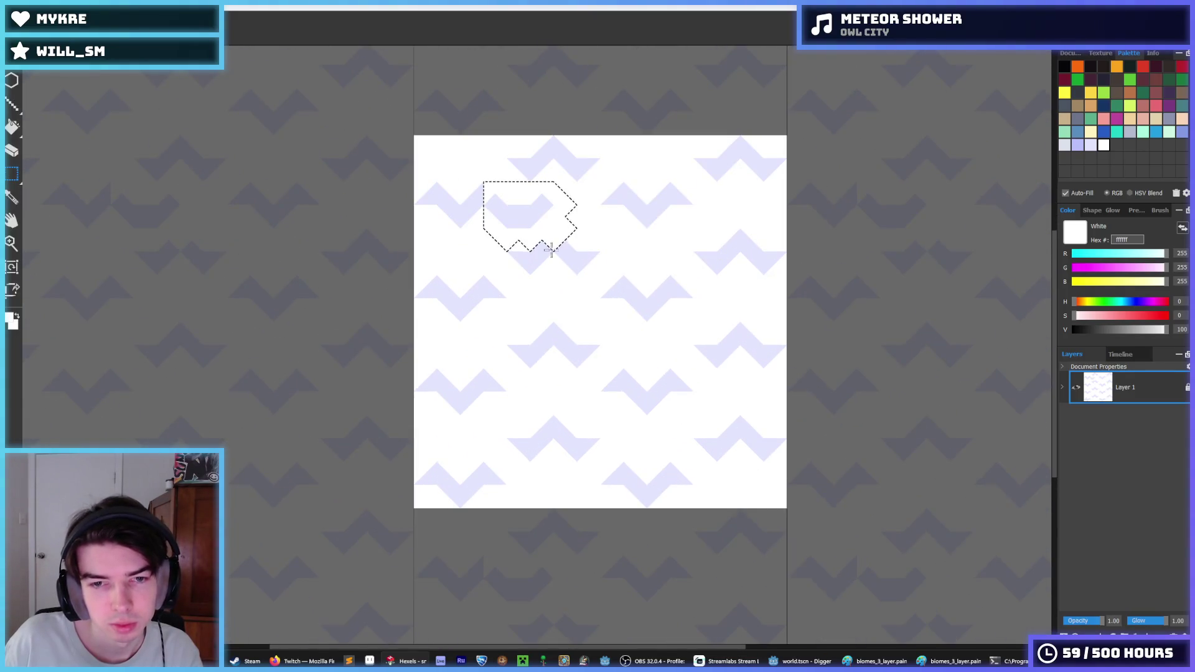
pyautogui.moveTo(507, 211); pyautogui.dragTo(450, 198)
pyautogui.click(461, 203)
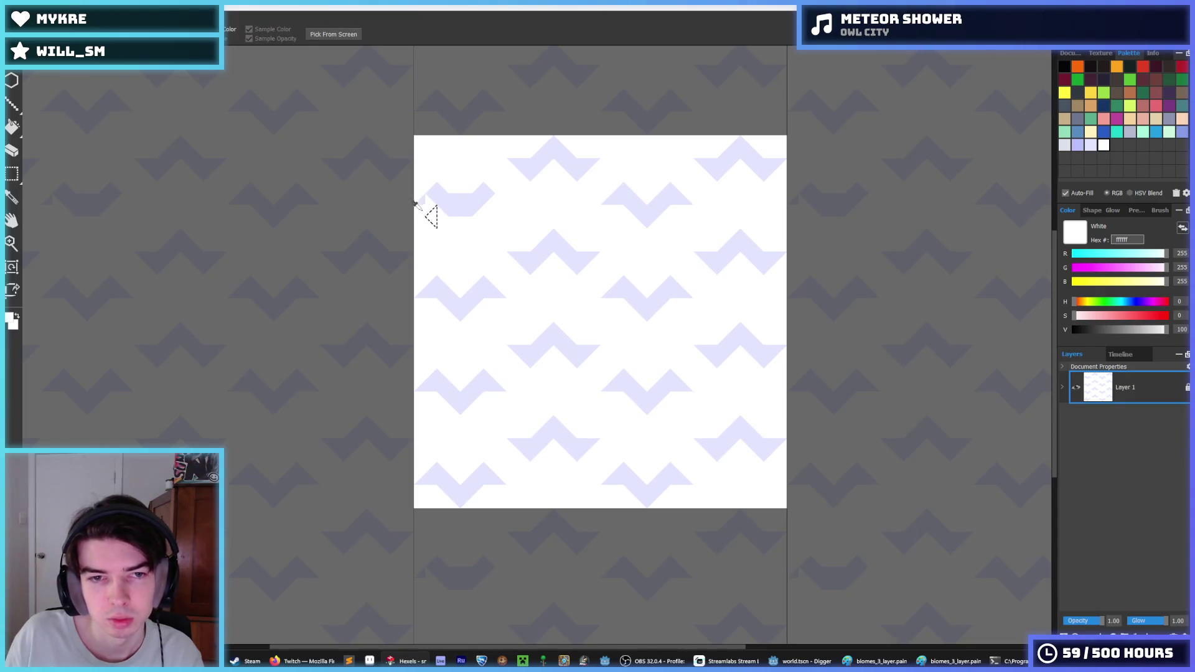
# - Flood-fill the top and left-side lavender chevrons with white
pyautogui.press('g')
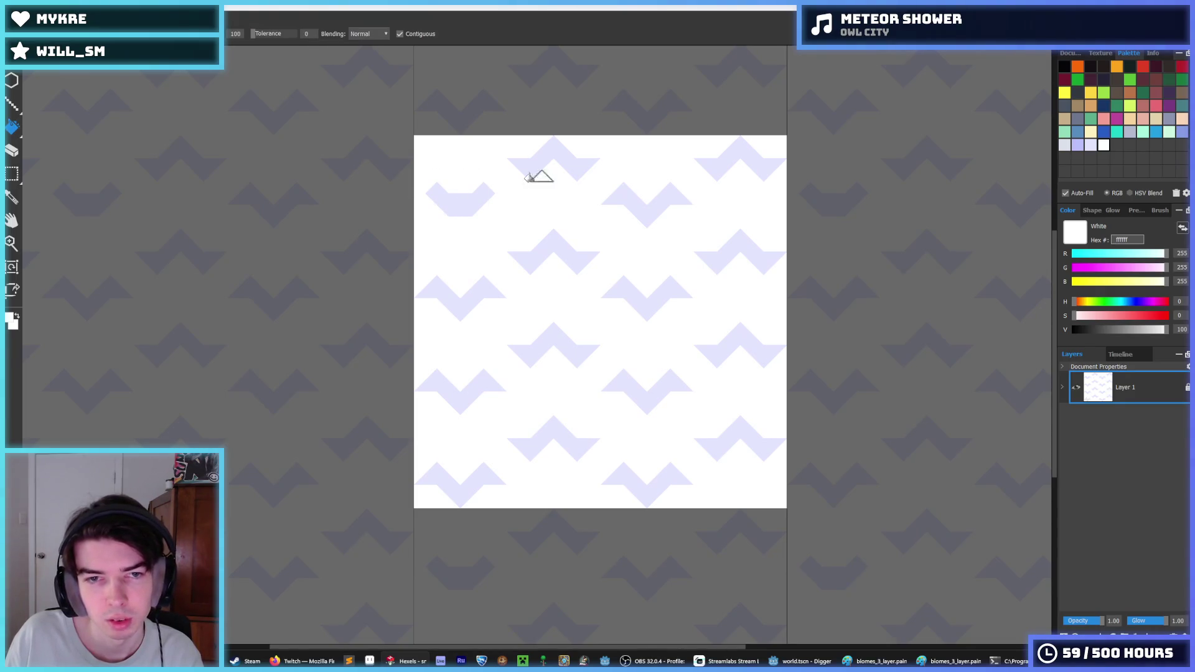
pyautogui.click(534, 161)
pyautogui.click(551, 247)
pyautogui.press('b')
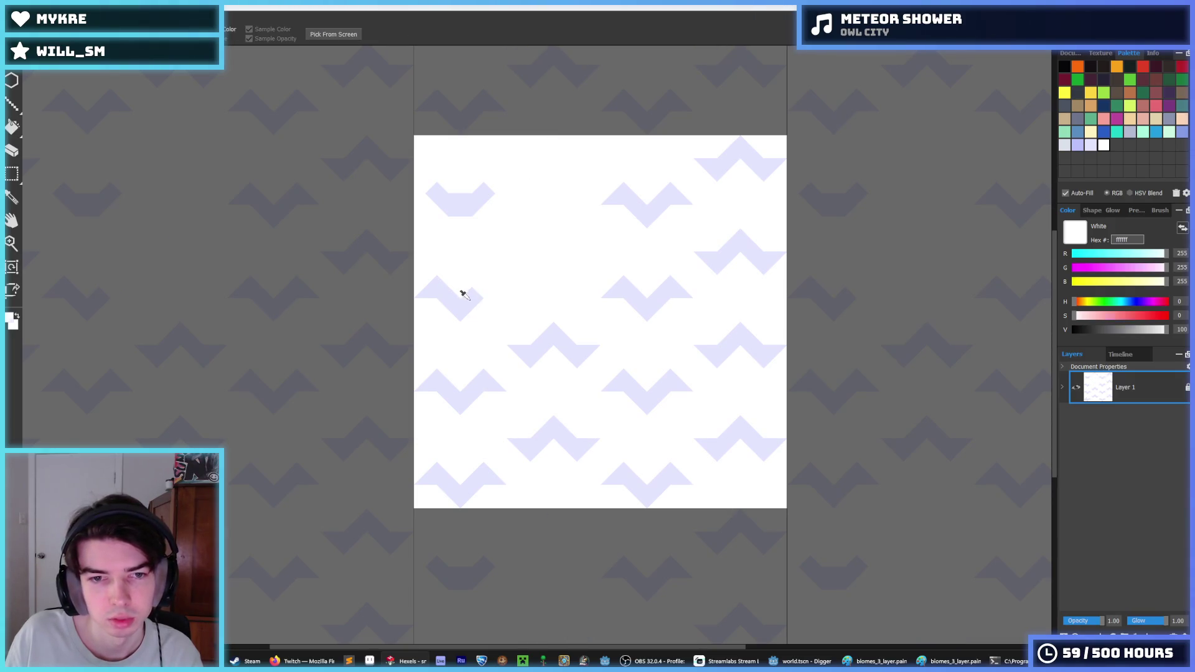
pyautogui.keyDown('alt'); pyautogui.click(461, 293); pyautogui.keyUp('alt')
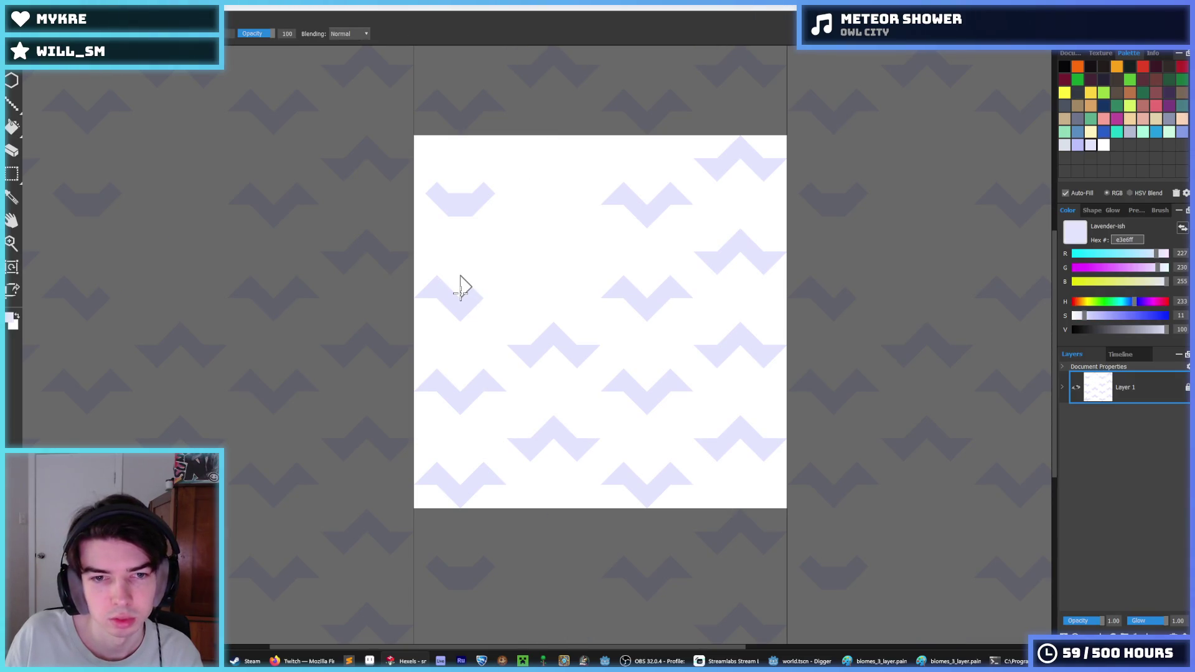
pyautogui.keyDown('alt'); pyautogui.click(507, 272); pyautogui.keyUp('alt')
pyautogui.press('f')
pyautogui.click(436, 289)
pyautogui.press('b')
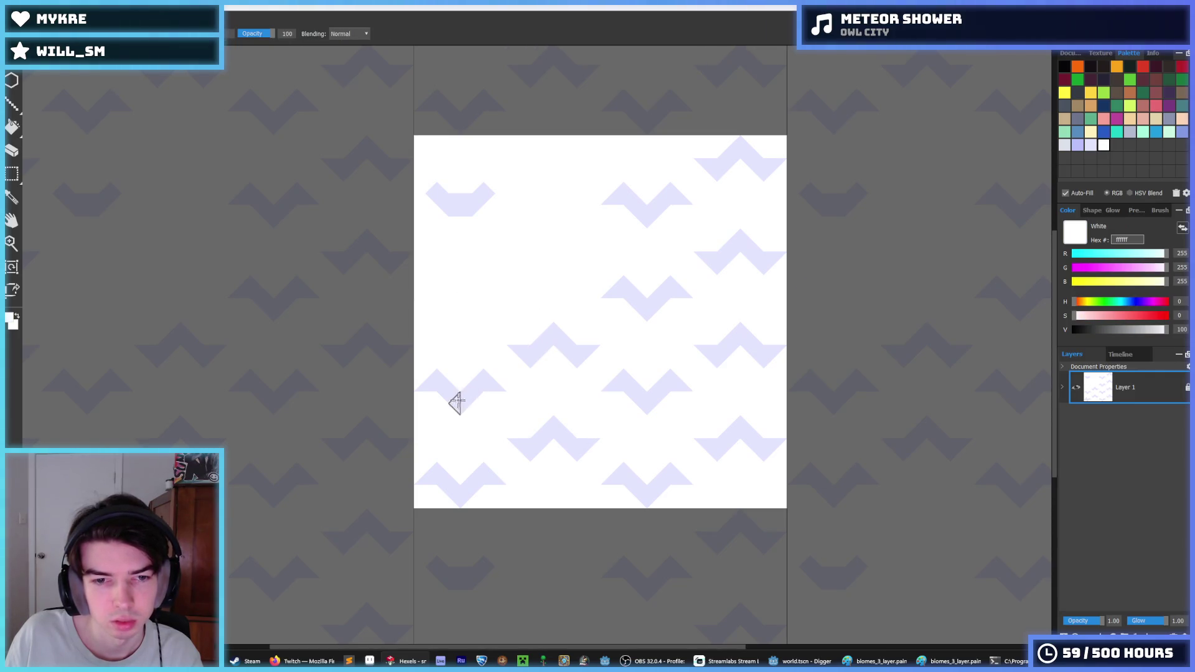
pyautogui.press('f')
pyautogui.click(534, 348)
# - Fill the remaining lavender chevrons across the middle and bottom with white
pyautogui.click(640, 381)
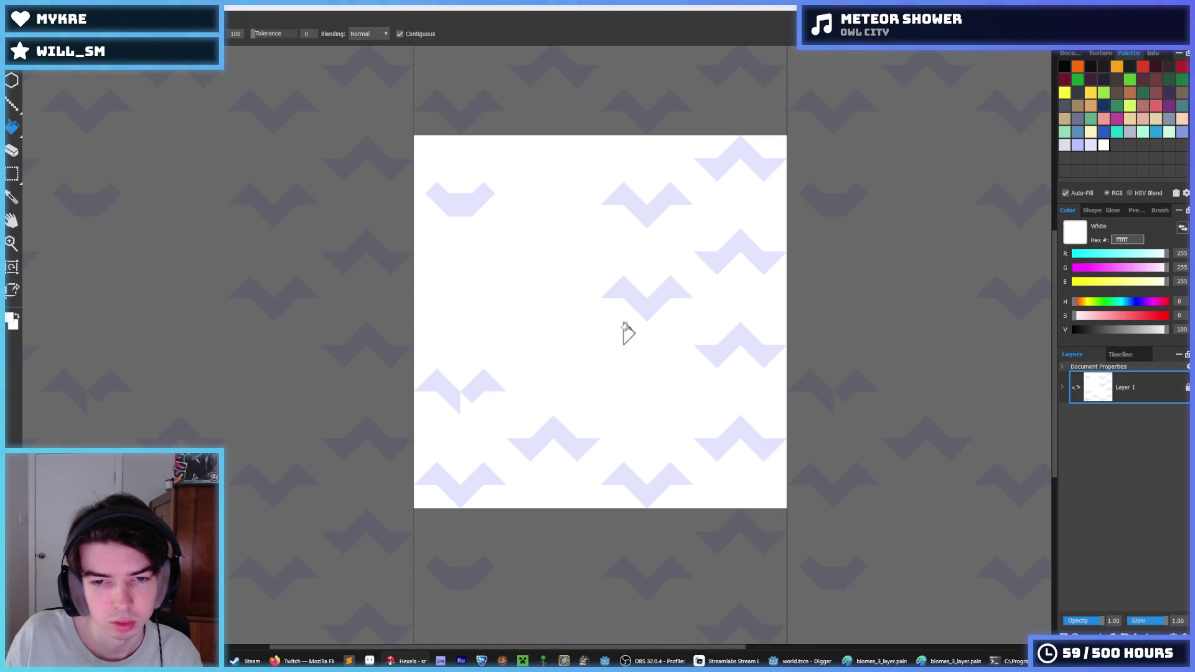
pyautogui.click(627, 297)
pyautogui.click(647, 212)
pyautogui.click(726, 149)
pyautogui.click(721, 262)
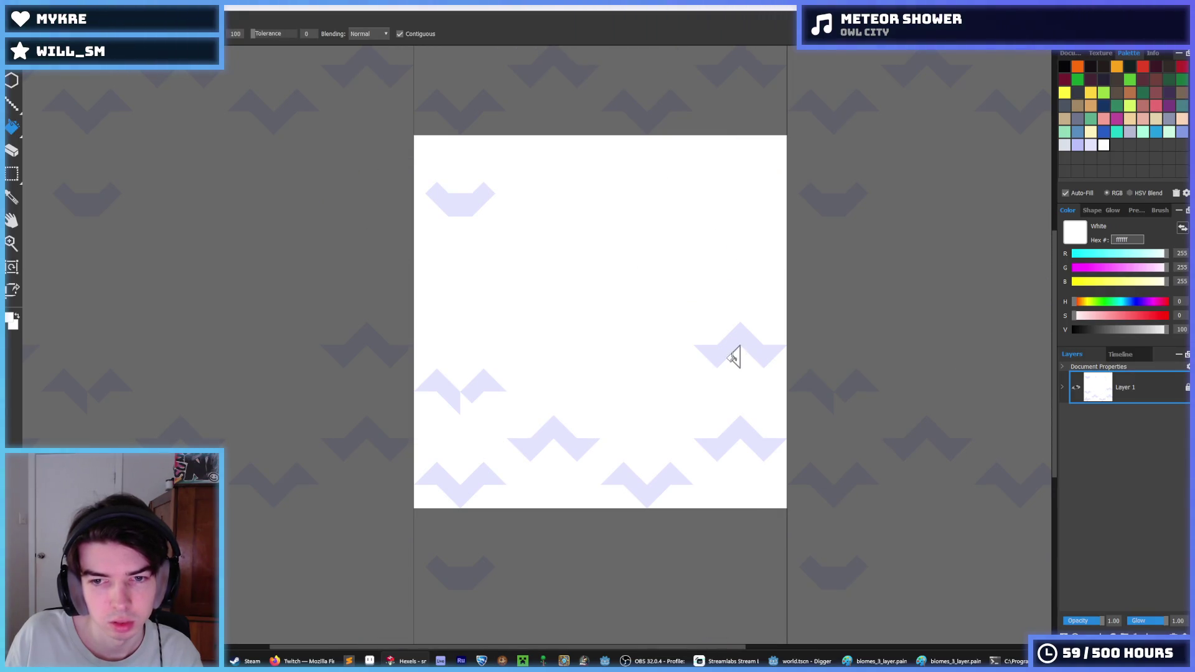
pyautogui.click(731, 351)
pyautogui.click(725, 439)
pyautogui.click(651, 488)
pyautogui.click(535, 432)
# - Duplicate the top-left chevron downward into a column of lavender chevrons
pyautogui.press('m')
pyautogui.moveTo(498, 225); pyautogui.dragTo(414, 163)
pyautogui.press('Down')
pyautogui.press('Down')
pyautogui.press('Down')
pyautogui.press('Down')
pyautogui.press('Down')
pyautogui.press('Down')
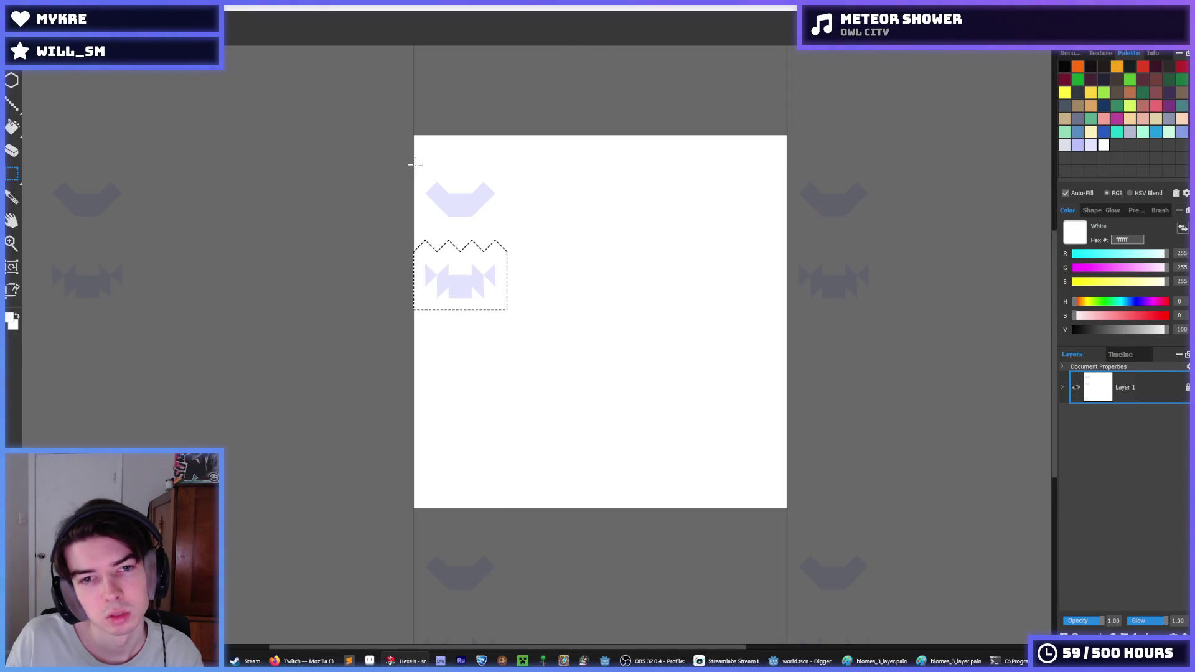
pyautogui.press('Down')
pyautogui.press('Down')
pyautogui.press('Down')
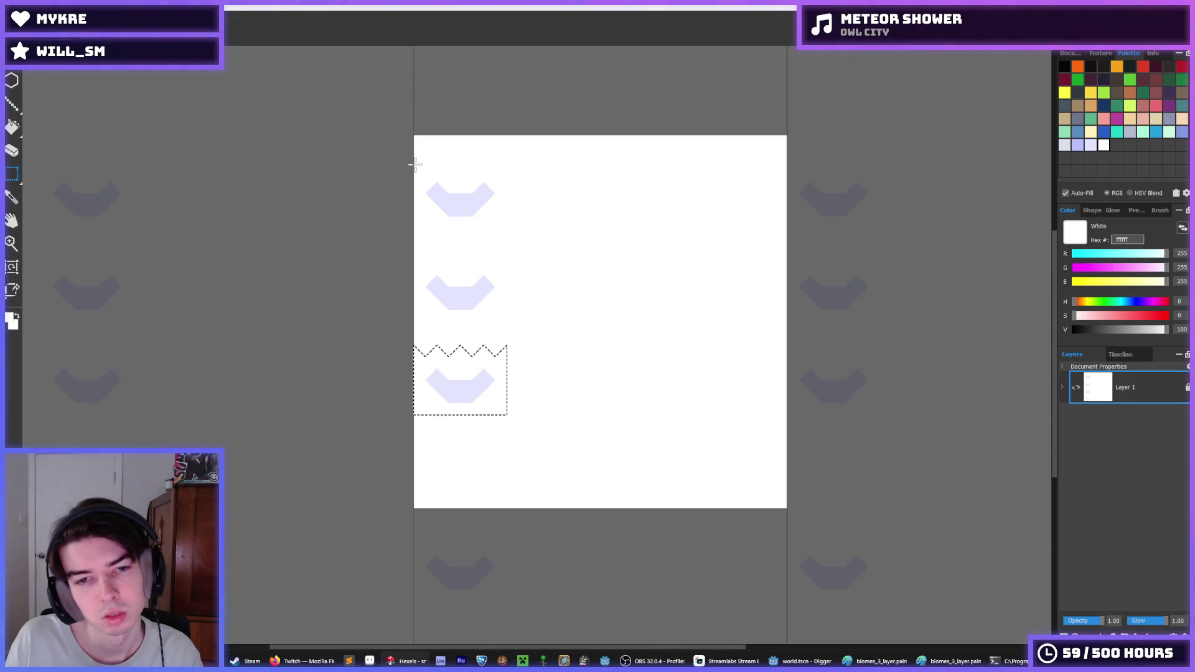
pyautogui.press('Down')
pyautogui.press('Down')
pyautogui.press('Down')
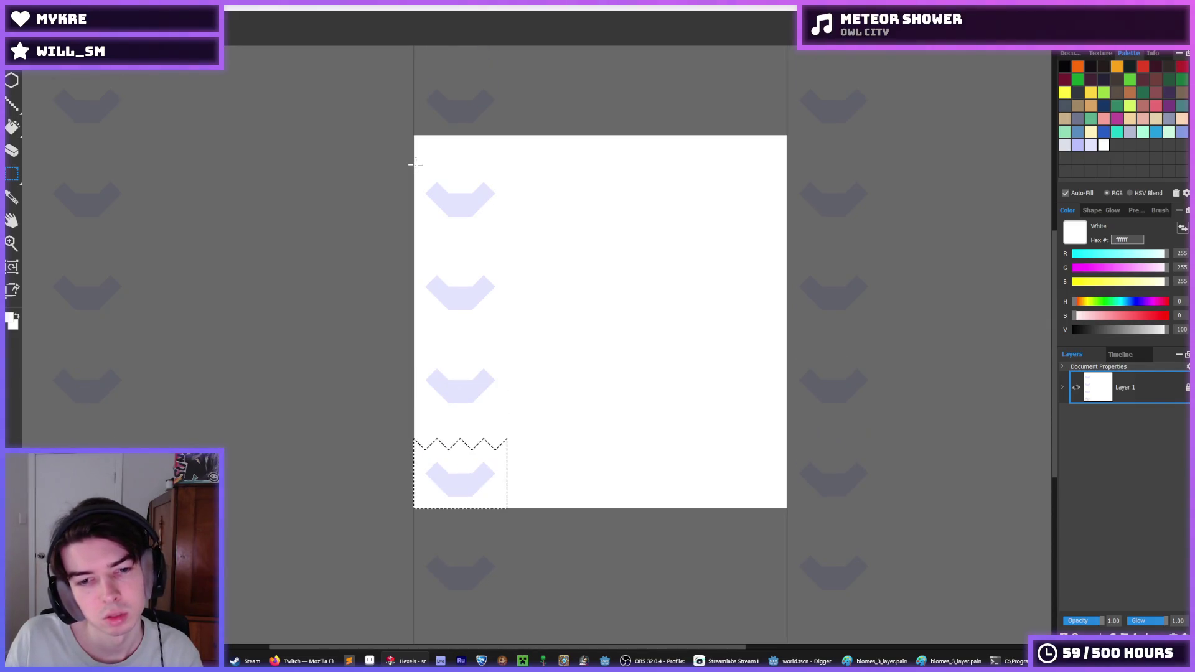
pyautogui.click(520, 218)
pyautogui.hotkey('ctrl', 'v')
pyautogui.press('Up')
pyautogui.press('Return')
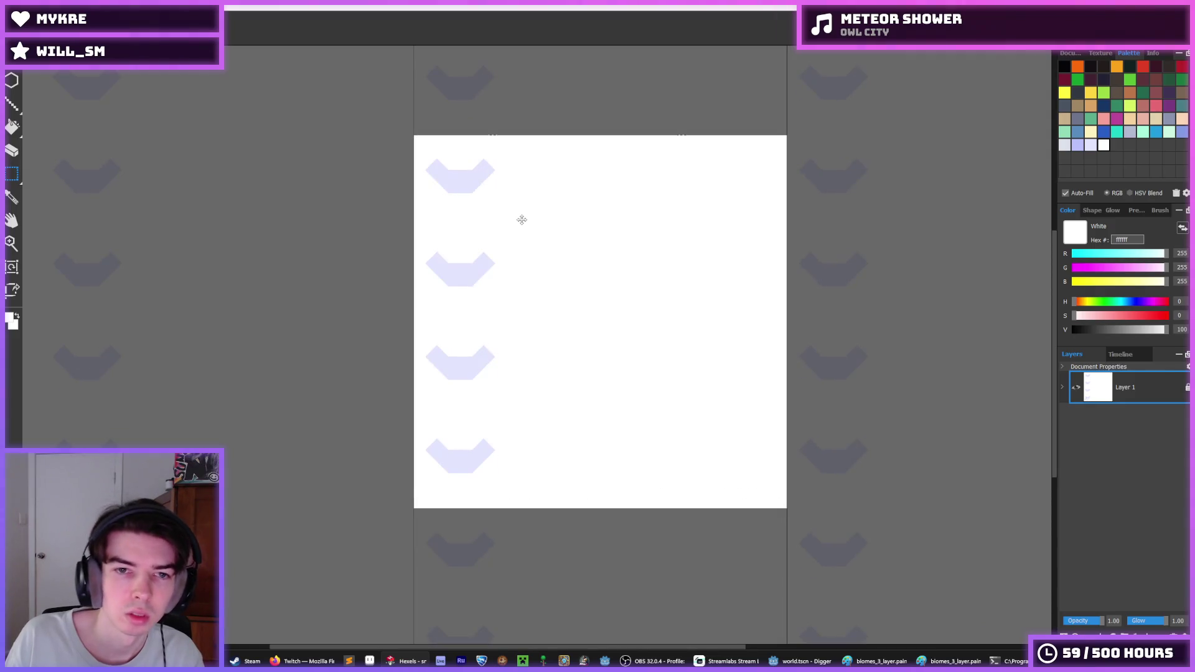
pyautogui.hotkey('ctrl', 'v')
pyautogui.press('Right')
pyautogui.press('Right')
pyautogui.press('Right')
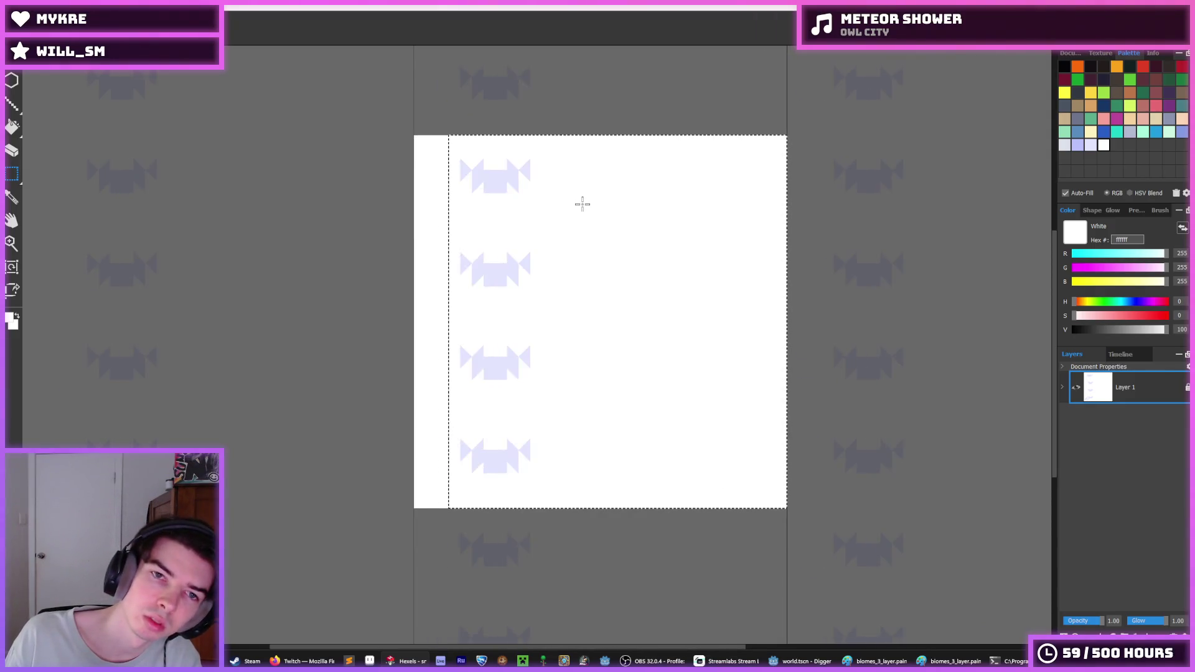
pyautogui.press('Right')
pyautogui.press('Right')
pyautogui.hotkey('ctrl', 'z')
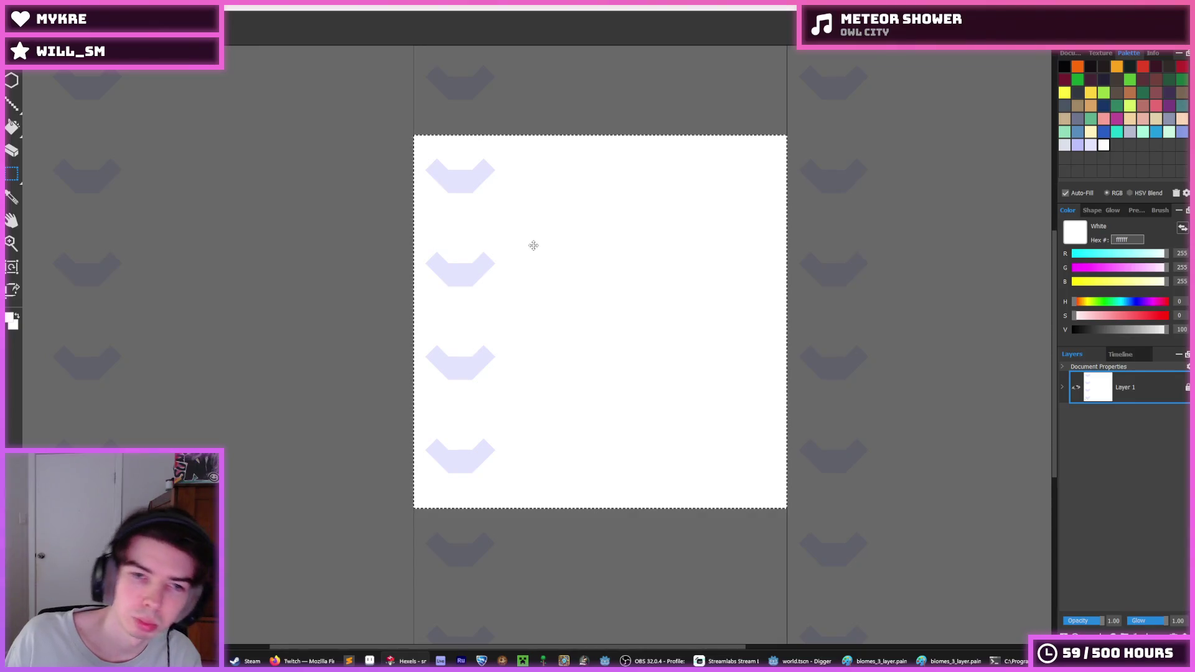
# - Copy the chevron column and place it offset to the right and half a step down
pyautogui.moveTo(414, 136)
pyautogui.mouseDown()
pyautogui.moveTo(454, 473)
pyautogui.moveTo(508, 508)
pyautogui.mouseUp()
pyautogui.hotkey('ctrl', 'c')
pyautogui.hotkey('ctrl', 'v')
pyautogui.press('Right')
pyautogui.press('Right')
pyautogui.press('Right')
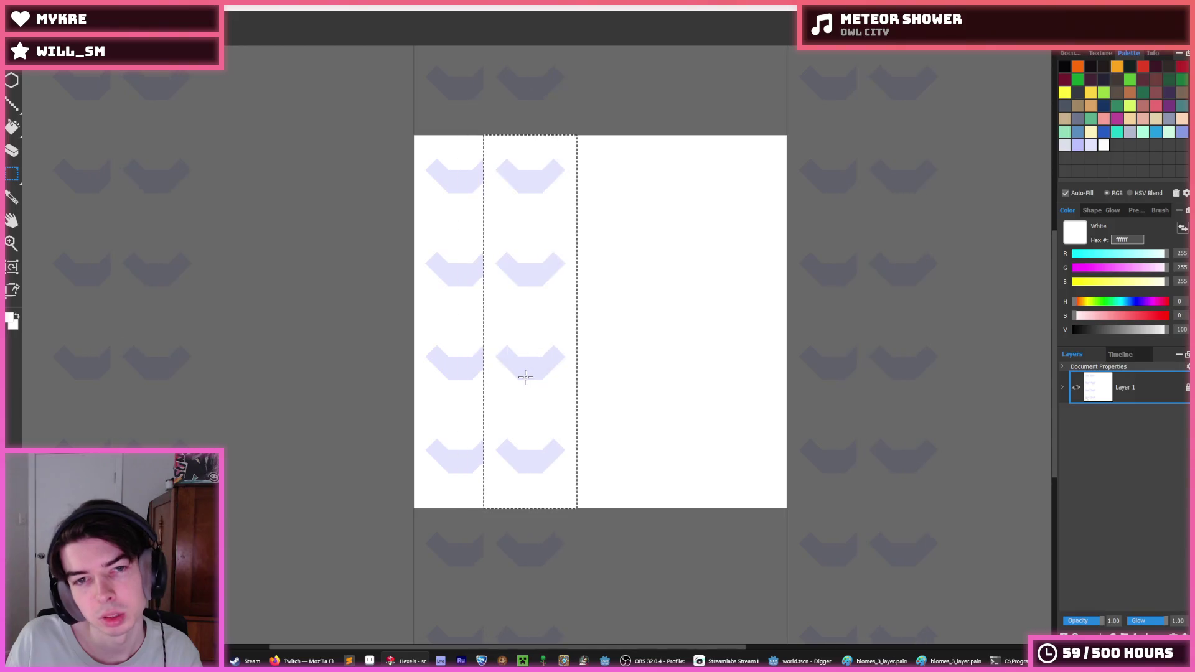
pyautogui.press('Down')
pyautogui.press('Down')
pyautogui.press('Down')
pyautogui.hotkey('ctrl', 'd')
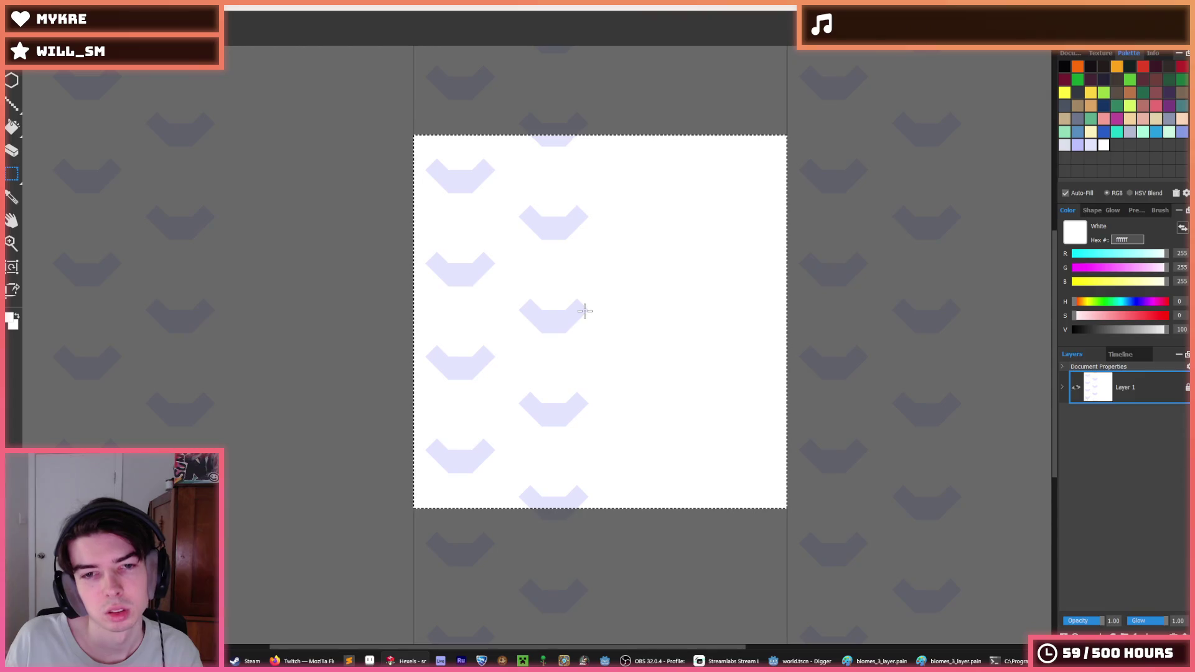
# - Shift the left-half chevrons up and copy them into the right half of the tile
pyautogui.moveTo(413, 135)
pyautogui.mouseDown()
pyautogui.moveTo(579, 511)
pyautogui.moveTo(600, 509)
pyautogui.mouseUp()
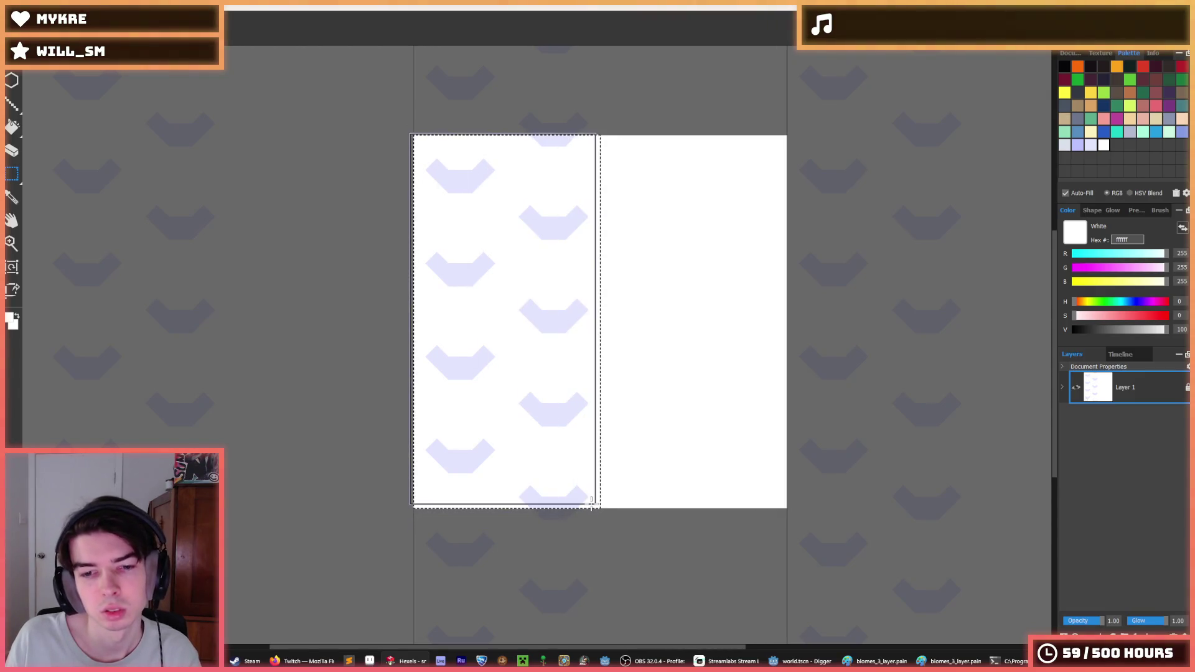
pyautogui.press('Up')
pyautogui.press('Up')
pyautogui.press('Up')
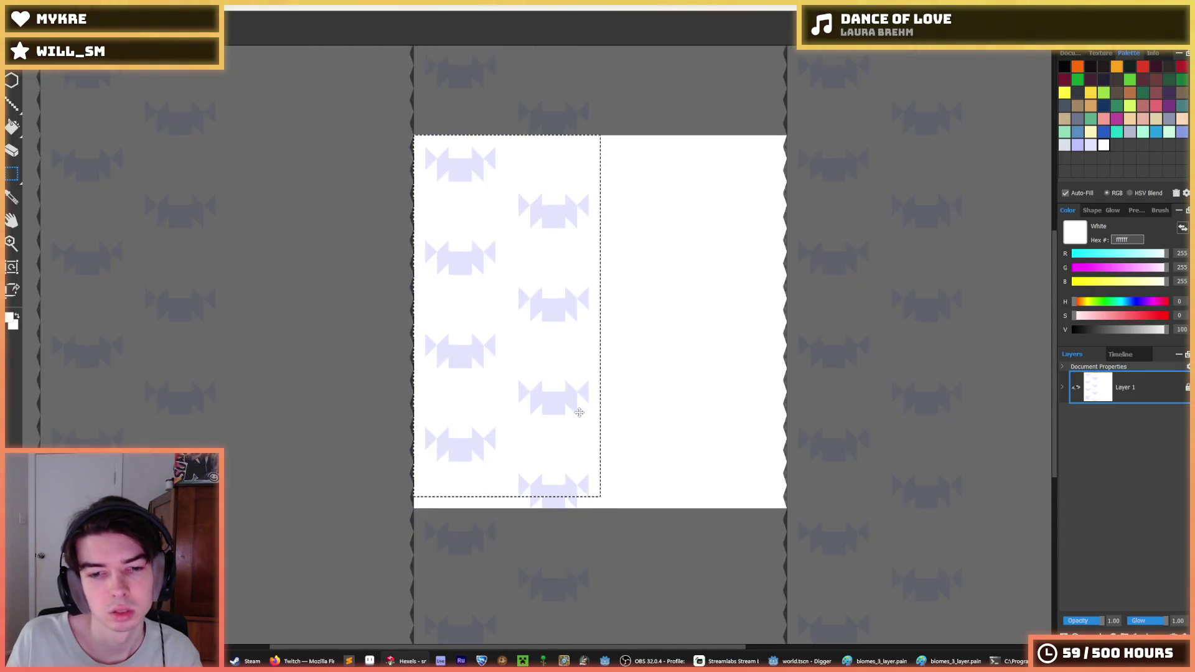
pyautogui.hotkey('ctrl', 'd')
pyautogui.moveTo(426, 149)
pyautogui.mouseDown()
pyautogui.moveTo(560, 405)
pyautogui.moveTo(598, 506)
pyautogui.mouseUp()
pyautogui.press('Right')
pyautogui.press('Right')
pyautogui.press('Right')
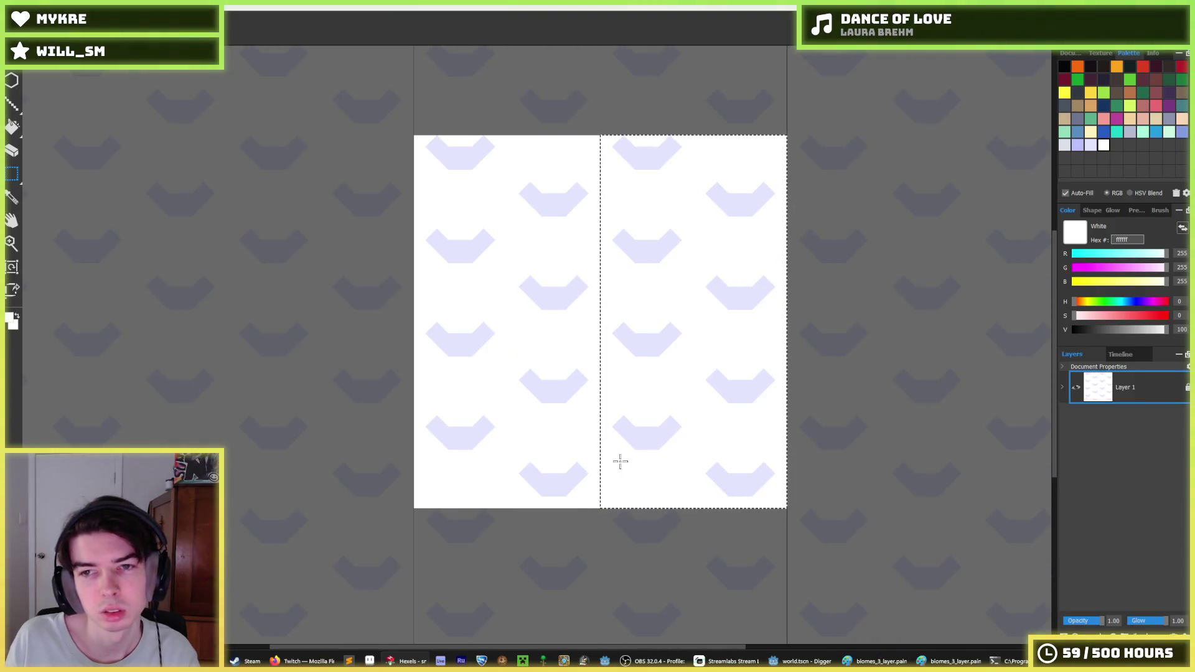
pyautogui.hotkey('ctrl', 'd')
pyautogui.scroll(-5, 685, 417)
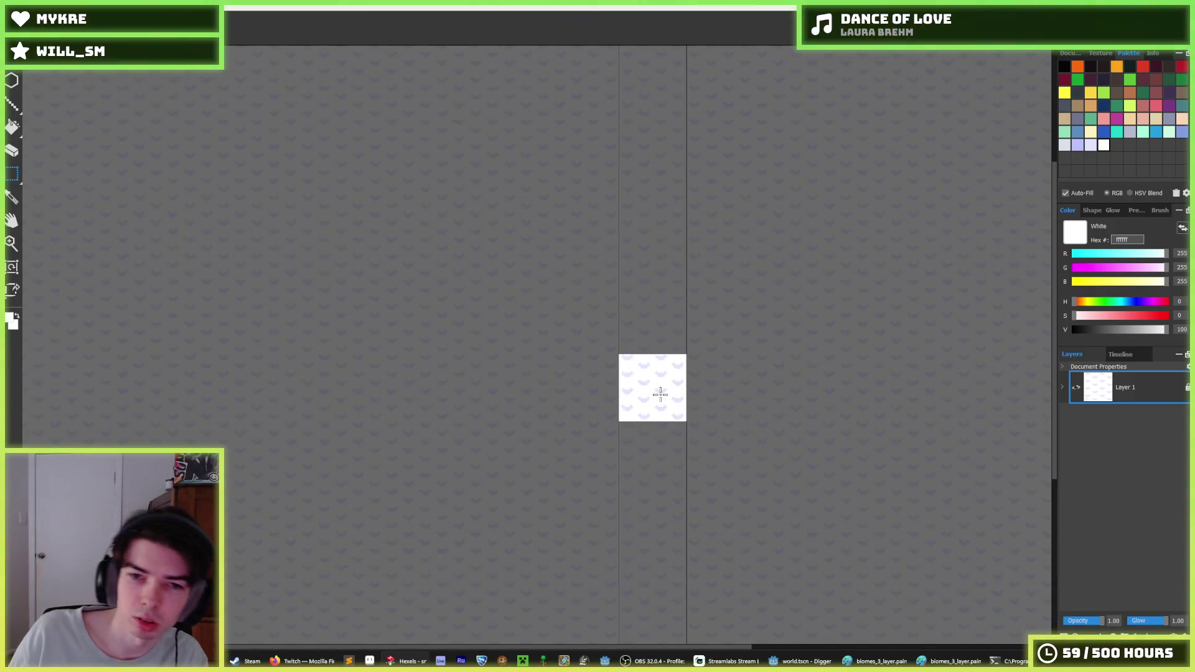
pyautogui.scroll(3, 628, 363)
pyautogui.scroll(1, 635, 321)
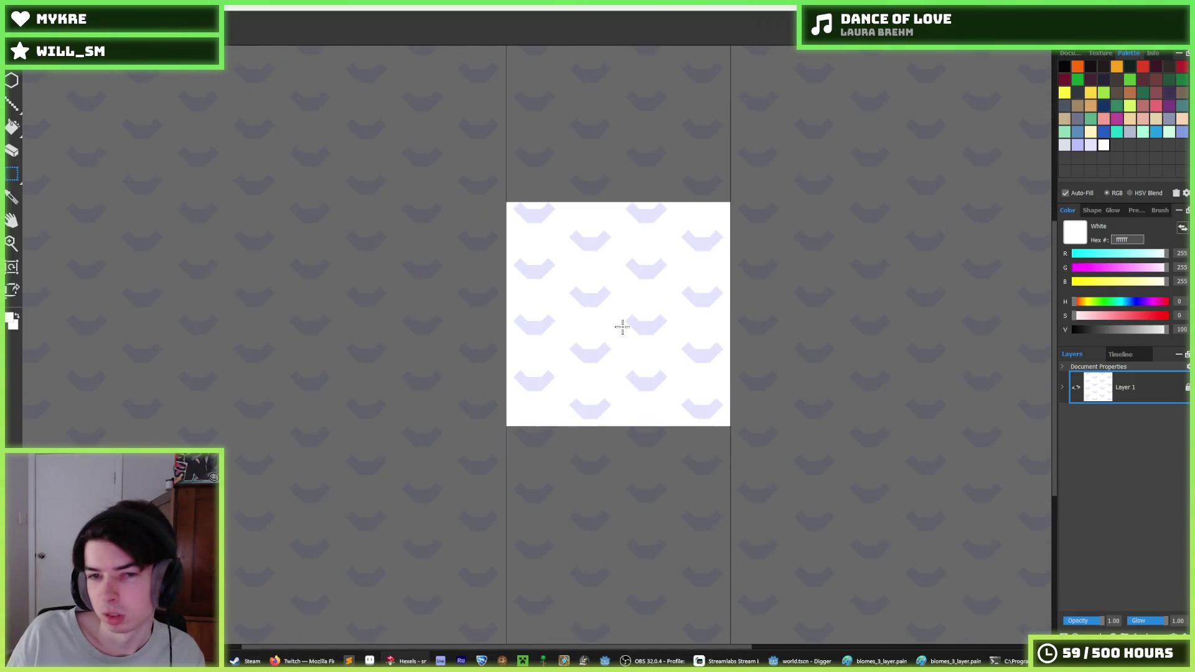
pyautogui.scroll(-4, 621, 321)
pyautogui.scroll(2, 618, 316)
pyautogui.scroll(4, 618, 316)
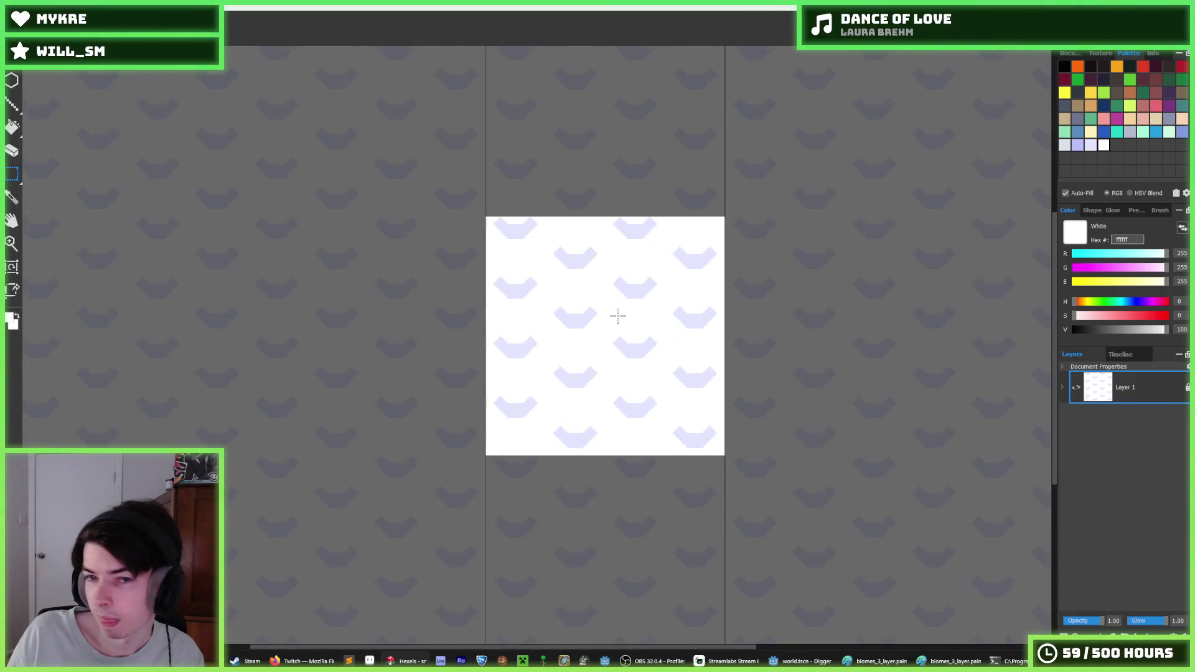
pyautogui.keyDown('alt'); pyautogui.click(614, 350); pyautogui.keyUp('alt')
pyautogui.click(610, 350)
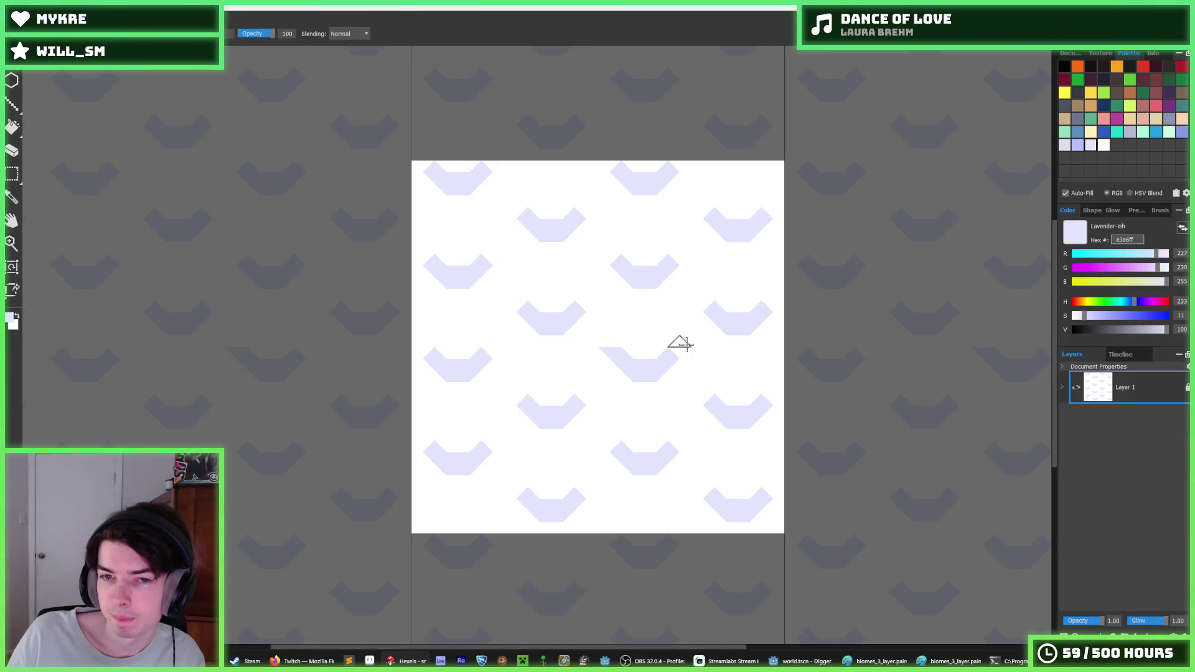
pyautogui.click(609, 339)
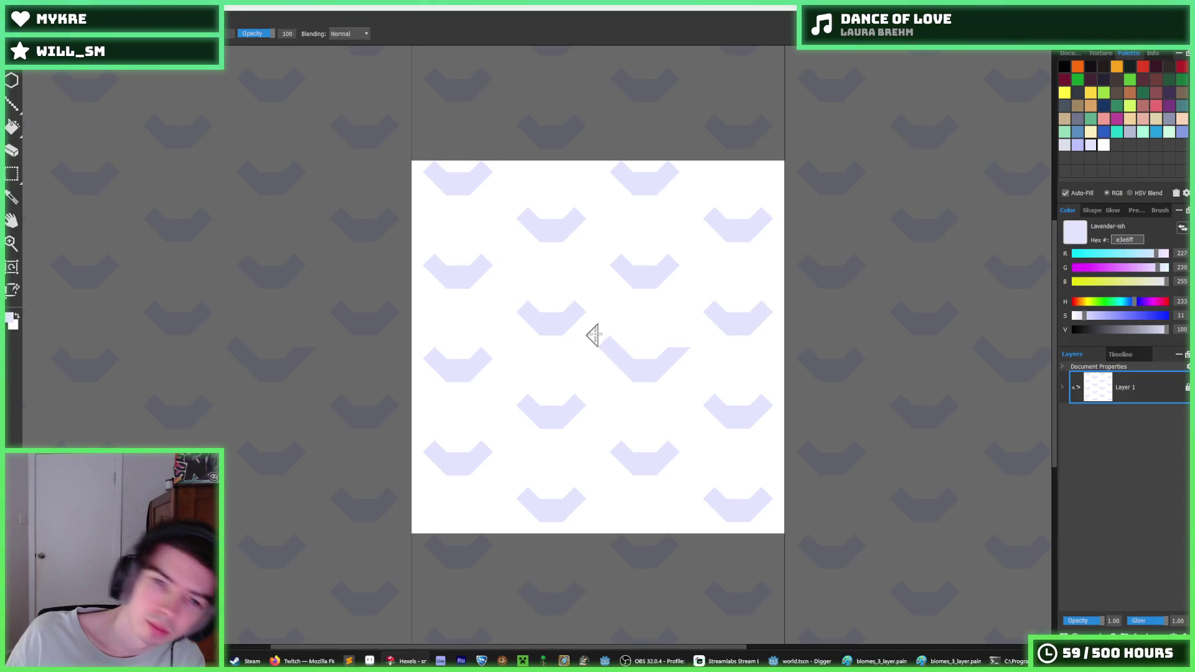
pyautogui.click(590, 329)
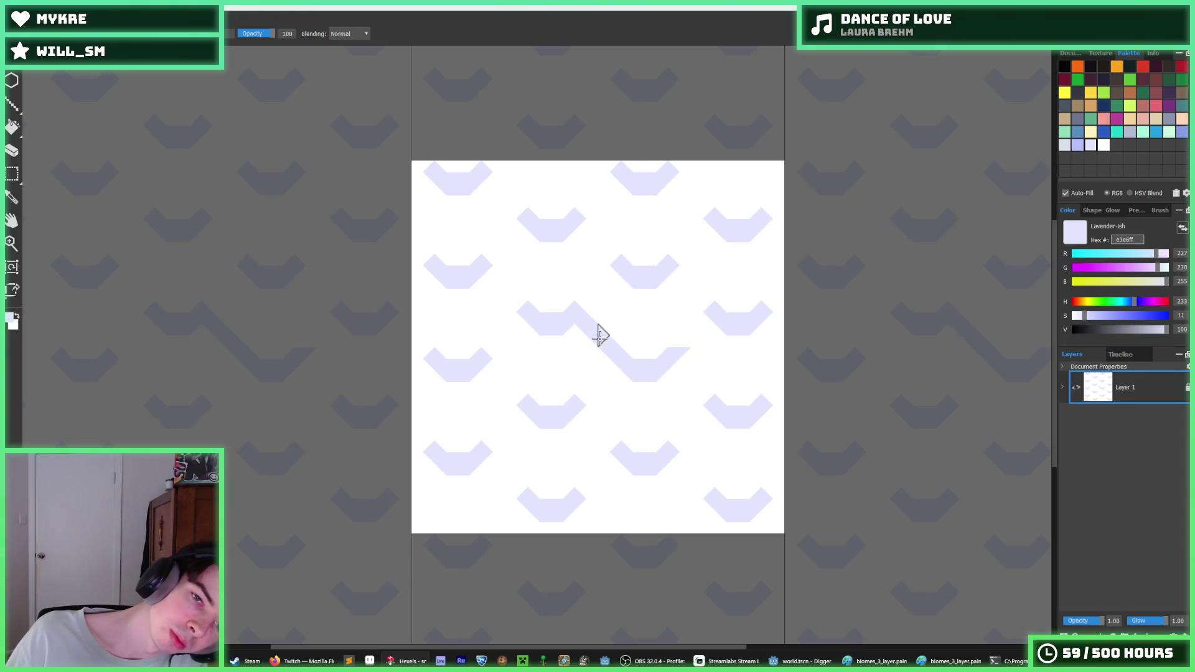
pyautogui.click(494, 355)
pyautogui.click(515, 328)
pyautogui.click(491, 350)
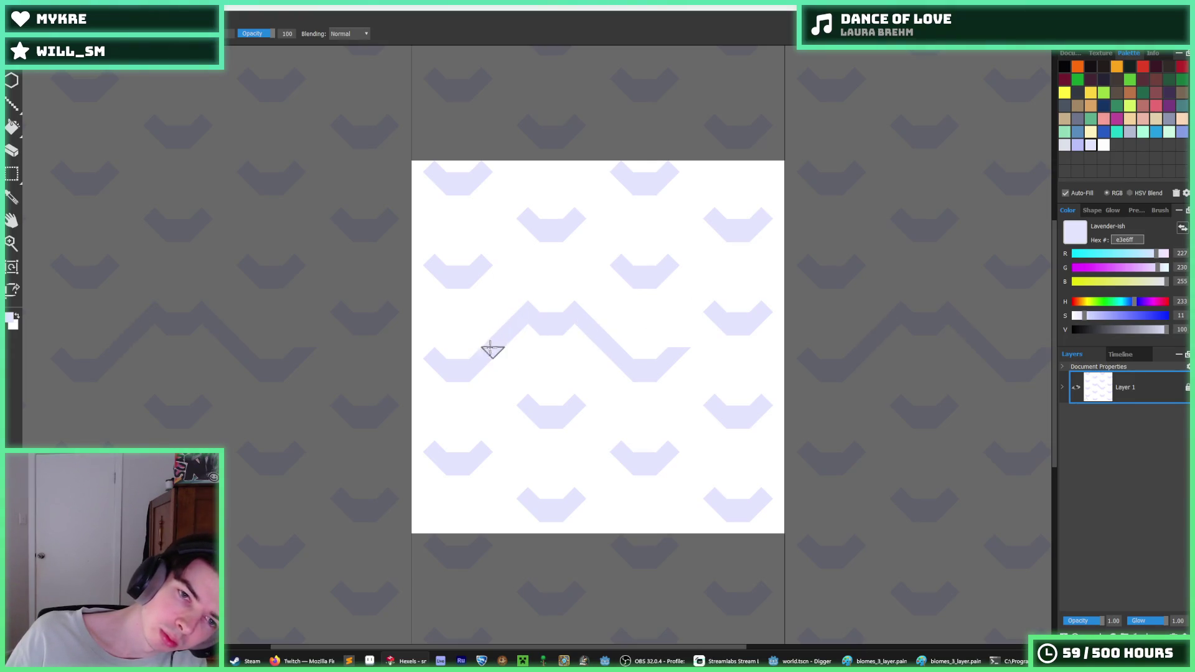
pyautogui.moveTo(529, 422); pyautogui.dragTo(483, 451)
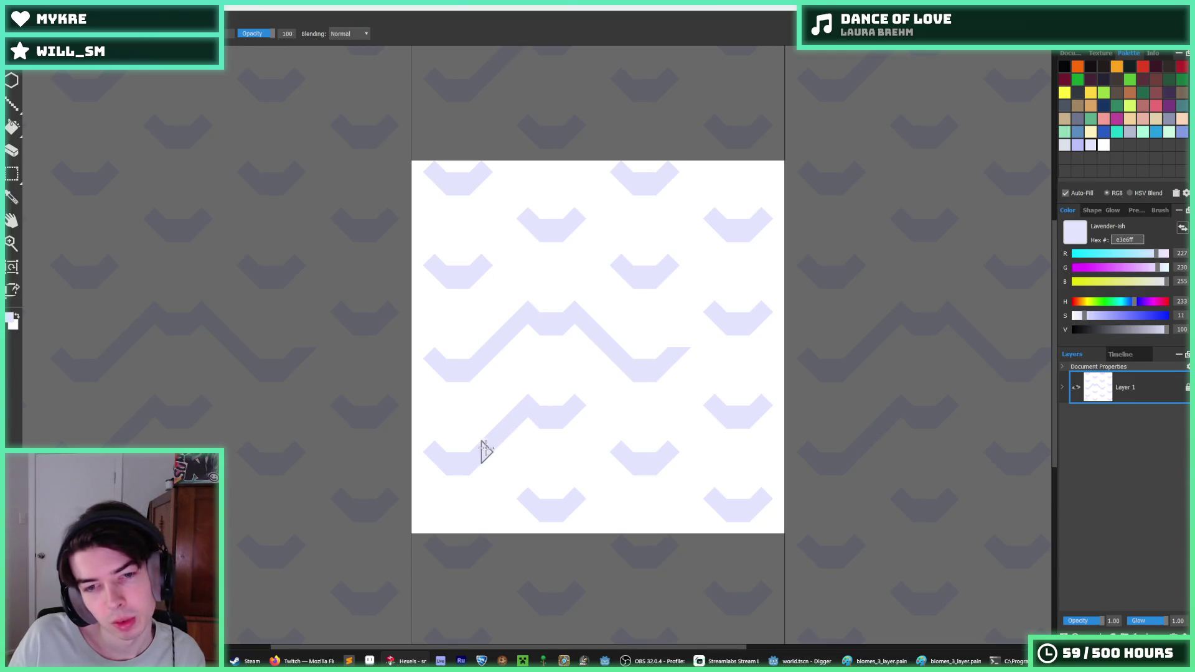
pyautogui.scroll(-5, 647, 392)
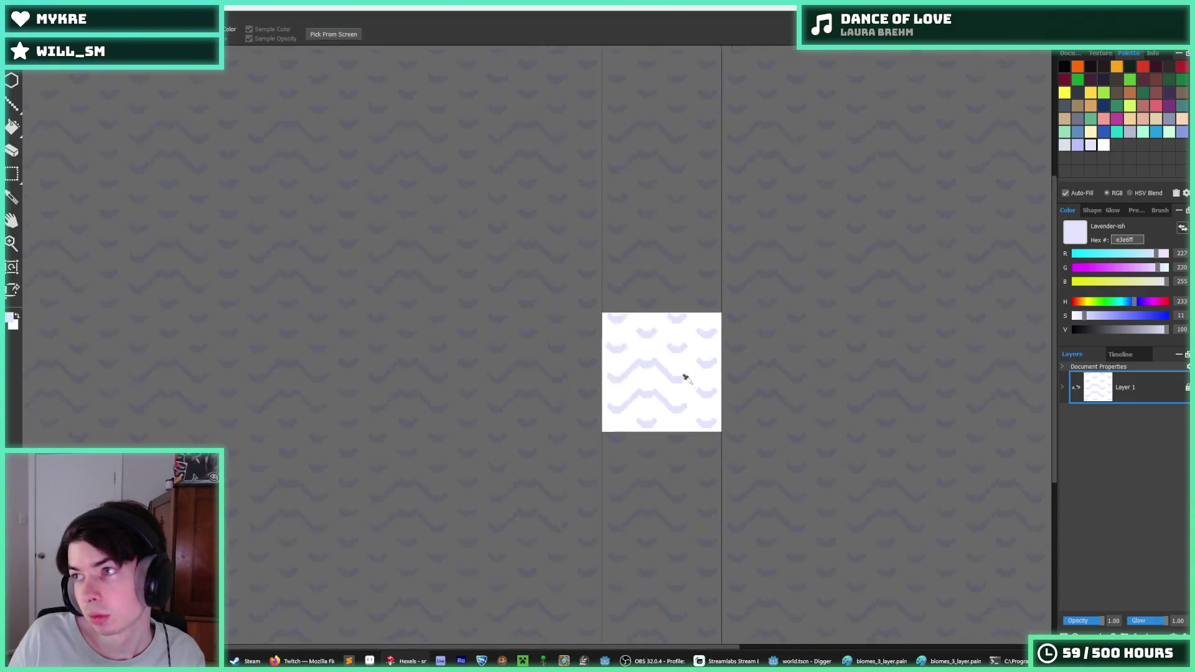
pyautogui.scroll(5, 691, 357)
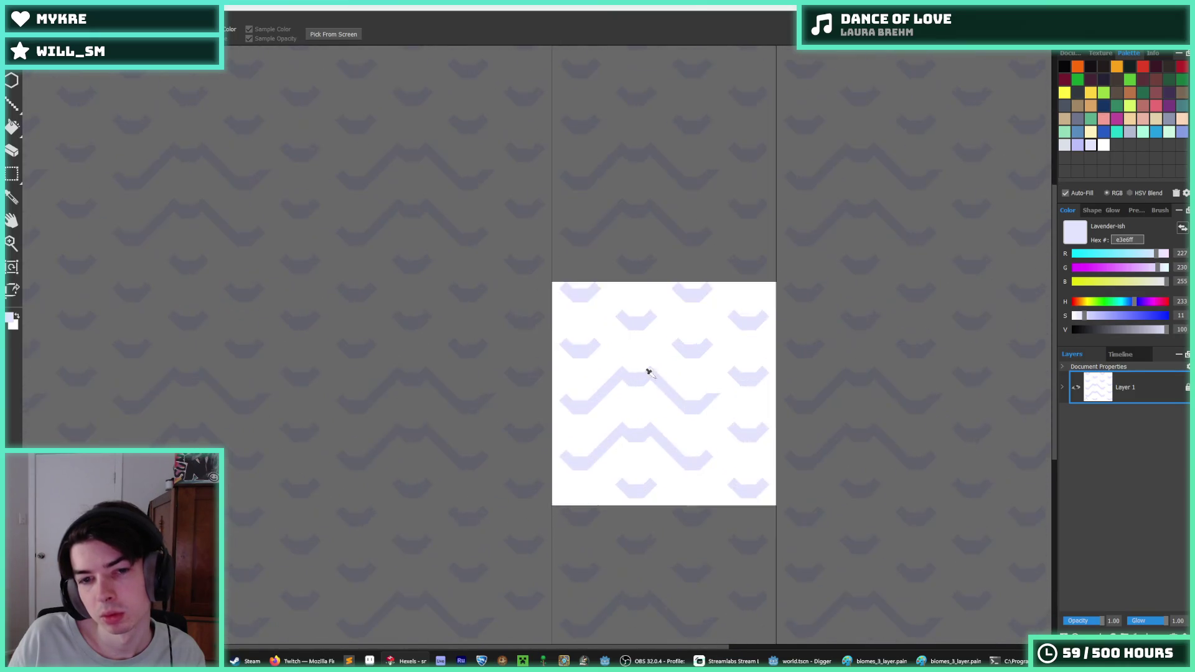
pyautogui.moveTo(702, 379)
pyautogui.mouseDown()
pyautogui.moveTo(728, 336)
pyautogui.moveTo(800, 331)
pyautogui.moveTo(828, 392)
pyautogui.mouseUp()
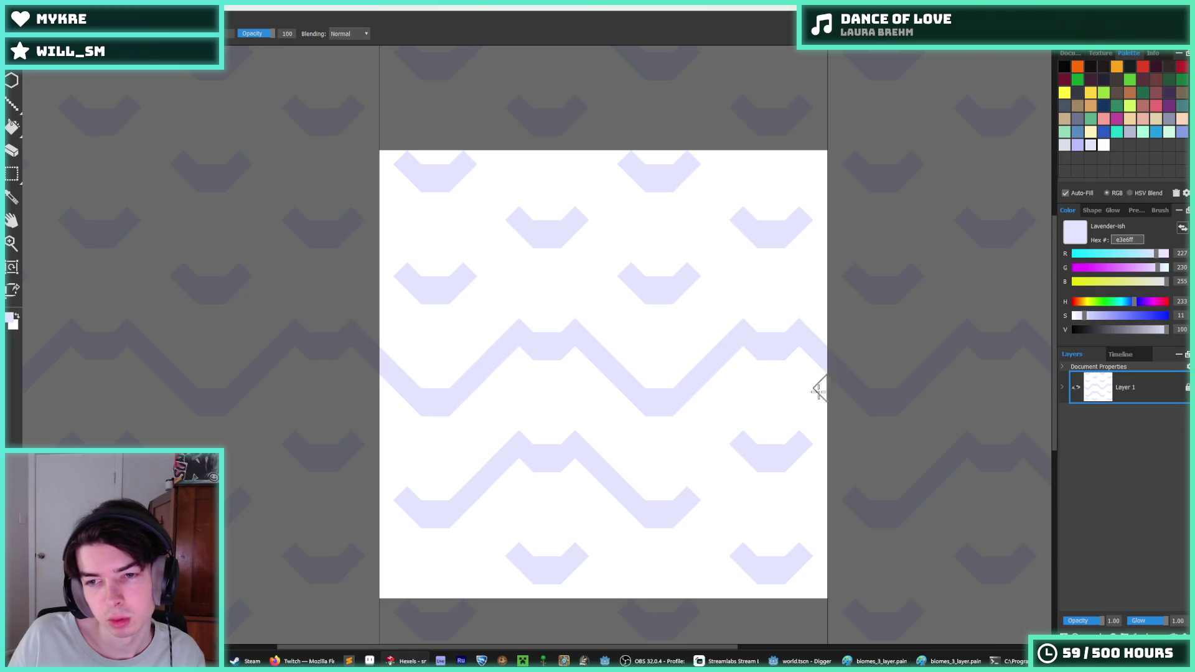
pyautogui.moveTo(736, 443)
pyautogui.mouseDown()
pyautogui.moveTo(699, 488)
pyautogui.moveTo(801, 442)
pyautogui.moveTo(827, 473)
pyautogui.mouseUp()
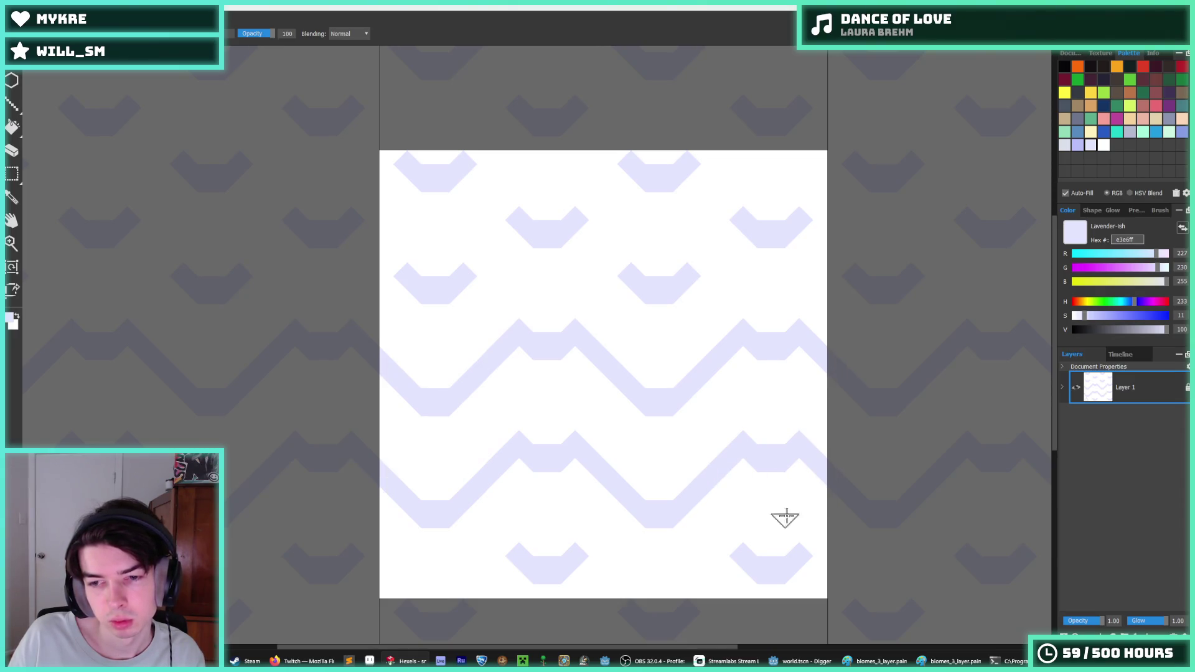
pyautogui.press('i')
pyautogui.scroll(-6, 701, 373)
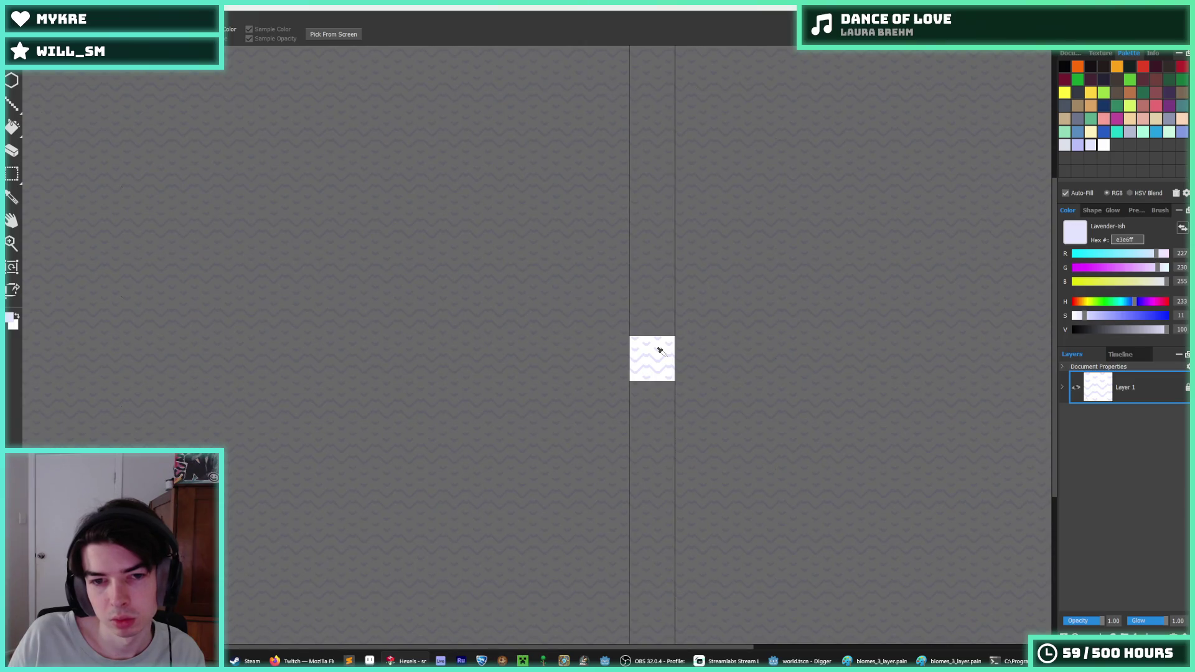
pyautogui.scroll(5, 661, 352)
pyautogui.press('b')
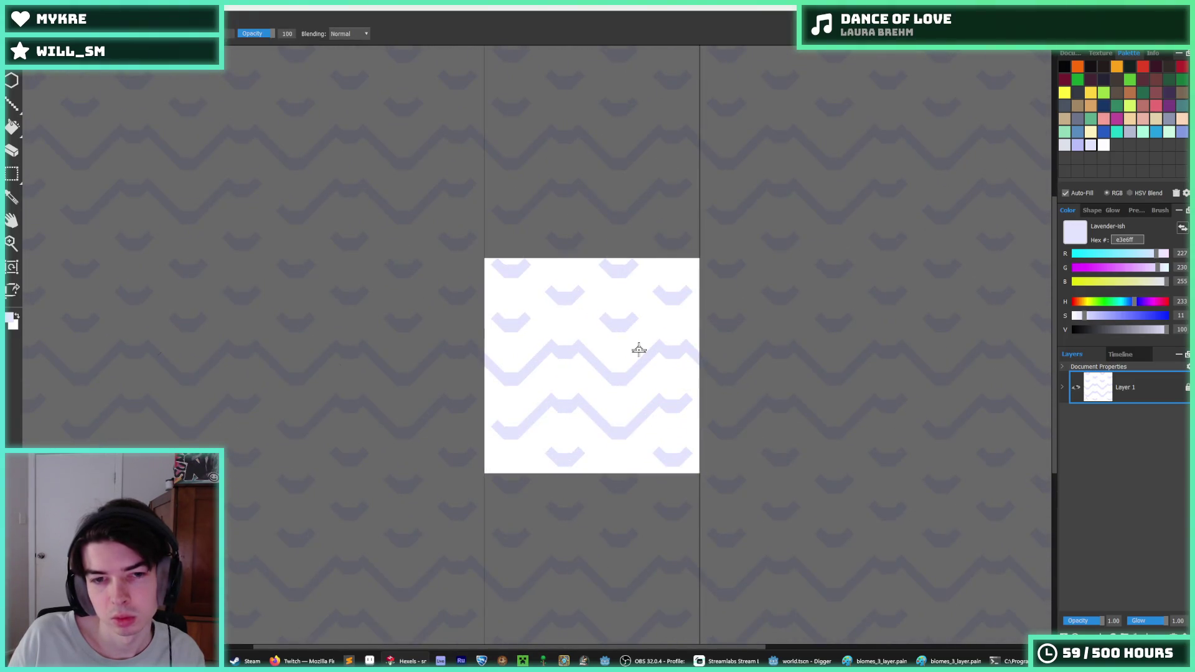
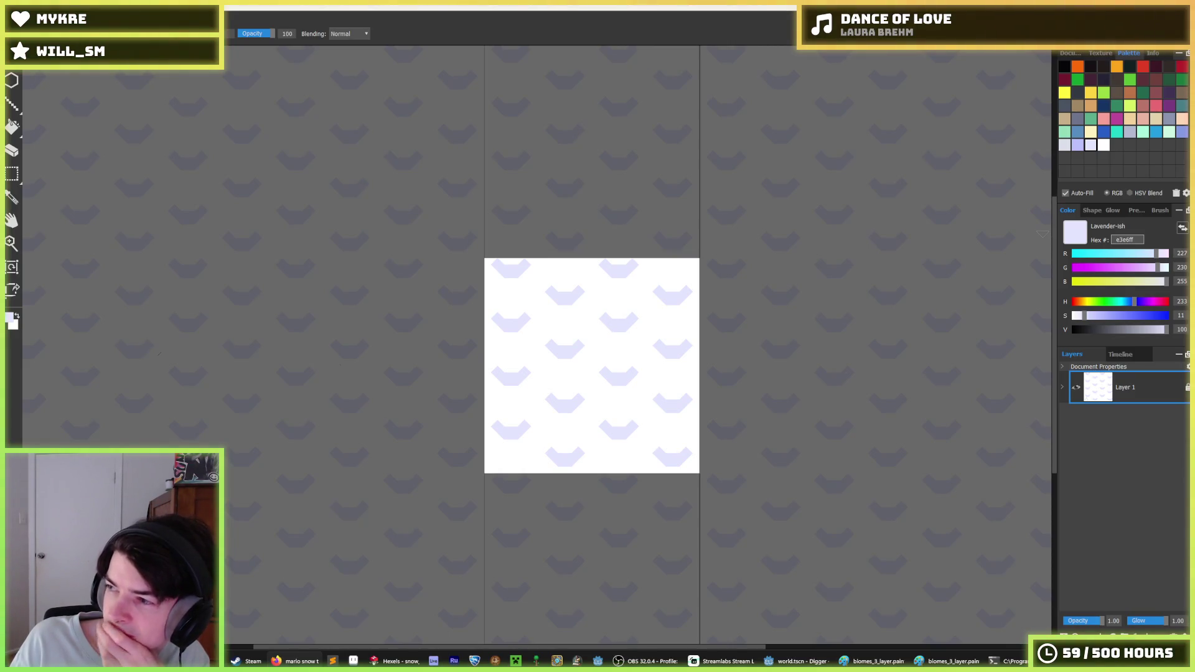
# - Preview several mario snow tileset image results, settling on the Snow Stage Tileset (SML2, NES-Style)
pyautogui.click(295, 661)
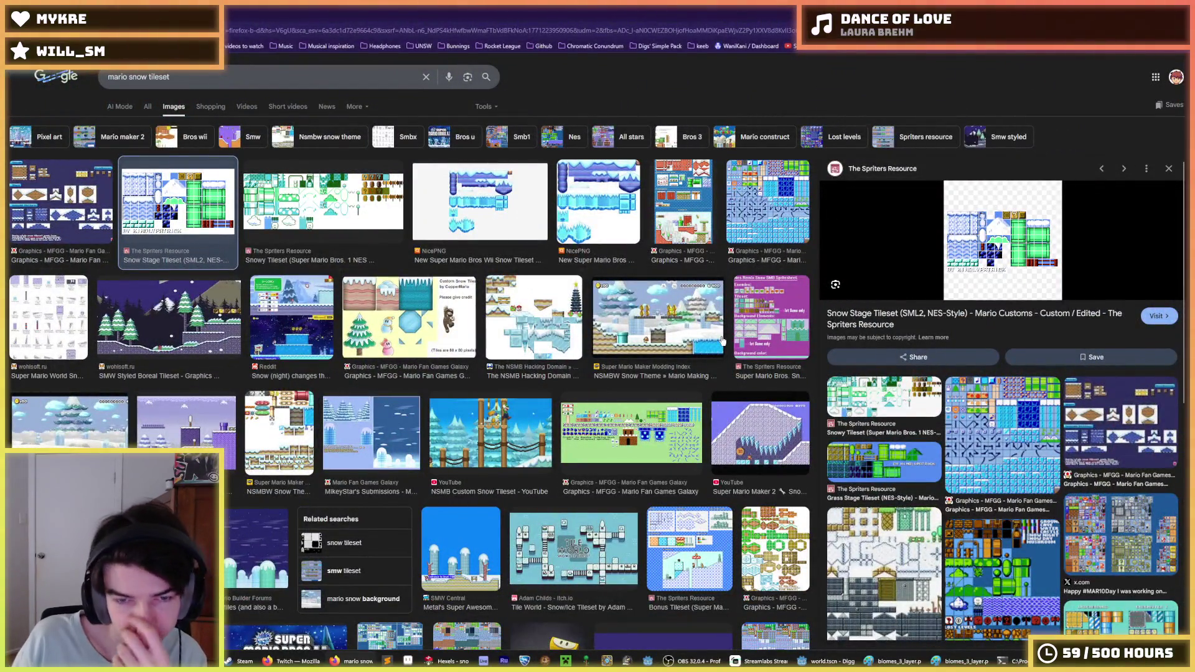
pyautogui.click(546, 326)
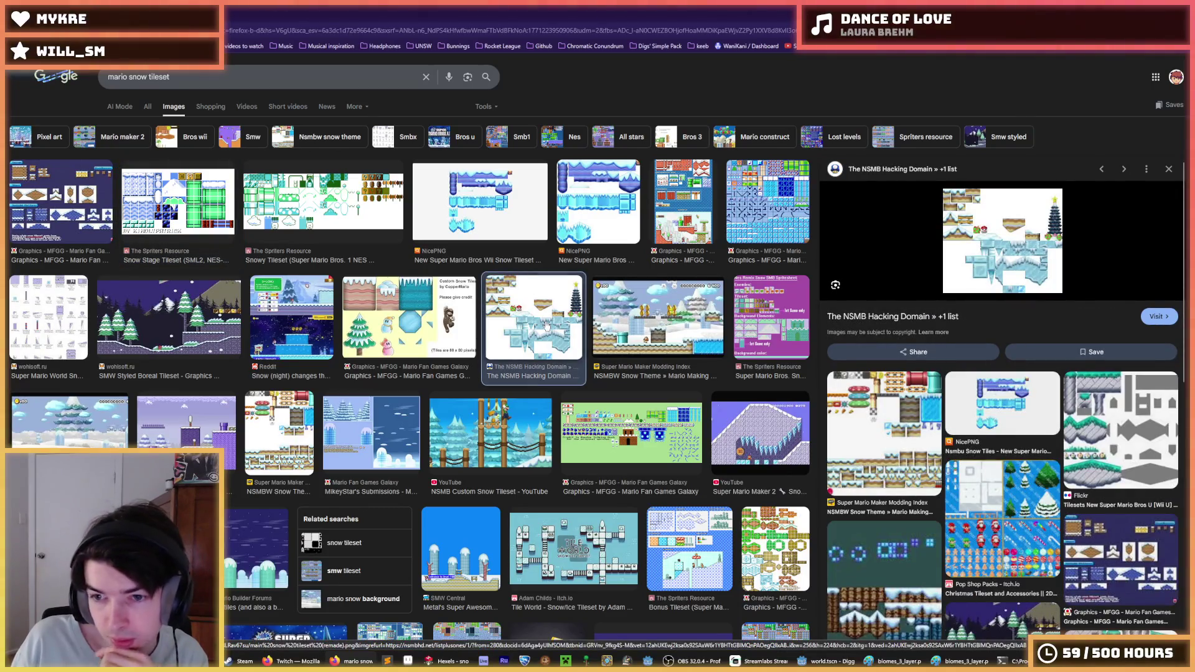
pyautogui.click(908, 404)
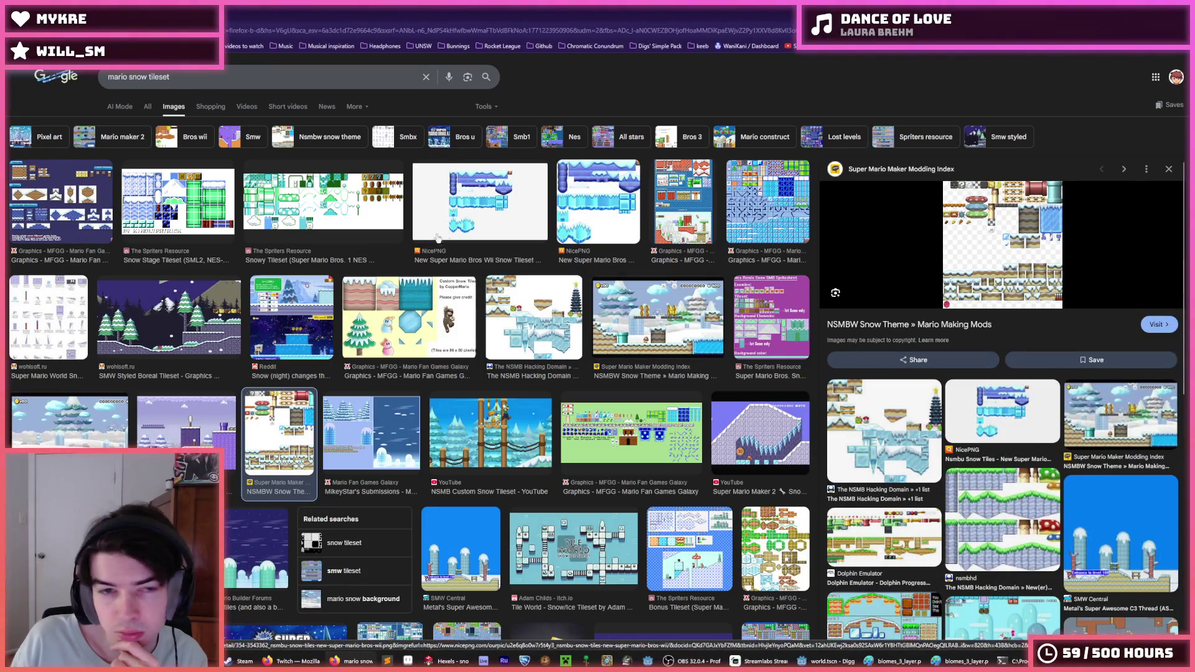
pyautogui.click(216, 204)
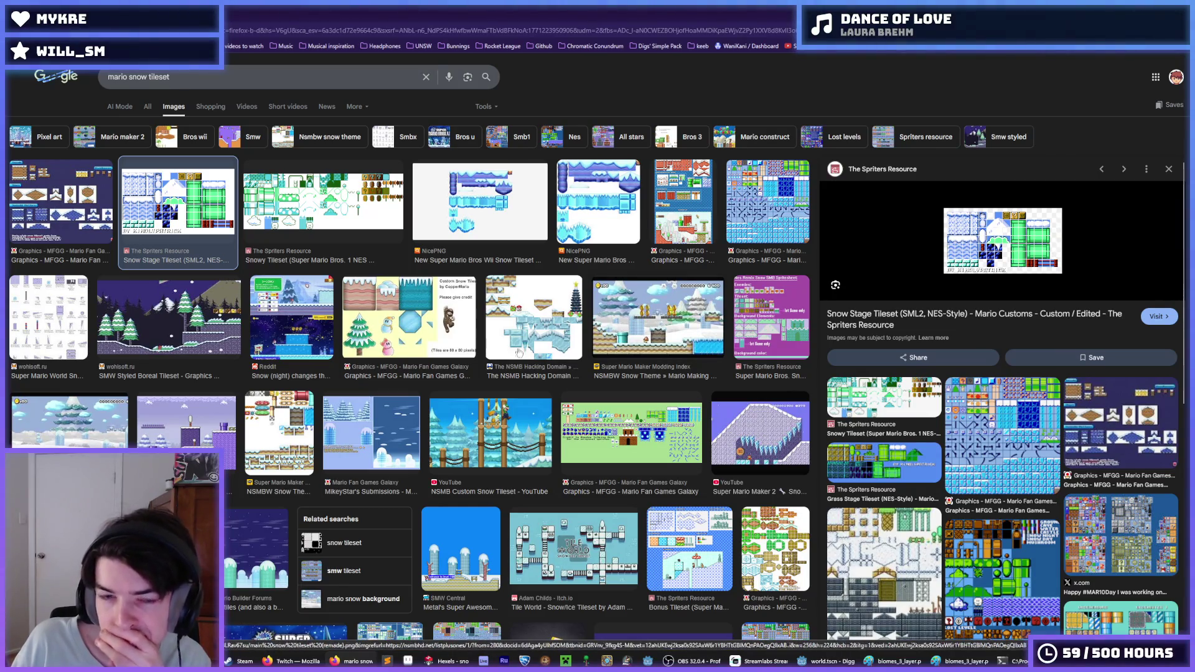
# - Scroll further down the image results, then return to the tile in Hexels
pyautogui.scroll(-5, 407, 377)
pyautogui.scroll(-2, 407, 377)
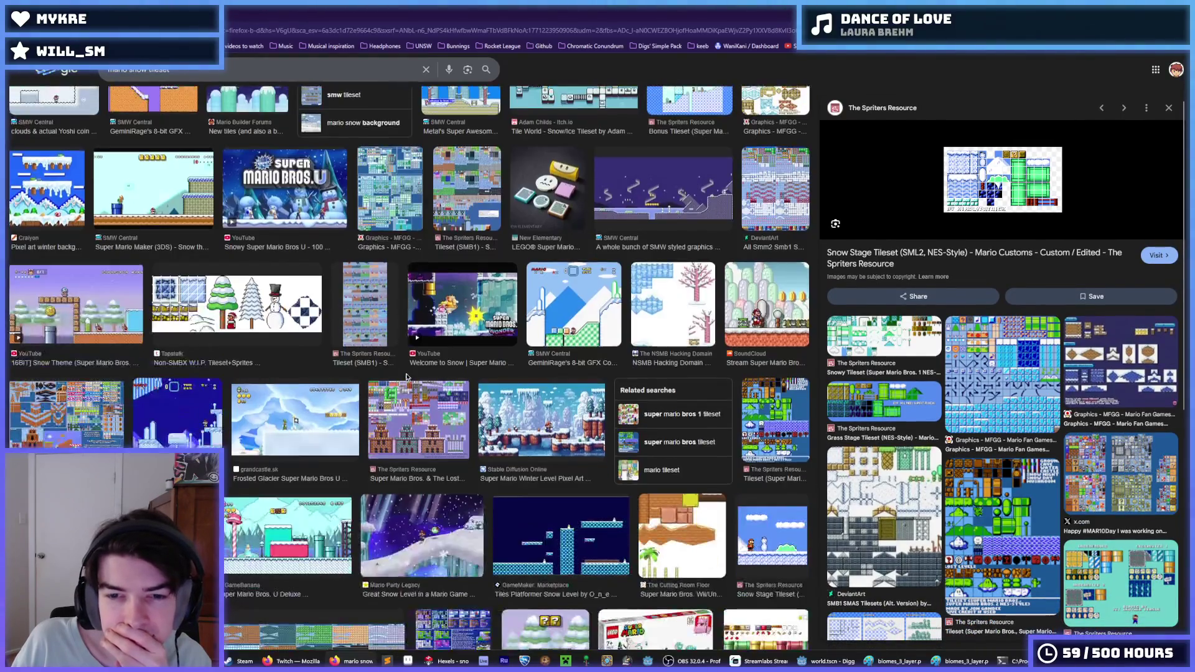
pyautogui.scroll(-2, 407, 377)
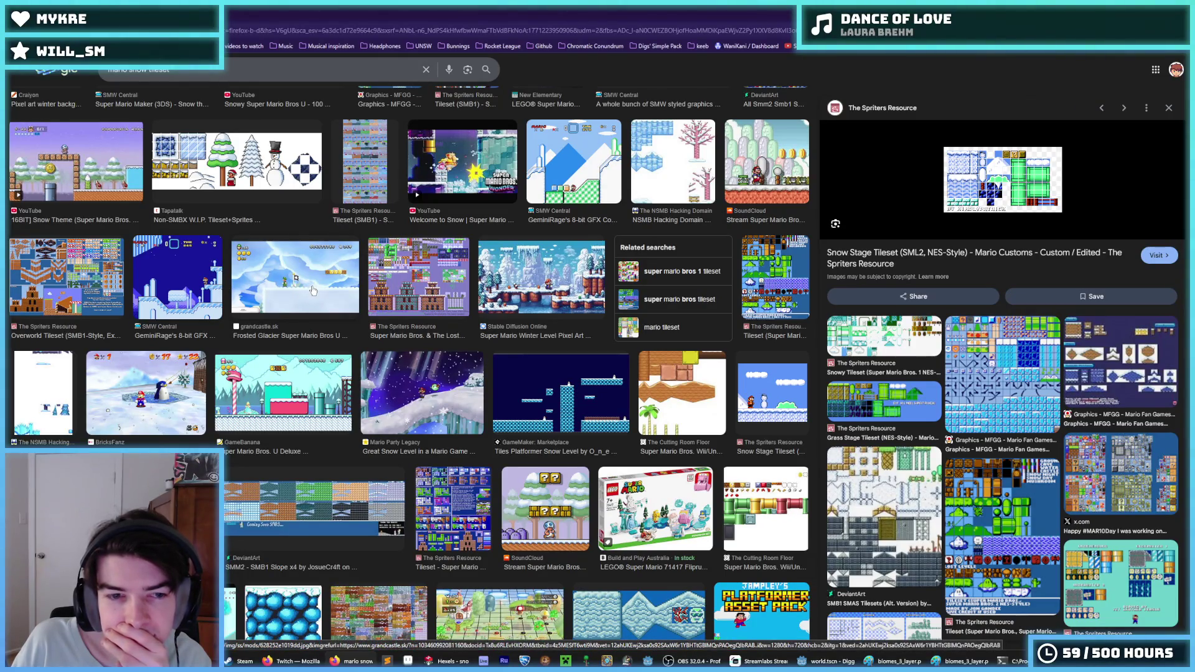
pyautogui.scroll(-3, 313, 290)
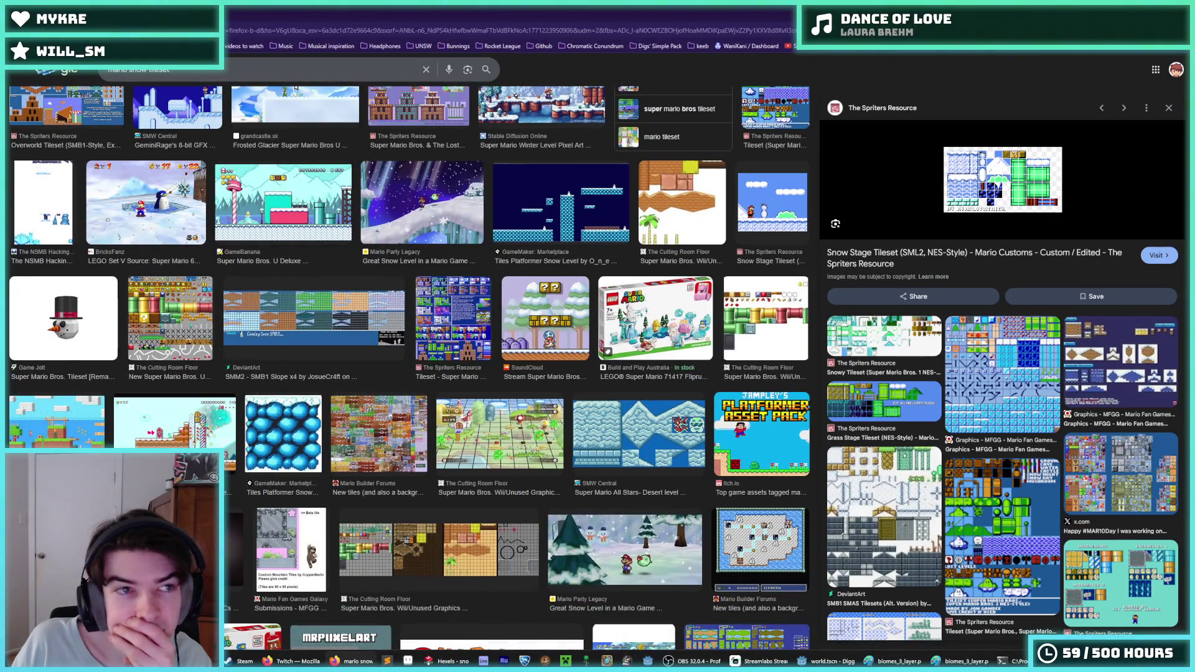
pyautogui.hotkey('alt', 'Tab')
# - Inspect the document and Layer 1 properties without changing anything
pyautogui.scroll(-3, 750, 339)
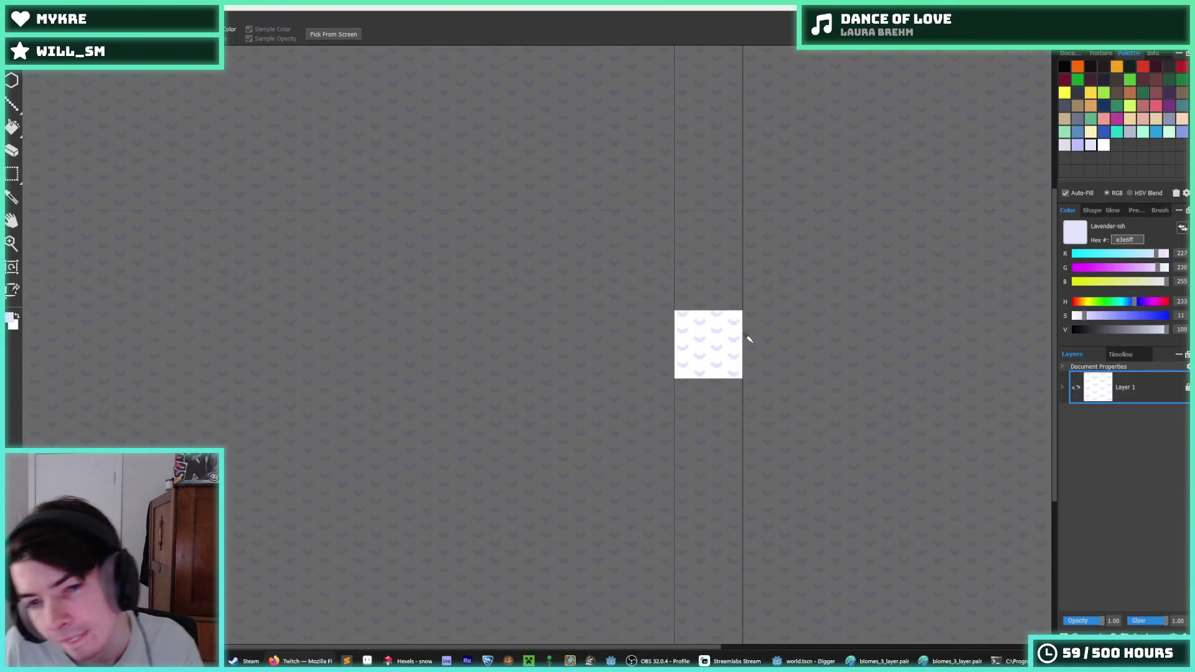
pyautogui.scroll(2, 749, 340)
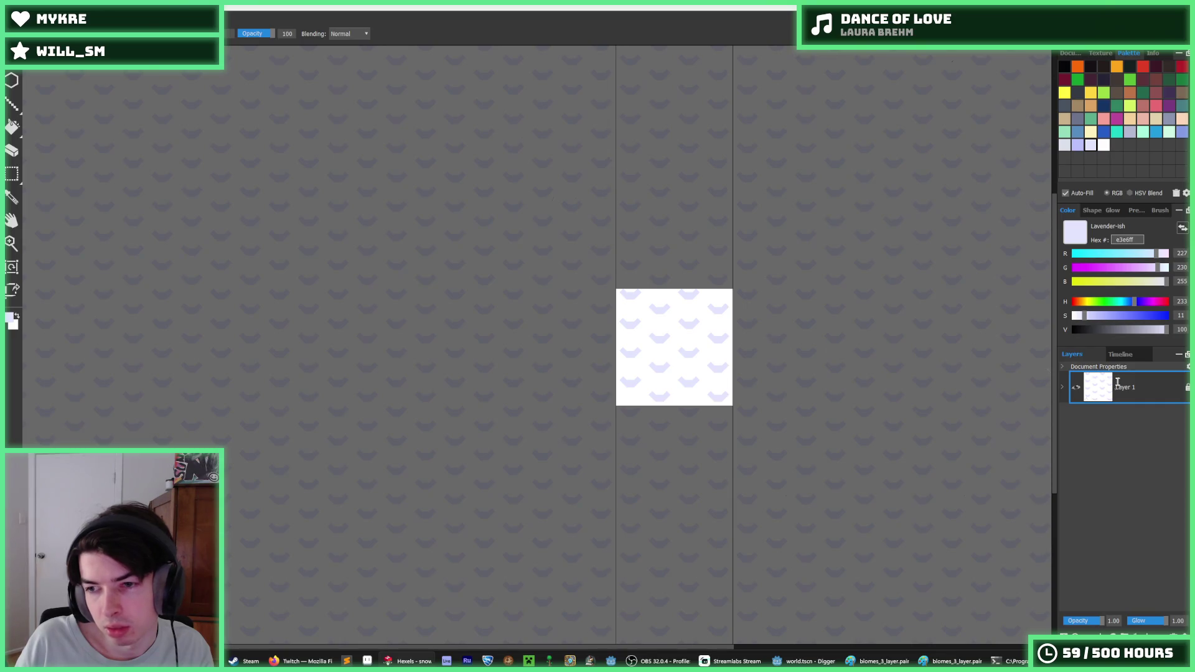
pyautogui.doubleClick(1098, 366)
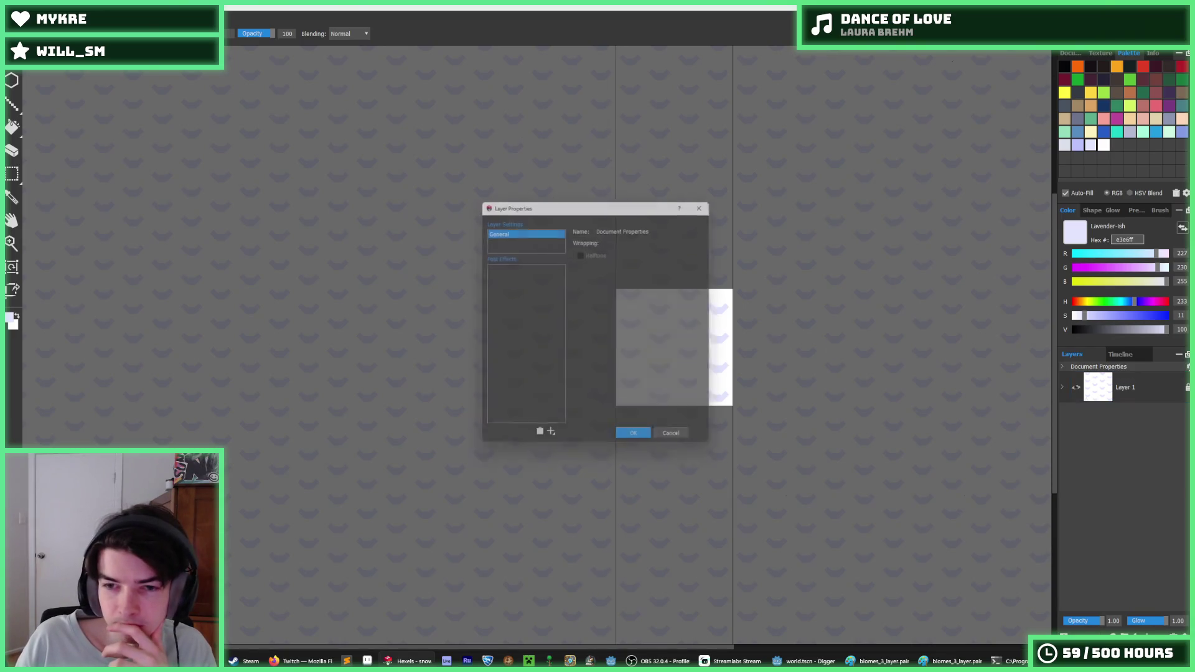
pyautogui.click(638, 443)
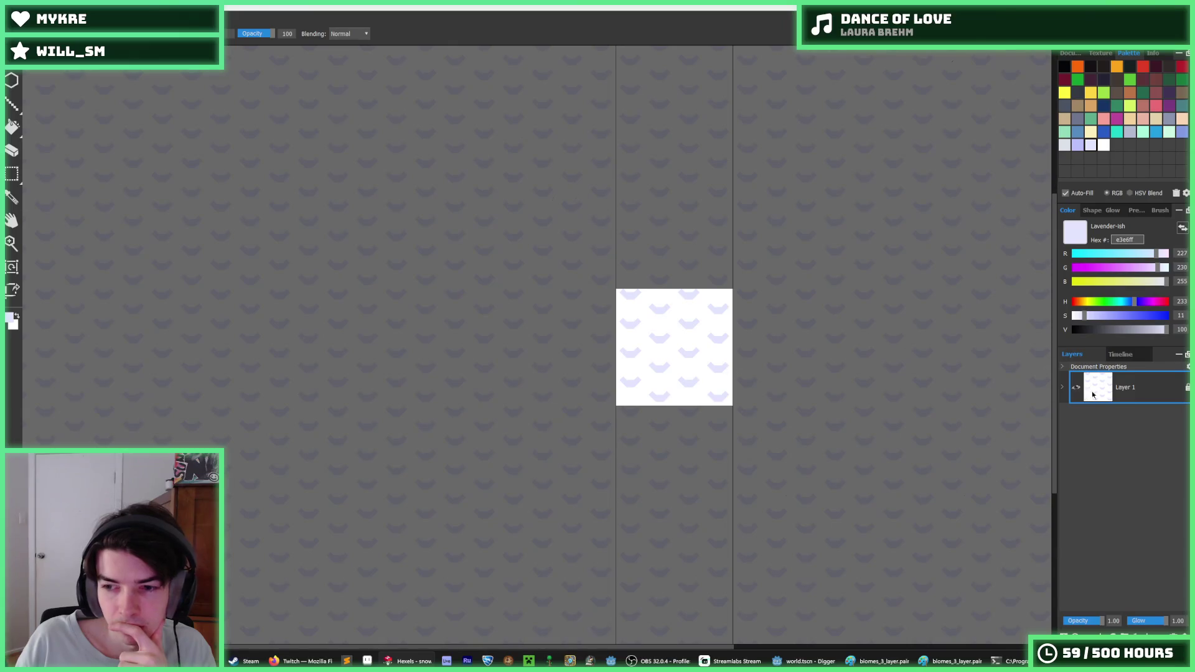
pyautogui.doubleClick(1121, 387)
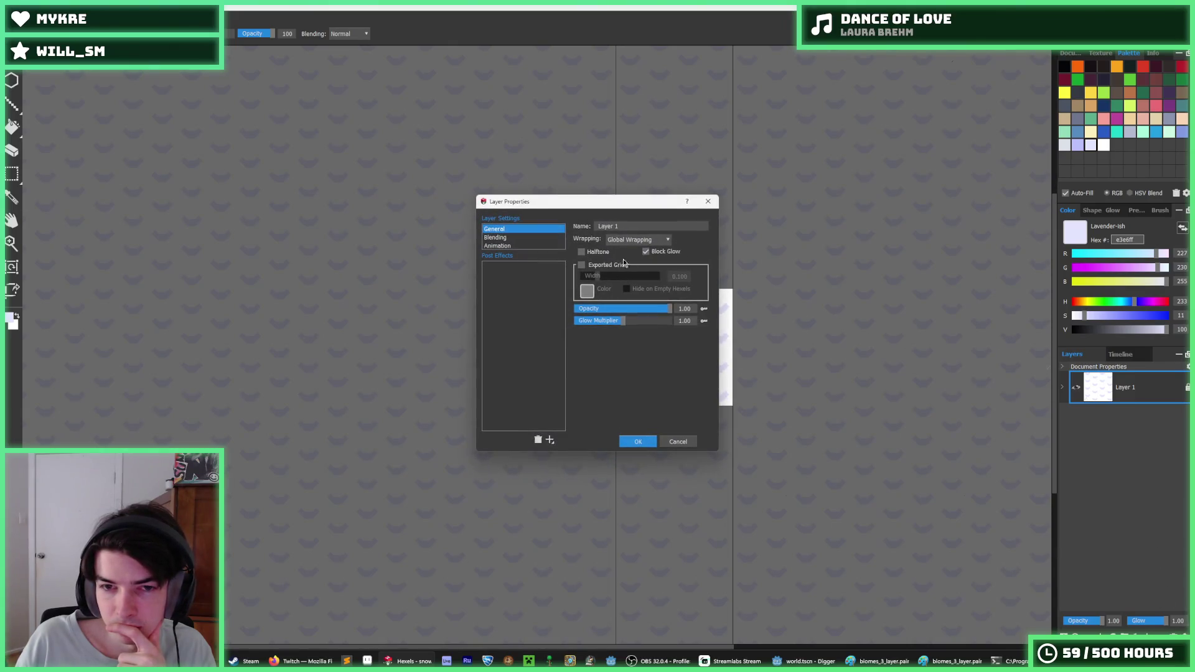
pyautogui.click(713, 205)
# - Turn the Wrapping Preview up to full strength to check tiling, then switch to Godot
pyautogui.click(1071, 54)
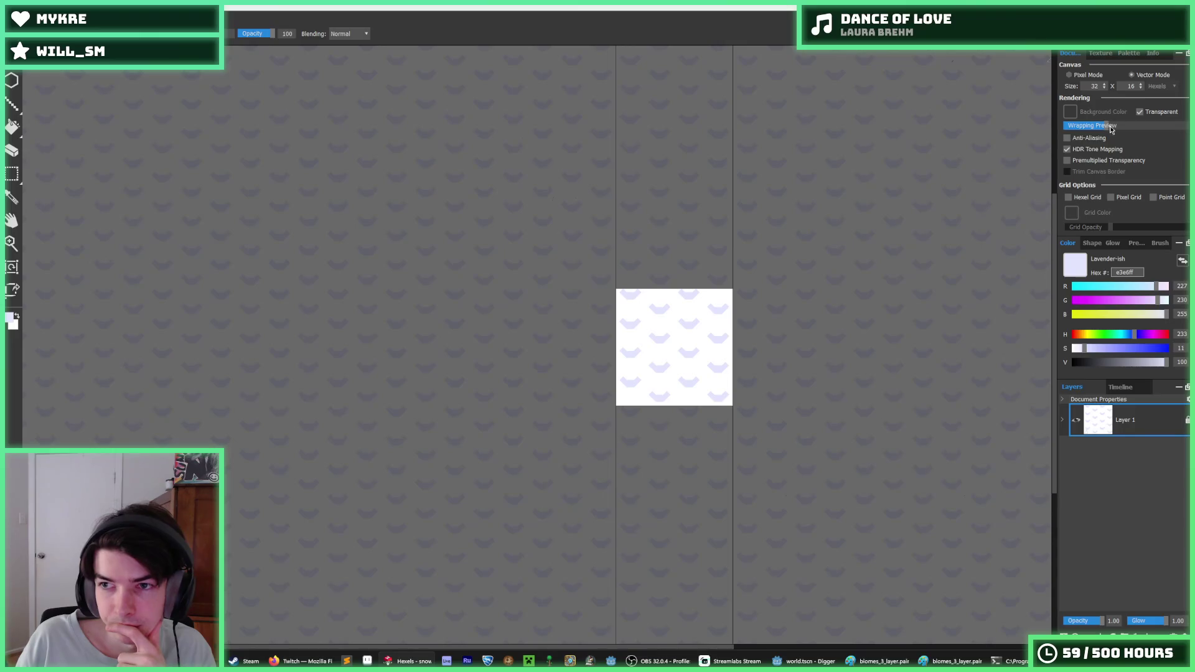
pyautogui.moveTo(1111, 126); pyautogui.dragTo(1186, 127)
pyautogui.press('i')
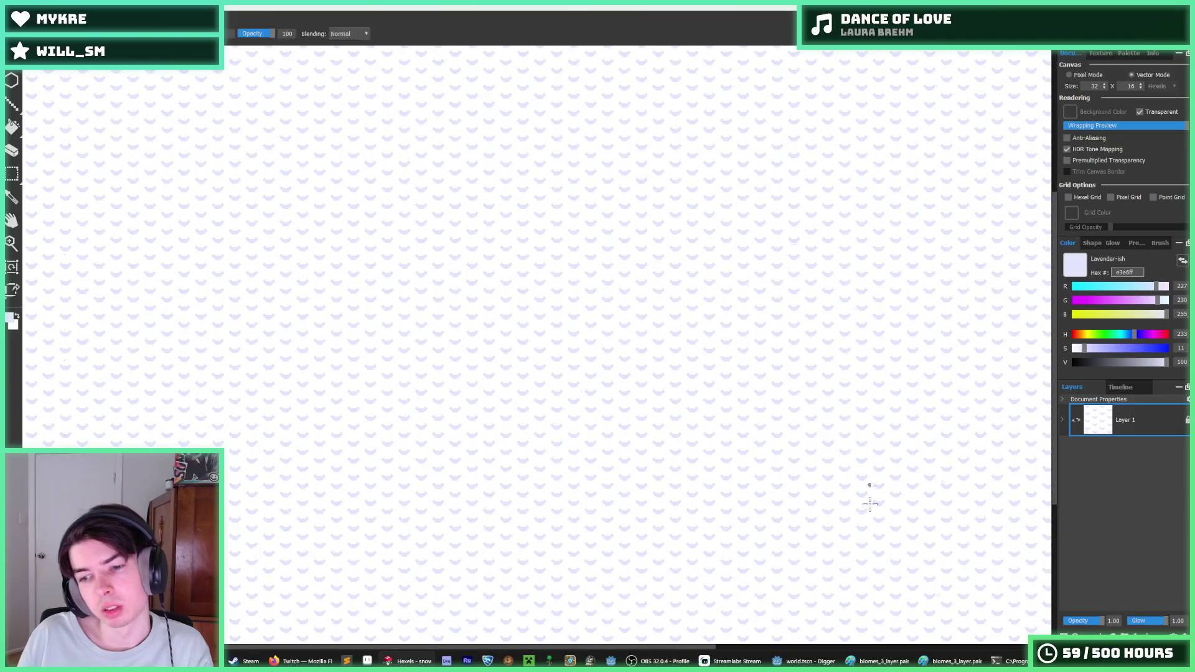
pyautogui.click(803, 660)
pyautogui.scroll(5, 307, 441)
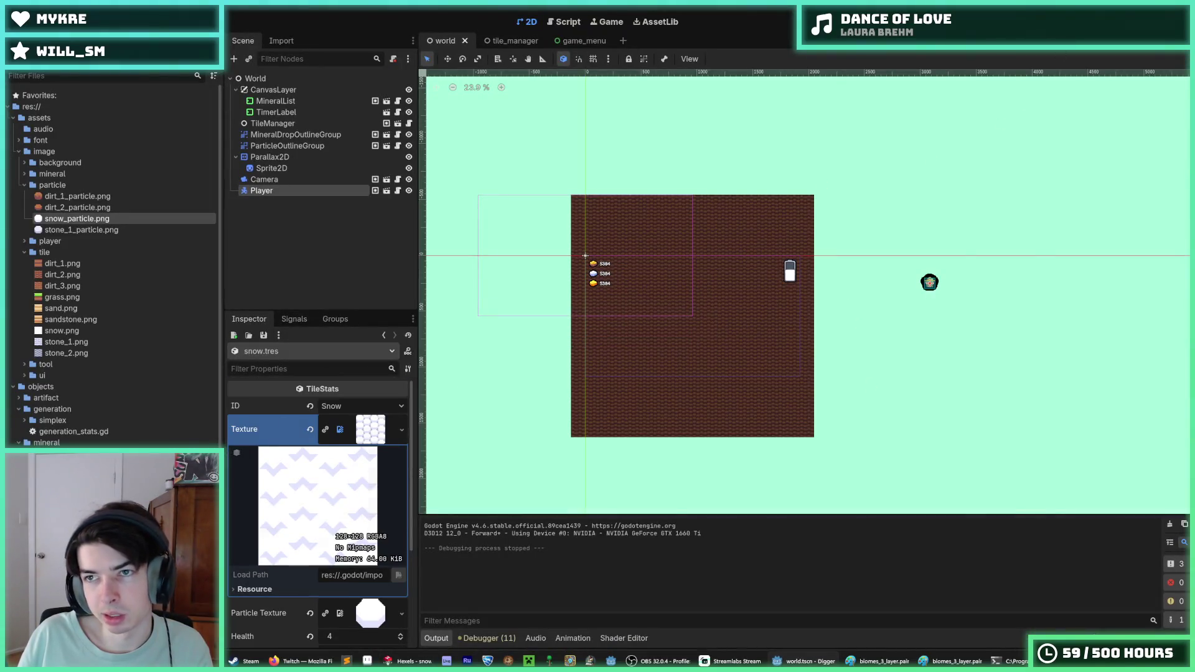
# - Run the game and dig right and down through the new snow tiles
pyautogui.press('F5')
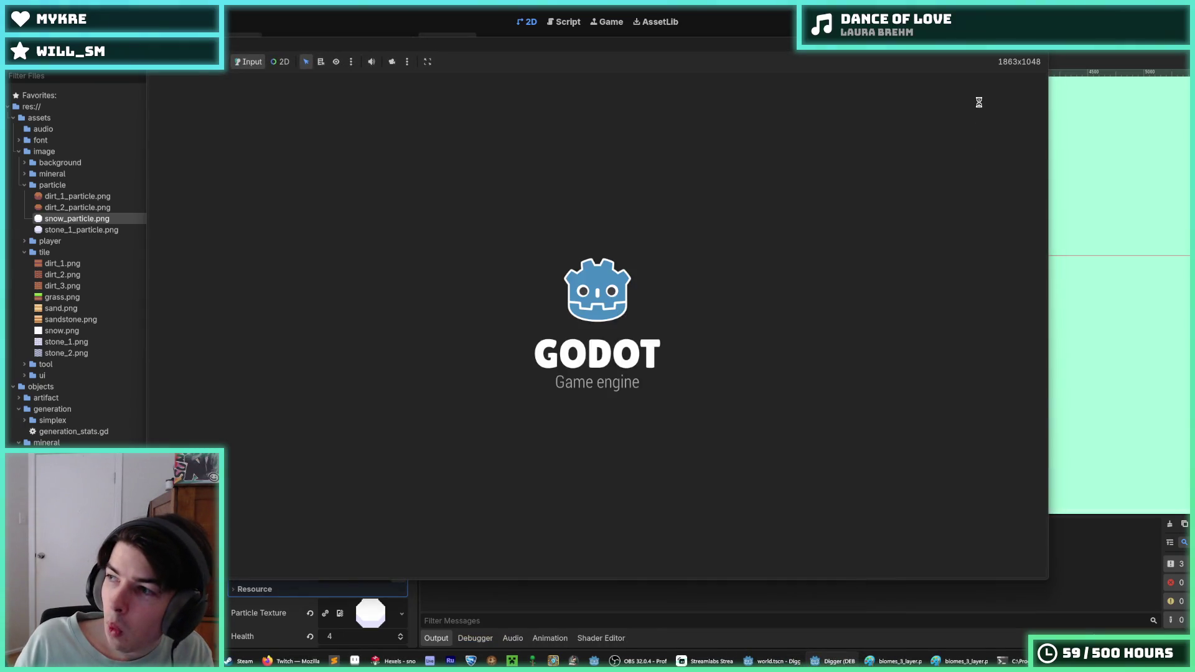
pyautogui.press('d')
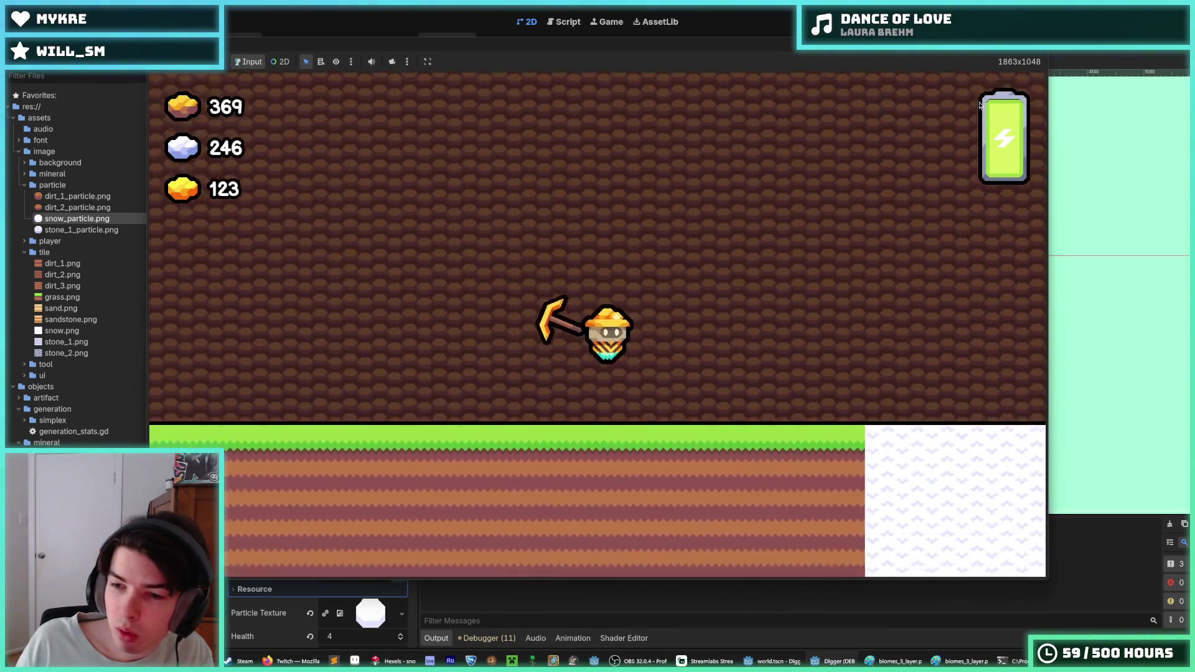
pyautogui.press('d')
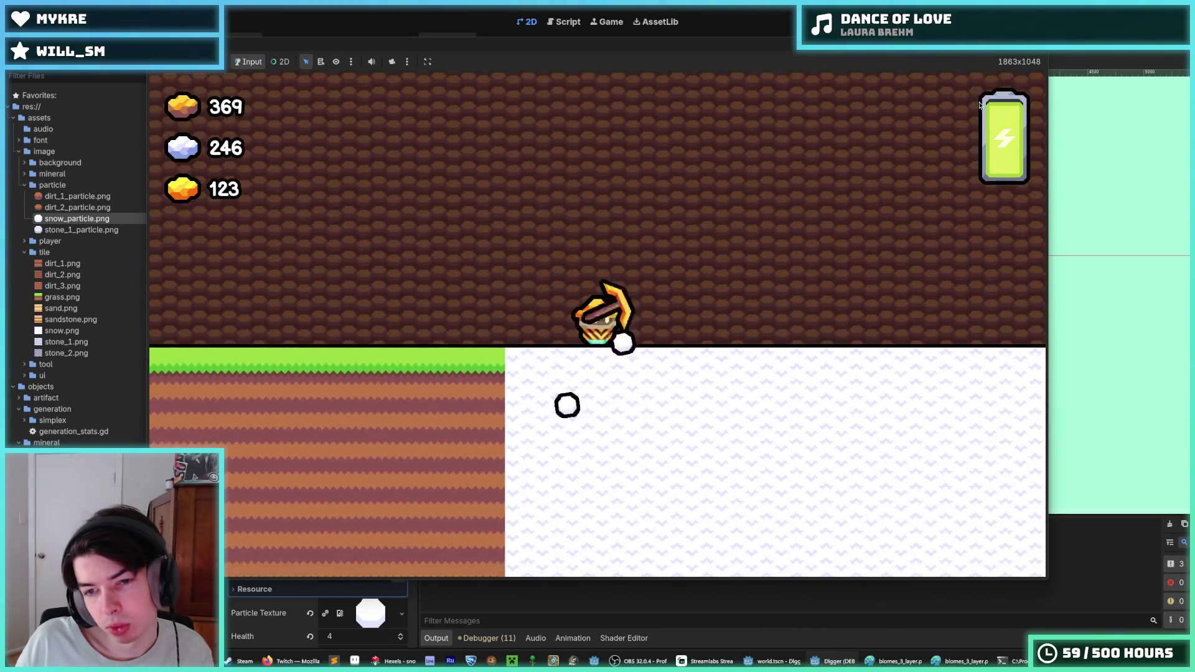
pyautogui.press('s')
pyautogui.press('s')
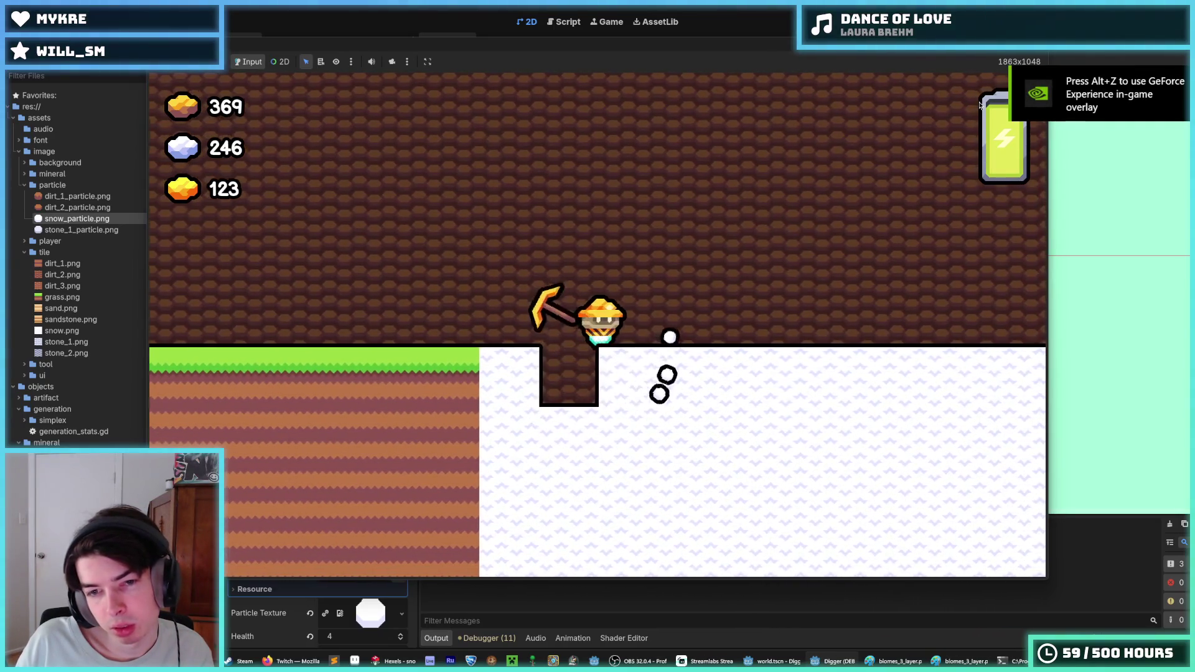
pyautogui.press('s')
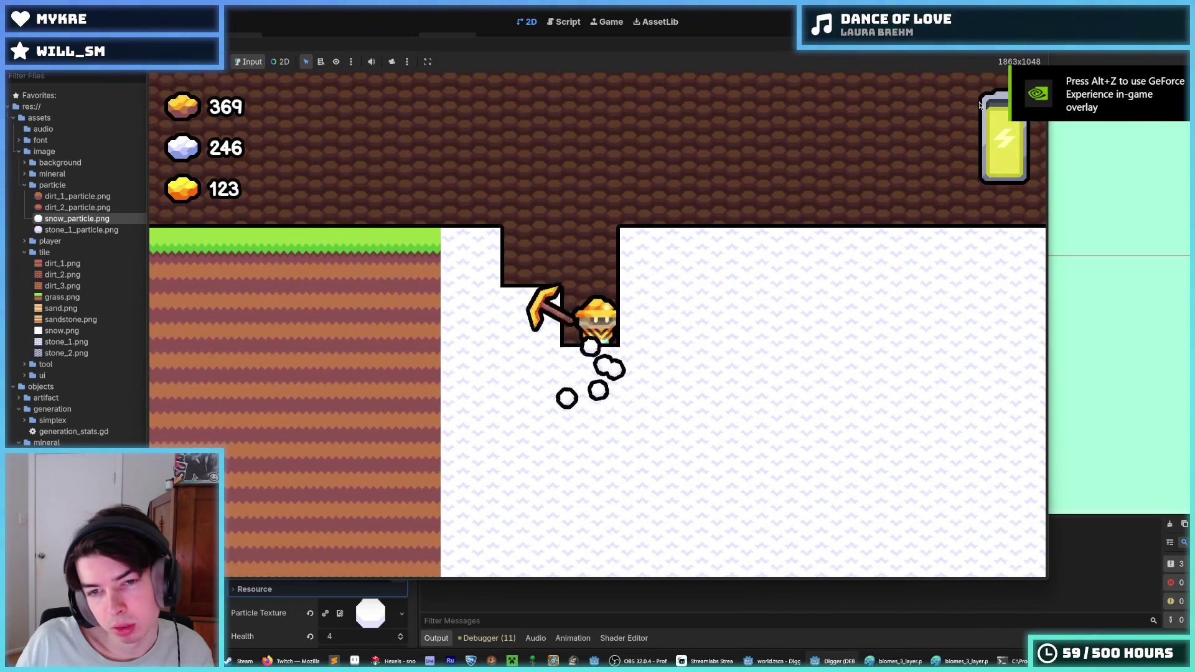
pyautogui.press('s')
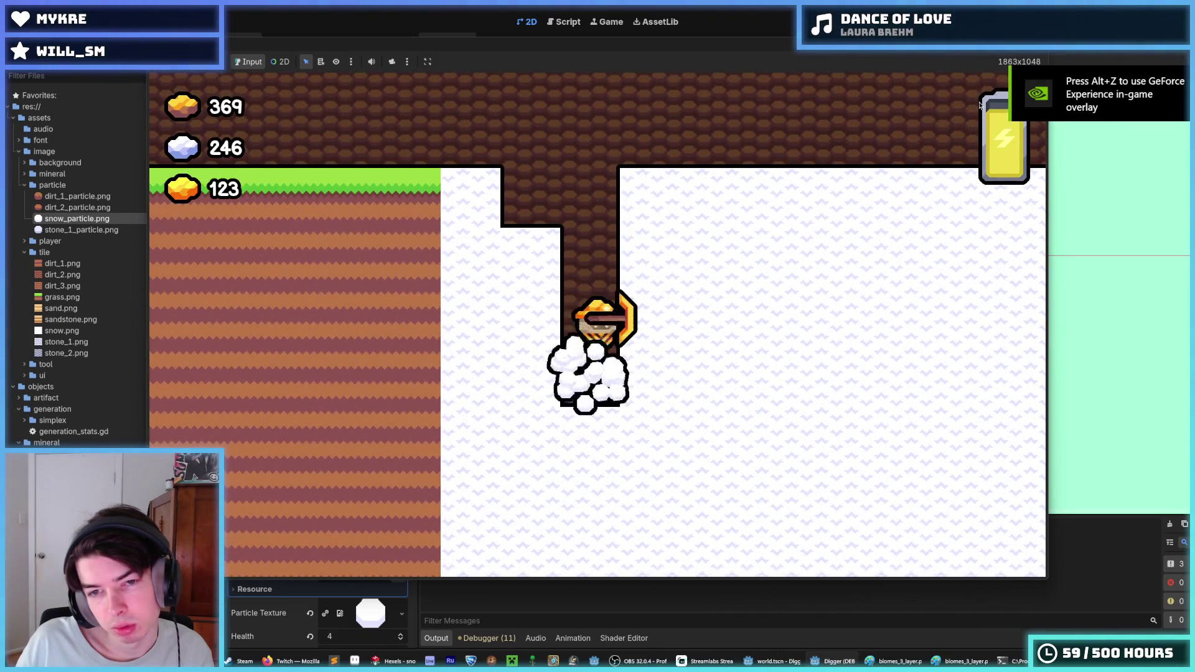
pyautogui.press('a')
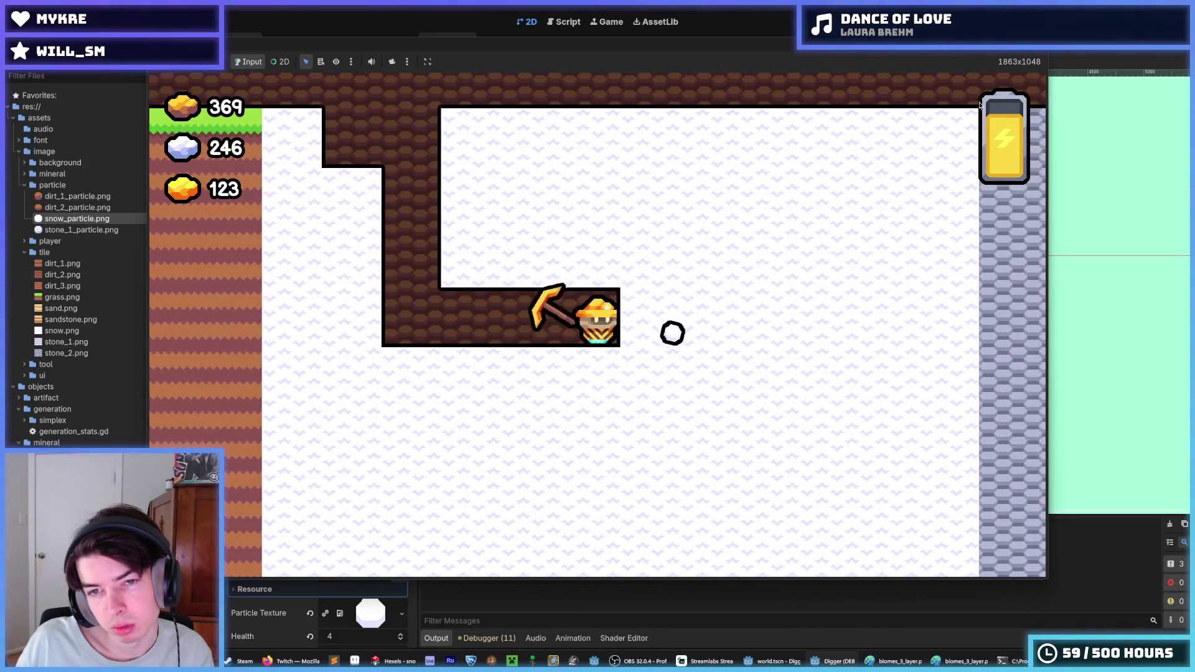
pyautogui.press('d')
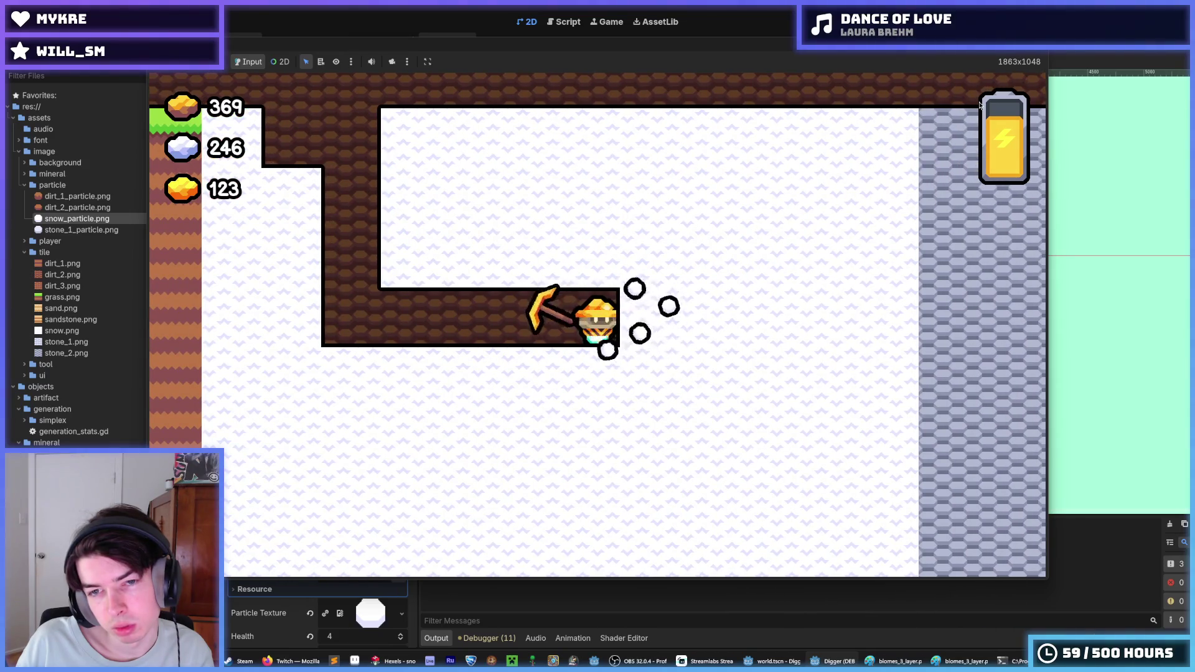
pyautogui.press('d')
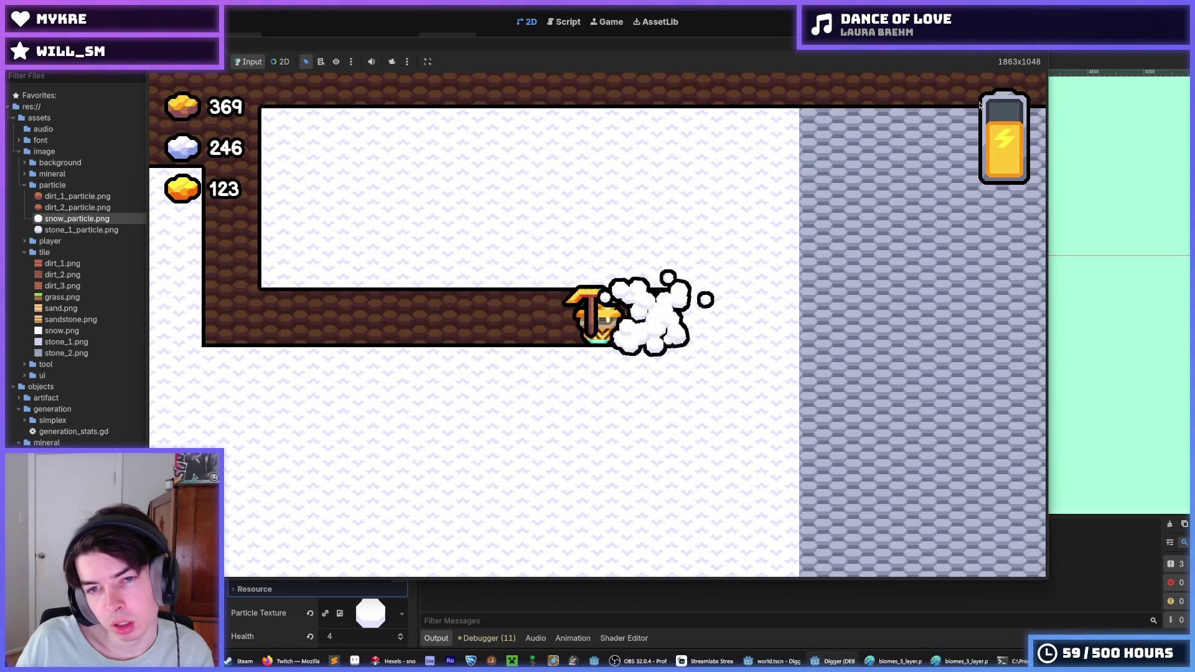
pyautogui.press('d')
pyautogui.press('d')
# - Dig further down and tunnel left through the snow, then stop the game and save the world scene
pyautogui.press('s')
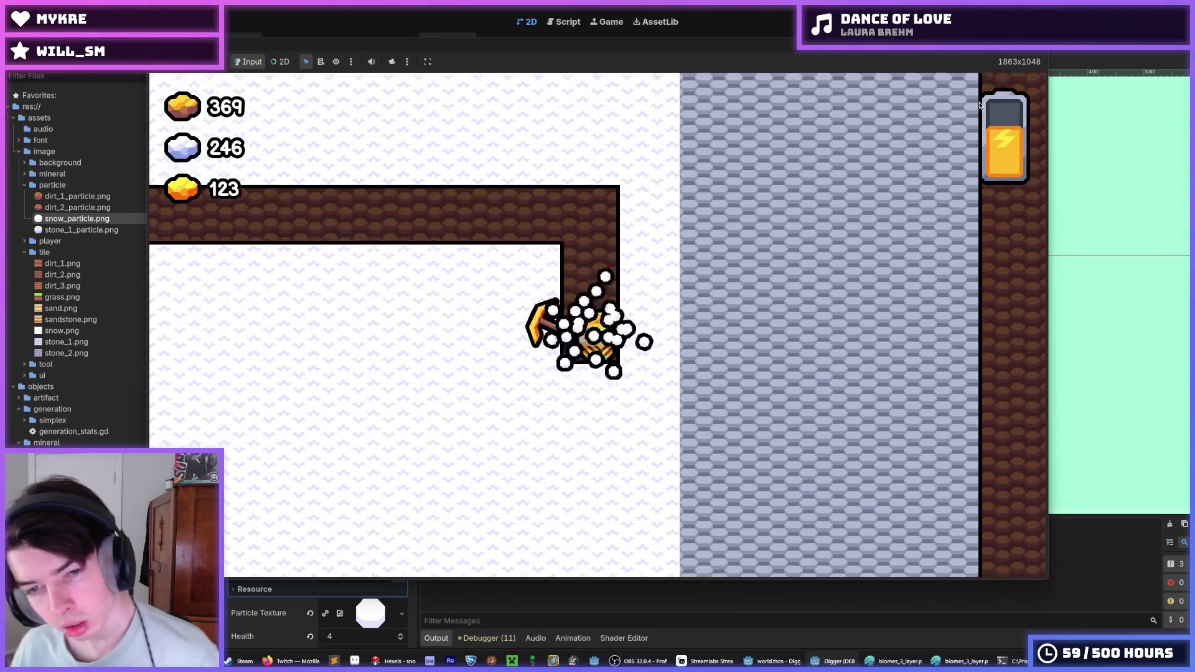
pyautogui.press('s')
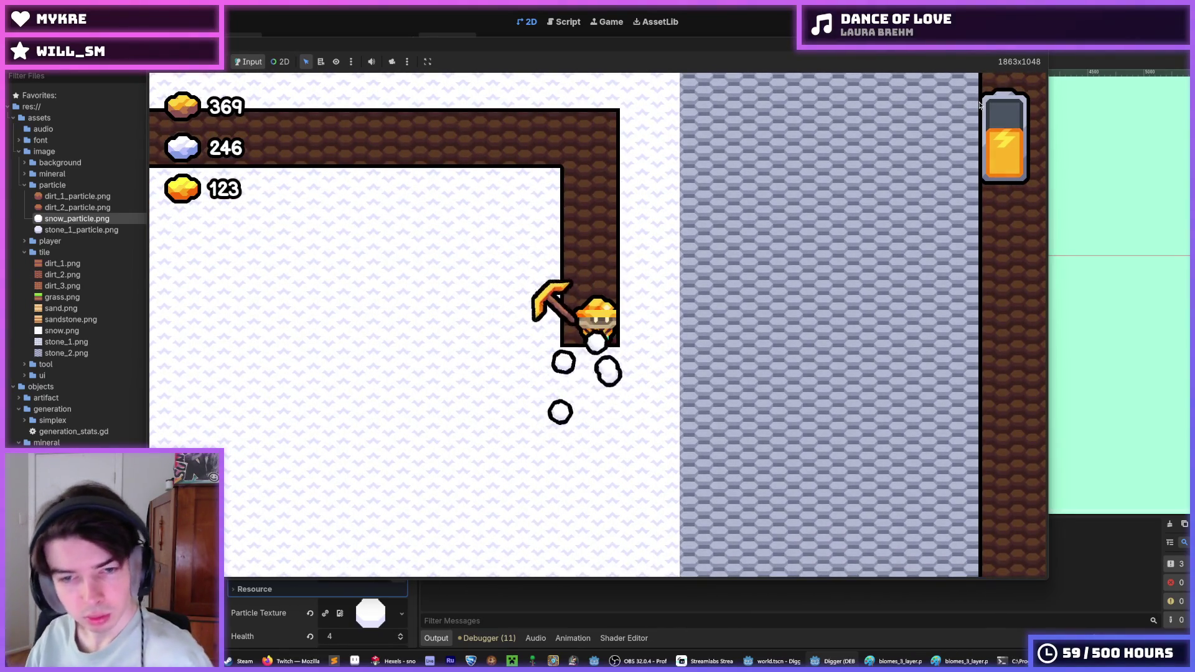
pyautogui.press('s')
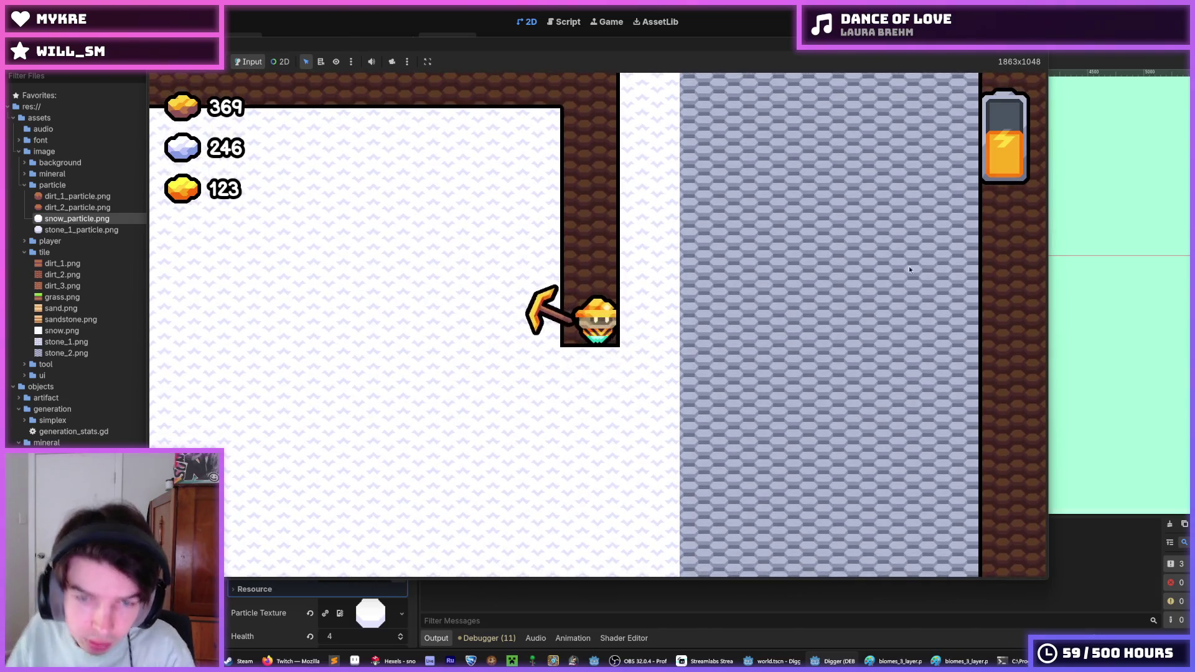
pyautogui.press('a')
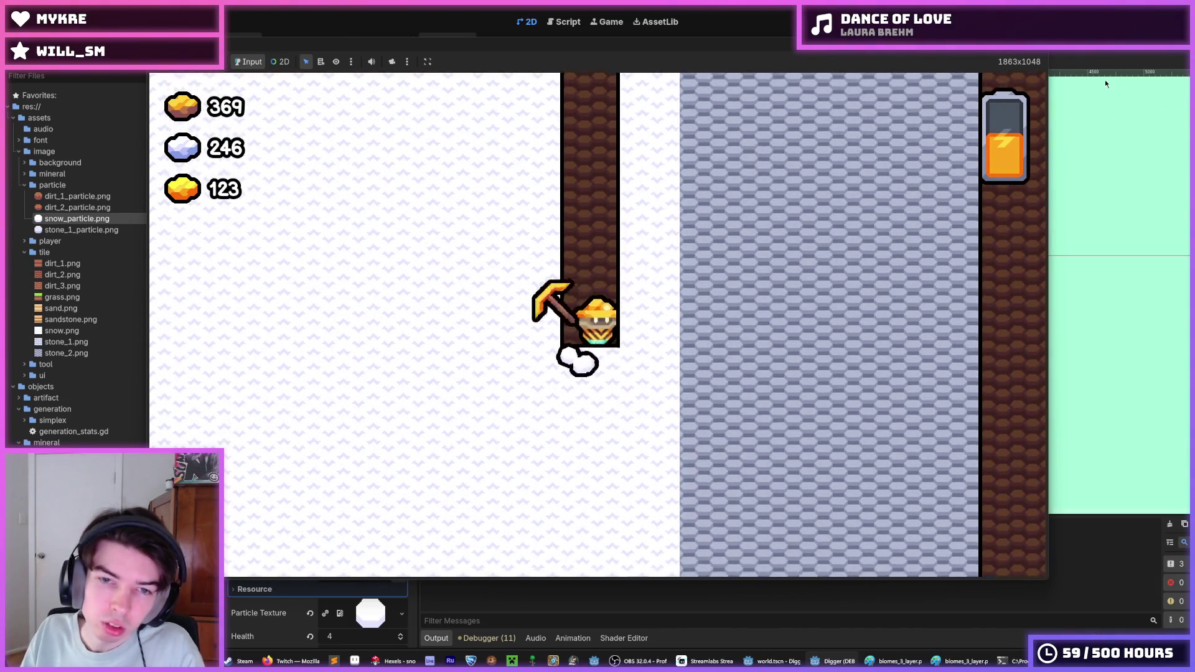
pyautogui.press('d')
pyautogui.press('a')
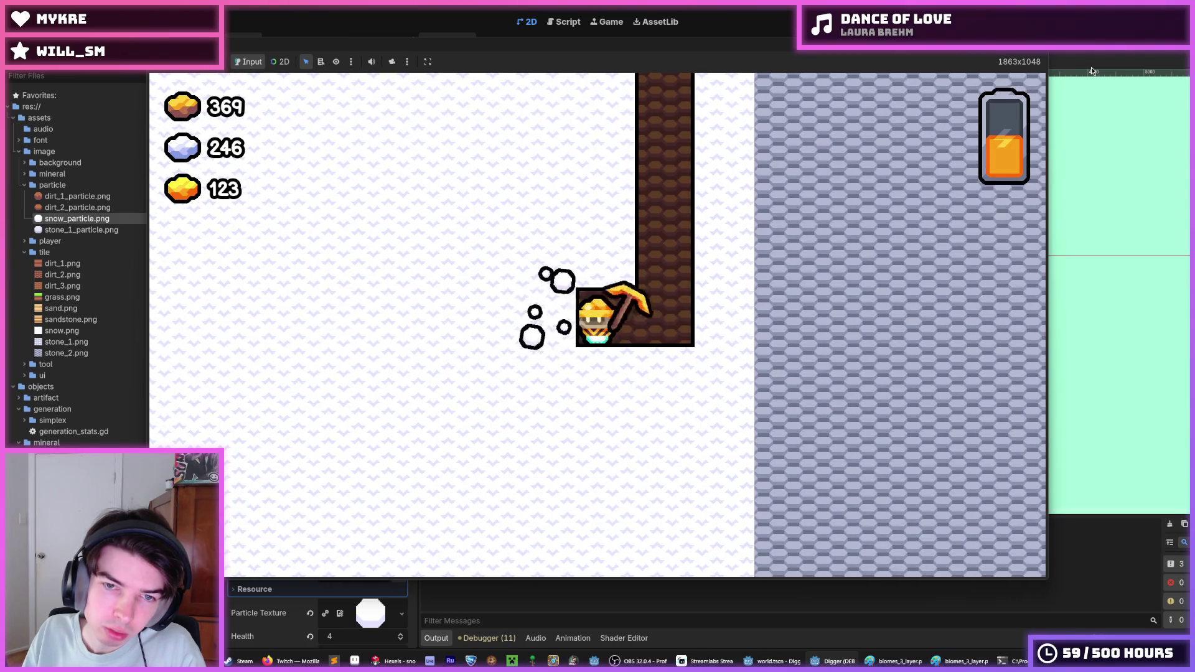
pyautogui.press('a')
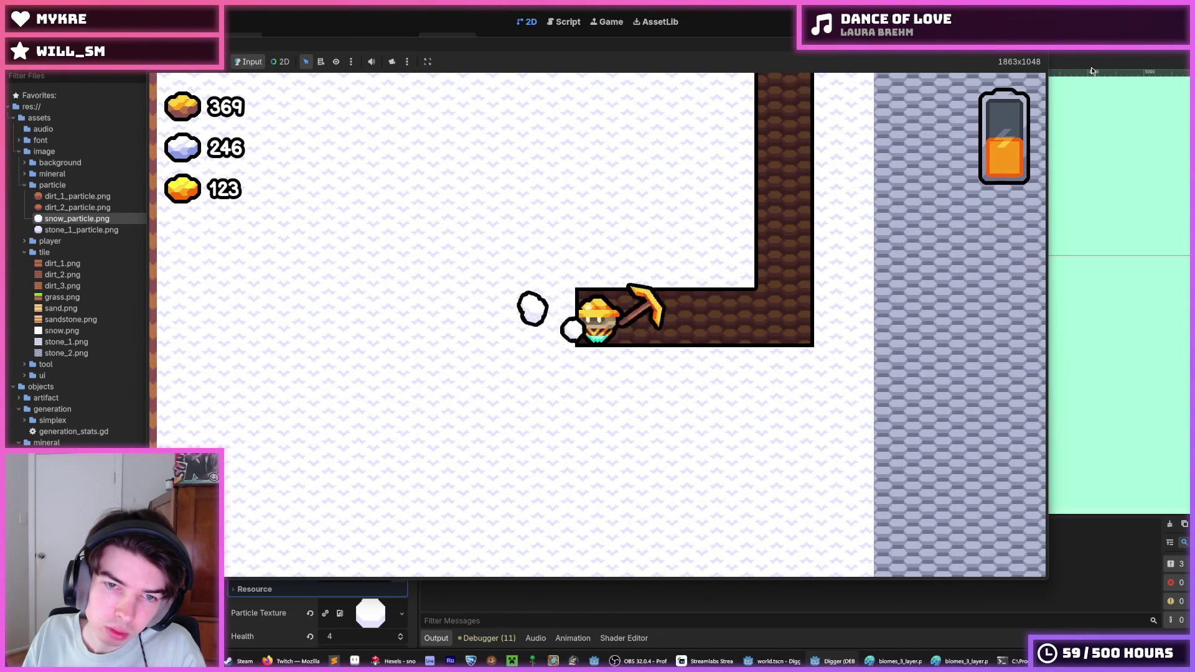
pyautogui.press('a')
pyautogui.press('a')
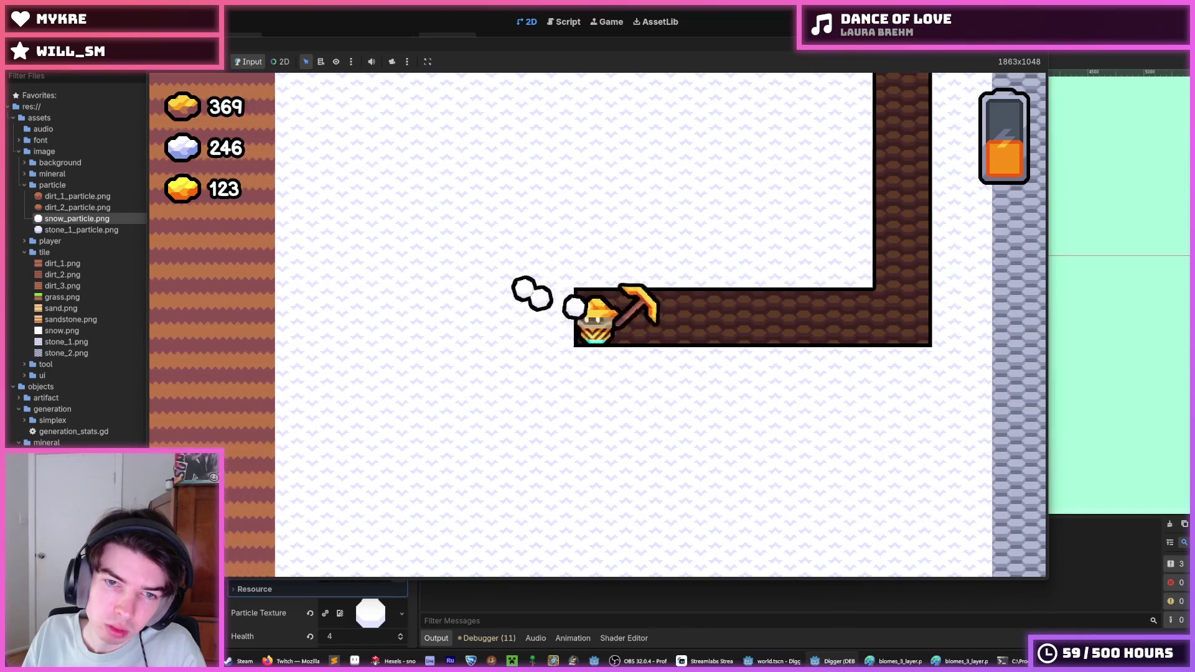
pyautogui.press('a')
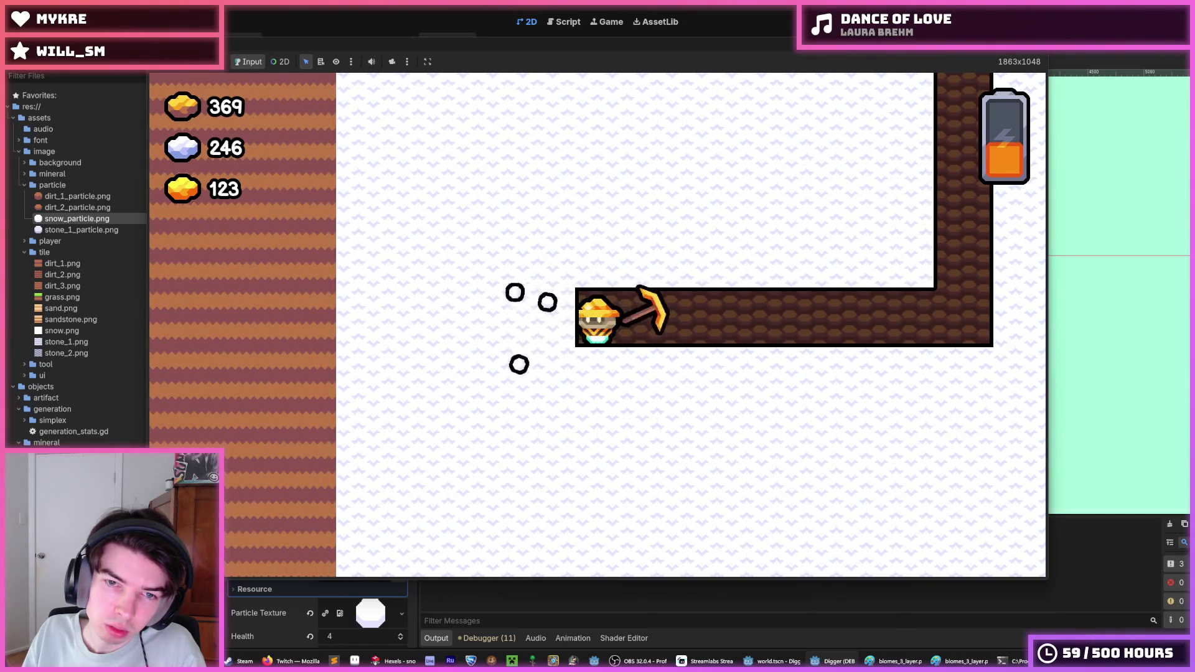
pyautogui.press('a')
pyautogui.press('F8')
pyautogui.hotkey('ctrl', 's')
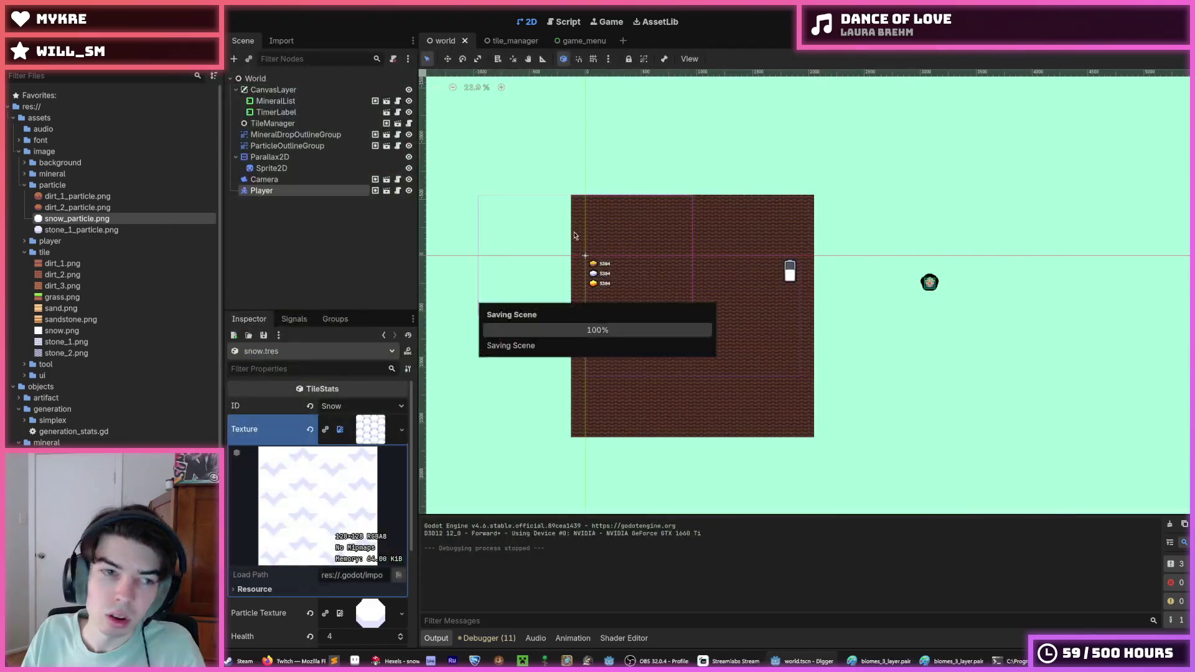
# - Raise the tile_particle Lifetime from 0.4 to 0.5 s and launch the game to test it
pyautogui.scroll(-6, 75, 380)
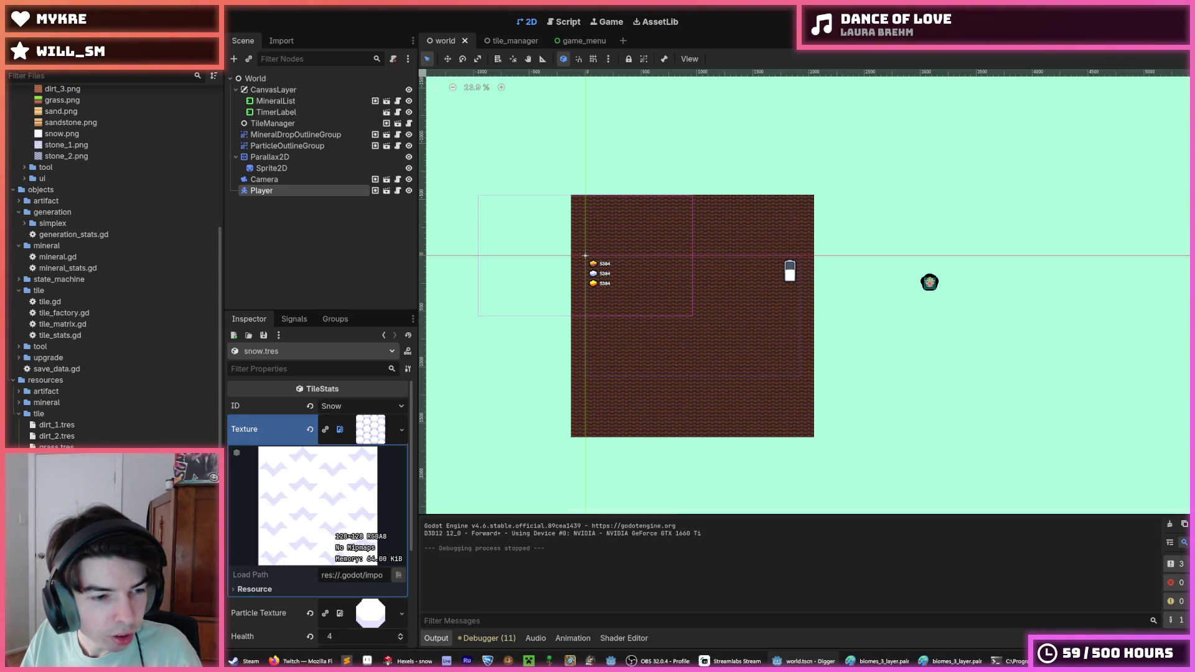
pyautogui.scroll(-1, 116, 266)
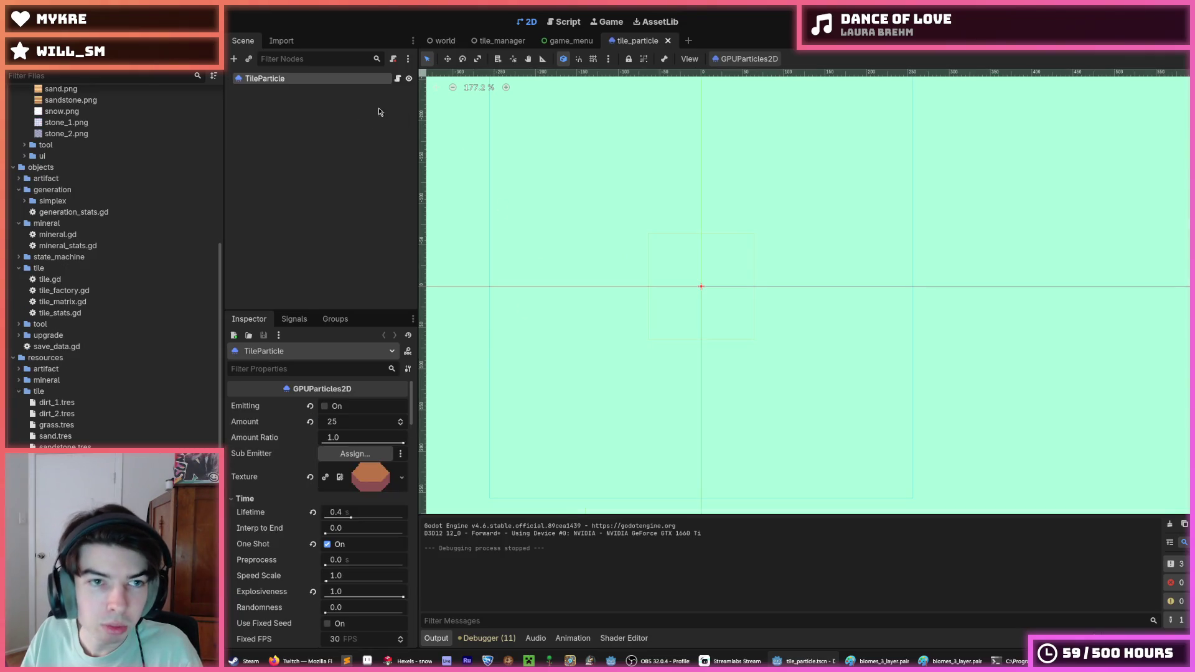
pyautogui.scroll(-6, 265, 457)
pyautogui.scroll(6, 270, 461)
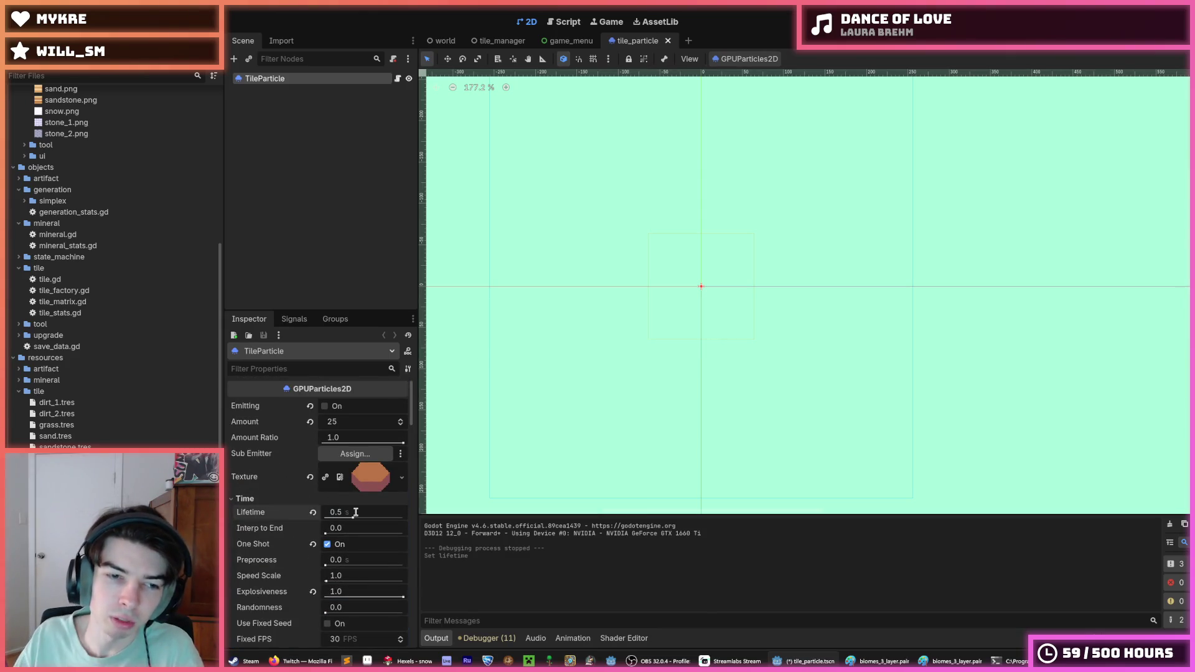
pyautogui.scroll(-15, 356, 511)
pyautogui.scroll(5, 293, 513)
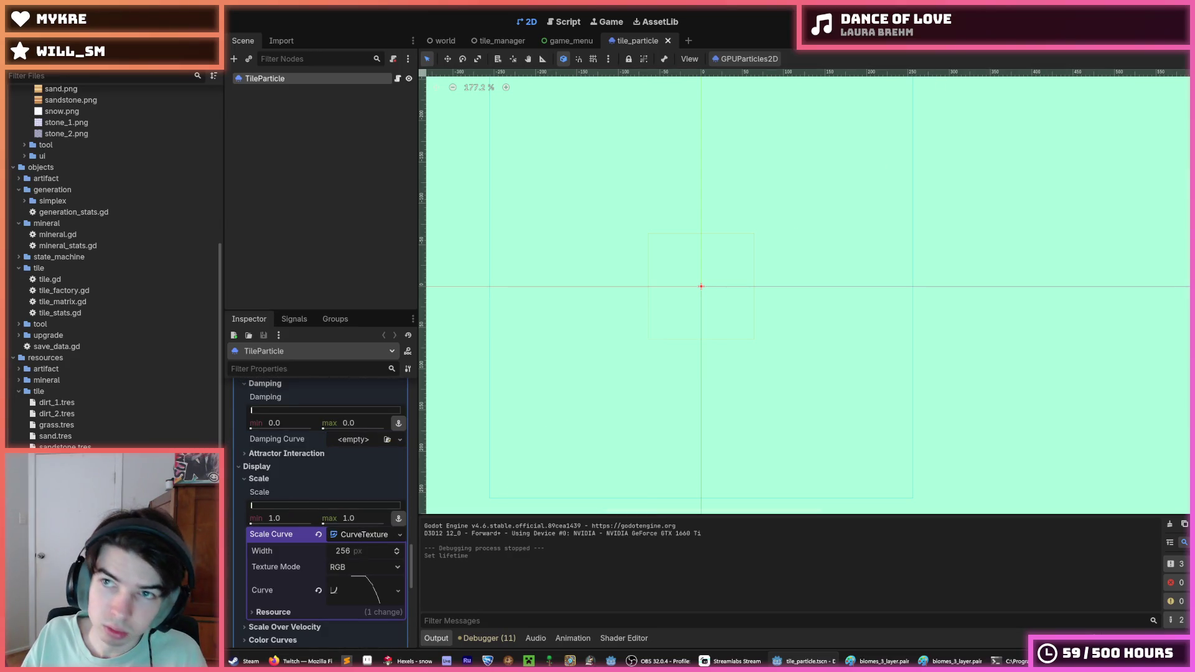
pyautogui.press('F6')
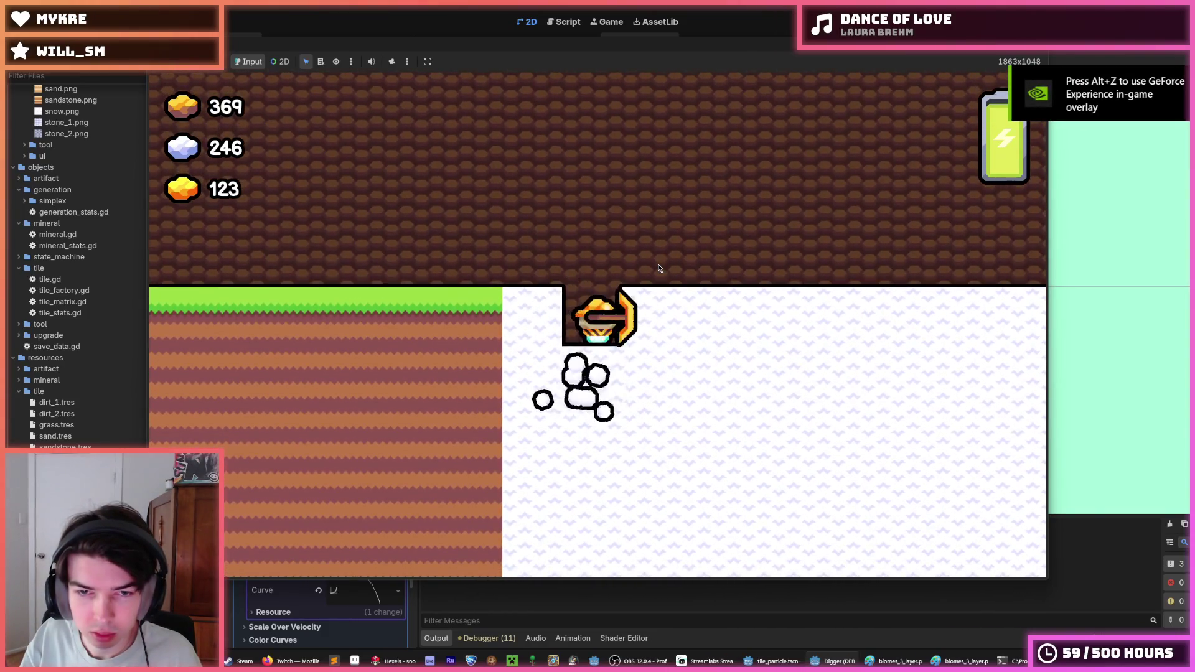
# - Tunnel right and down through the snow tiles while watching the white dig particles
pyautogui.press('Right')
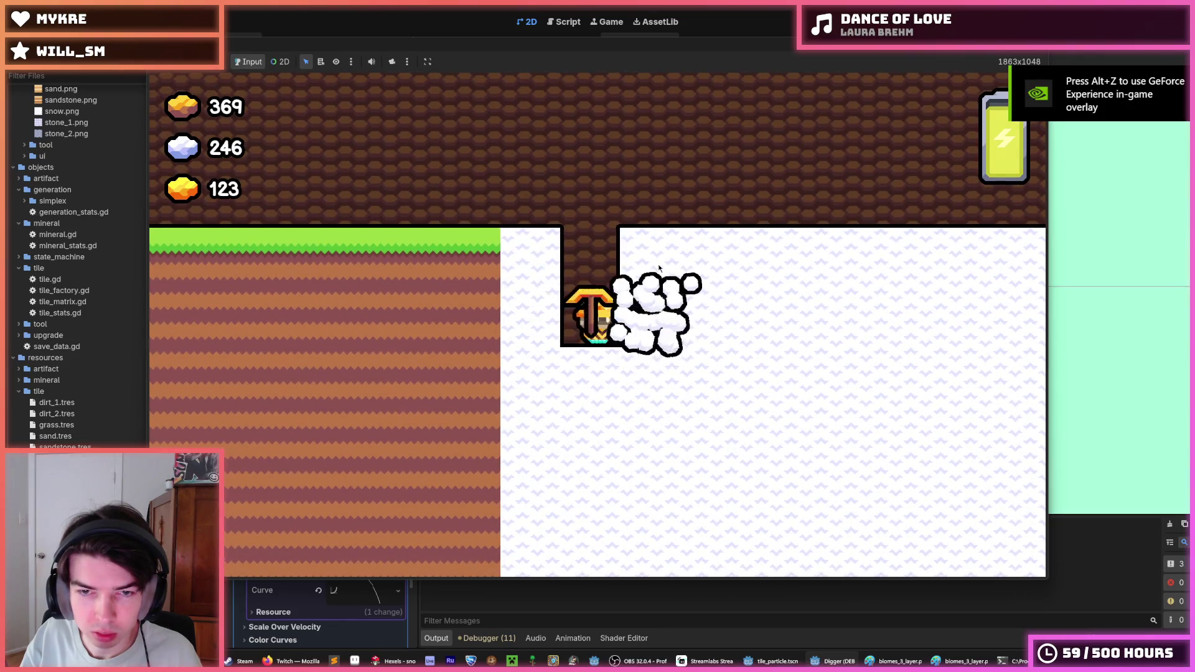
pyautogui.press('Right')
pyautogui.press('Right')
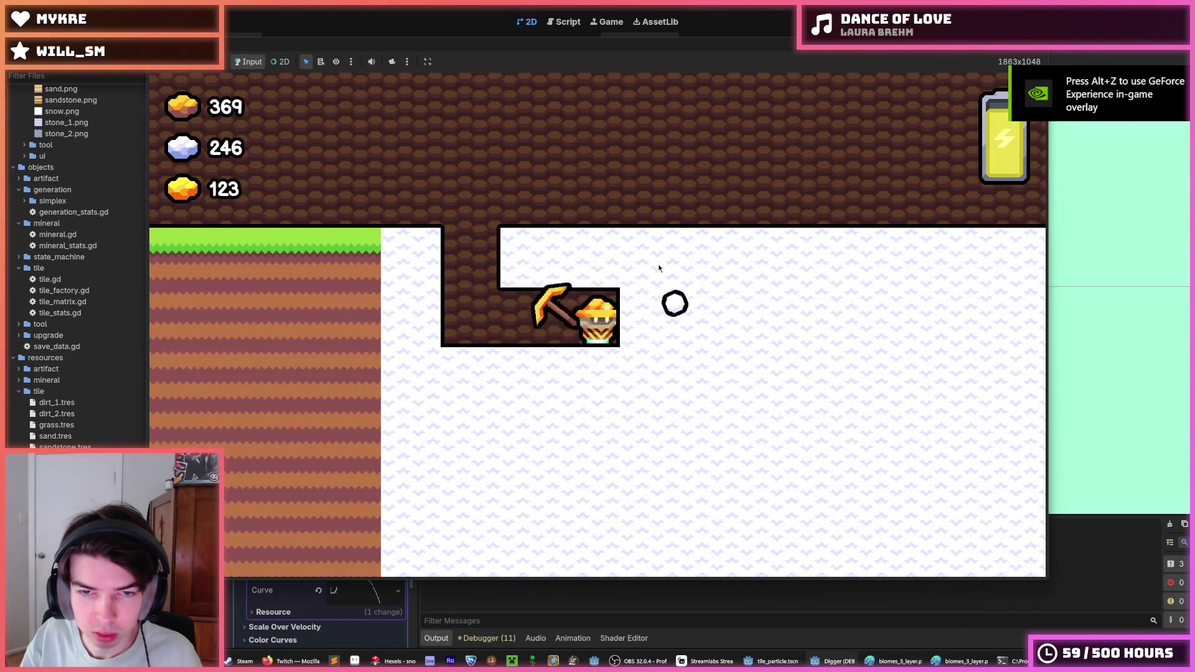
pyautogui.press('Down')
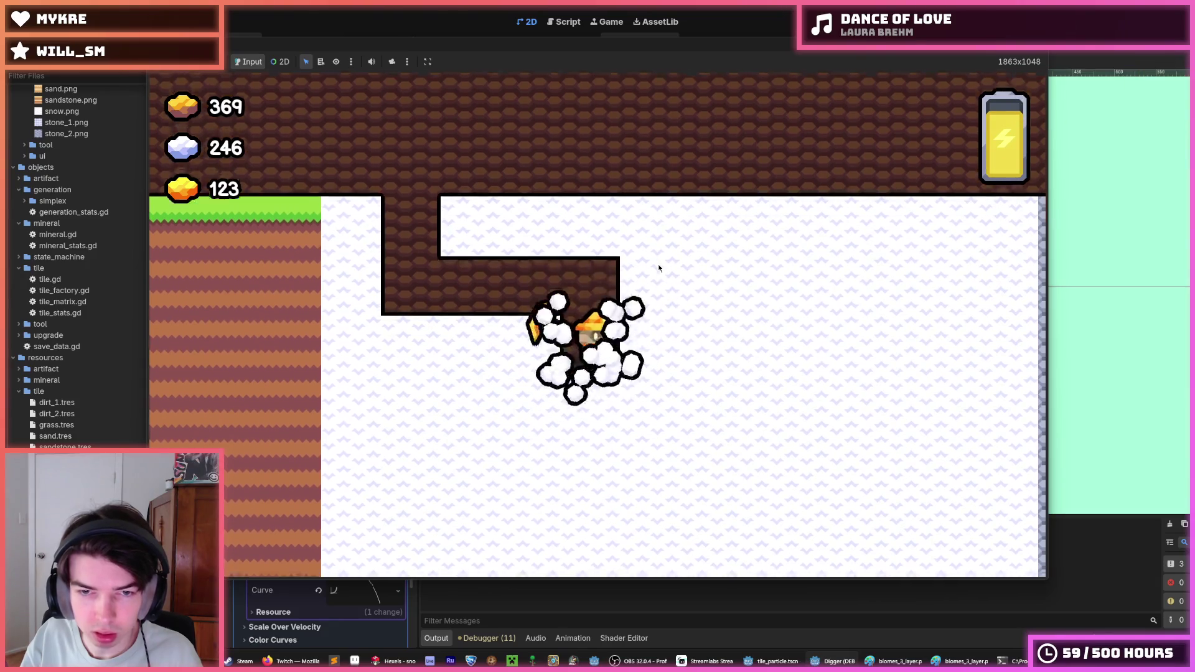
pyautogui.press('Down')
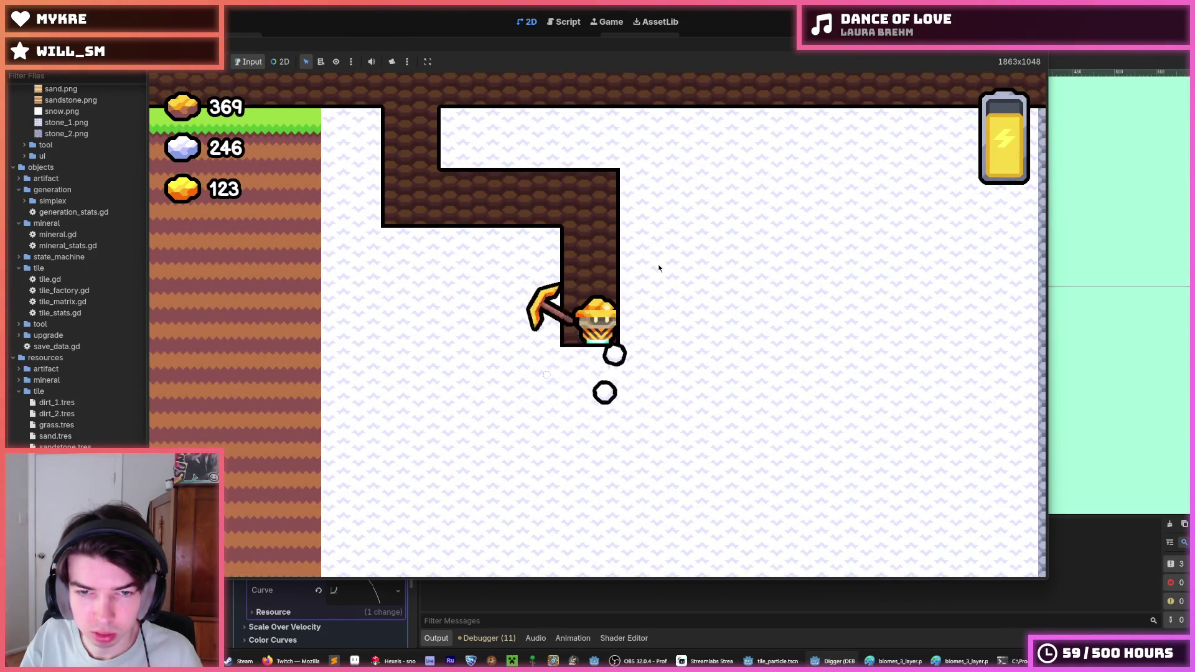
pyautogui.press('Down')
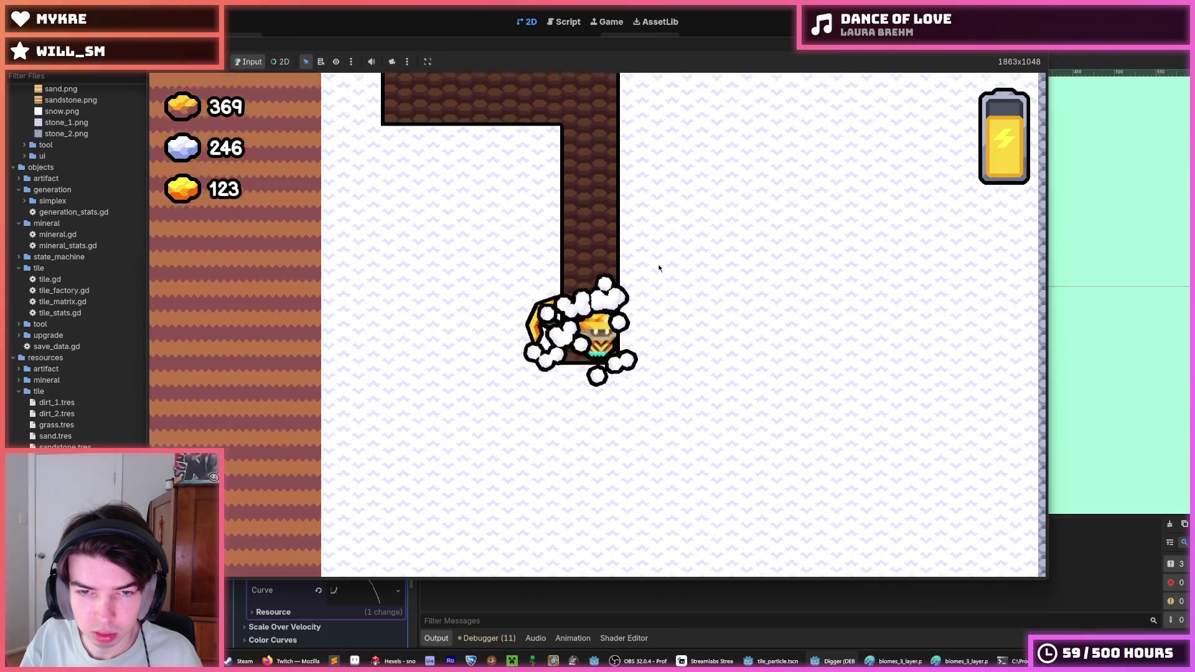
pyautogui.press('Right')
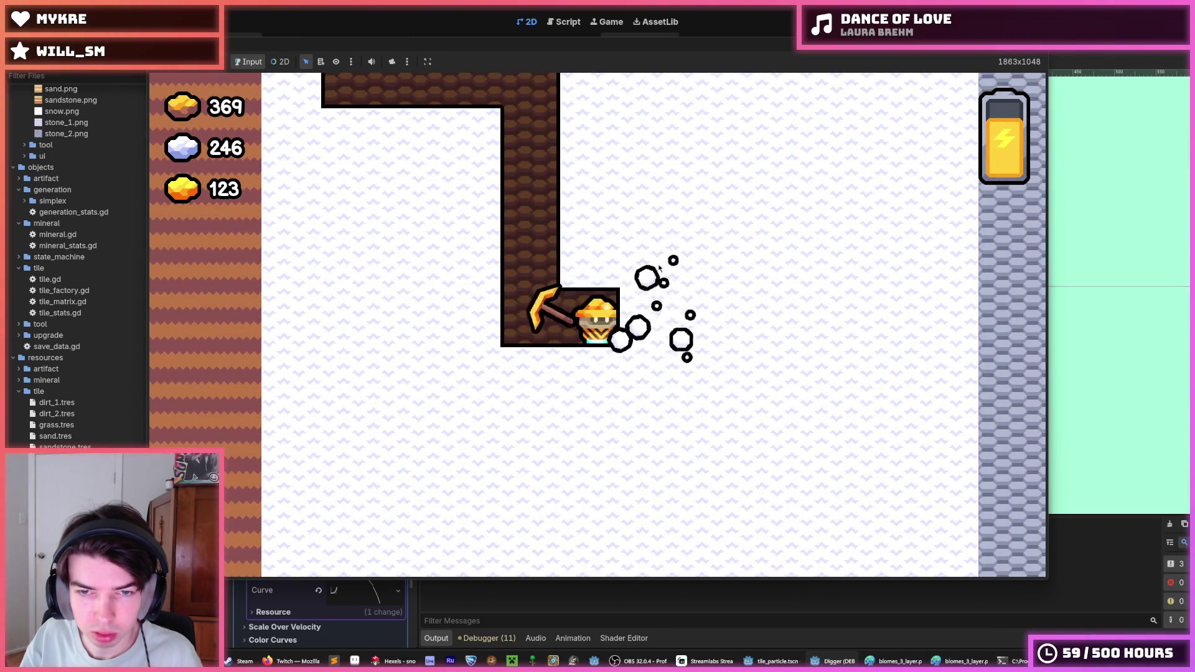
pyautogui.press('Right')
pyautogui.press('Right')
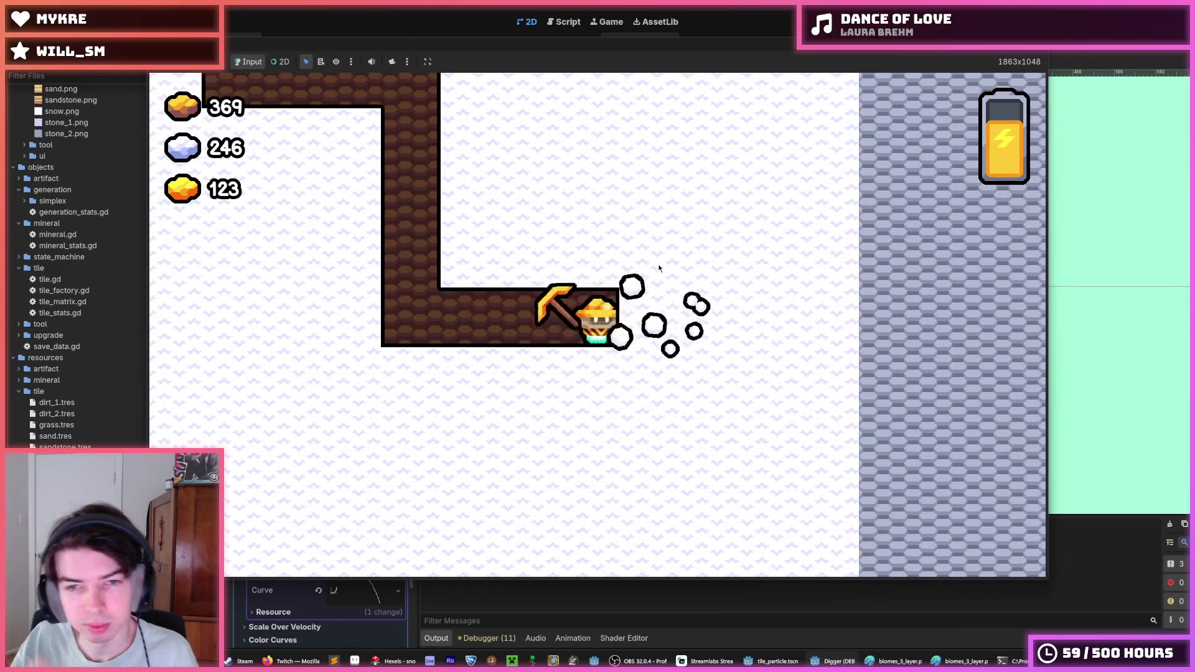
pyautogui.press('Right')
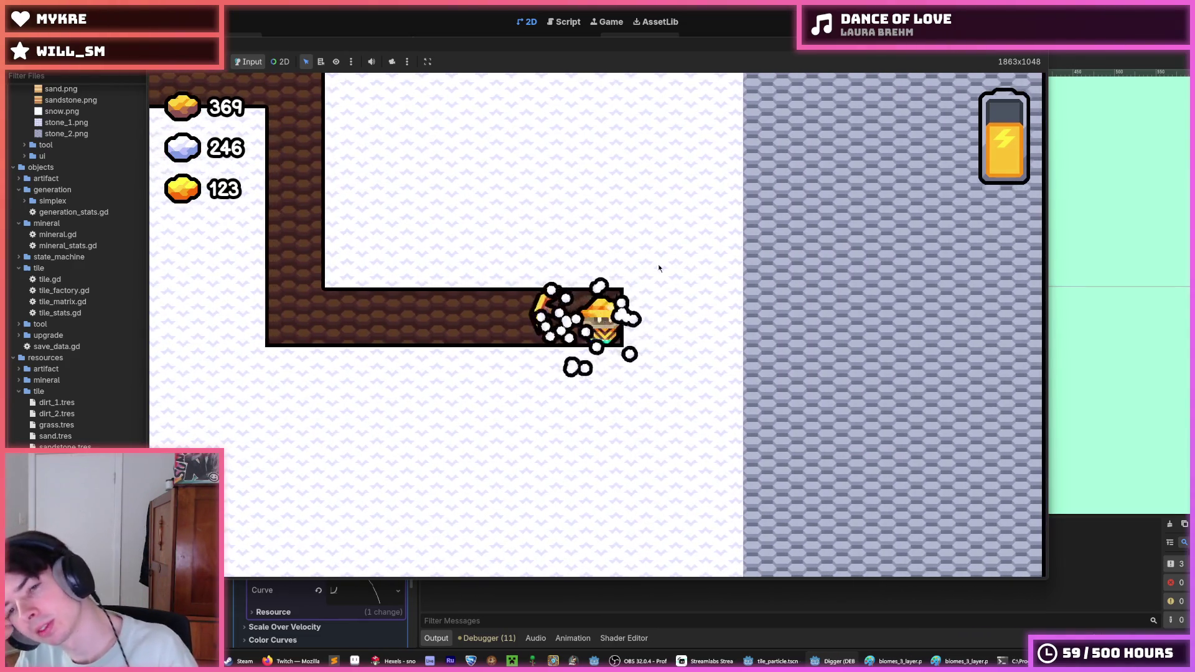
pyautogui.press('Right')
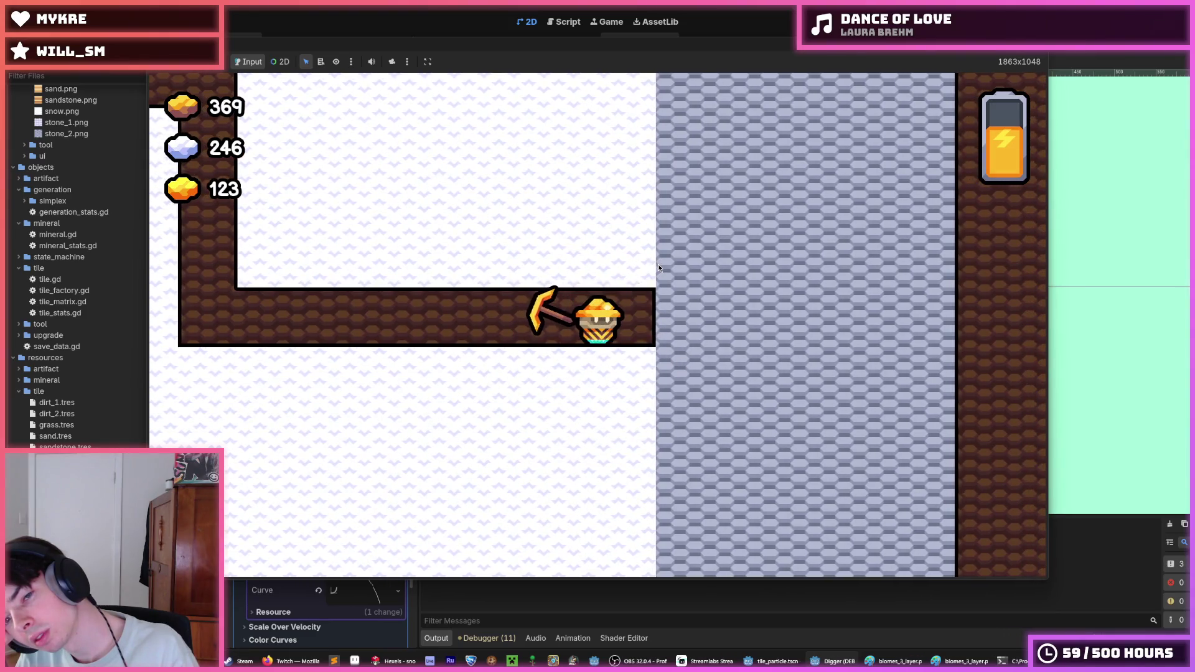
pyautogui.press('Down')
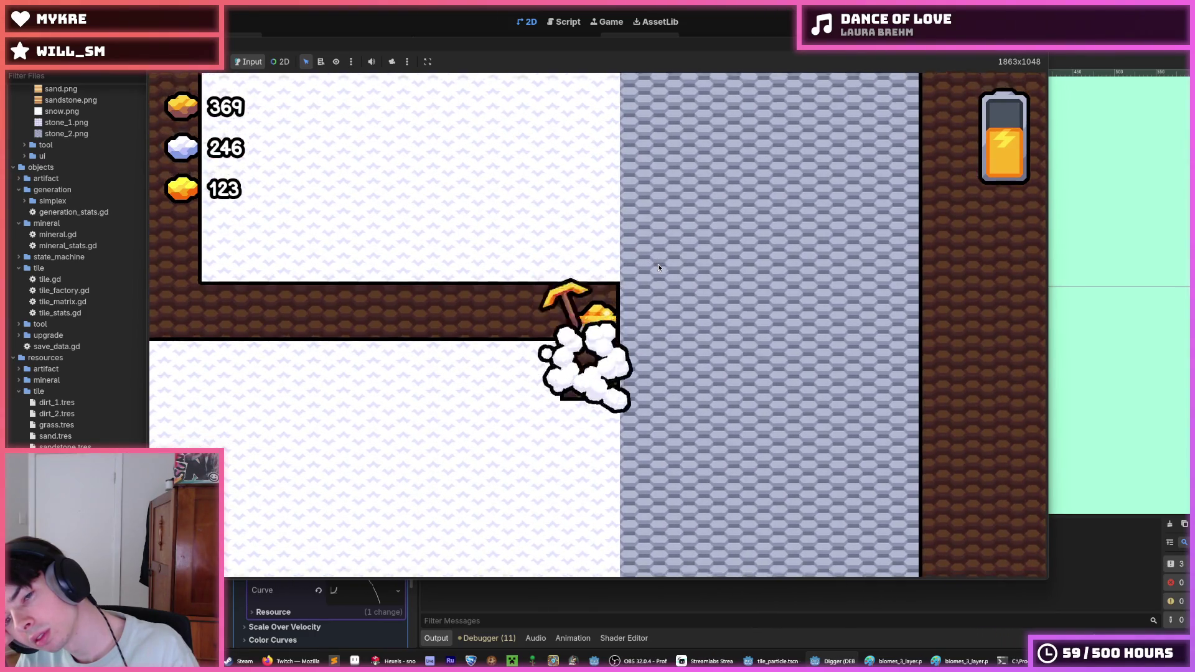
# - Dig back left along a lower level, breaking tiles below, left and above
pyautogui.press('Left')
pyautogui.press('Left')
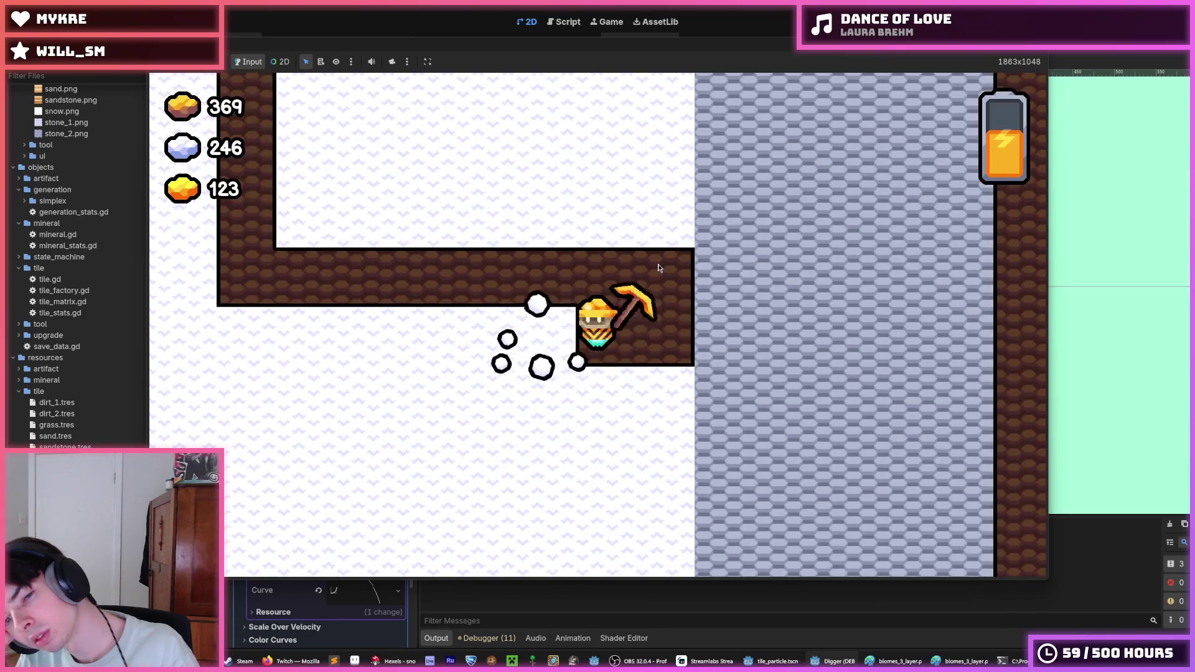
pyautogui.press('Down')
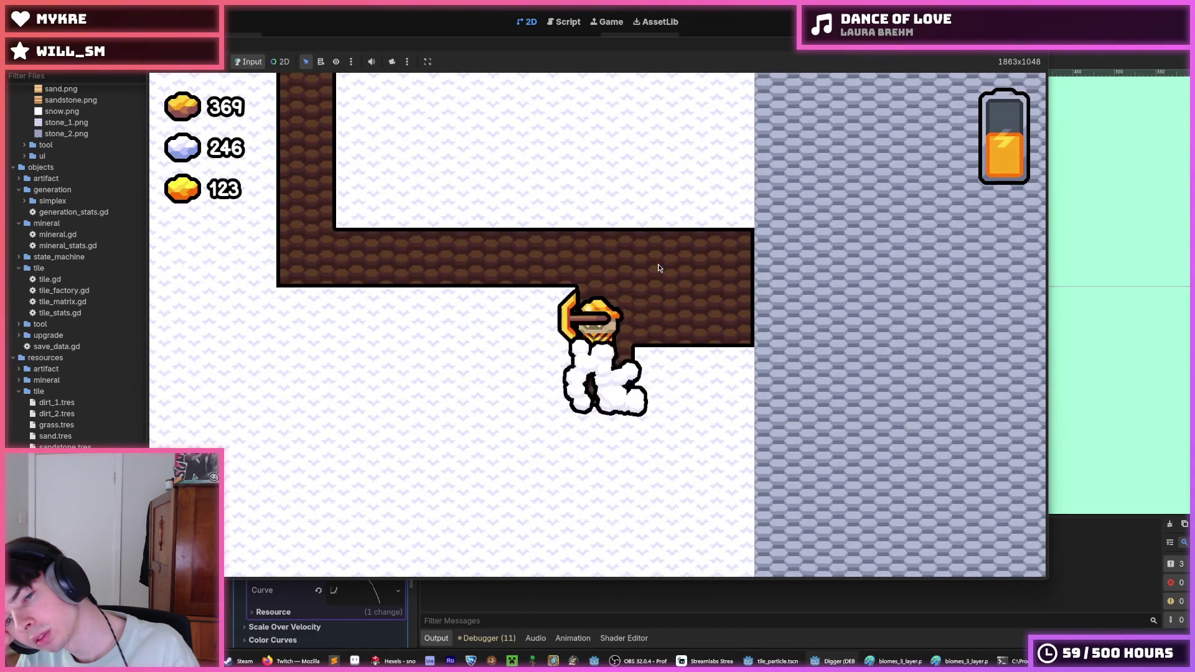
pyautogui.press('Left')
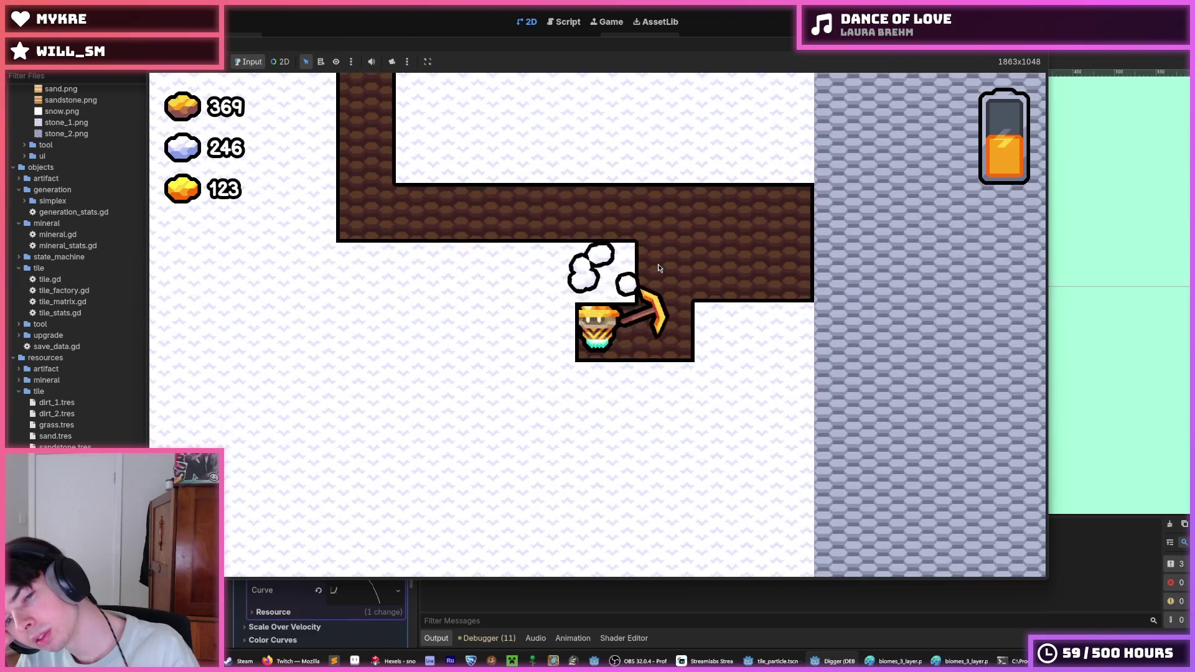
pyautogui.press('Up')
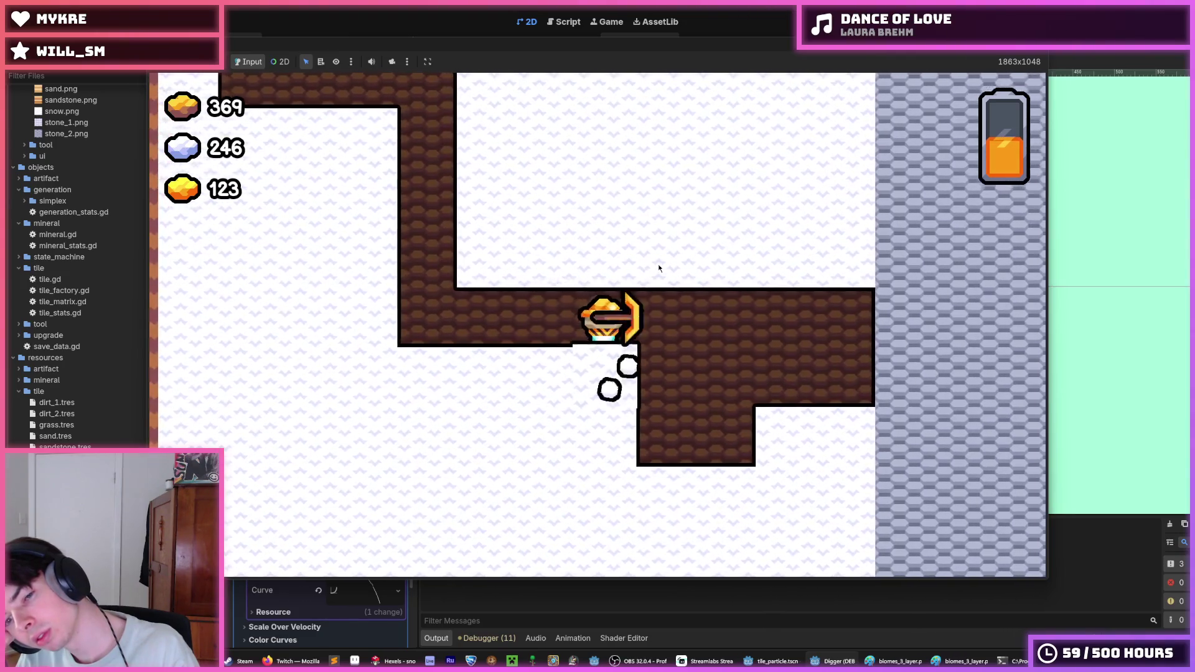
pyautogui.press('Down')
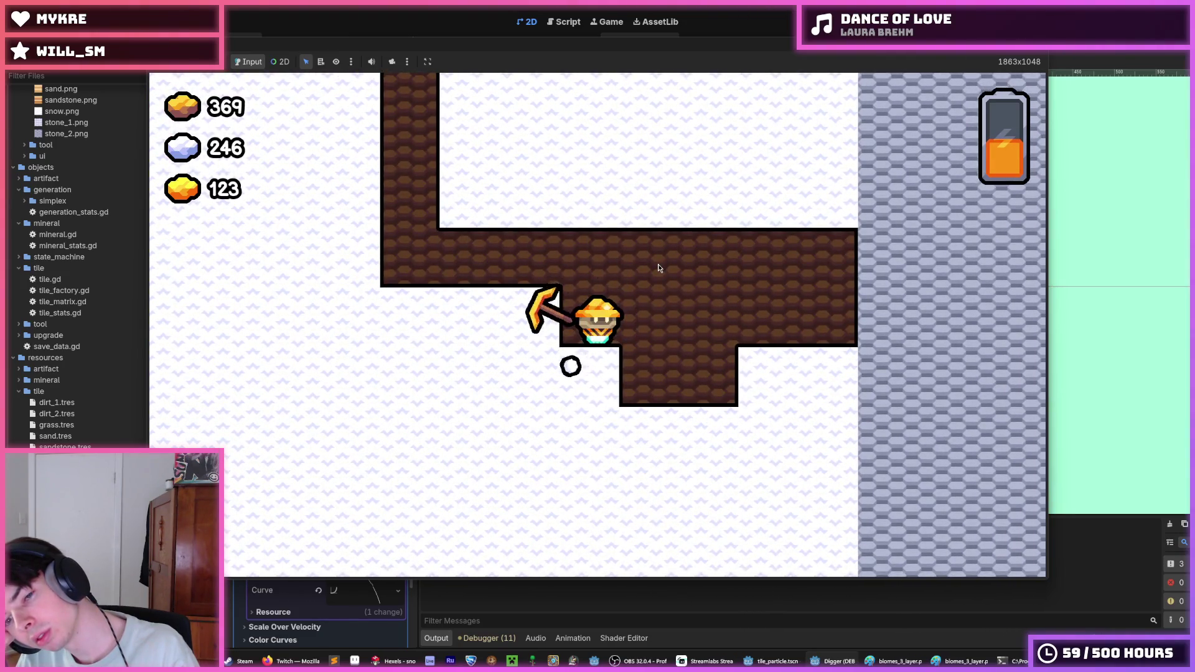
pyautogui.press('Down')
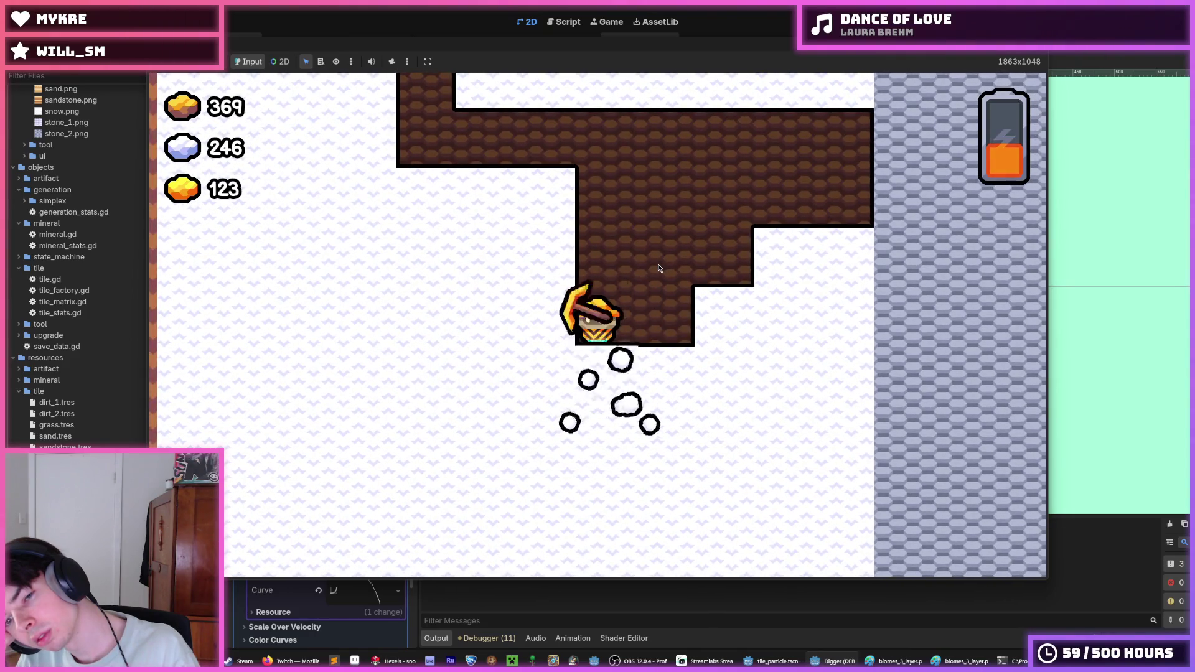
pyautogui.press('Down')
pyautogui.press('Down')
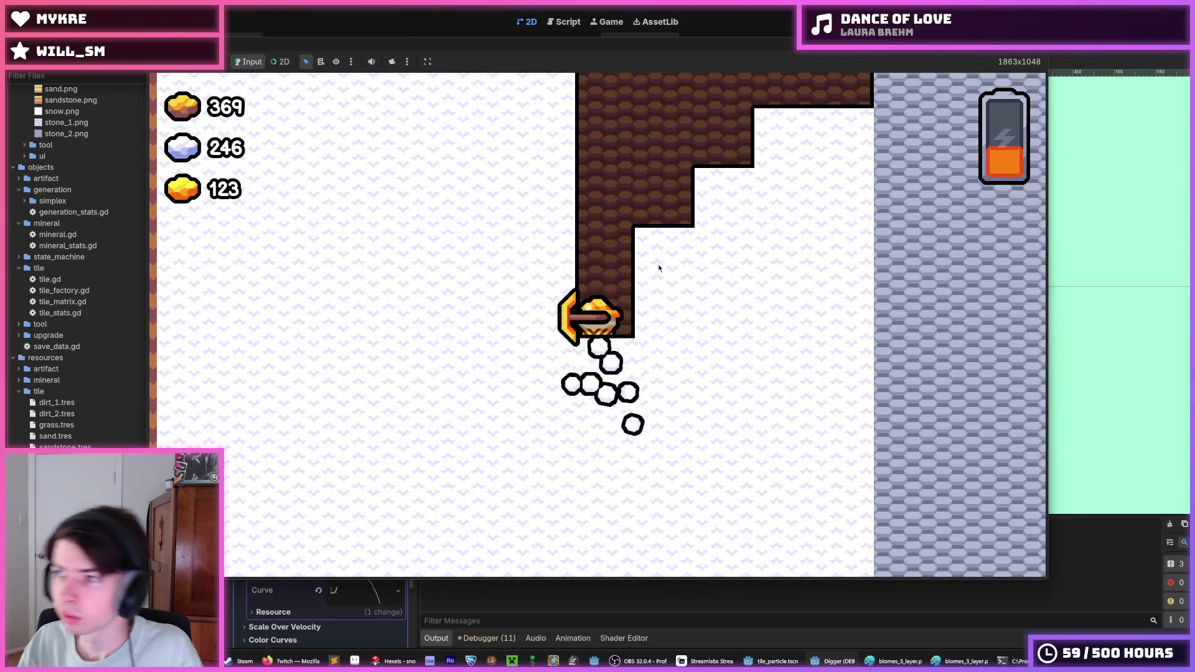
pyautogui.press('Down')
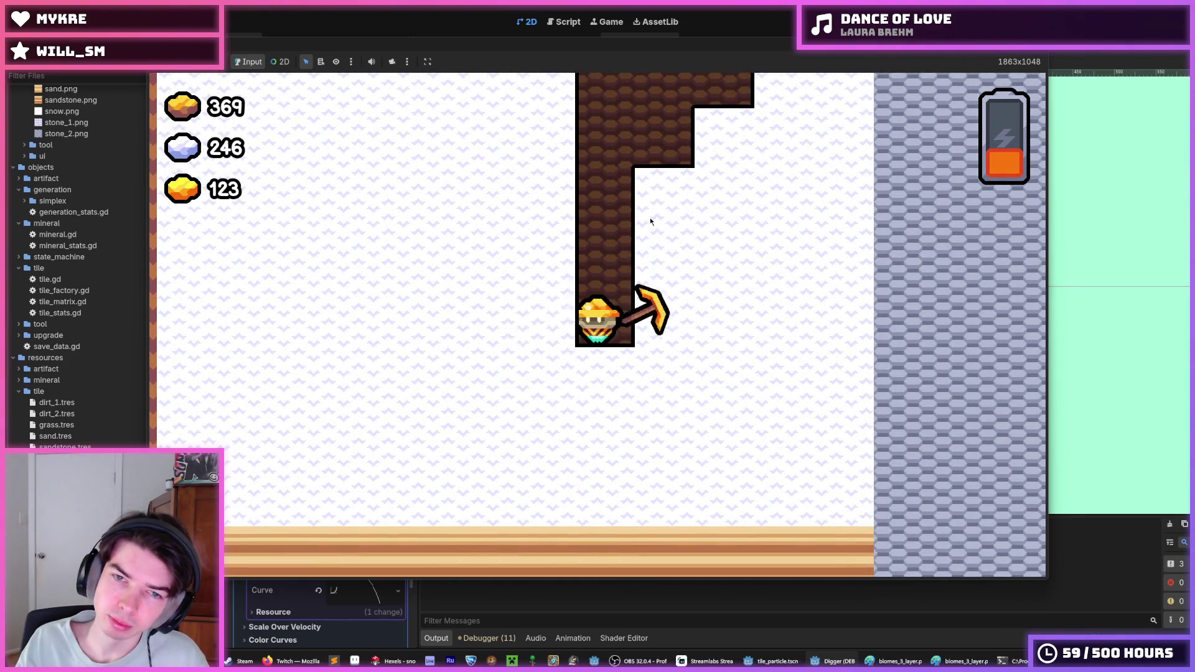
pyautogui.press('Left')
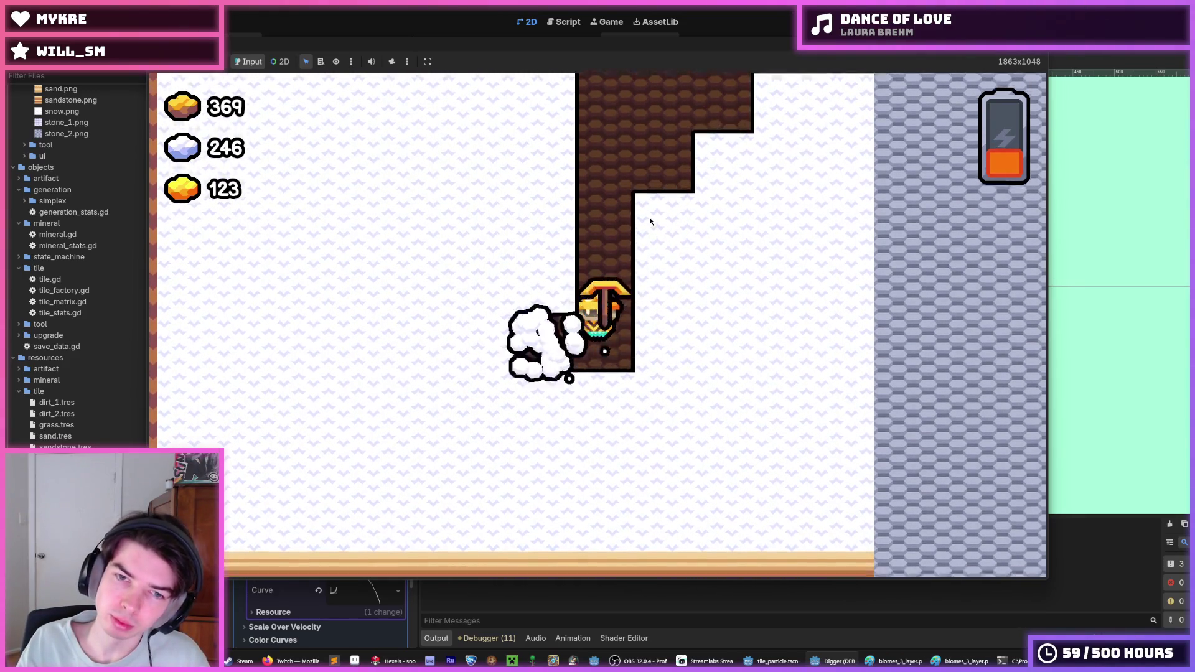
pyautogui.press('Up')
pyautogui.press('Left')
pyautogui.press('Left')
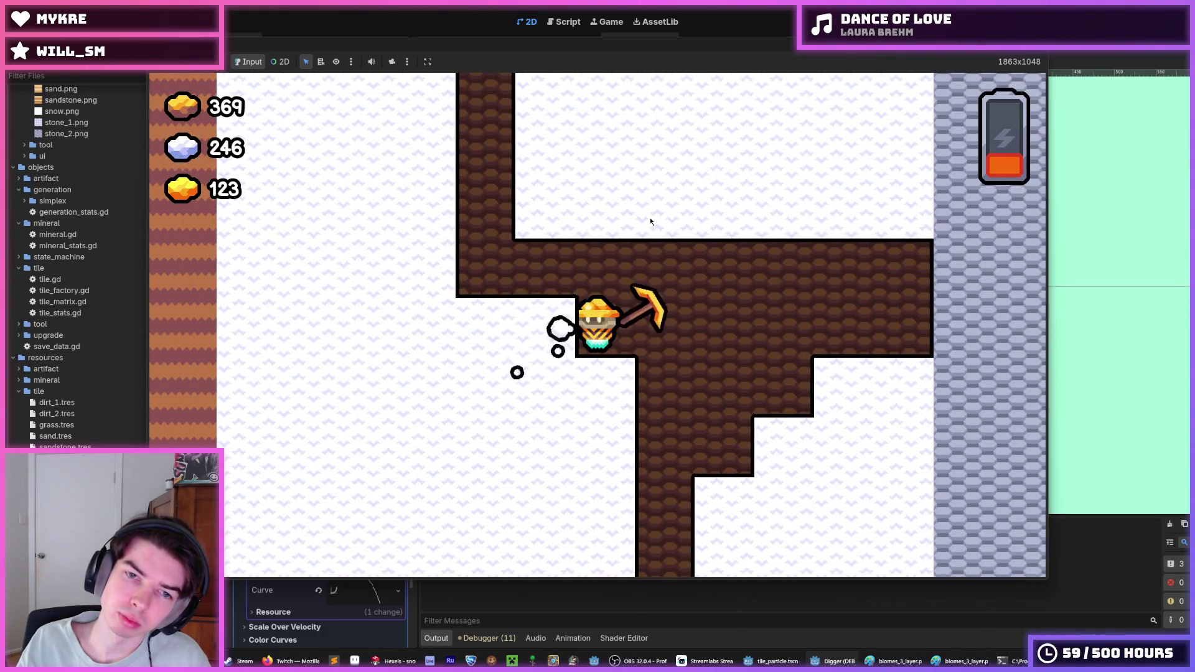
pyautogui.press('Left')
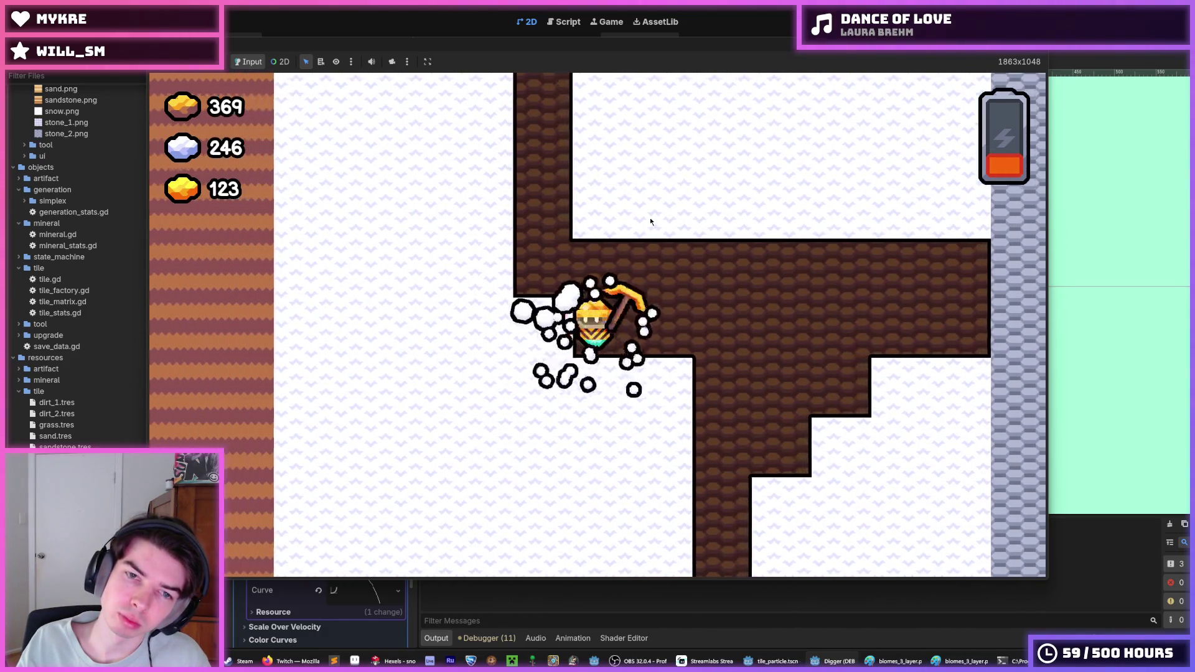
# - Dig several more snow tiles down the shaft, then stop the game
pyautogui.press('Left')
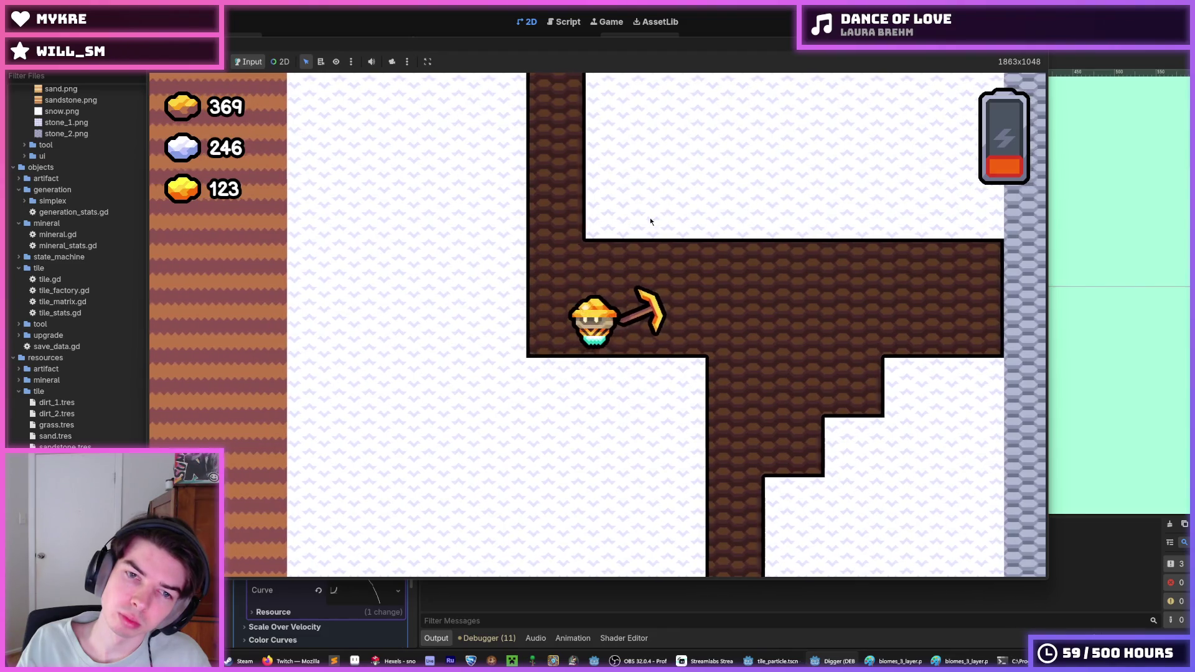
pyautogui.press('Down')
pyautogui.press('Left')
pyautogui.press('Down')
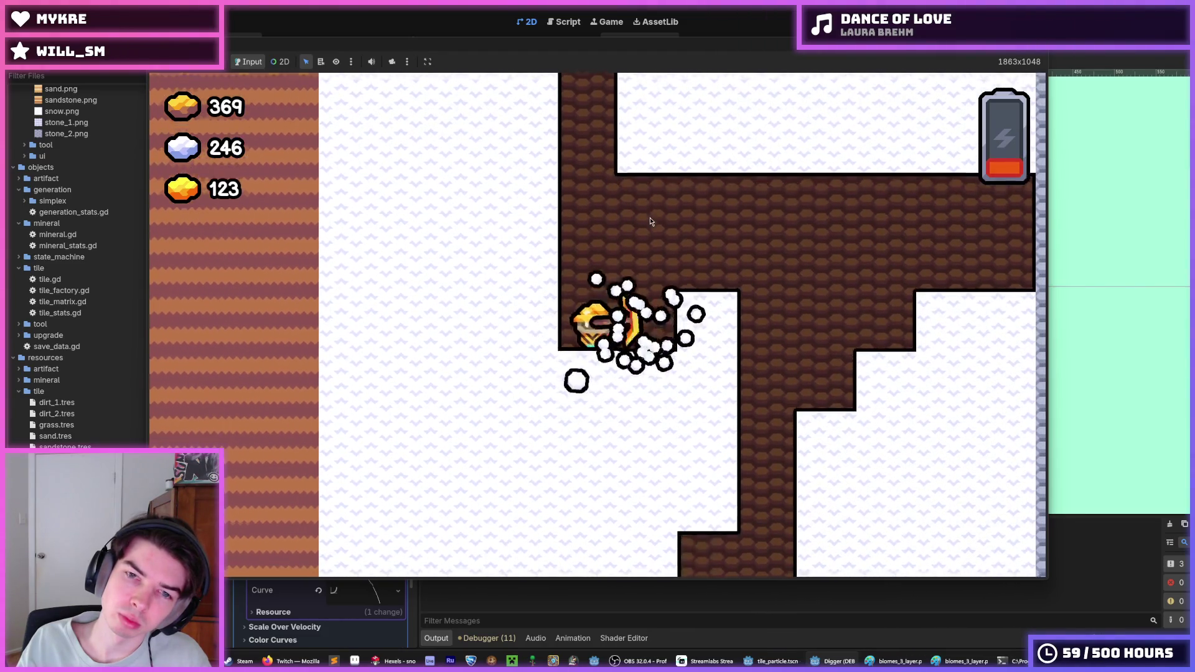
pyautogui.press('Down')
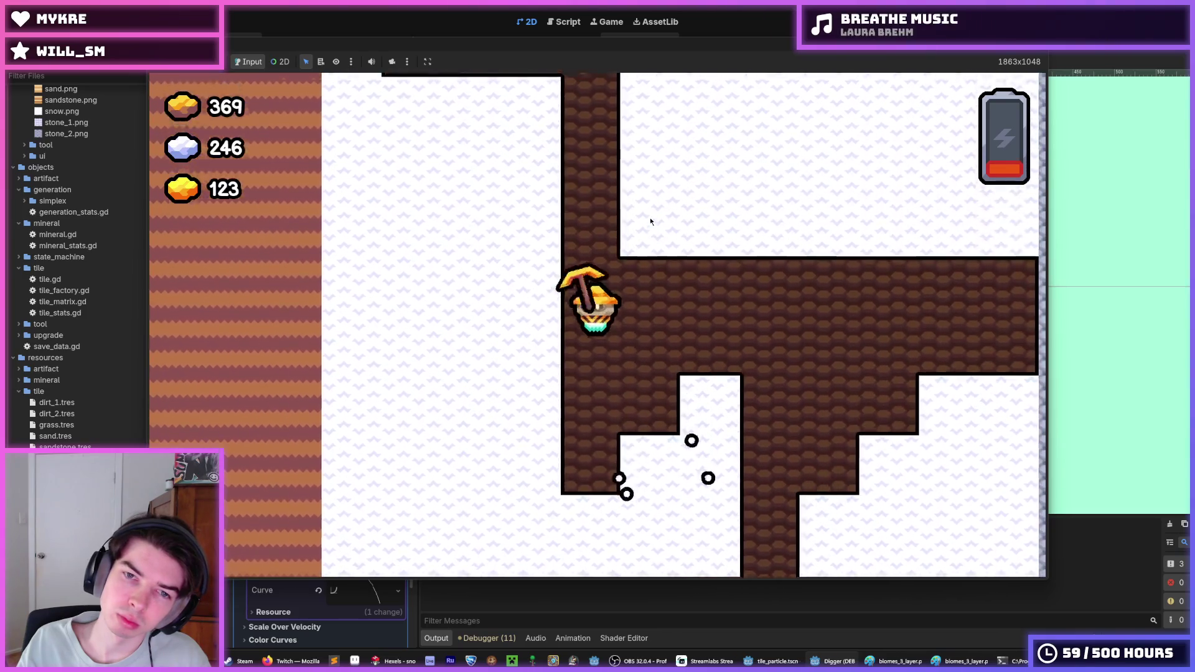
pyautogui.press('Right')
pyautogui.press('Left')
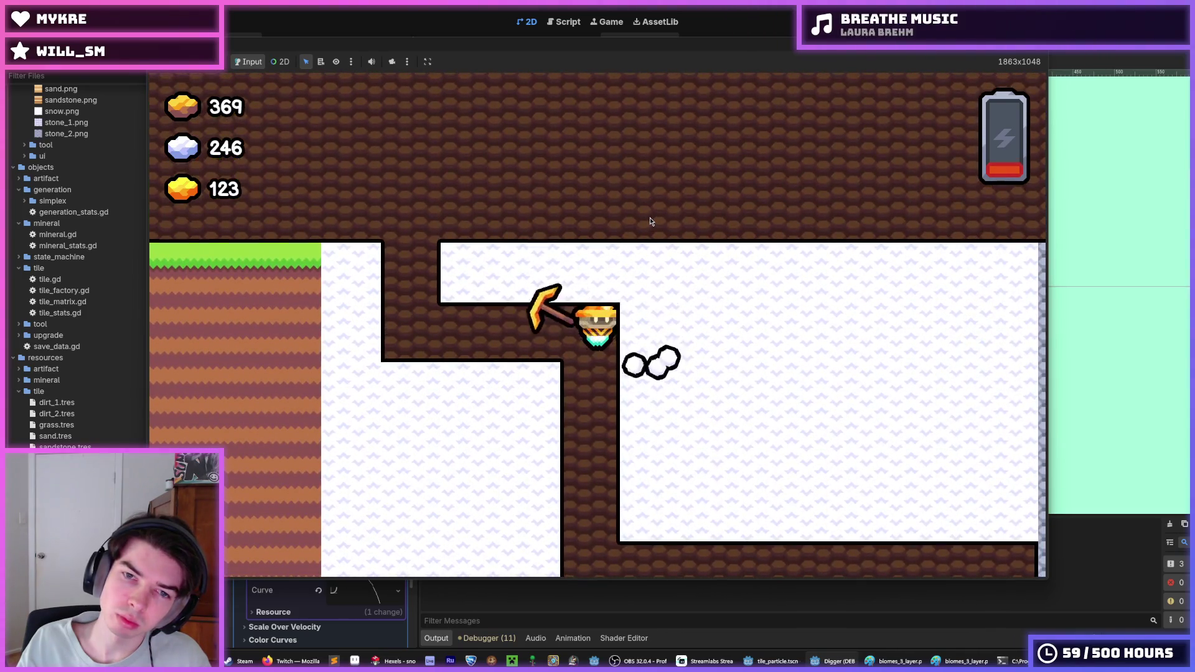
pyautogui.press('Right')
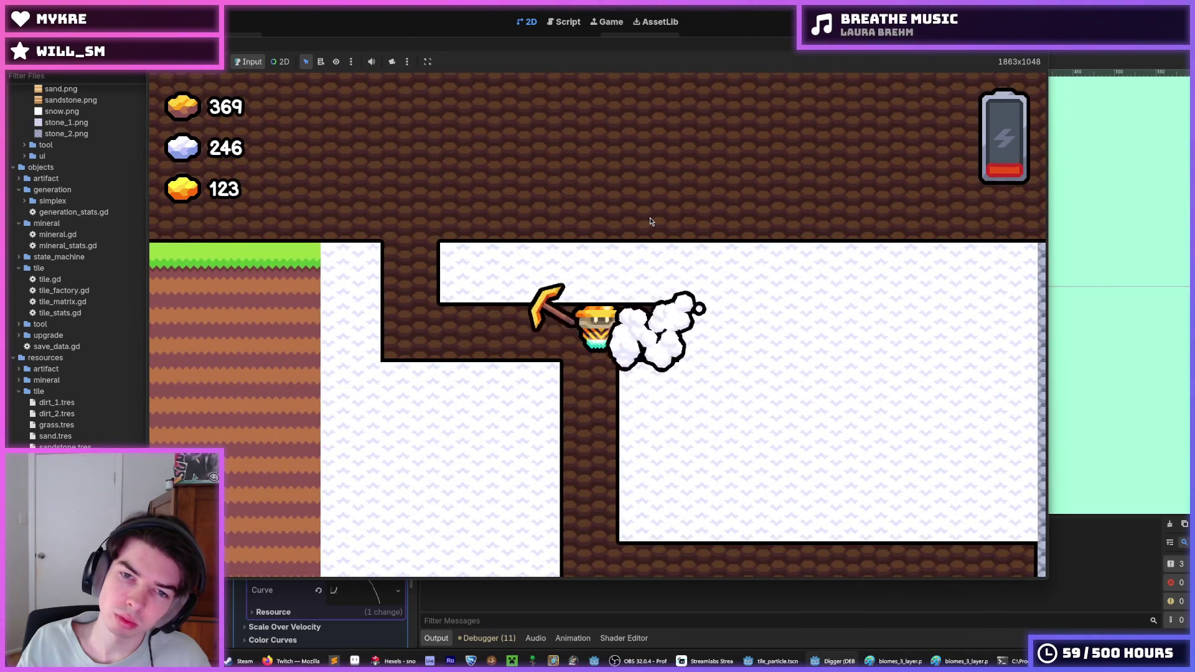
pyautogui.press('Left')
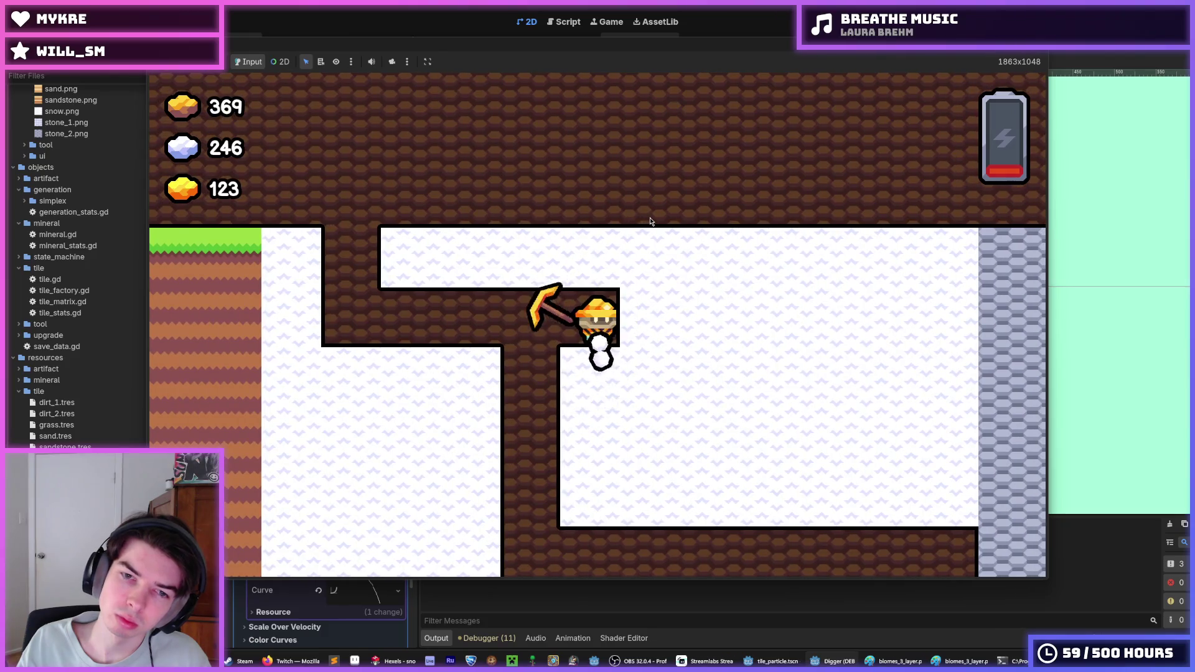
pyautogui.press('Down')
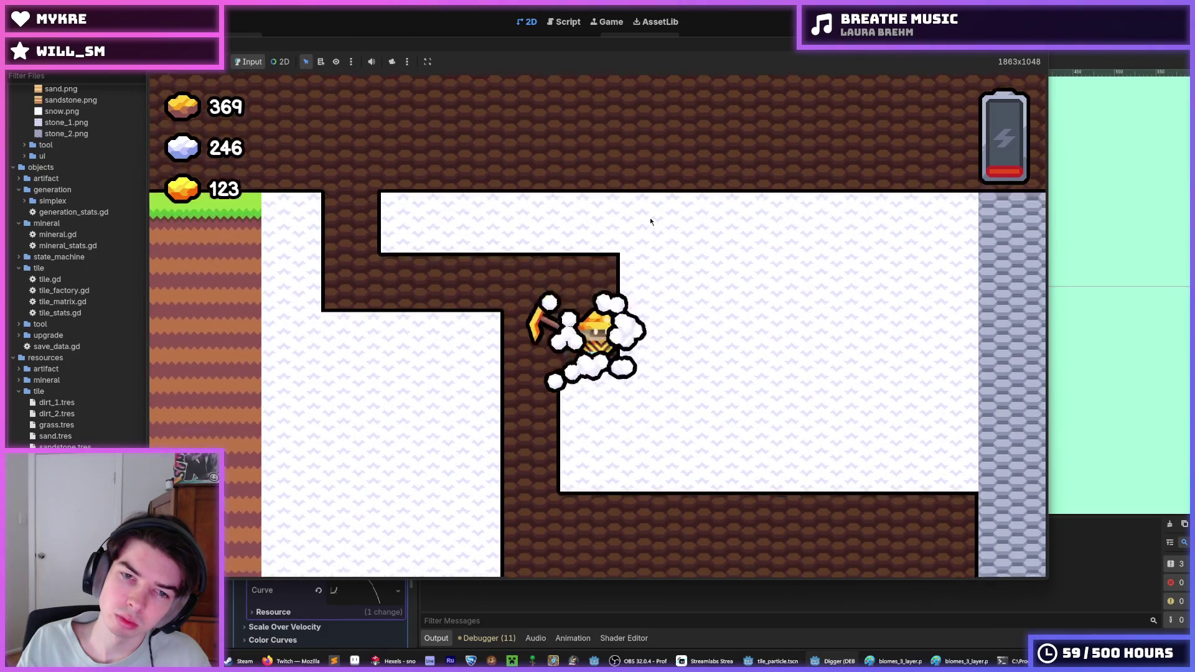
pyautogui.press('F8')
pyautogui.scroll(10, 324, 464)
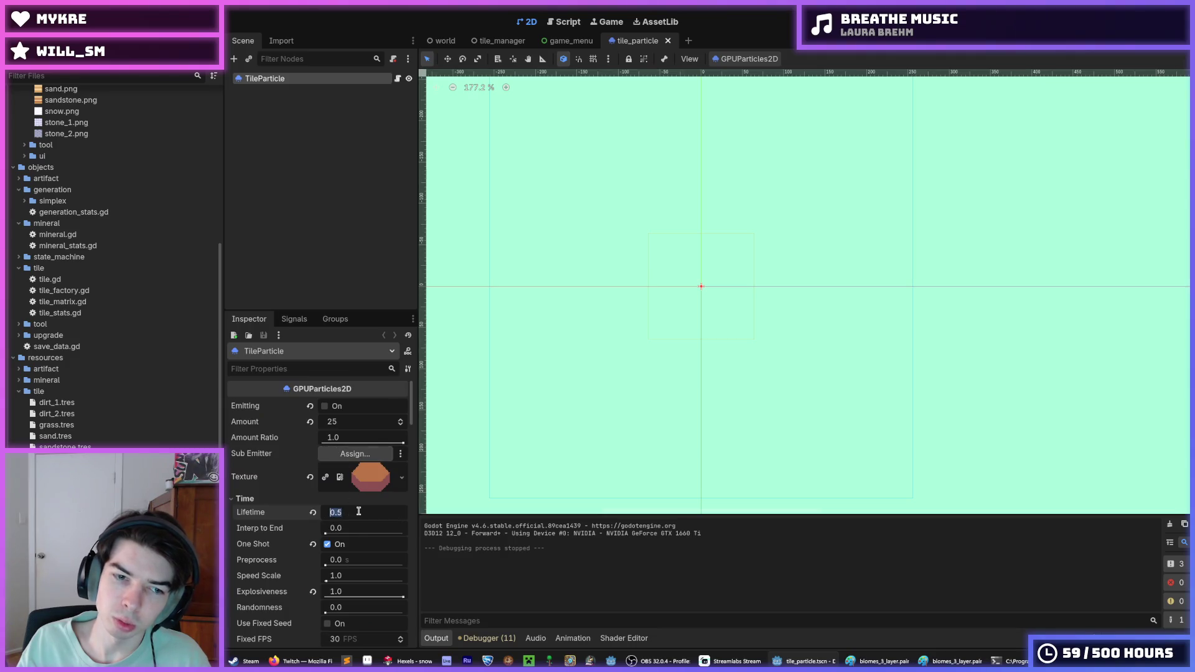
# - Set the particle Lifetime to 0.45, expand the Scale Curve, and save tile_particle
pyautogui.press('Return')
pyautogui.scroll(-15, 268, 448)
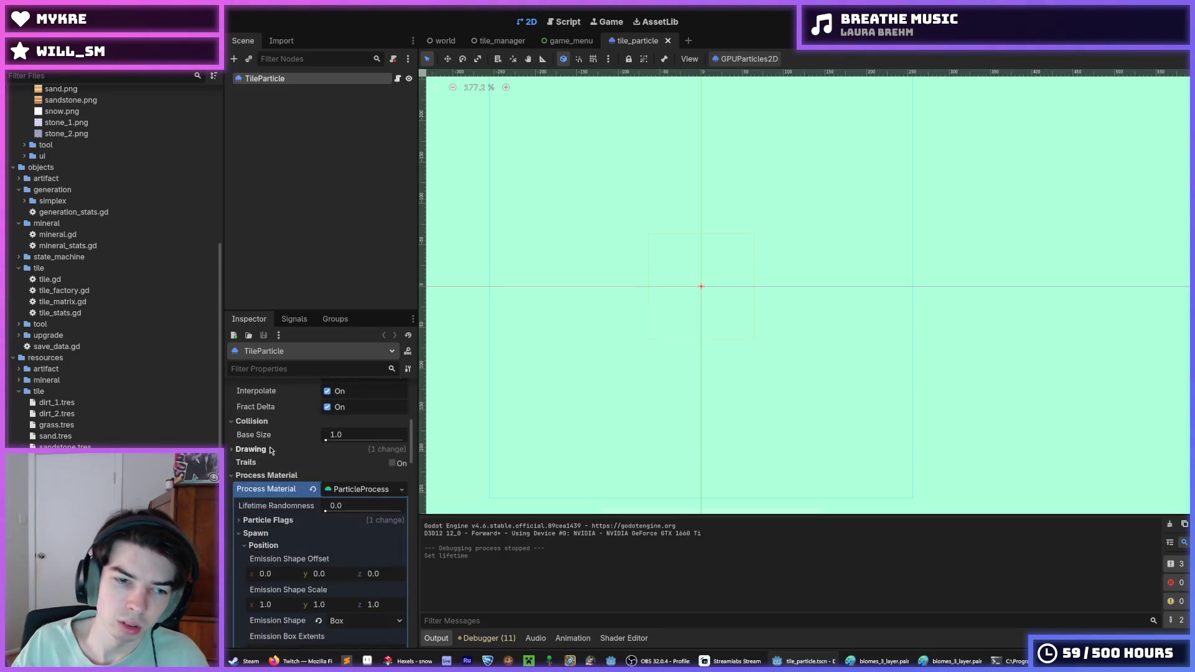
pyautogui.scroll(-10, 268, 449)
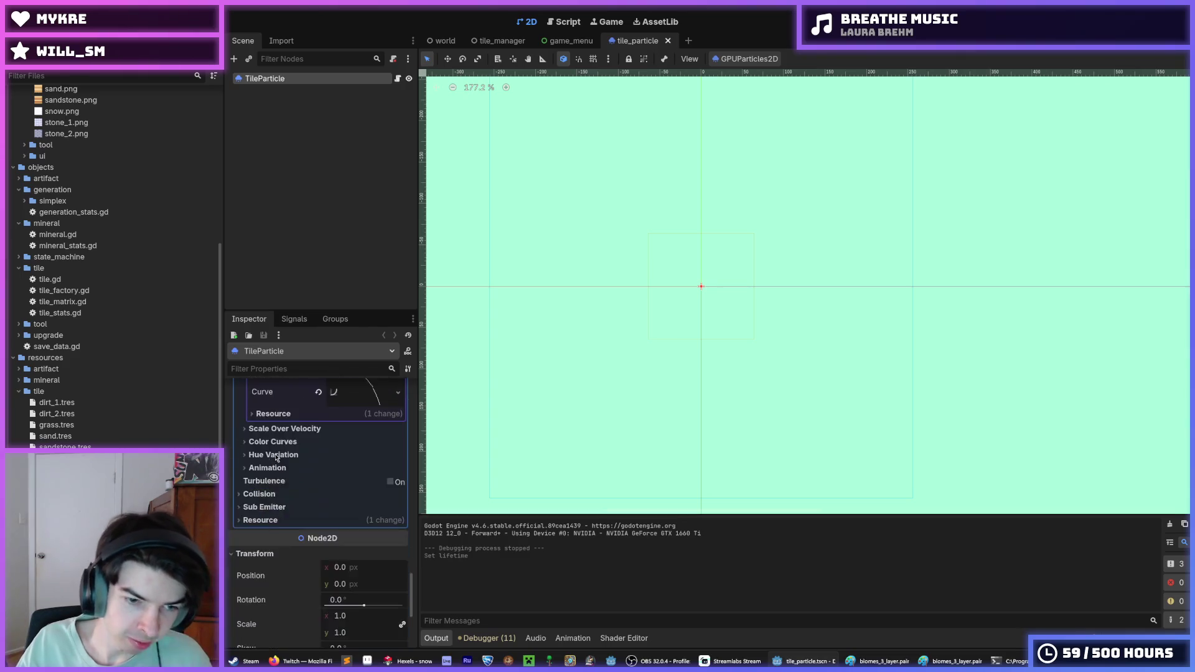
pyautogui.click(374, 528)
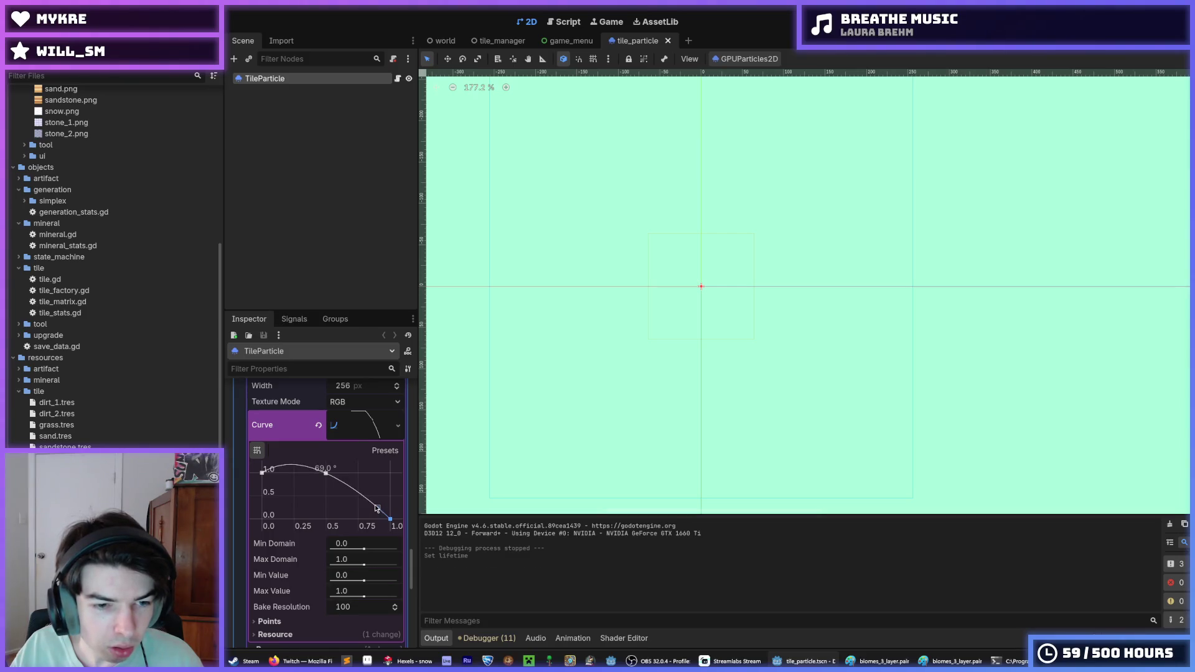
pyautogui.hotkey('ctrl', 's')
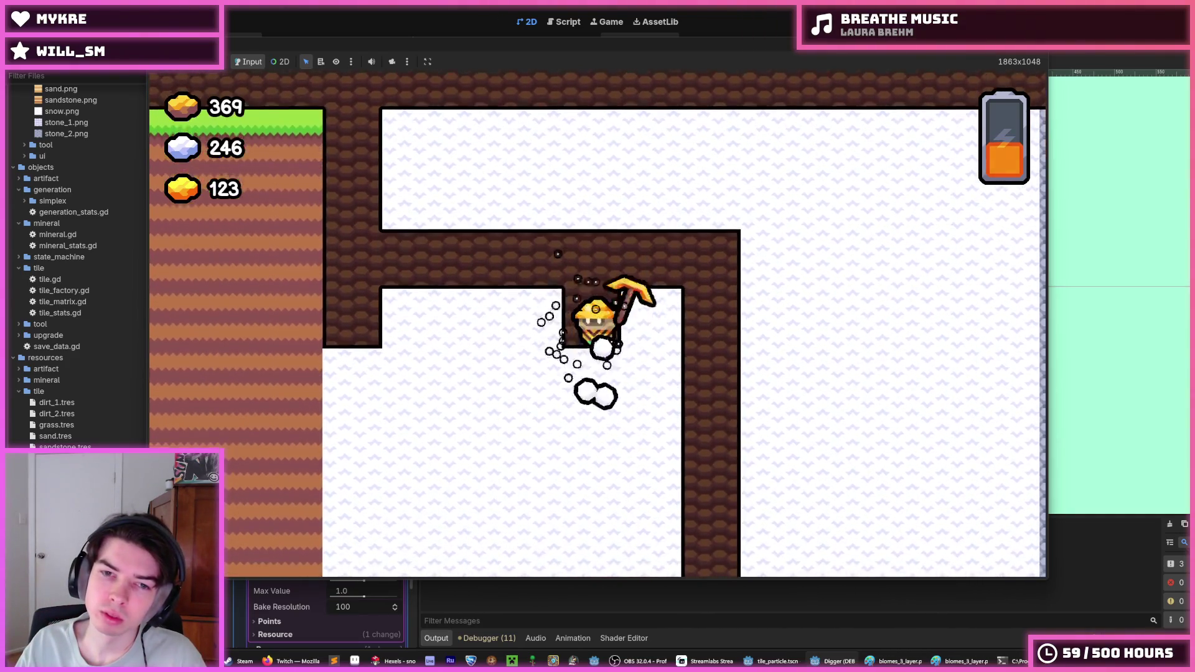
# - Stop the test run with F8 to get back to the tile_particle scene
pyautogui.press('F8')
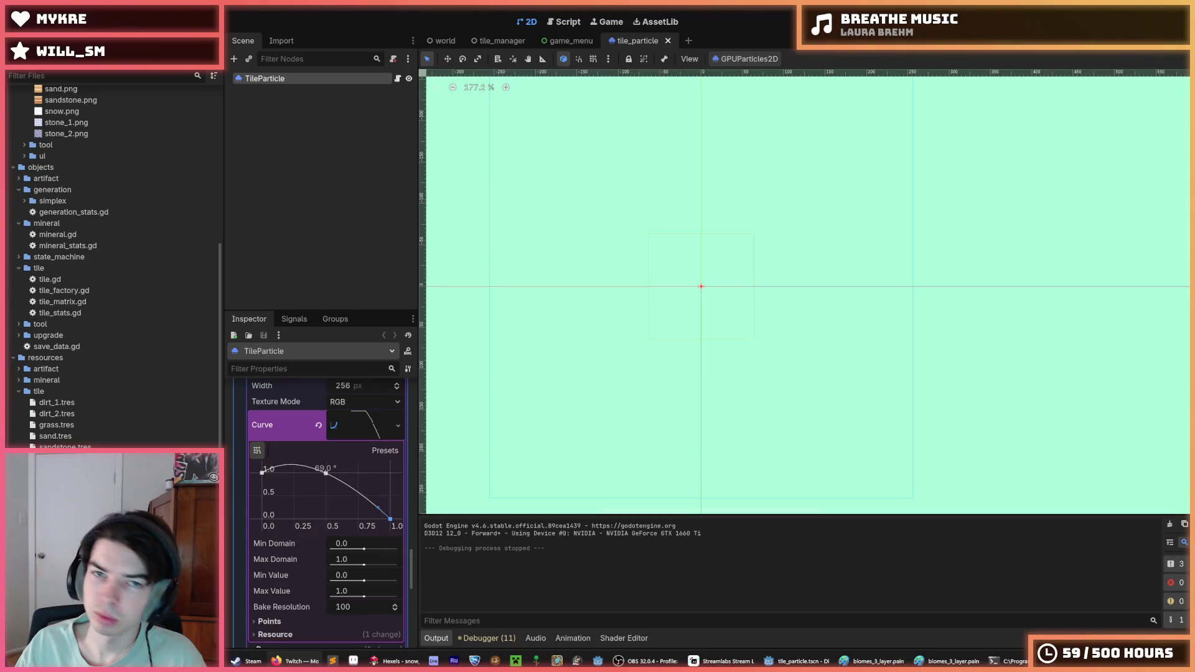
# - Set Initial Velocity max and Radial Velocity max to 150, save tile_particle, and run the game
pyautogui.scroll(15, 300, 423)
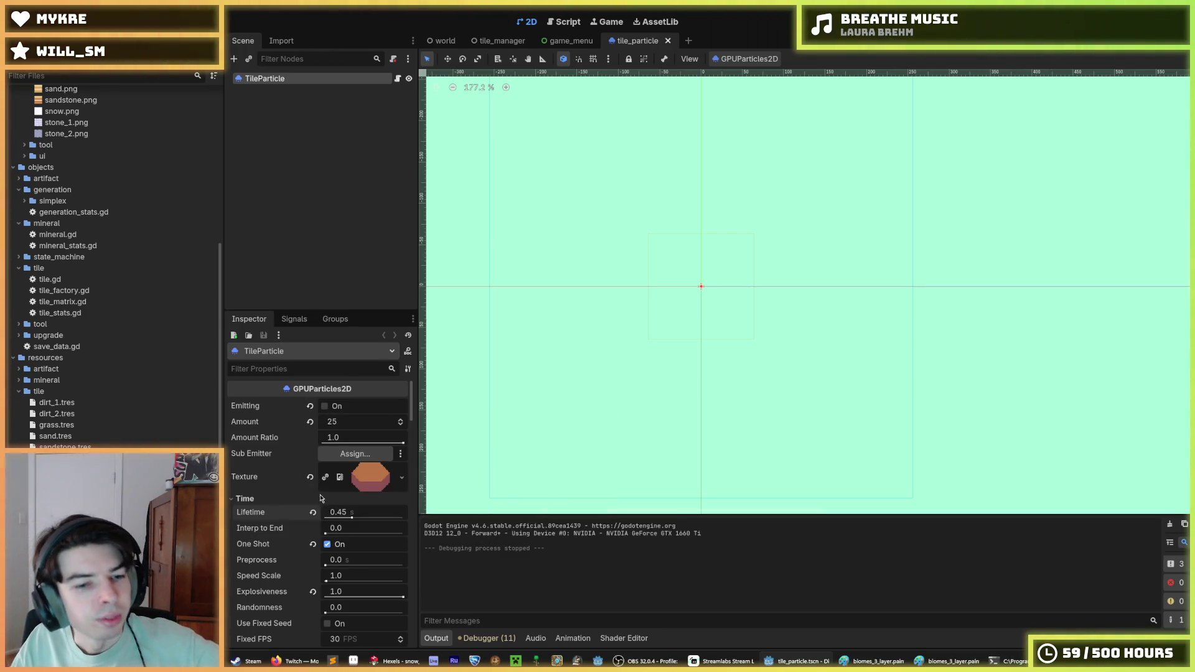
pyautogui.scroll(-2, 322, 504)
pyautogui.scroll(2, 322, 508)
pyautogui.scroll(-12, 290, 484)
pyautogui.scroll(-10, 286, 482)
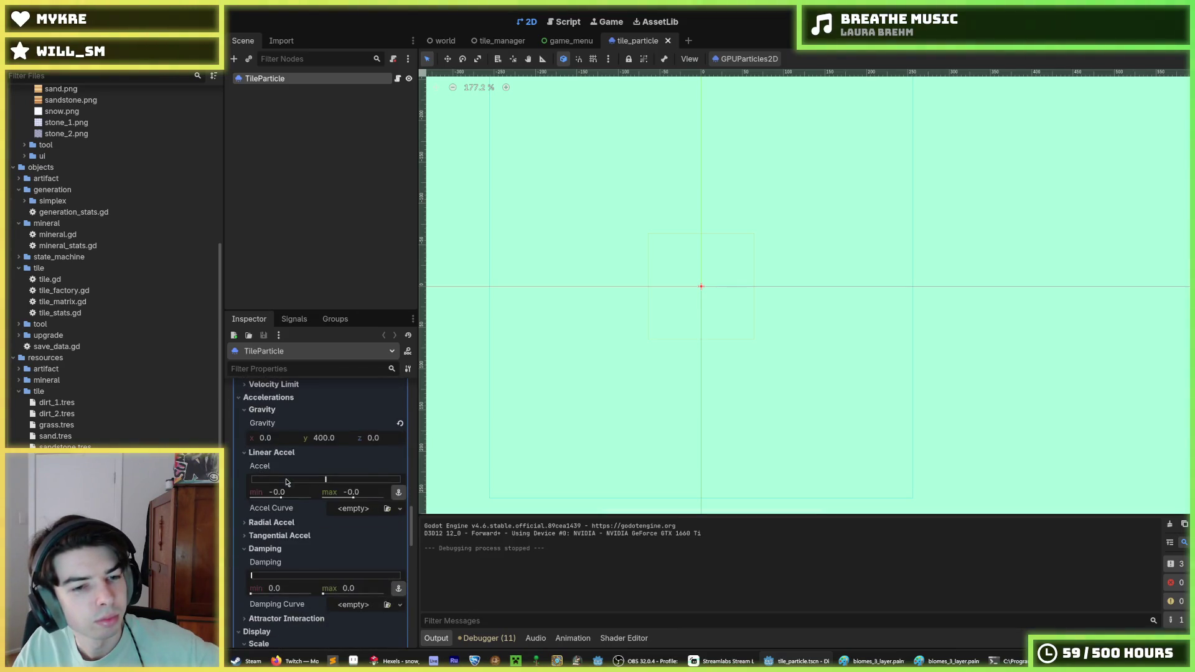
pyautogui.scroll(-4, 287, 482)
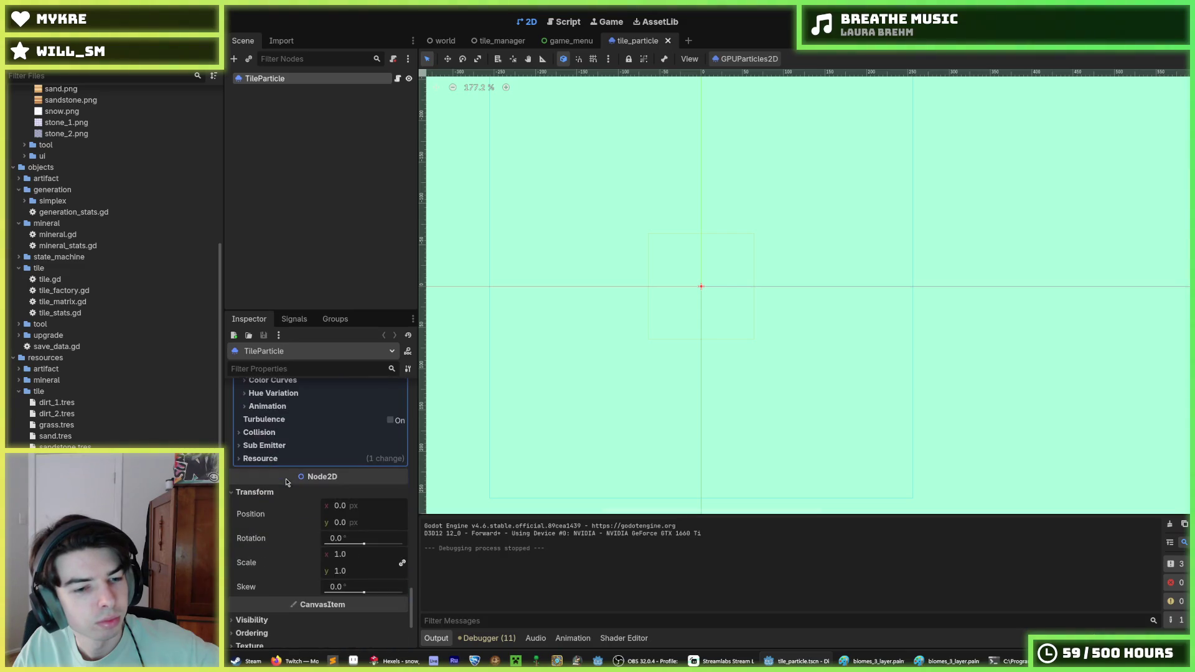
pyautogui.scroll(15, 286, 483)
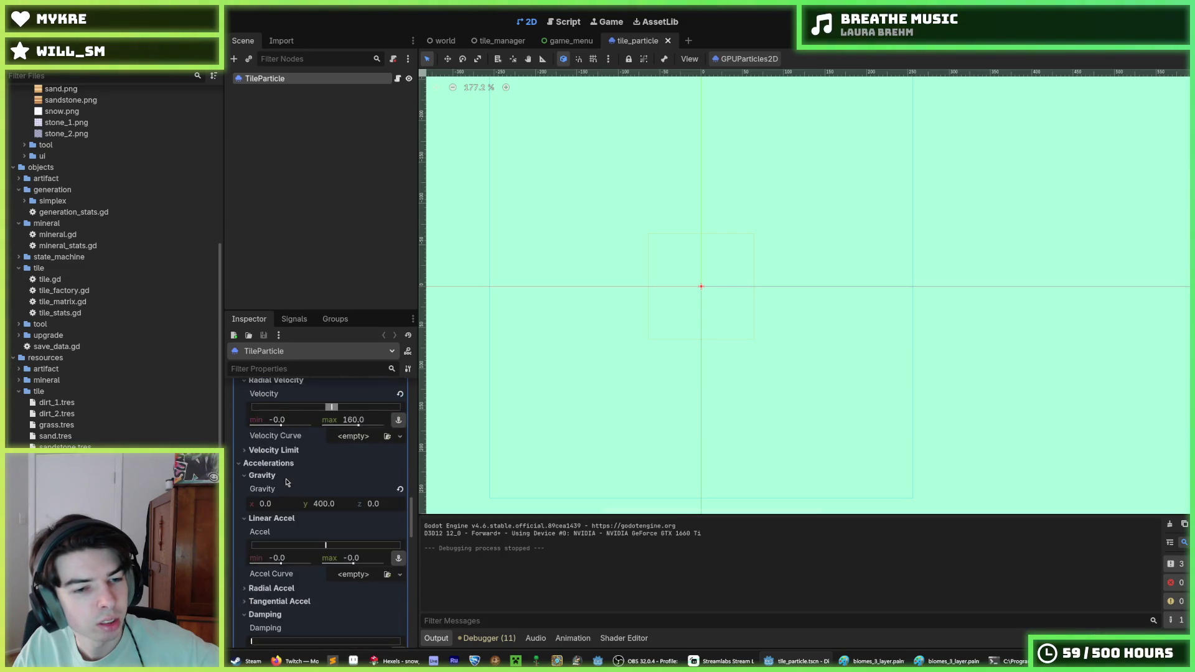
pyautogui.scroll(4, 286, 482)
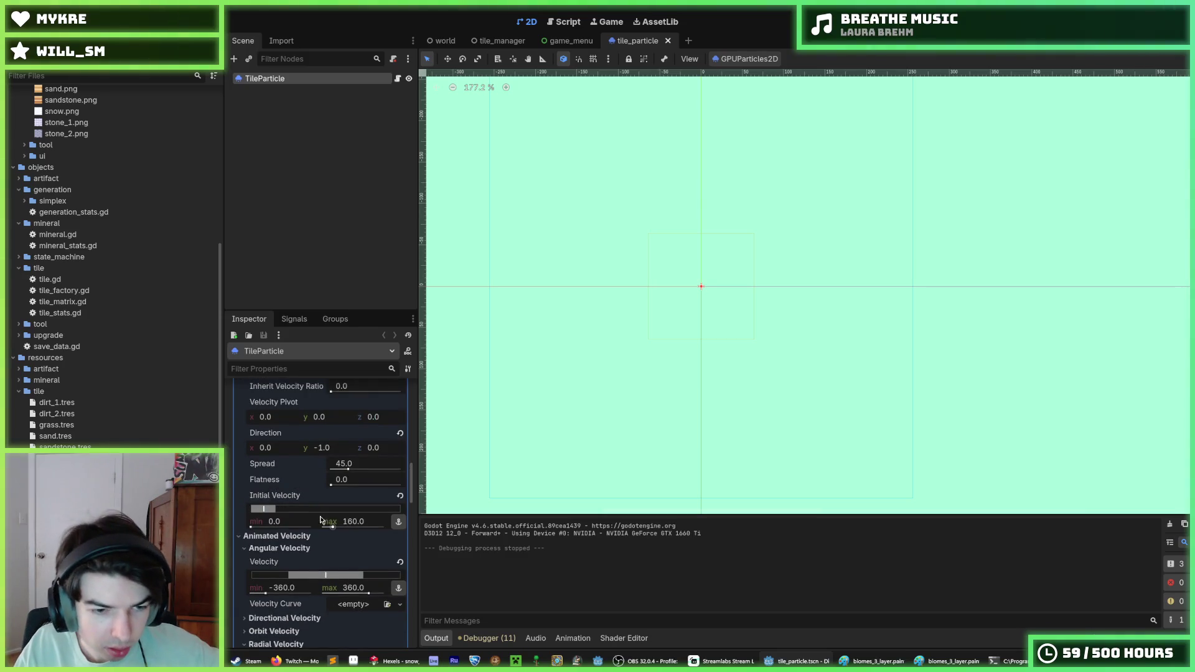
pyautogui.scroll(6, 366, 526)
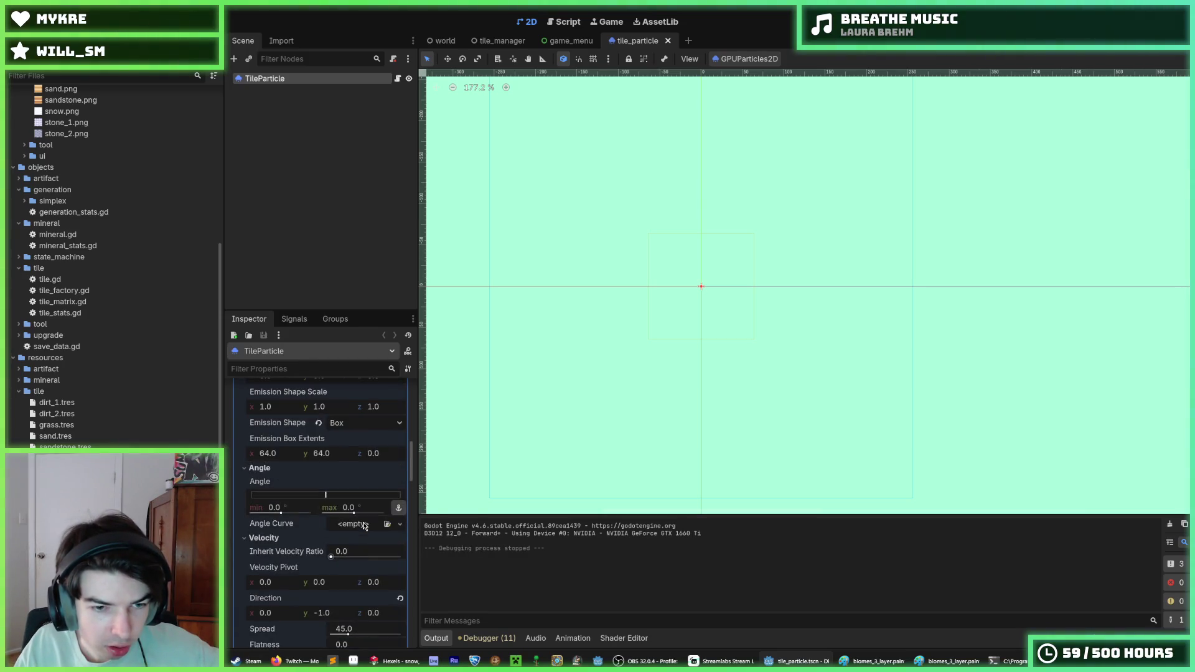
pyautogui.scroll(3, 365, 526)
pyautogui.scroll(-10, 352, 534)
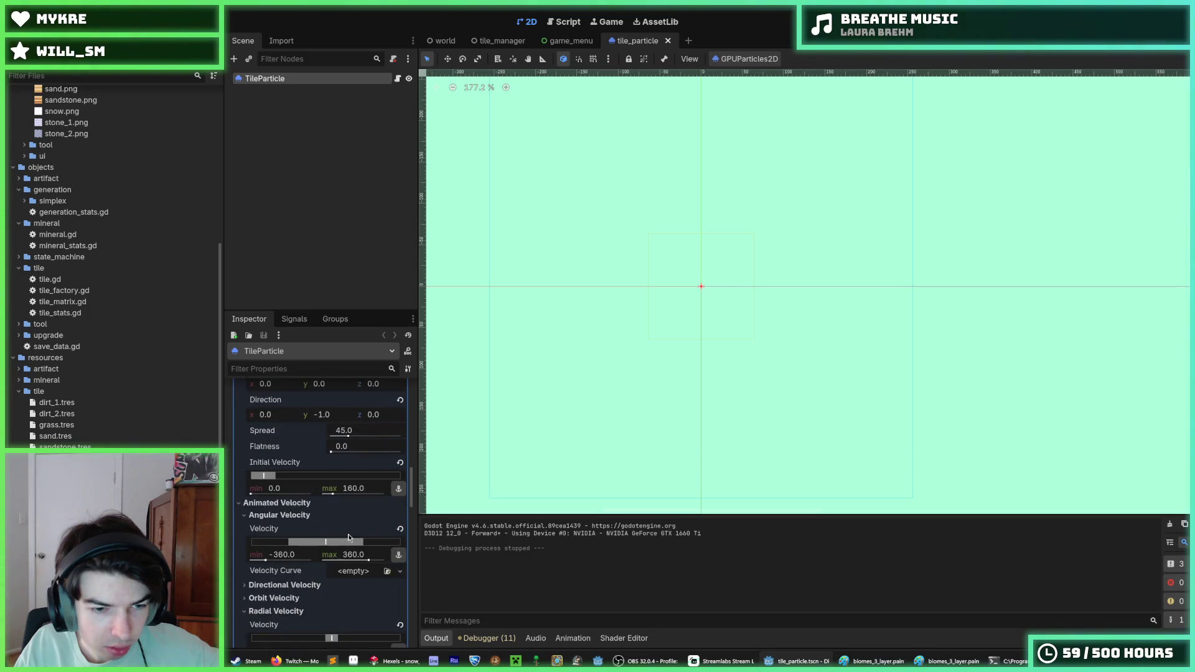
pyautogui.scroll(-3, 365, 506)
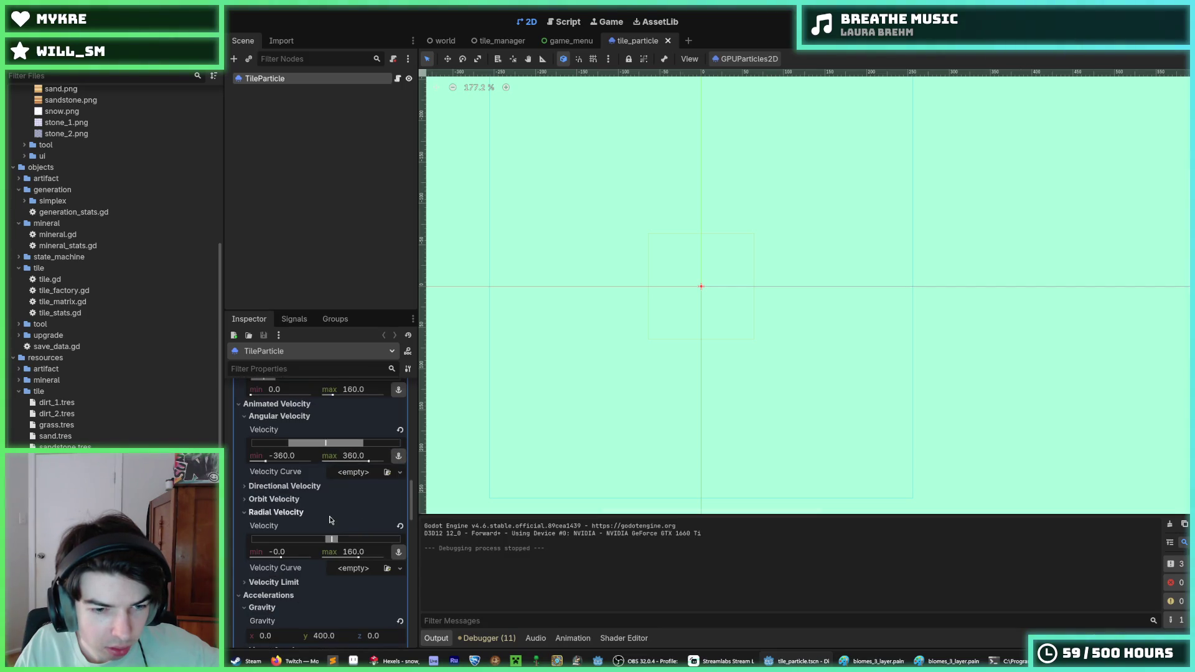
pyautogui.scroll(2, 336, 528)
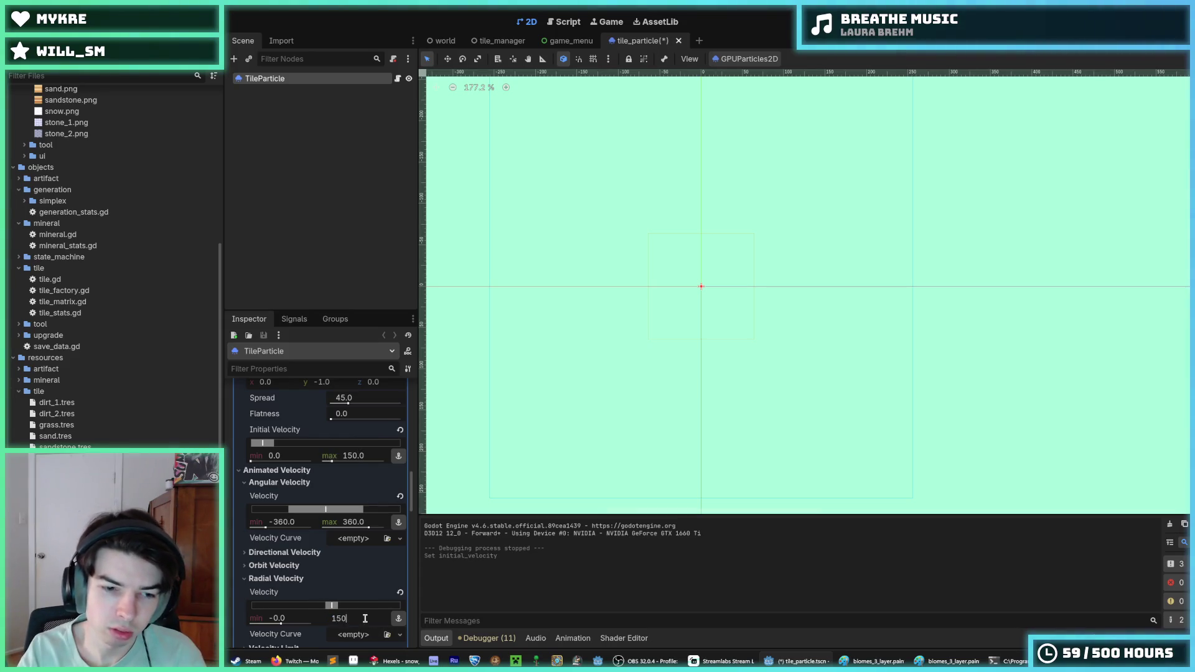
pyautogui.hotkey('ctrl', 's')
pyautogui.hotkey('ctrl', 's')
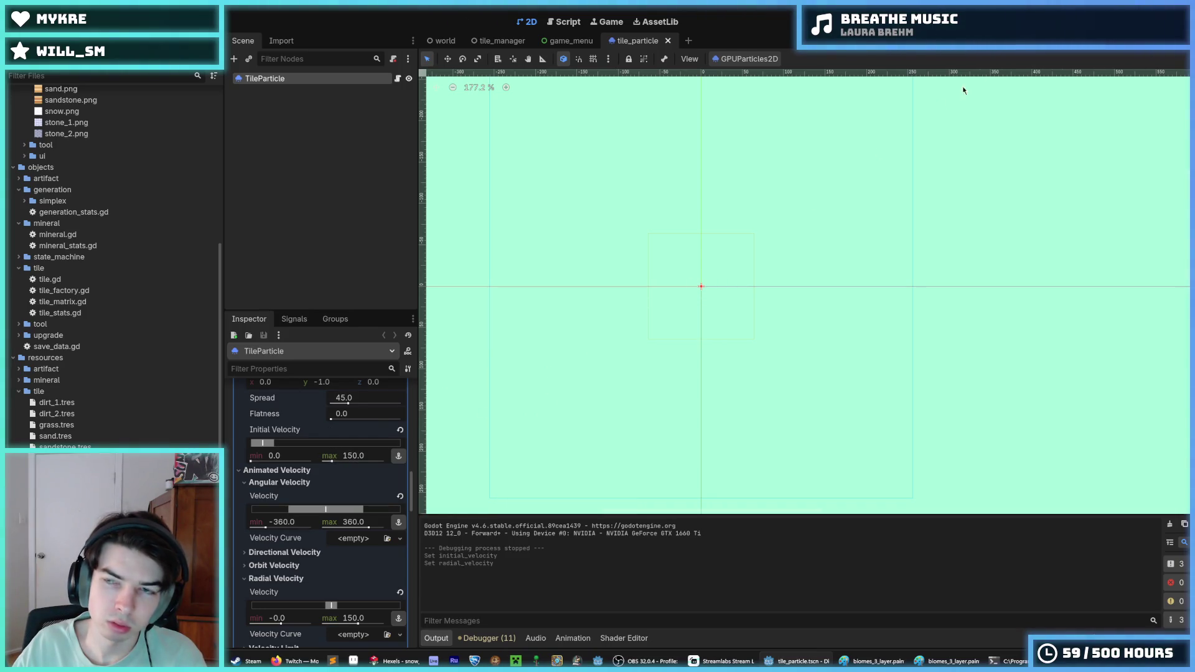
pyautogui.press('F5')
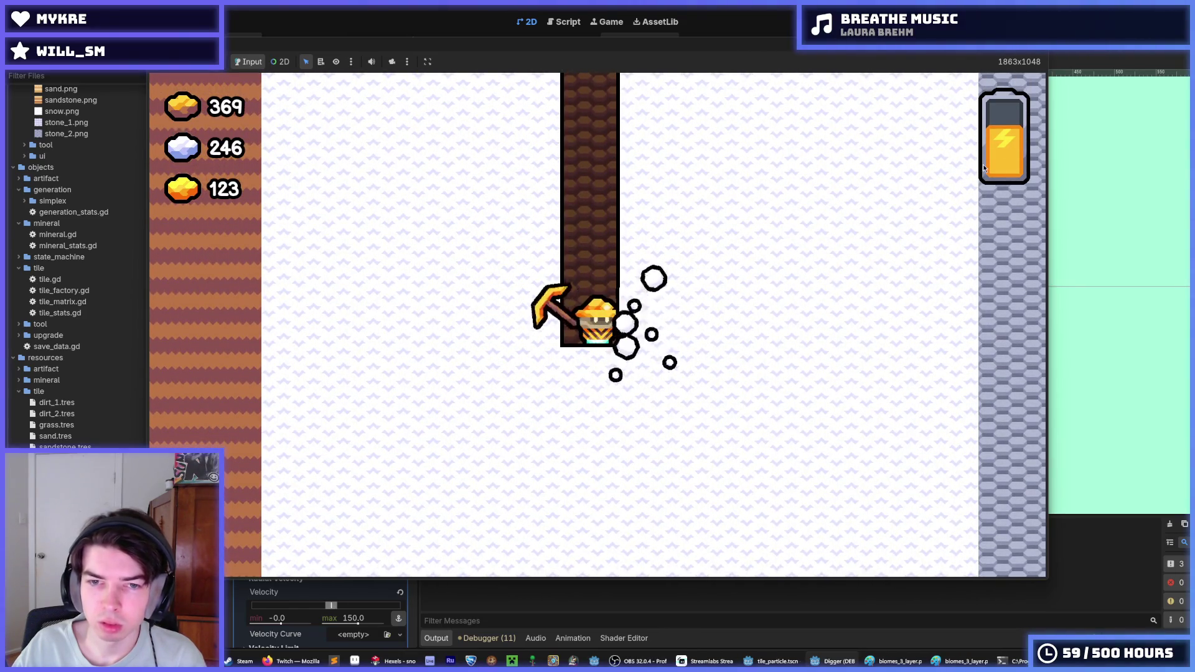
# - Dig two tiles right, one down, then three left to check the slower particles, and stop the game
pyautogui.press('Right')
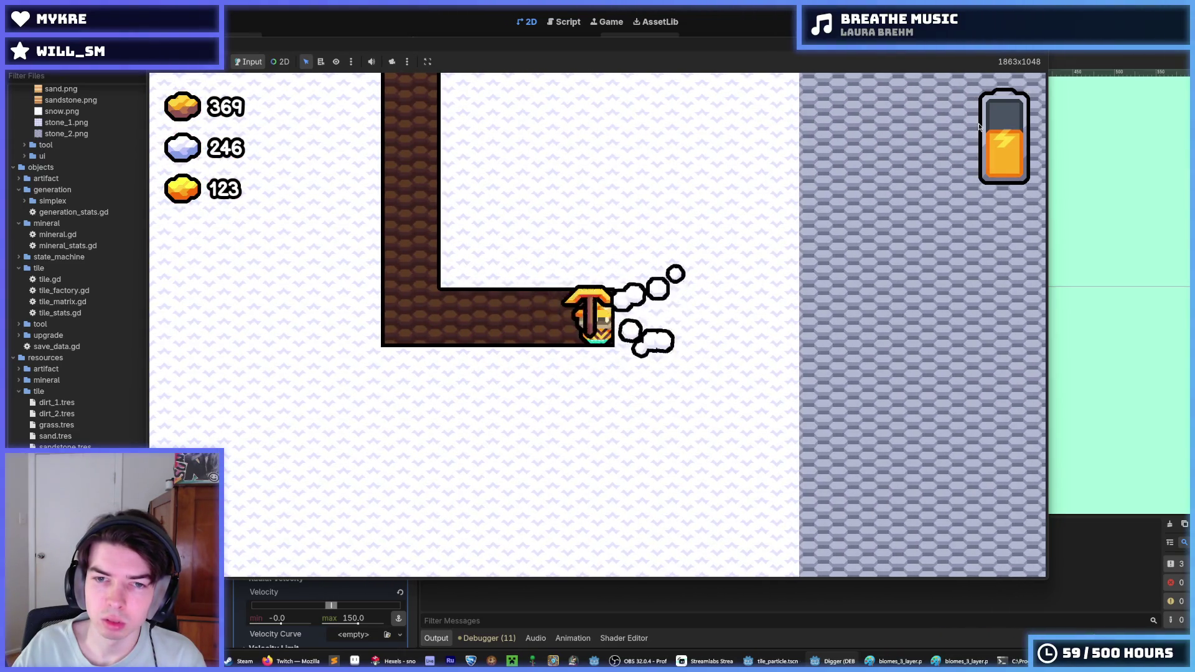
pyautogui.press('Right')
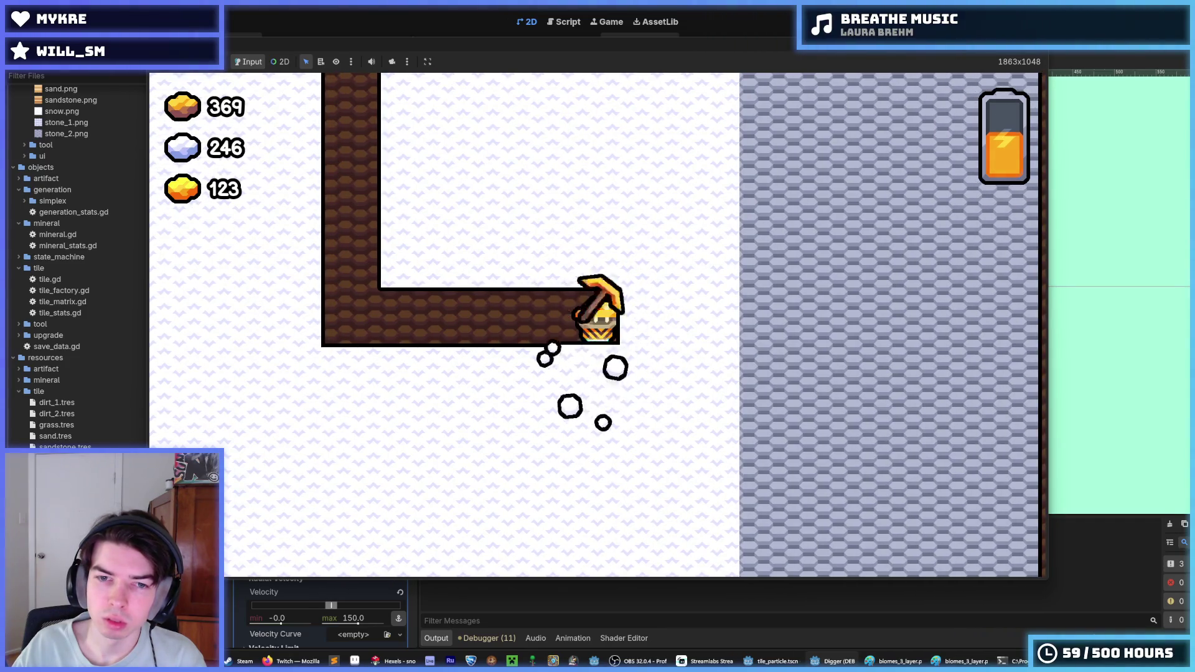
pyautogui.press('Down')
pyautogui.press('Left')
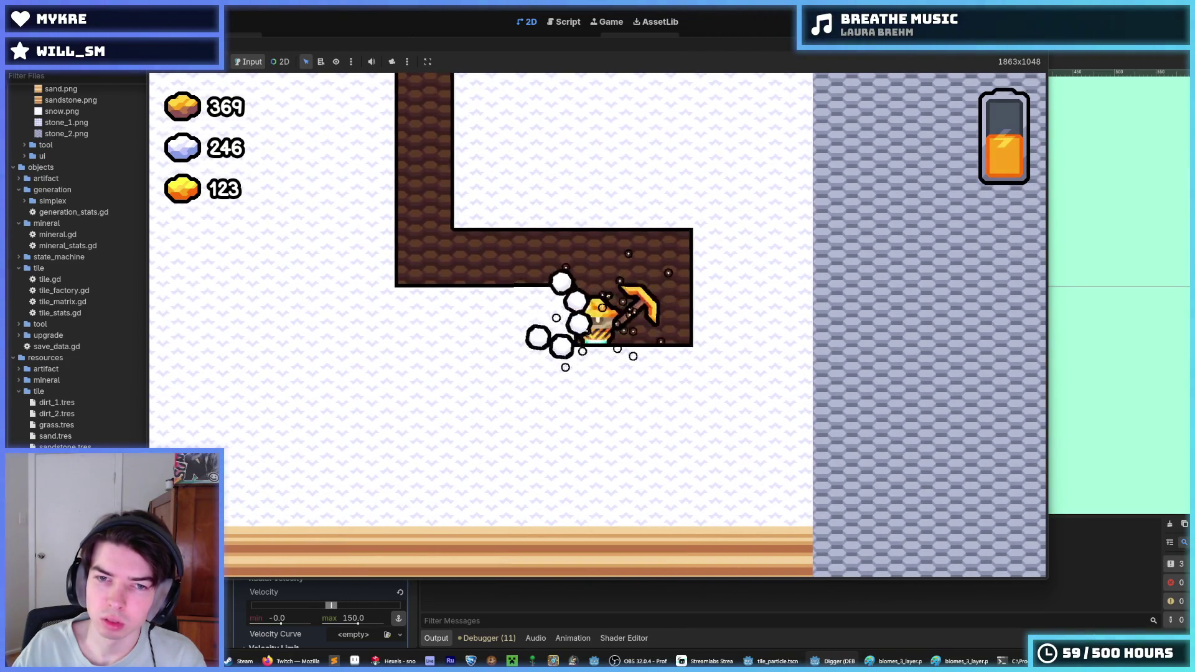
pyautogui.press('Left')
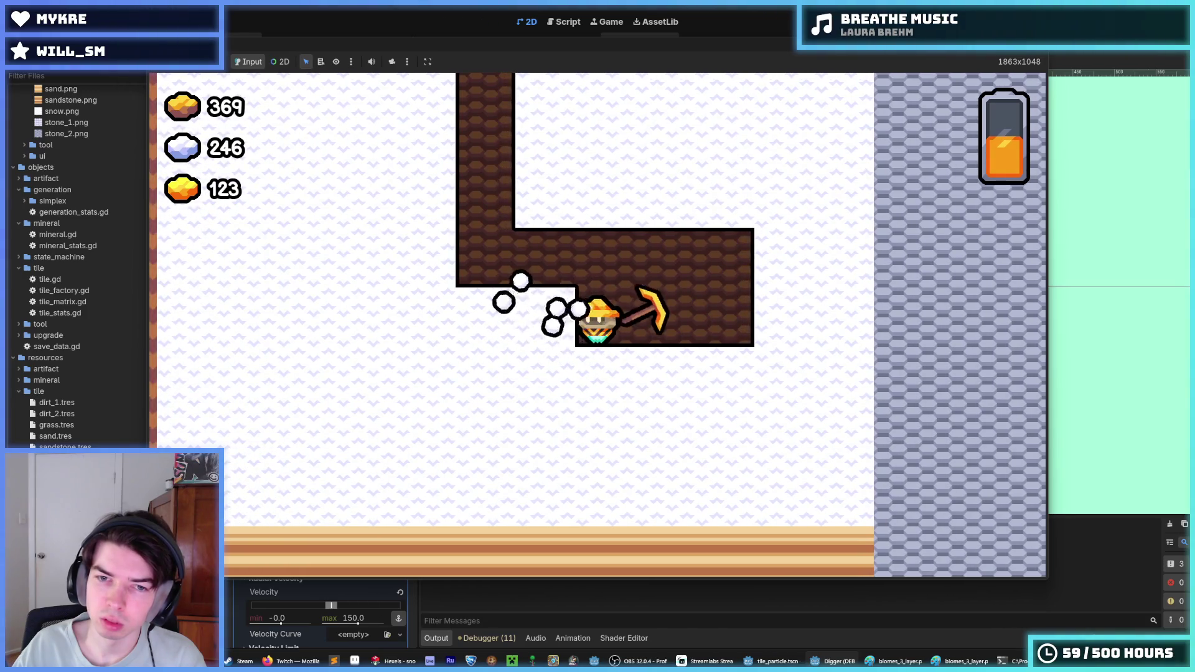
pyautogui.press('Left')
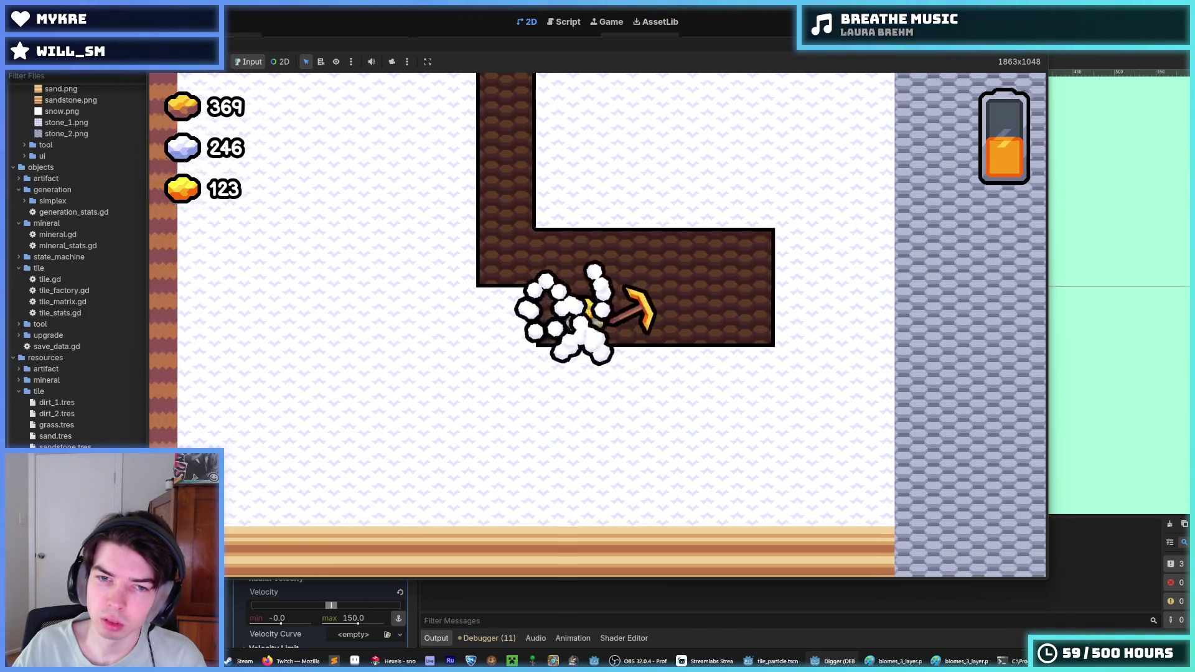
pyautogui.press('Left')
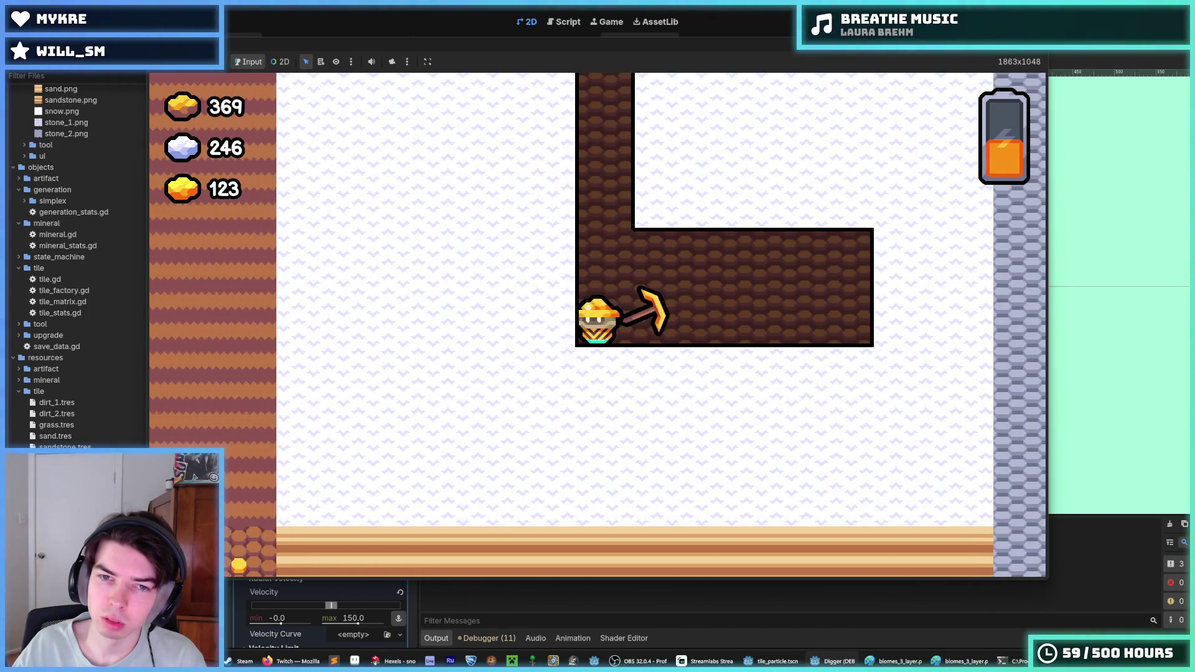
pyautogui.press('F8')
pyautogui.scroll(15, 309, 430)
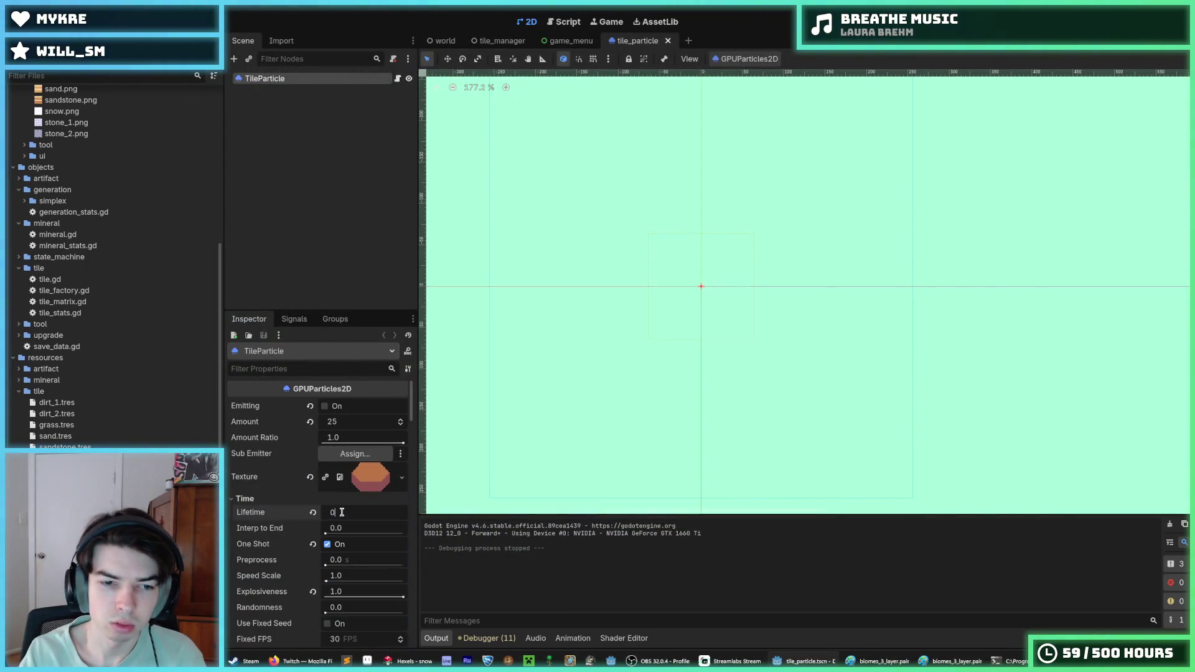
# - Do two more mining test runs of the snow tile particles
pyautogui.press('F5')
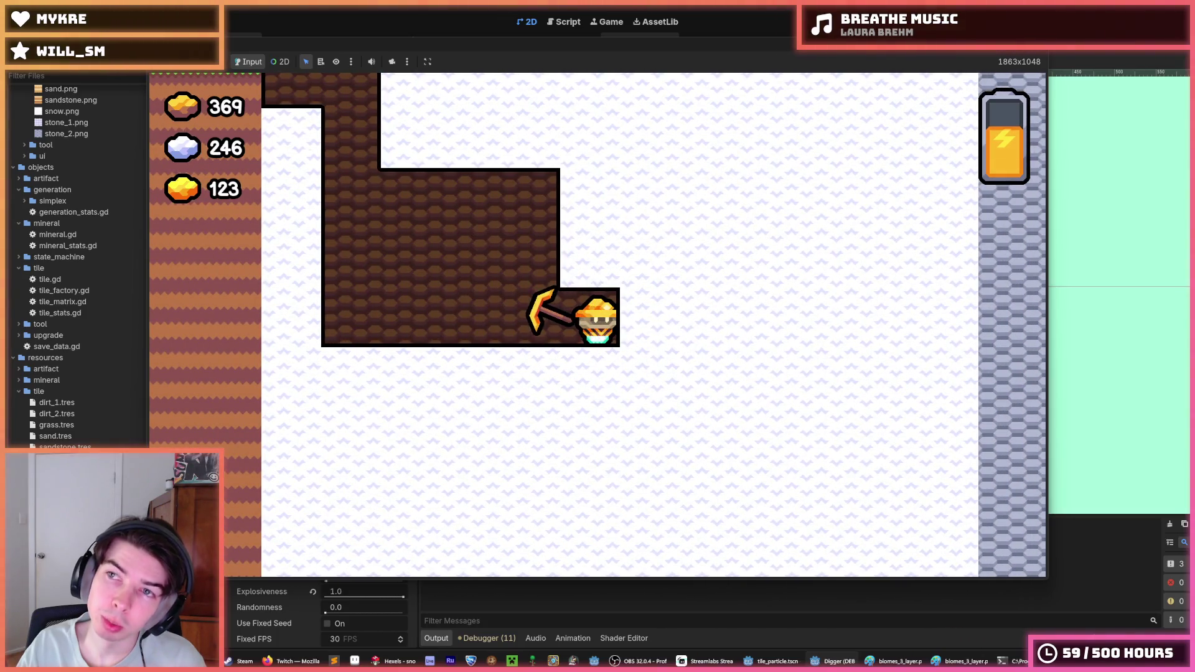
pyautogui.press('F8')
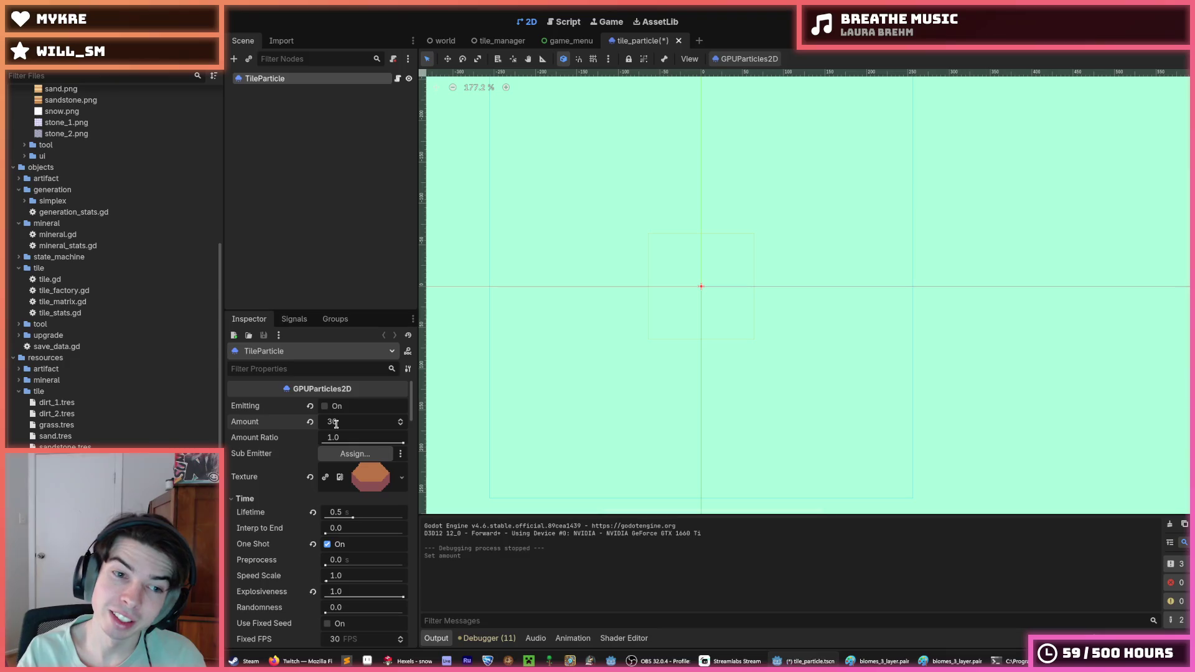
pyautogui.press('F5')
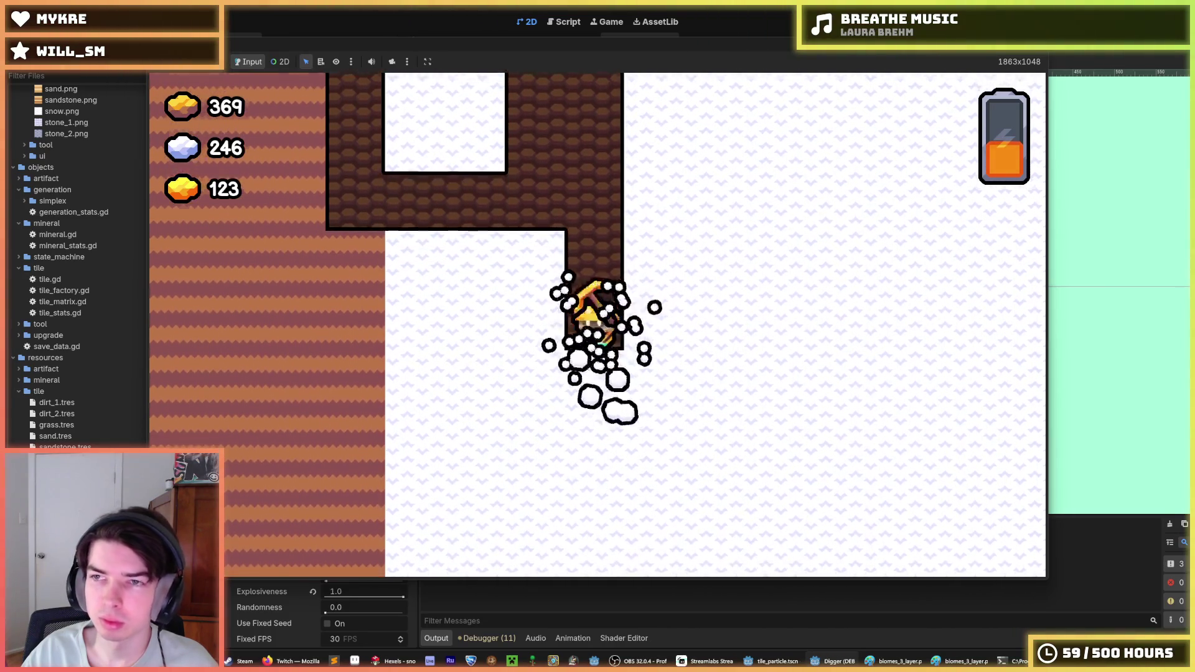
pyautogui.press('F8')
# - Save tile_particle with Lifetime at 0.5 s and bring the Hexels snow_3 drawing to the front
pyautogui.hotkey('ctrl', 's')
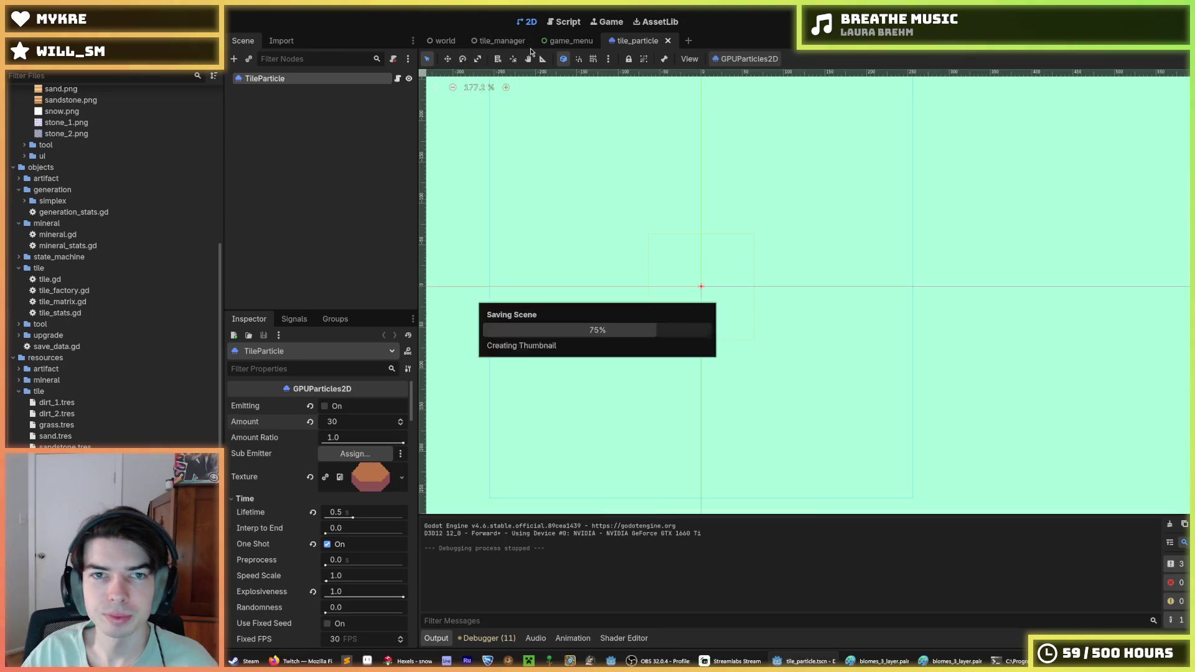
pyautogui.click(546, 42)
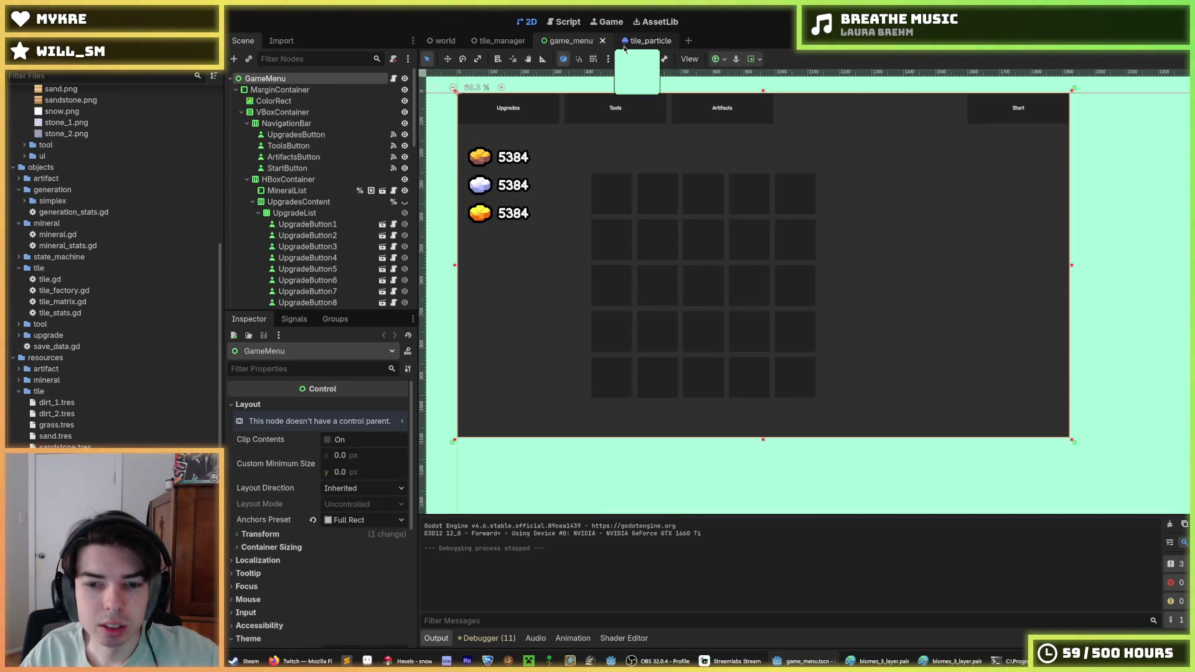
pyautogui.click(625, 44)
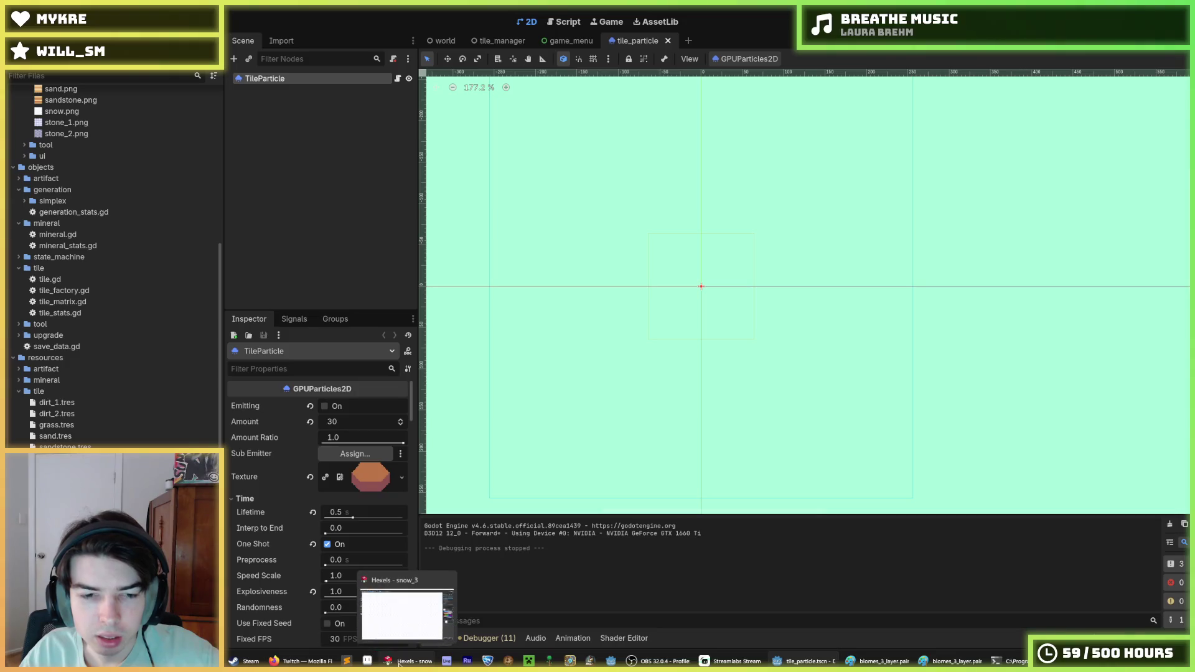
pyautogui.click(391, 662)
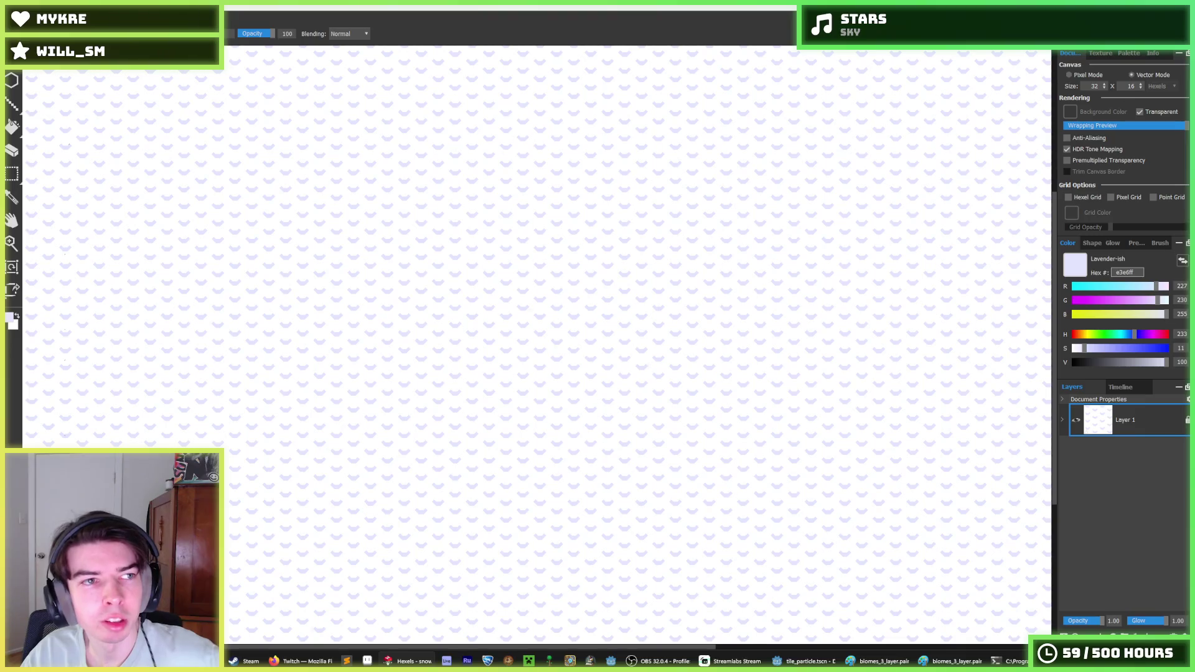
# - Paint lavender triangles linking the central chevrons, undoing and repainting the lower ones
pyautogui.scroll(10, 698, 315)
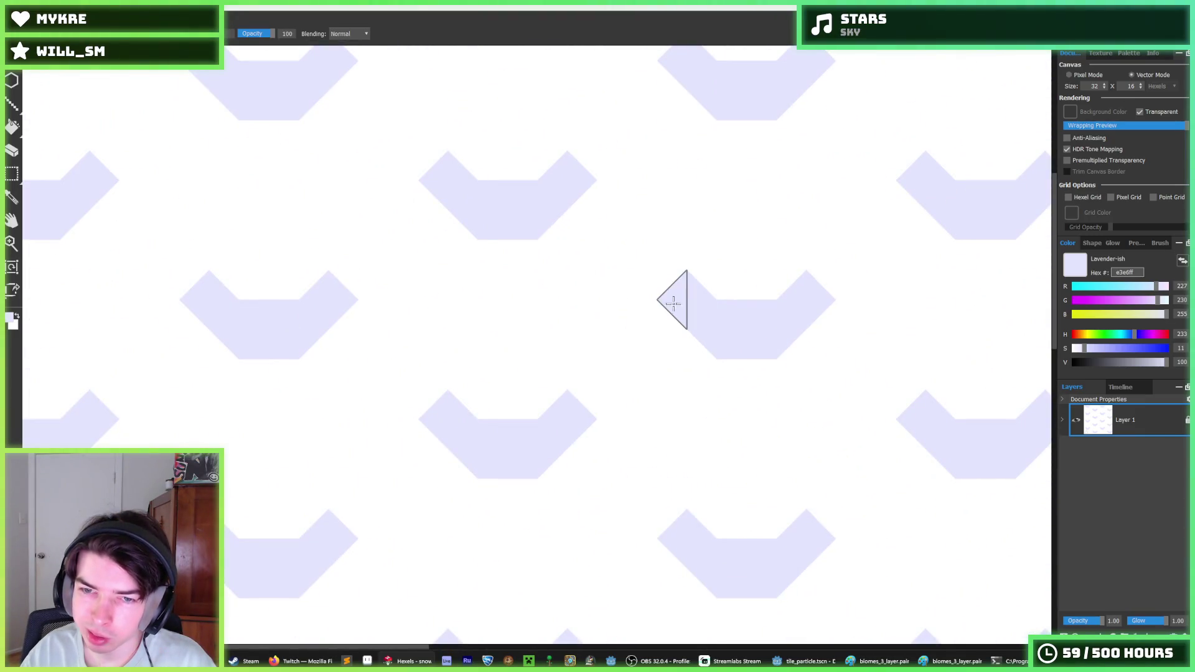
pyautogui.moveTo(635, 328); pyautogui.dragTo(601, 323)
pyautogui.hotkey('ctrl', 'z')
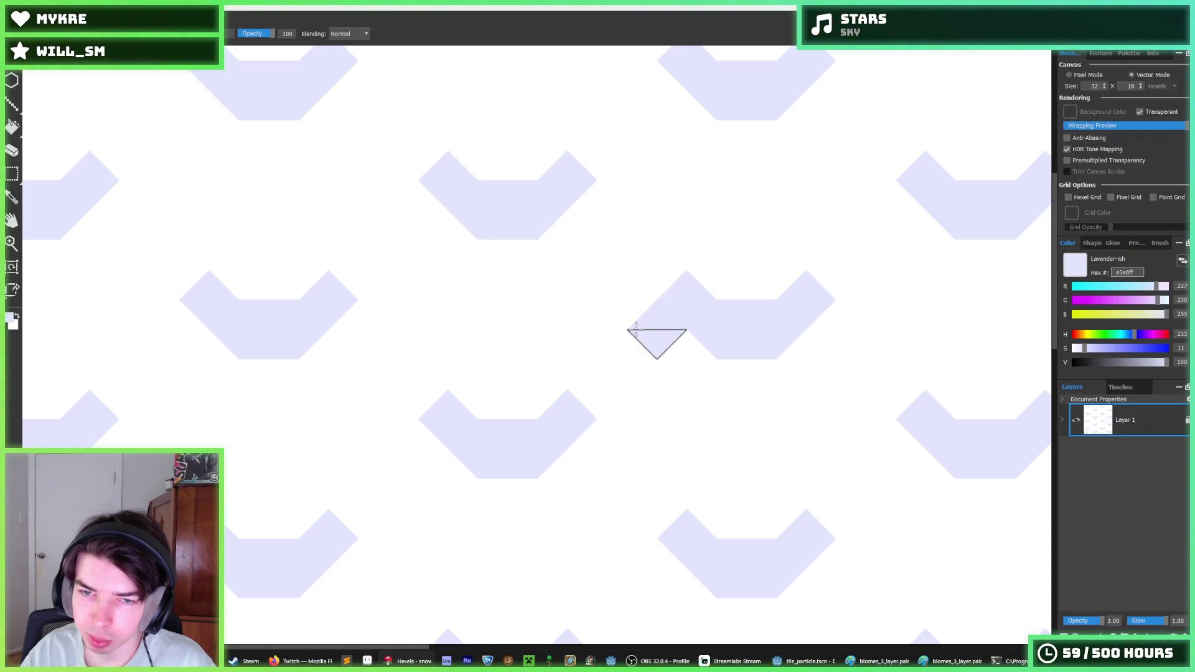
pyautogui.hotkey('ctrl', 'z')
pyautogui.moveTo(628, 328); pyautogui.dragTo(599, 318)
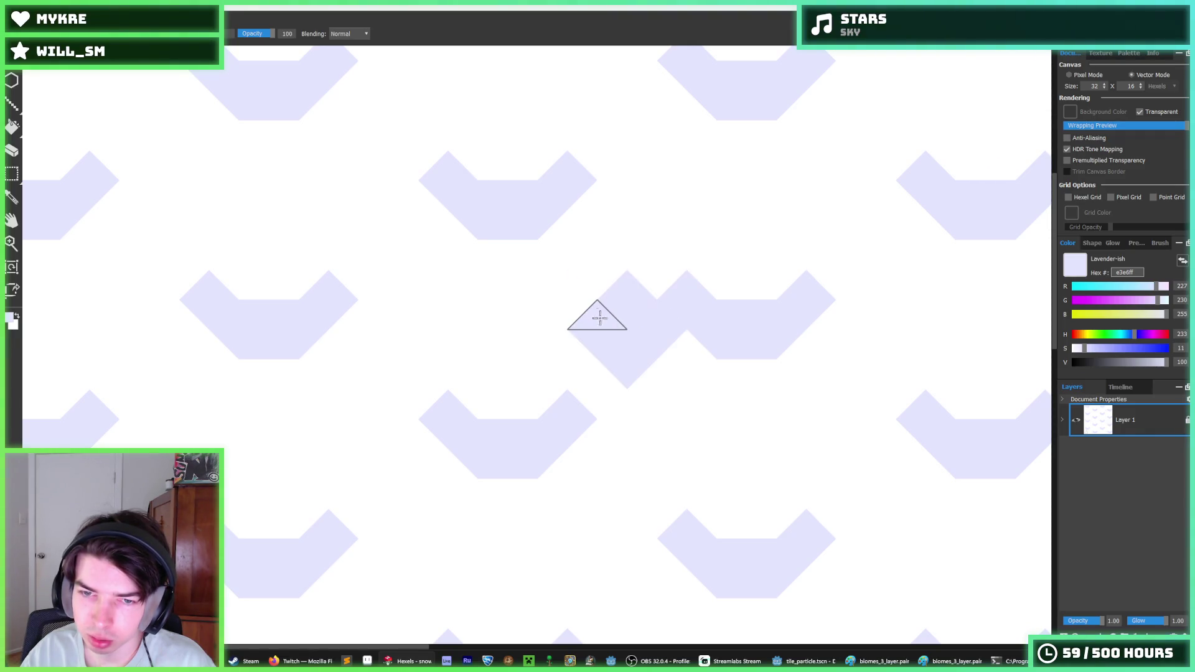
# - Paint the extra and stray lavender triangles back to white using eyedropped colours
pyautogui.keyDown('alt'); pyautogui.click(663, 359); pyautogui.keyUp('alt')
pyautogui.moveTo(622, 367); pyautogui.dragTo(592, 337)
pyautogui.keyDown('alt'); pyautogui.click(625, 308); pyautogui.keyUp('alt')
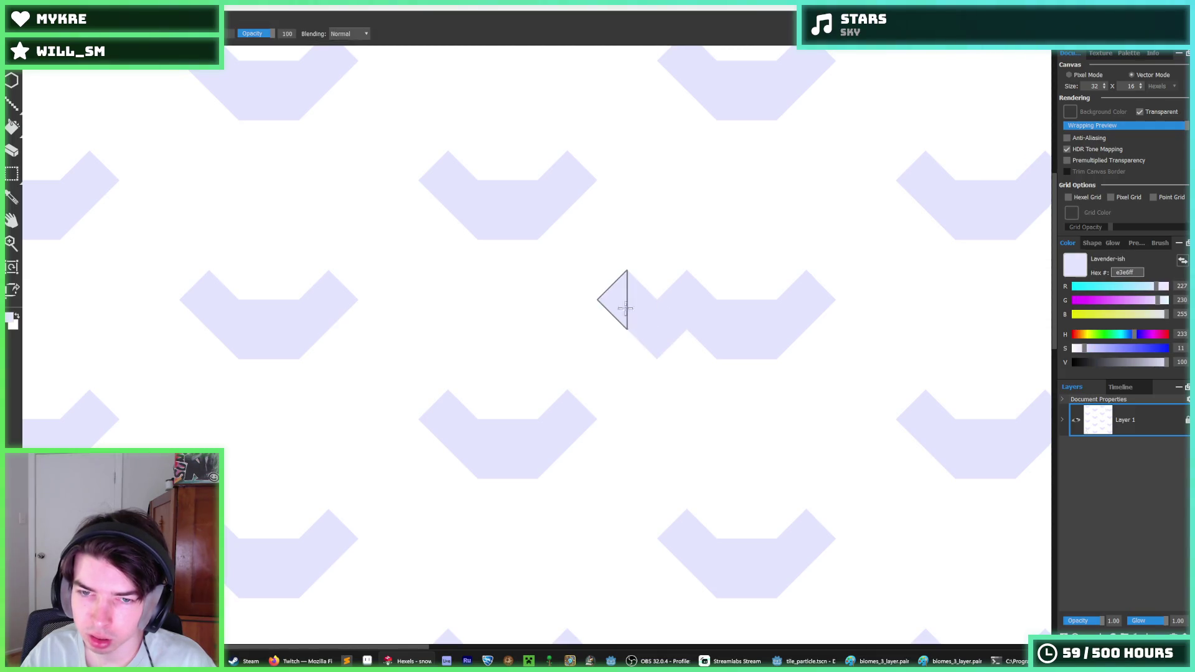
pyautogui.keyDown('alt'); pyautogui.click(638, 272); pyautogui.keyUp('alt')
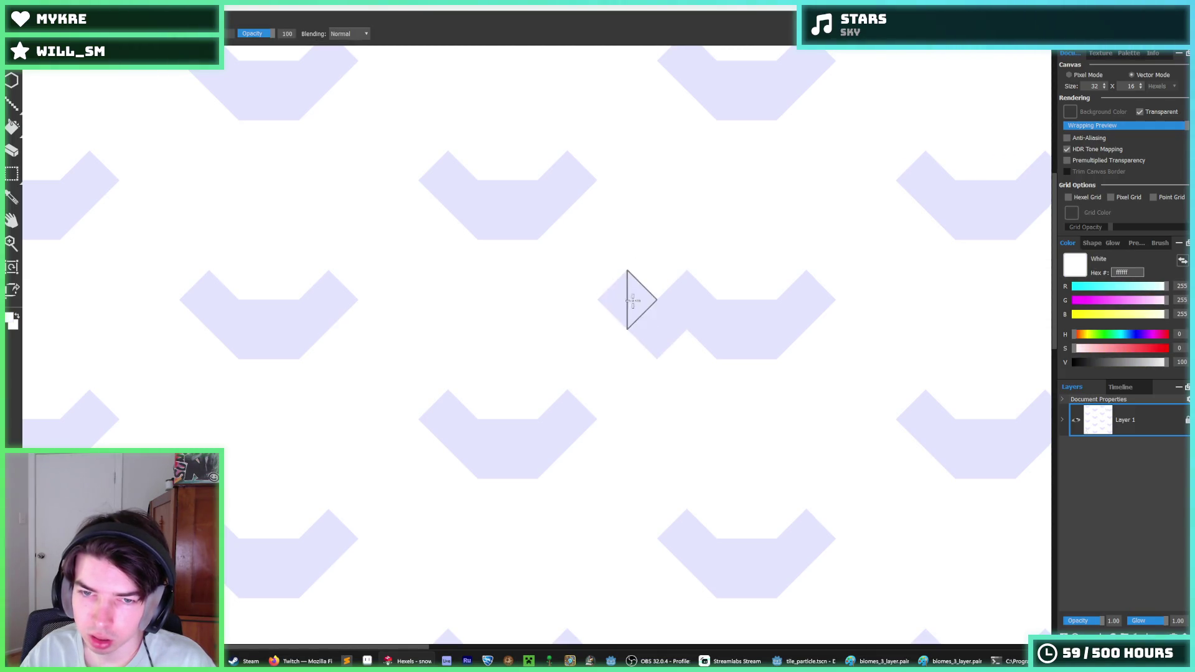
pyautogui.click(629, 300)
pyautogui.keyDown('alt'); pyautogui.click(648, 310); pyautogui.keyUp('alt')
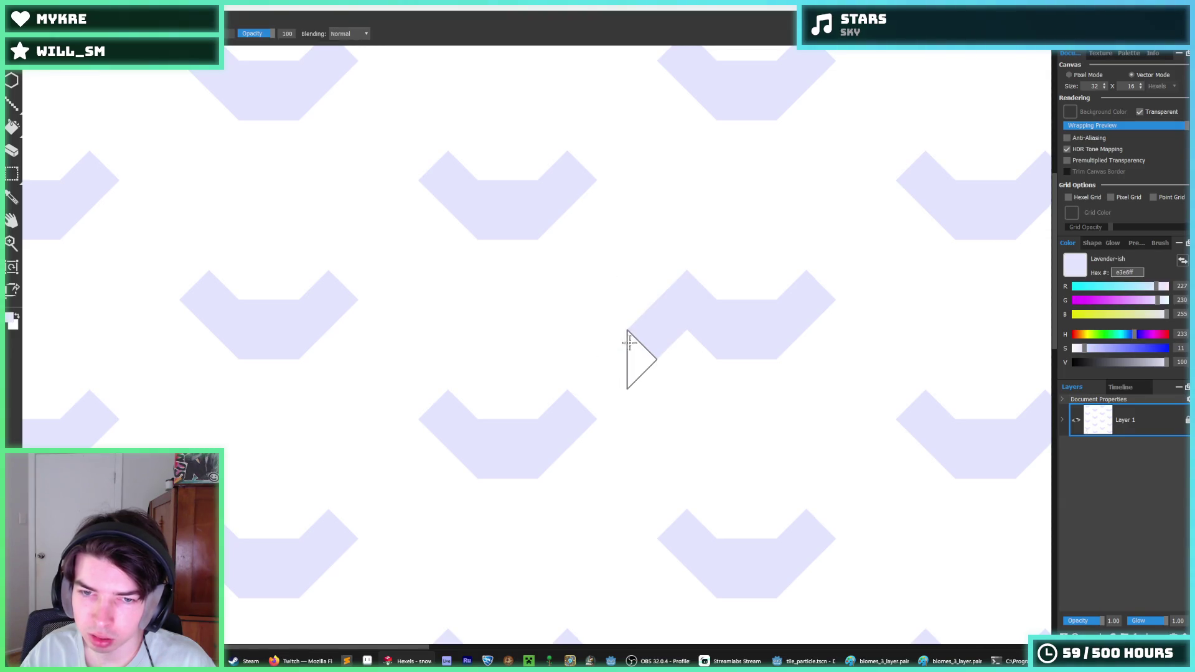
pyautogui.keyDown('alt'); pyautogui.click(678, 357); pyautogui.keyUp('alt')
pyautogui.click(657, 341)
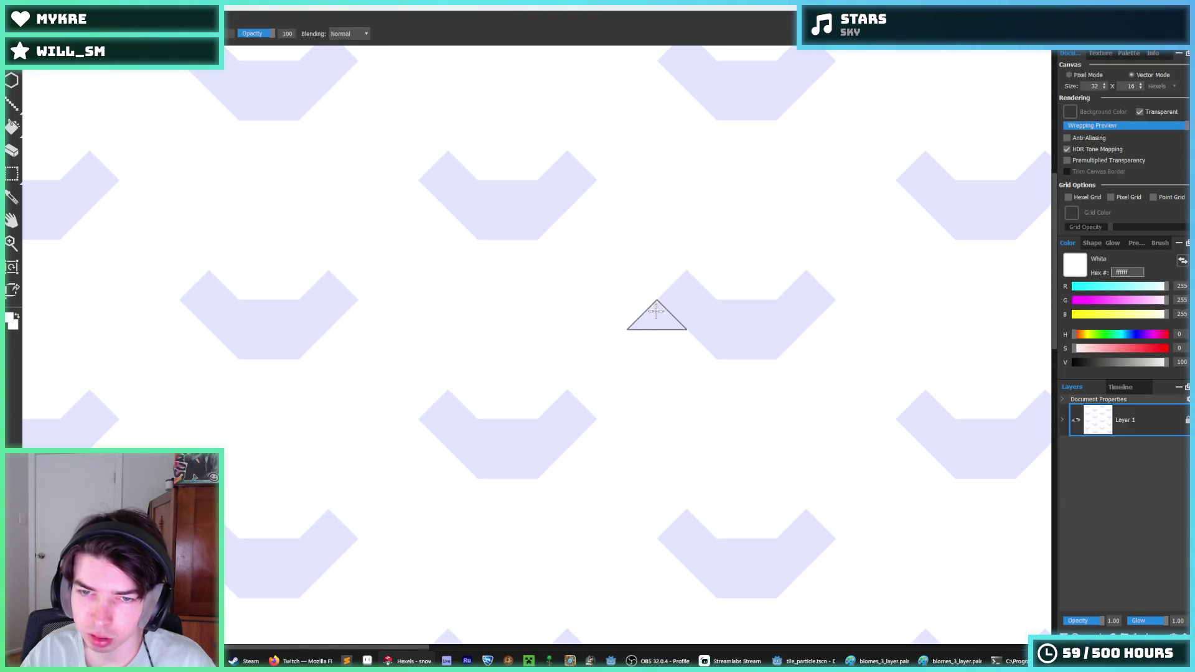
pyautogui.keyDown('alt'); pyautogui.click(667, 288); pyautogui.keyUp('alt')
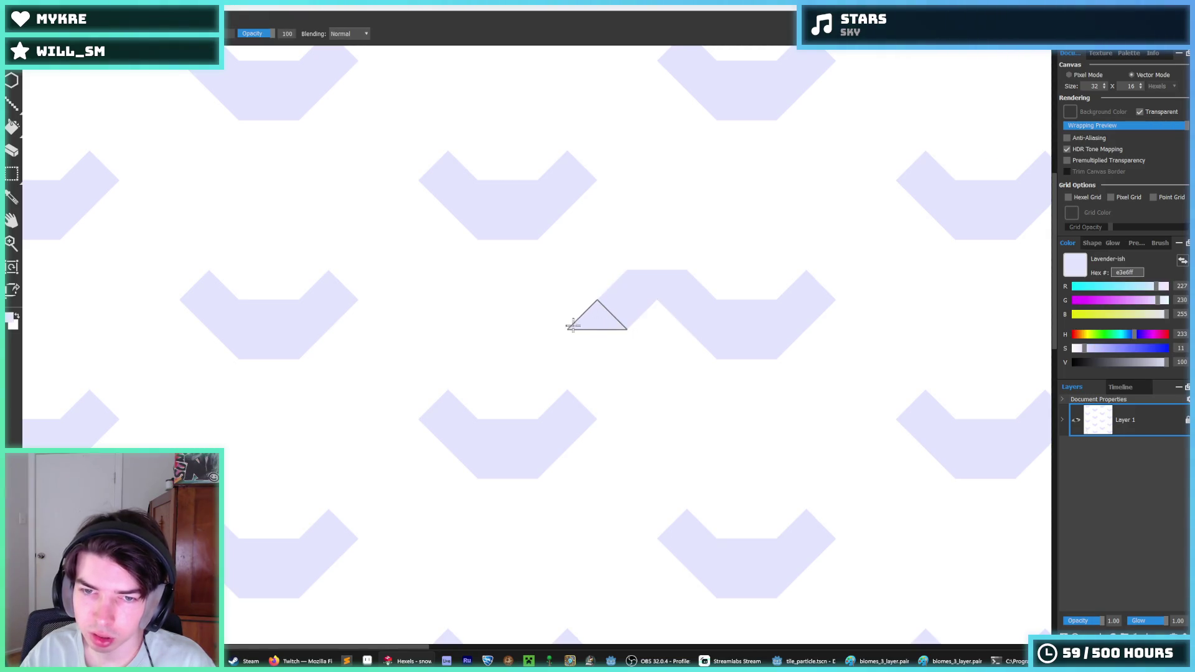
# - Add a lavender diamond joining the chevrons, compare it via undo/redo, then paint it white
pyautogui.moveTo(572, 325); pyautogui.dragTo(577, 336)
pyautogui.hotkey('ctrl', 'z')
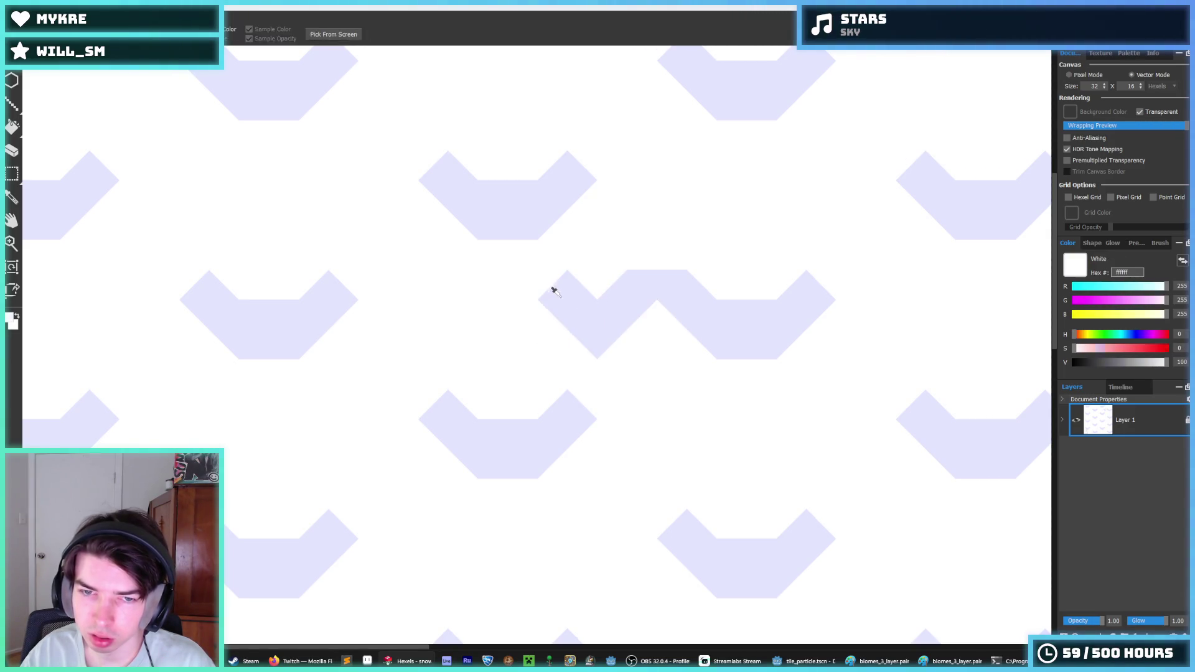
pyautogui.hotkey('ctrl', 'y')
pyautogui.hotkey('ctrl', 'z')
pyautogui.hotkey('ctrl', 'y')
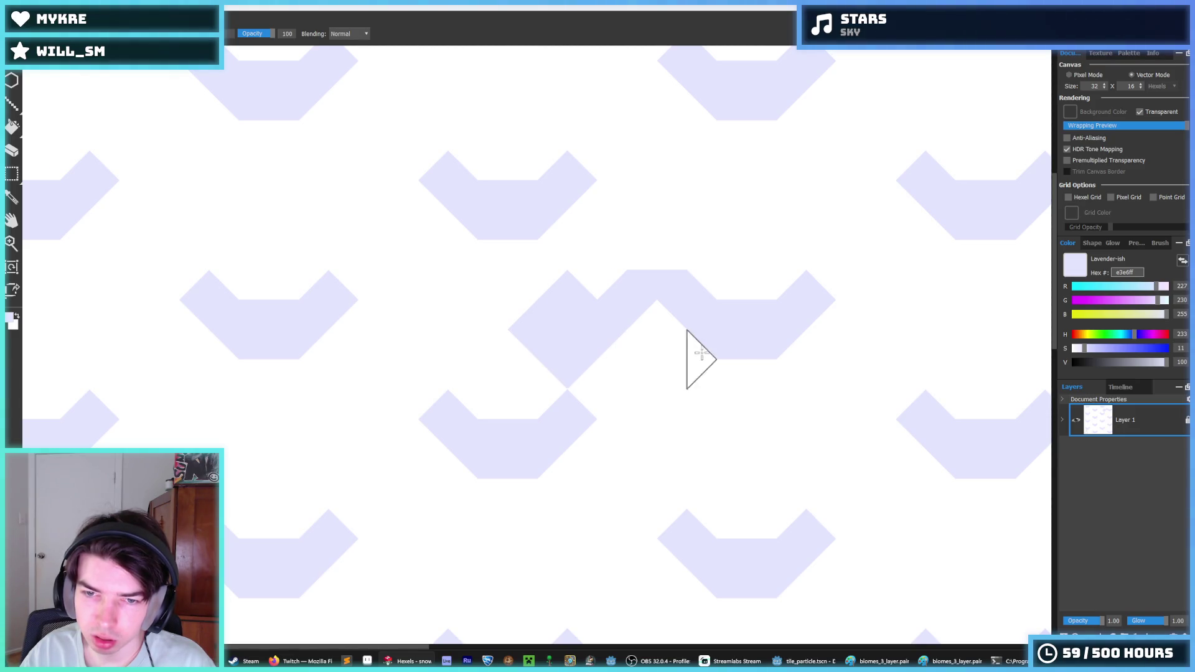
pyautogui.press('x')
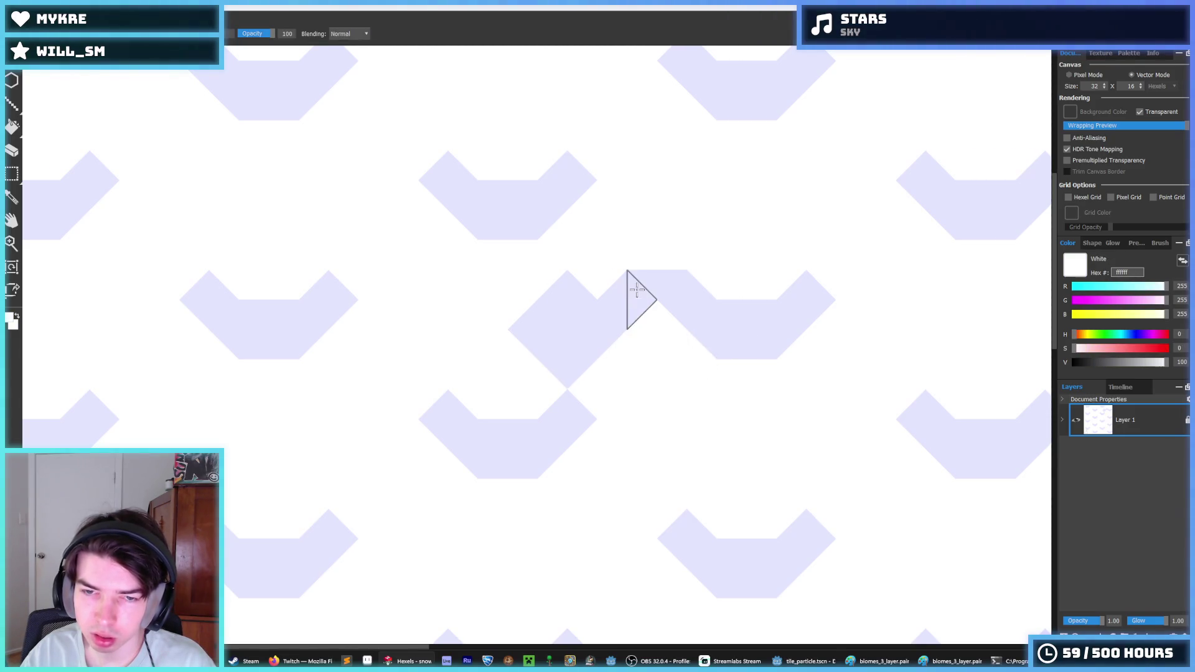
pyautogui.moveTo(630, 298); pyautogui.dragTo(562, 269)
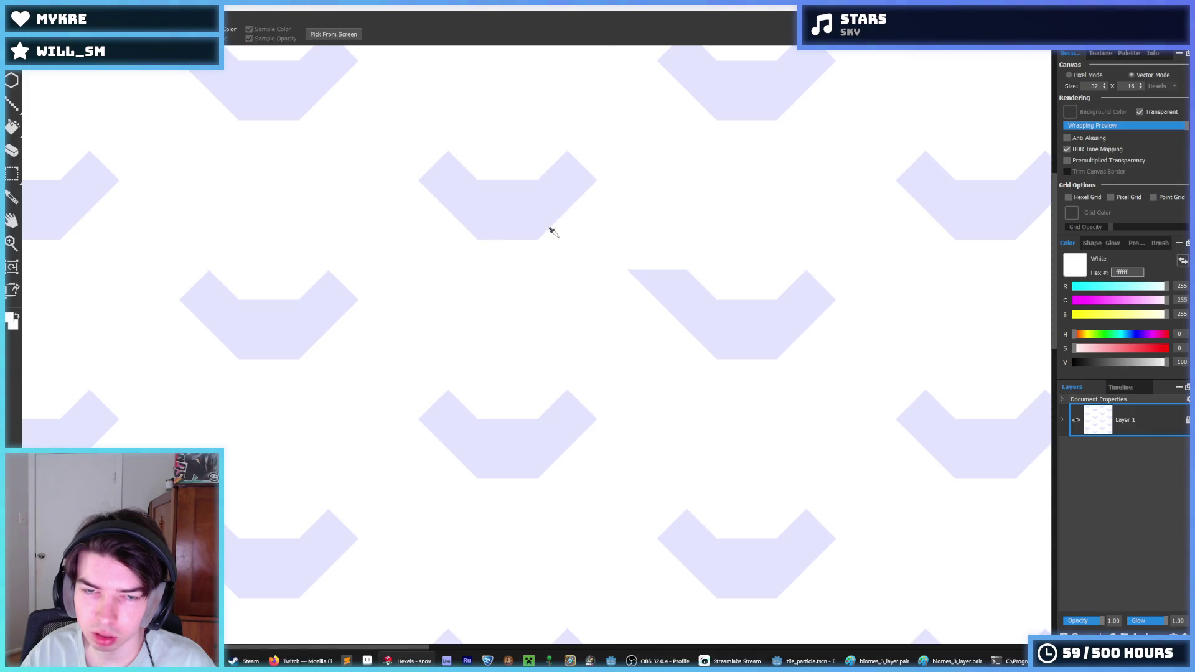
pyautogui.scroll(-3, 581, 288)
# - Toggle undo and redo to compare the pattern with and without the edits
pyautogui.hotkey('ctrl', 'z')
pyautogui.hotkey('ctrl', 'y')
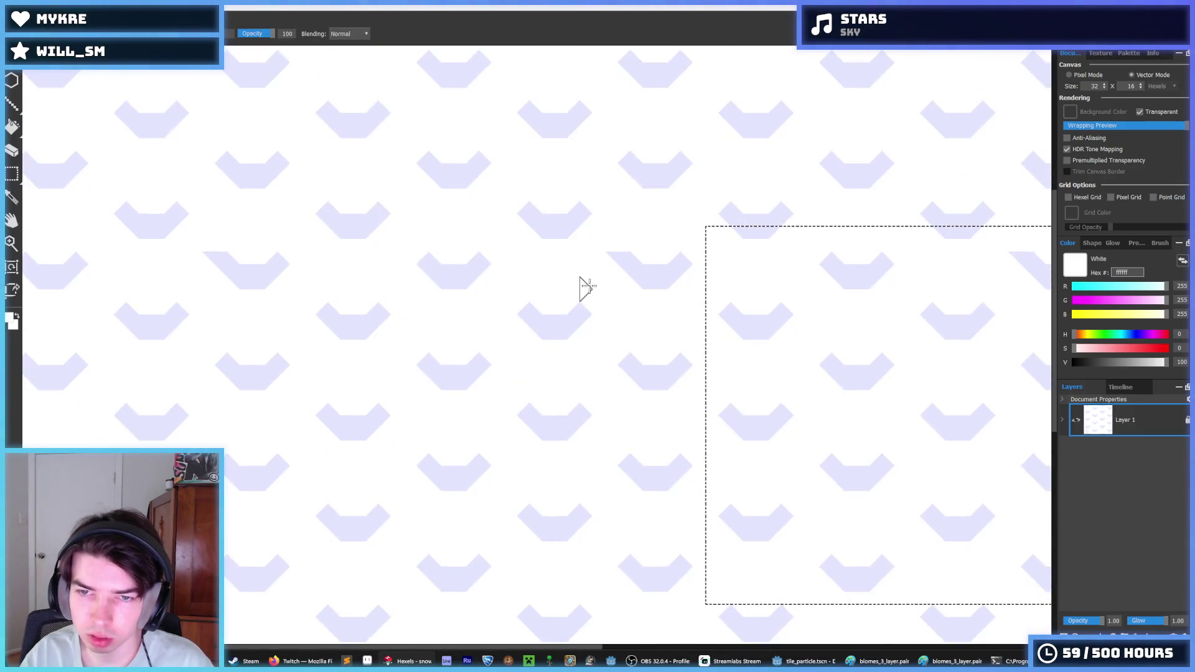
pyautogui.hotkey('ctrl', 'z')
pyautogui.hotkey('ctrl', 'y')
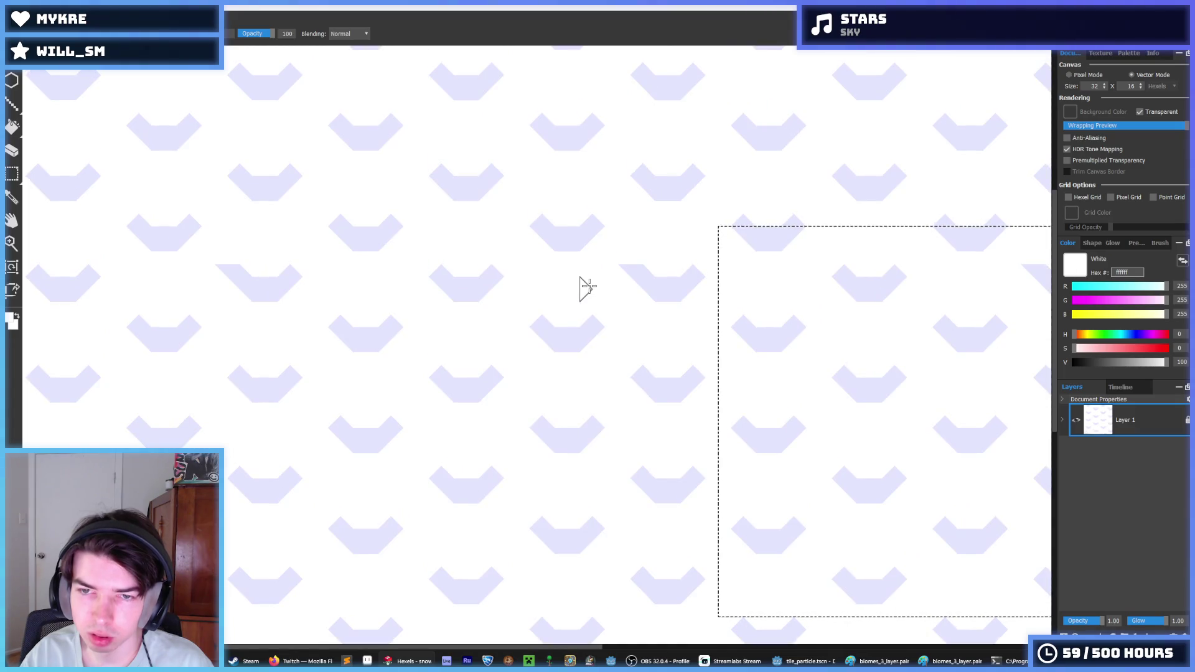
# - Shift successively lower row selections down one row each, opening three transparent gaps
pyautogui.scroll(3, 657, 288)
pyautogui.press('x')
pyautogui.scroll(-3, 662, 288)
pyautogui.moveTo(686, 209)
pyautogui.mouseDown()
pyautogui.moveTo(636, 262)
pyautogui.moveTo(320, 405)
pyautogui.moveTo(291, 406)
pyautogui.mouseUp()
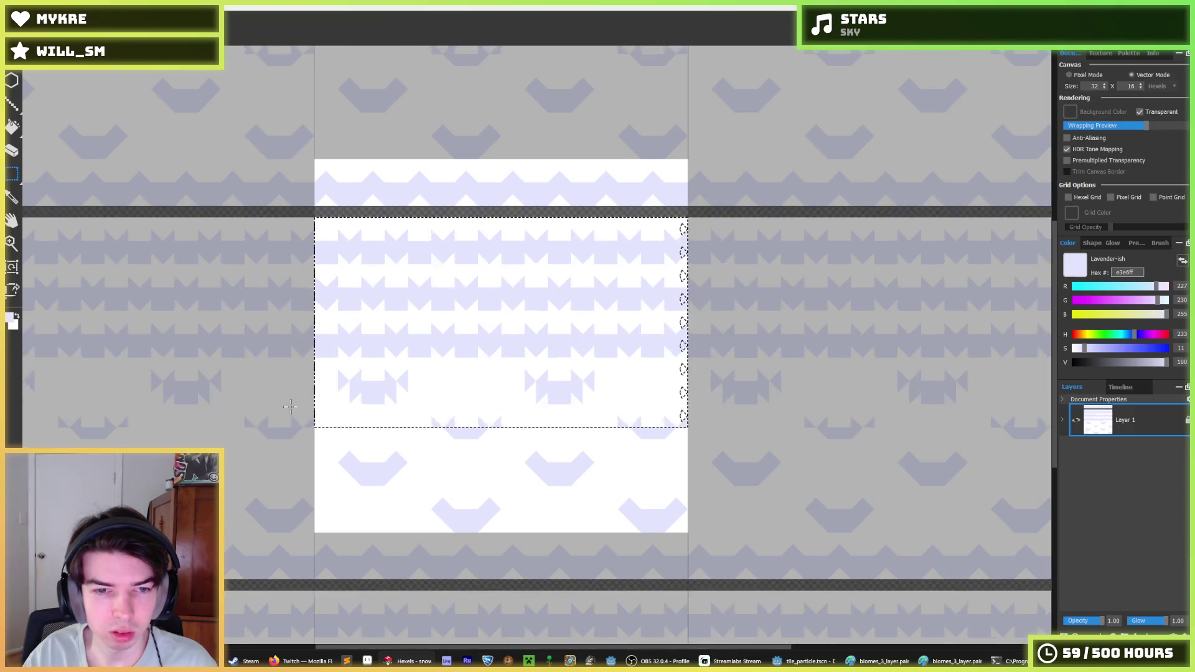
pyautogui.press('Down')
pyautogui.moveTo(688, 283)
pyautogui.mouseDown()
pyautogui.moveTo(320, 436)
pyautogui.moveTo(315, 511)
pyautogui.mouseUp()
pyautogui.press('Down')
pyautogui.press('Down')
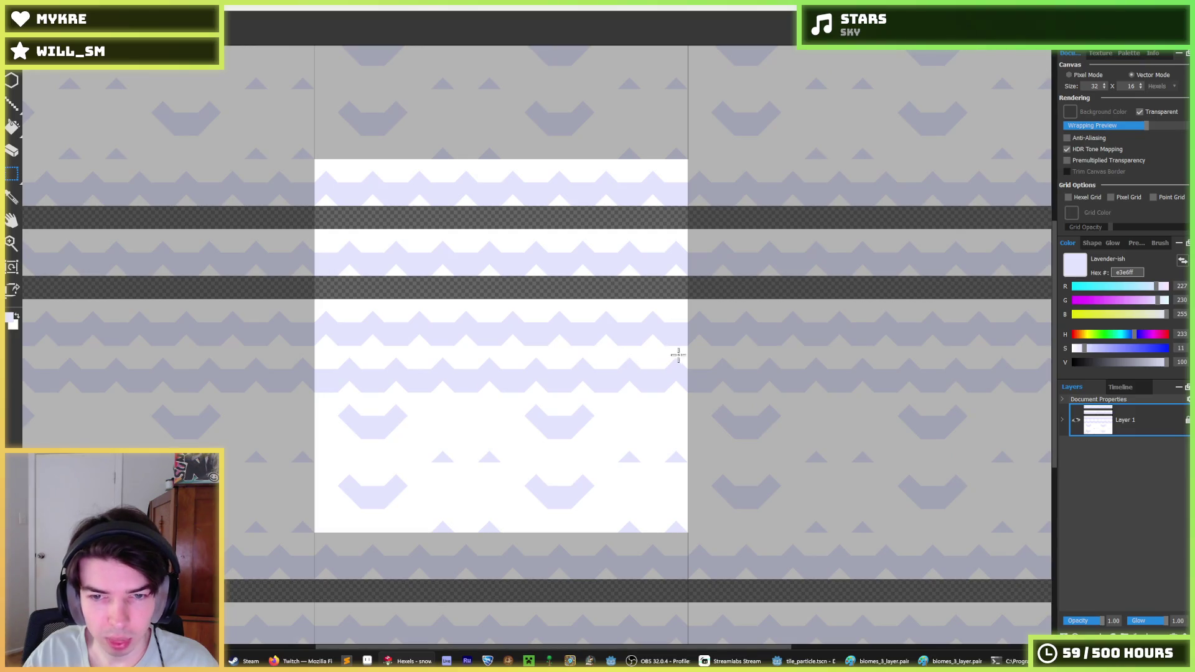
pyautogui.moveTo(635, 377); pyautogui.dragTo(262, 498)
pyautogui.press('Down')
pyautogui.press('Down')
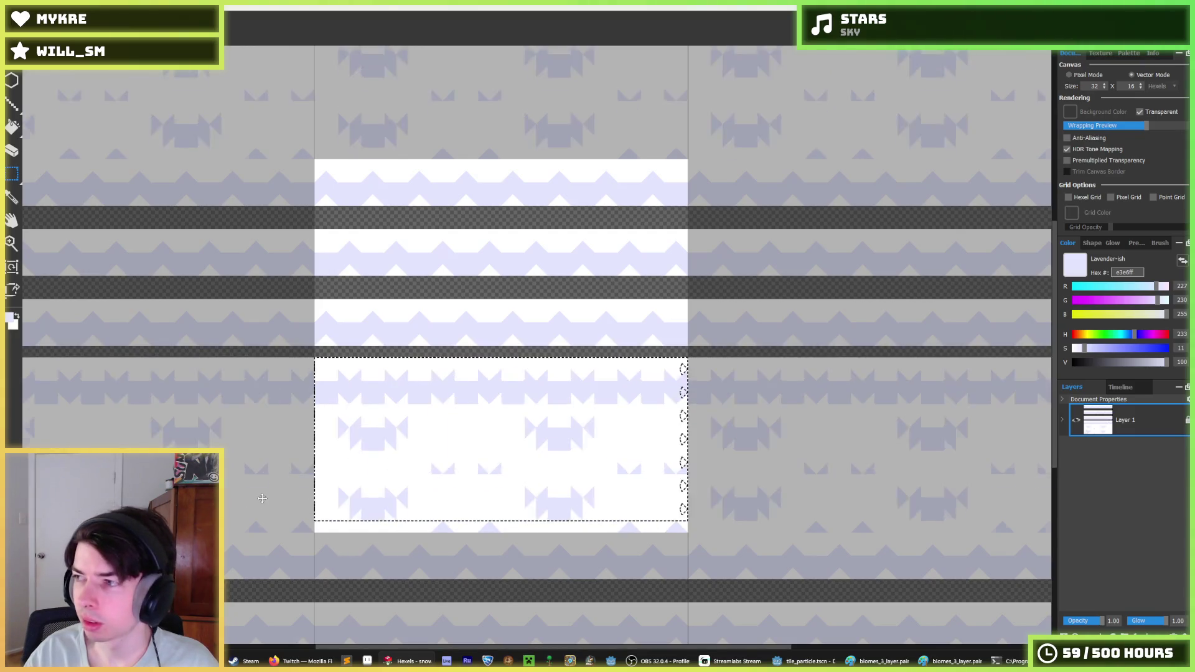
# - Bucket-fill the four transparent gaps between the zigzag stripes with white
pyautogui.press('g')
pyautogui.press('x')
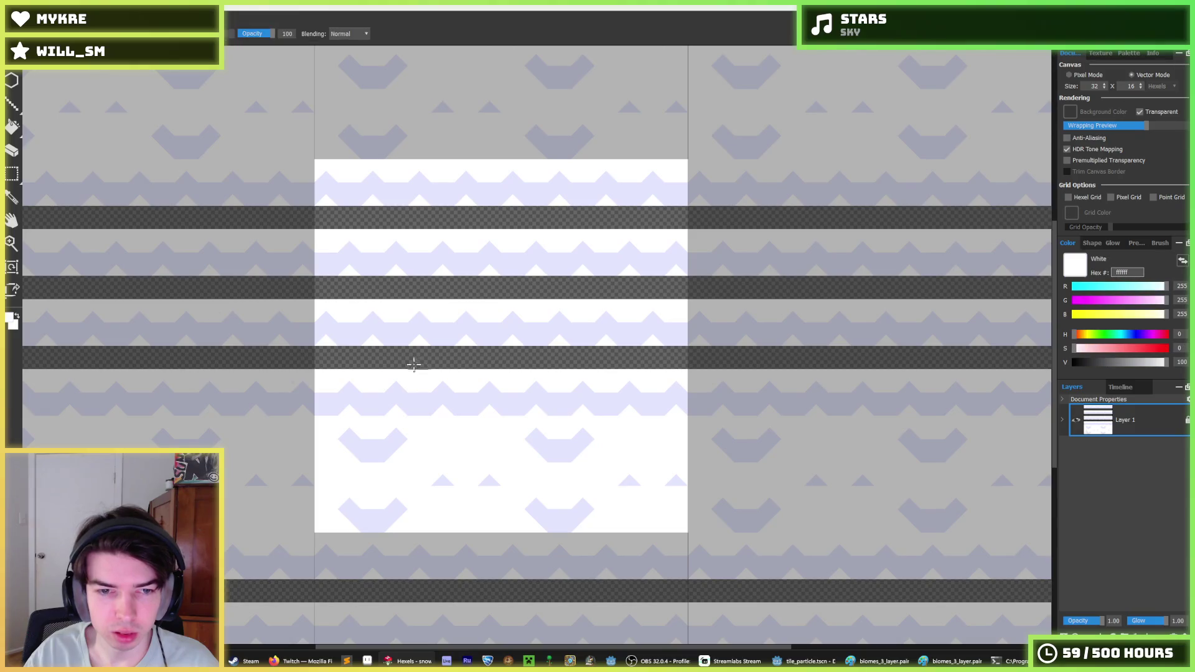
pyautogui.click(413, 358)
pyautogui.click(400, 292)
pyautogui.click(382, 355)
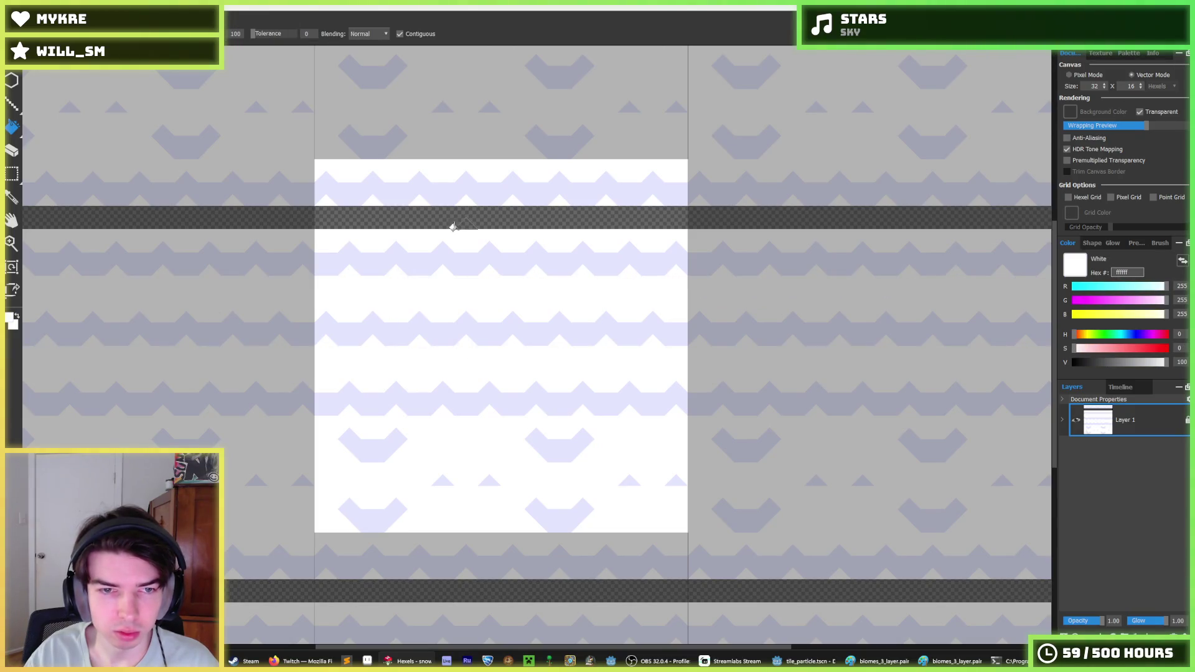
pyautogui.click(454, 227)
# - Brush the stray triangles and bottom lavender chevrons out to plain white
pyautogui.press('b')
pyautogui.moveTo(379, 449); pyautogui.dragTo(351, 429)
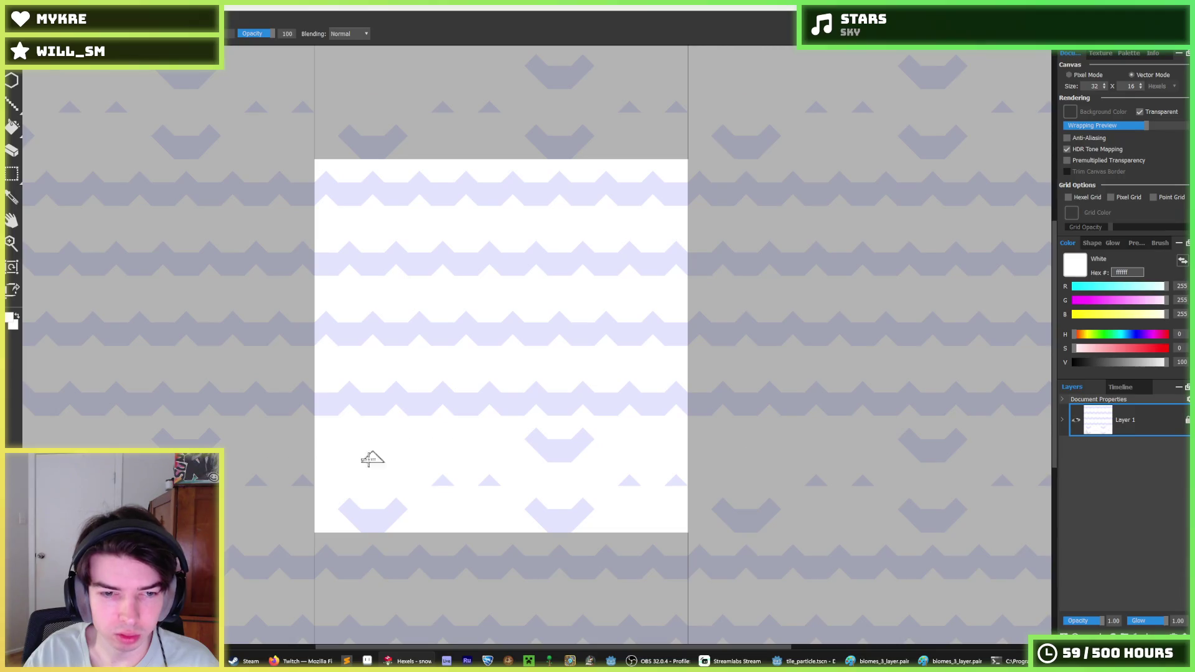
pyautogui.moveTo(543, 443); pyautogui.dragTo(564, 436)
pyautogui.moveTo(610, 517); pyautogui.dragTo(321, 520)
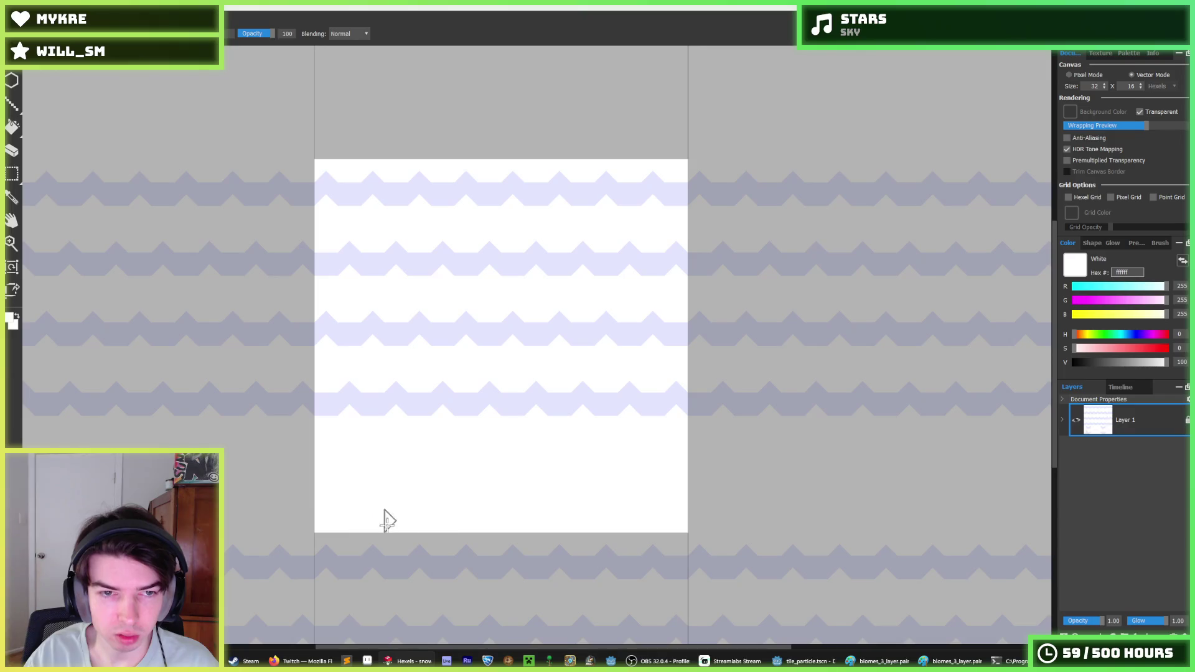
pyautogui.hotkey('ctrl', 'a')
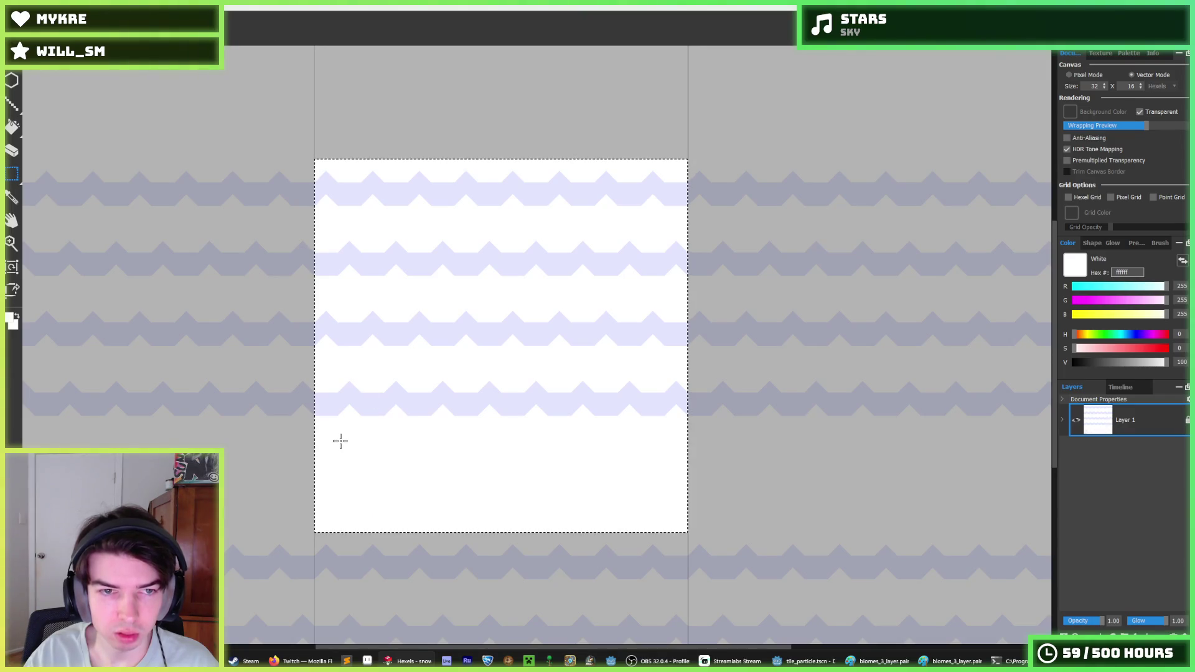
# - Shift the whole pattern down, then move the bottom zigzag stripe to the bottom edge
pyautogui.press('Down')
pyautogui.hotkey('ctrl', 'd')
pyautogui.moveTo(434, 430)
pyautogui.mouseDown()
pyautogui.moveTo(715, 382)
pyautogui.moveTo(709, 397)
pyautogui.mouseUp()
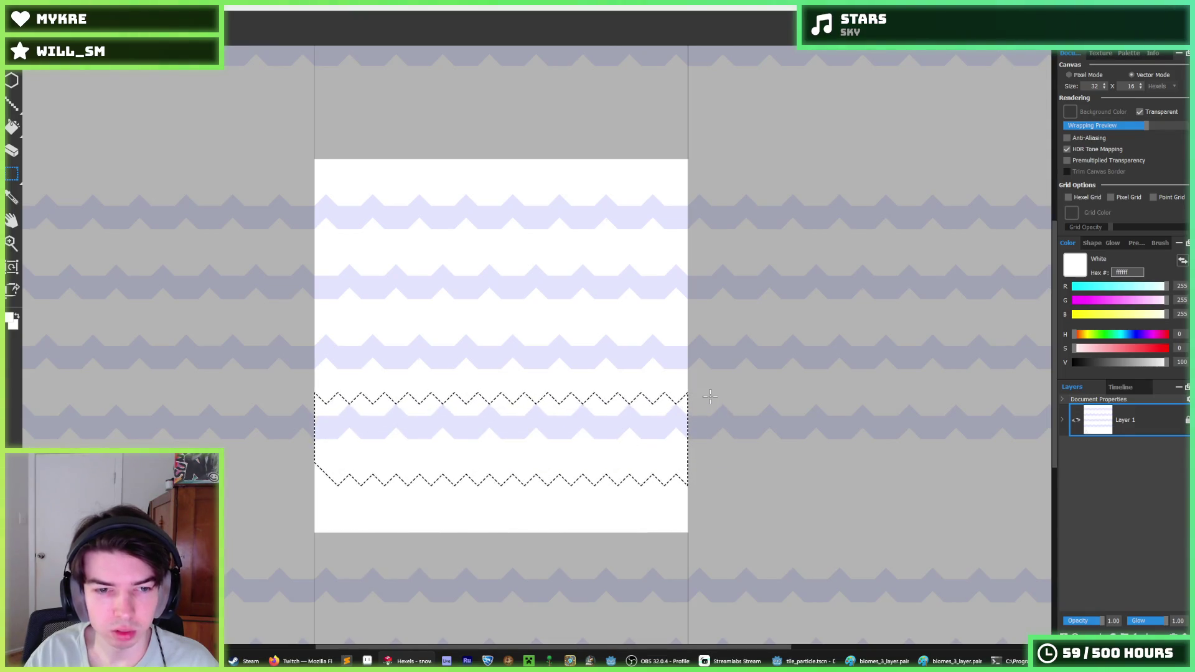
pyautogui.press('Down')
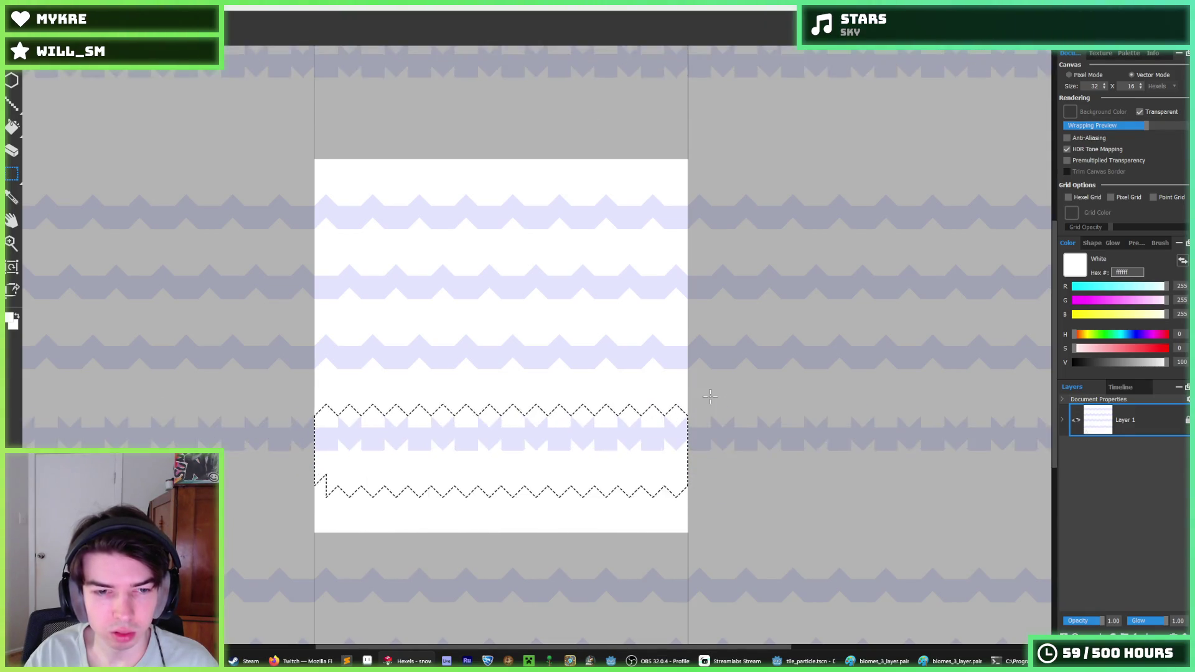
pyautogui.press('Down')
pyautogui.press('Down')
pyautogui.press('Down')
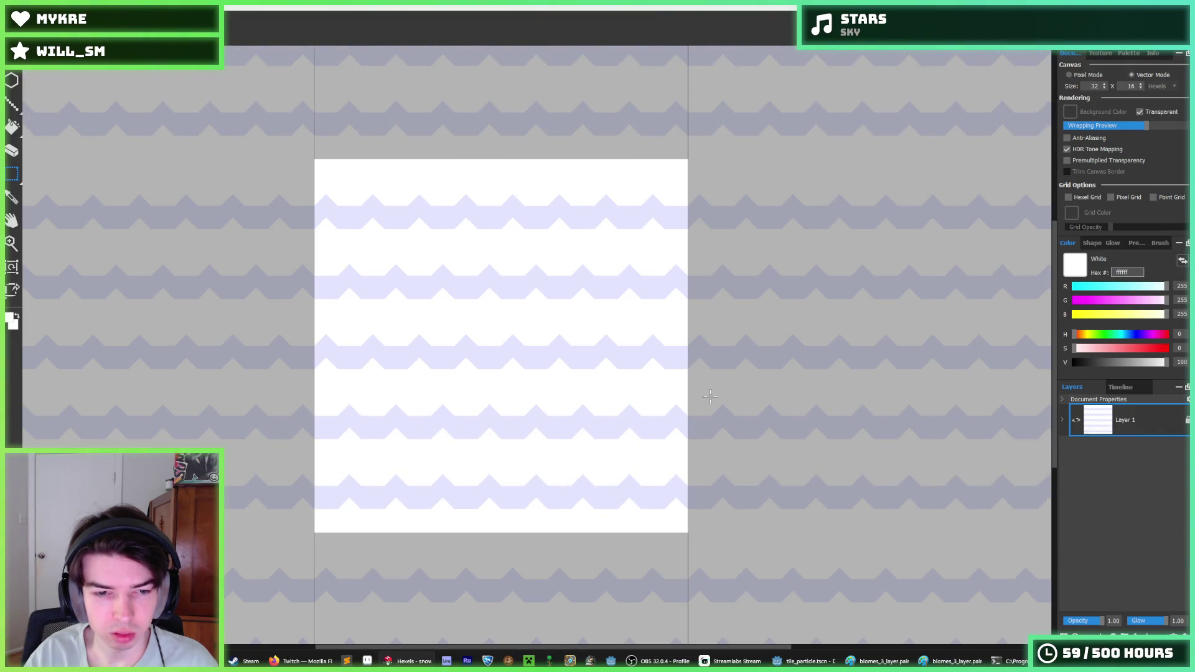
pyautogui.scroll(-6, 553, 368)
pyautogui.scroll(2, 555, 369)
pyautogui.scroll(4, 554, 369)
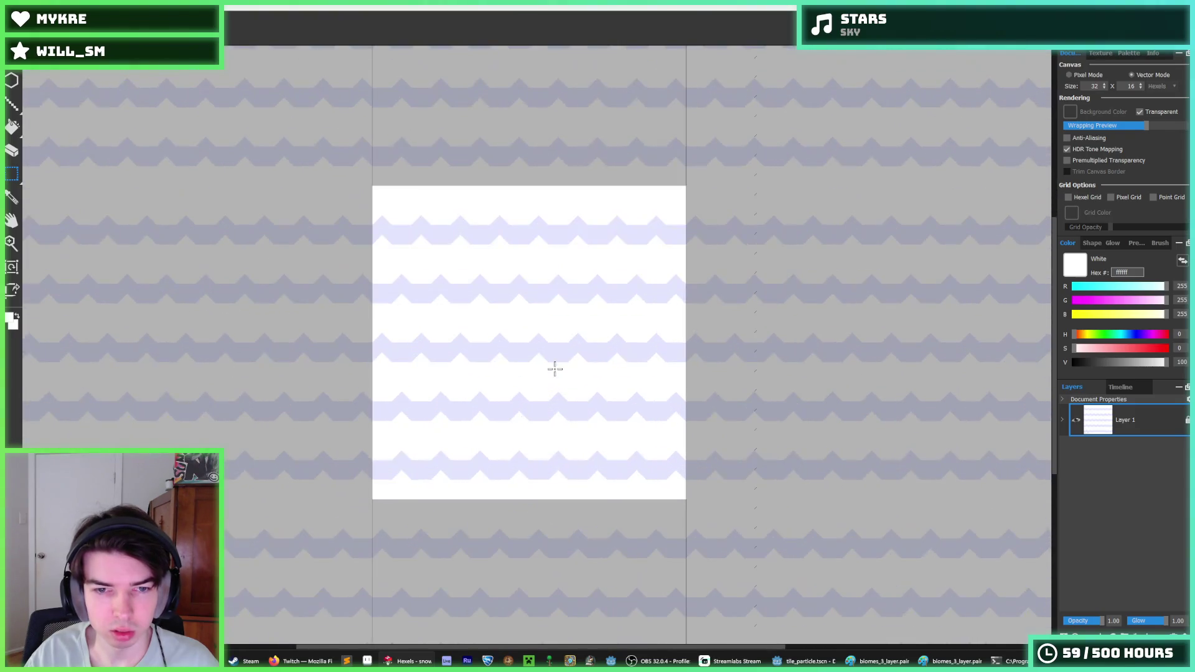
pyautogui.moveTo(726, 425); pyautogui.dragTo(740, 364)
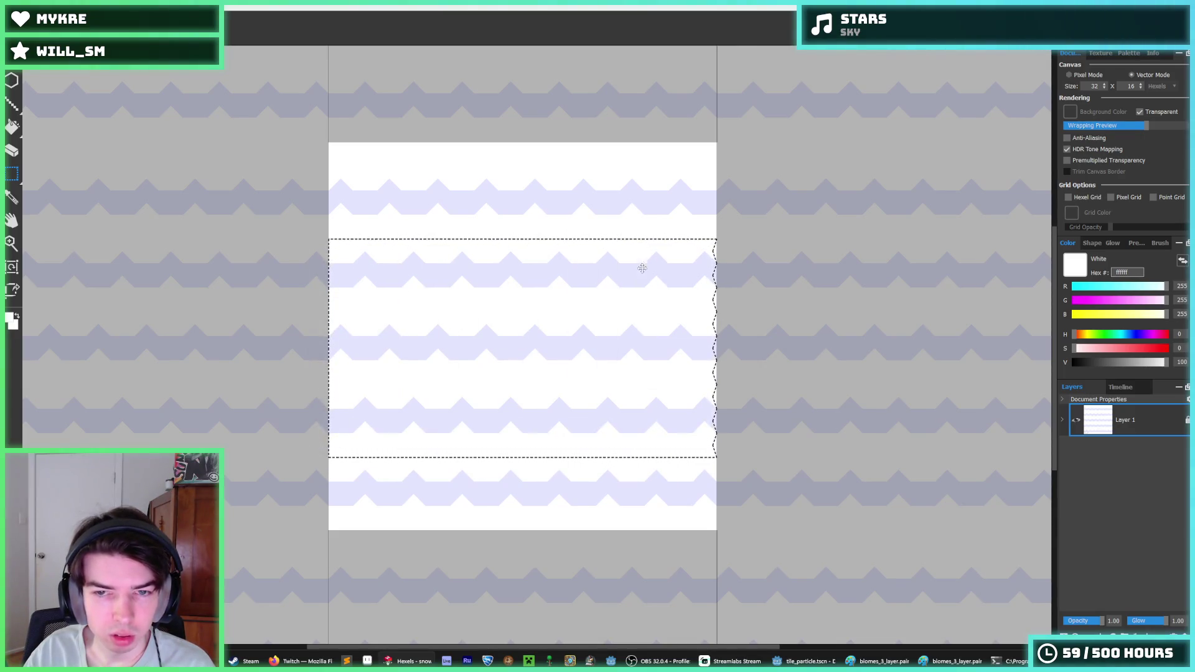
# - Nudge the middle, lower and bottom row selections down one hex row each to open gaps
pyautogui.moveTo(716, 247)
pyautogui.mouseDown()
pyautogui.moveTo(301, 475)
pyautogui.moveTo(318, 455)
pyautogui.moveTo(398, 471)
pyautogui.moveTo(328, 460)
pyautogui.mouseUp()
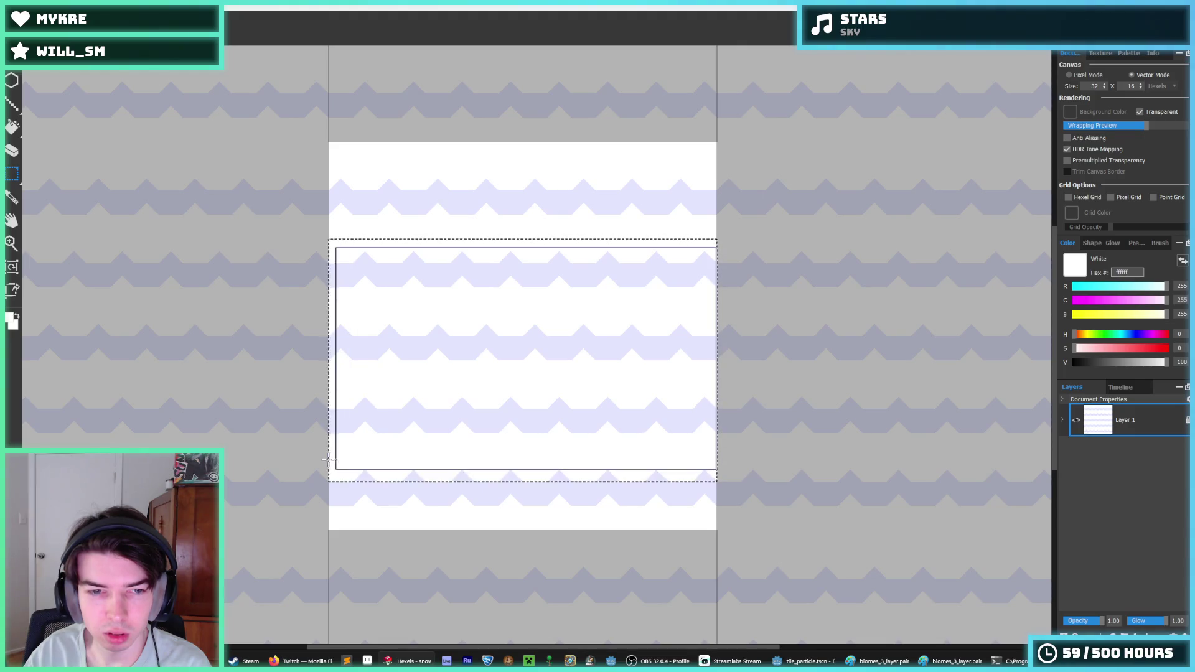
pyautogui.press('Down')
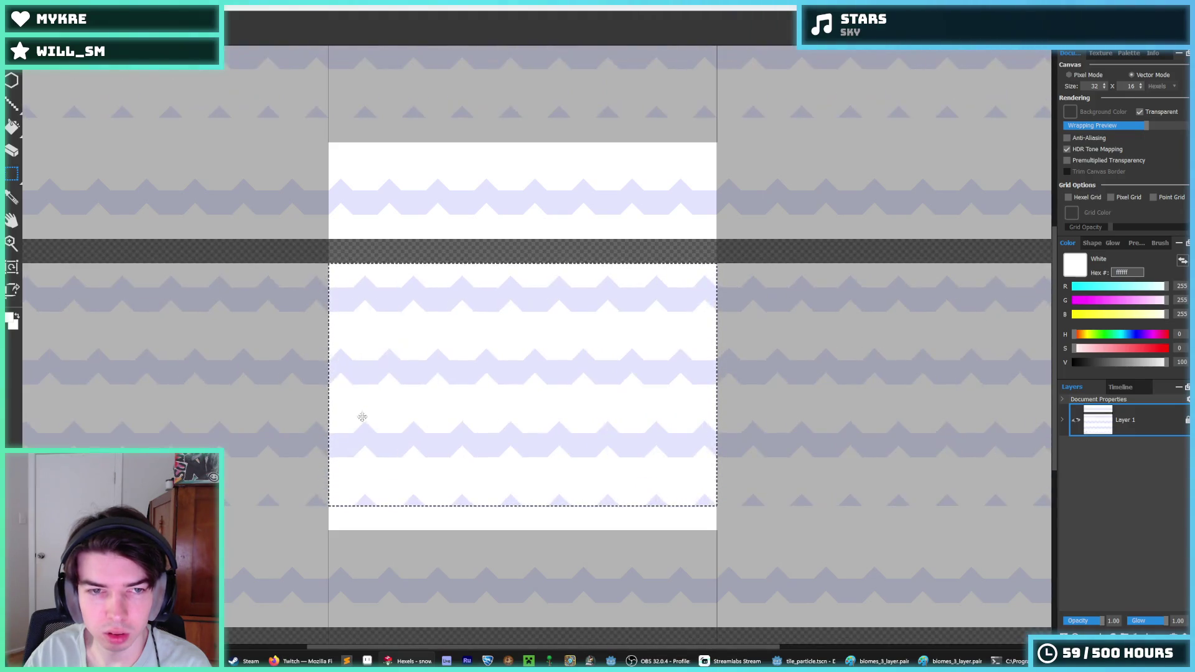
pyautogui.moveTo(325, 254)
pyautogui.mouseDown()
pyautogui.moveTo(722, 352)
pyautogui.moveTo(467, 480)
pyautogui.moveTo(311, 515)
pyautogui.moveTo(333, 498)
pyautogui.mouseUp()
pyautogui.click(753, 424)
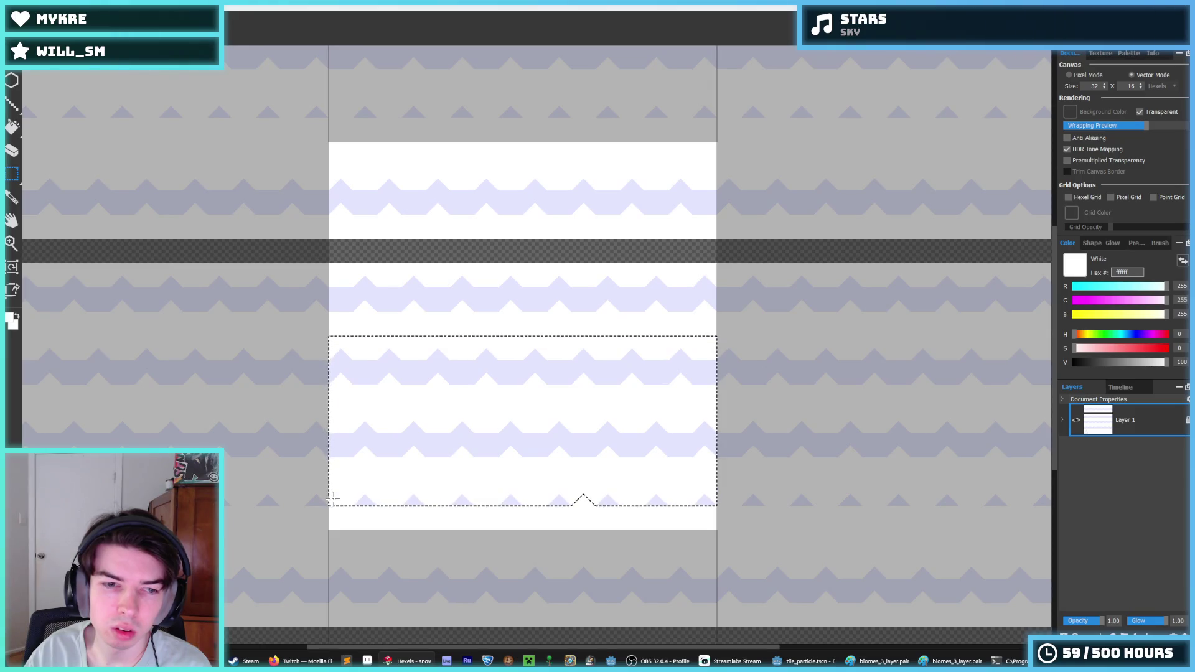
pyautogui.press('Down')
pyautogui.moveTo(713, 431)
pyautogui.mouseDown()
pyautogui.moveTo(466, 523)
pyautogui.moveTo(349, 516)
pyautogui.mouseUp()
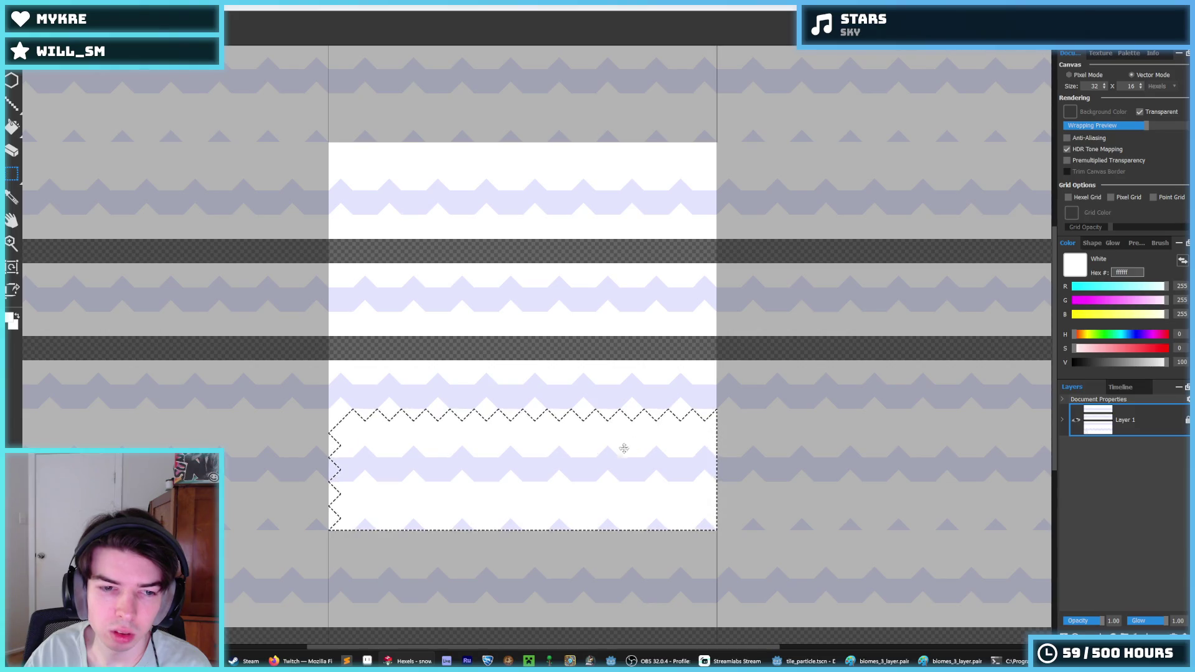
pyautogui.click(721, 436)
pyautogui.moveTo(721, 437); pyautogui.dragTo(330, 529)
pyautogui.press('Down')
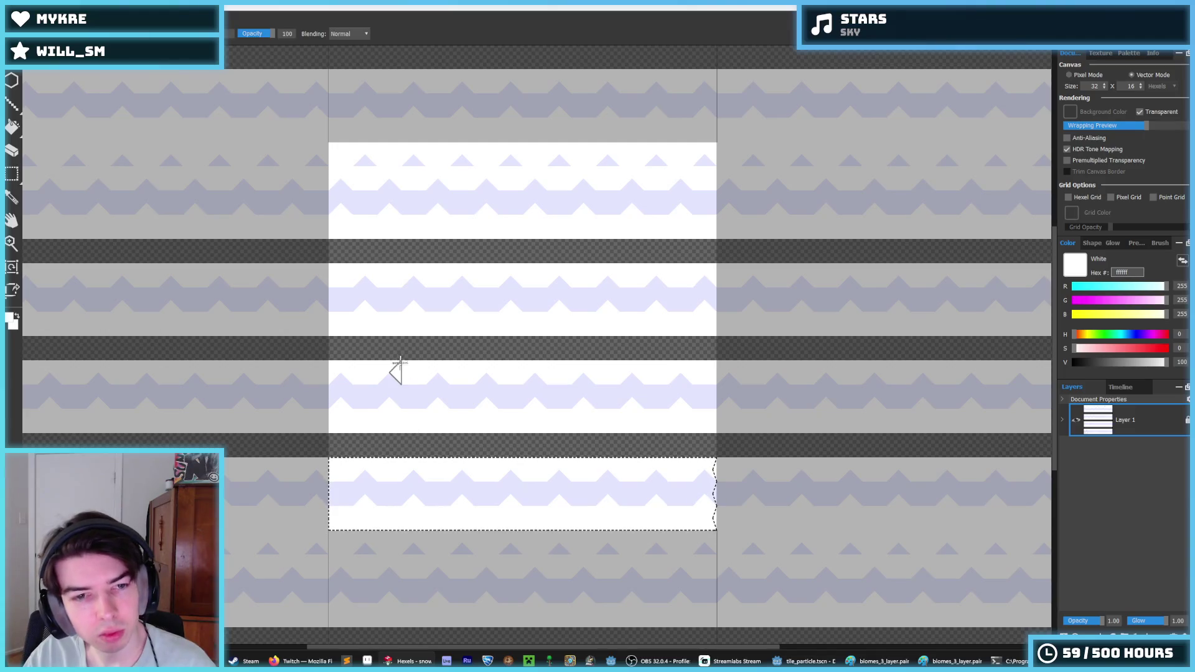
# - Clear the selection and fill the first transparent gap with white
pyautogui.press('g')
pyautogui.hotkey('ctrl', 'd')
pyautogui.click(405, 249)
# - Fill the second and bottom gaps white and paint out the stray top-edge lavender triangles
pyautogui.click(405, 347)
pyautogui.click(397, 441)
pyautogui.press('b')
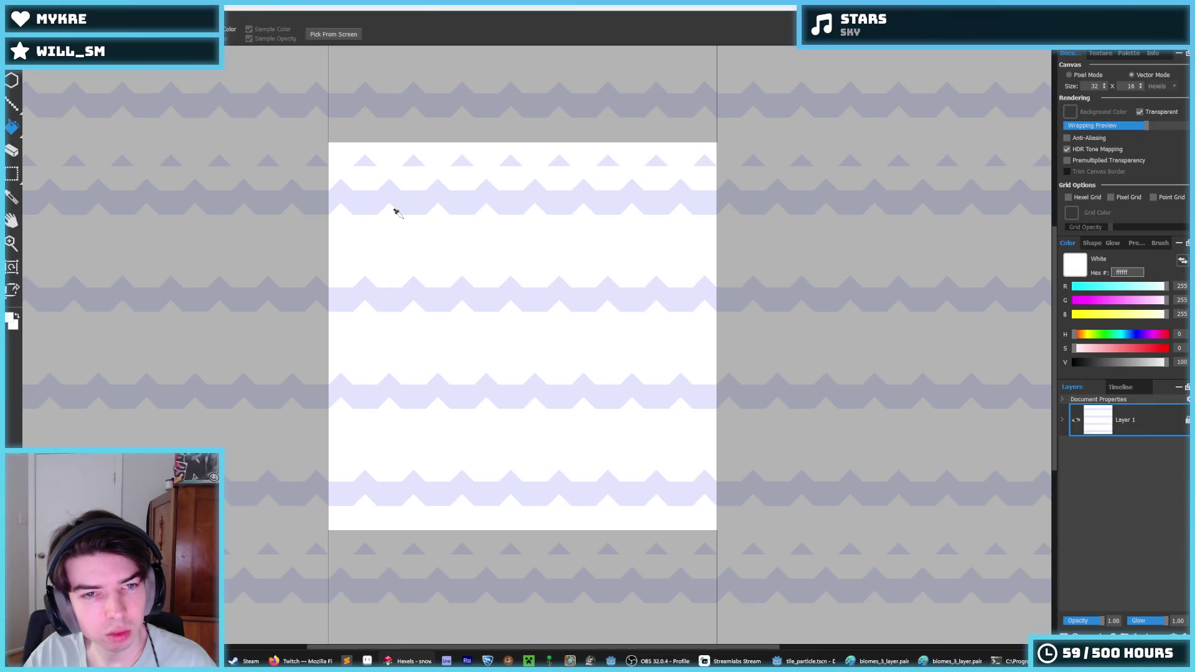
pyautogui.moveTo(464, 157); pyautogui.dragTo(664, 165)
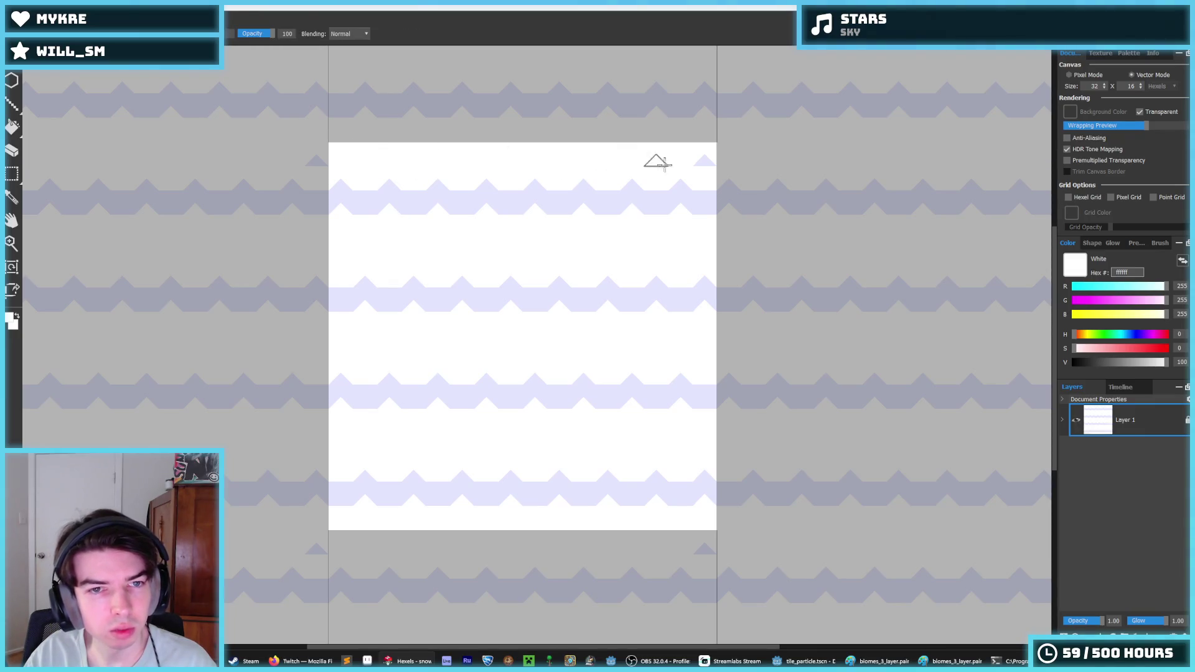
# - Zoom in and out to inspect the stripes on the tile
pyautogui.press('i')
pyautogui.scroll(-5, 621, 311)
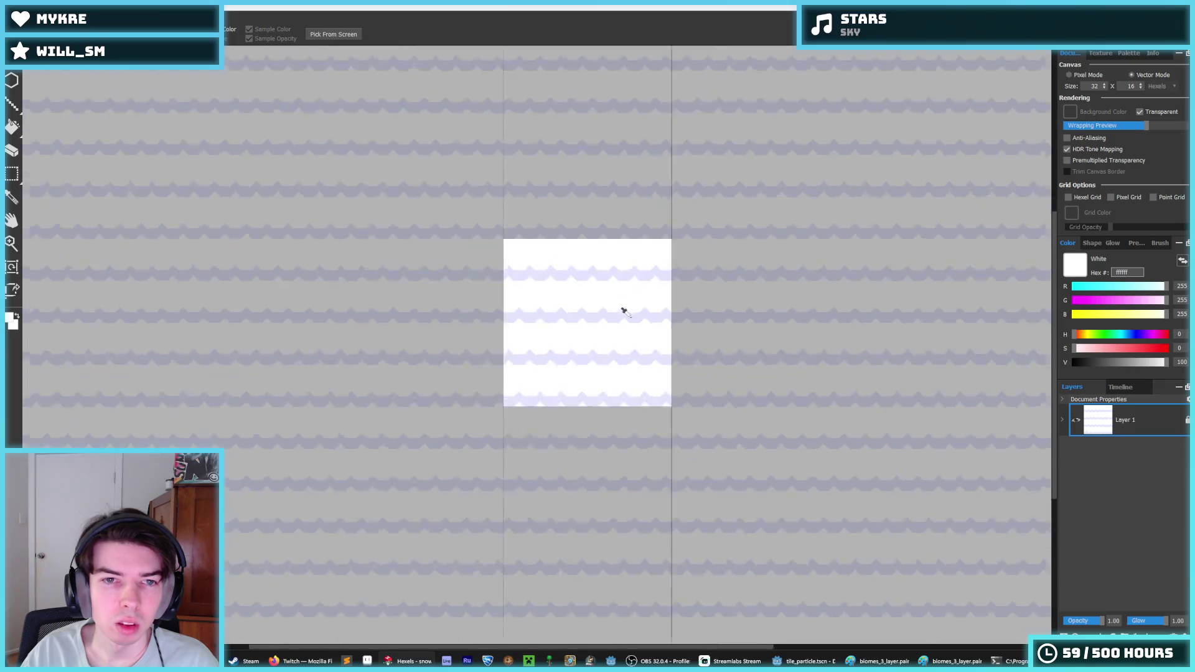
pyautogui.scroll(2, 622, 311)
pyautogui.scroll(-3, 622, 311)
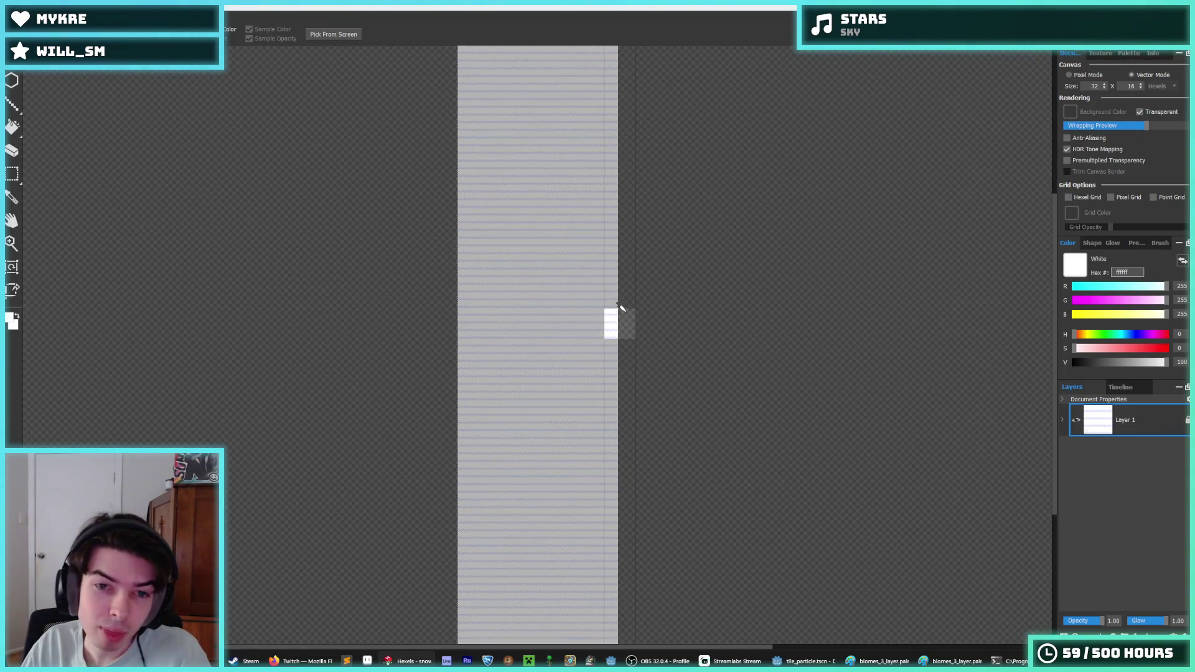
pyautogui.scroll(5, 616, 313)
pyautogui.scroll(-1, 512, 314)
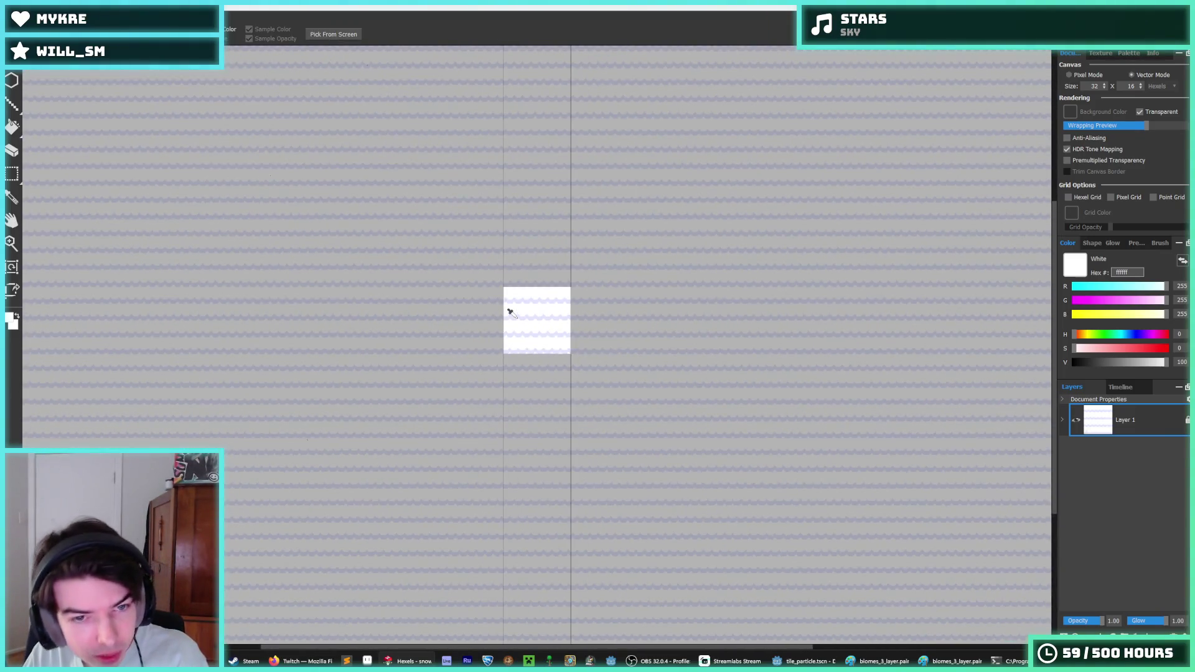
pyautogui.scroll(-1, 512, 311)
pyautogui.scroll(1, 510, 309)
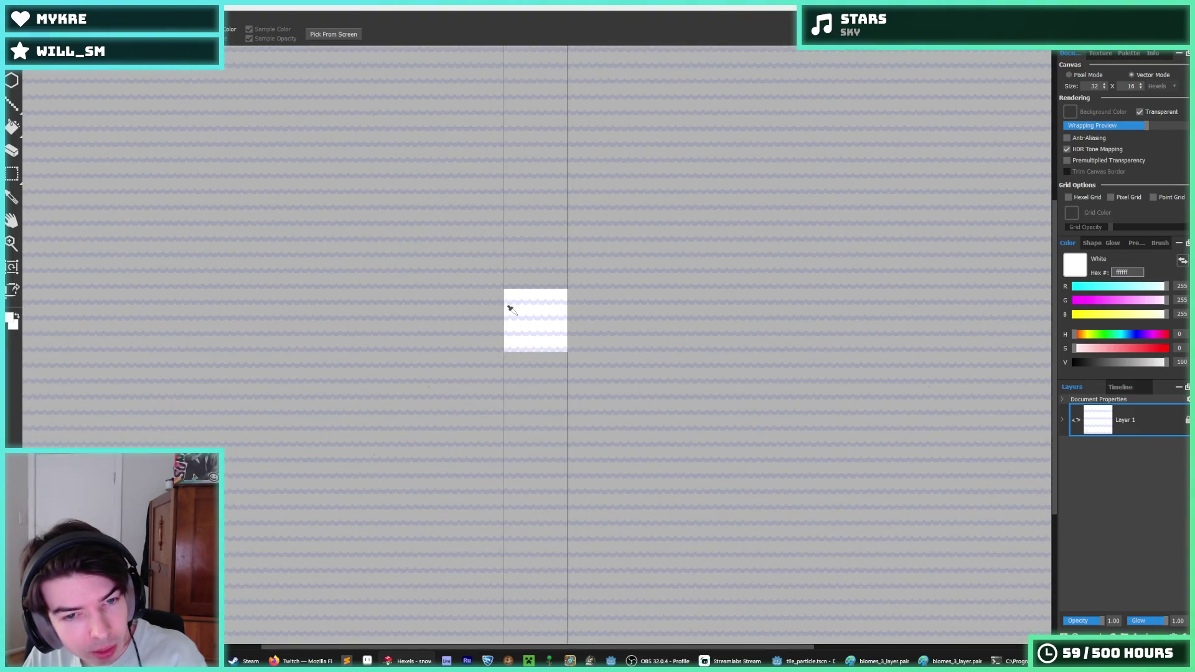
# - Paint lavender triangles along the top zigzag stripe after picking the stripe colour
pyautogui.scroll(5, 510, 310)
pyautogui.press('m')
pyautogui.scroll(1, 507, 168)
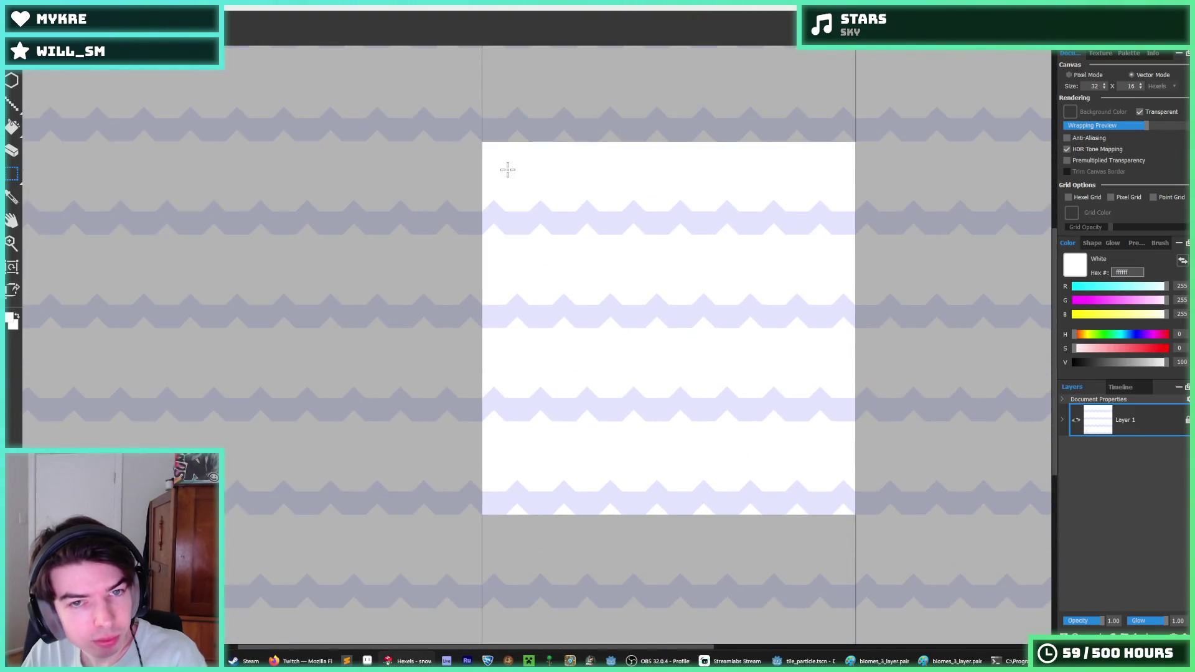
pyautogui.moveTo(485, 231)
pyautogui.mouseDown()
pyautogui.moveTo(874, 198)
pyautogui.moveTo(640, 186)
pyautogui.mouseUp()
pyautogui.click(576, 213)
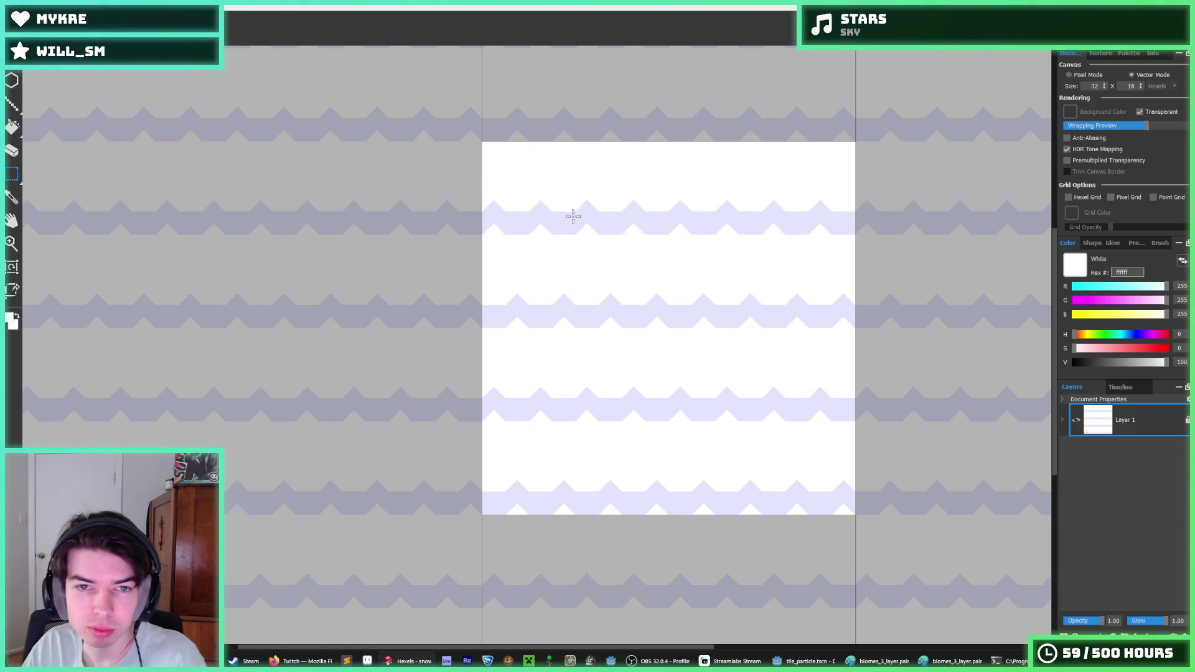
pyautogui.keyDown('alt'); pyautogui.click(549, 215); pyautogui.keyUp('alt')
pyautogui.moveTo(545, 196)
pyautogui.mouseDown()
pyautogui.moveTo(585, 190)
pyautogui.moveTo(498, 199)
pyautogui.moveTo(476, 194)
pyautogui.moveTo(489, 181)
pyautogui.moveTo(471, 195)
pyautogui.moveTo(442, 185)
pyautogui.moveTo(419, 203)
pyautogui.moveTo(394, 181)
pyautogui.moveTo(328, 205)
pyautogui.moveTo(307, 192)
pyautogui.moveTo(241, 208)
pyautogui.moveTo(219, 194)
pyautogui.mouseUp()
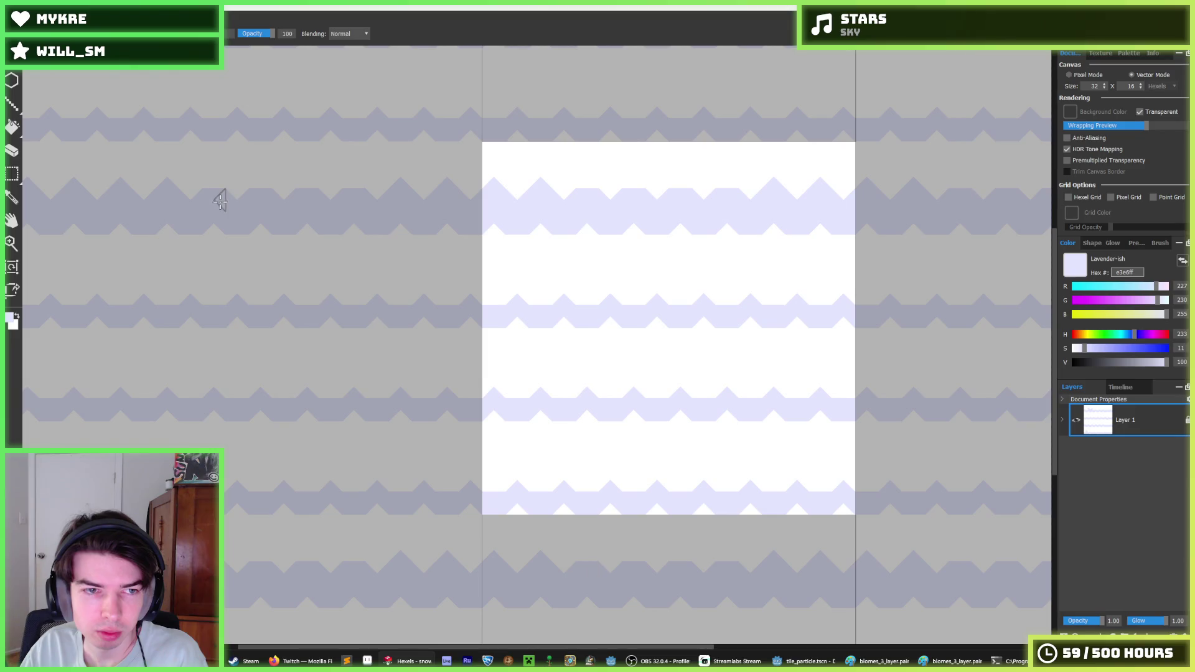
# - Touch up the top zigzag alternating white and lavender to even out its teeth
pyautogui.keyDown('alt'); pyautogui.click(219, 168); pyautogui.keyUp('alt')
pyautogui.moveTo(529, 186)
pyautogui.mouseDown()
pyautogui.moveTo(608, 182)
pyautogui.moveTo(565, 207)
pyautogui.mouseUp()
pyautogui.keyDown('alt'); pyautogui.click(561, 206); pyautogui.keyUp('alt')
pyautogui.keyDown('alt'); pyautogui.click(536, 187); pyautogui.keyUp('alt')
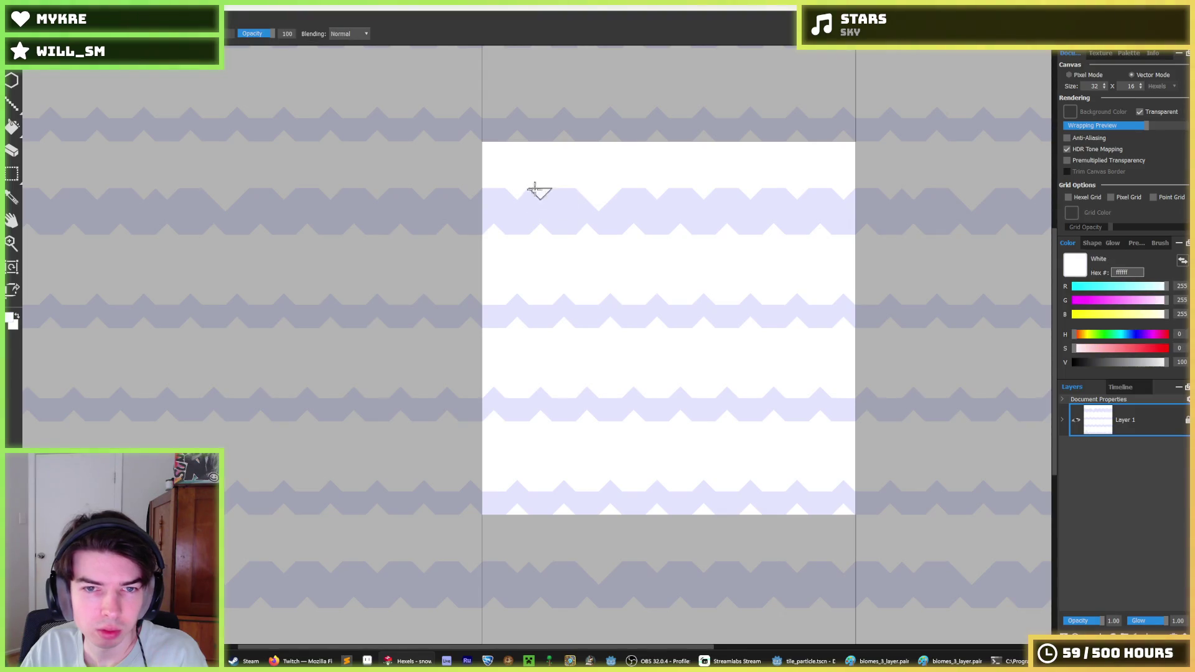
pyautogui.keyDown('alt'); pyautogui.click(591, 199); pyautogui.keyUp('alt')
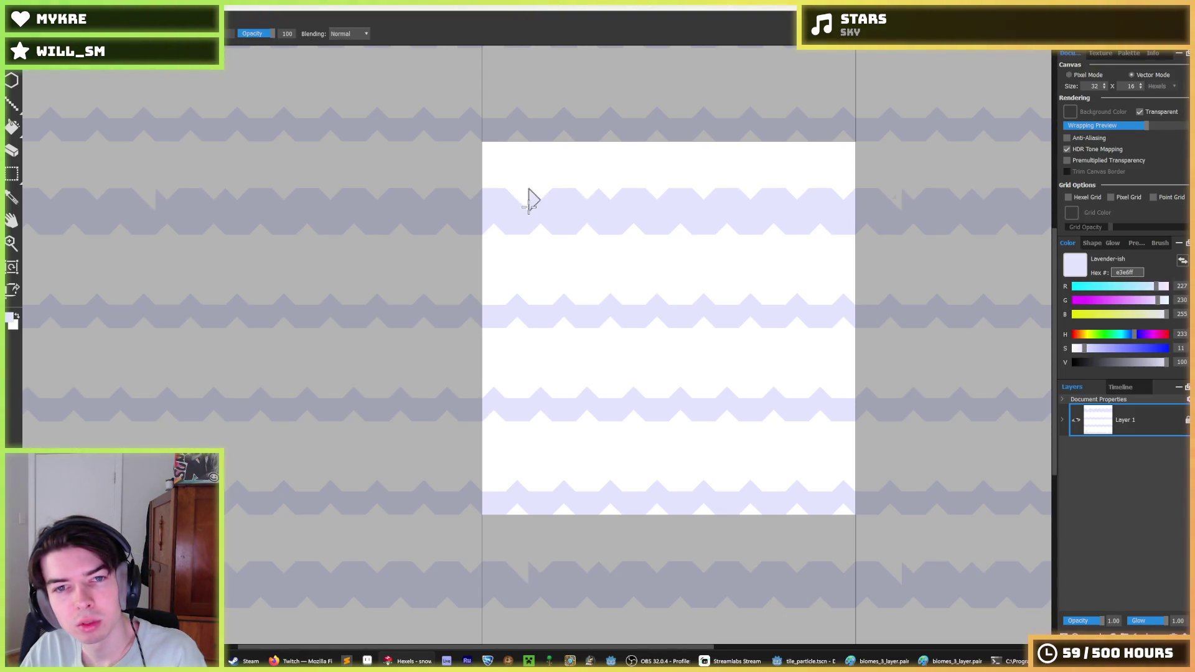
pyautogui.keyDown('alt'); pyautogui.click(593, 177); pyautogui.keyUp('alt')
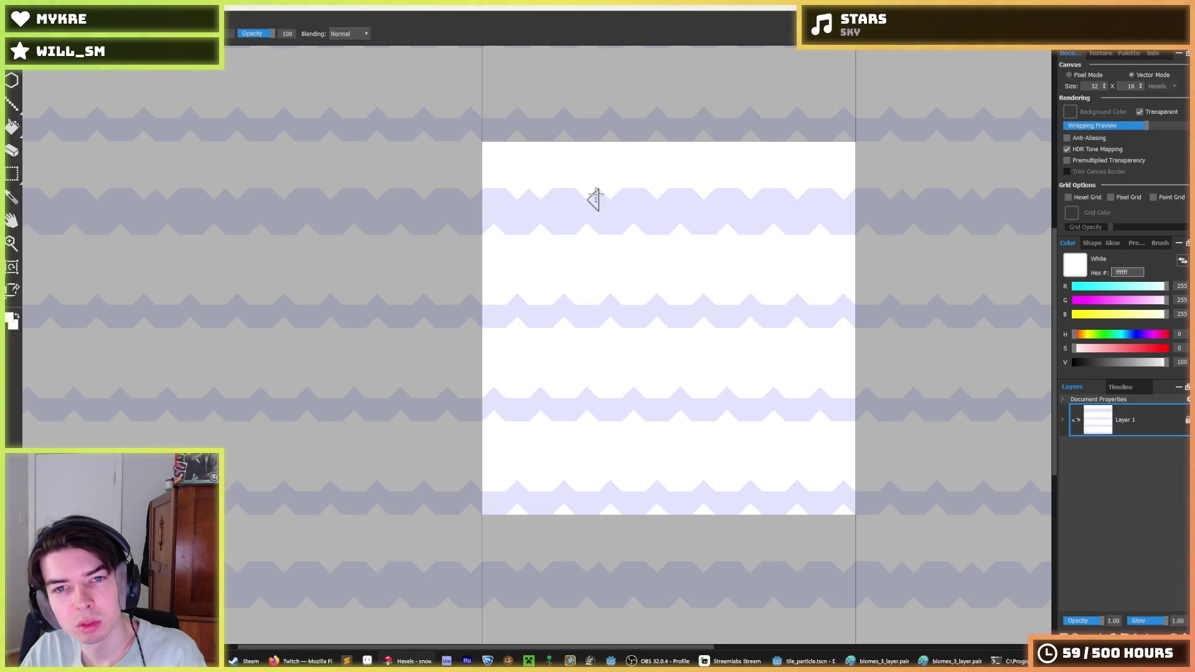
pyautogui.keyDown('alt'); pyautogui.click(602, 199); pyautogui.keyUp('alt')
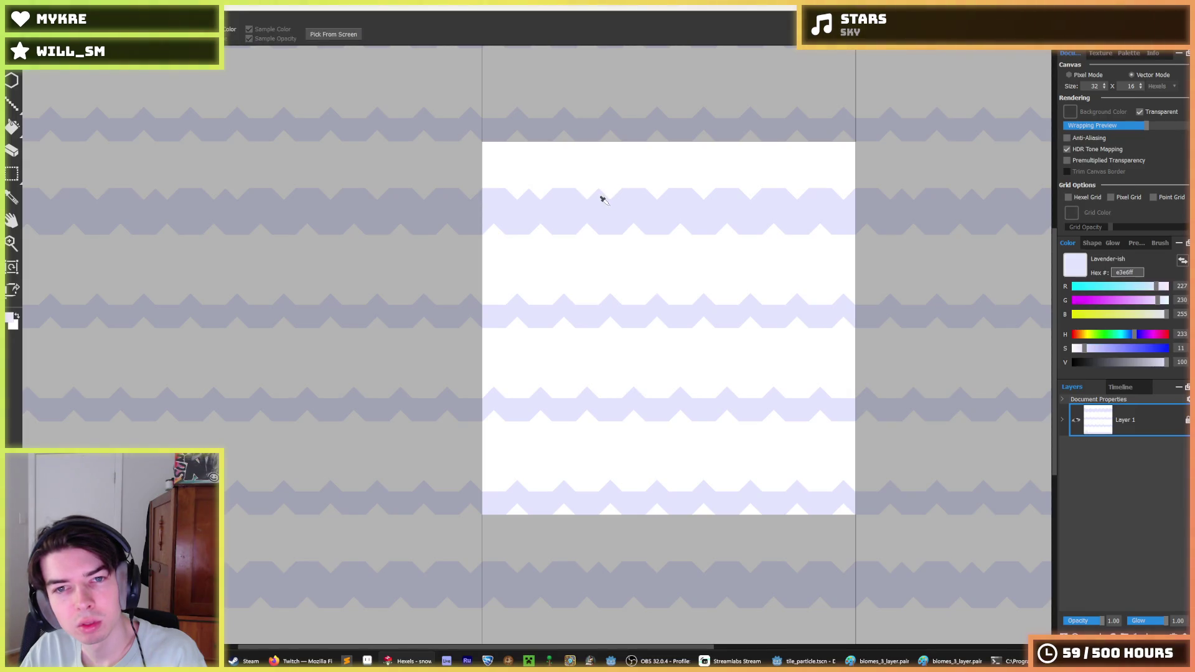
pyautogui.keyDown('alt'); pyautogui.click(632, 174); pyautogui.keyUp('alt')
# - Keep alternating lavender and white samples to refine the top zigzag's remaining triangles
pyautogui.press('alt')
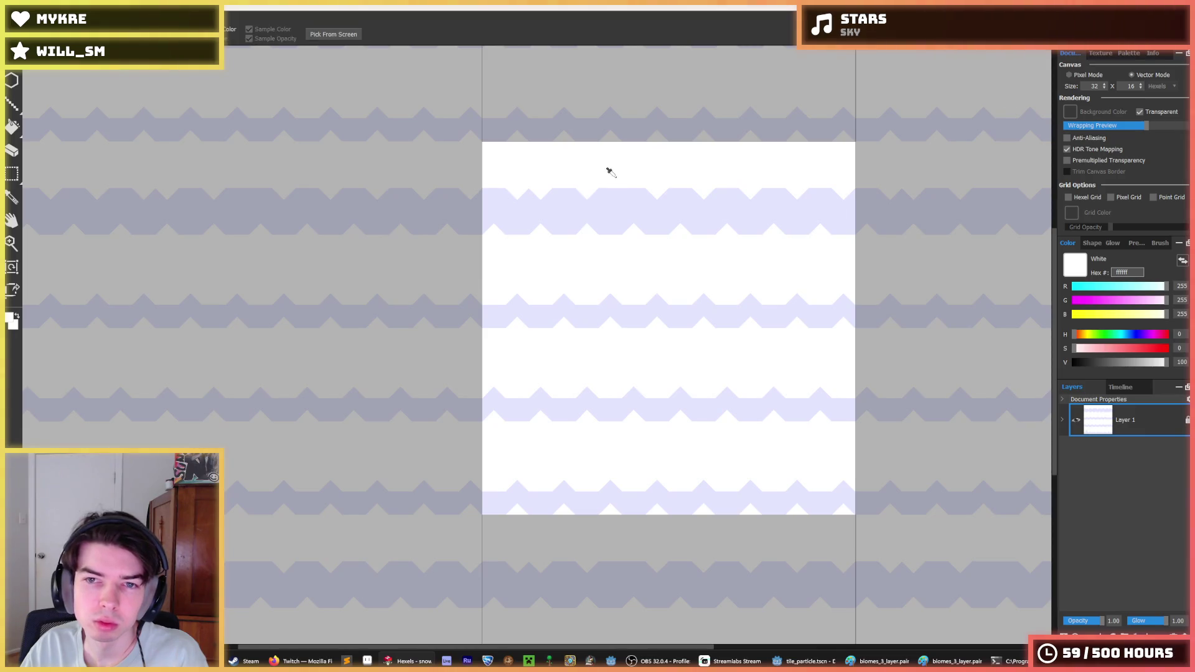
pyautogui.keyDown('alt'); pyautogui.click(607, 192); pyautogui.keyUp('alt')
pyautogui.keyDown('alt'); pyautogui.click(577, 177); pyautogui.keyUp('alt')
pyautogui.keyDown('alt'); pyautogui.click(529, 197); pyautogui.keyUp('alt')
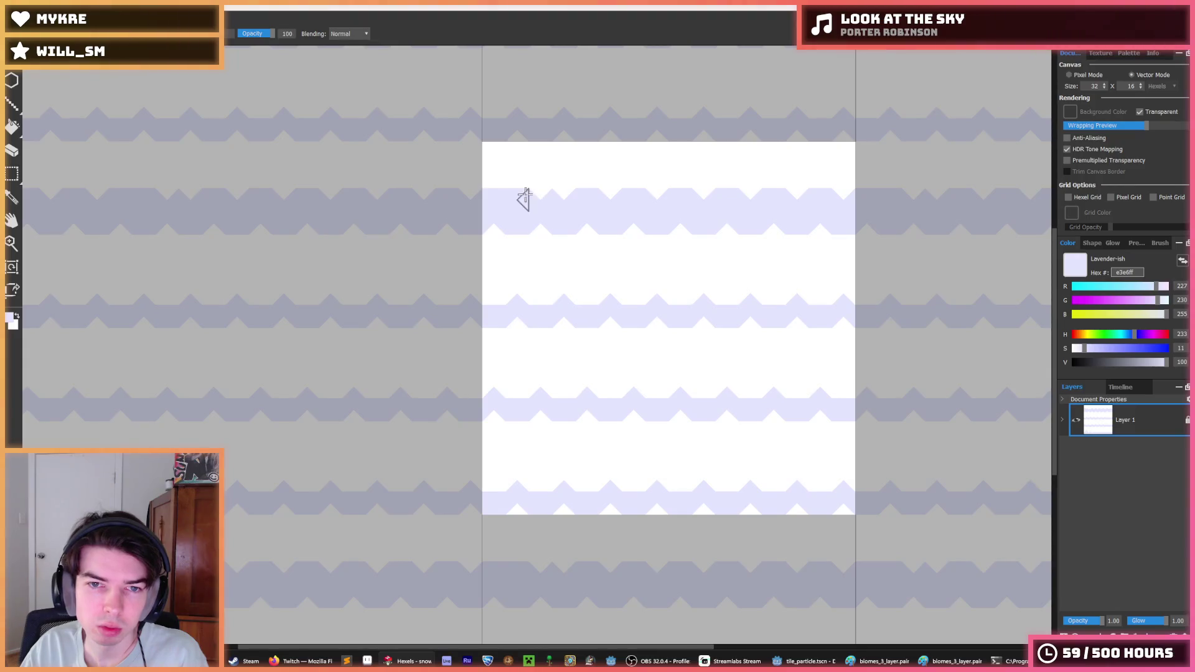
pyautogui.keyDown('alt'); pyautogui.click(501, 177); pyautogui.keyUp('alt')
pyautogui.keyDown('alt'); pyautogui.click(529, 196); pyautogui.keyUp('alt')
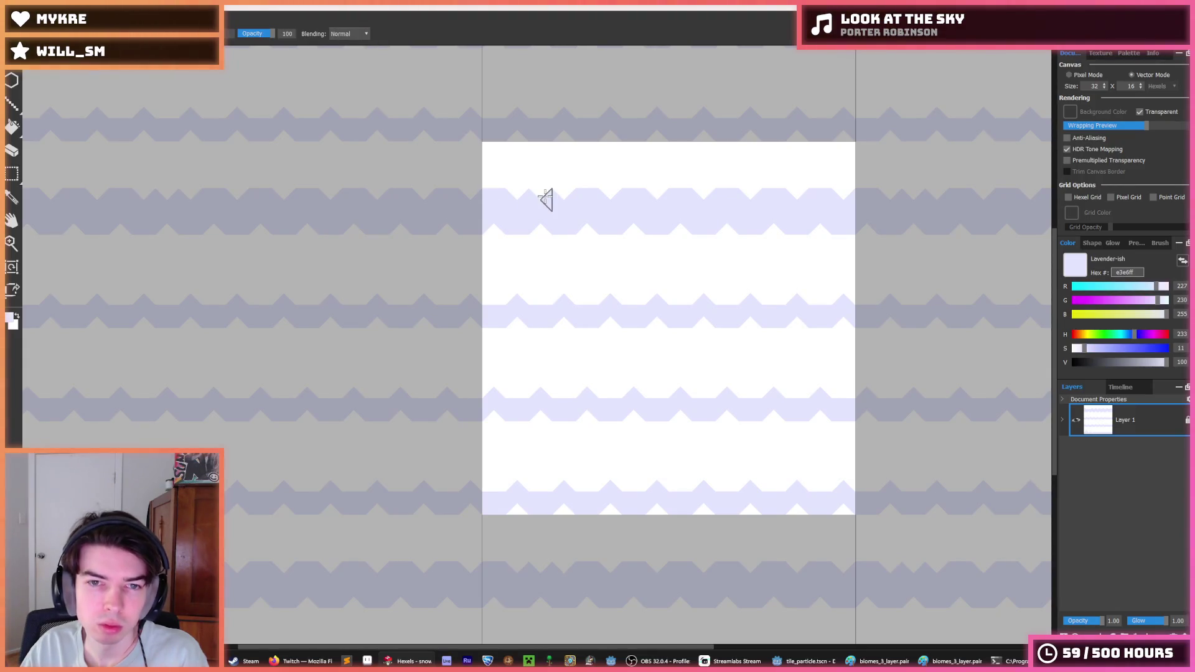
pyautogui.scroll(-5, 620, 180)
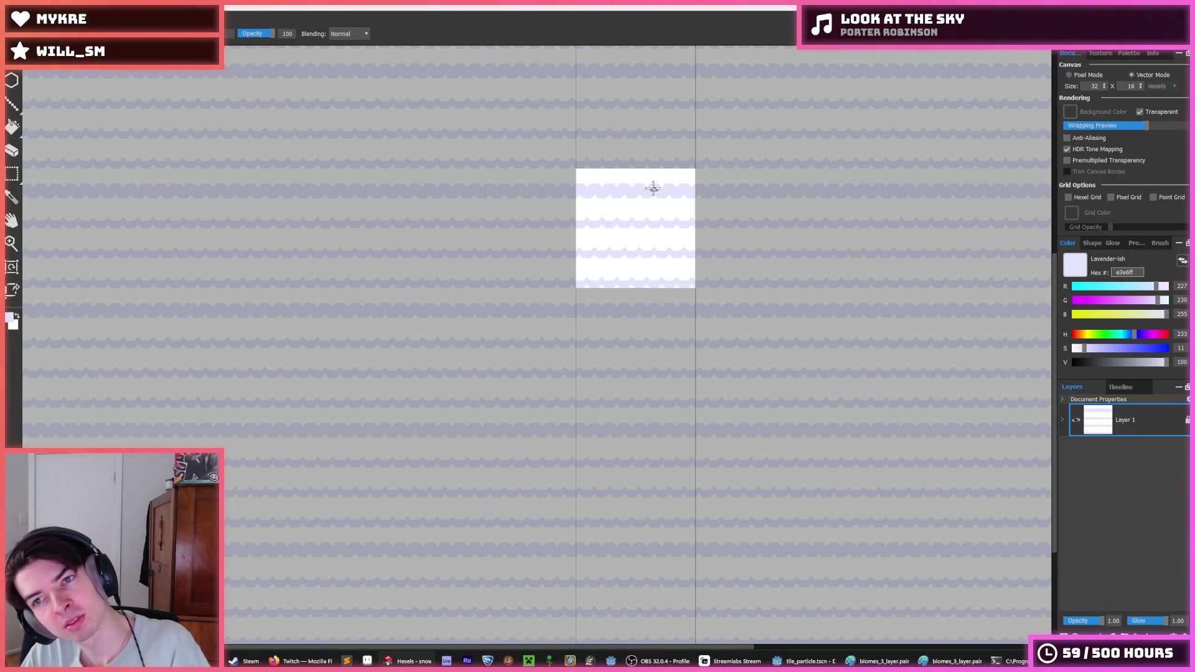
# - Zoom around and briefly select the top wavy row to check the tile's tiling
pyautogui.press('alt')
pyautogui.scroll(5, 588, 203)
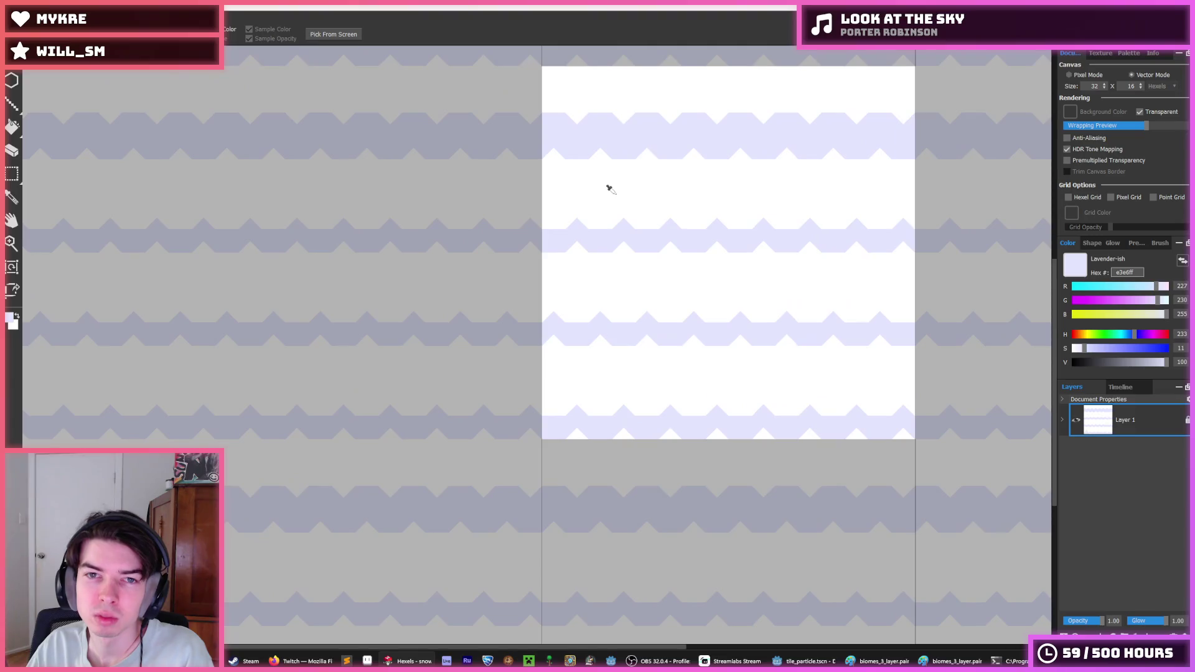
pyautogui.scroll(-5, 647, 190)
pyautogui.scroll(-3, 660, 189)
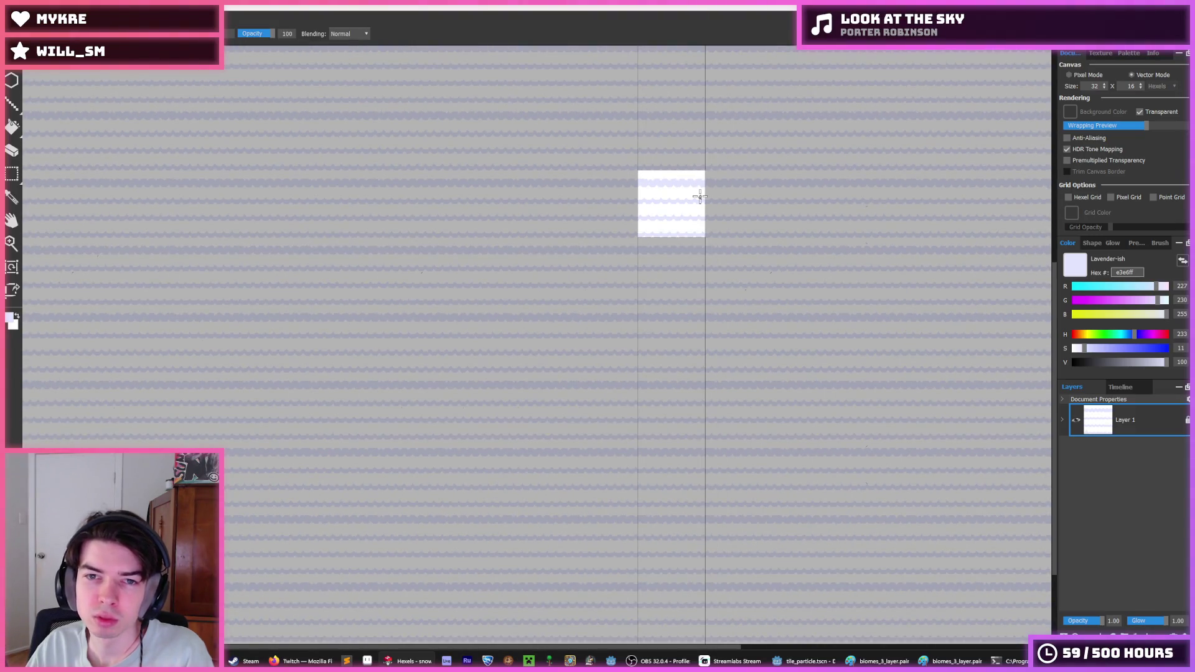
pyautogui.click(699, 197)
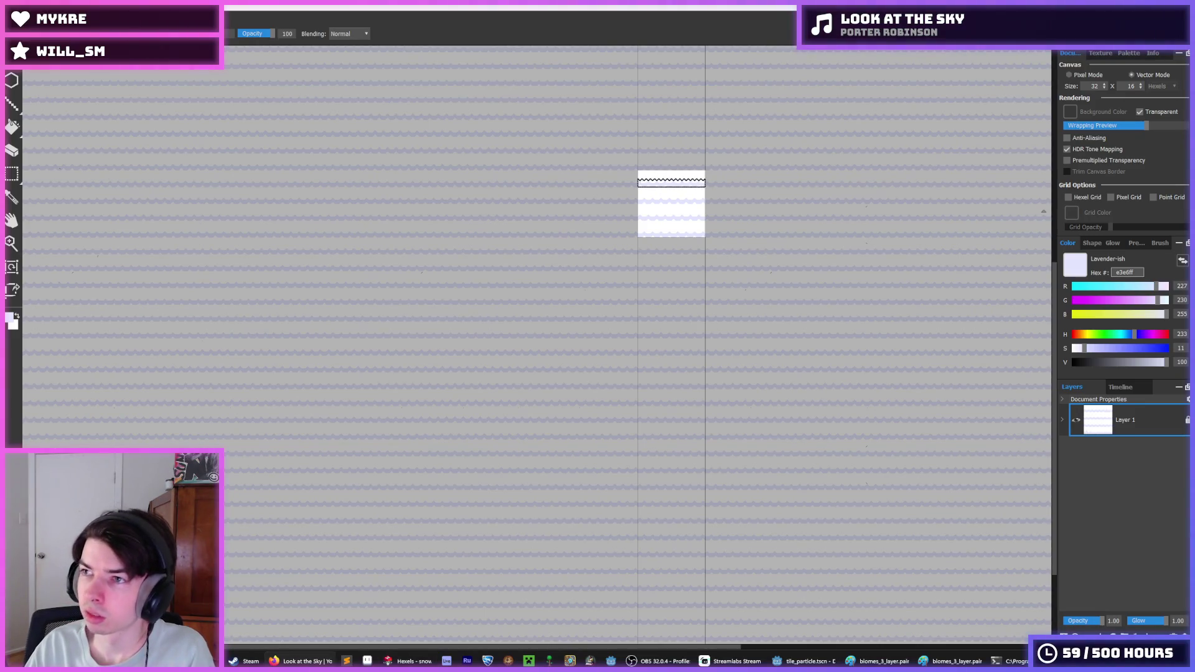
pyautogui.hotkey('ctrl', 'd')
pyautogui.press('i')
# - Refocus the Hexels snow document and open the File menu's Open Recent list
pyautogui.scroll(3, 660, 175)
pyautogui.scroll(-2, 674, 203)
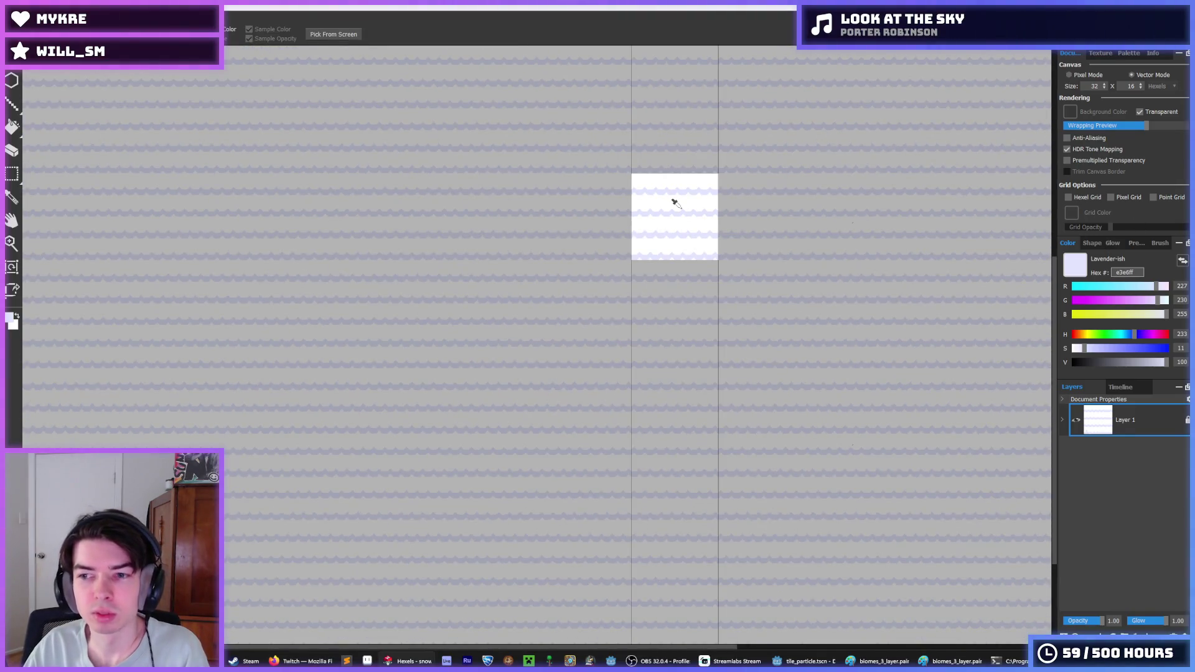
pyautogui.press('b')
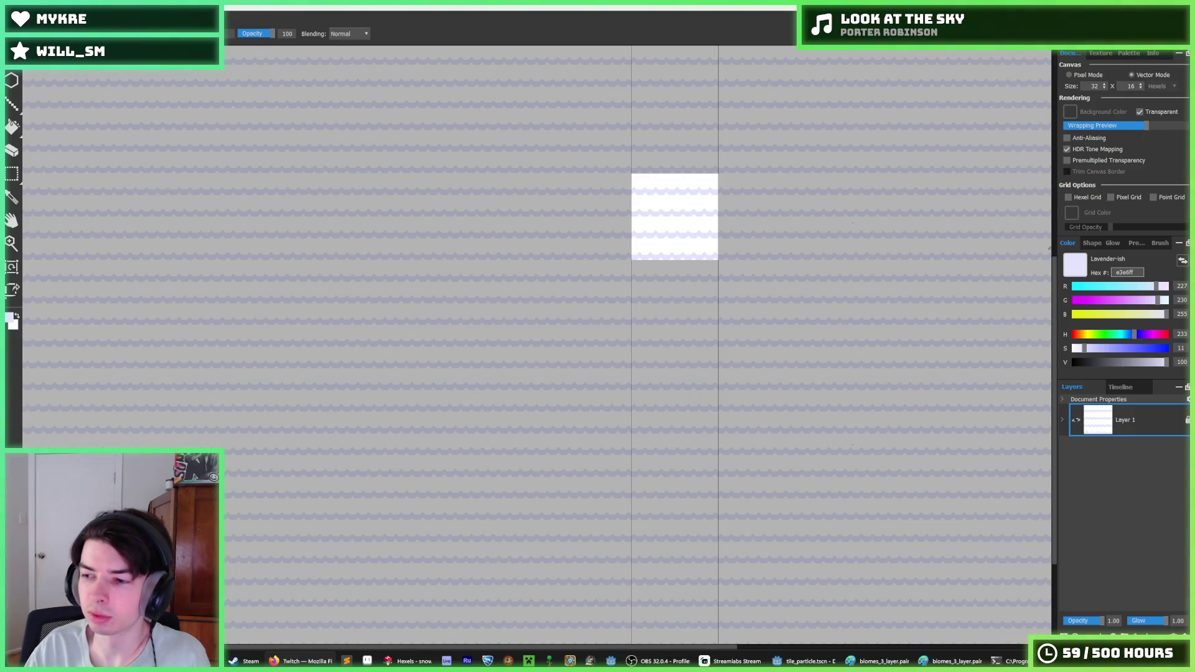
pyautogui.click(672, 18)
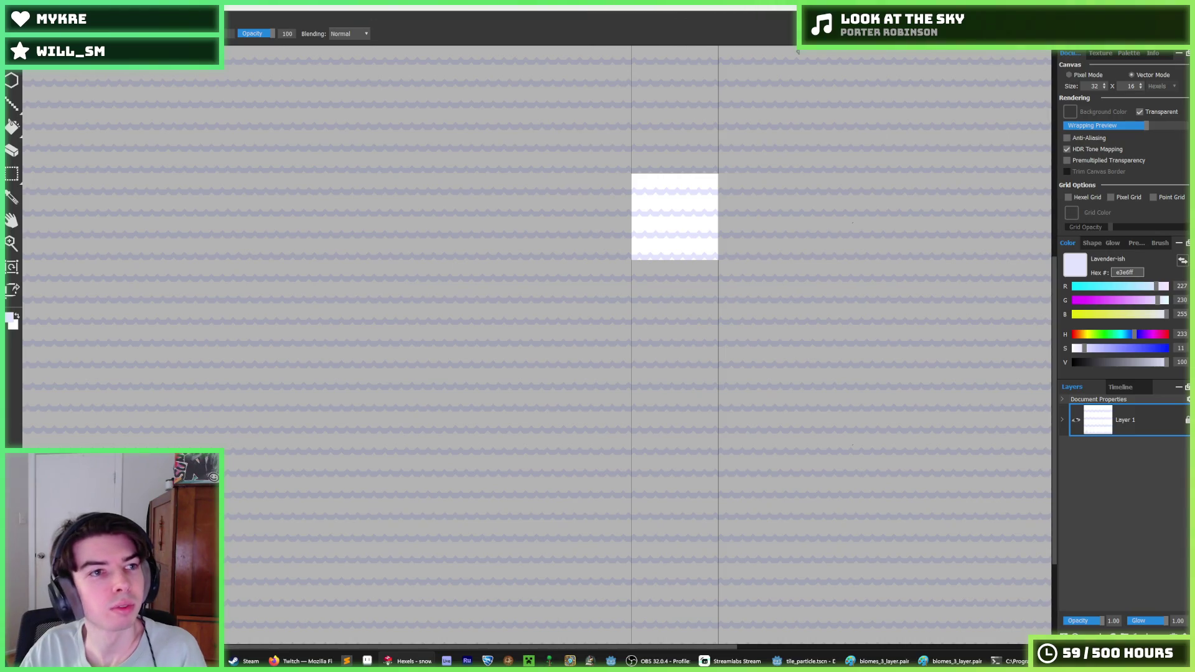
pyautogui.click(15, 62)
# - Open the recent ice tile document, sample white and make Layer 2 active
pyautogui.moveTo(74, 68)
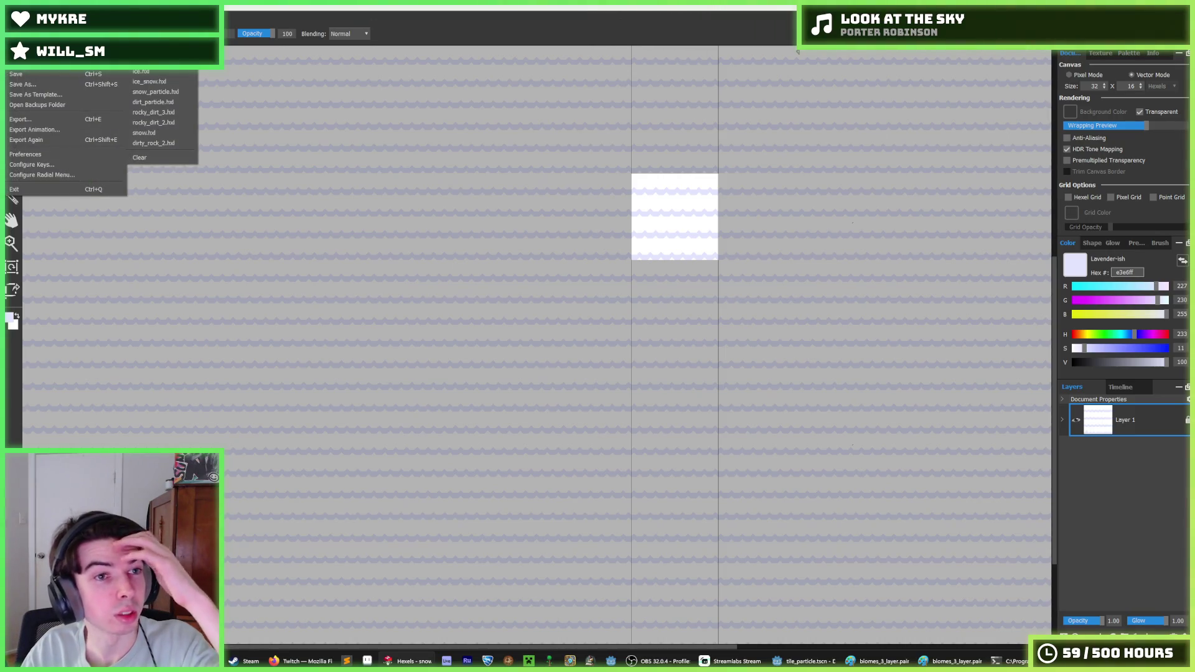
pyautogui.click(156, 77)
pyautogui.scroll(-2, 813, 347)
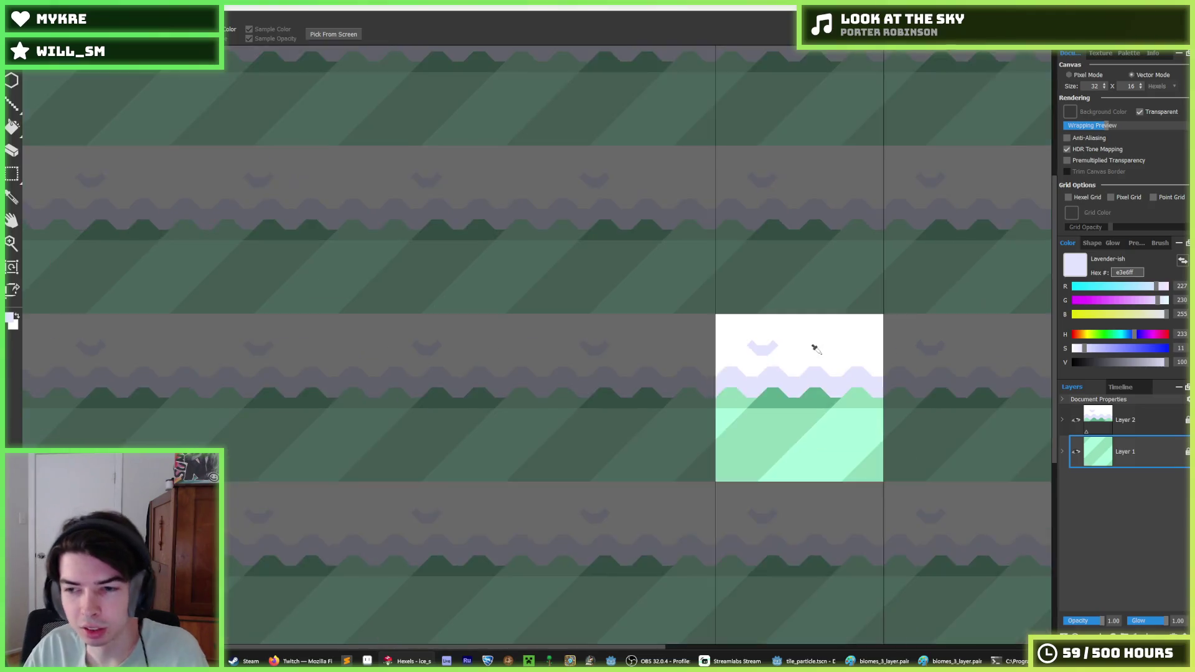
pyautogui.scroll(4, 778, 330)
pyautogui.keyDown('alt'); pyautogui.click(749, 312); pyautogui.keyUp('alt')
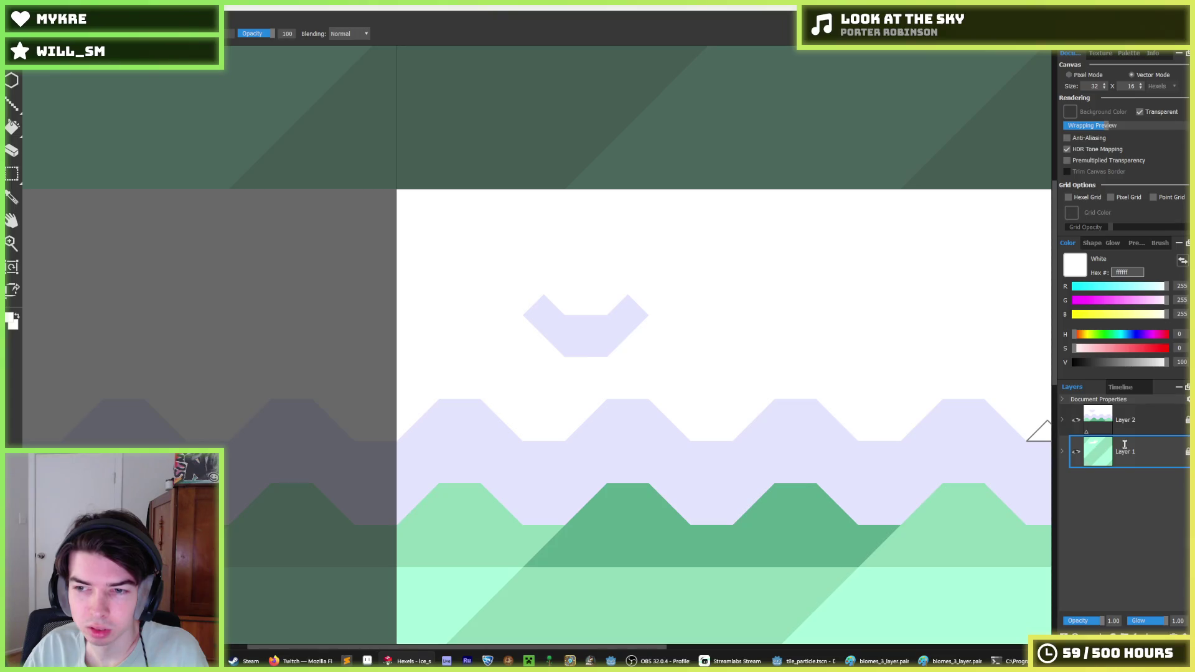
pyautogui.click(1128, 423)
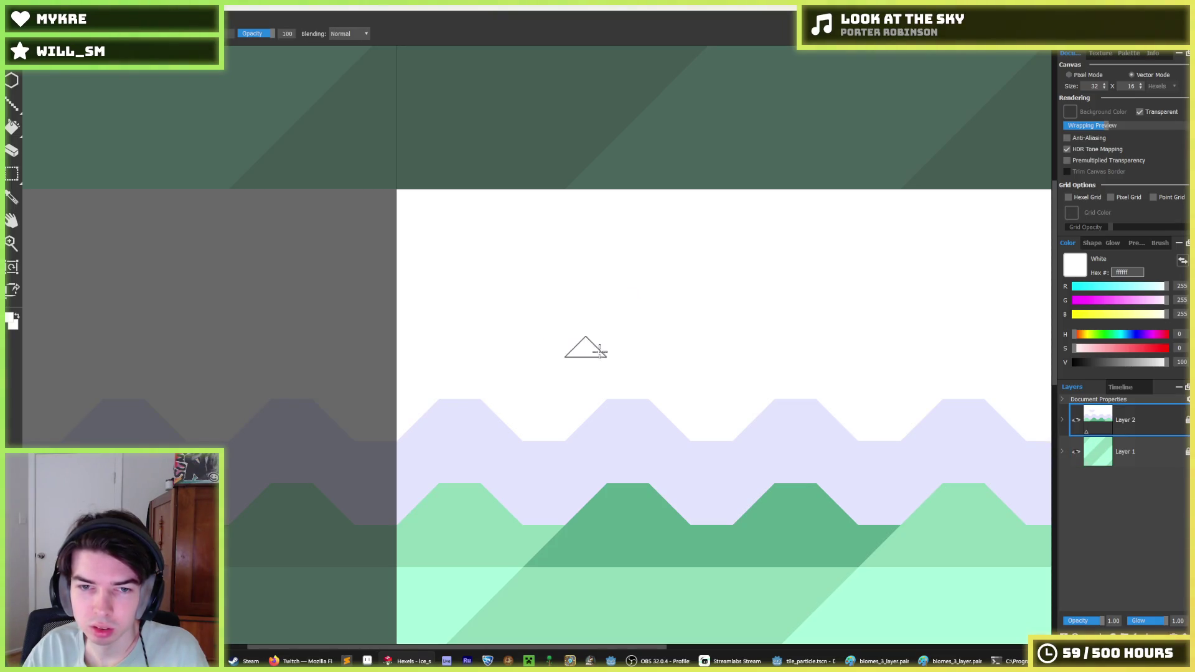
pyautogui.scroll(-5, 759, 330)
pyautogui.scroll(-2, 784, 342)
pyautogui.scroll(3, 809, 356)
# - Brush lavender from the palette swatches as triangles along the wave strip
pyautogui.press('b')
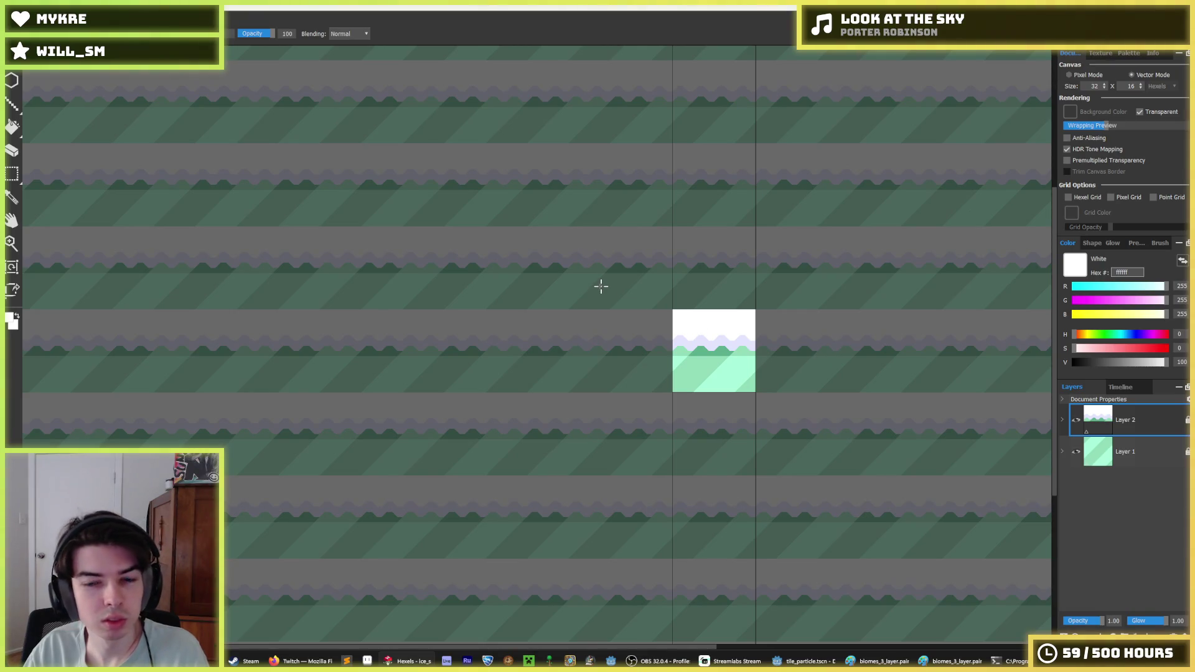
pyautogui.press('alt')
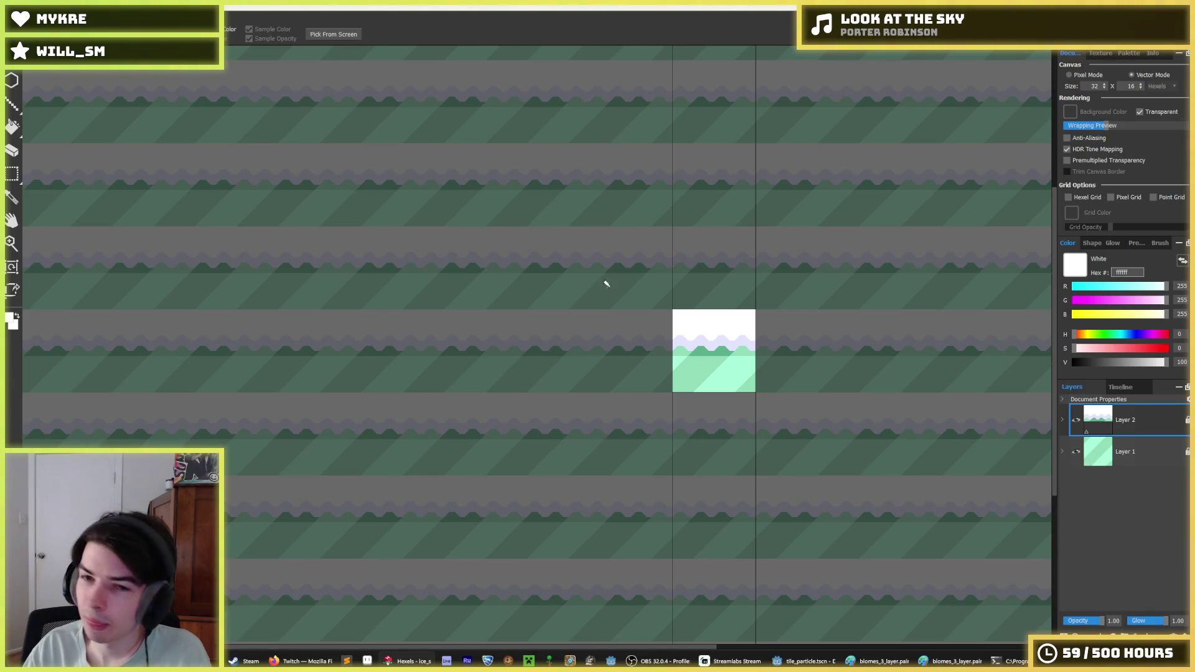
pyautogui.scroll(-5, 685, 312)
pyautogui.scroll(3, 703, 327)
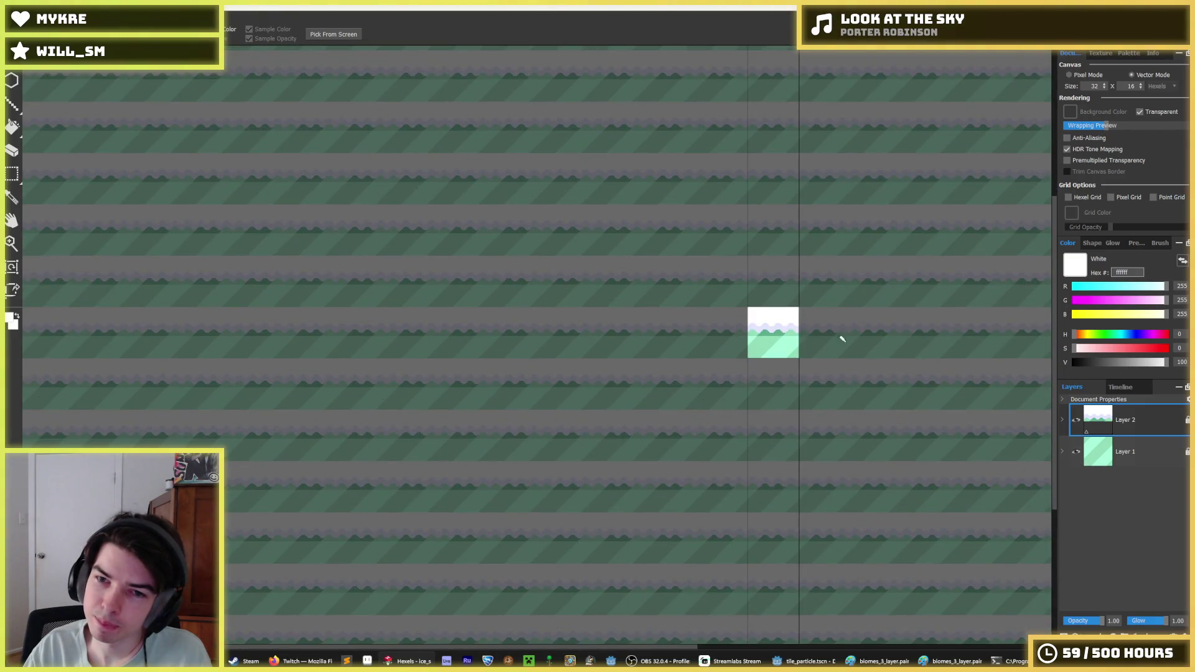
pyautogui.scroll(3, 842, 339)
pyautogui.click(1130, 53)
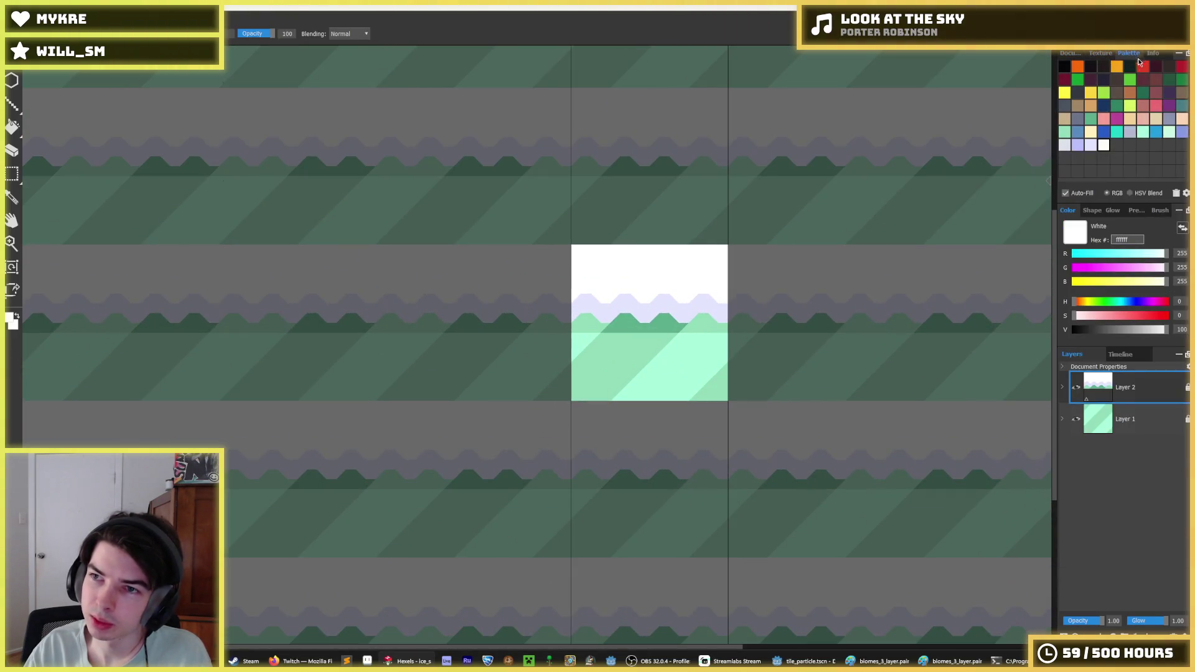
pyautogui.click(1077, 144)
pyautogui.scroll(3, 597, 311)
pyautogui.click(609, 344)
pyautogui.press('alt')
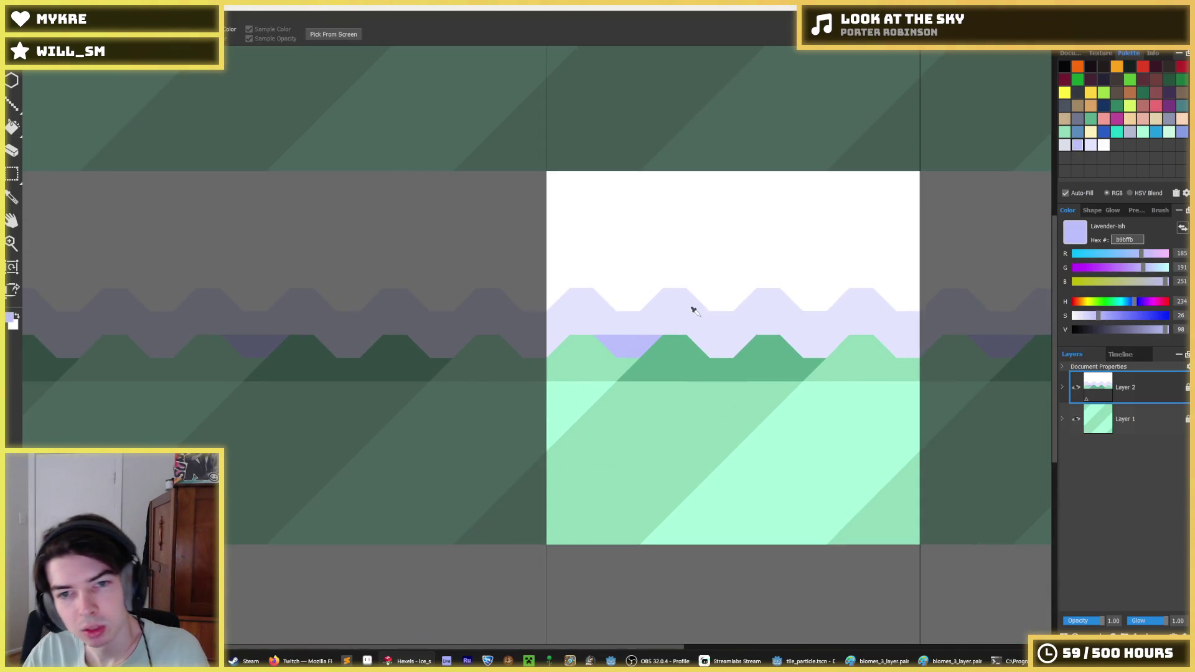
pyautogui.scroll(-5, 694, 307)
pyautogui.scroll(5, 709, 311)
pyautogui.moveTo(519, 324)
pyautogui.mouseDown()
pyautogui.moveTo(506, 321)
pyautogui.moveTo(511, 333)
pyautogui.moveTo(609, 337)
pyautogui.moveTo(466, 320)
pyautogui.moveTo(772, 335)
pyautogui.moveTo(736, 317)
pyautogui.moveTo(926, 323)
pyautogui.mouseUp()
pyautogui.hotkey('ctrl', 'z')
pyautogui.hotkey('ctrl', 'z')
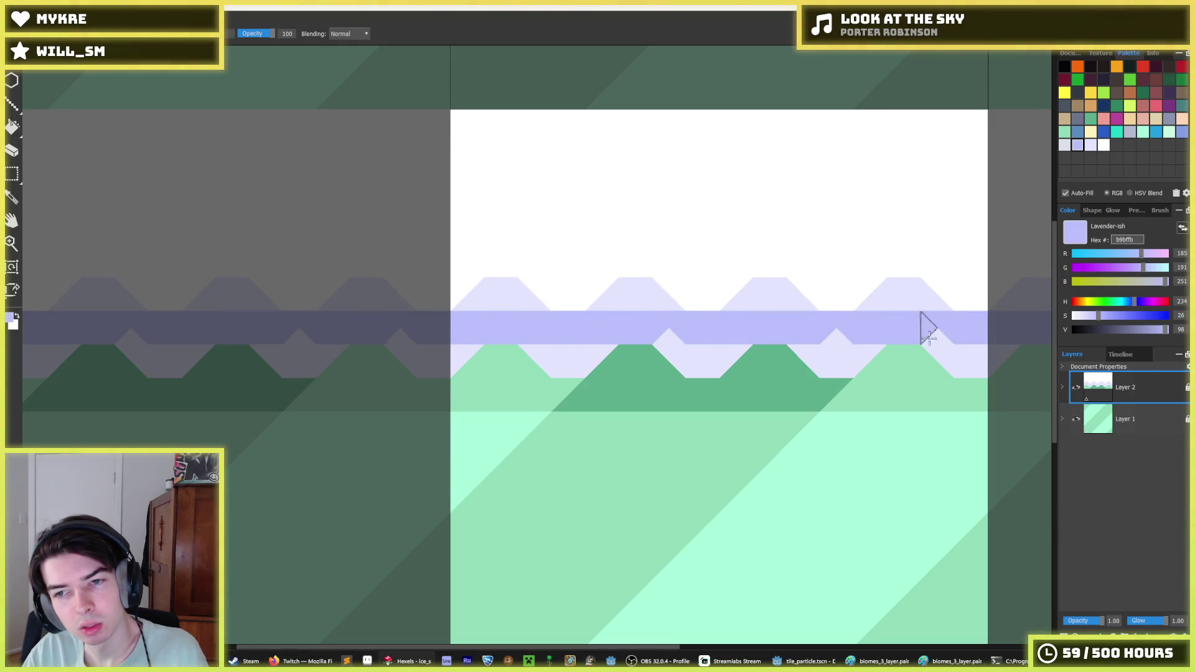
# - Flood-fill the three lower triangles of the band with lavender
pyautogui.press('f')
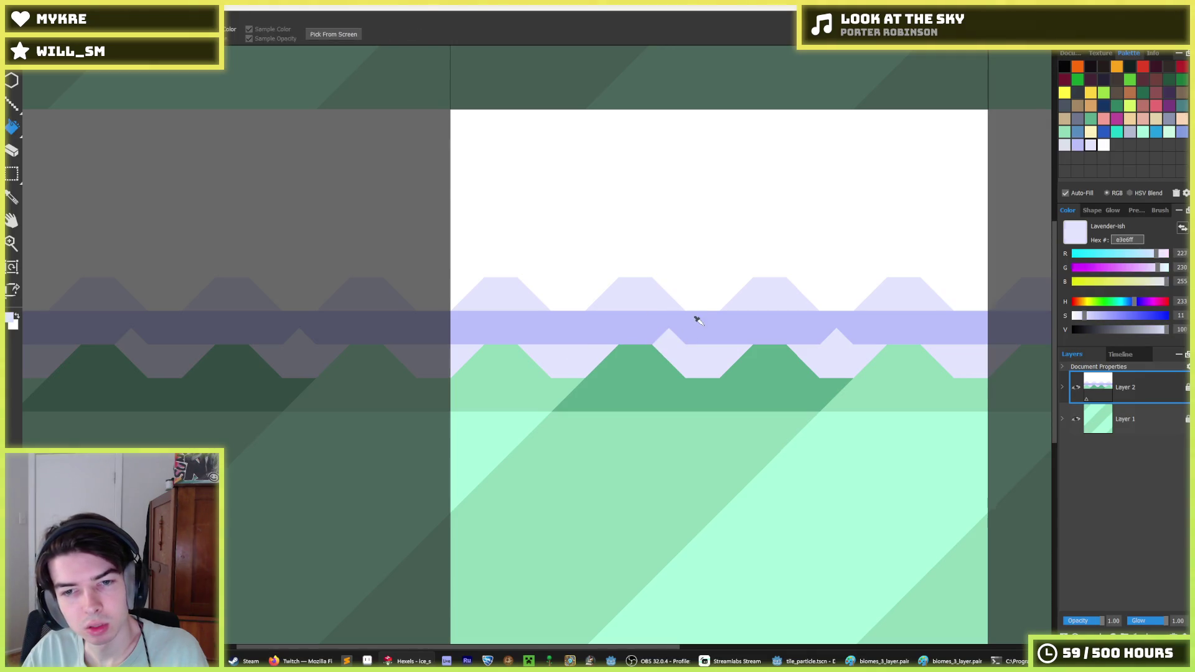
pyautogui.click(702, 358)
pyautogui.click(837, 357)
pyautogui.click(955, 356)
pyautogui.scroll(-8, 868, 318)
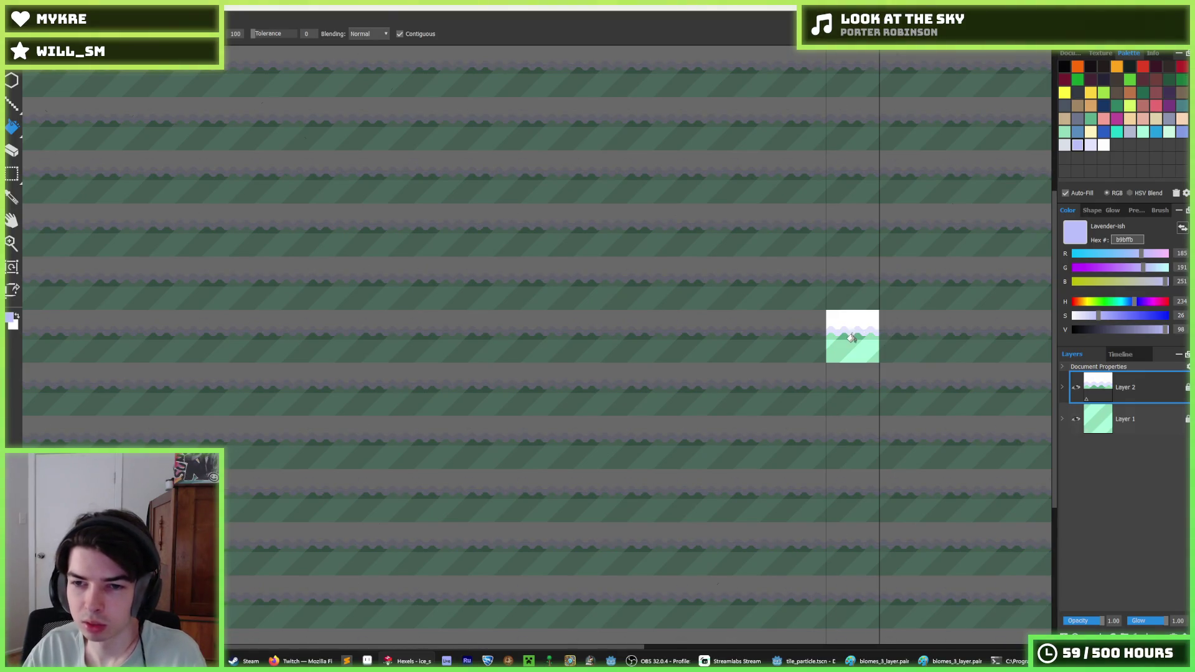
# - Try a teal fill on a diagonal stripe of Layer 1
pyautogui.scroll(3, 851, 336)
pyautogui.click(1156, 132)
pyautogui.click(1143, 132)
pyautogui.scroll(2, 761, 346)
pyautogui.scroll(1, 778, 382)
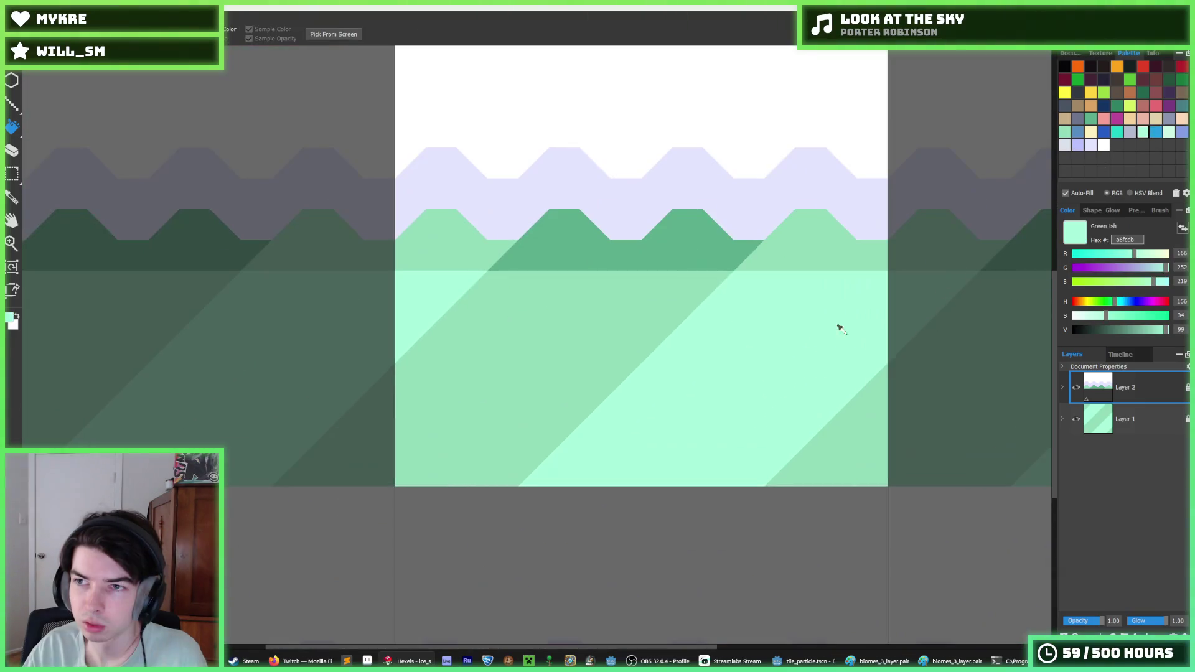
pyautogui.click(1116, 131)
pyautogui.click(625, 350)
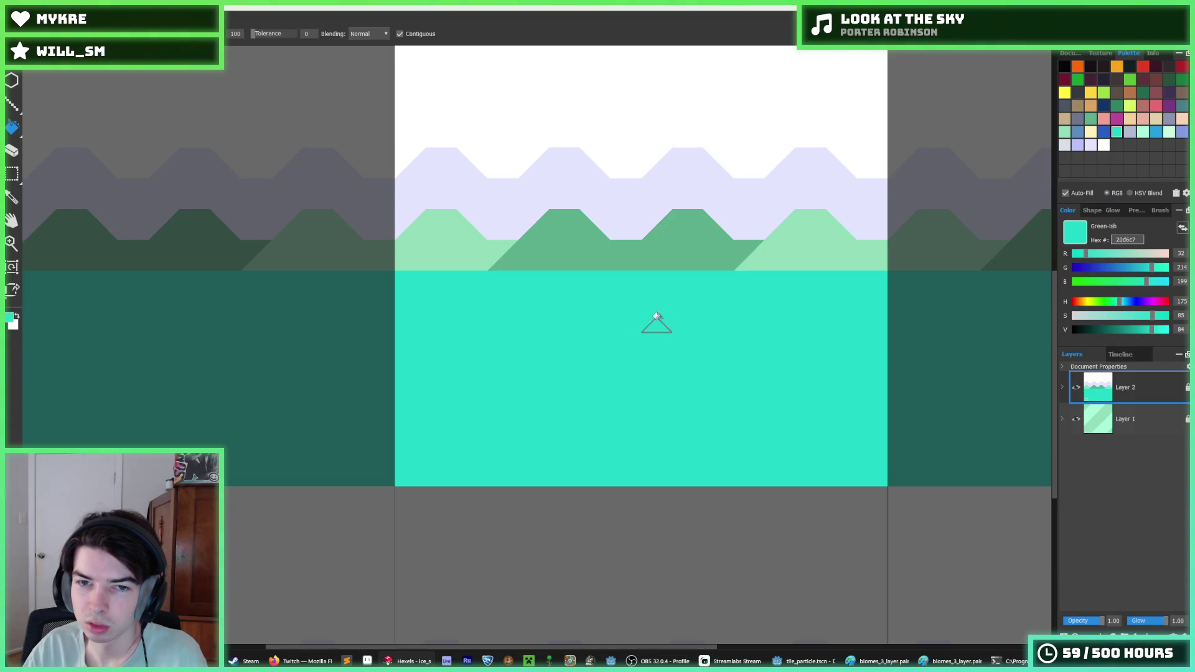
pyautogui.hotkey('ctrl', 'z')
pyautogui.click(1125, 418)
pyautogui.click(563, 309)
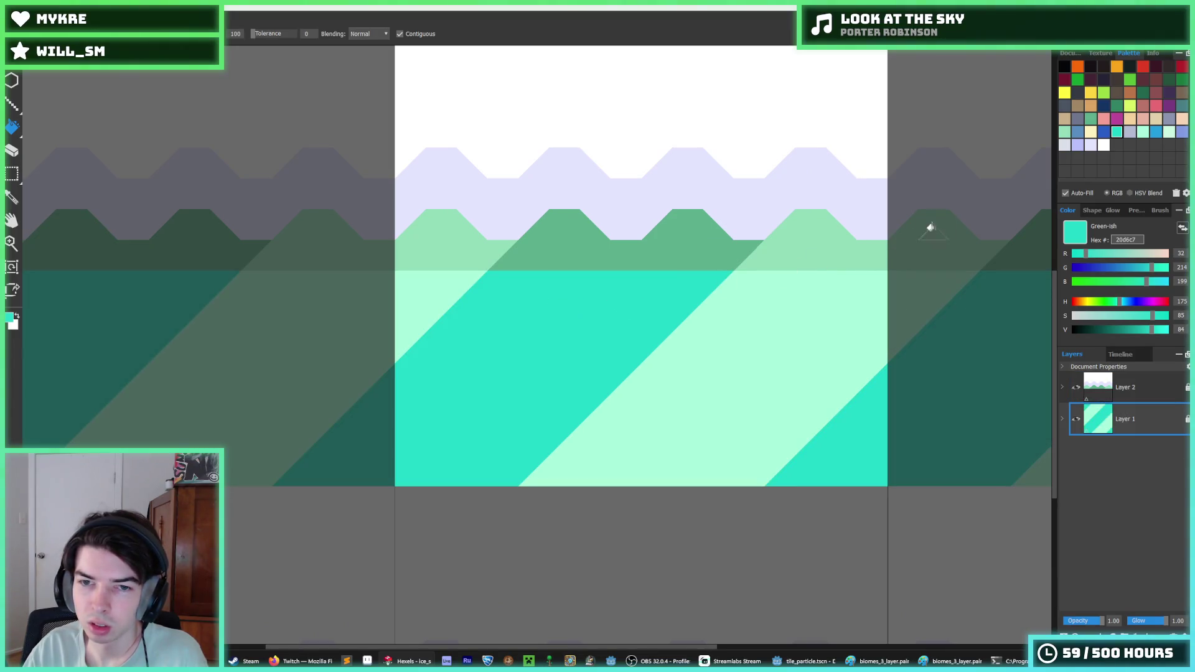
# - Recolour the stripes with blue, then with teal again
pyautogui.click(1156, 132)
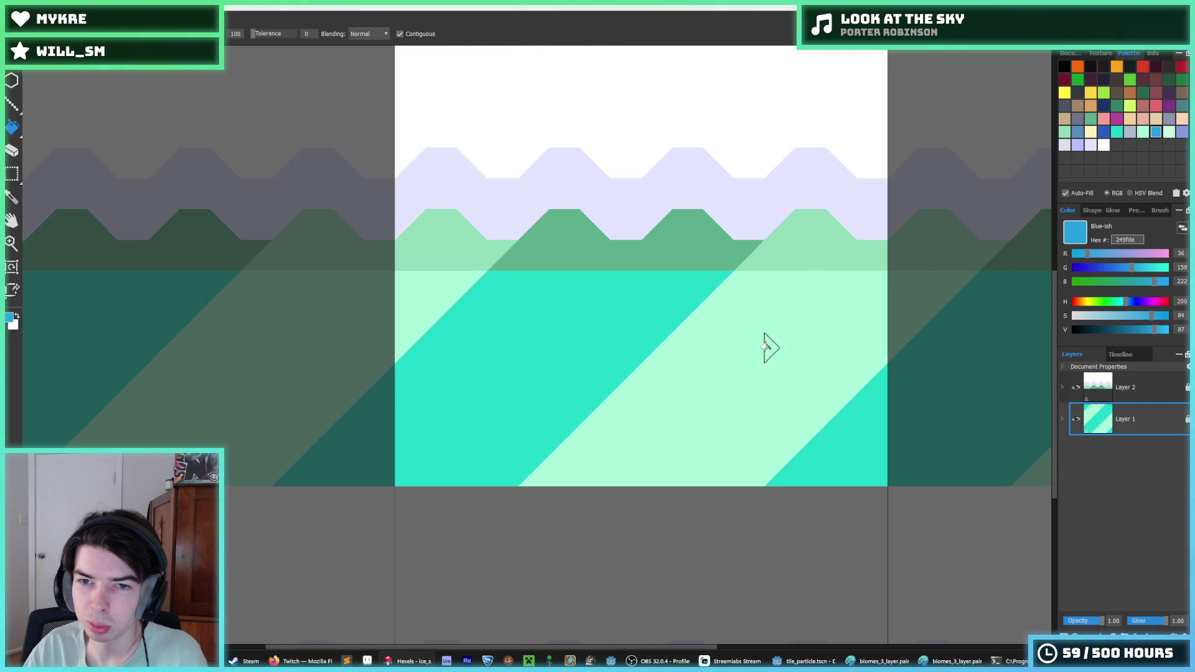
pyautogui.click(675, 347)
pyautogui.scroll(-3, 707, 363)
pyautogui.hotkey('ctrl', 'z')
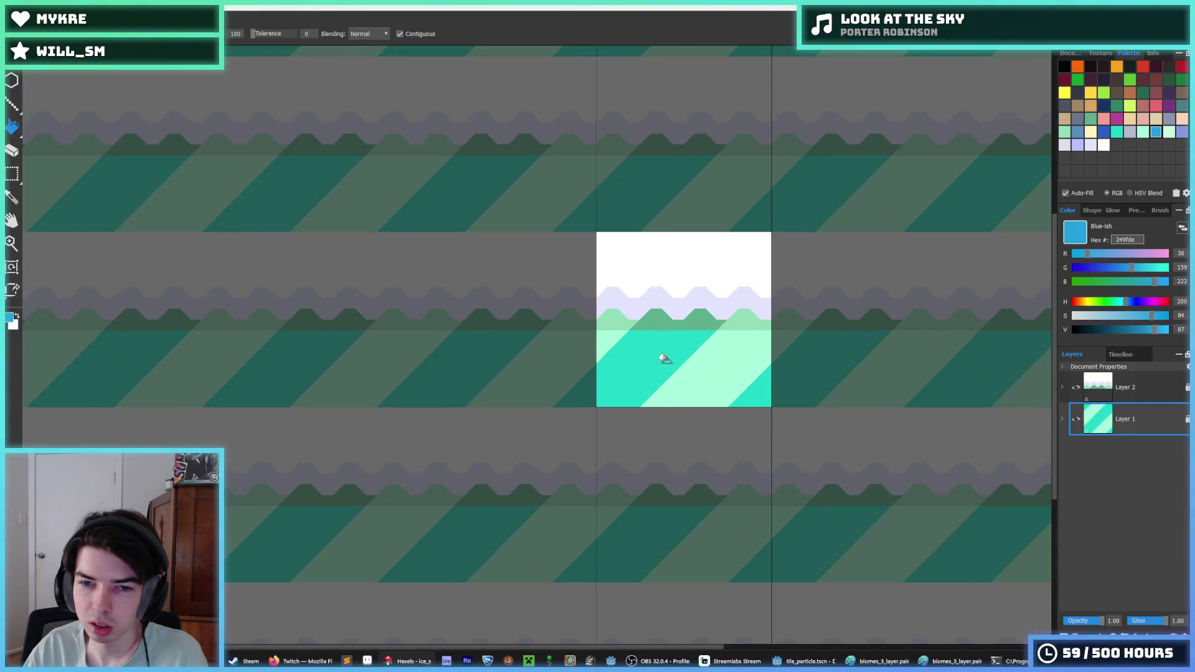
pyautogui.click(662, 355)
pyautogui.click(1116, 131)
pyautogui.click(744, 339)
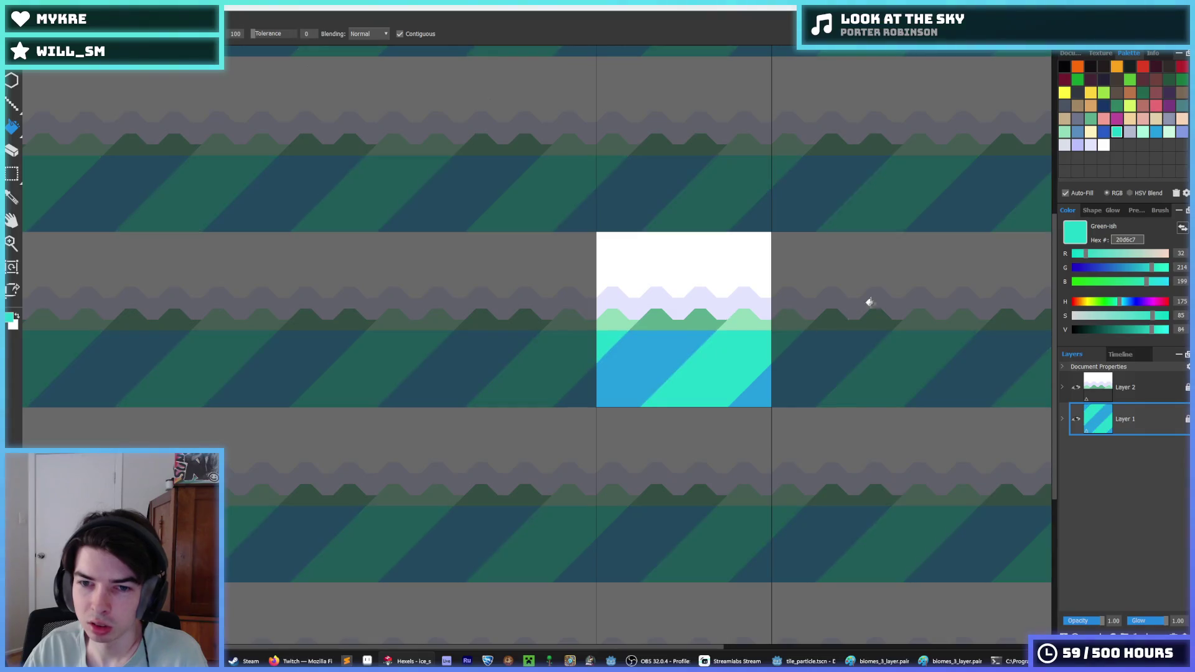
pyautogui.scroll(-4, 809, 333)
pyautogui.scroll(-2, 809, 337)
pyautogui.scroll(5, 728, 338)
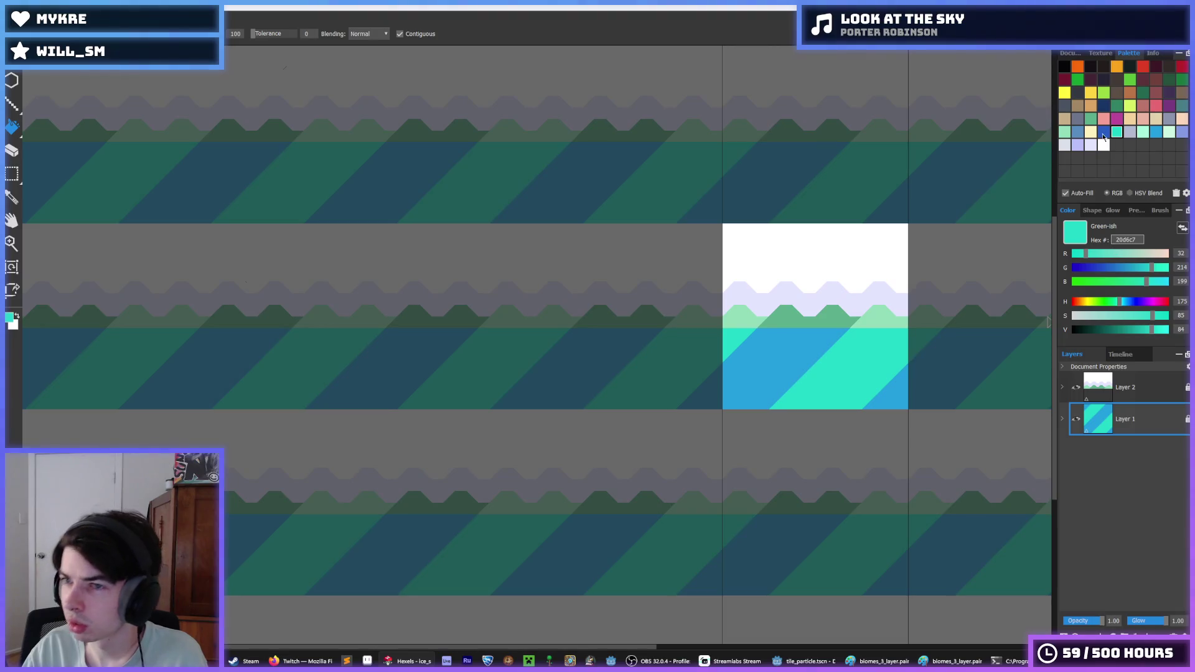
# - Try soft blue and bright blue fills on the stripes and corner
pyautogui.click(1078, 132)
pyautogui.click(857, 375)
pyautogui.click(760, 344)
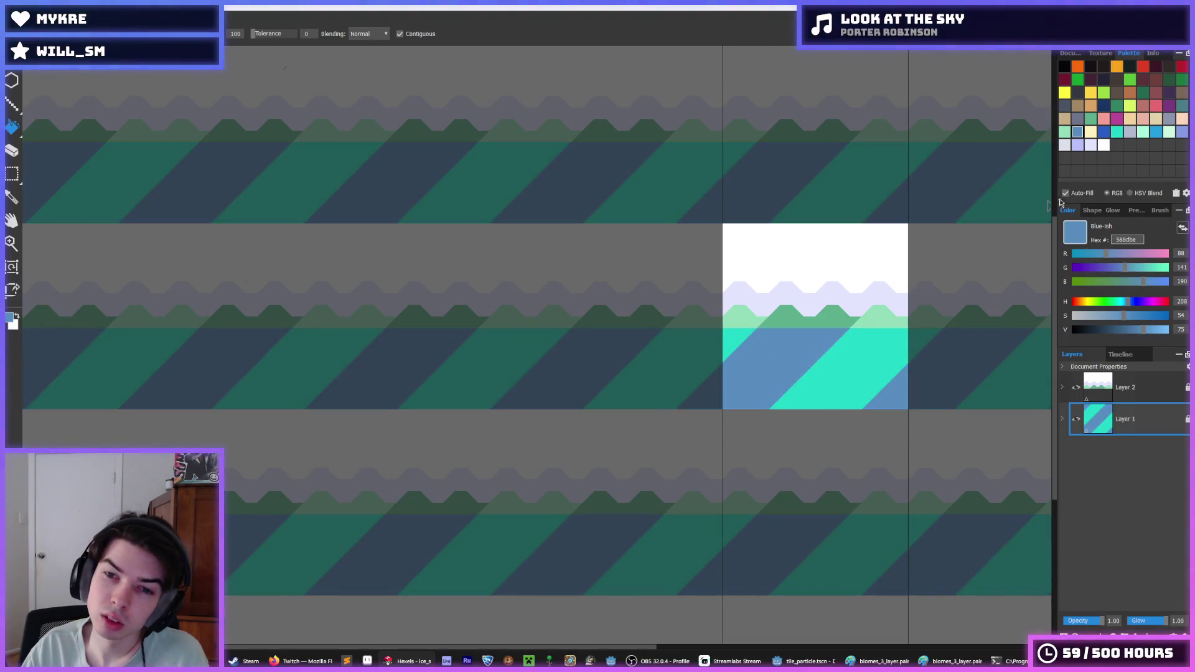
pyautogui.click(1156, 132)
pyautogui.click(833, 355)
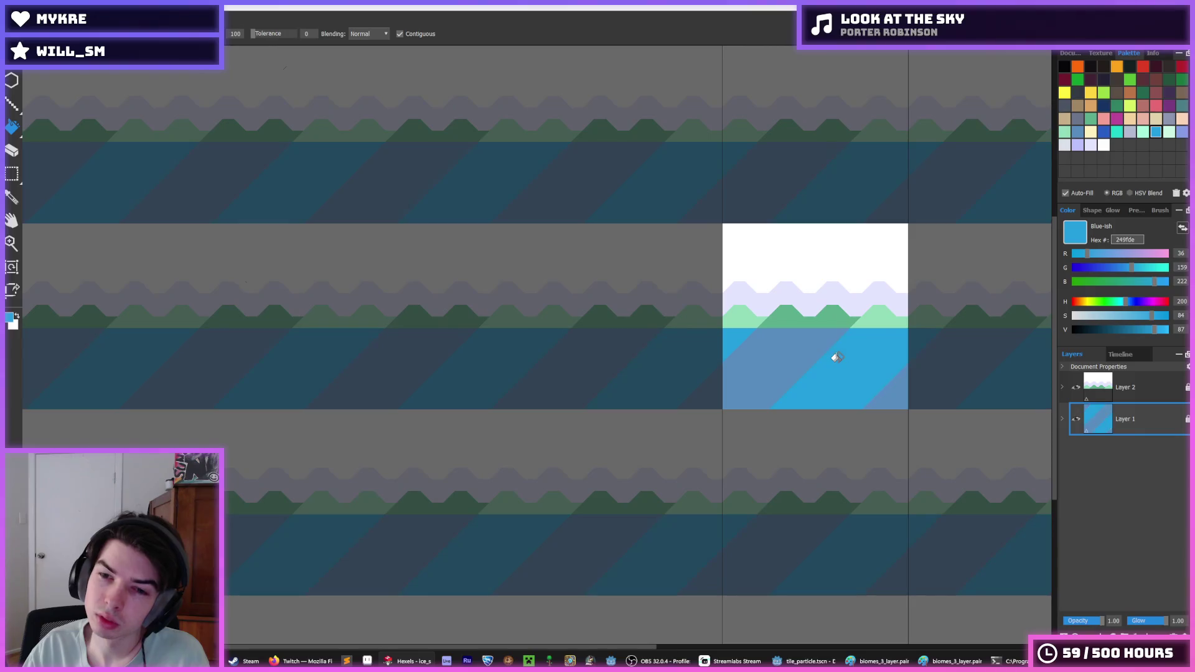
pyautogui.scroll(-3, 925, 323)
pyautogui.scroll(3, 927, 323)
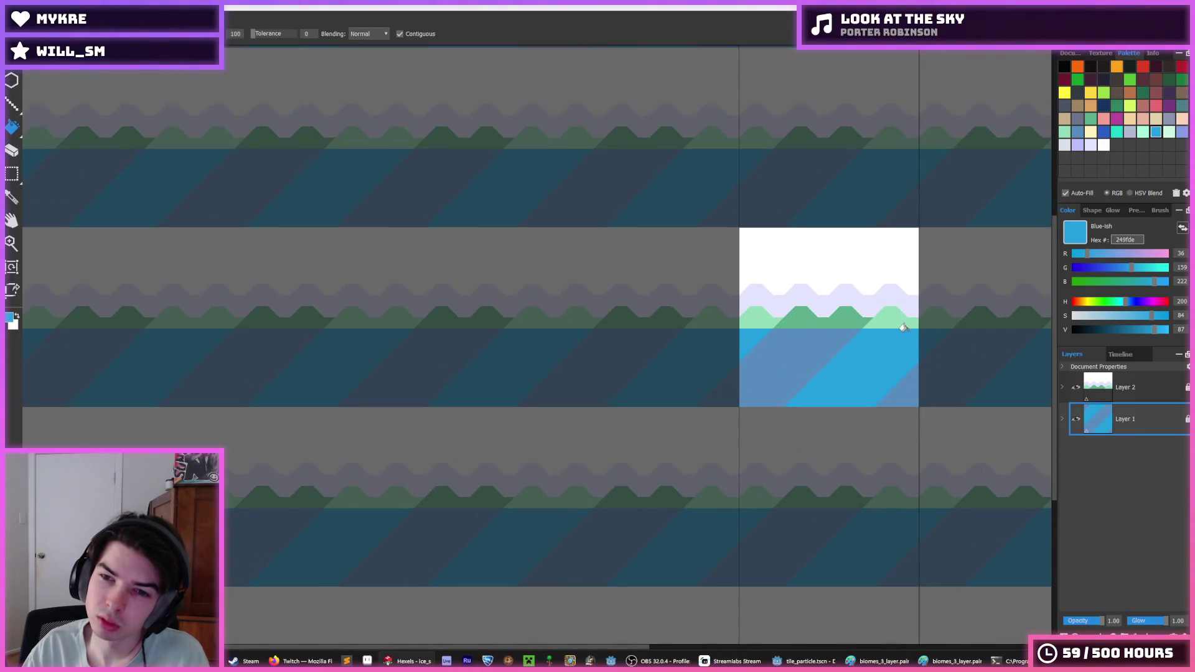
# - Undo back to the original mint stripes and bring up the PNG export save window
pyautogui.hotkey('ctrl', 'z')
pyautogui.hotkey('ctrl', 'z')
pyautogui.hotkey('ctrl', 'z')
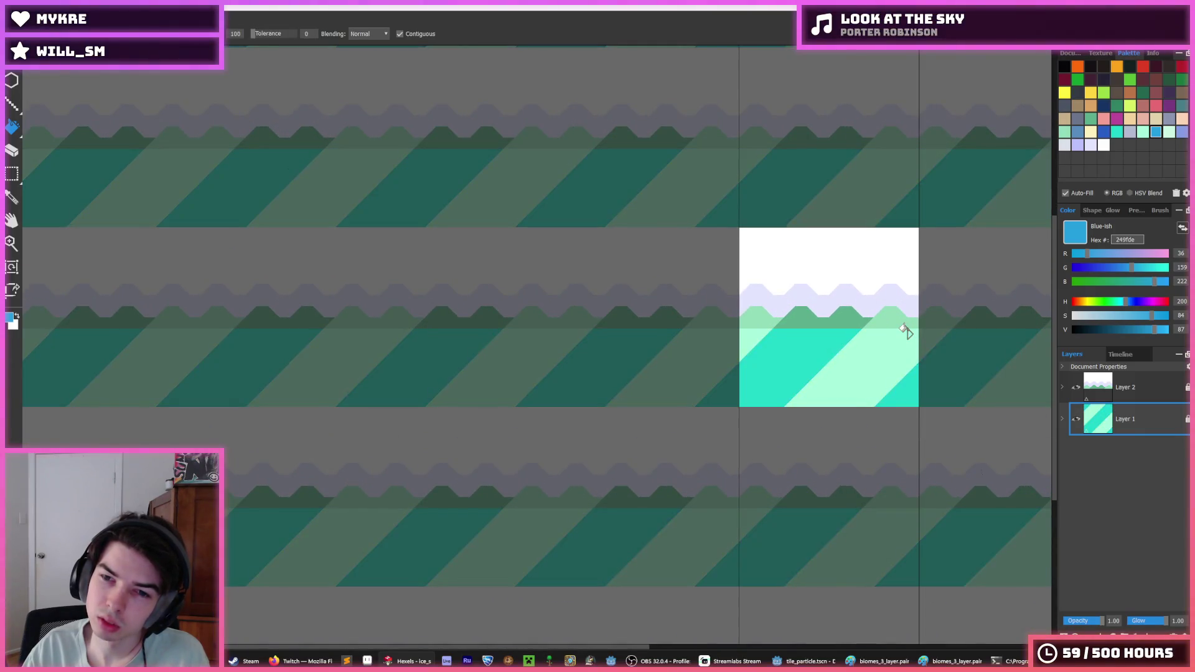
pyautogui.scroll(-3, 902, 326)
pyautogui.hotkey('ctrl', 'z')
pyautogui.scroll(-3, 907, 315)
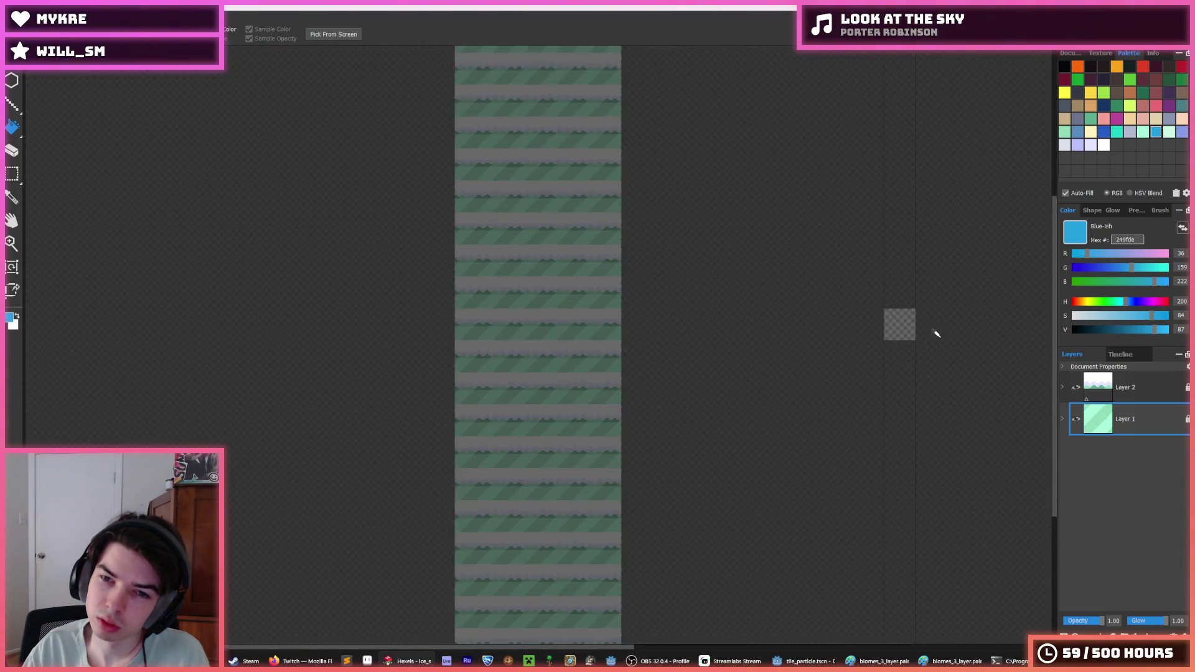
pyautogui.scroll(3, 908, 333)
pyautogui.scroll(3, 908, 333)
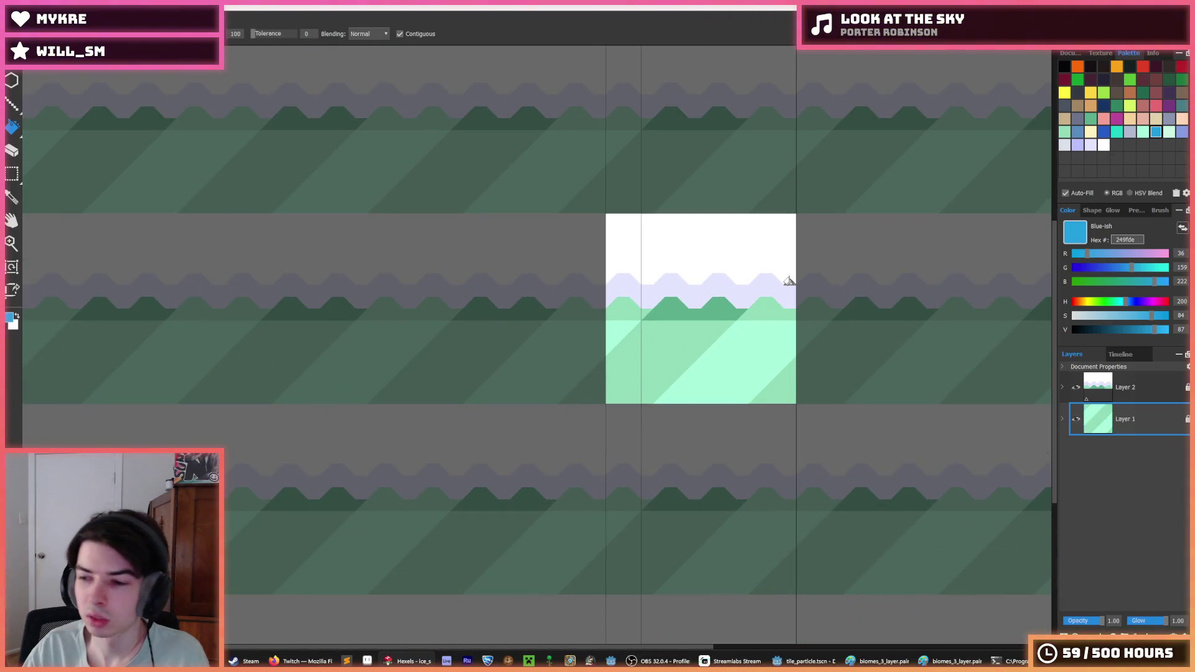
pyautogui.hotkey('ctrl', 'e')
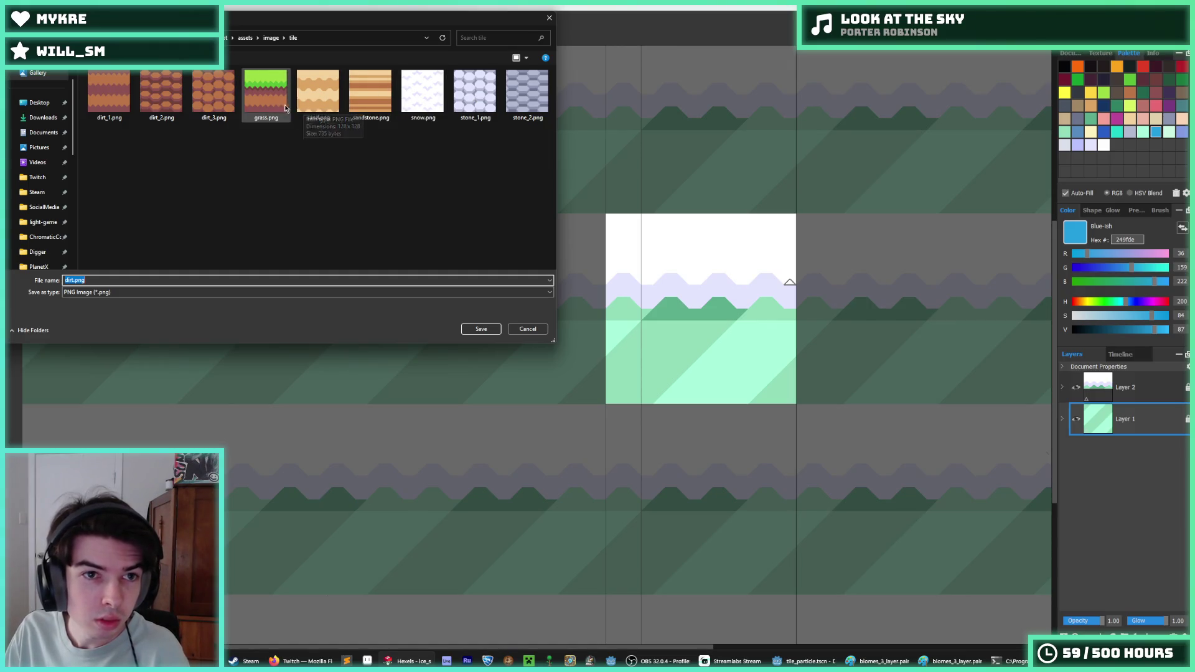
# - Dismiss the first PNG save window without exporting
pyautogui.click(72, 280)
pyautogui.press('Return')
pyautogui.scroll(-3, 764, 330)
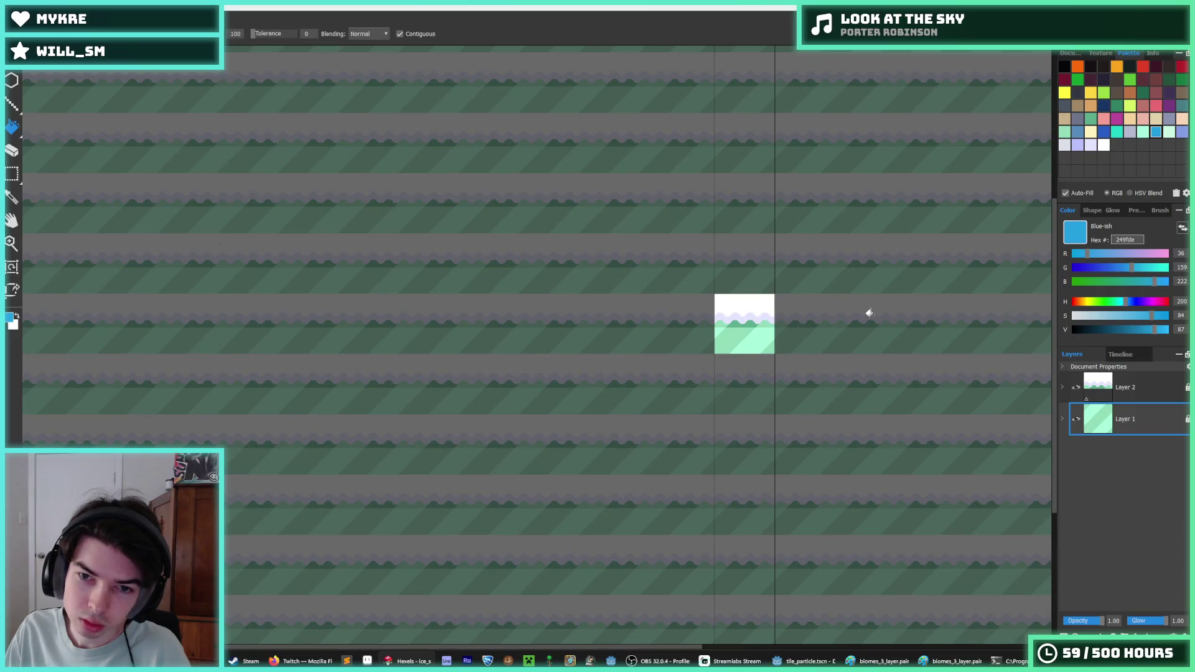
pyautogui.scroll(-2, 869, 312)
pyautogui.scroll(-3, 870, 311)
pyautogui.scroll(5, 869, 311)
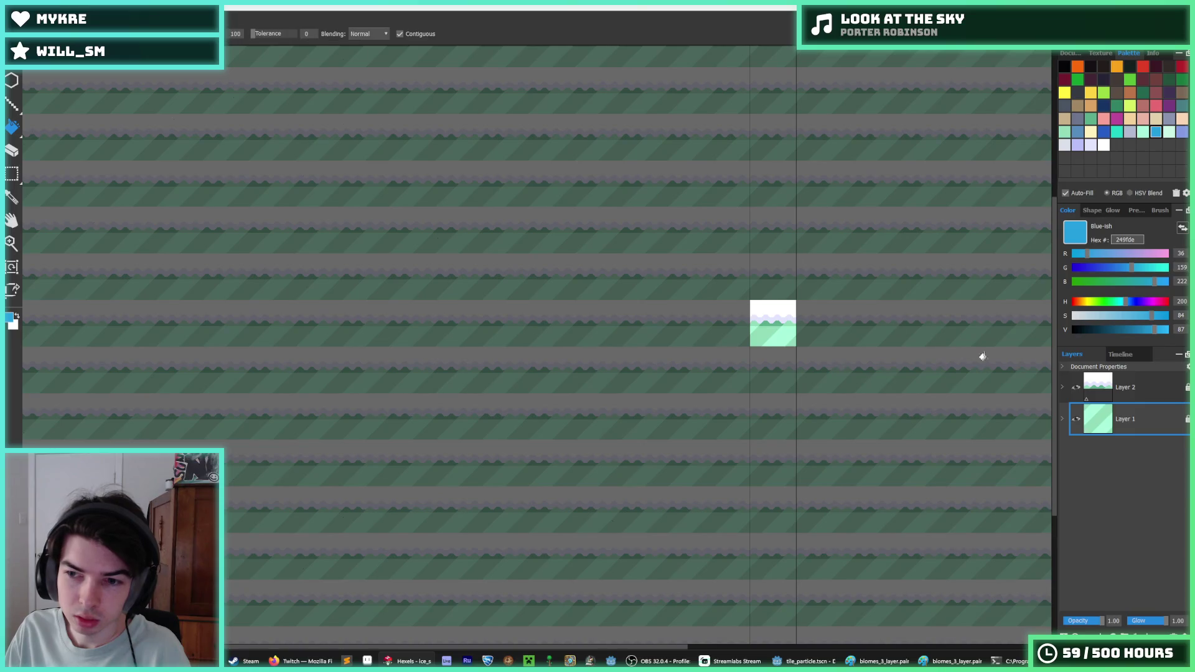
# - Hide Layer 2 and export the tile as ice.png at 128×128
pyautogui.click(1076, 389)
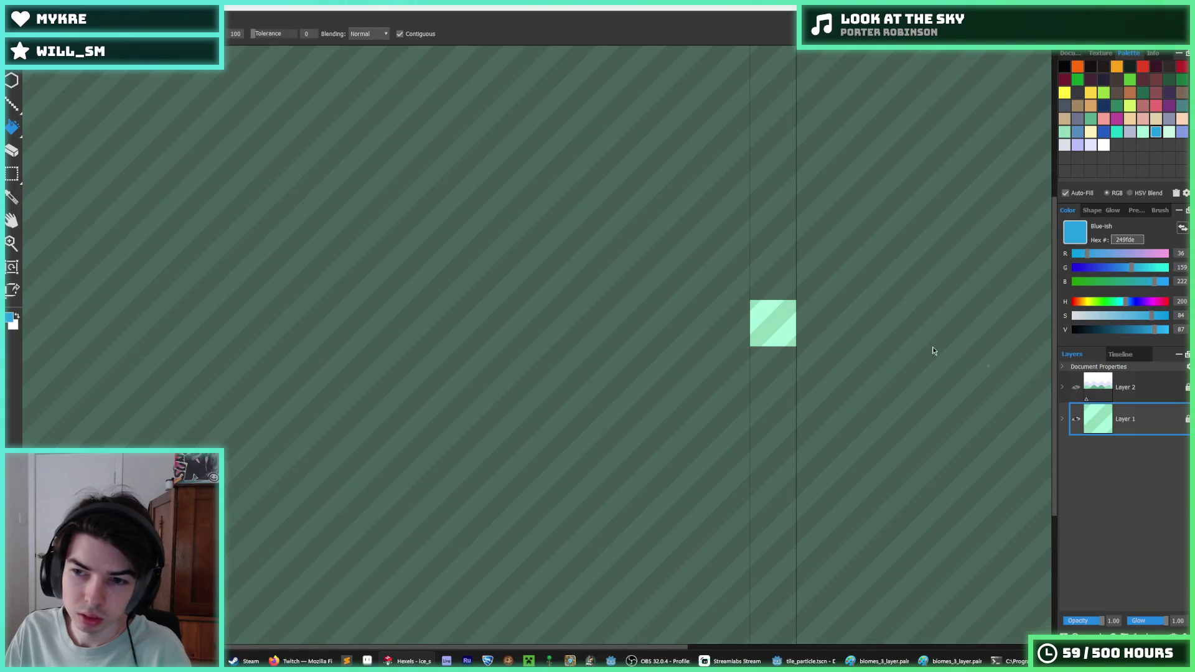
pyautogui.hotkey('ctrl', 'e')
pyautogui.press('Left')
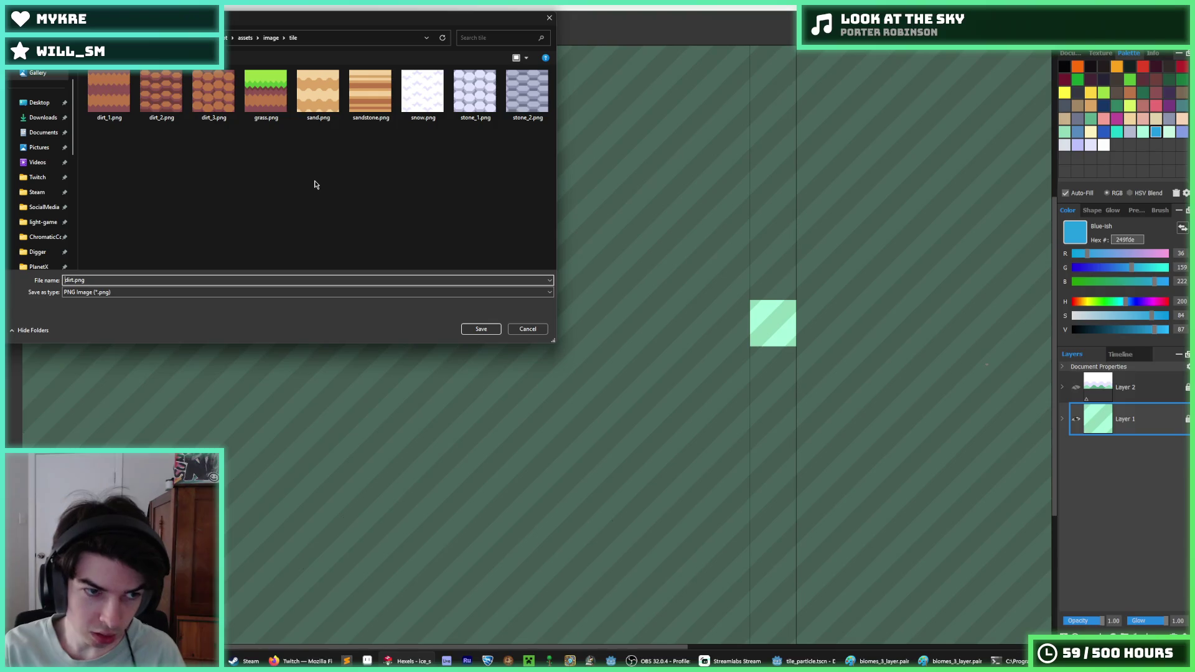
pyautogui.write('ice')
pyautogui.press('Return')
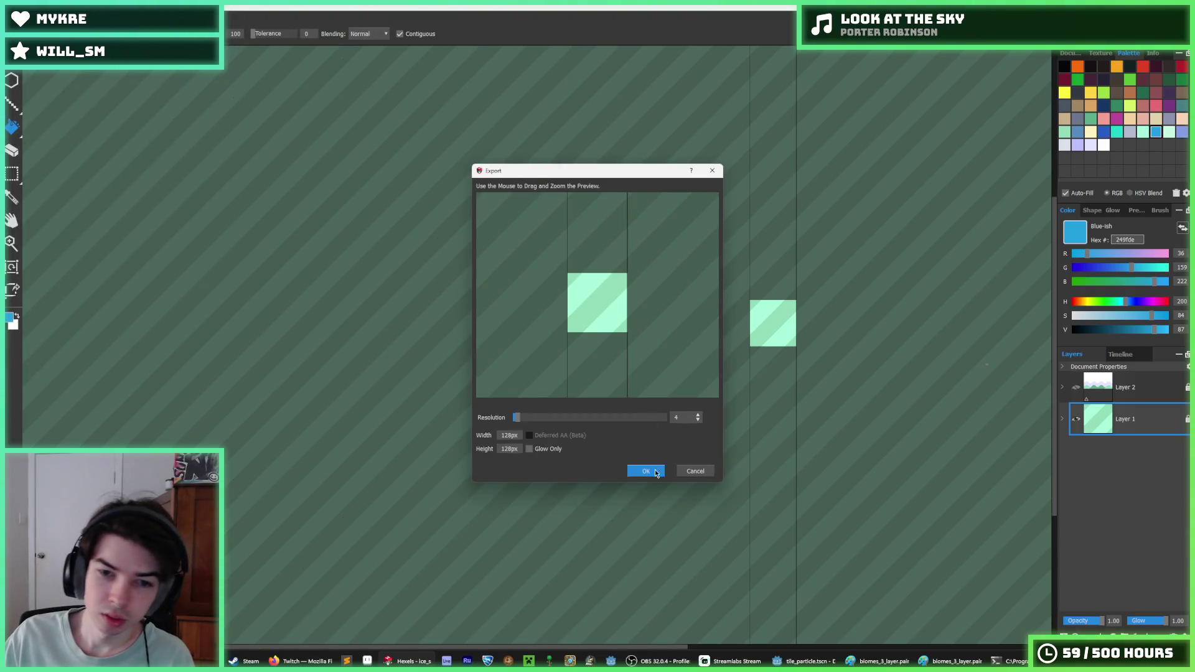
pyautogui.click(646, 471)
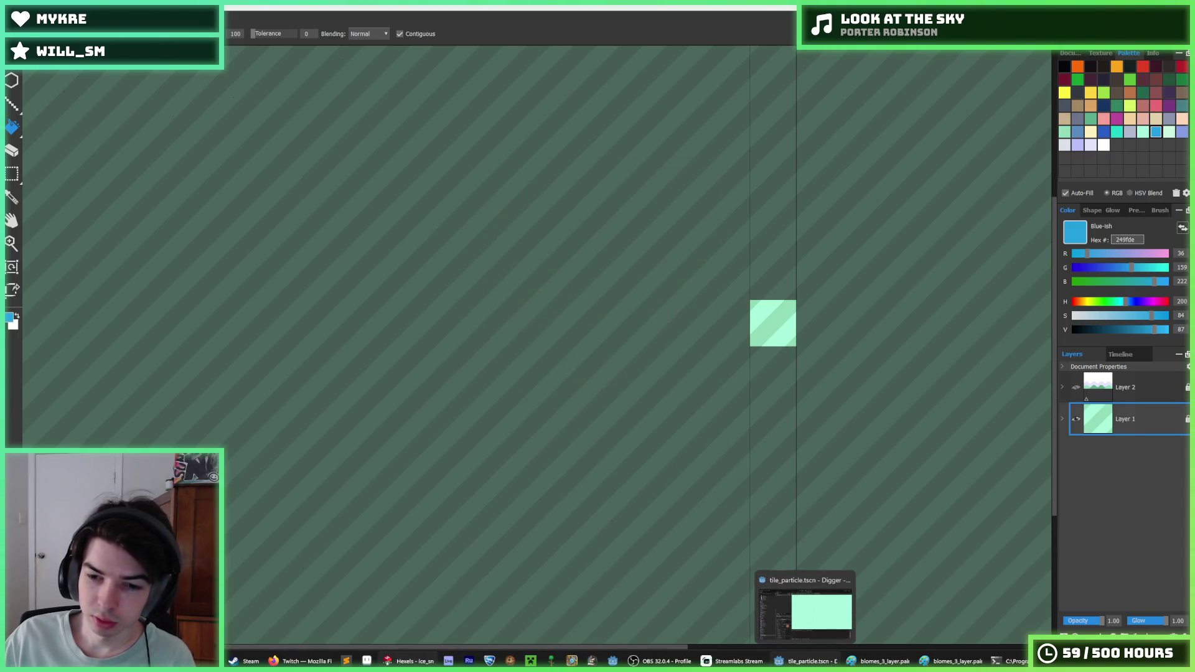
# - Paint a wide darker-mint stripe out to the tile's left edge
pyautogui.scroll(5, 789, 315)
pyautogui.scroll(-5, 714, 287)
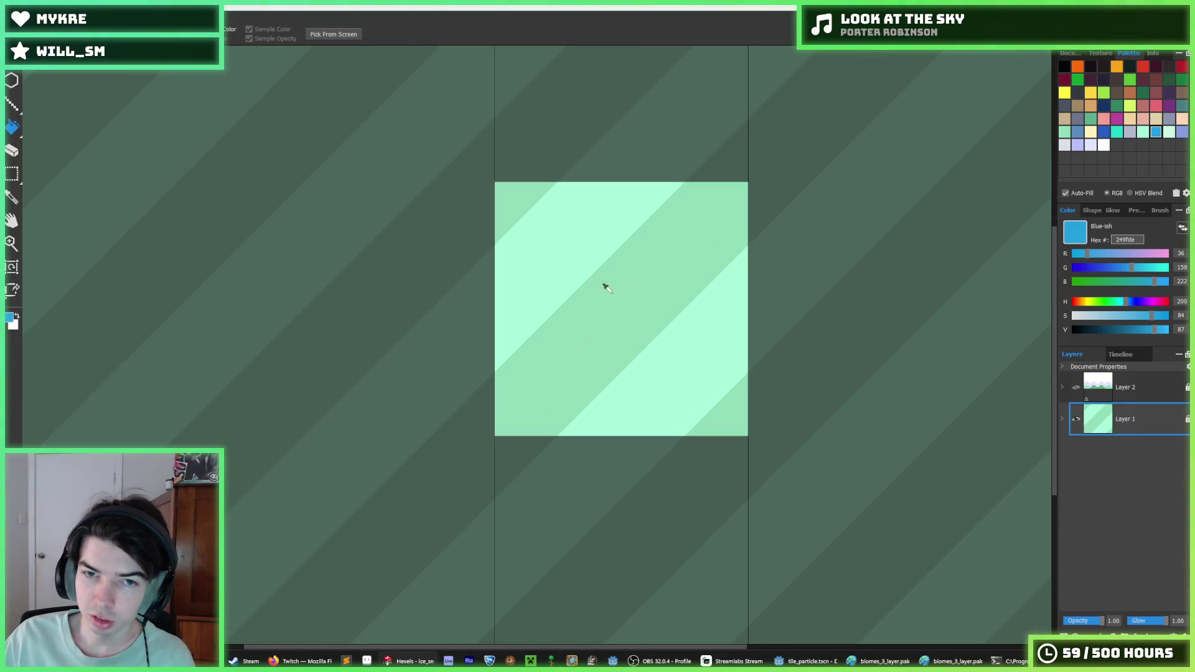
pyautogui.click(602, 285)
pyautogui.keyDown('shift'); pyautogui.click(613, 209); pyautogui.keyUp('shift')
pyautogui.hotkey('ctrl', 'z')
pyautogui.moveTo(645, 187); pyautogui.dragTo(470, 363)
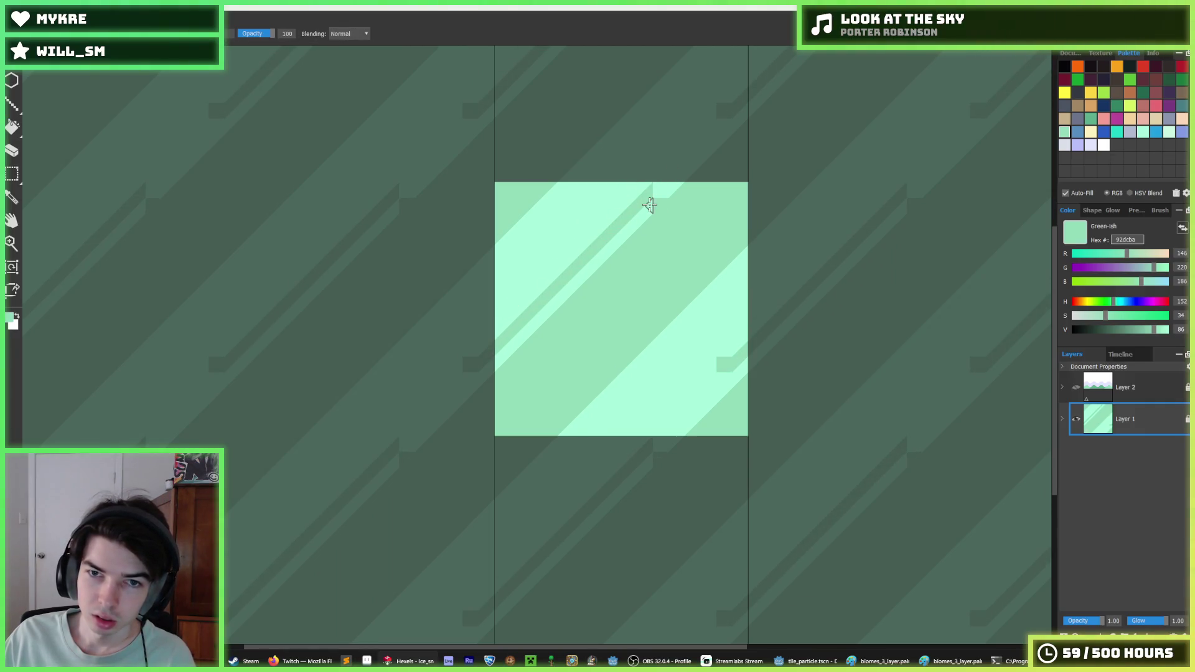
# - Repaint the stripe edge in darker mint #92dcba, covering light bumps and notches
pyautogui.keyDown('alt'); pyautogui.click(703, 119); pyautogui.keyUp('alt')
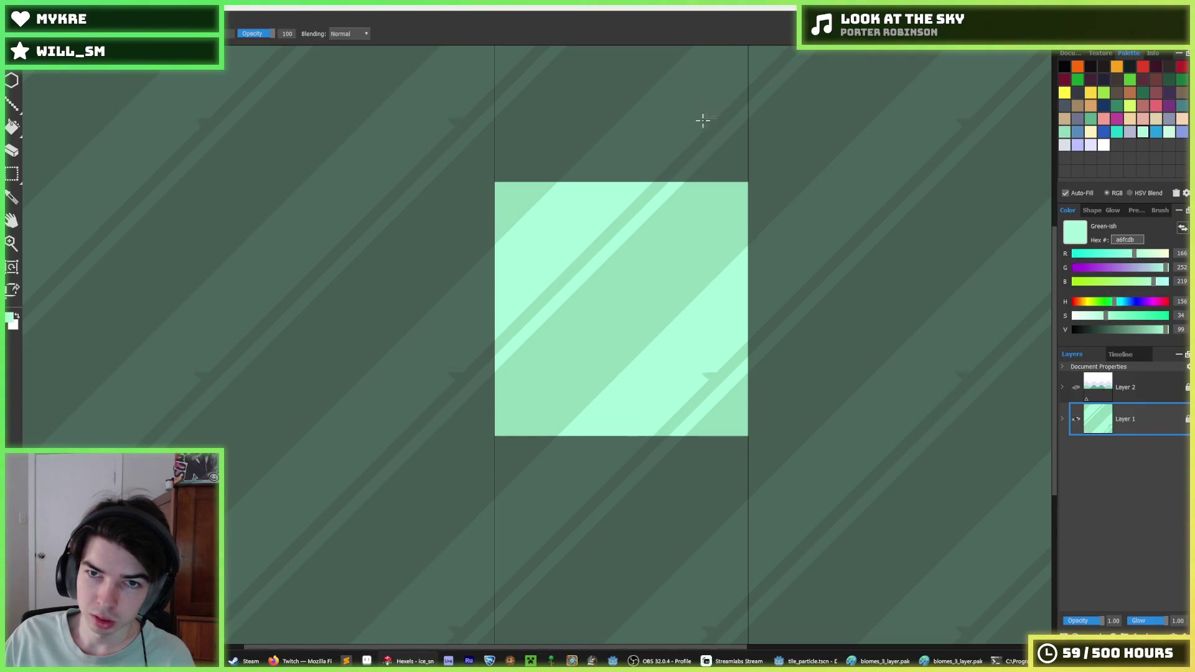
pyautogui.scroll(-4, 609, 218)
pyautogui.scroll(6, 601, 233)
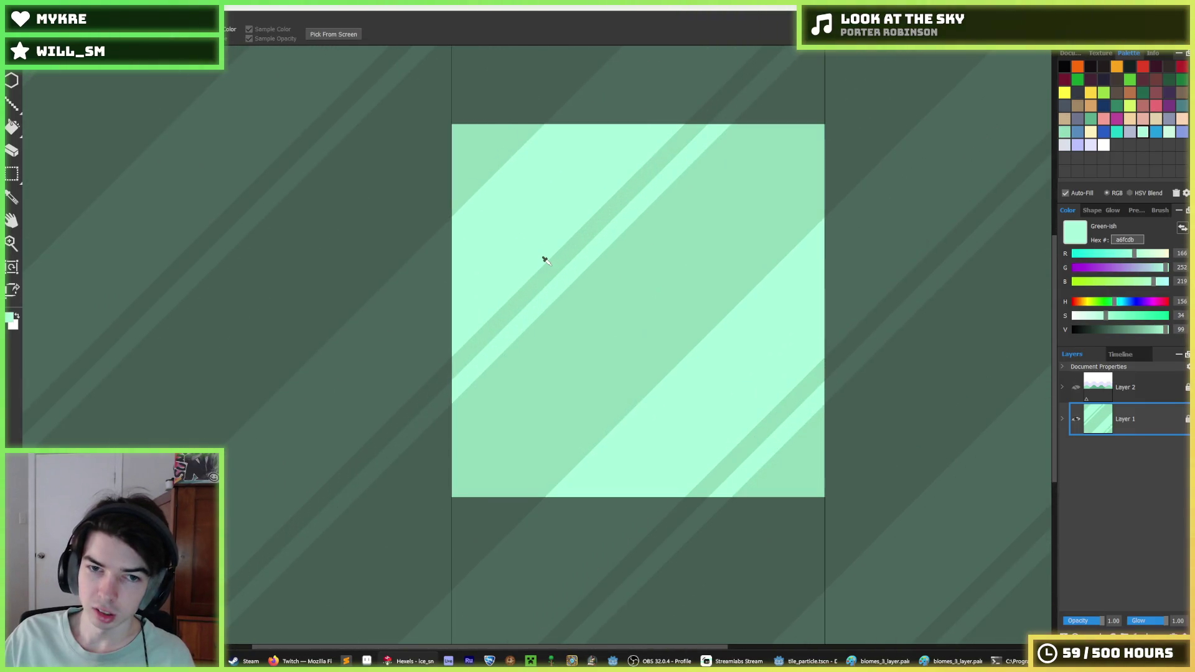
pyautogui.click(543, 259)
pyautogui.press('alt')
pyautogui.moveTo(576, 119)
pyautogui.mouseDown()
pyautogui.moveTo(334, 357)
pyautogui.moveTo(221, 493)
pyautogui.mouseUp()
pyautogui.click(366, 336)
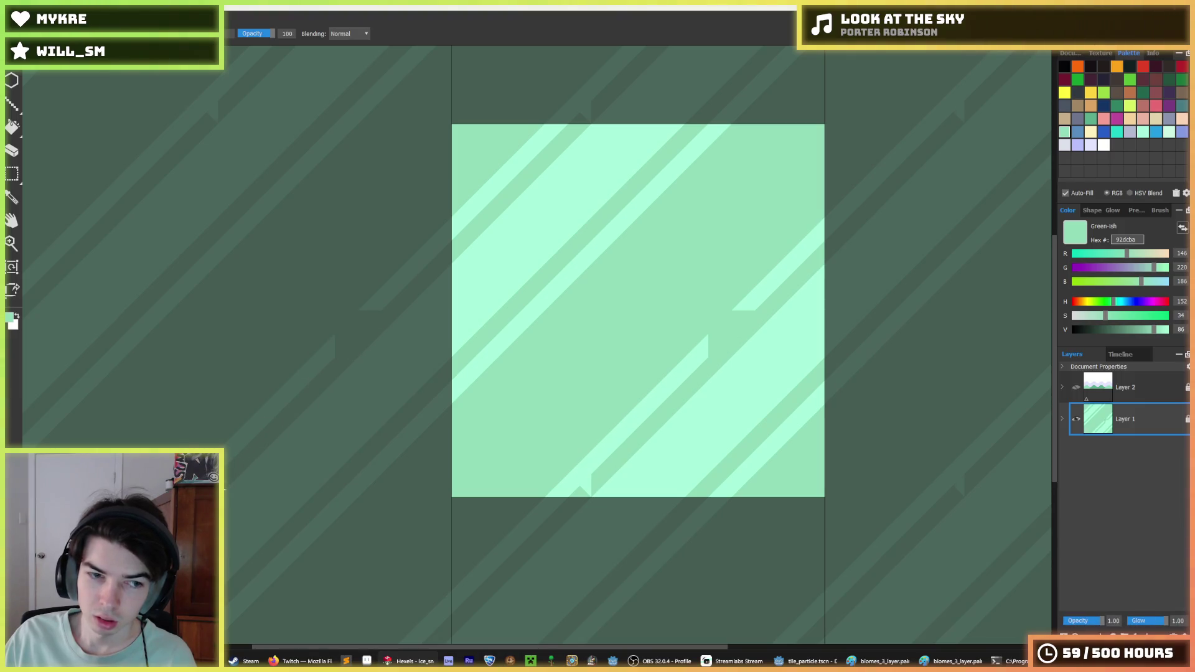
pyautogui.keyDown('alt'); pyautogui.click(373, 303); pyautogui.keyUp('alt')
pyautogui.click(373, 303)
# - Lay a new light mint #a6fcdb stripe segment diagonally across the tile
pyautogui.press('alt')
pyautogui.scroll(-5, 590, 274)
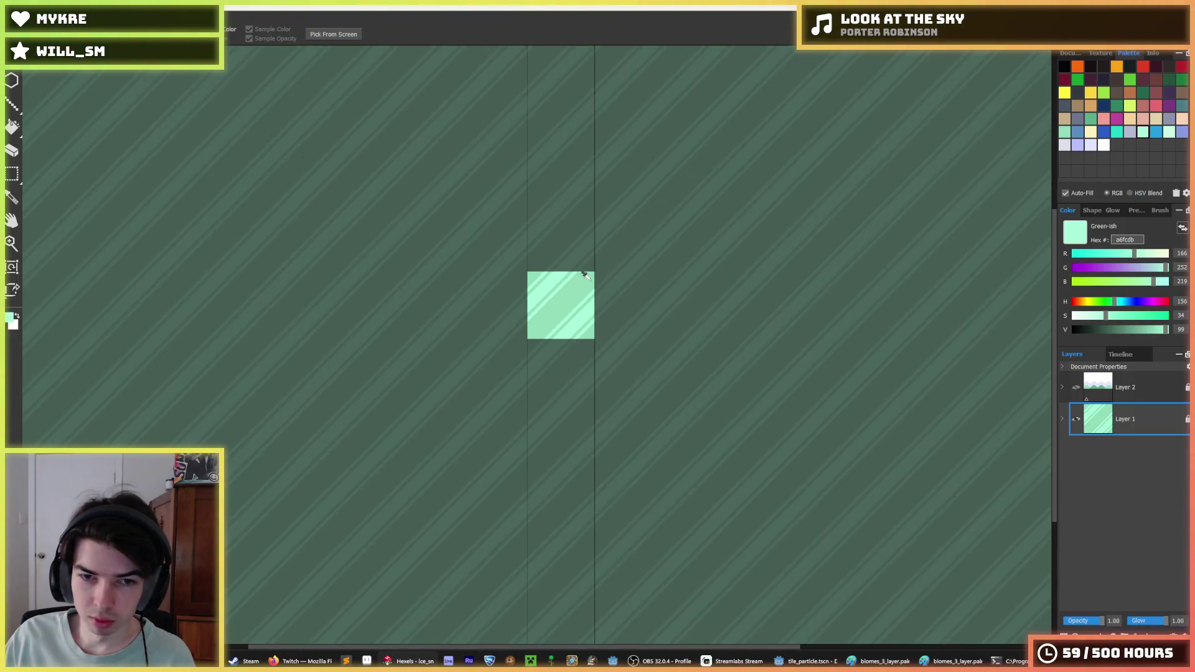
pyautogui.scroll(1, 590, 274)
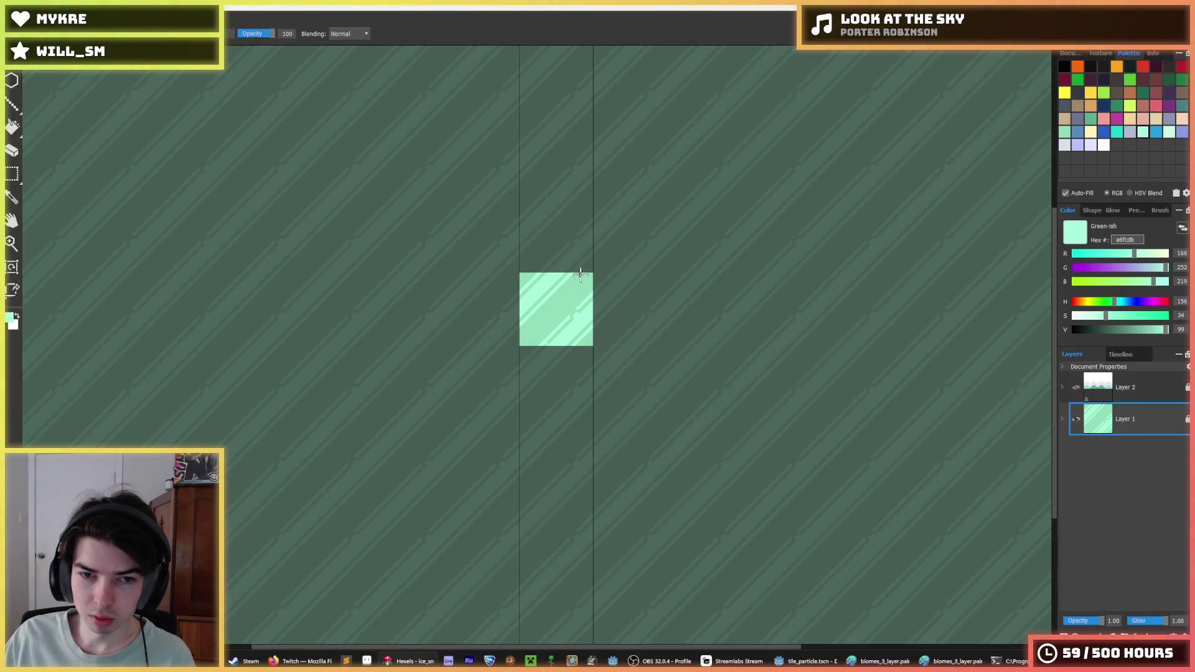
pyautogui.scroll(4, 526, 274)
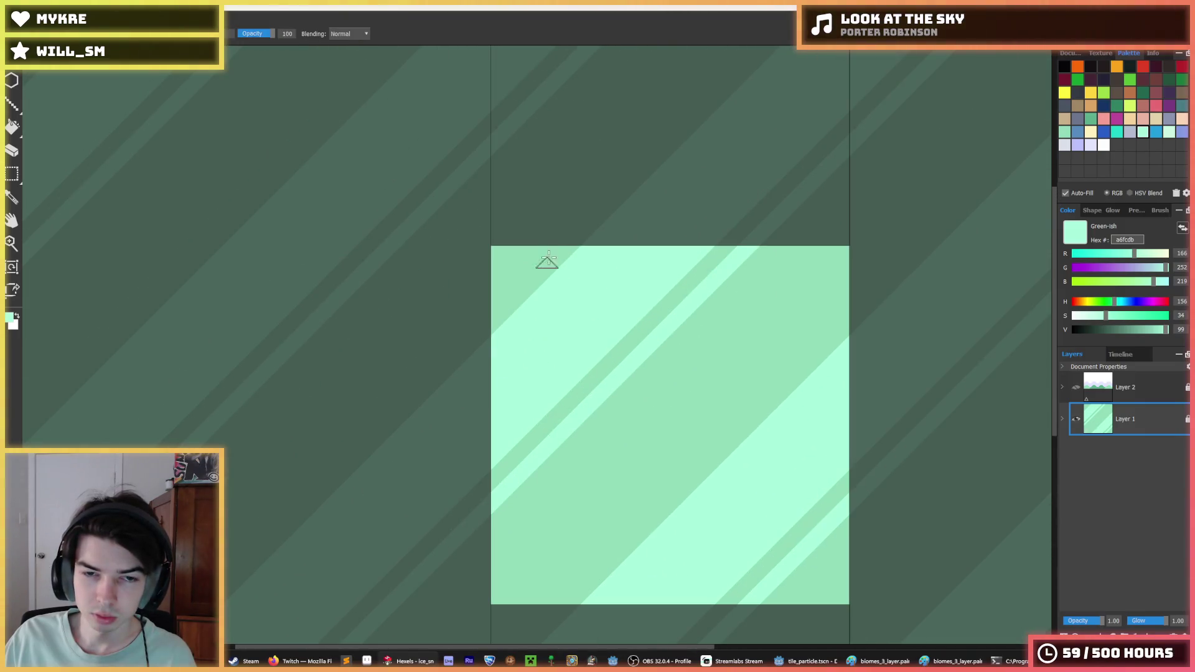
pyautogui.moveTo(509, 216)
pyautogui.mouseDown()
pyautogui.moveTo(547, 176)
pyautogui.moveTo(523, 226)
pyautogui.moveTo(413, 330)
pyautogui.mouseUp()
pyautogui.hotkey('ctrl', 'z')
pyautogui.moveTo(573, 198)
pyautogui.mouseDown()
pyautogui.moveTo(371, 413)
pyautogui.moveTo(561, 336)
pyautogui.mouseUp()
pyautogui.hotkey('ctrl', 'z')
pyautogui.moveTo(546, 237); pyautogui.dragTo(205, 560)
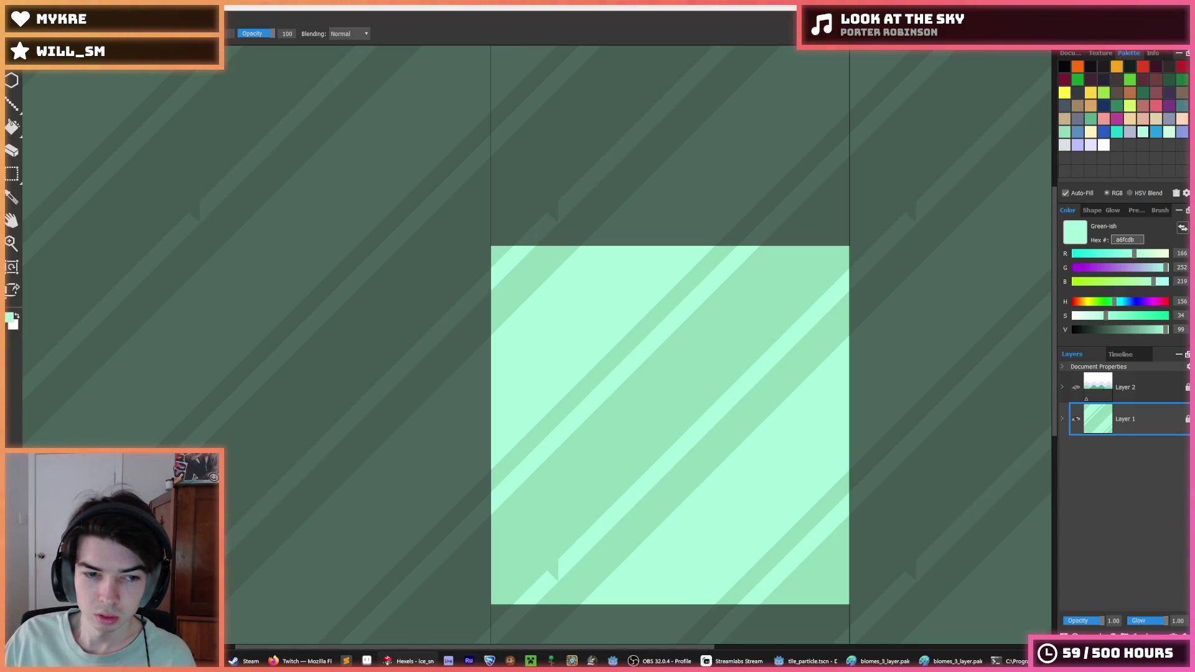
# - Sample the darker mint and toggle Layer 2's visibility to check the stripes
pyautogui.keyDown('alt'); pyautogui.click(598, 353); pyautogui.keyUp('alt')
pyautogui.scroll(-5, 703, 334)
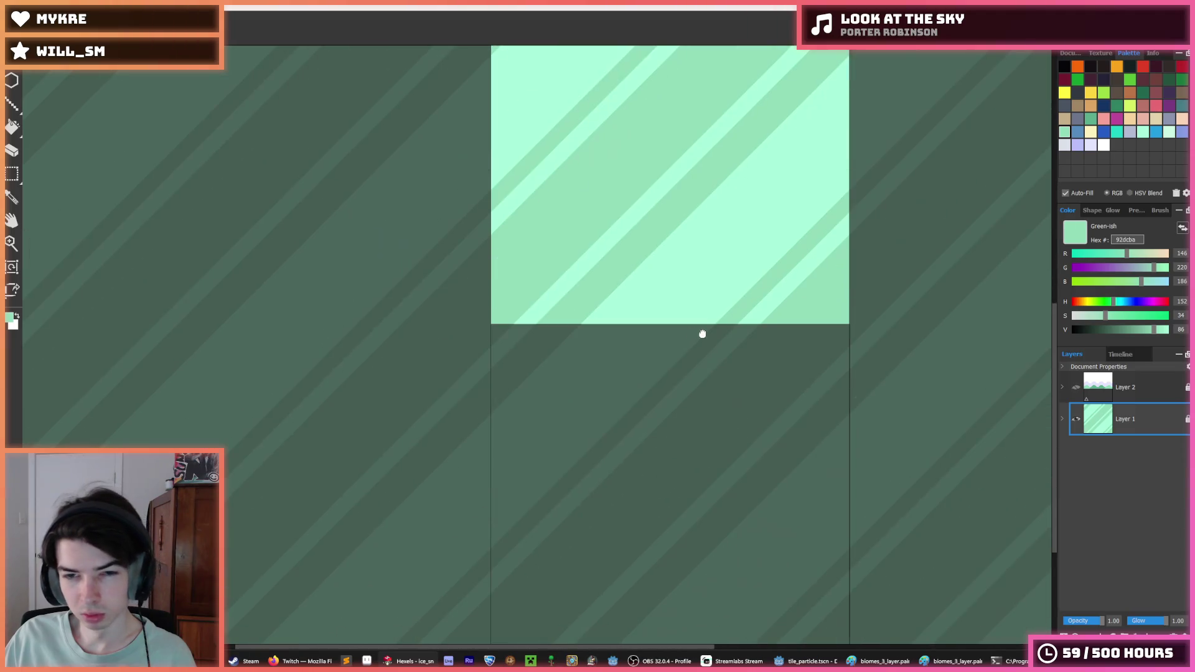
pyautogui.scroll(-5, 682, 303)
pyautogui.scroll(-3, 684, 280)
pyautogui.scroll(3, 629, 258)
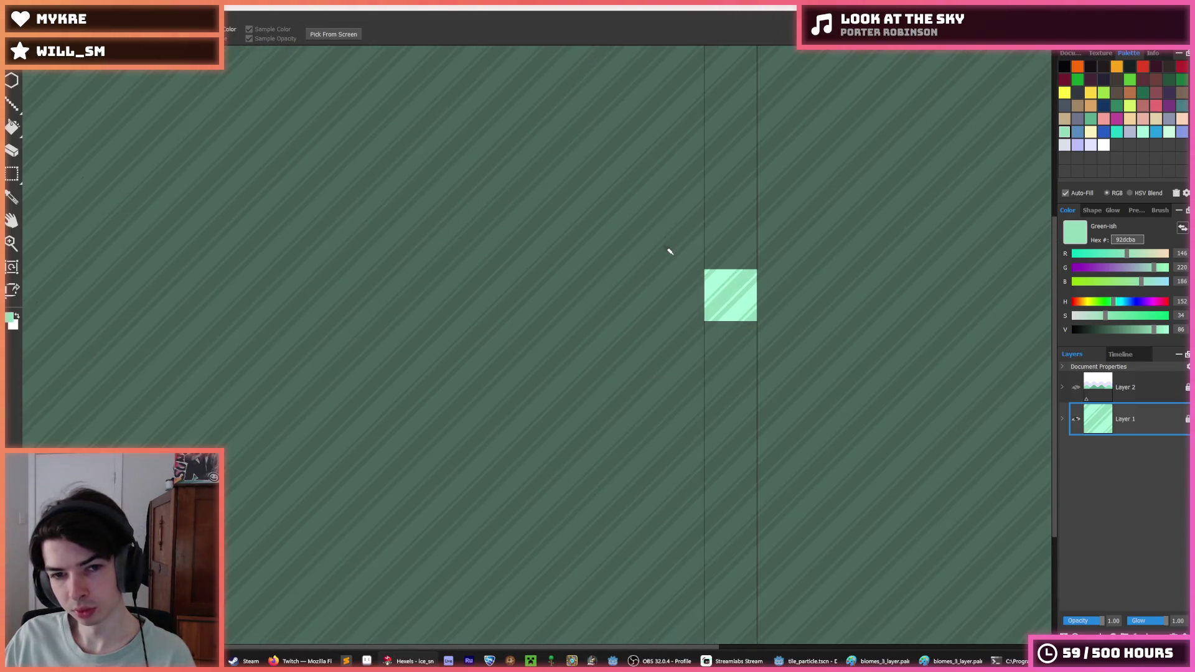
pyautogui.scroll(-2, 669, 251)
pyautogui.scroll(2, 669, 251)
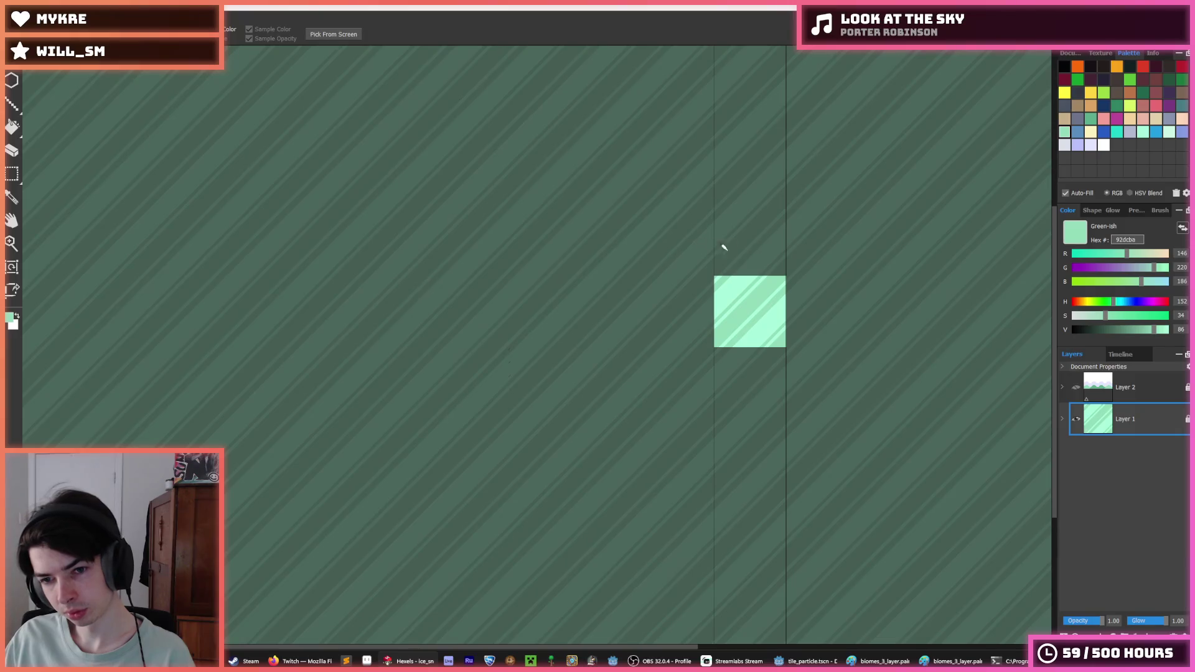
pyautogui.scroll(-2, 741, 252)
pyautogui.scroll(2, 792, 267)
pyautogui.scroll(1, 778, 271)
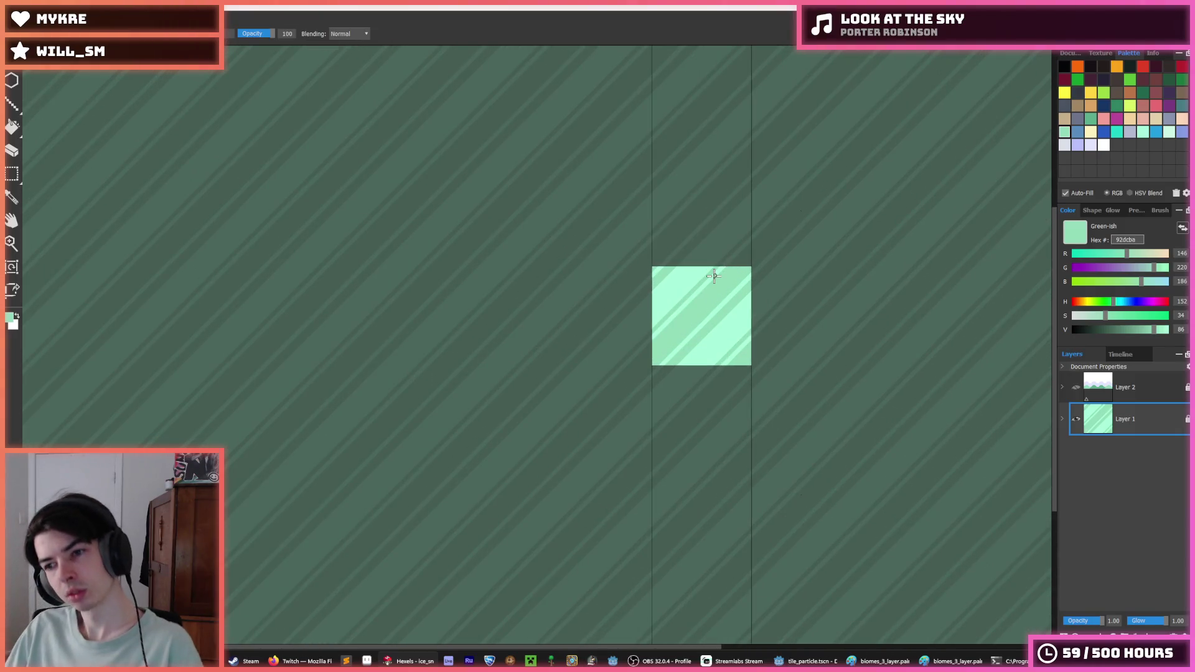
pyautogui.hotkey('ctrl', 'h')
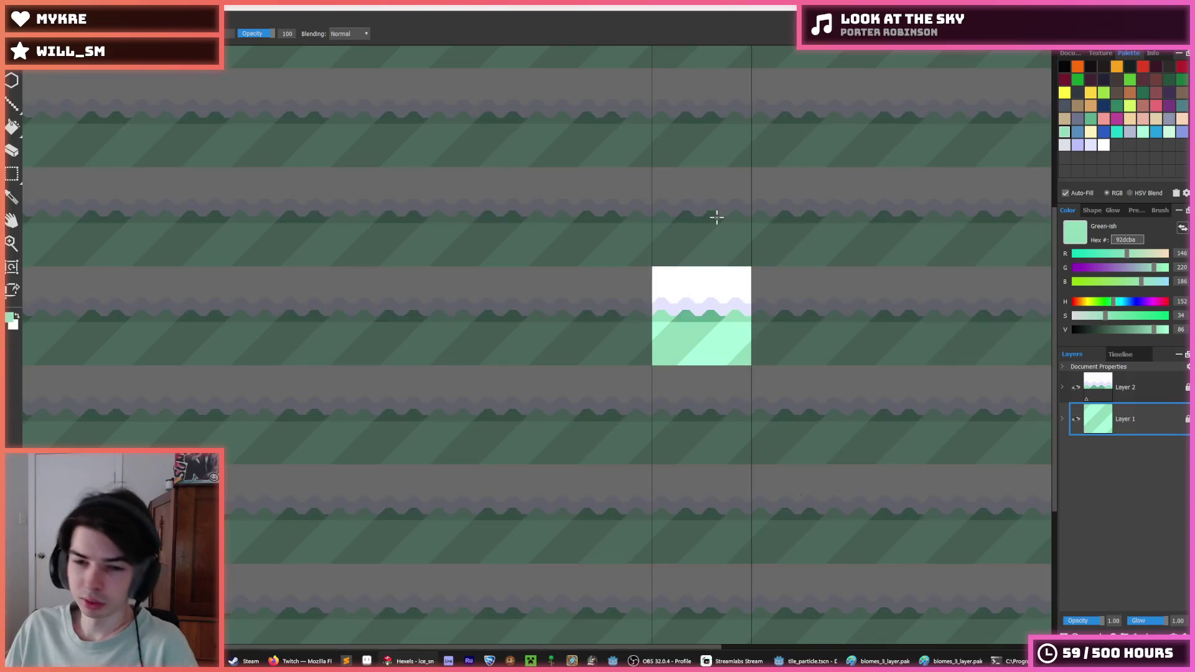
pyautogui.hotkey('ctrl', 'h')
pyautogui.scroll(3, 675, 240)
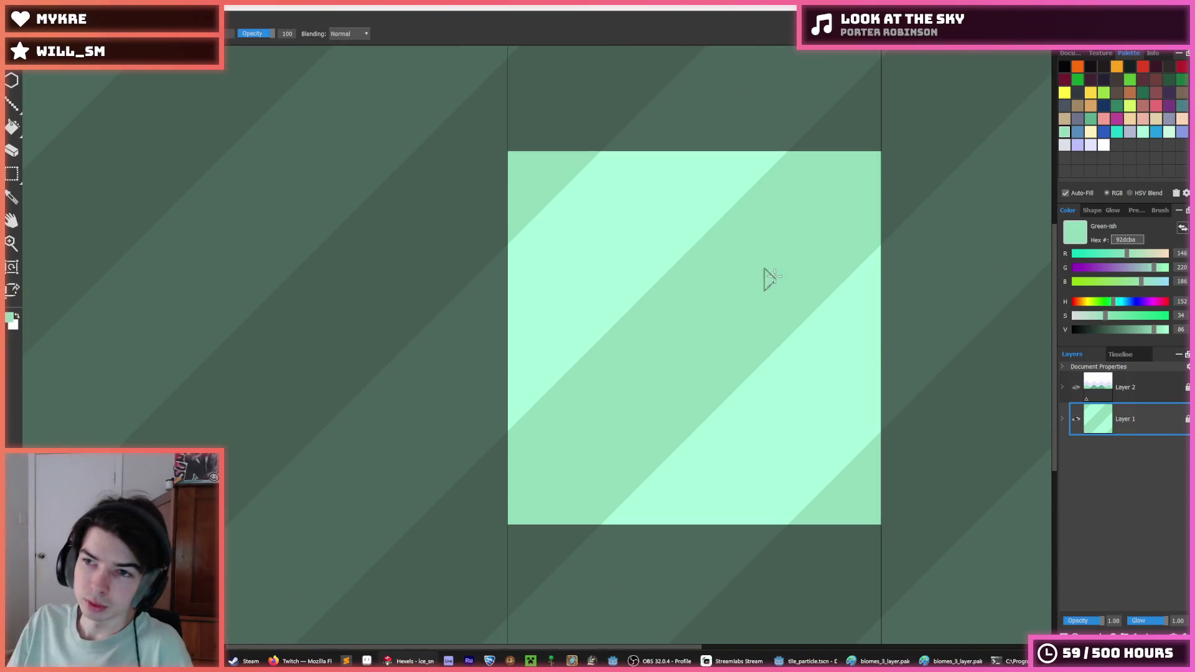
# - Try a blue stroke, then paint and widen a dark-green #5daf8d diagonal stripe
pyautogui.click(1076, 134)
pyautogui.moveTo(735, 307); pyautogui.dragTo(582, 476)
pyautogui.hotkey('ctrl', 'z')
pyautogui.click(1090, 119)
pyautogui.moveTo(744, 254)
pyautogui.mouseDown()
pyautogui.moveTo(585, 406)
pyautogui.moveTo(666, 373)
pyautogui.moveTo(562, 434)
pyautogui.moveTo(470, 523)
pyautogui.moveTo(465, 549)
pyautogui.moveTo(416, 580)
pyautogui.mouseUp()
pyautogui.moveTo(506, 509)
pyautogui.mouseDown()
pyautogui.moveTo(381, 630)
pyautogui.moveTo(556, 476)
pyautogui.mouseUp()
pyautogui.moveTo(610, 441)
pyautogui.mouseDown()
pyautogui.moveTo(609, 472)
pyautogui.moveTo(617, 427)
pyautogui.moveTo(603, 473)
pyautogui.mouseUp()
pyautogui.moveTo(488, 574)
pyautogui.mouseDown()
pyautogui.moveTo(641, 454)
pyautogui.moveTo(590, 498)
pyautogui.moveTo(525, 521)
pyautogui.mouseUp()
# - Reshape the dark stripe's edges with mid mint #92dcba and dark-green touch-ups
pyautogui.scroll(-6, 679, 386)
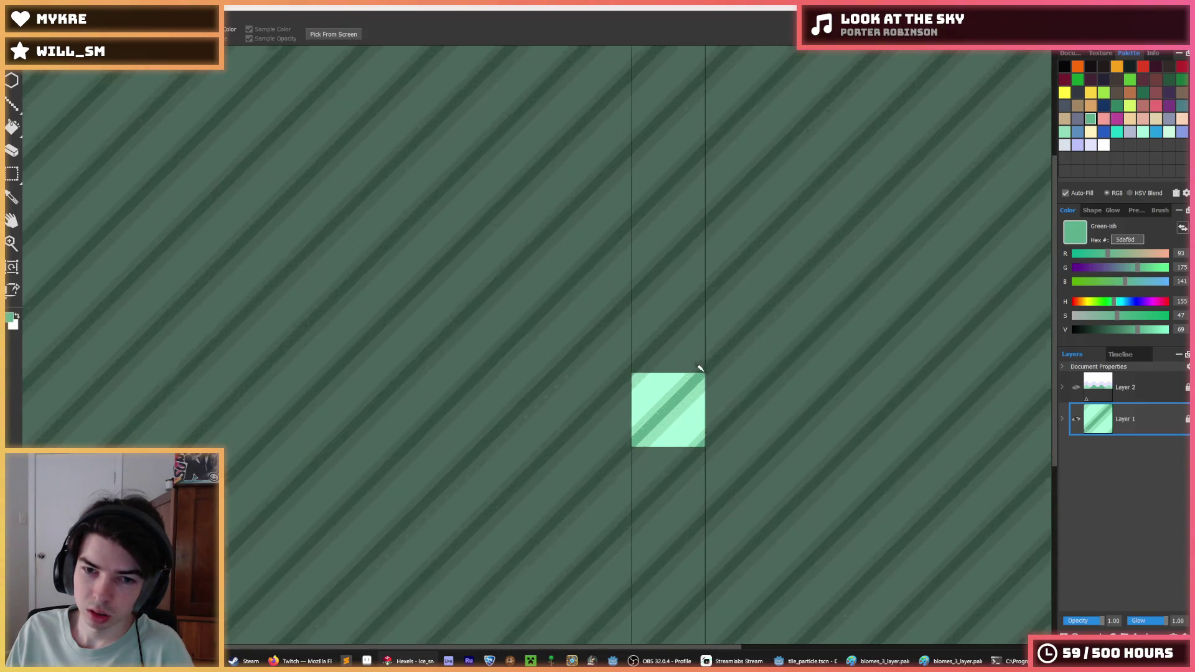
pyautogui.scroll(5, 662, 408)
pyautogui.keyDown('alt'); pyautogui.click(585, 435); pyautogui.keyUp('alt')
pyautogui.moveTo(501, 490)
pyautogui.mouseDown()
pyautogui.moveTo(727, 287)
pyautogui.moveTo(776, 237)
pyautogui.moveTo(688, 312)
pyautogui.moveTo(859, 139)
pyautogui.mouseUp()
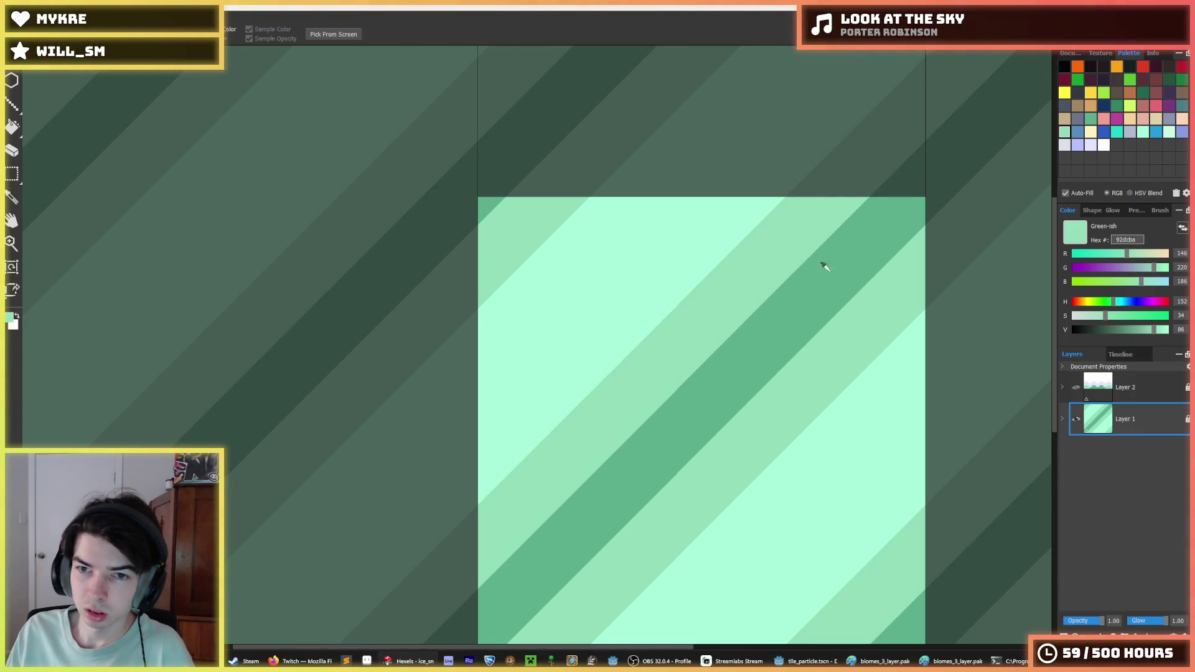
pyautogui.scroll(-3, 815, 280)
pyautogui.scroll(3, 801, 299)
pyautogui.keyDown('alt'); pyautogui.click(760, 315); pyautogui.keyUp('alt')
pyautogui.moveTo(741, 274); pyautogui.dragTo(717, 299)
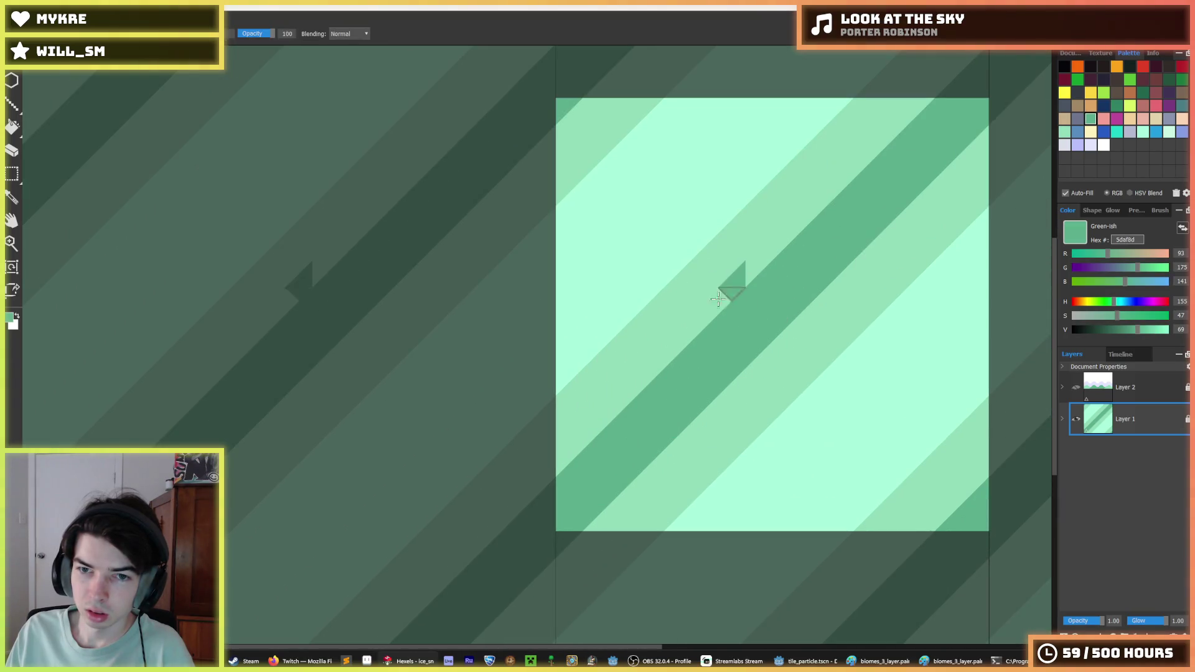
pyautogui.moveTo(480, 554)
pyautogui.mouseDown()
pyautogui.moveTo(807, 315)
pyautogui.moveTo(566, 509)
pyautogui.mouseUp()
pyautogui.scroll(-2, 821, 286)
pyautogui.keyDown('alt'); pyautogui.click(792, 305); pyautogui.keyUp('alt')
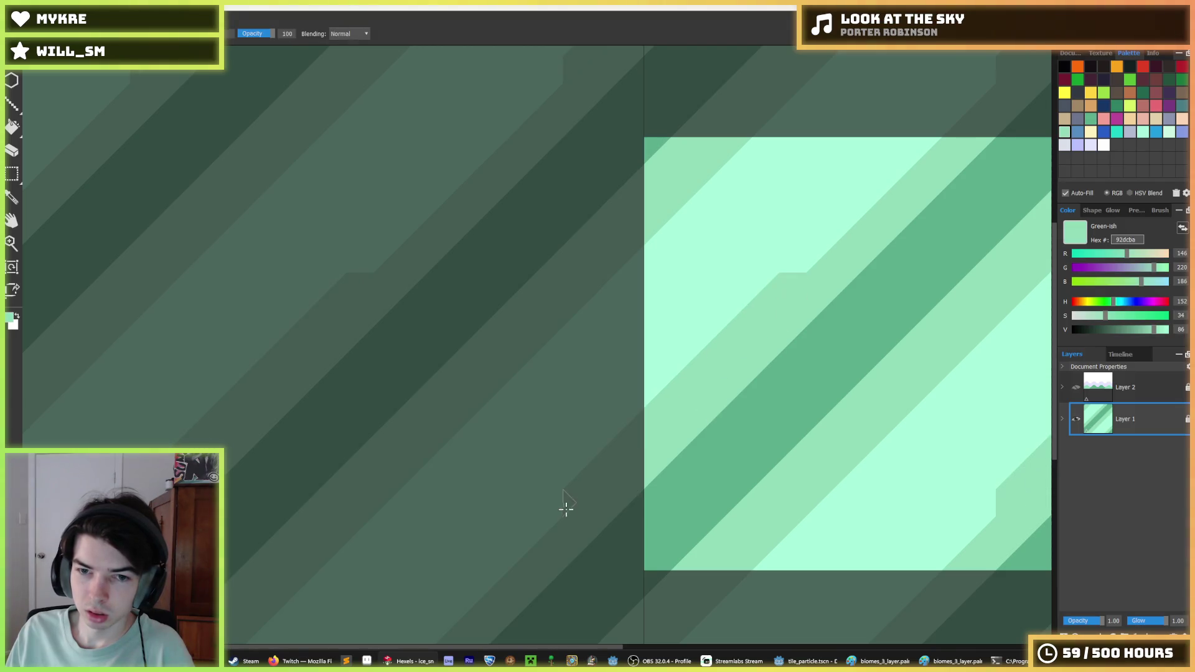
pyautogui.moveTo(795, 259)
pyautogui.mouseDown()
pyautogui.moveTo(814, 266)
pyautogui.moveTo(908, 161)
pyautogui.mouseUp()
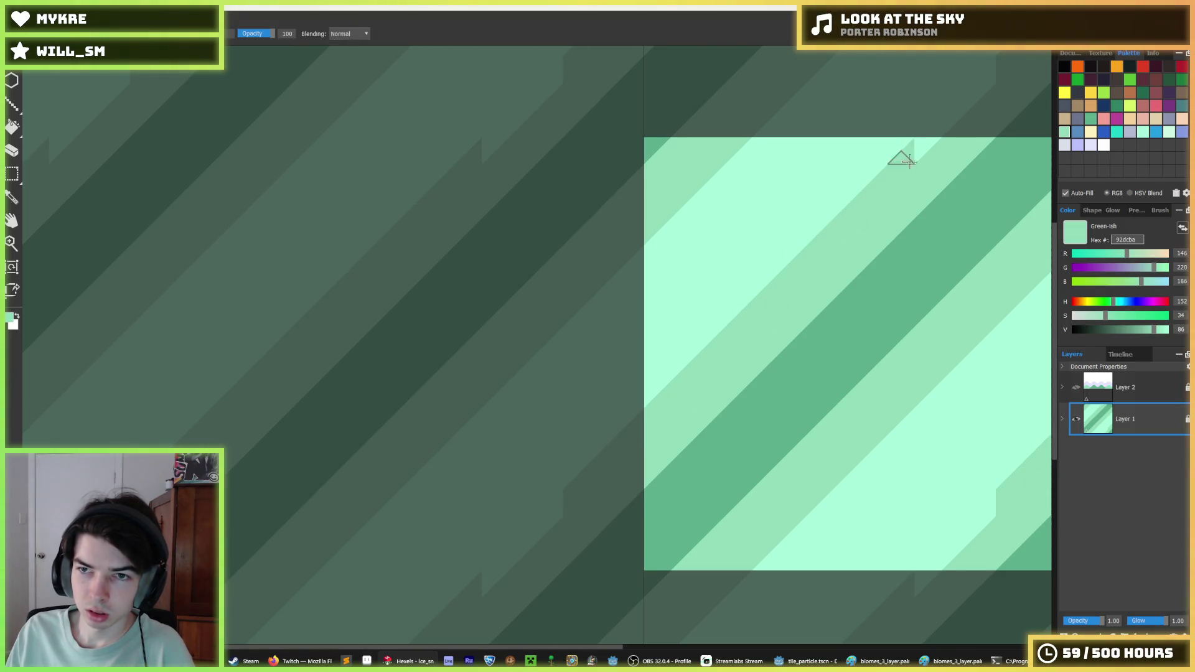
# - Undo back to the two-tone mint stripes and start saving the PNG as ice.png
pyautogui.scroll(-4, 936, 230)
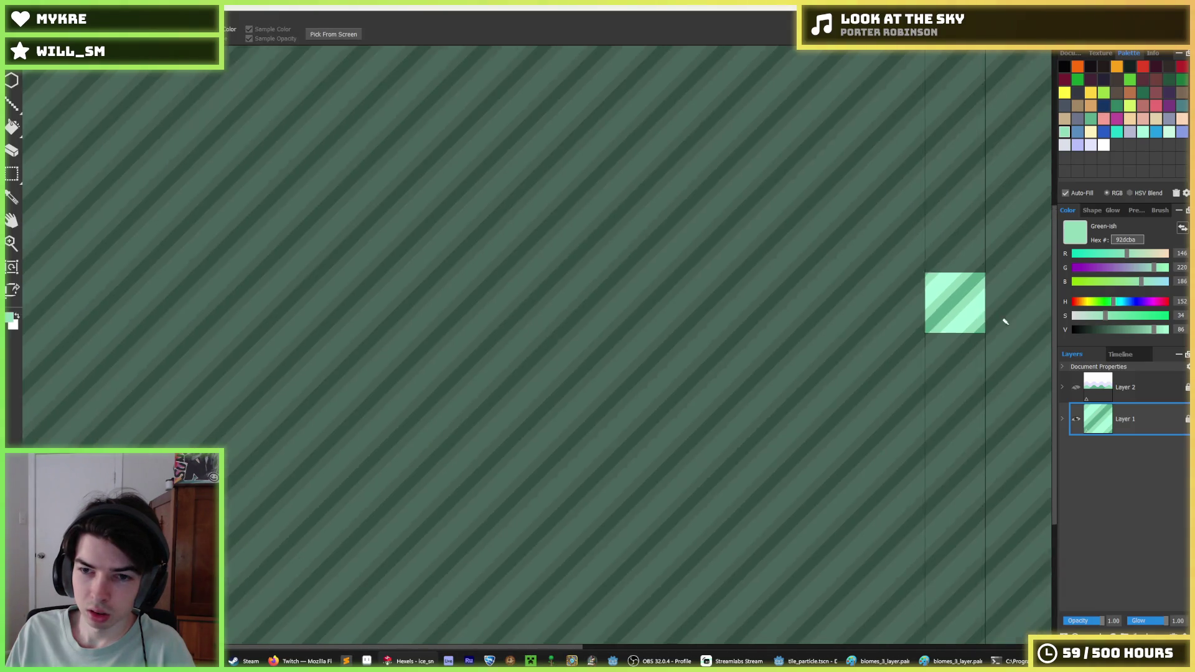
pyautogui.scroll(2, 1008, 317)
pyautogui.scroll(-4, 971, 311)
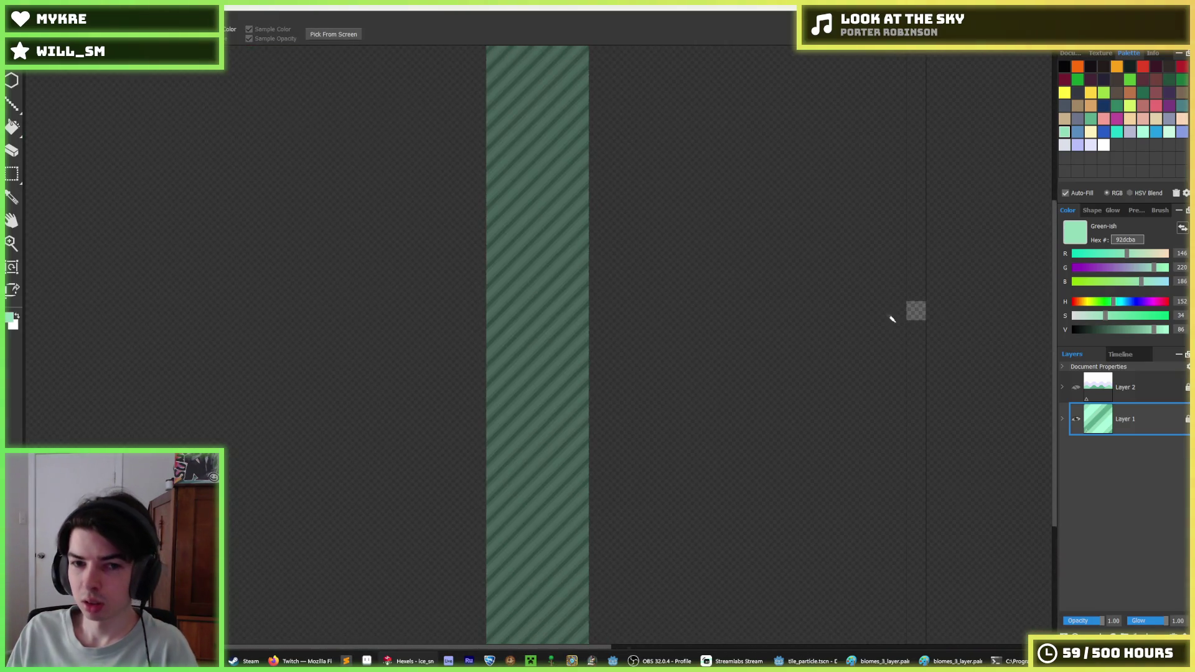
pyautogui.scroll(6, 891, 318)
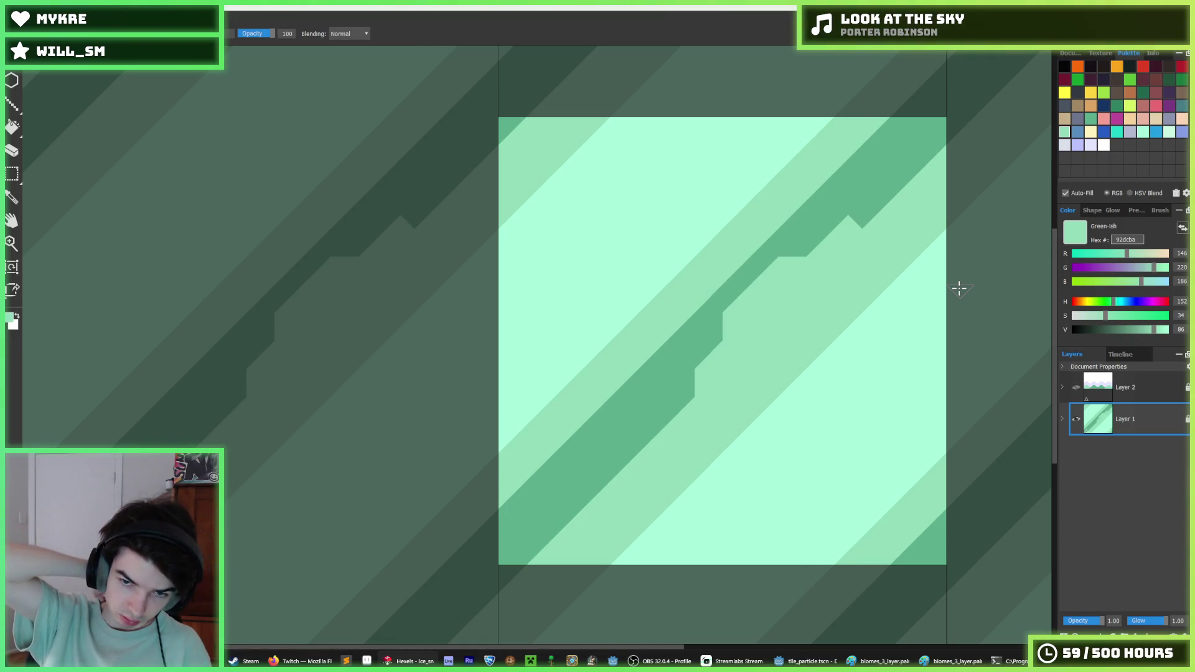
pyautogui.hotkey('ctrl', 'z')
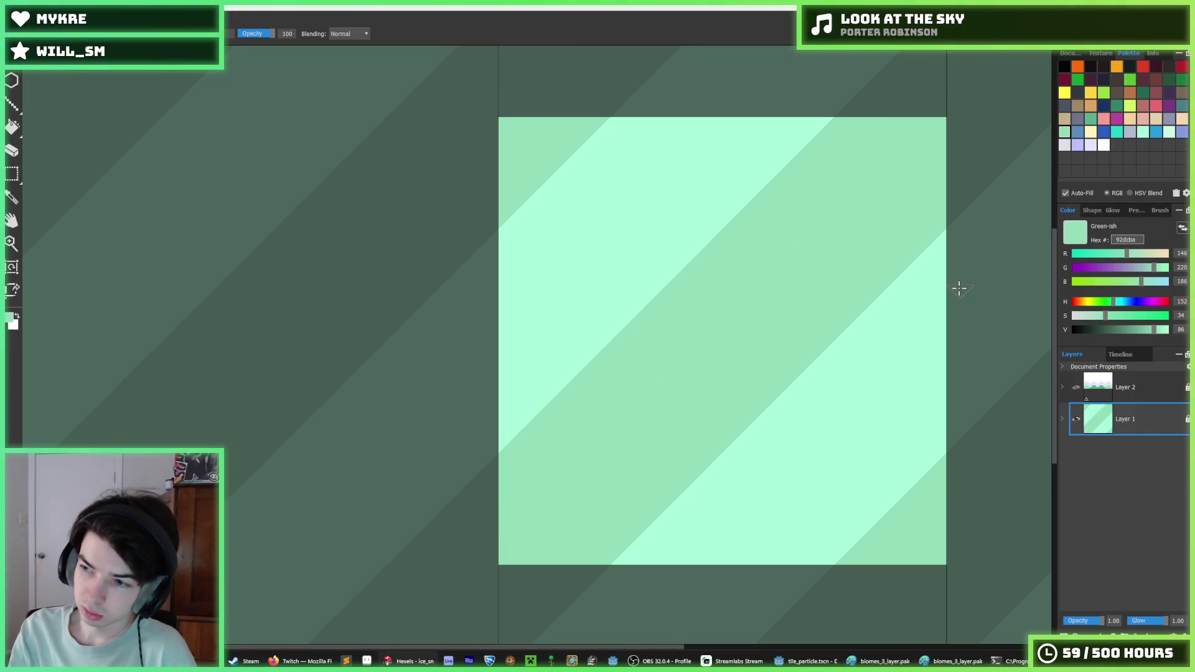
pyautogui.hotkey('ctrl', 'e')
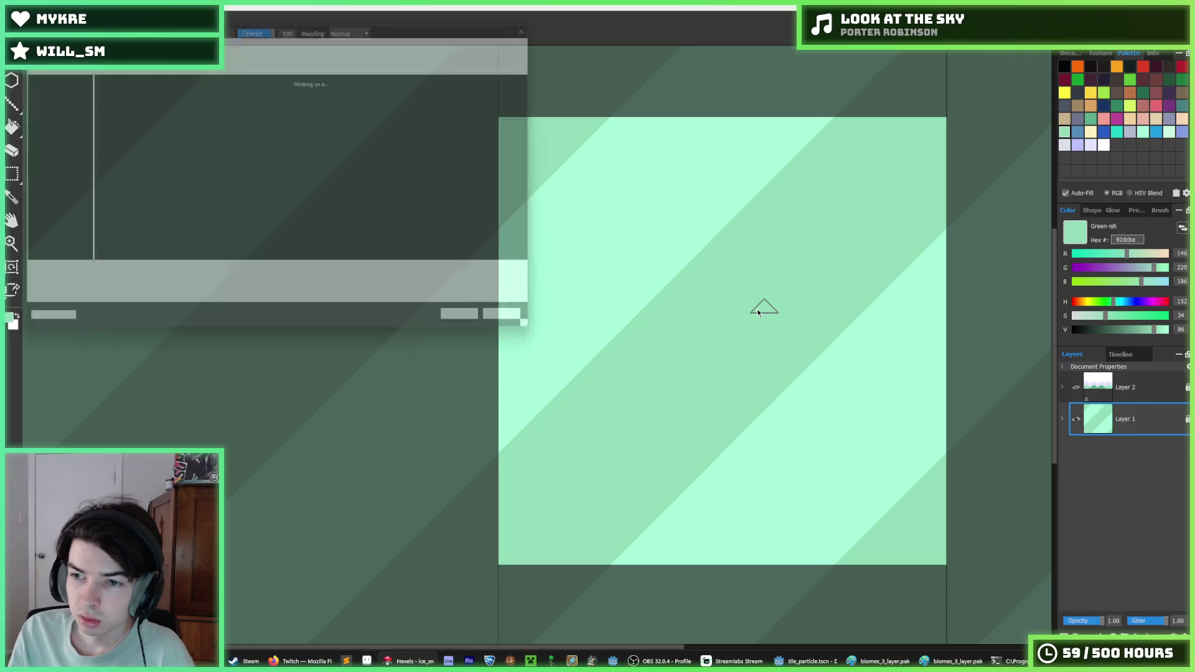
# - Confirm the Hexels export as ice.png, overwriting the existing file
pyautogui.click(481, 329)
pyautogui.click(627, 330)
pyautogui.click(644, 470)
# - In Godot, duplicate an existing tile resource as ice.tres
pyautogui.hotkey('alt', 'Tab')
pyautogui.scroll(-2, 607, 320)
pyautogui.scroll(-1, 93, 403)
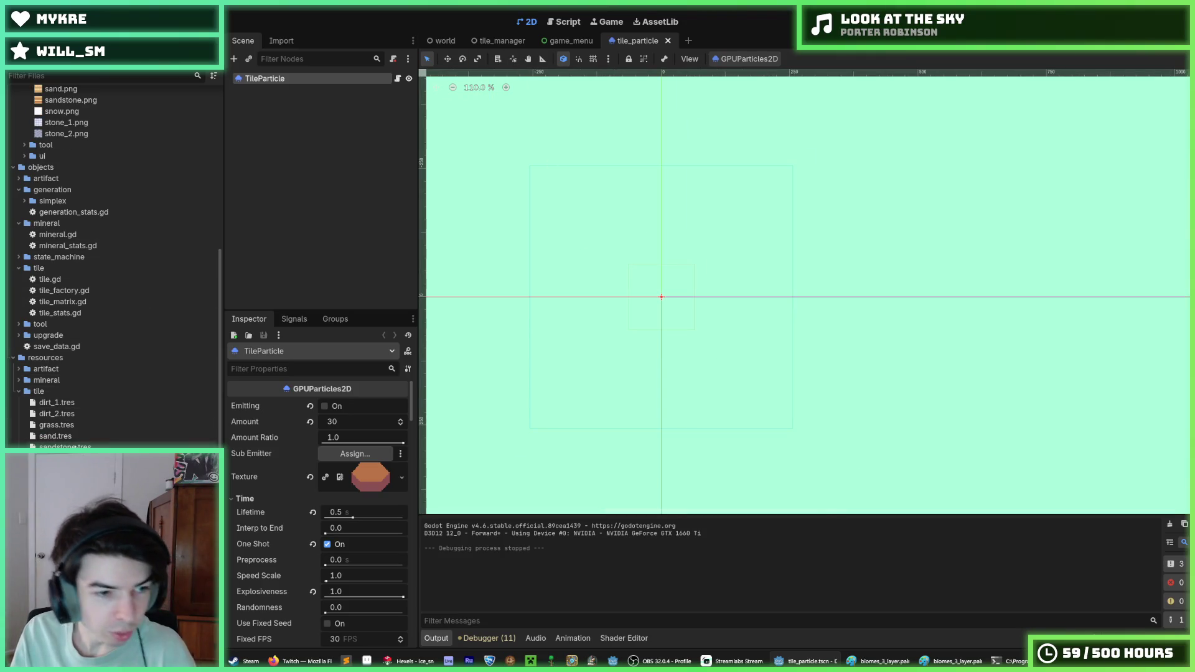
pyautogui.hotkey('ctrl', 'd')
pyautogui.write('ice')
pyautogui.press('Return')
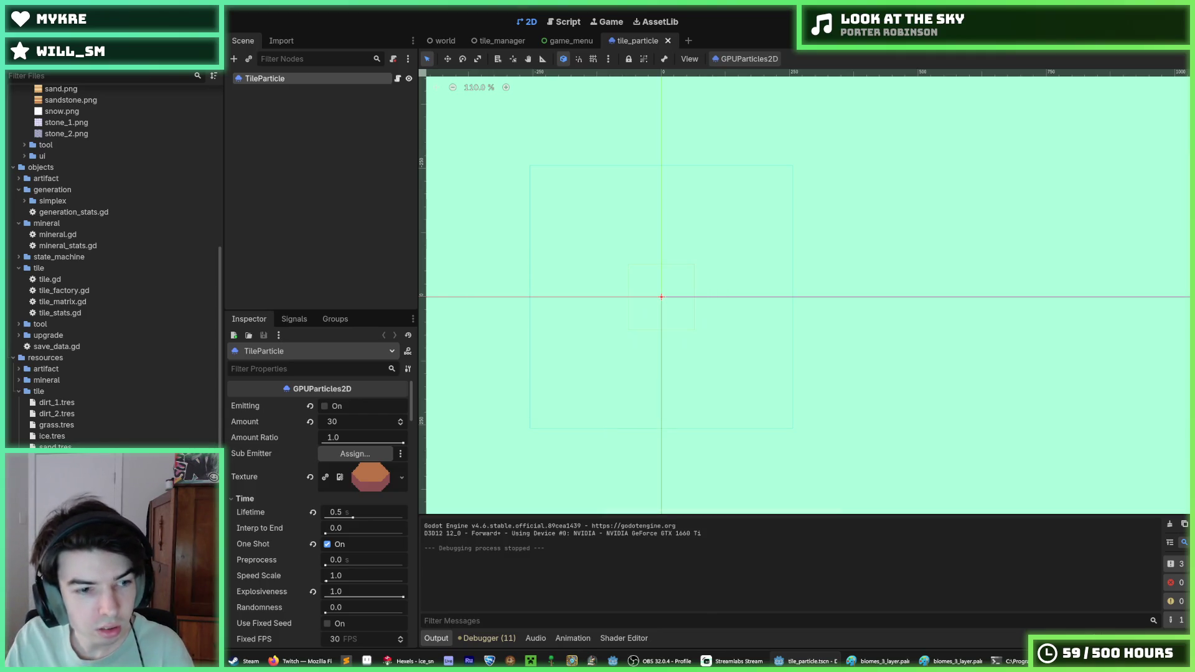
# - Set ice.tres's Texture to ice.png, save, and start a new empty scene
pyautogui.click(70, 436)
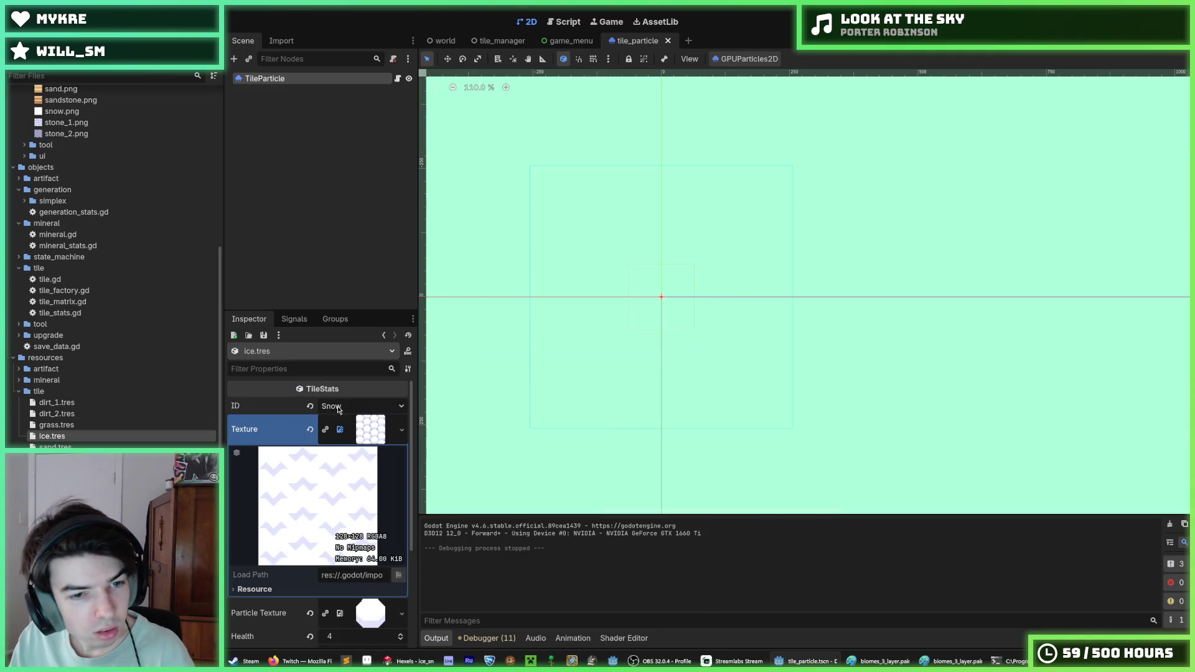
pyautogui.scroll(7, 144, 342)
pyautogui.moveTo(57, 308); pyautogui.dragTo(367, 429)
pyautogui.hotkey('ctrl', 's')
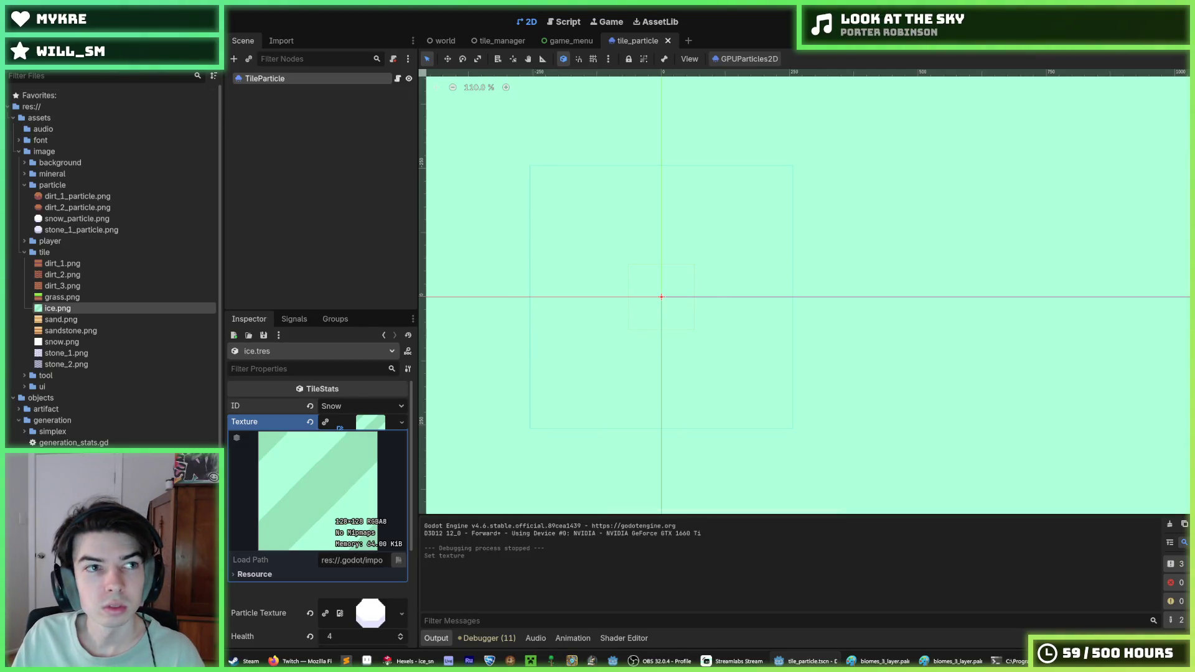
pyautogui.click(18, 22)
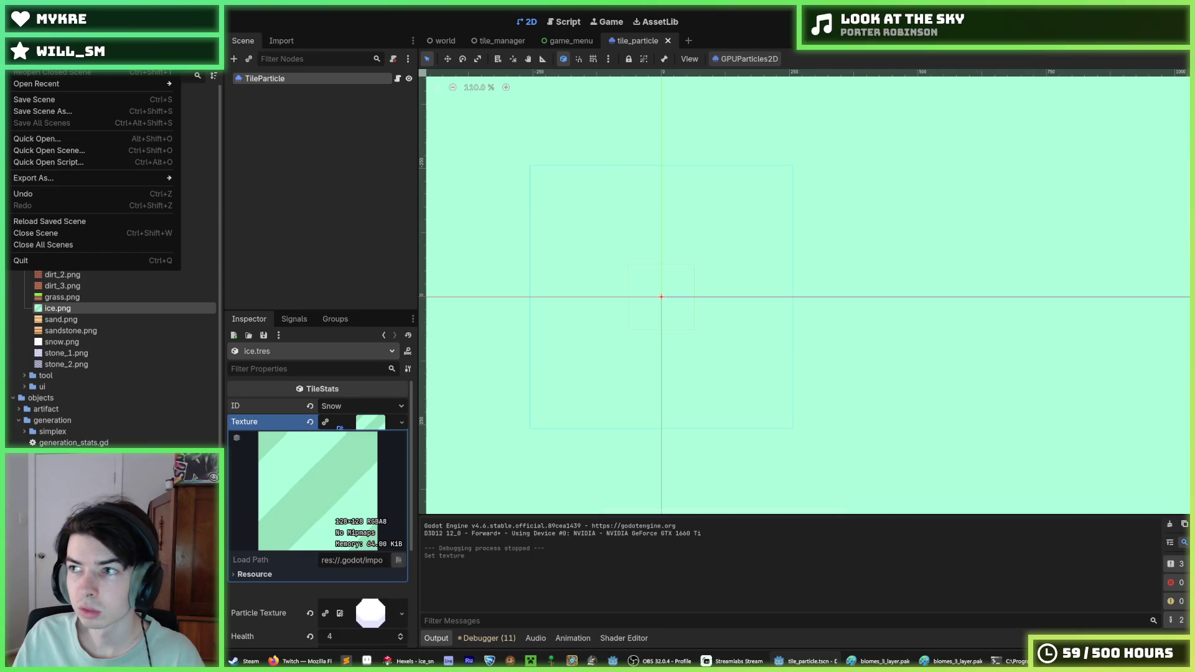
pyautogui.hotkey('ctrl', 'n')
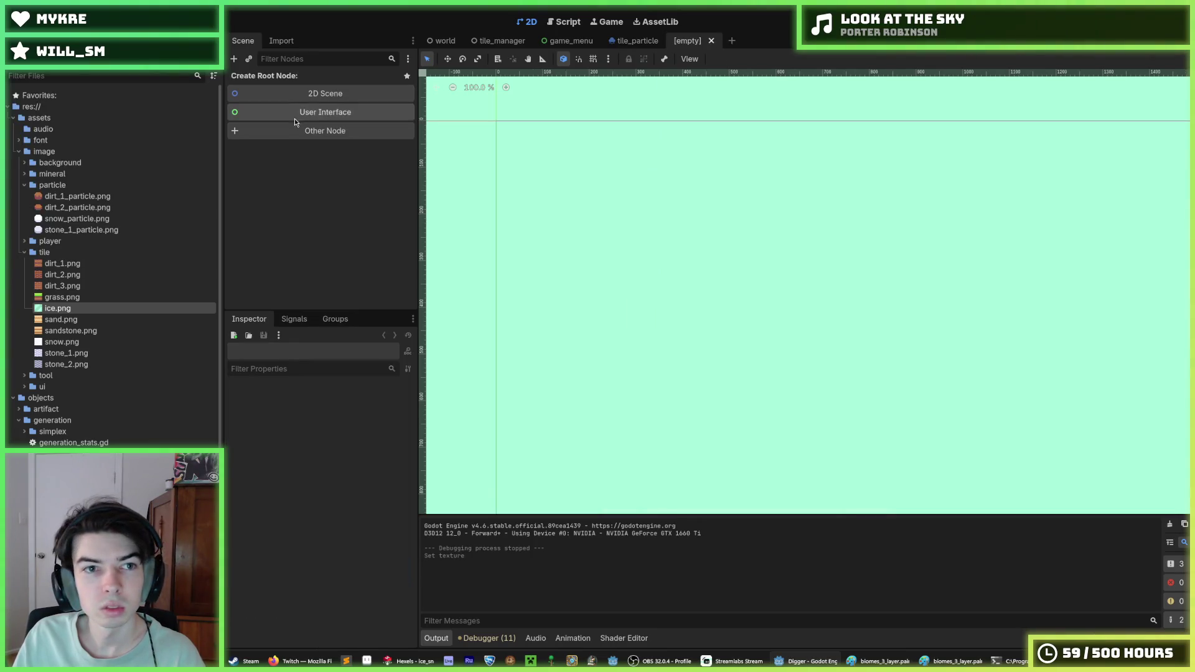
# - Browse the root node list, reading the Node2D description, then cancel the dialog
pyautogui.click(325, 131)
pyautogui.click(631, 330)
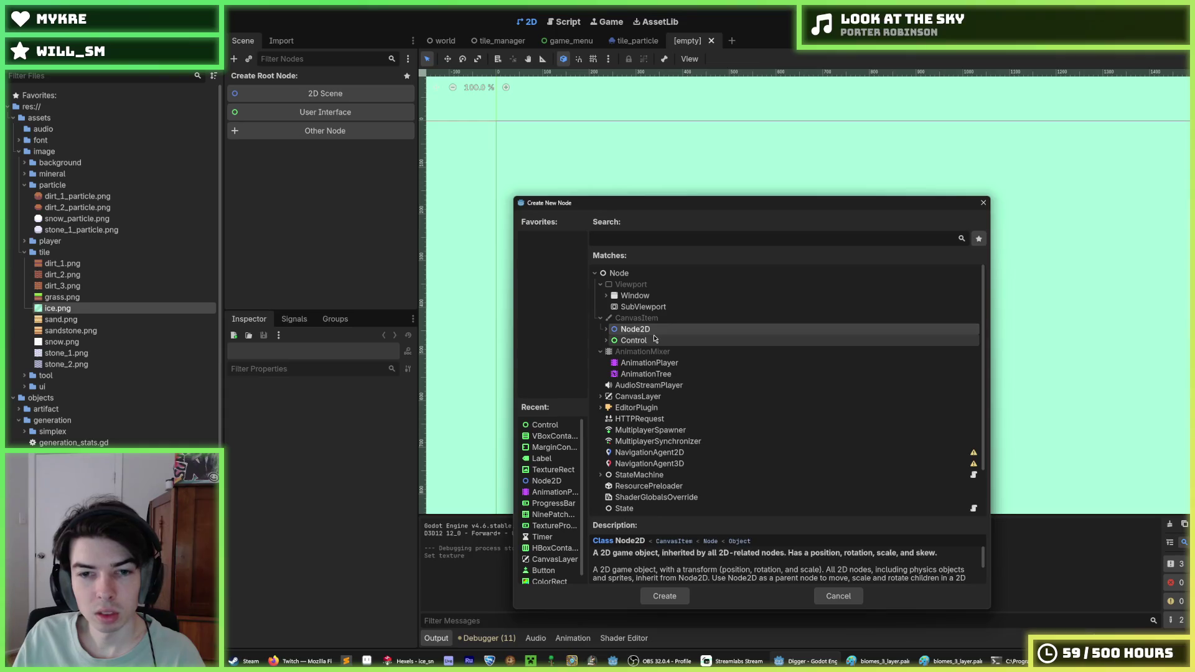
pyautogui.scroll(-2, 659, 343)
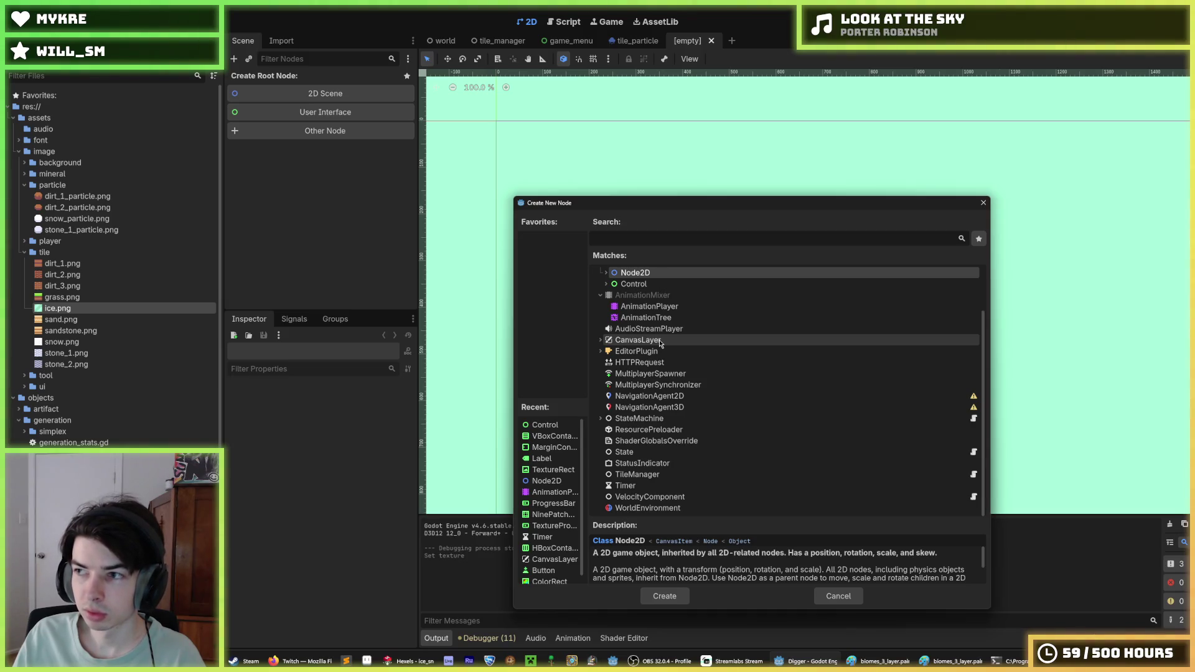
pyautogui.scroll(2, 659, 343)
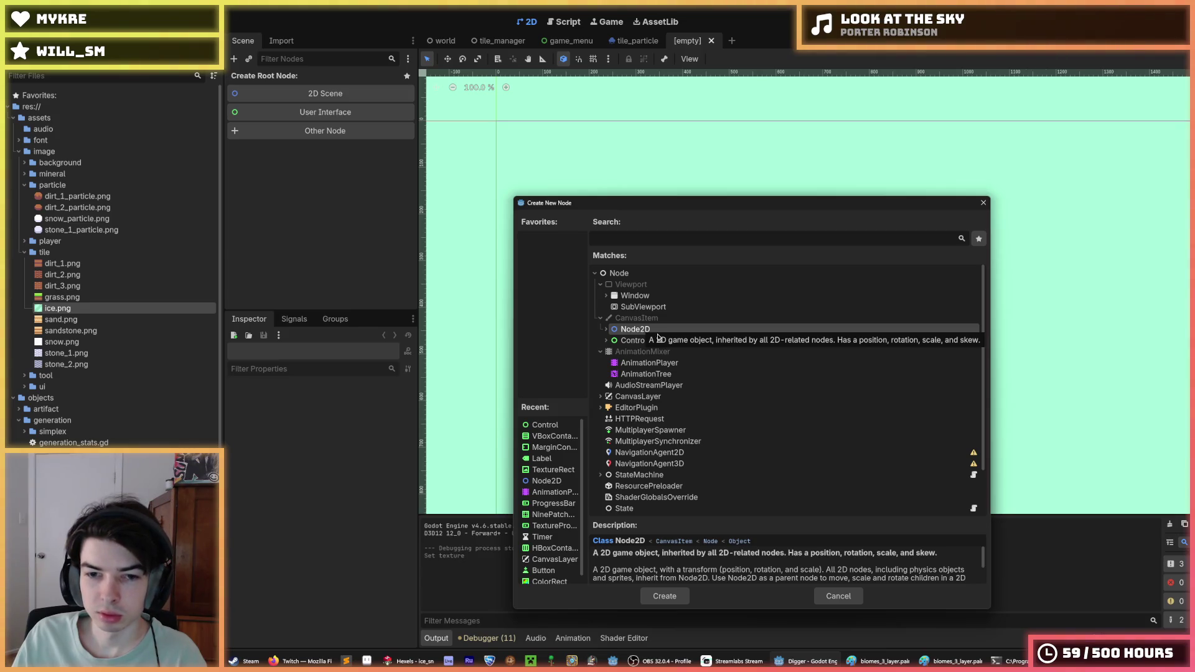
pyautogui.click(980, 205)
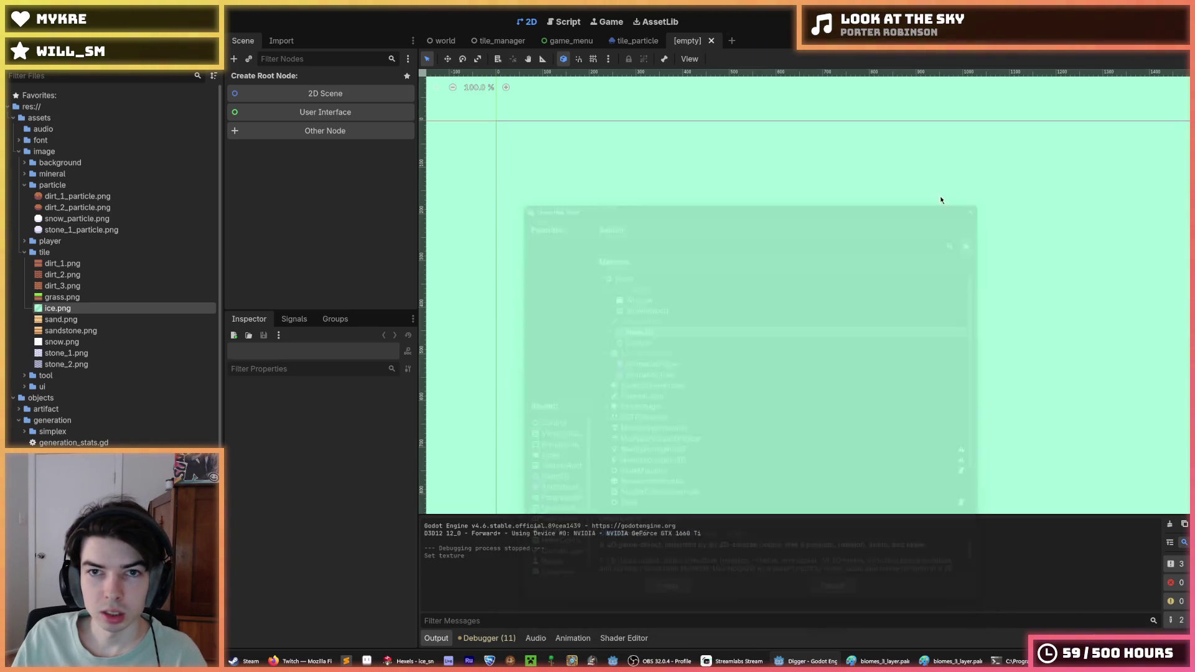
# - Close the empty scene and step through game_menu and tile_manager back to world
pyautogui.middleClick(685, 43)
pyautogui.click(552, 47)
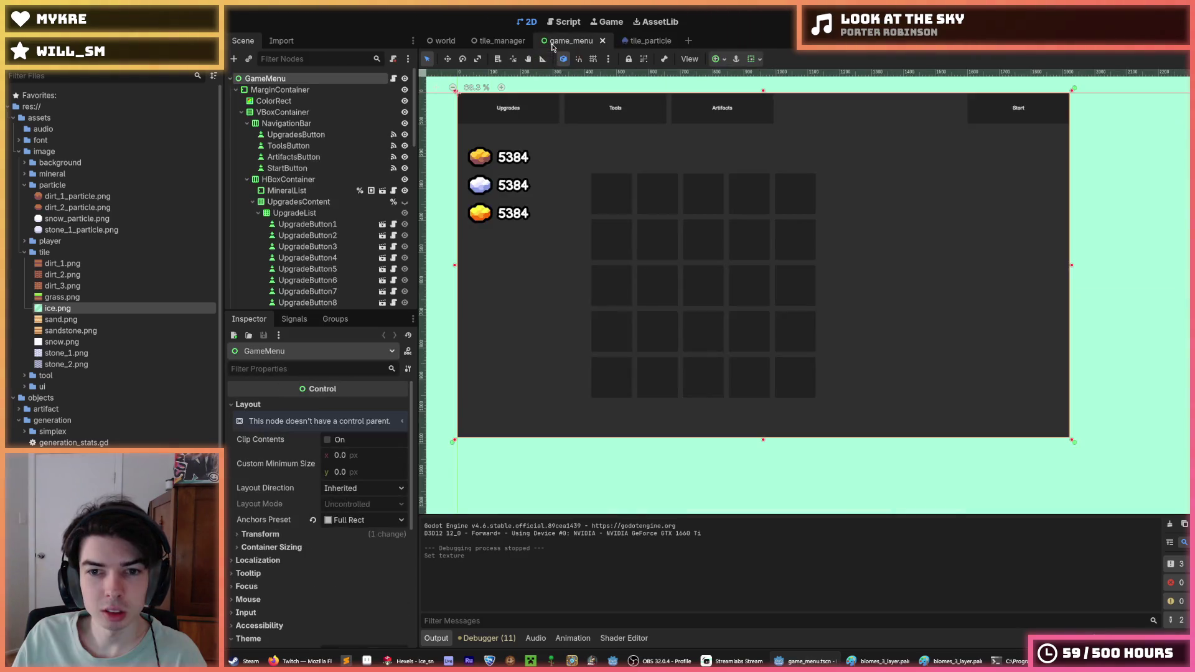
pyautogui.click(491, 47)
pyautogui.click(441, 48)
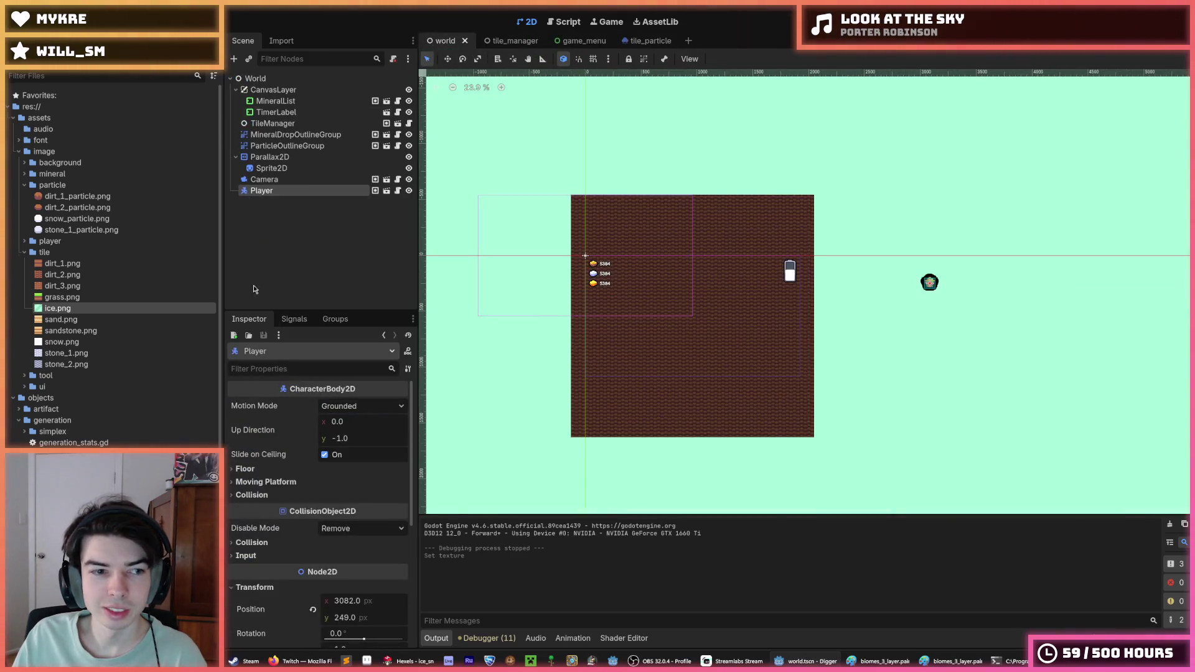
# - Open tile.gd, duplicate the SNOW enum line as ICE_1, and save
pyautogui.scroll(-5, 106, 336)
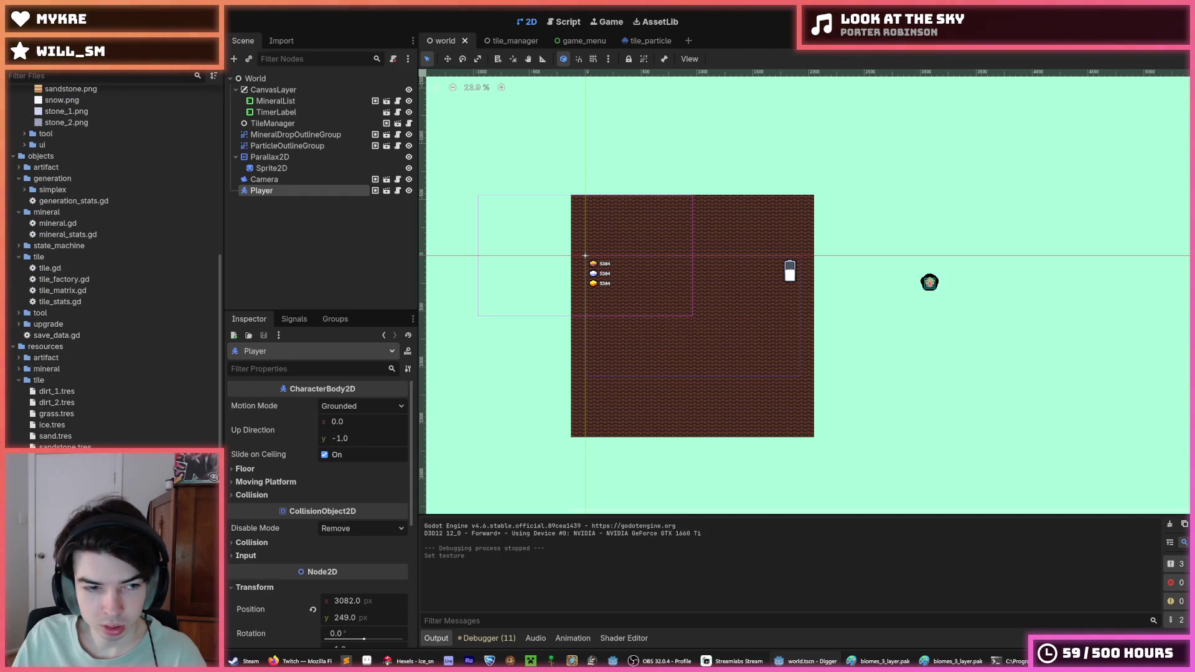
pyautogui.doubleClick(50, 268)
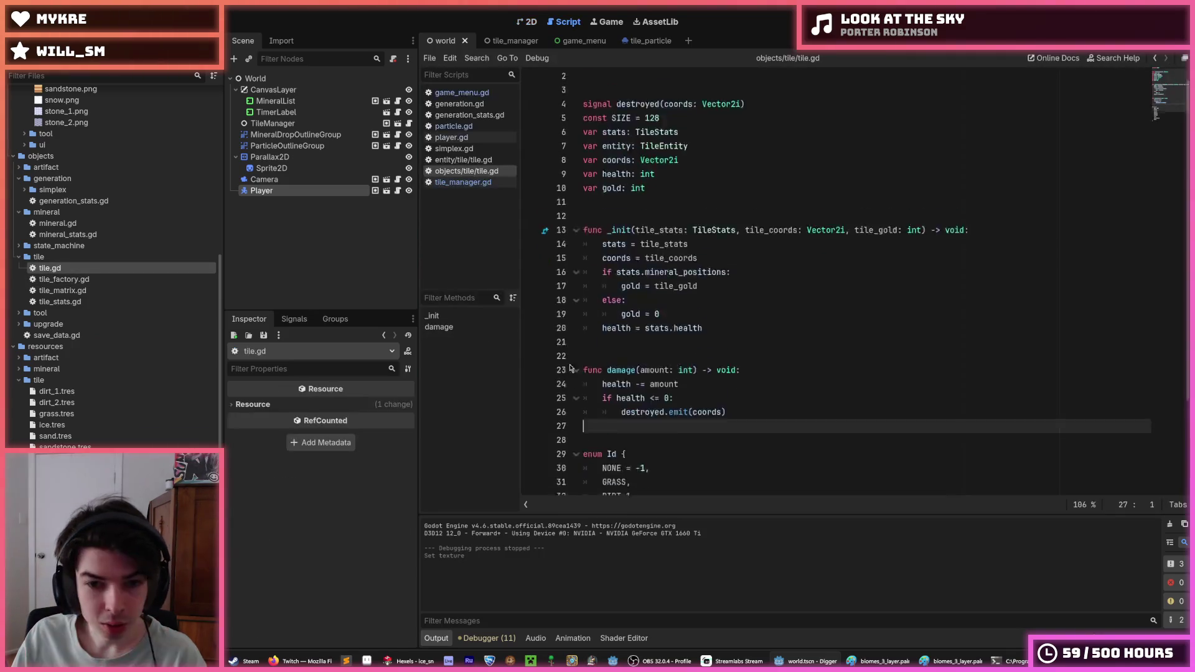
pyautogui.scroll(-3, 622, 404)
pyautogui.click(630, 461)
pyautogui.hotkey('ctrl', 'shift', 'd')
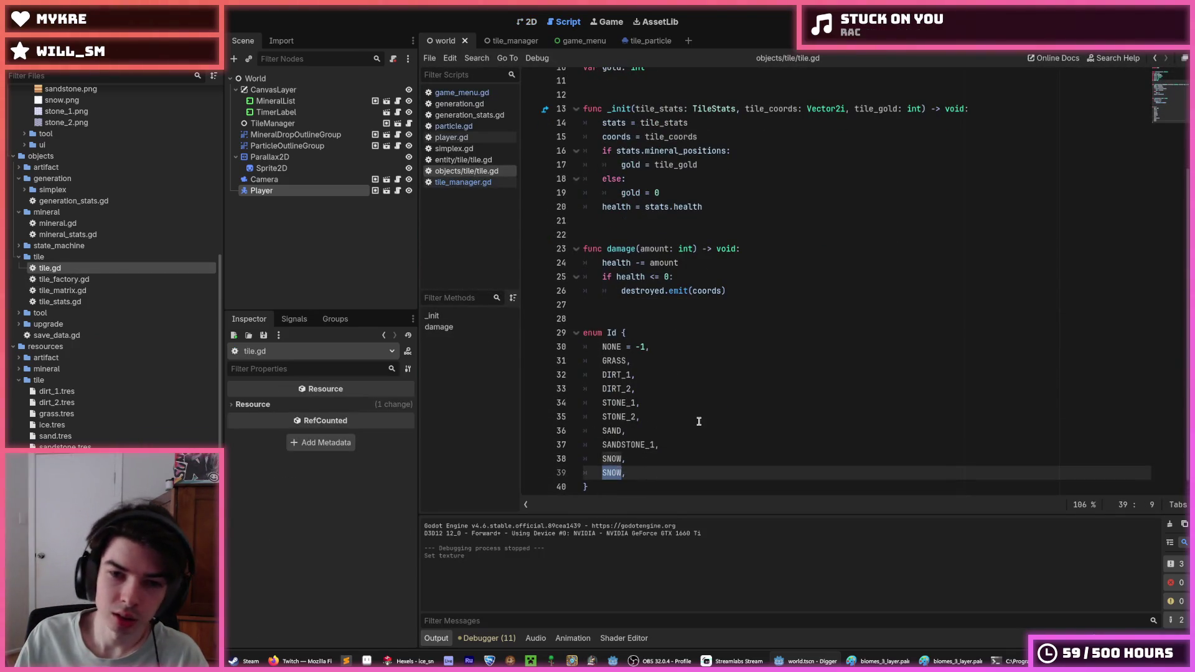
pyautogui.write('ICE_1,')
pyautogui.hotkey('ctrl', 's')
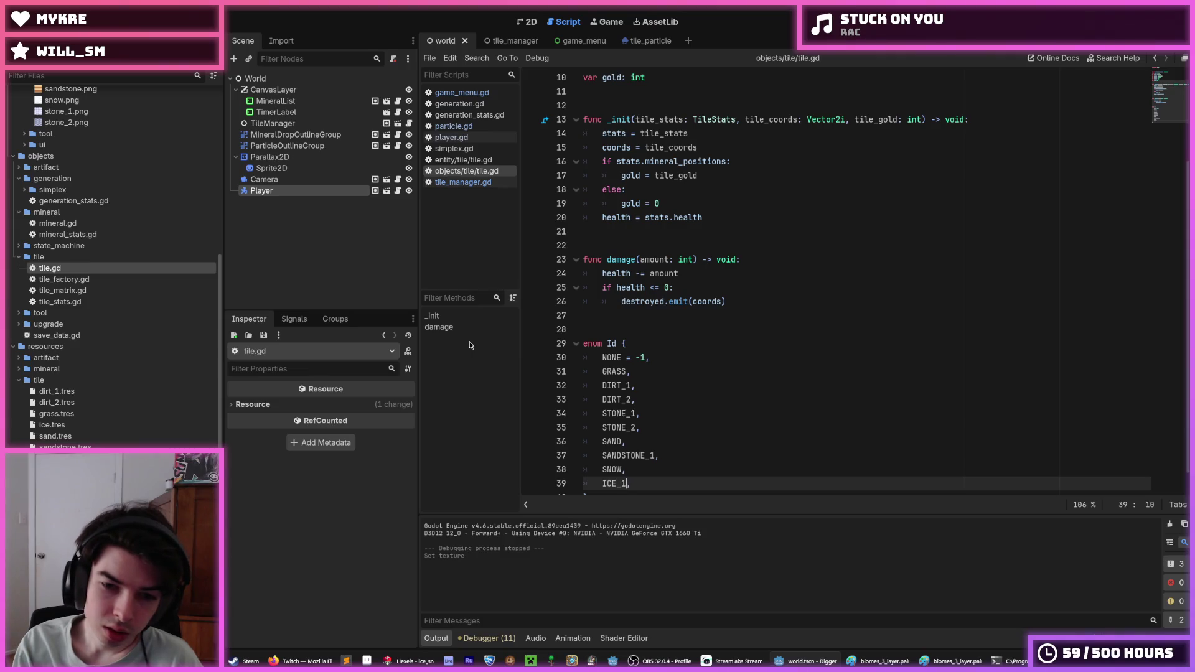
pyautogui.write(',')
pyautogui.hotkey('ctrl', 's')
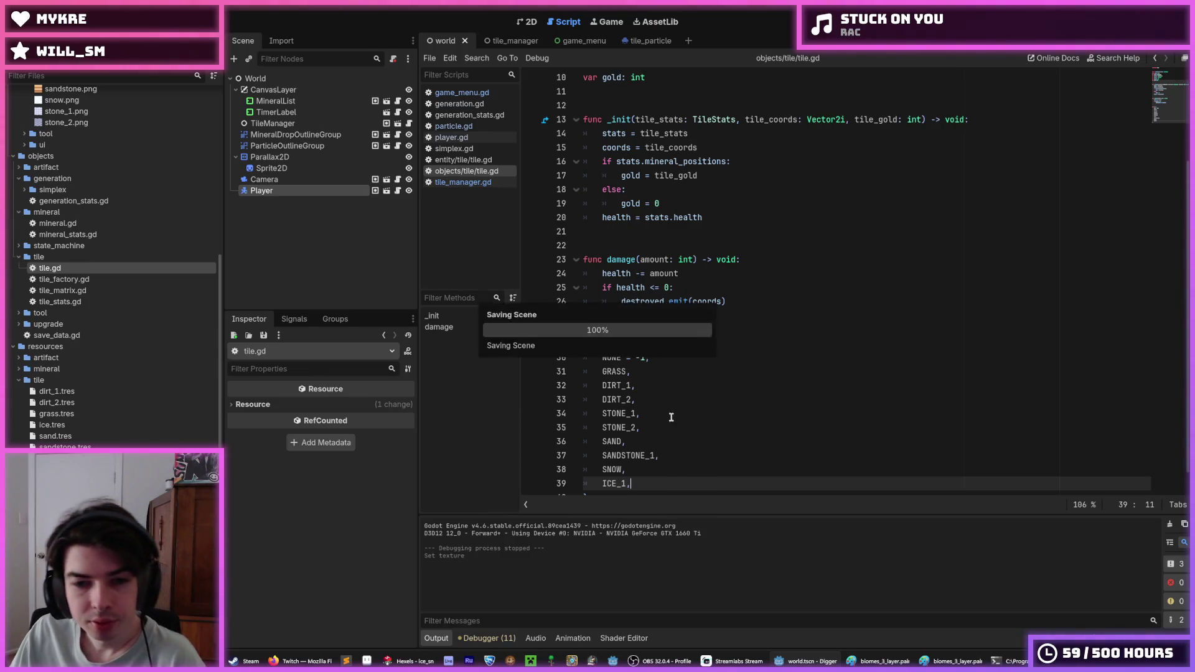
# - Check the DIRT_2, STONE_2, GRASS and DIRT_1 enum entries and save the script again
pyautogui.click(653, 428)
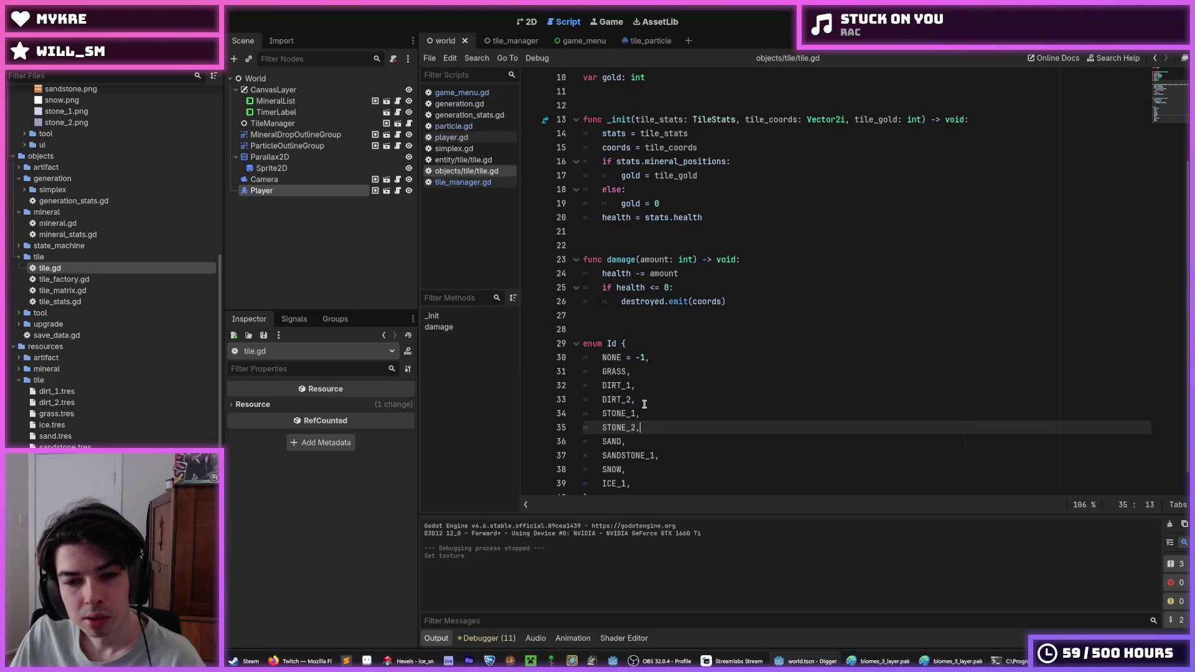
pyautogui.click(644, 401)
pyautogui.hotkey('ctrl', 's')
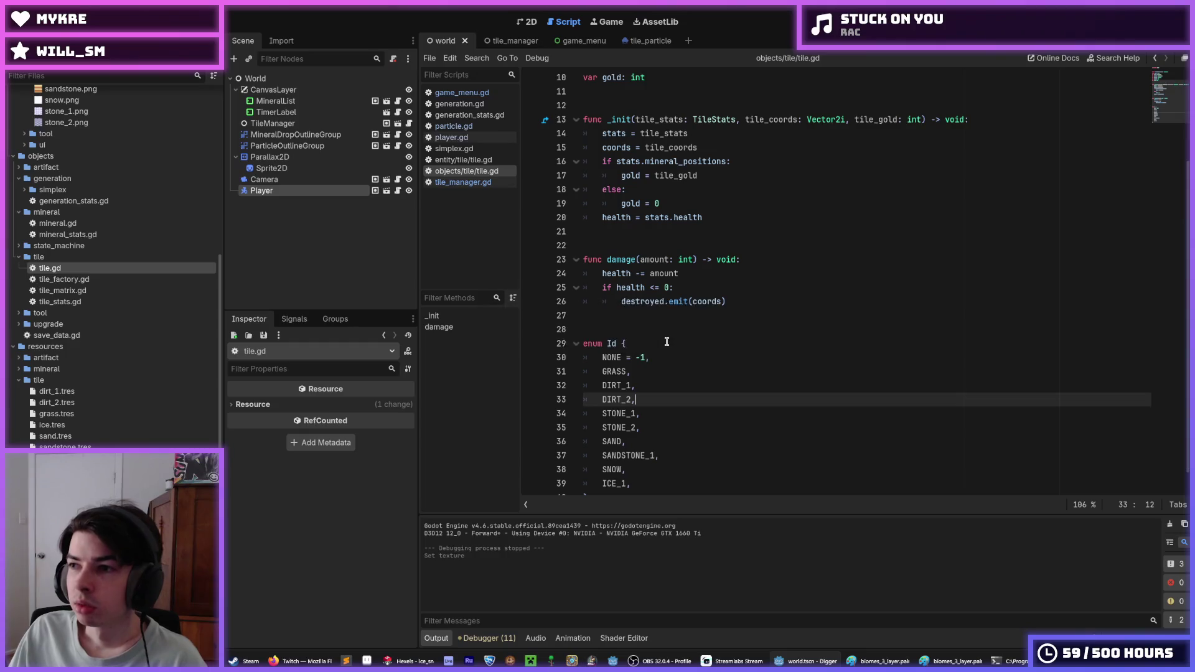
pyautogui.hotkey('ctrl', 's')
pyautogui.click(659, 384)
pyautogui.press('Up')
pyautogui.click(661, 384)
pyautogui.click(647, 374)
pyautogui.click(659, 387)
pyautogui.hotkey('ctrl', 's')
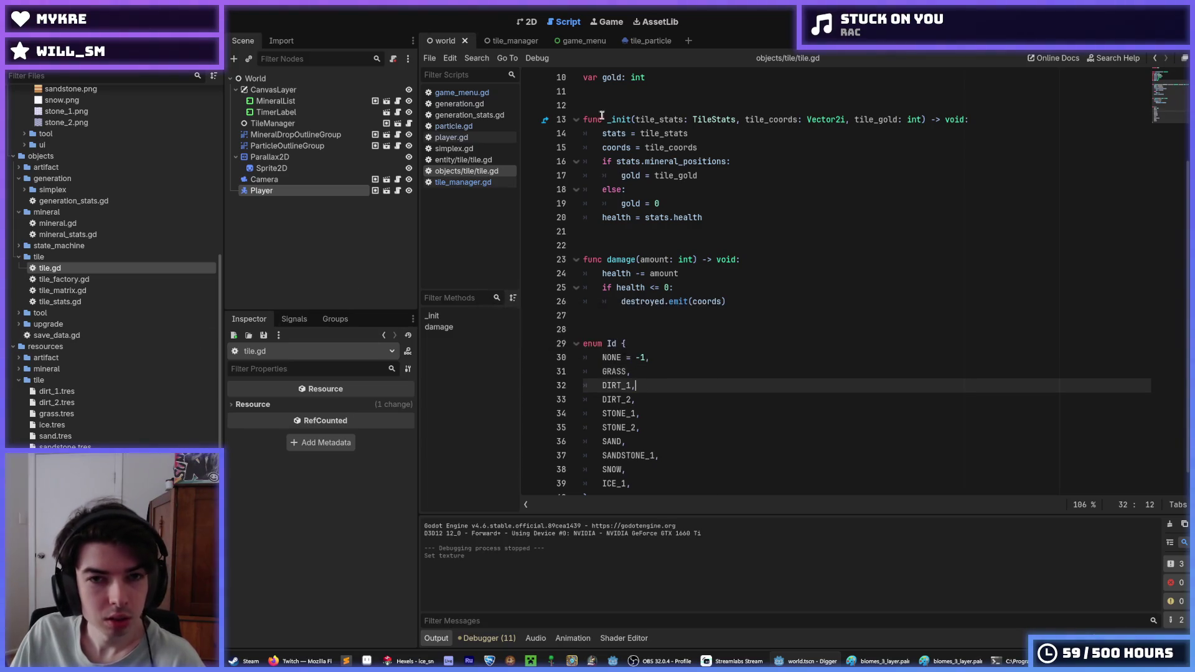
# - Switch between the tile_manager and world scenes and return to the 2D view
pyautogui.click(504, 41)
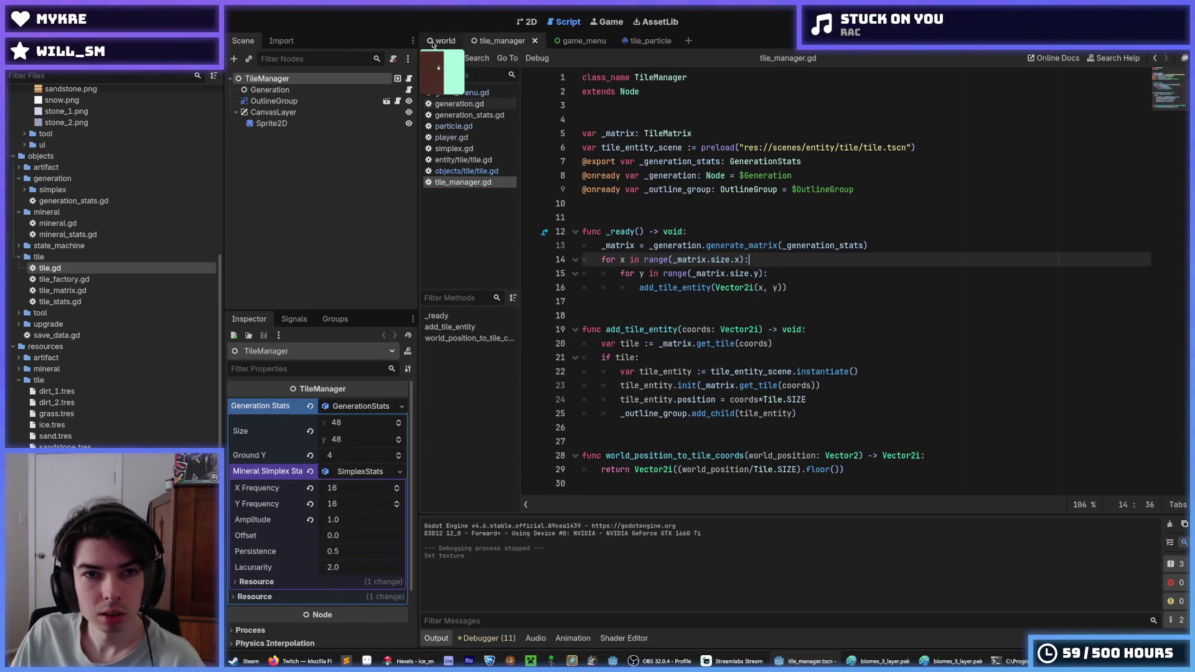
pyautogui.click(438, 41)
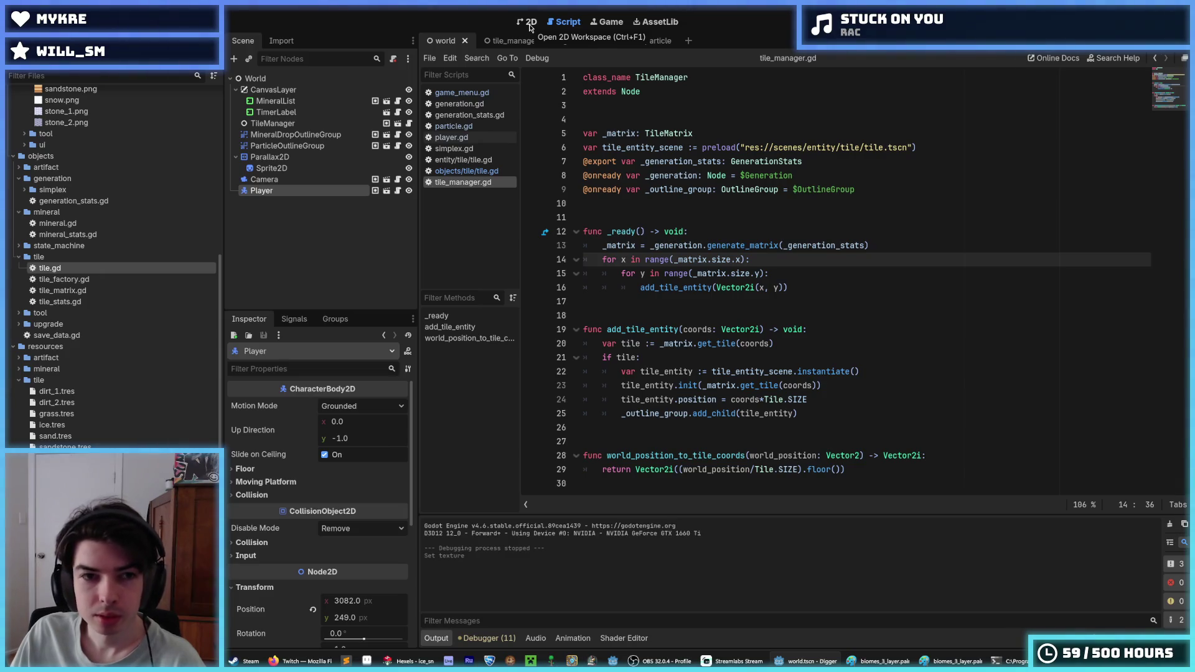
pyautogui.click(529, 27)
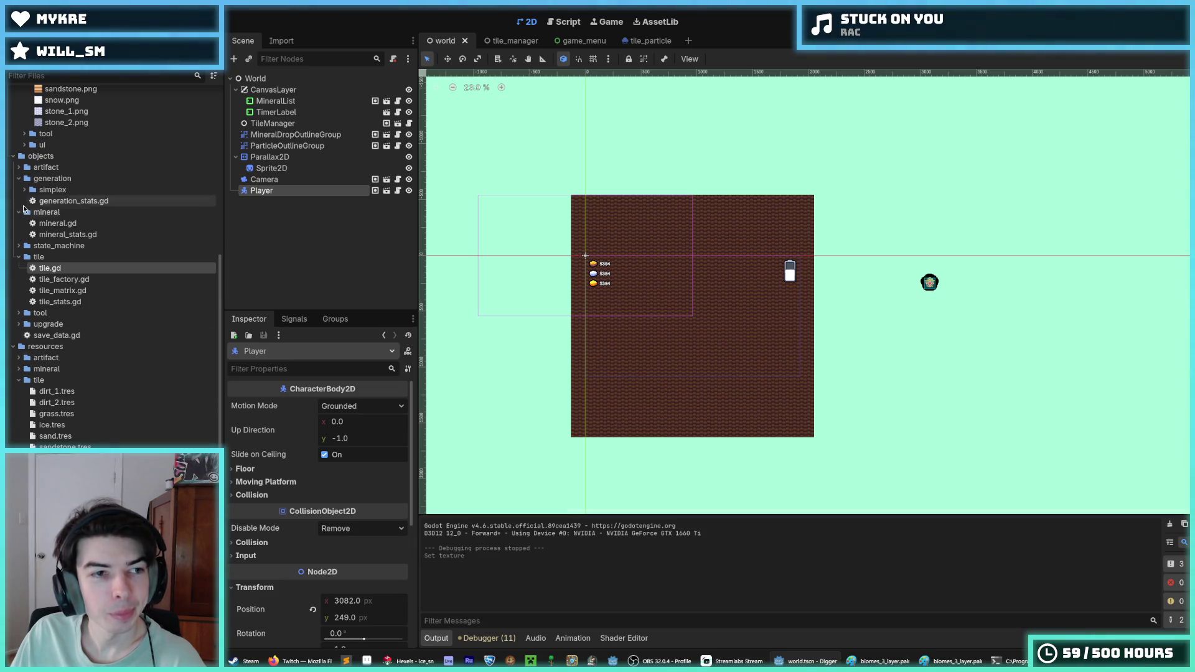
# - Compare snow.tres, then clear ice.tres's Particle Texture and save the world scene
pyautogui.click(59, 458)
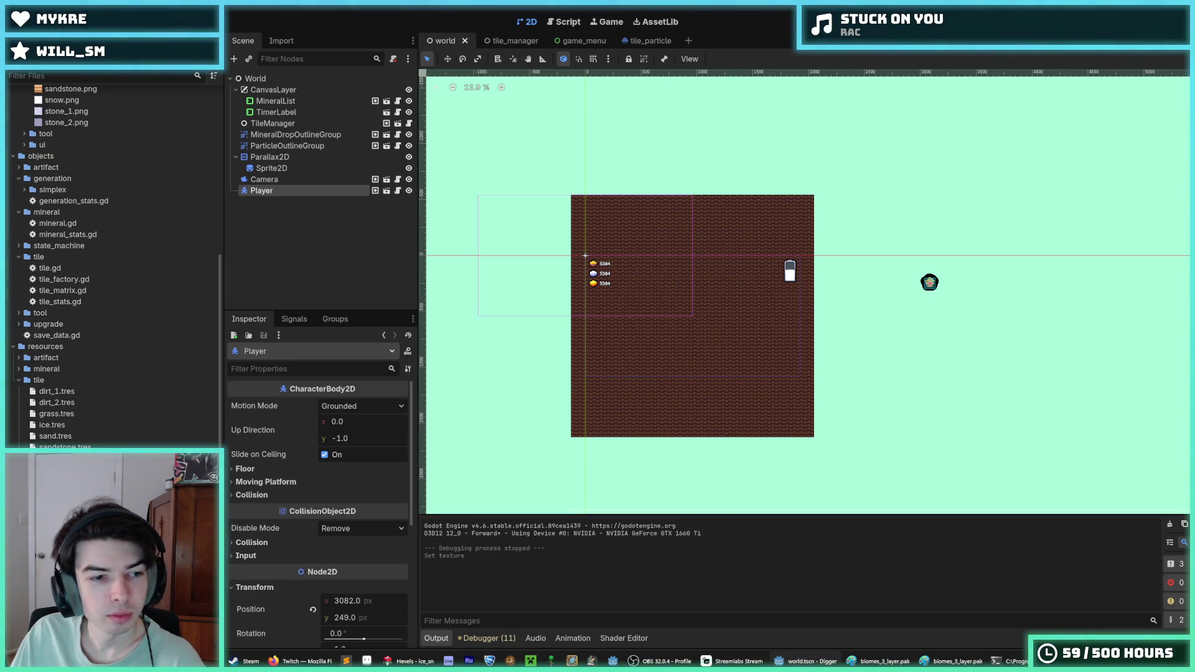
pyautogui.click(52, 424)
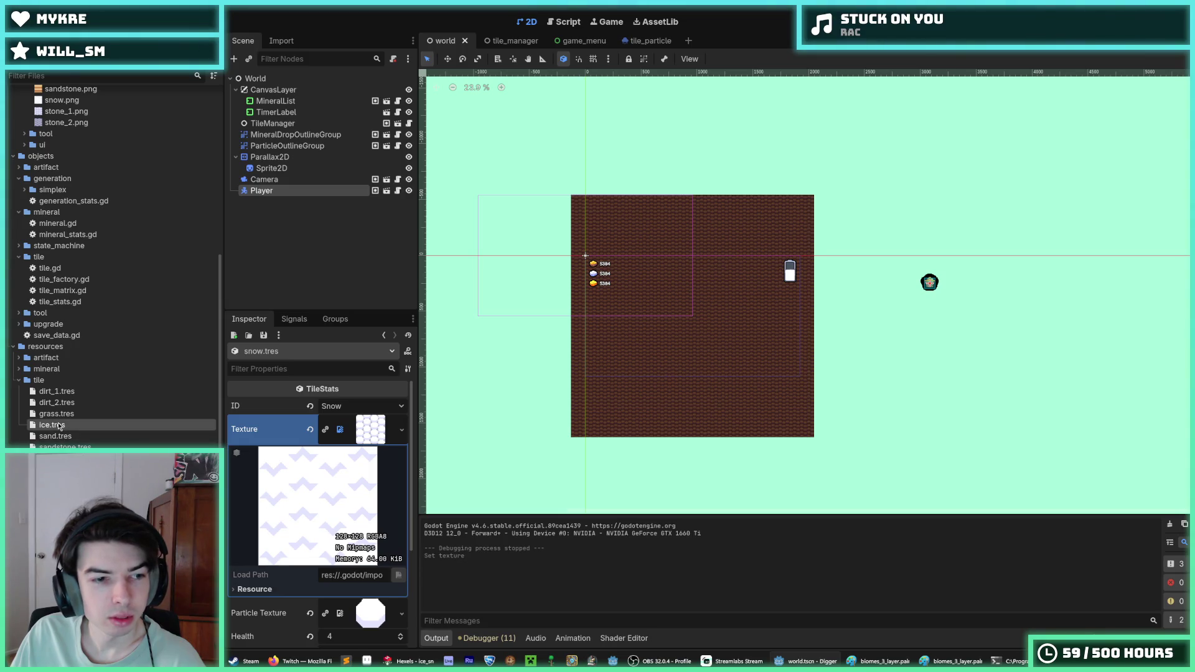
pyautogui.scroll(-3, 309, 497)
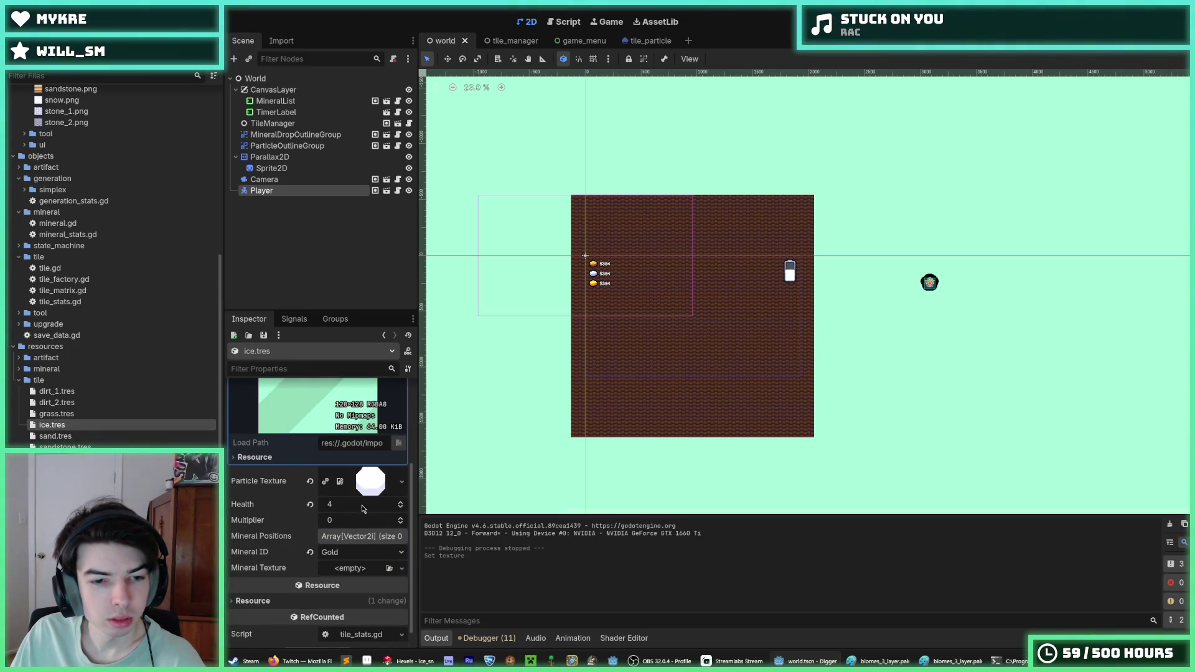
pyautogui.scroll(1, 384, 504)
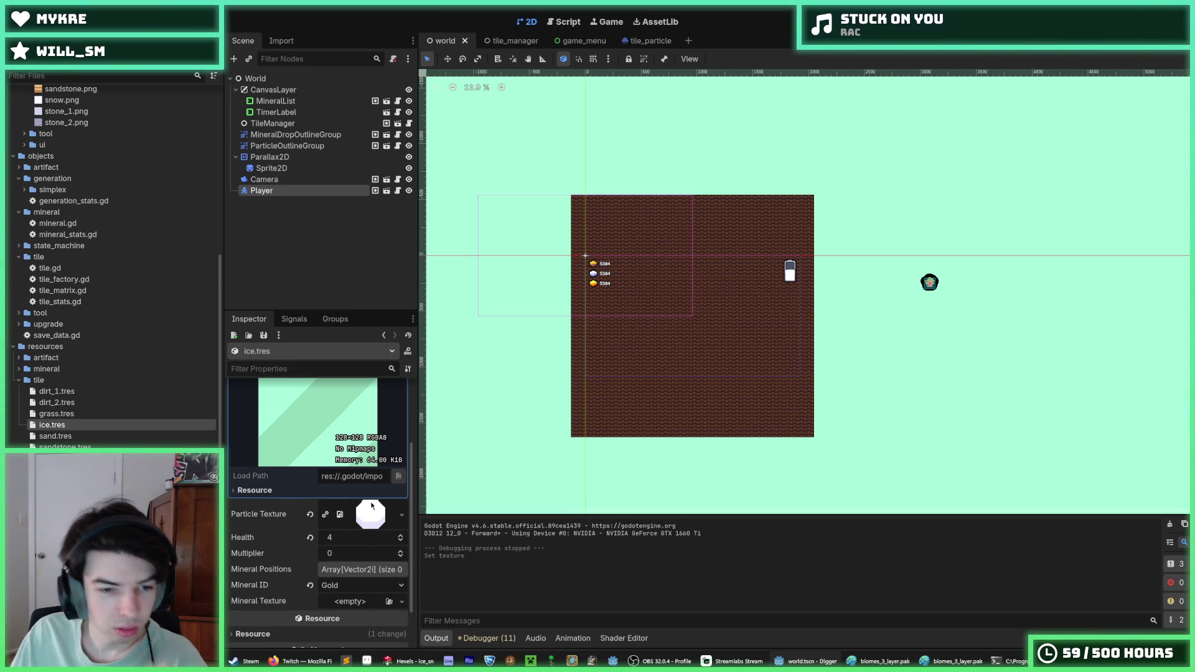
pyautogui.click(310, 515)
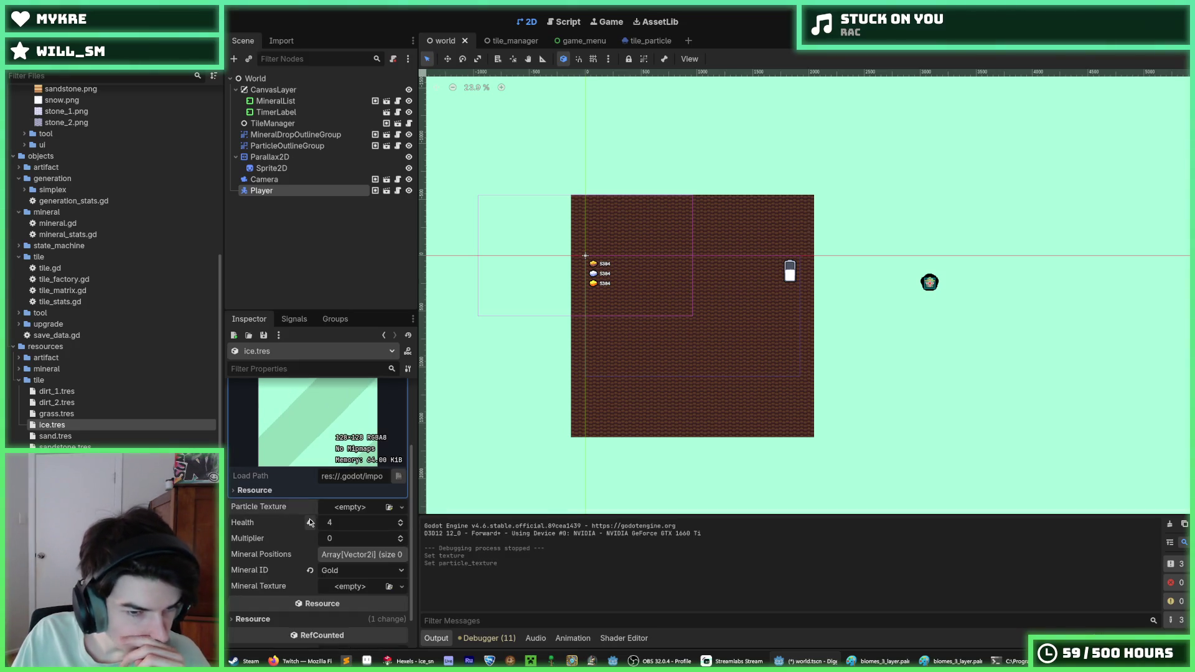
pyautogui.hotkey('ctrl', 's')
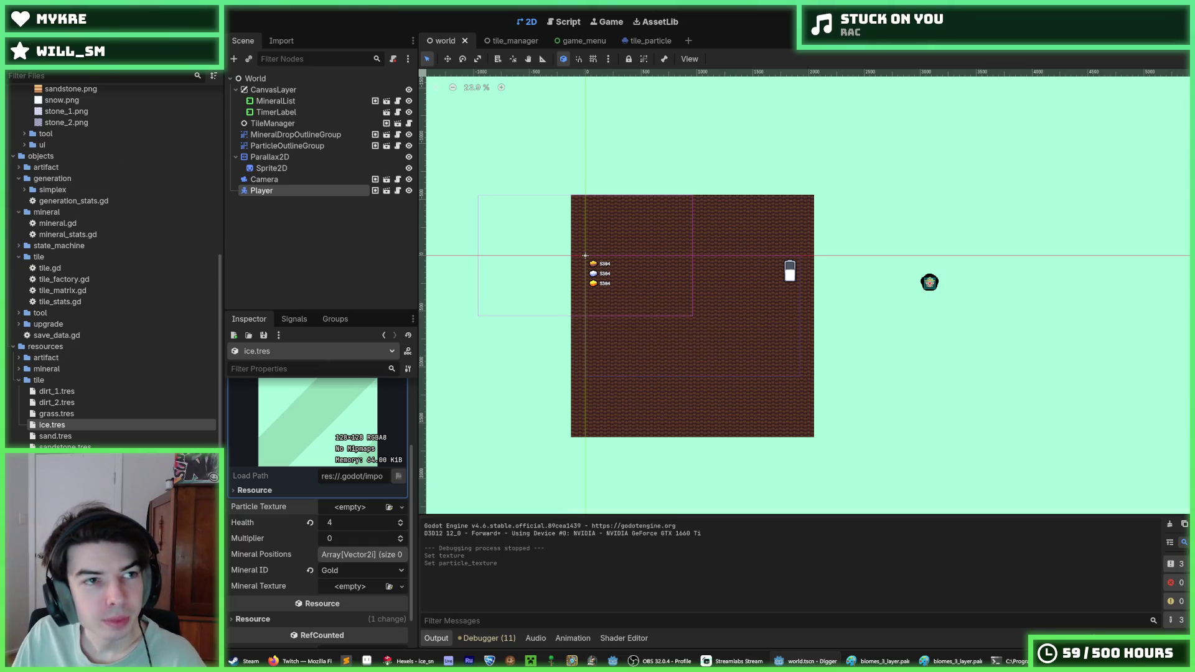
pyautogui.click(46, 9)
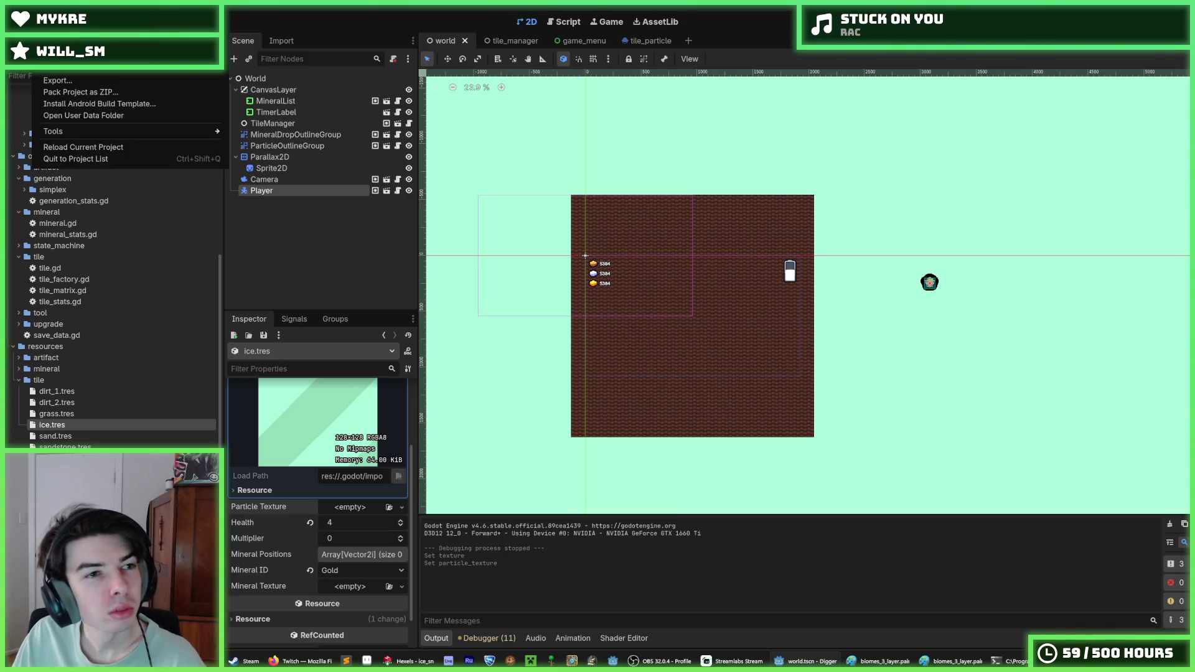
# - Reload the current project, then set ice.tres's ID to Ice 1 and save
pyautogui.click(103, 147)
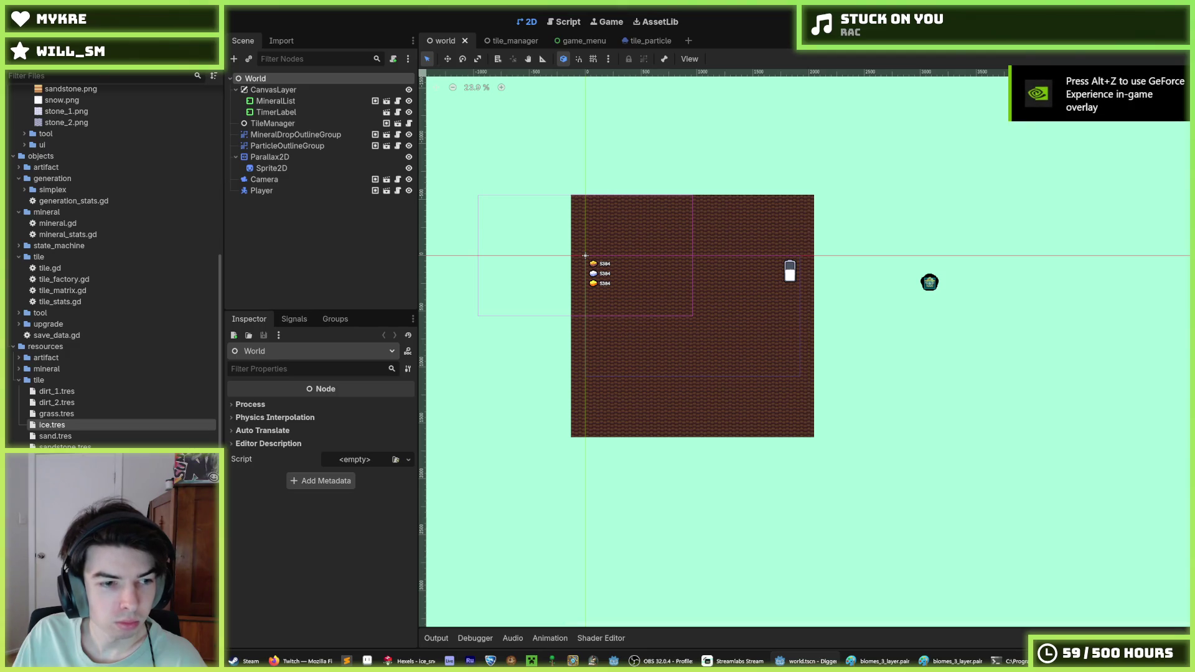
pyautogui.click(59, 426)
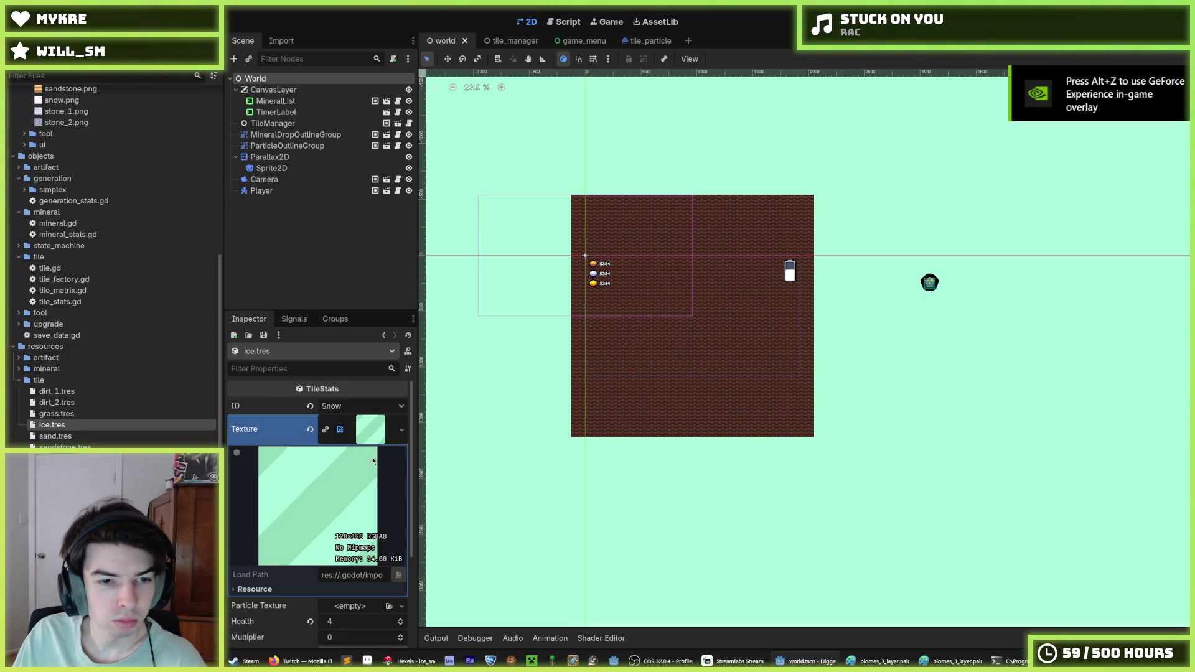
pyautogui.click(361, 407)
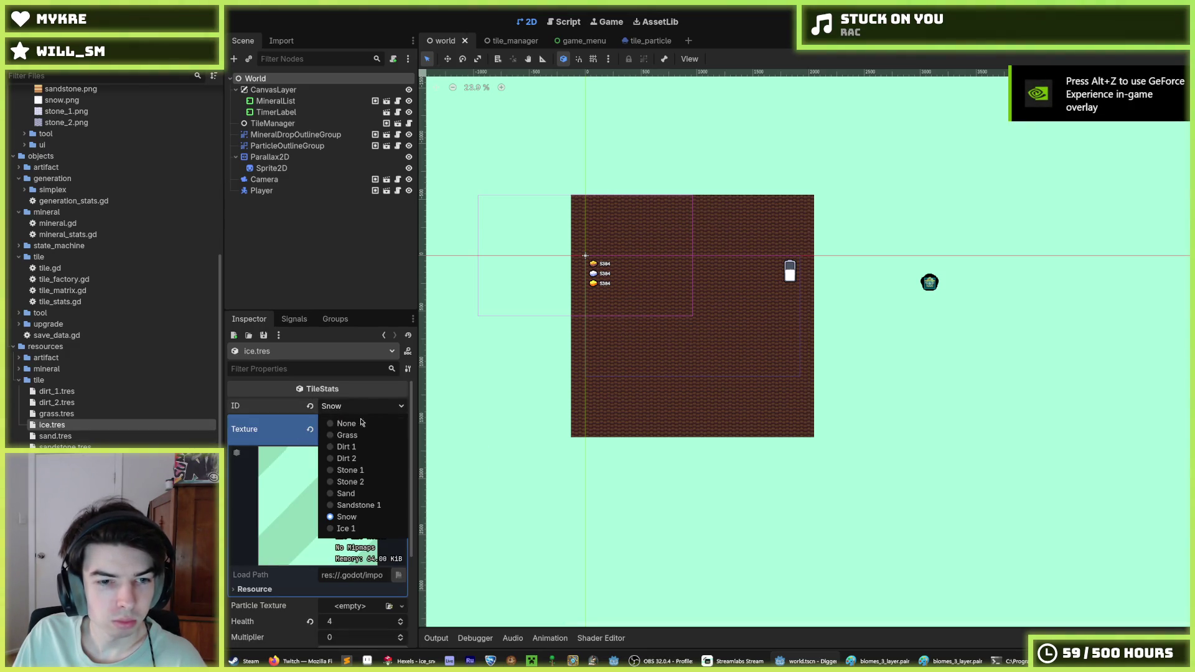
pyautogui.click(348, 529)
pyautogui.scroll(-2, 352, 519)
pyautogui.hotkey('ctrl', 's')
pyautogui.scroll(5, 124, 361)
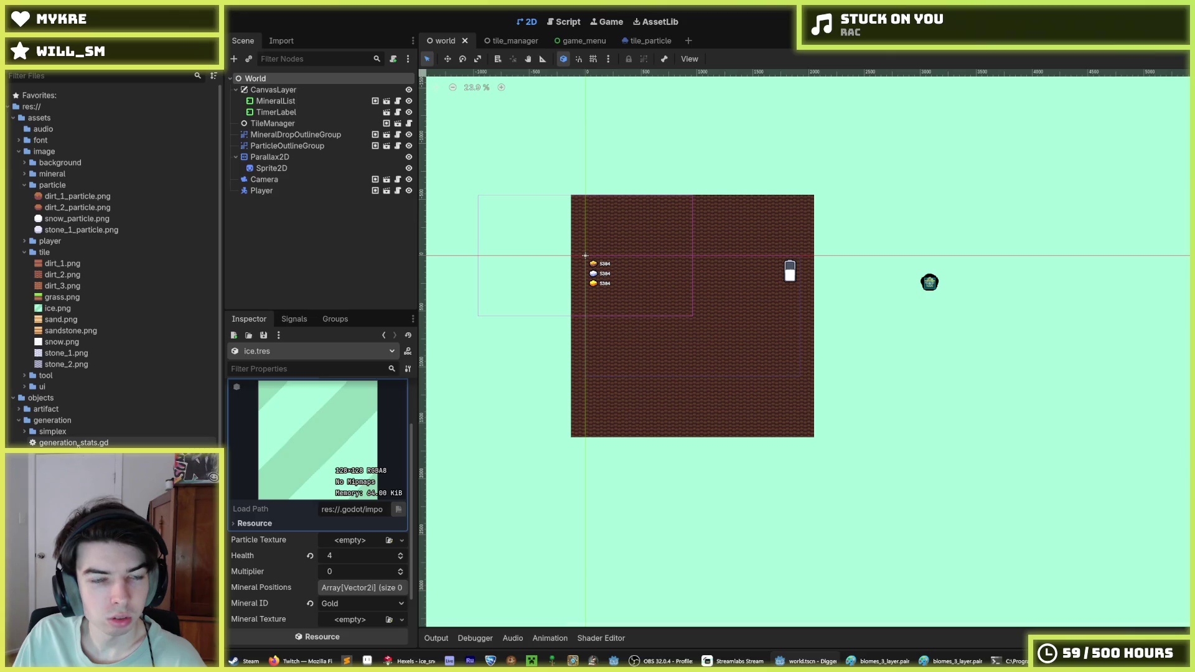
# - Open generation.gd from the tile_manager scene and go to the glacier section
pyautogui.click(511, 40)
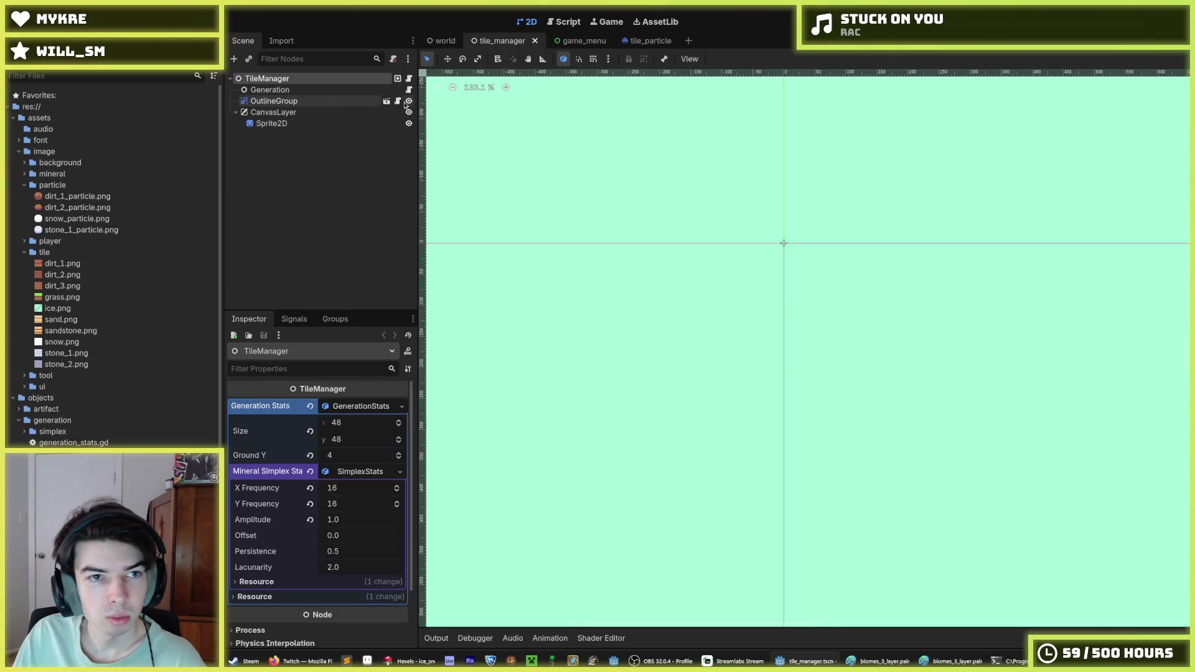
pyautogui.click(409, 90)
pyautogui.click(875, 335)
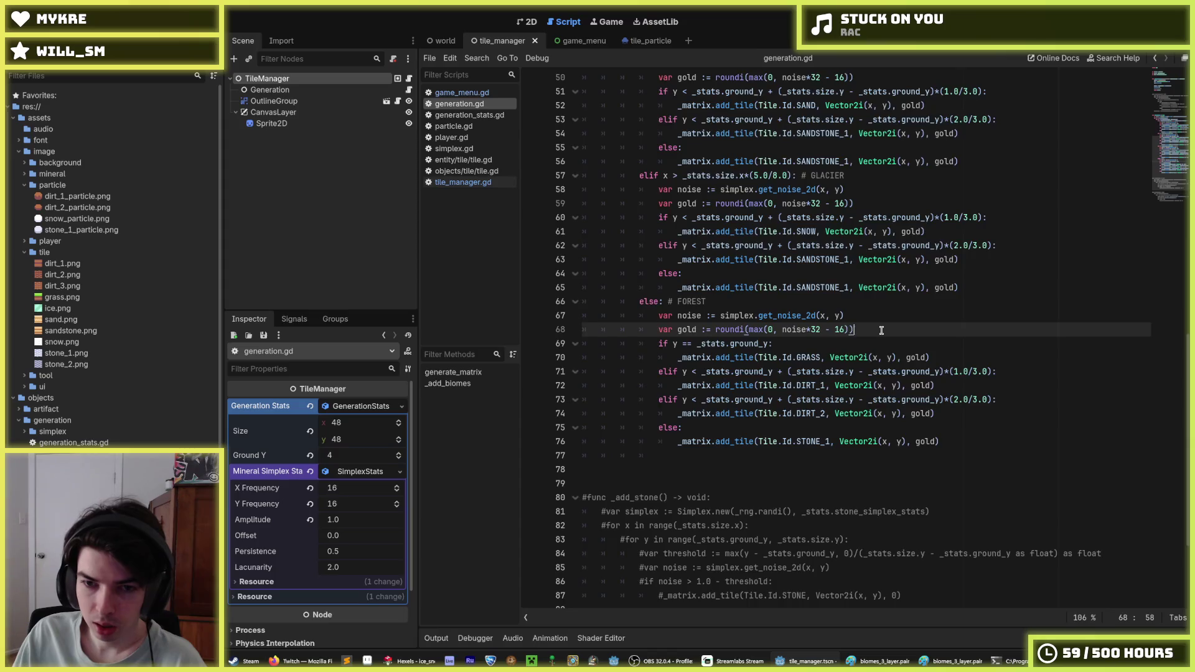
pyautogui.scroll(5, 865, 348)
pyautogui.click(885, 399)
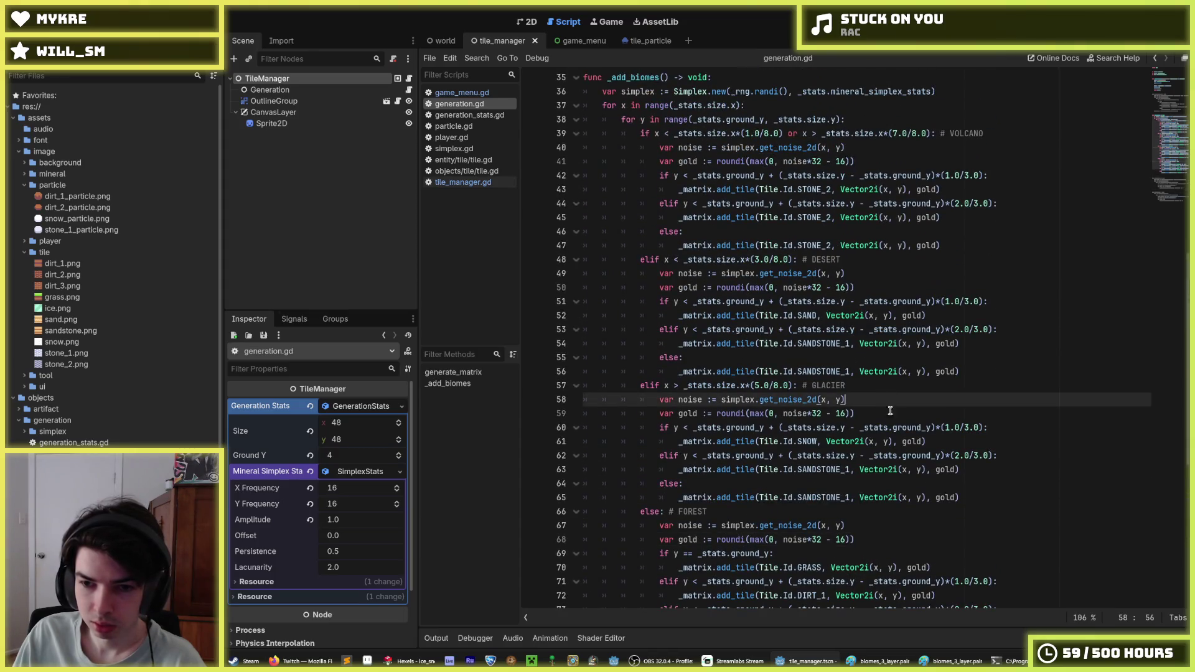
pyautogui.click(884, 416)
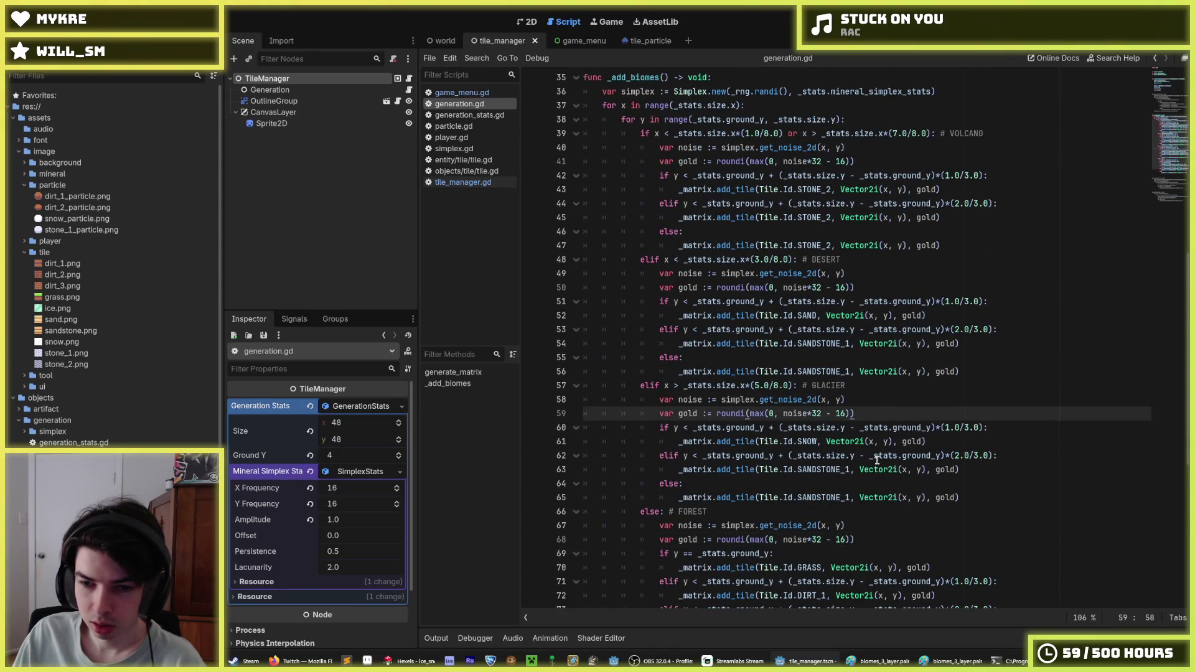
# - Replace SANDSTONE_1 with ICE_1 on line 63, save, and run the game with F5
pyautogui.doubleClick(823, 469)
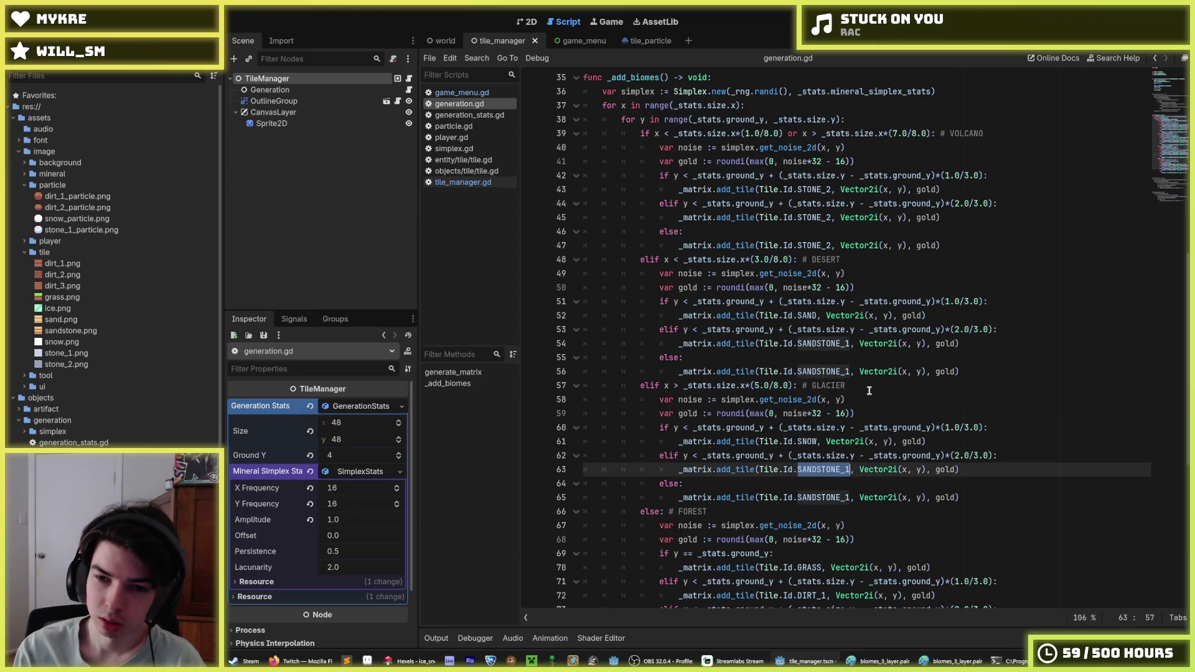
pyautogui.write('ICE_1')
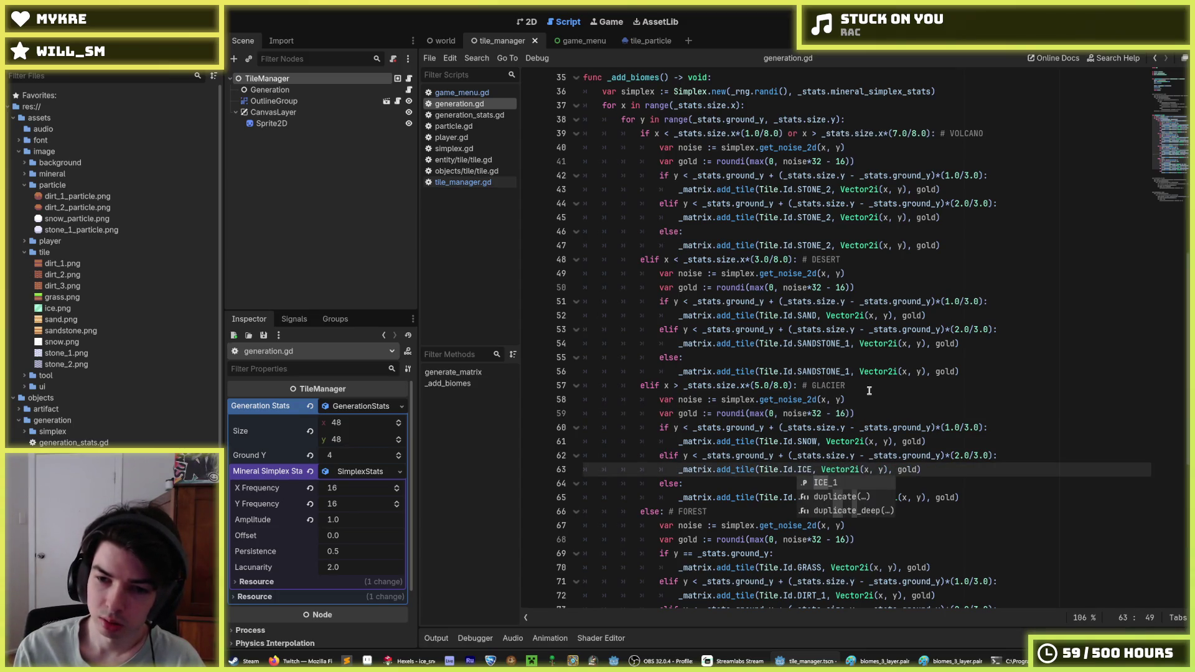
pyautogui.hotkey('ctrl', 's')
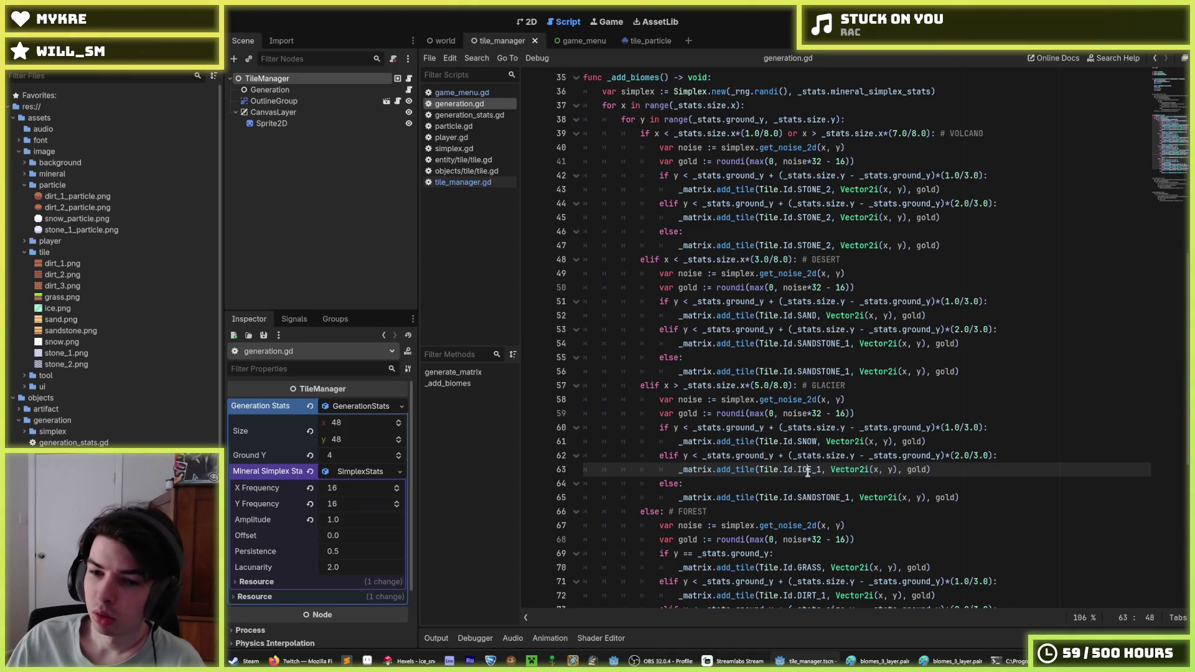
pyautogui.click(829, 491)
pyautogui.press('F5')
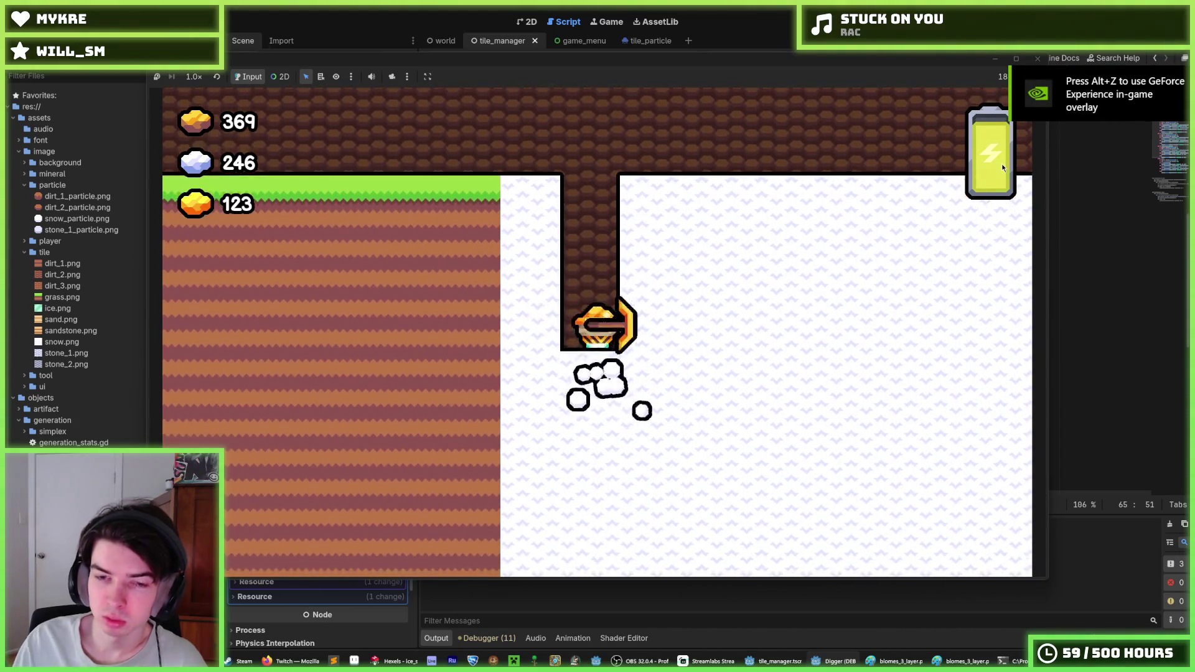
# - Zoom the game camera, mine down to the mint ice band, then stop with F8
pyautogui.scroll(-3, 1003, 167)
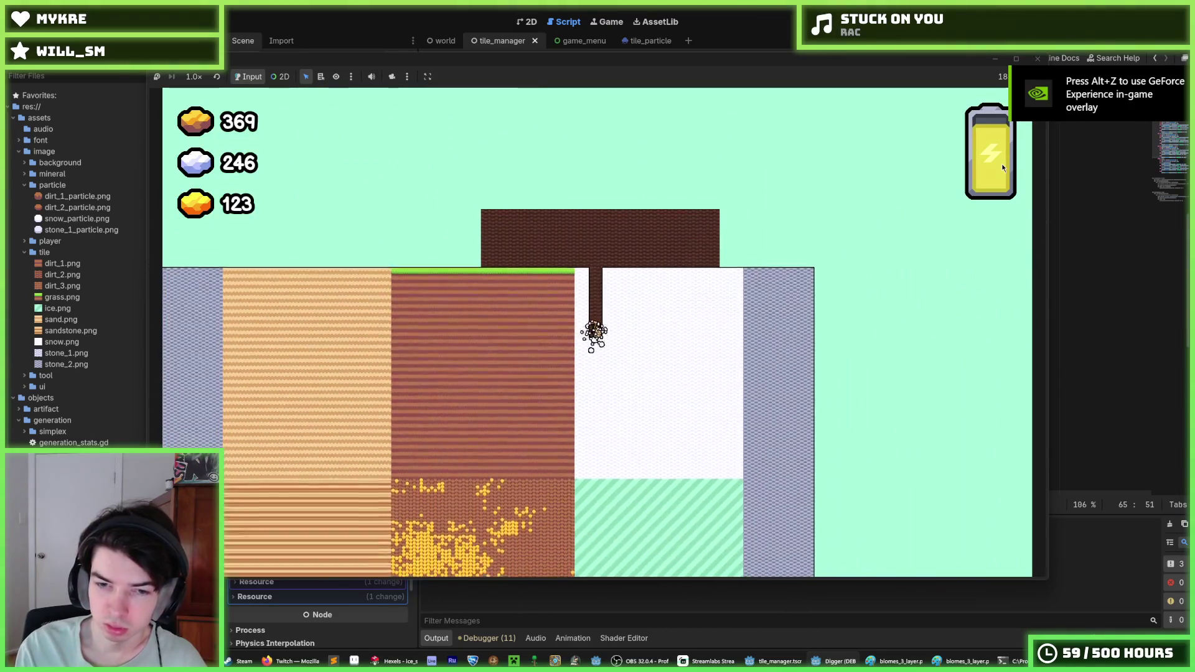
pyautogui.scroll(2, 1003, 167)
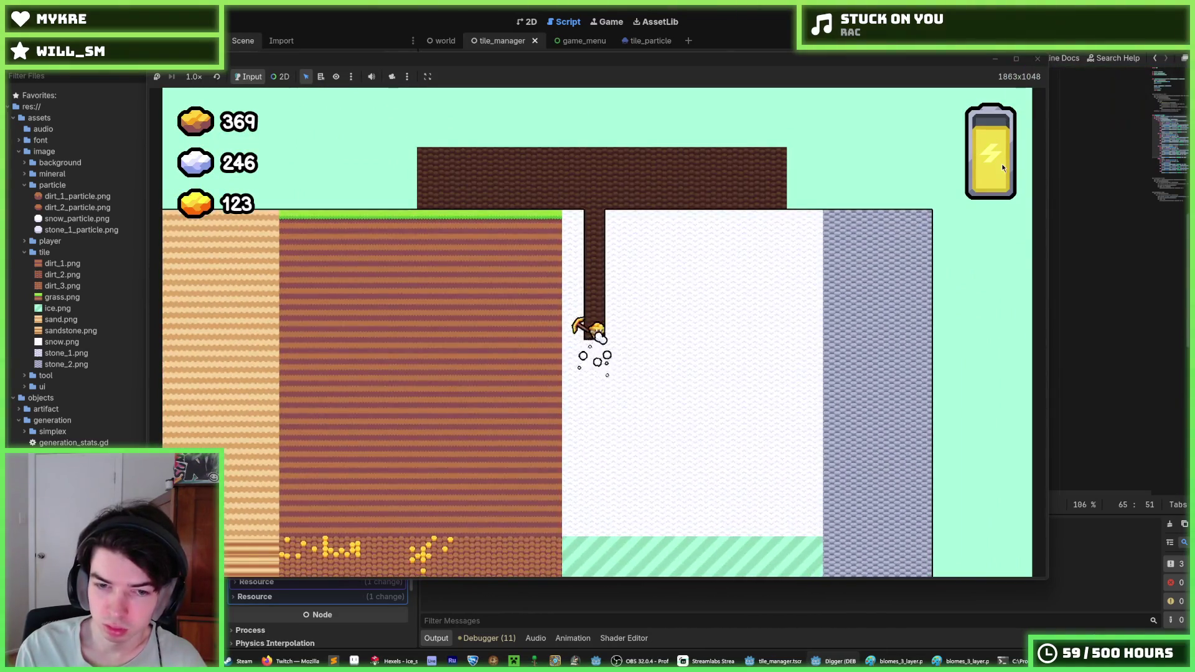
pyautogui.scroll(1, 1003, 166)
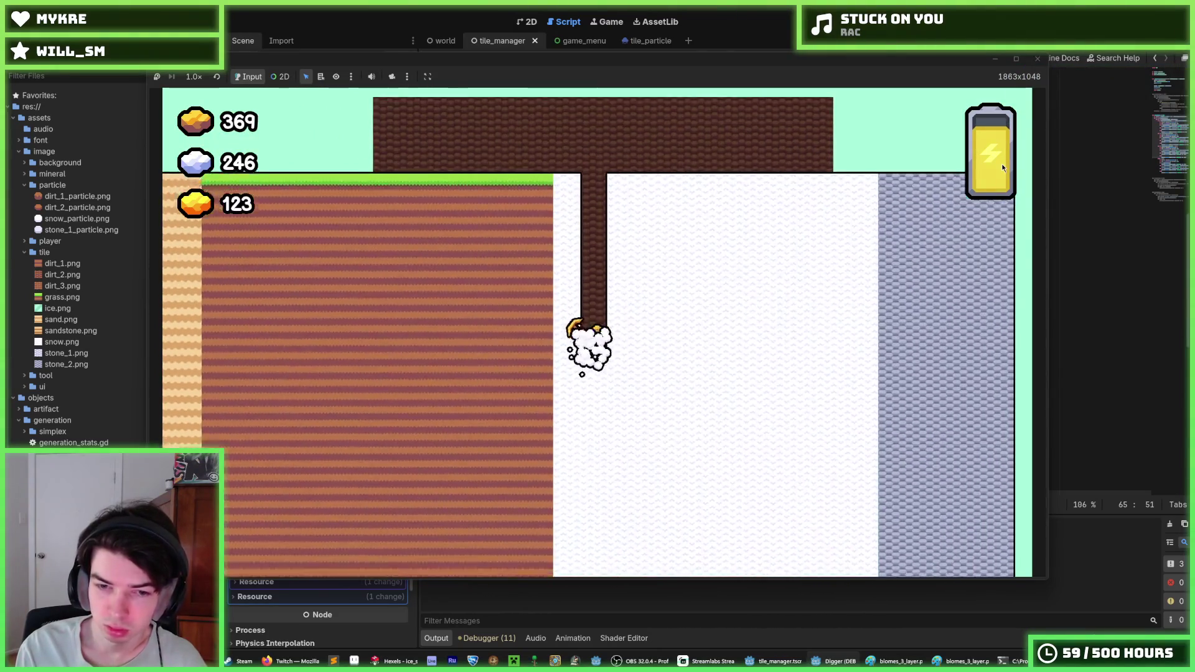
pyautogui.scroll(1, 1003, 166)
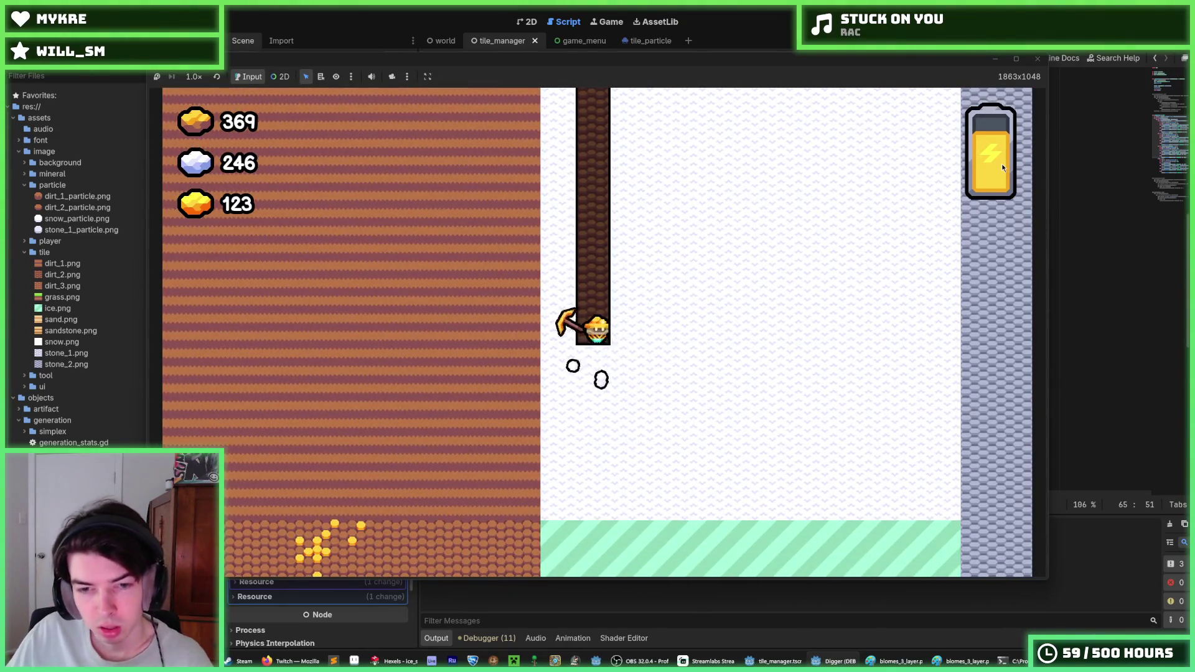
pyautogui.scroll(1, 1002, 164)
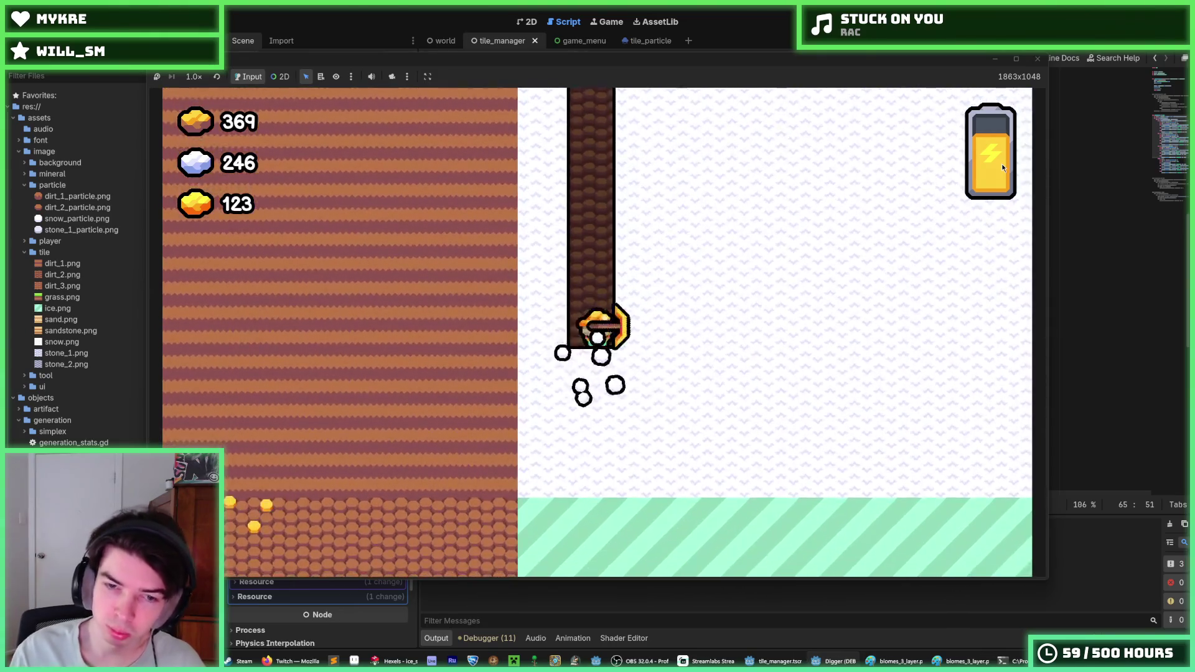
pyautogui.scroll(1, 1002, 163)
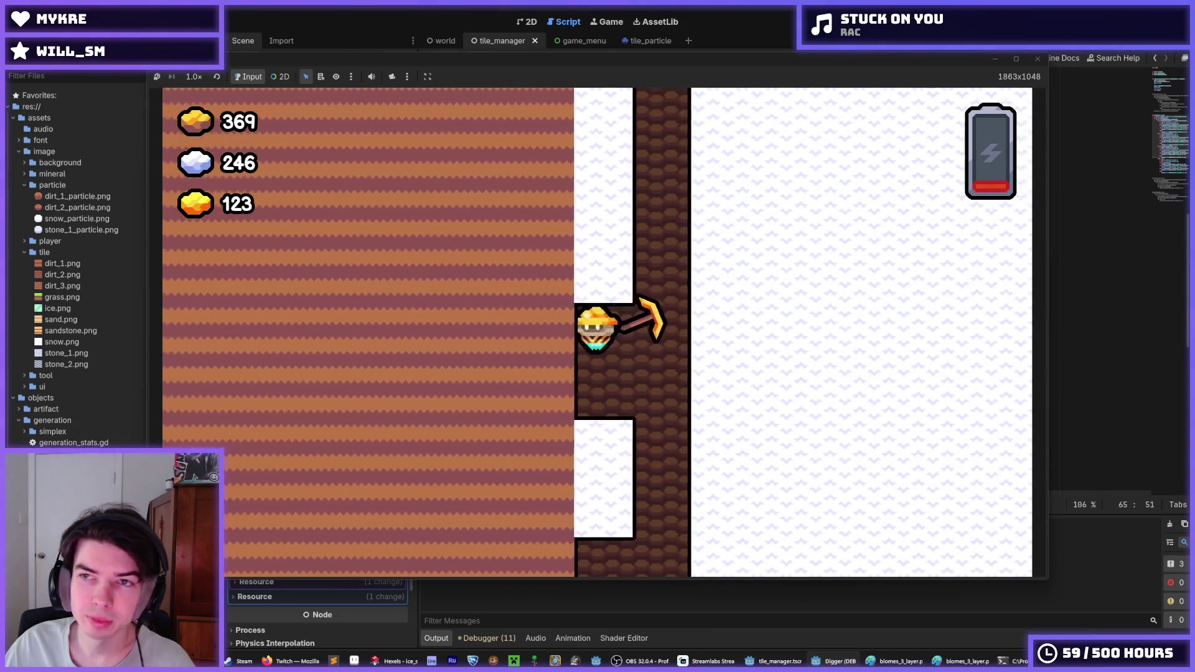
pyautogui.press('F8')
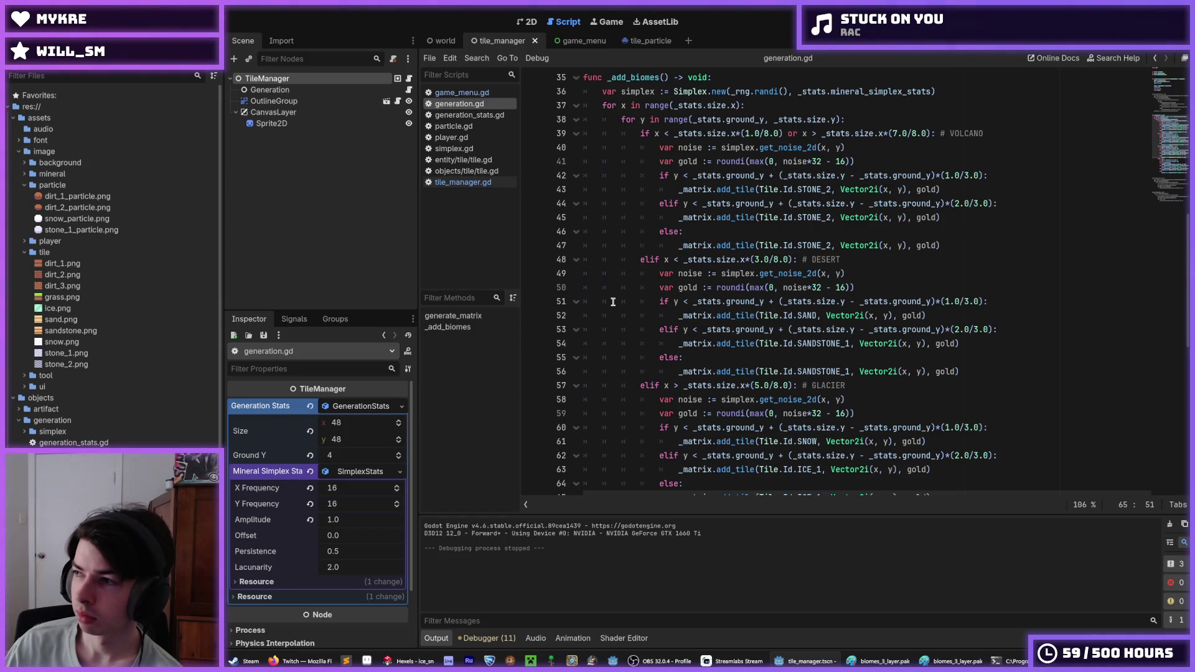
# - Check line 63, open tile_manager.gd, close tile_particle, and return to the tile_manager scene
pyautogui.scroll(-5, 613, 302)
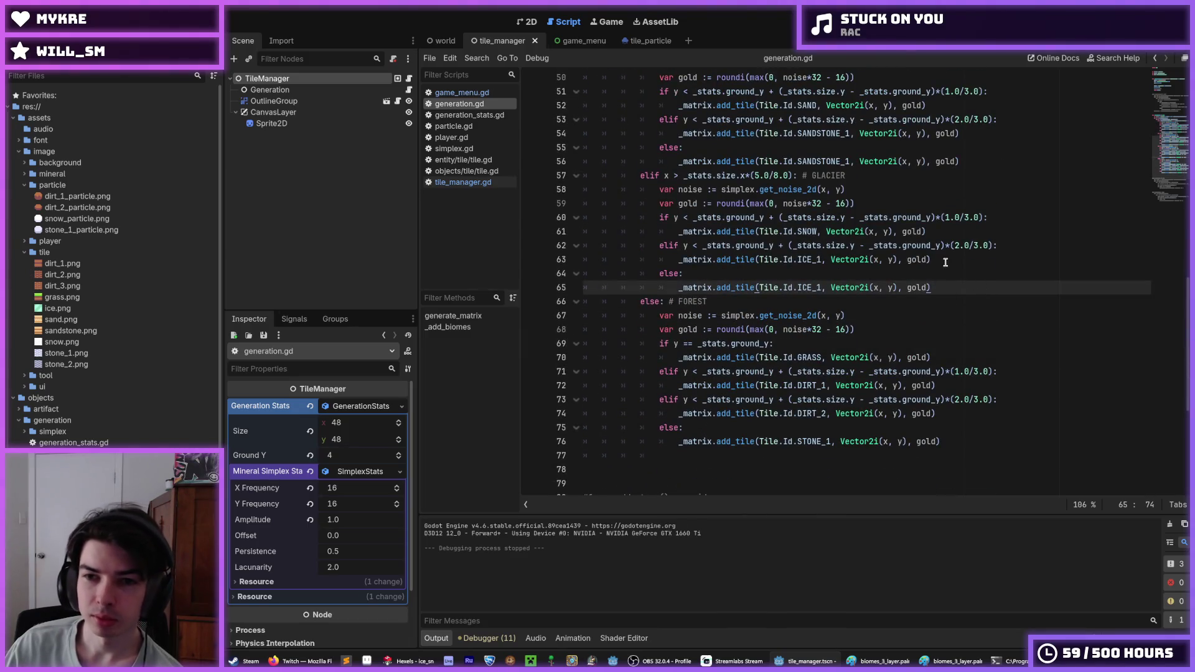
pyautogui.click(946, 262)
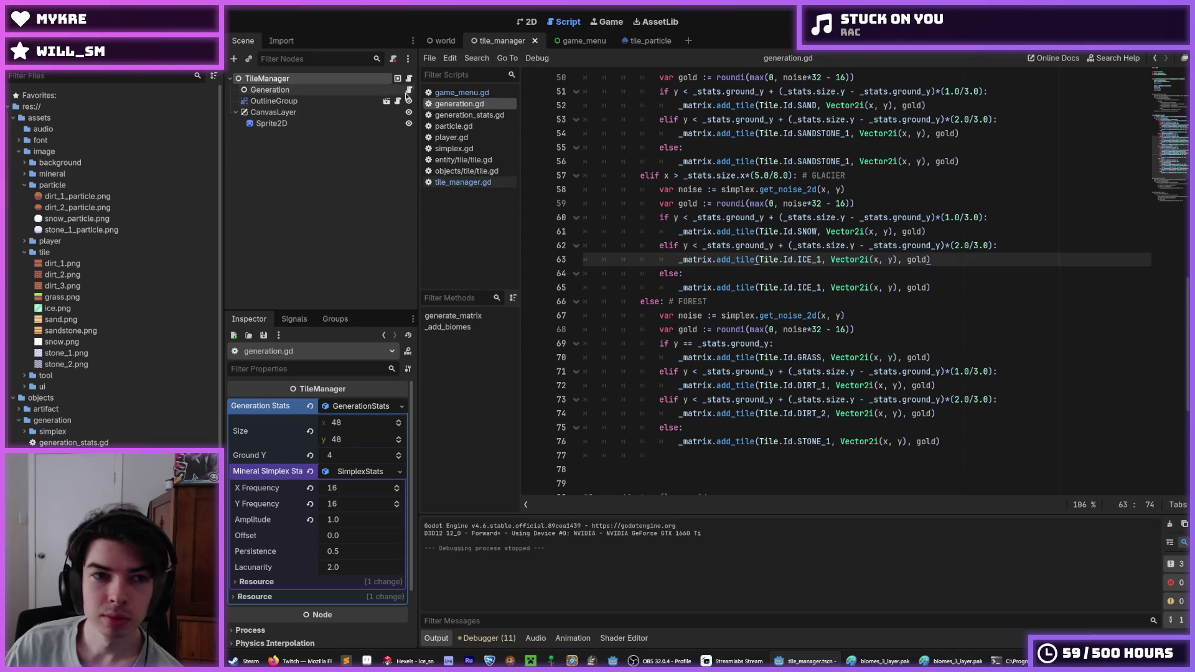
pyautogui.click(471, 182)
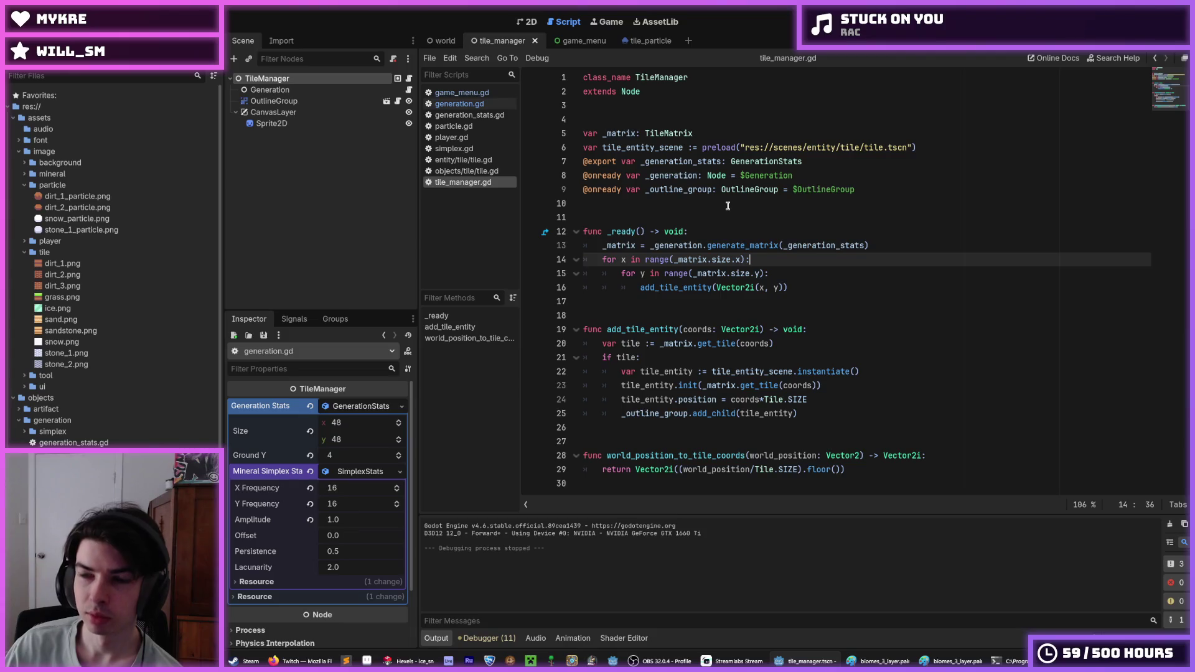
pyautogui.click(647, 41)
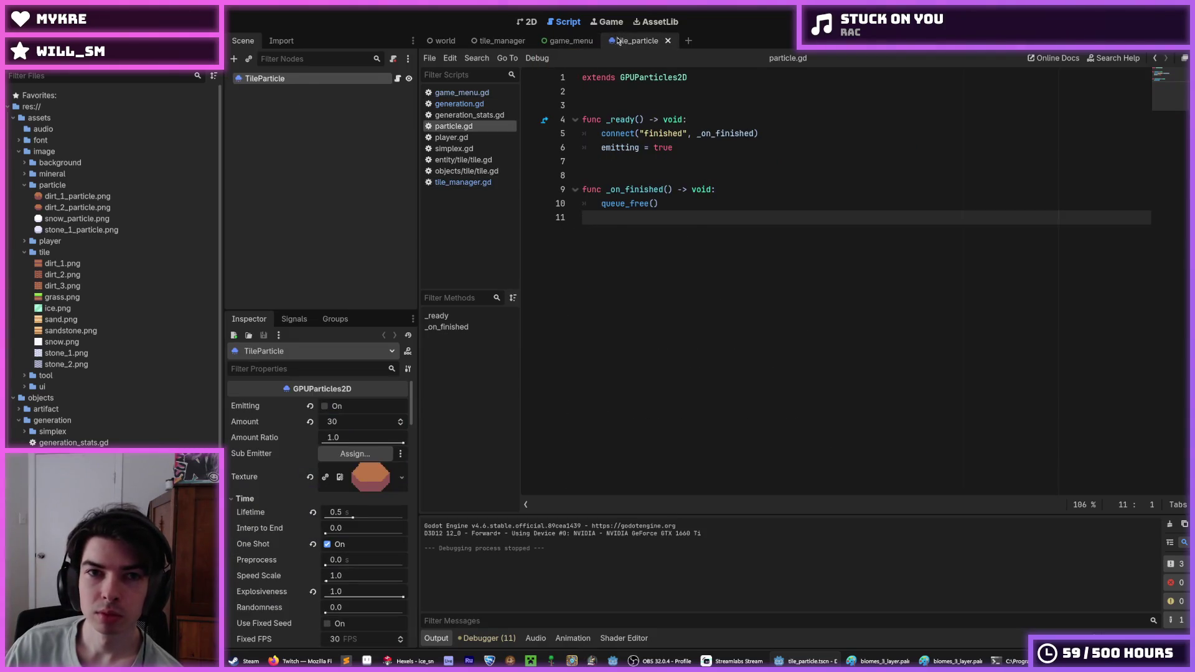
pyautogui.click(669, 41)
pyautogui.click(501, 44)
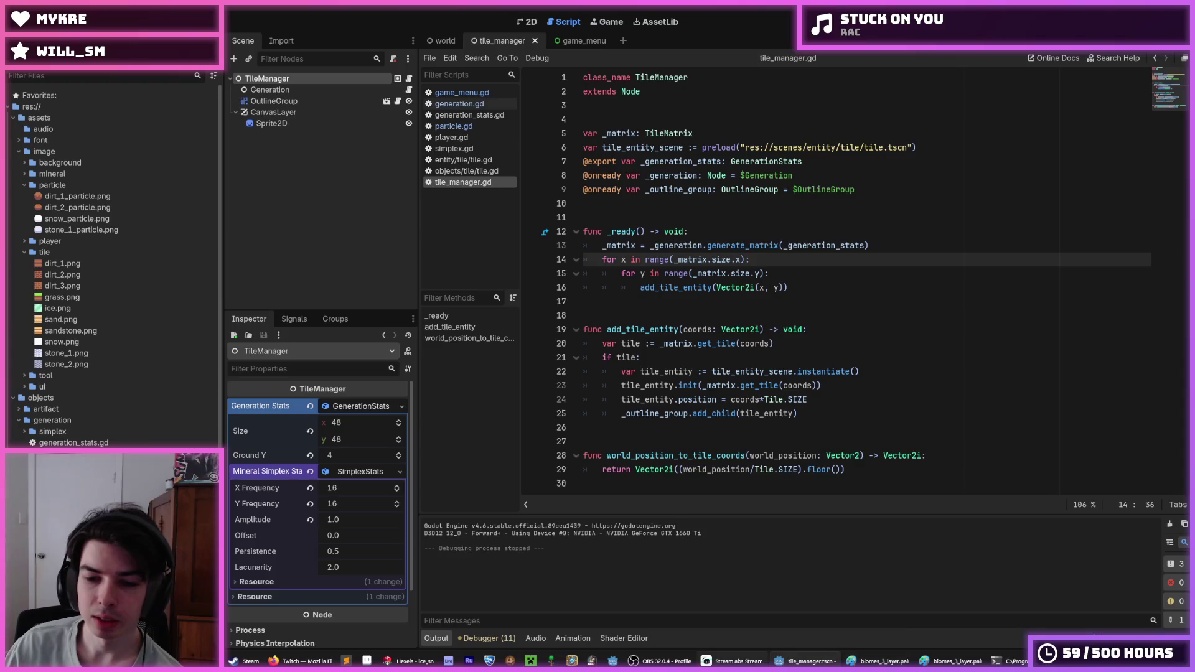
pyautogui.hotkey('alt', 'Tab')
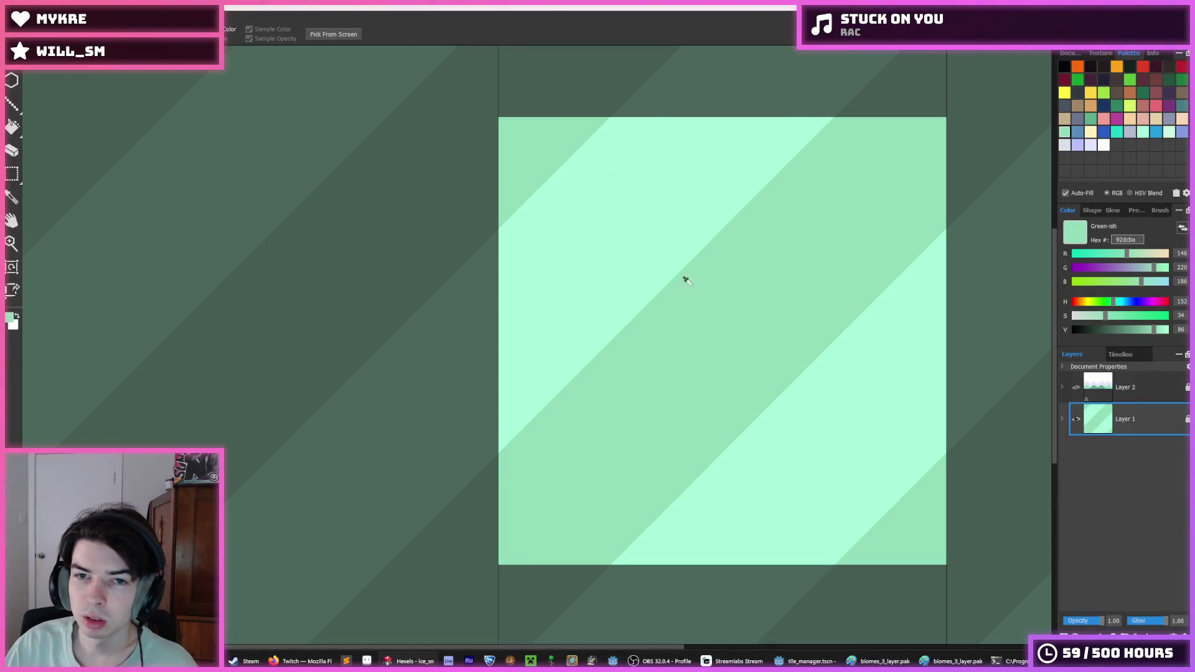
# - Paint a darker diagonal stroke, fill stray bands with dark and light mint, and add a light stripe
pyautogui.moveTo(770, 110)
pyautogui.mouseDown()
pyautogui.moveTo(680, 173)
pyautogui.moveTo(753, 80)
pyautogui.moveTo(758, 102)
pyautogui.moveTo(609, 251)
pyautogui.moveTo(467, 360)
pyautogui.moveTo(570, 335)
pyautogui.mouseUp()
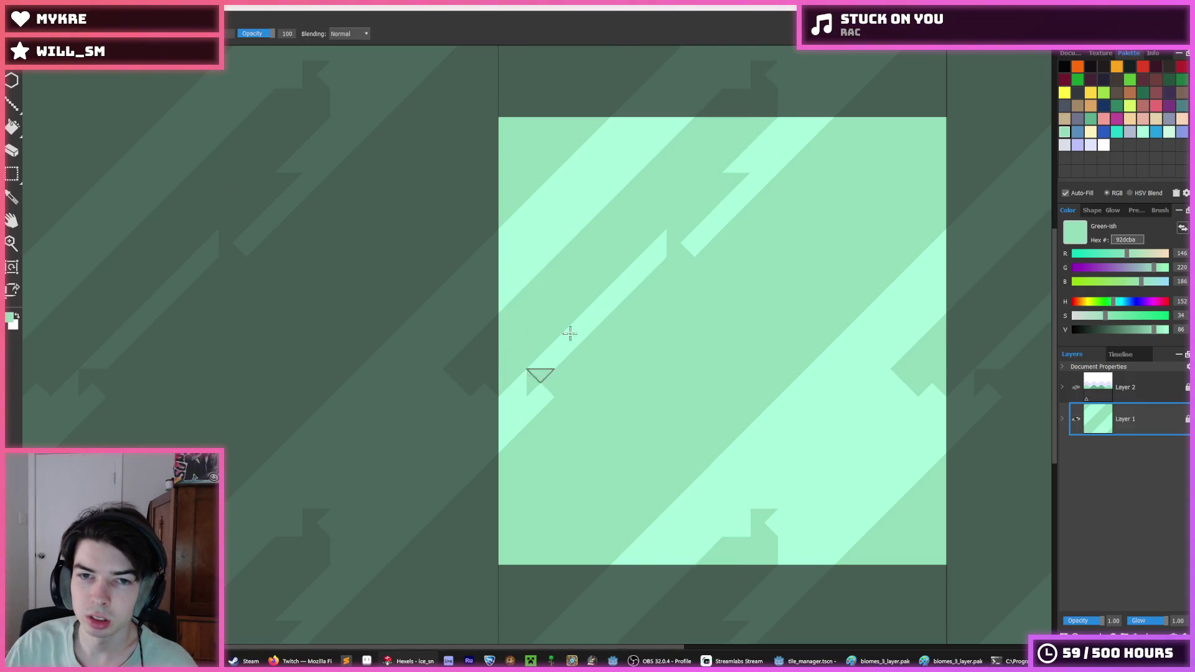
pyautogui.hotkey('ctrl', 'z')
pyautogui.moveTo(753, 113)
pyautogui.mouseDown()
pyautogui.moveTo(720, 125)
pyautogui.moveTo(591, 278)
pyautogui.moveTo(472, 376)
pyautogui.moveTo(524, 355)
pyautogui.moveTo(376, 480)
pyautogui.moveTo(456, 473)
pyautogui.moveTo(479, 448)
pyautogui.mouseUp()
pyautogui.press('f')
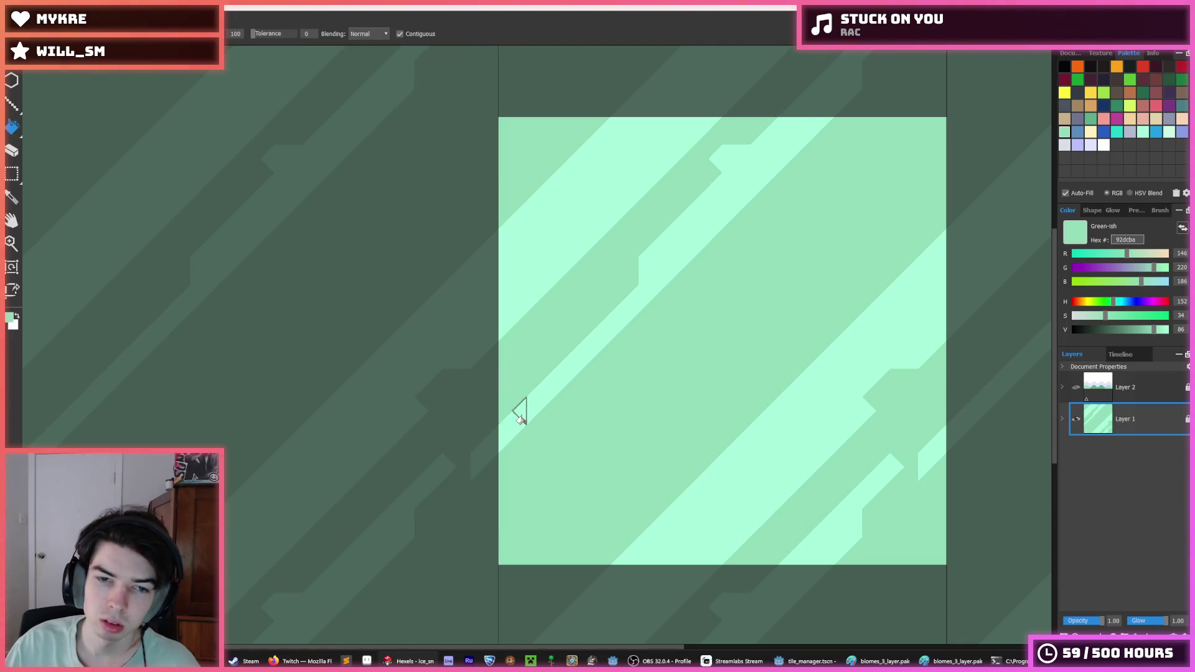
pyautogui.click(520, 411)
pyautogui.keyDown('alt'); pyautogui.click(535, 277); pyautogui.keyUp('alt')
pyautogui.click(517, 304)
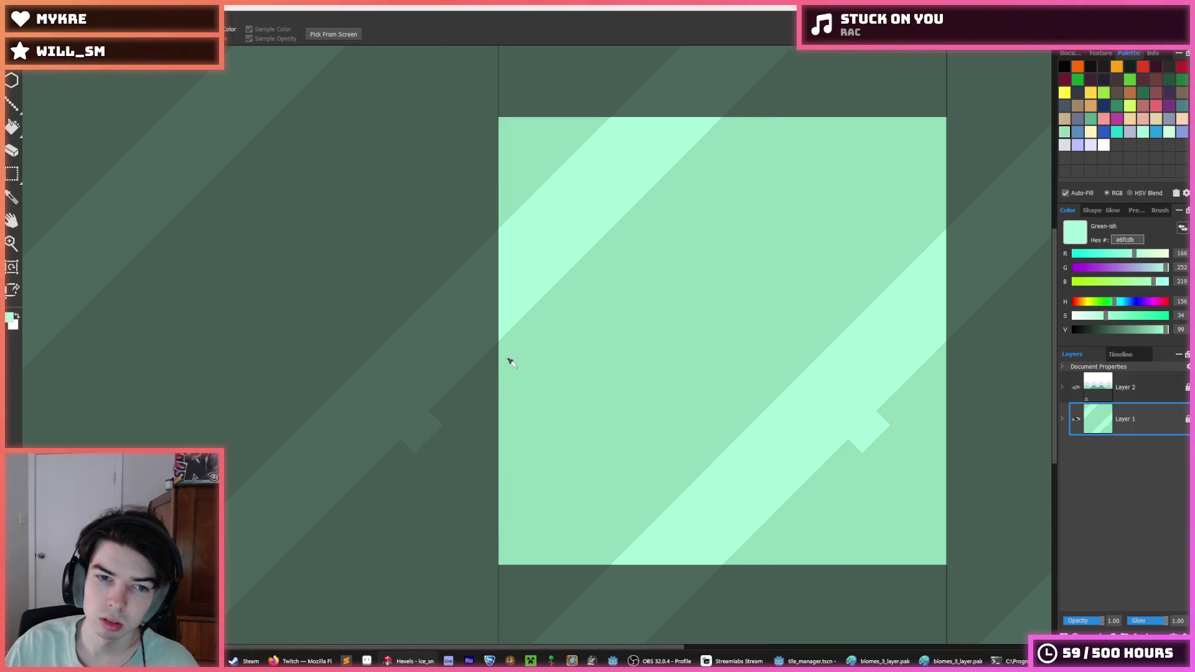
pyautogui.press('b')
pyautogui.moveTo(753, 237)
pyautogui.mouseDown()
pyautogui.moveTo(680, 334)
pyautogui.moveTo(552, 459)
pyautogui.moveTo(681, 313)
pyautogui.moveTo(775, 240)
pyautogui.moveTo(528, 485)
pyautogui.moveTo(548, 519)
pyautogui.moveTo(657, 445)
pyautogui.moveTo(716, 364)
pyautogui.moveTo(707, 341)
pyautogui.moveTo(651, 475)
pyautogui.moveTo(752, 349)
pyautogui.mouseUp()
# - Even out the band's upper edge using 92dcba and a6fcdb
pyautogui.keyDown('alt'); pyautogui.click(849, 286); pyautogui.keyUp('alt')
pyautogui.moveTo(848, 285); pyautogui.dragTo(749, 372)
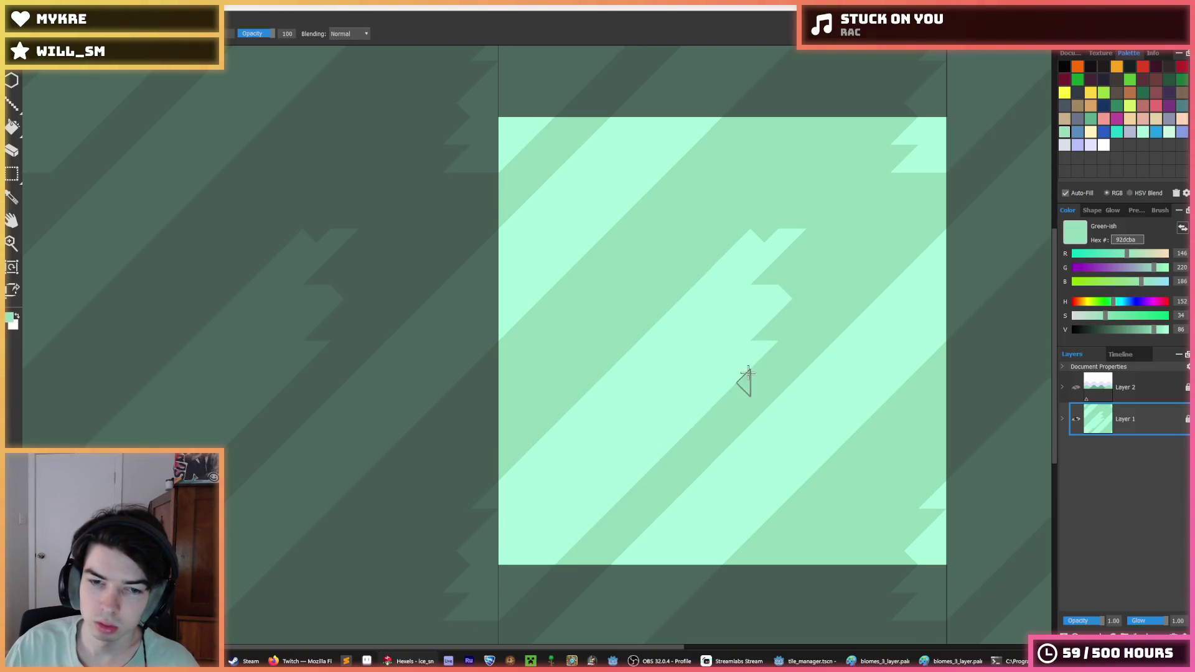
pyautogui.keyDown('alt'); pyautogui.click(509, 534); pyautogui.keyUp('alt')
pyautogui.moveTo(778, 249)
pyautogui.mouseDown()
pyautogui.moveTo(763, 318)
pyautogui.moveTo(905, 193)
pyautogui.moveTo(875, 218)
pyautogui.moveTo(928, 112)
pyautogui.moveTo(763, 248)
pyautogui.moveTo(897, 124)
pyautogui.moveTo(762, 271)
pyautogui.mouseUp()
pyautogui.press('space')
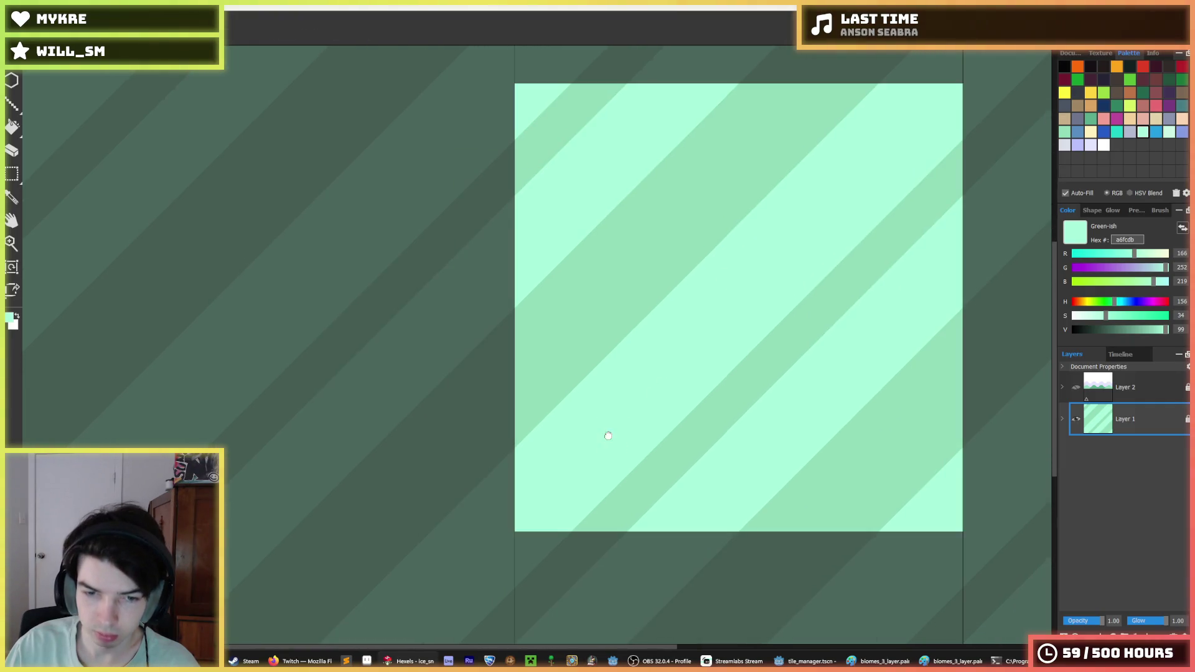
pyautogui.moveTo(608, 435)
pyautogui.mouseDown()
pyautogui.moveTo(597, 411)
pyautogui.moveTo(550, 507)
pyautogui.moveTo(872, 187)
pyautogui.moveTo(880, 208)
pyautogui.moveTo(823, 291)
pyautogui.mouseUp()
# - Paint light mint over the dark steps and notches along the lower stripe edges
pyautogui.keyDown('alt'); pyautogui.click(609, 441); pyautogui.keyUp('alt')
pyautogui.keyDown('alt'); pyautogui.click(813, 357); pyautogui.keyUp('alt')
pyautogui.moveTo(704, 456)
pyautogui.mouseDown()
pyautogui.moveTo(918, 250)
pyautogui.moveTo(629, 456)
pyautogui.moveTo(645, 526)
pyautogui.moveTo(670, 493)
pyautogui.mouseUp()
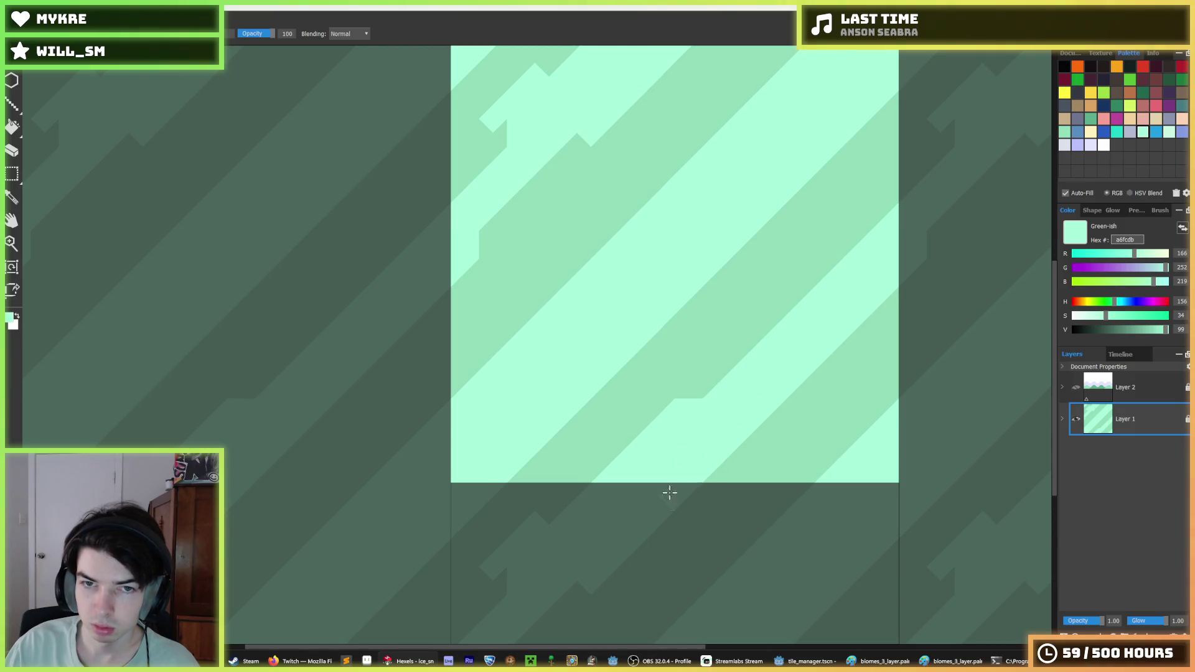
pyautogui.moveTo(750, 345); pyautogui.dragTo(815, 249)
pyautogui.moveTo(636, 471)
pyautogui.mouseDown()
pyautogui.moveTo(629, 526)
pyautogui.moveTo(569, 571)
pyautogui.moveTo(701, 361)
pyautogui.mouseUp()
pyautogui.moveTo(622, 373)
pyautogui.mouseDown()
pyautogui.moveTo(573, 471)
pyautogui.moveTo(607, 520)
pyautogui.mouseUp()
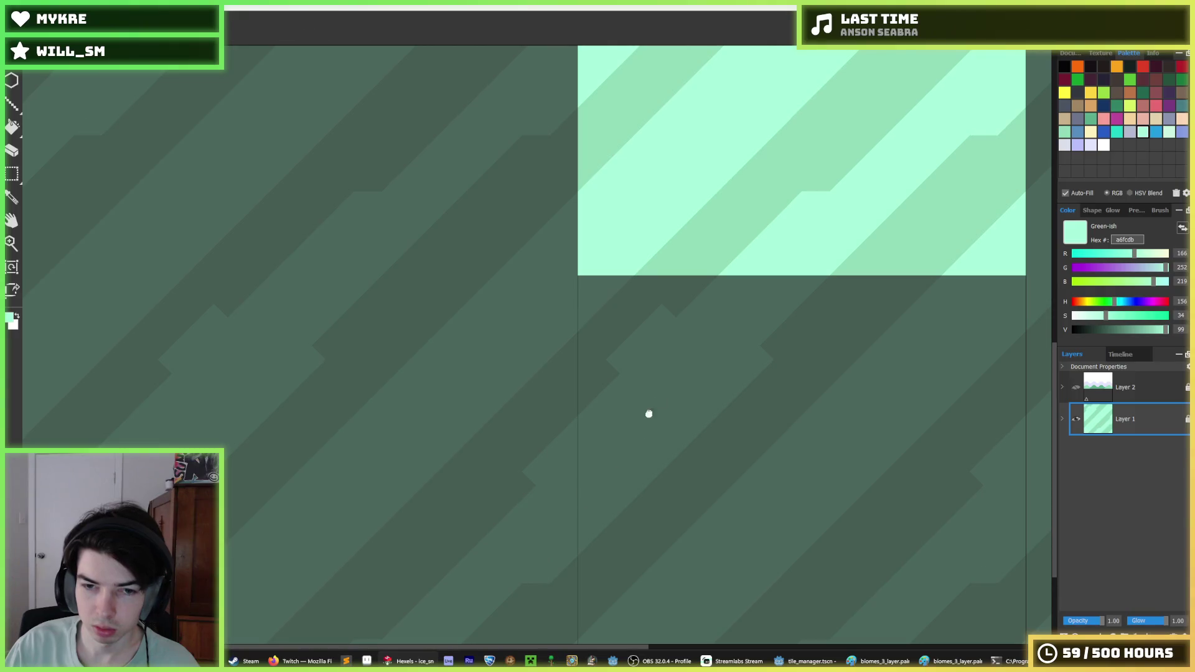
pyautogui.moveTo(648, 413); pyautogui.dragTo(726, 303)
# - Cover the remaining dark notches with a light mint diagonal stroke along a stripe
pyautogui.keyDown('alt'); pyautogui.click(648, 301); pyautogui.keyUp('alt')
pyautogui.moveTo(814, 219); pyautogui.dragTo(633, 366)
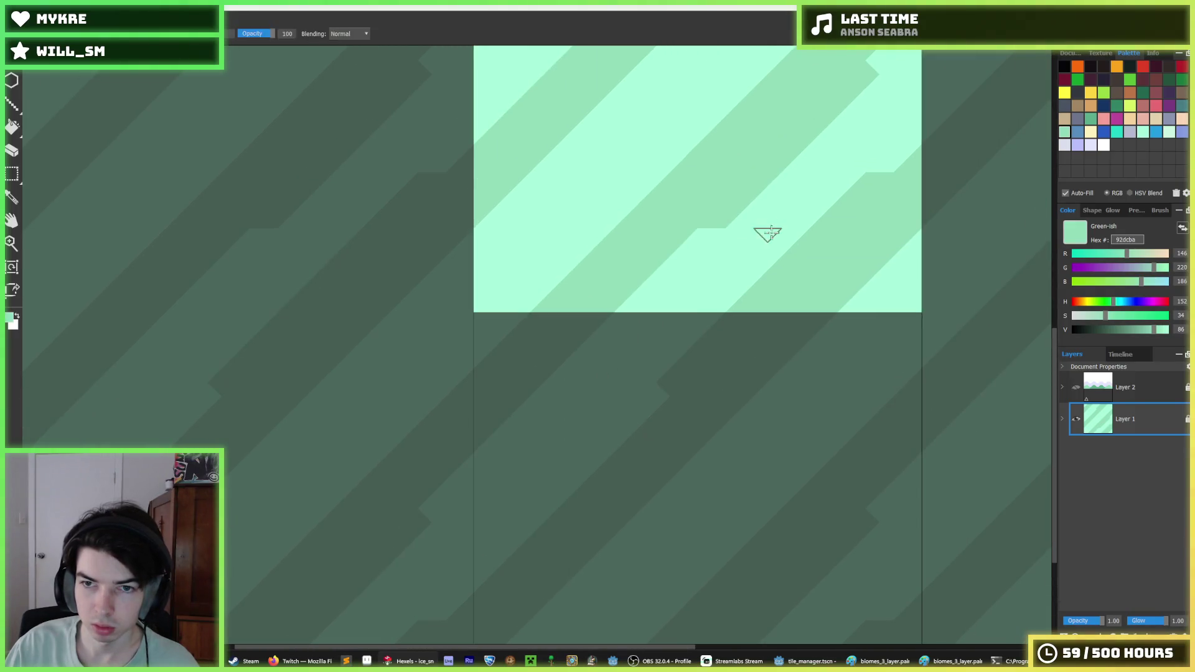
pyautogui.keyDown('alt'); pyautogui.click(867, 160); pyautogui.keyUp('alt')
pyautogui.moveTo(867, 160); pyautogui.dragTo(659, 387)
pyautogui.moveTo(736, 262); pyautogui.dragTo(595, 386)
# - Sample the darker stripe green and extend the dark stripe toward the lower right
pyautogui.press('i')
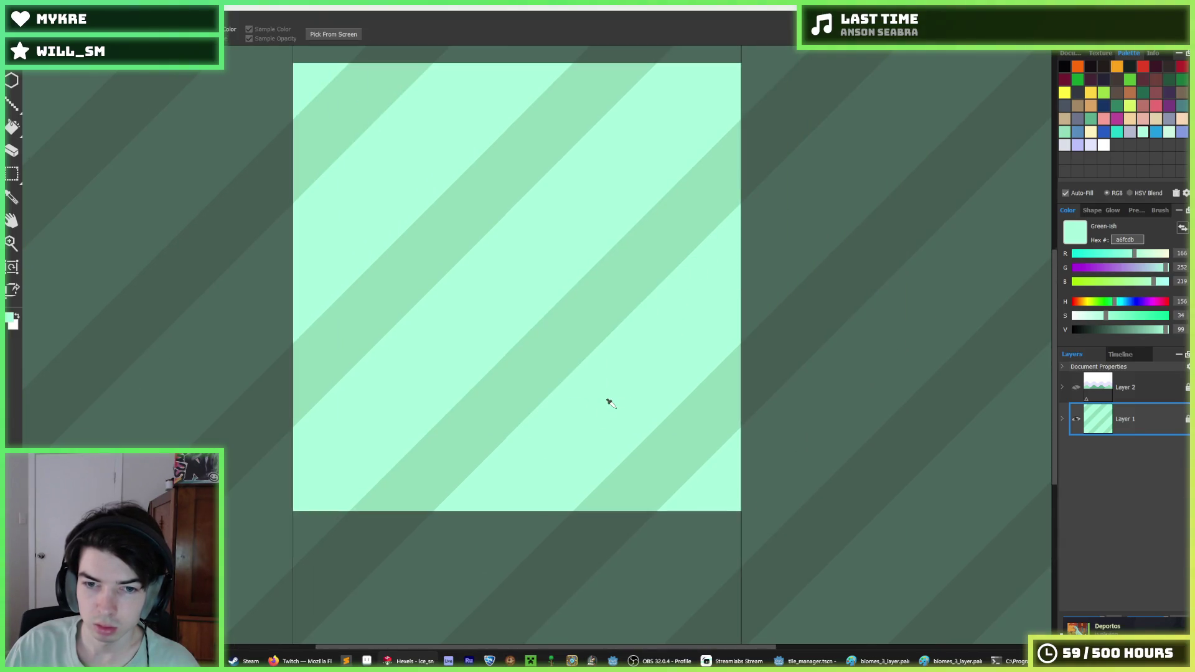
pyautogui.scroll(-5, 608, 400)
pyautogui.scroll(5, 547, 362)
pyautogui.click(539, 335)
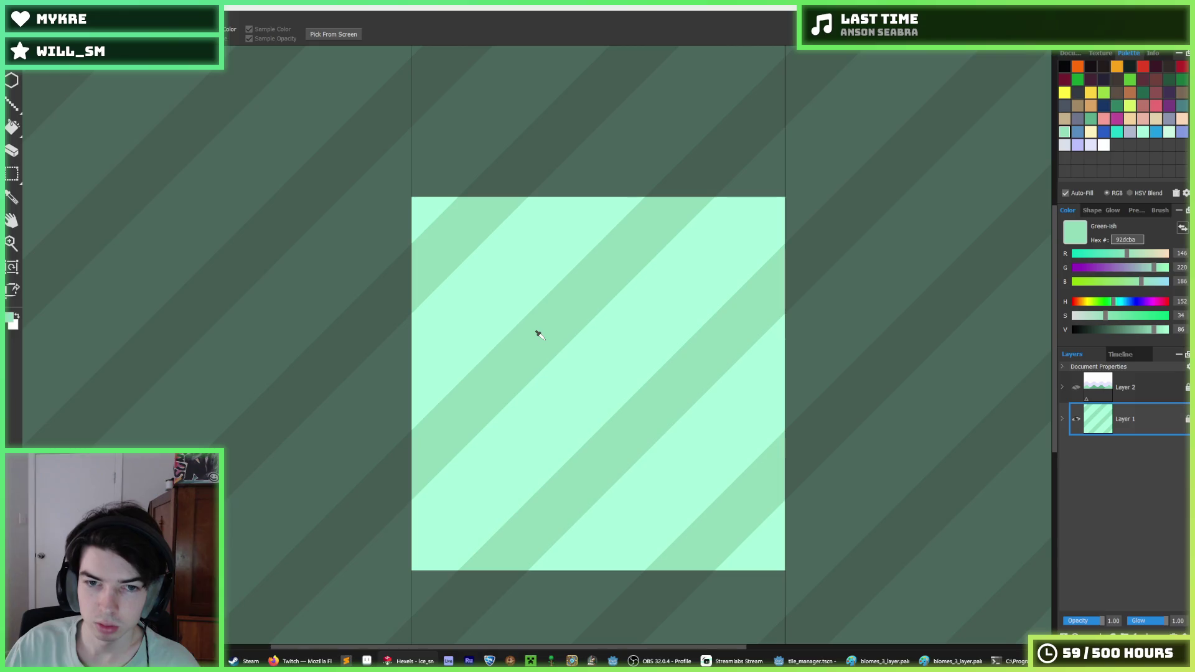
pyautogui.scroll(-3, 539, 335)
pyautogui.scroll(1, 539, 335)
pyautogui.scroll(-2, 539, 335)
pyautogui.scroll(2, 539, 334)
pyautogui.scroll(3, 539, 334)
pyautogui.press('f')
pyautogui.moveTo(610, 232)
pyautogui.mouseDown()
pyautogui.moveTo(336, 496)
pyautogui.moveTo(422, 428)
pyautogui.moveTo(379, 436)
pyautogui.moveTo(425, 399)
pyautogui.mouseUp()
# - Paint darker green along a stripe edge, then return to the light mint colour
pyautogui.keyDown('alt'); pyautogui.click(427, 374); pyautogui.keyUp('alt')
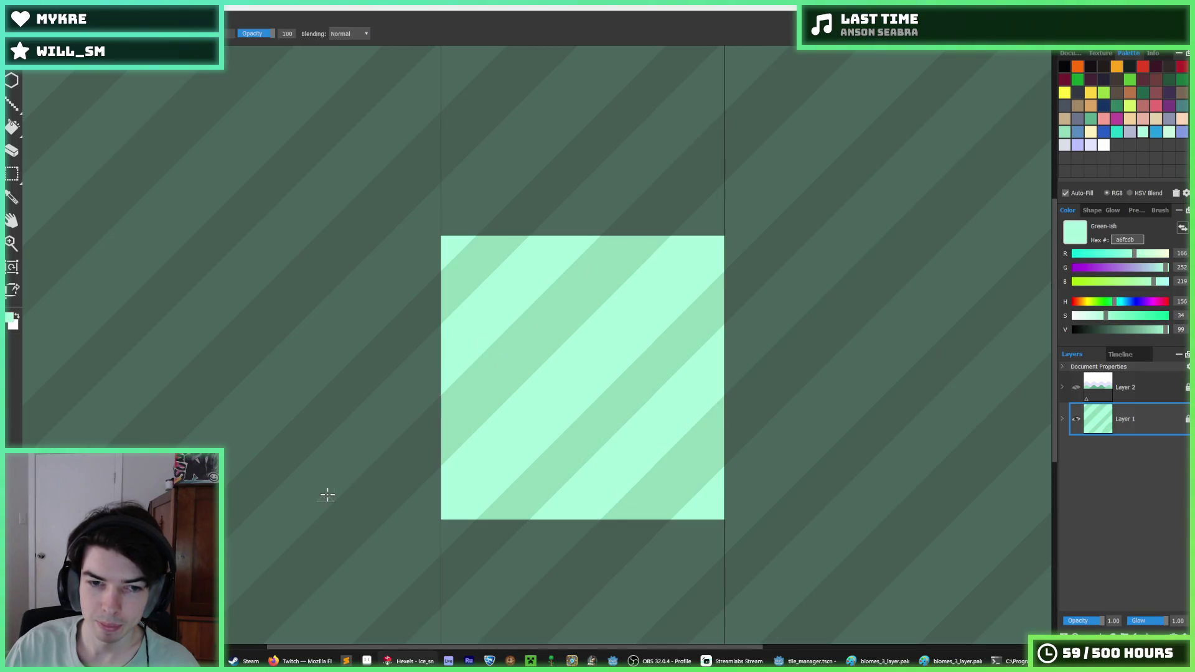
pyautogui.keyDown('alt'); pyautogui.click(601, 398); pyautogui.keyUp('alt')
pyautogui.moveTo(608, 381)
pyautogui.mouseDown()
pyautogui.moveTo(353, 615)
pyautogui.moveTo(502, 472)
pyautogui.moveTo(512, 432)
pyautogui.moveTo(458, 493)
pyautogui.mouseUp()
pyautogui.keyDown('alt'); pyautogui.click(485, 461); pyautogui.keyUp('alt')
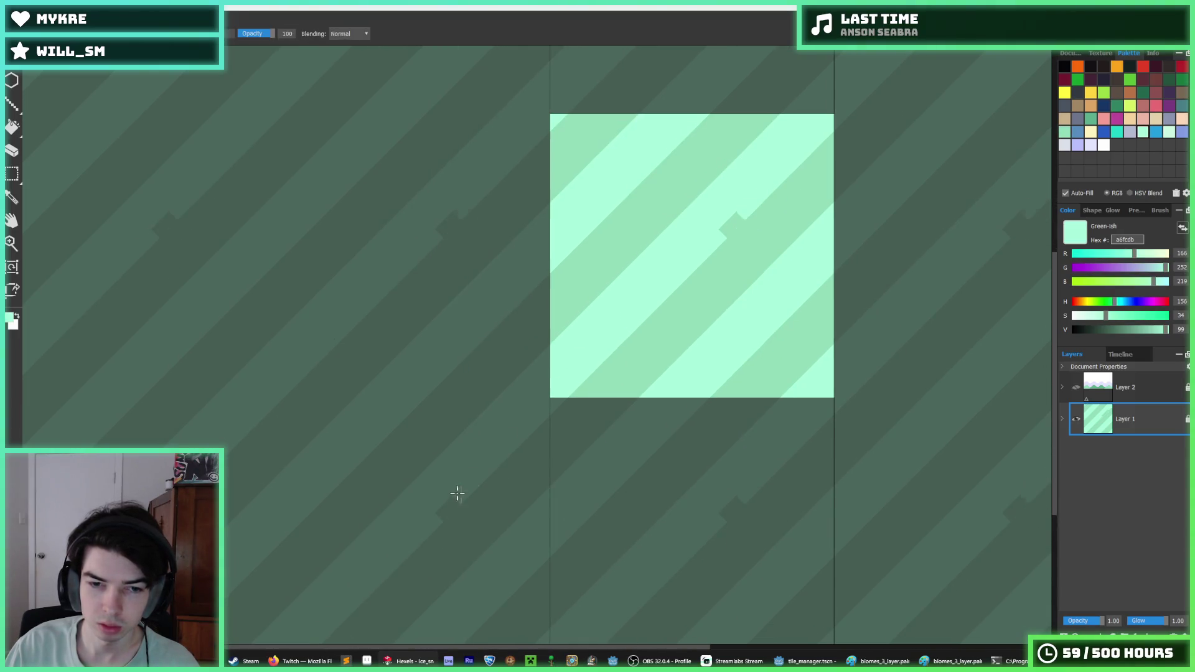
pyautogui.scroll(-3, 684, 336)
pyautogui.scroll(2, 685, 299)
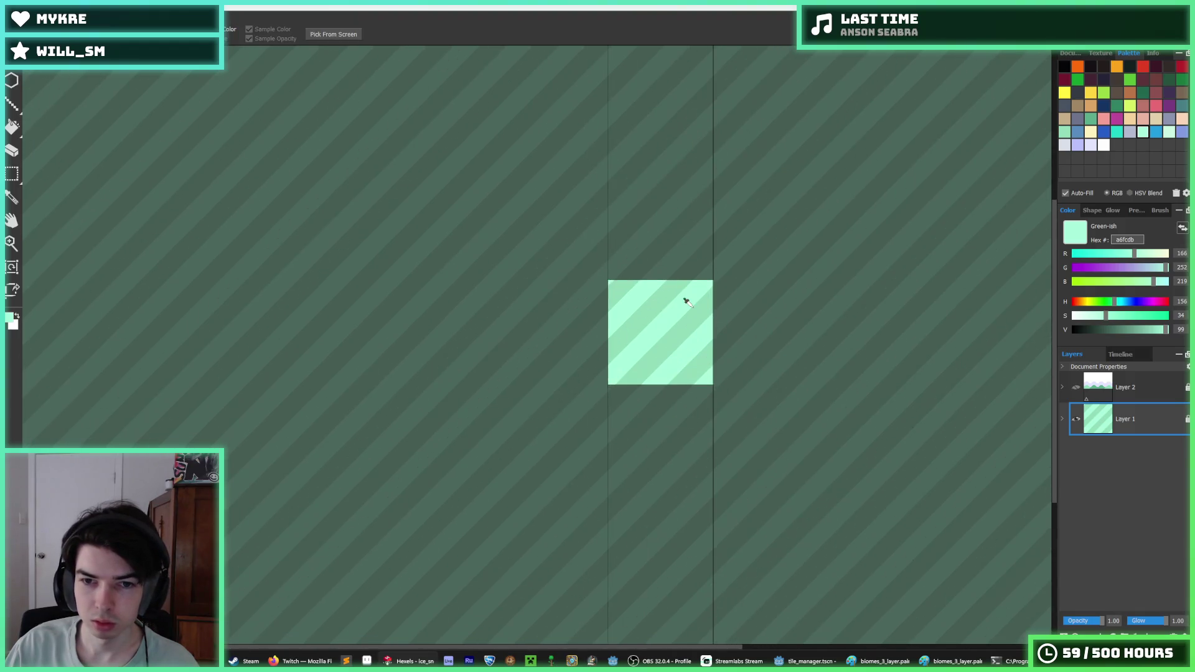
pyautogui.scroll(-2, 685, 298)
pyautogui.scroll(3, 679, 302)
pyautogui.scroll(2, 677, 301)
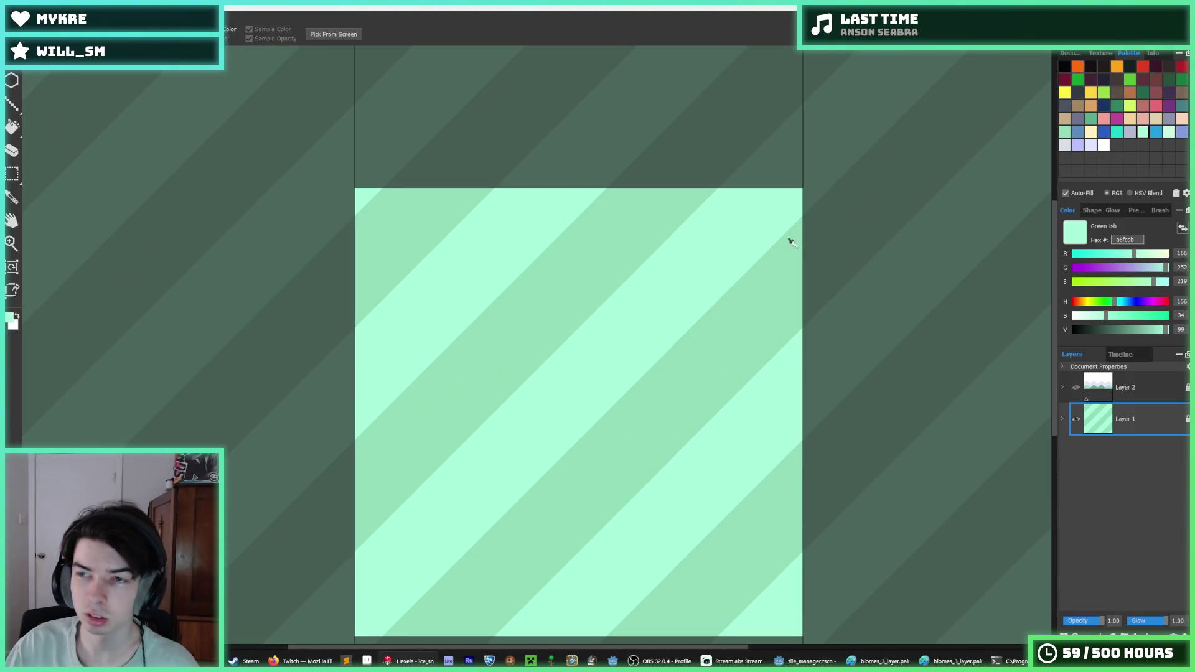
# - Try a blue stripe fill, undo it, and fill the stripes with darker green 5daf8d
pyautogui.press('g')
pyautogui.click(1077, 132)
pyautogui.click(573, 385)
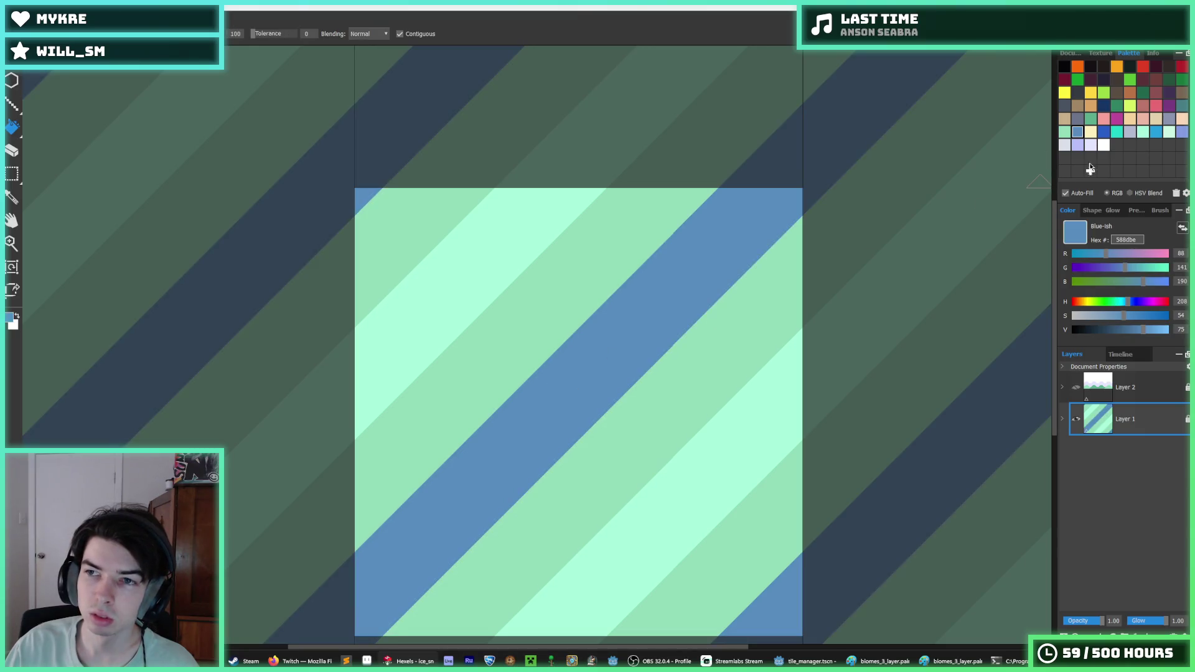
pyautogui.hotkey('ctrl', 'z')
pyautogui.click(1091, 118)
pyautogui.click(603, 336)
pyautogui.scroll(-3, 641, 318)
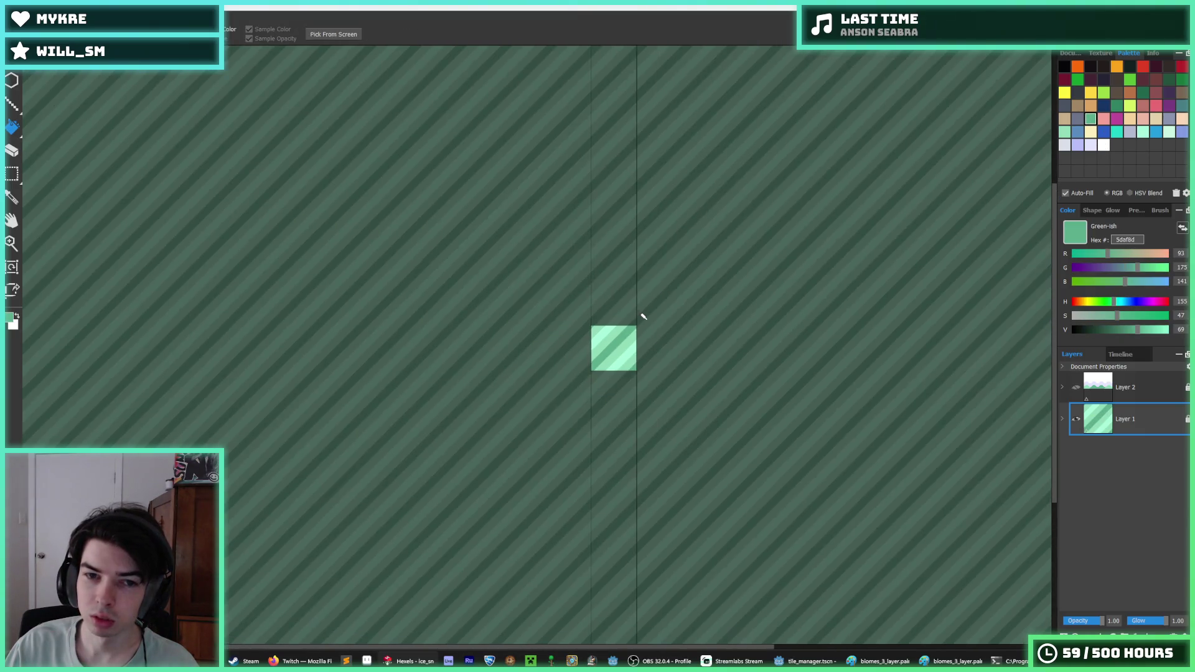
pyautogui.scroll(3, 644, 317)
# - Touch up the stripes with a dark pencil stroke across the tile
pyautogui.press('b')
pyautogui.moveTo(582, 342)
pyautogui.mouseDown()
pyautogui.moveTo(509, 403)
pyautogui.moveTo(535, 373)
pyautogui.moveTo(368, 553)
pyautogui.mouseUp()
pyautogui.press('i')
pyautogui.scroll(-5, 613, 345)
pyautogui.scroll(5, 610, 353)
pyautogui.press('b')
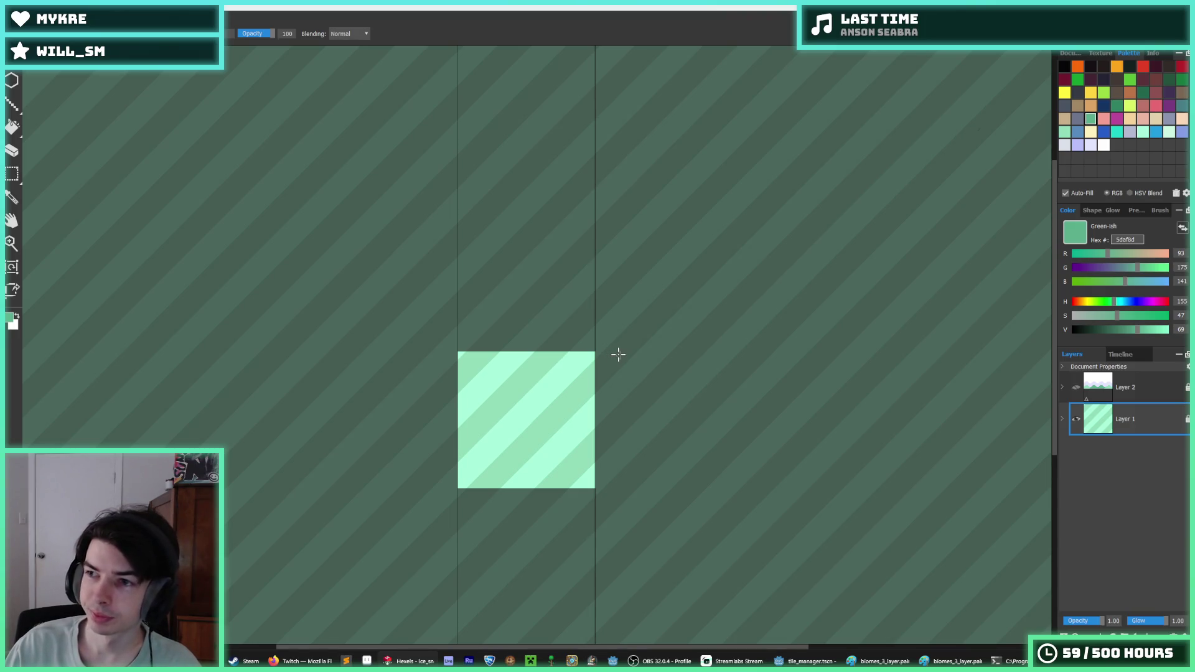
pyautogui.press('i')
pyautogui.scroll(2, 543, 402)
pyautogui.press('b')
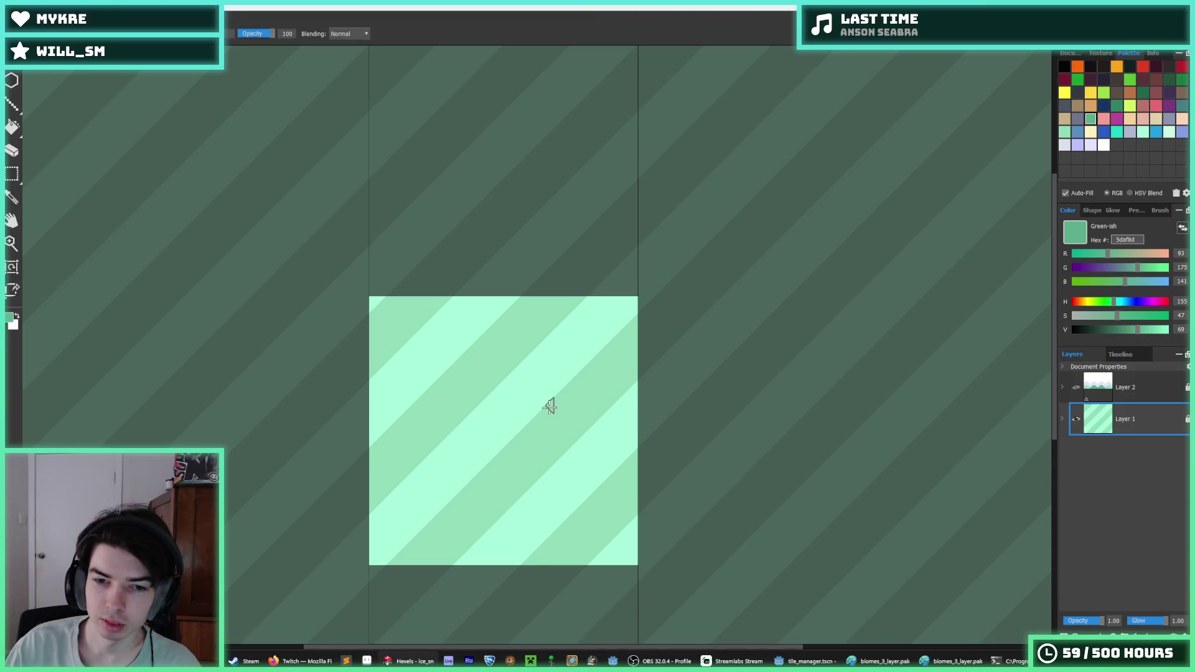
# - Nudge the pattern right and down, then bring up the PNG export for ice.png
pyautogui.press('Right')
pyautogui.press('Down')
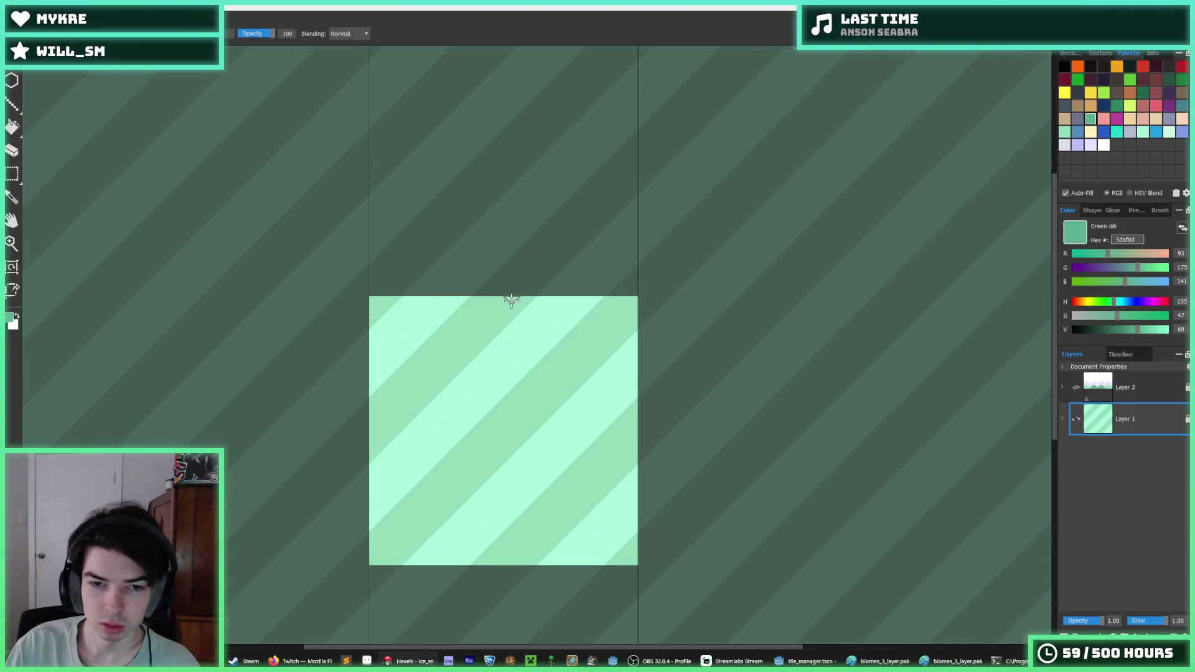
pyautogui.hotkey('ctrl', 'e')
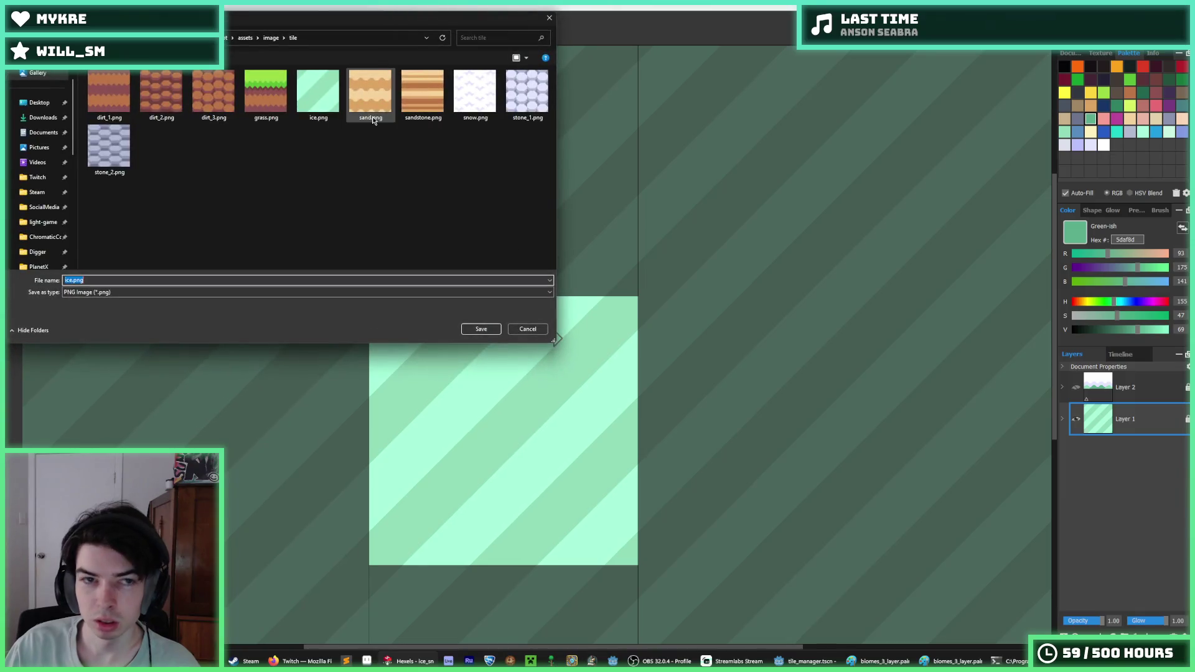
# - Fill the wave layer's hill shapes with light green 92dcba, then hide that layer again
pyautogui.press('Return')
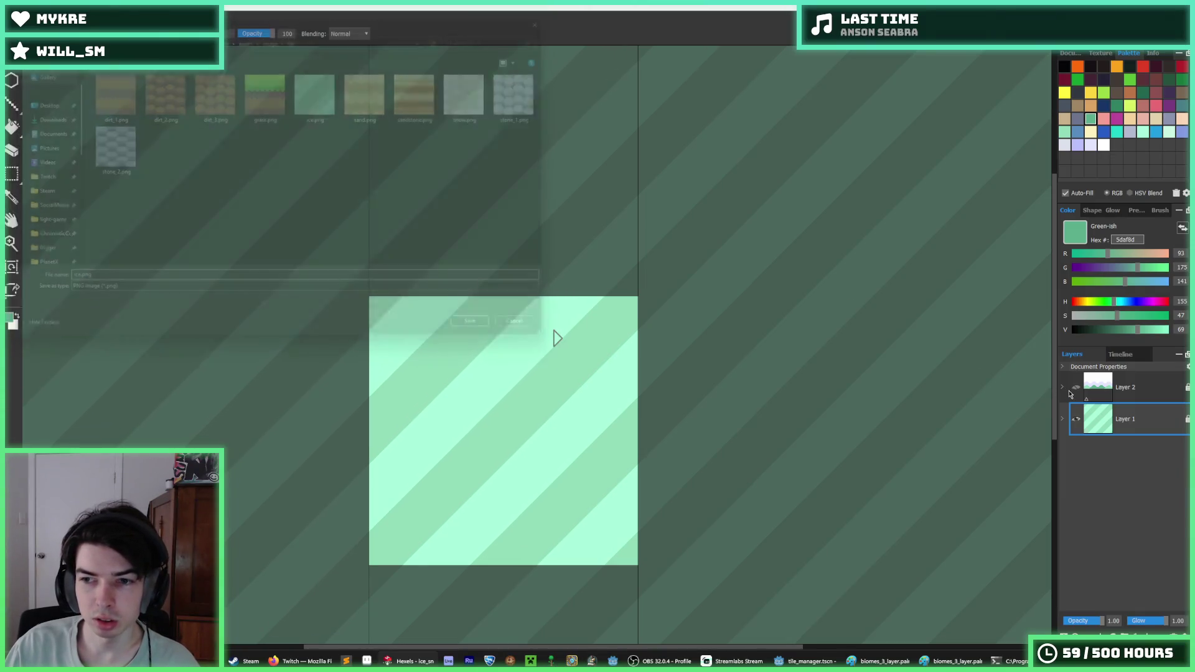
pyautogui.click(1077, 387)
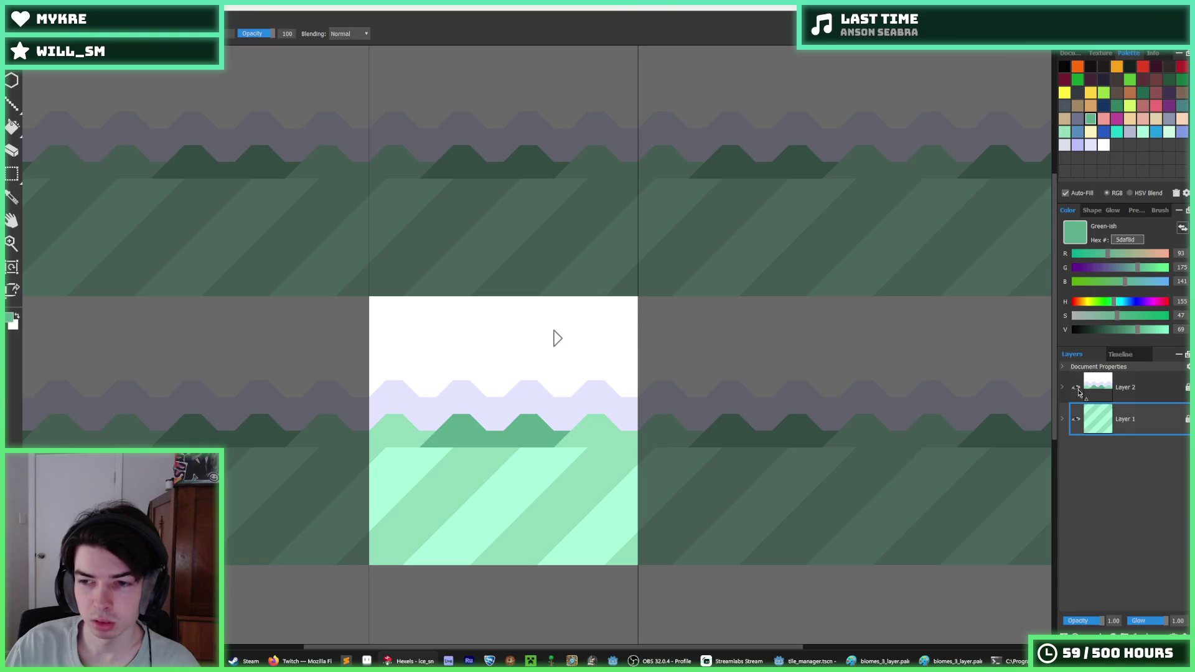
pyautogui.keyDown('alt'); pyautogui.click(578, 438); pyautogui.keyUp('alt')
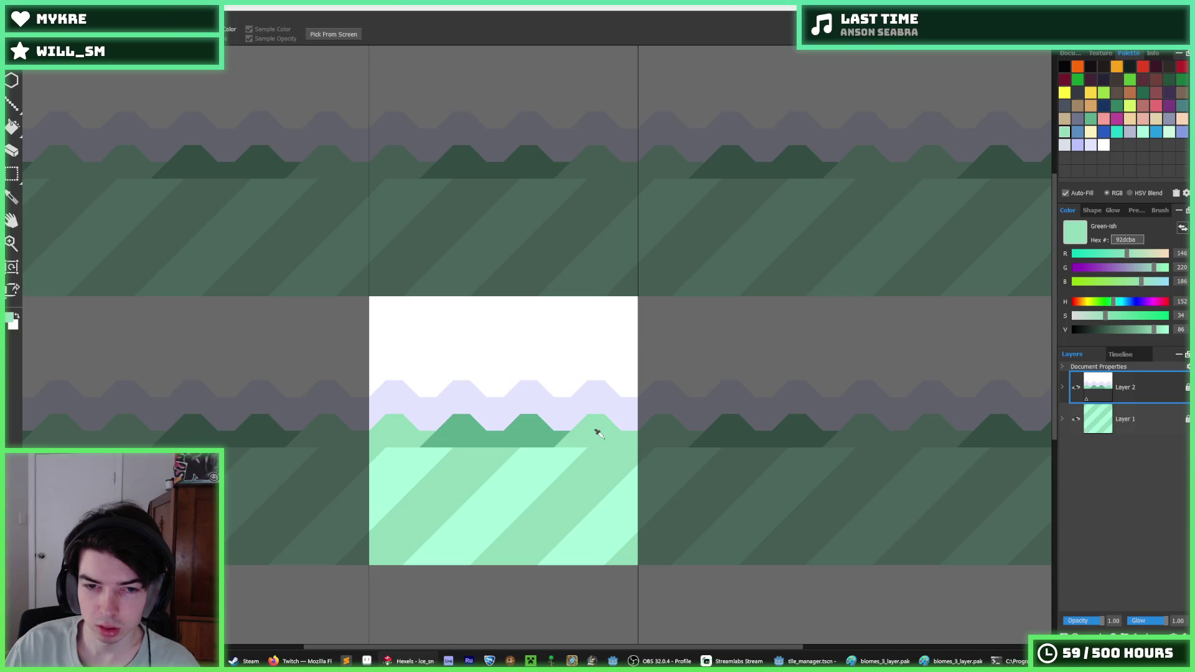
pyautogui.click(514, 439)
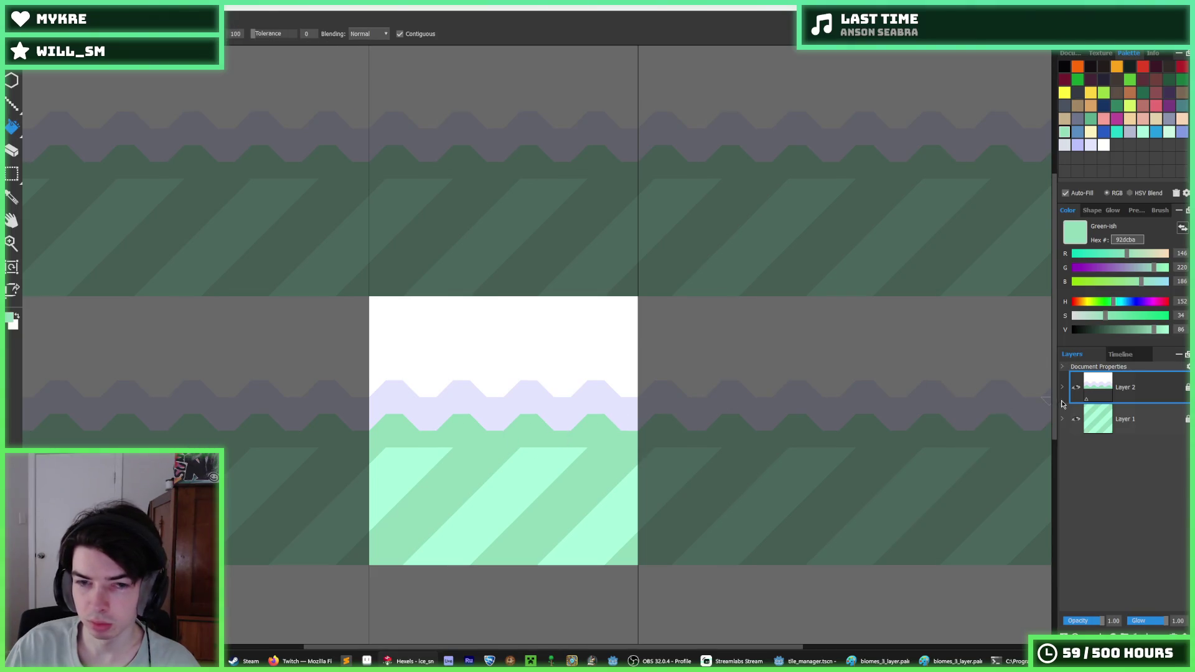
pyautogui.scroll(-3, 726, 427)
pyautogui.scroll(3, 725, 427)
pyautogui.click(1077, 392)
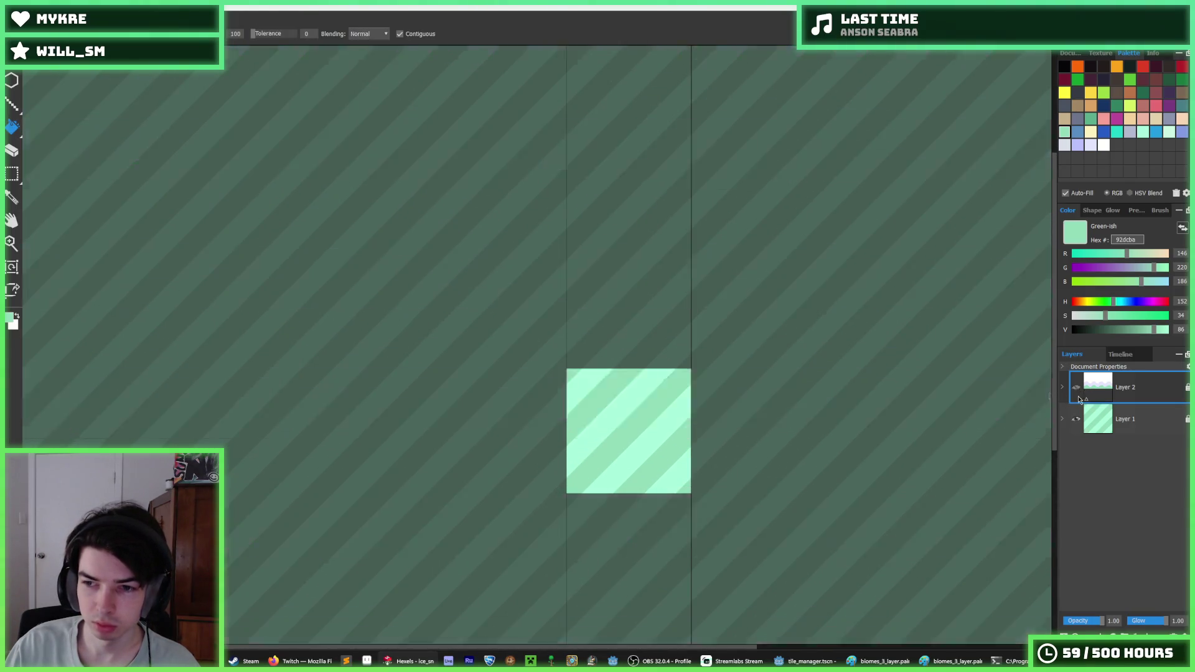
# - Export the tile over the existing ice.png, then launch the game in Godot
pyautogui.hotkey('ctrl', 'e')
pyautogui.doubleClick(325, 110)
pyautogui.click(616, 332)
pyautogui.click(647, 473)
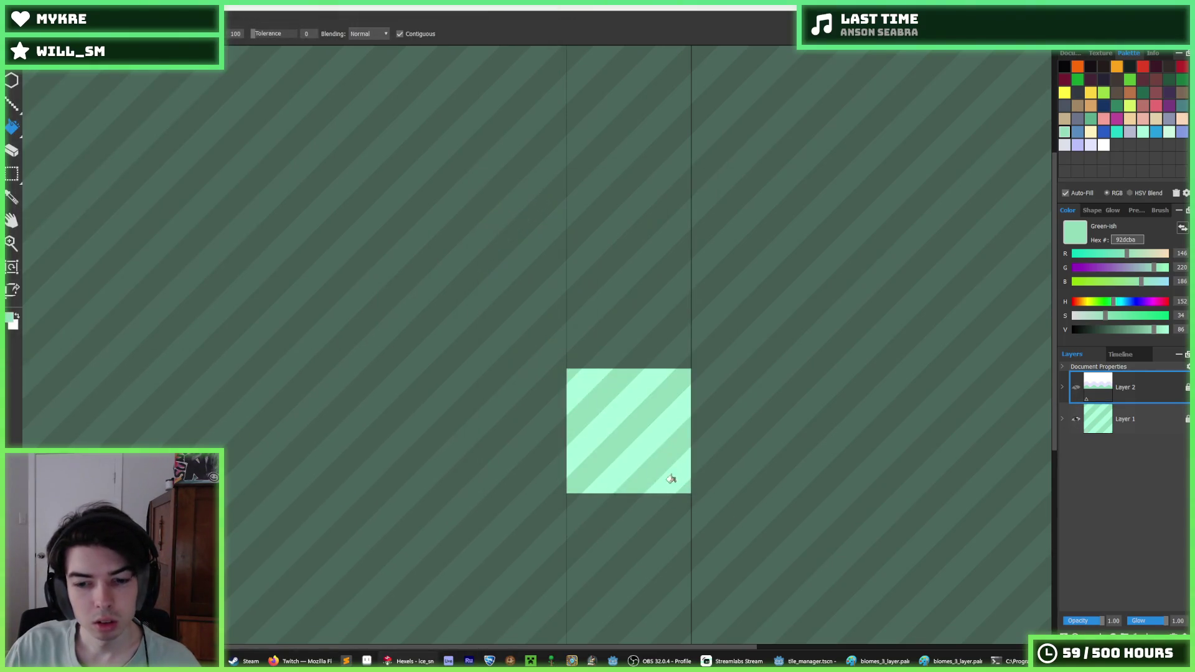
pyautogui.hotkey('alt', 'Tab')
pyautogui.press('F5')
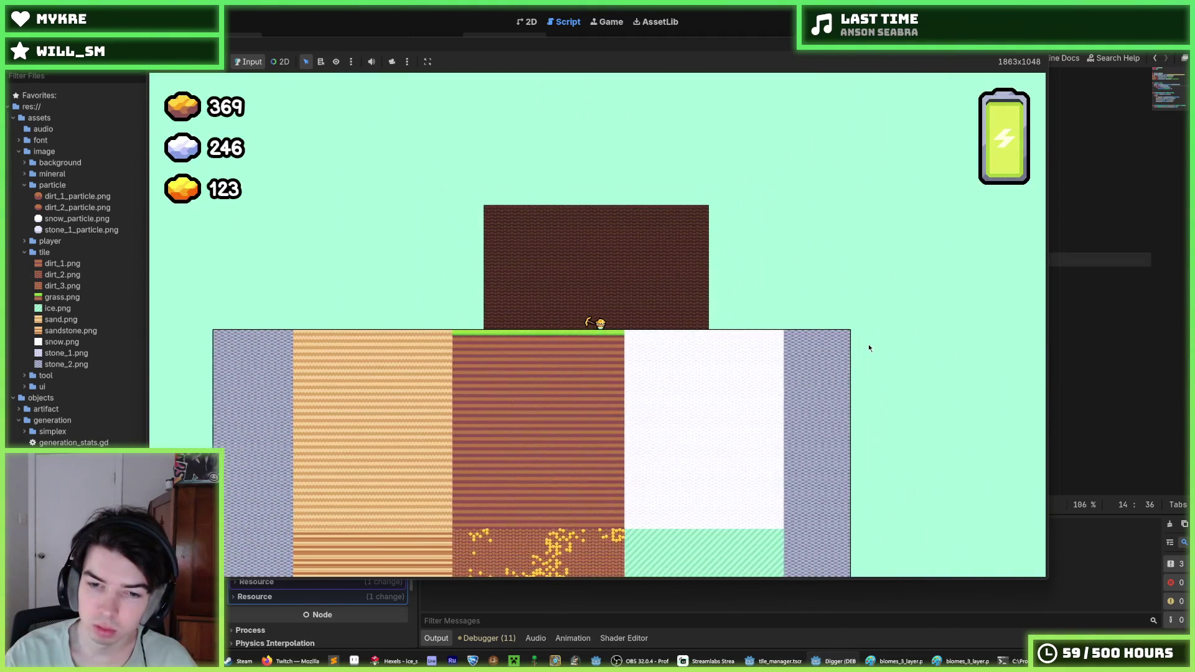
# - Move the miner right, dig down into the snow, and stop the game
pyautogui.press('Right')
pyautogui.press('Down')
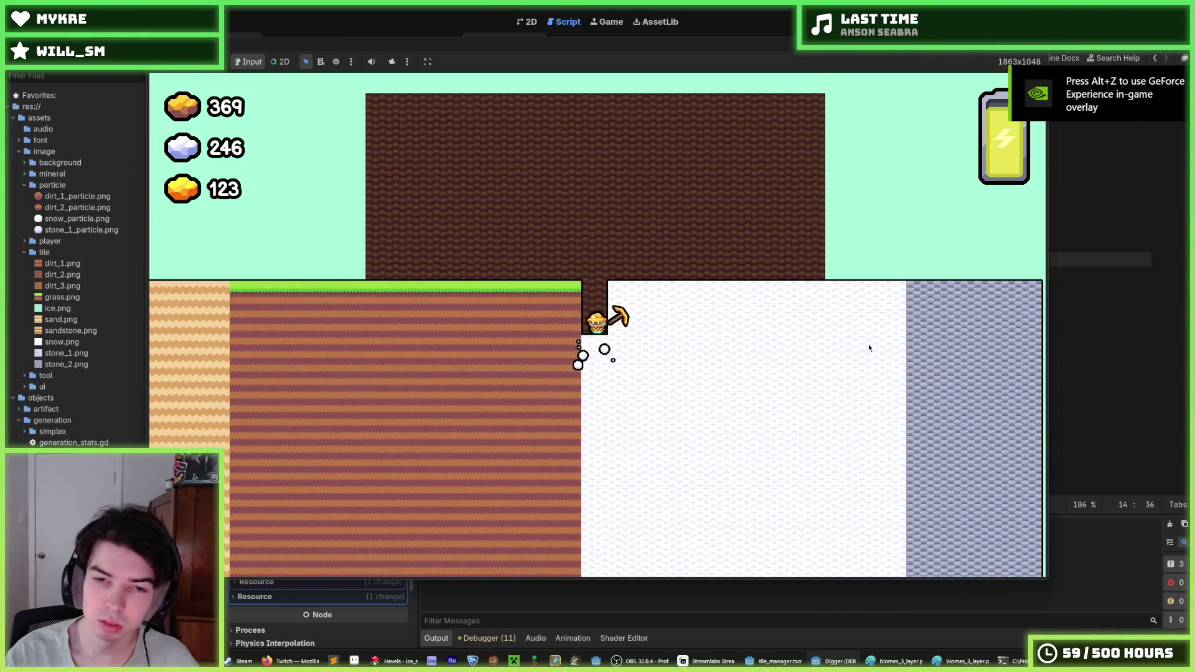
pyautogui.press('F8')
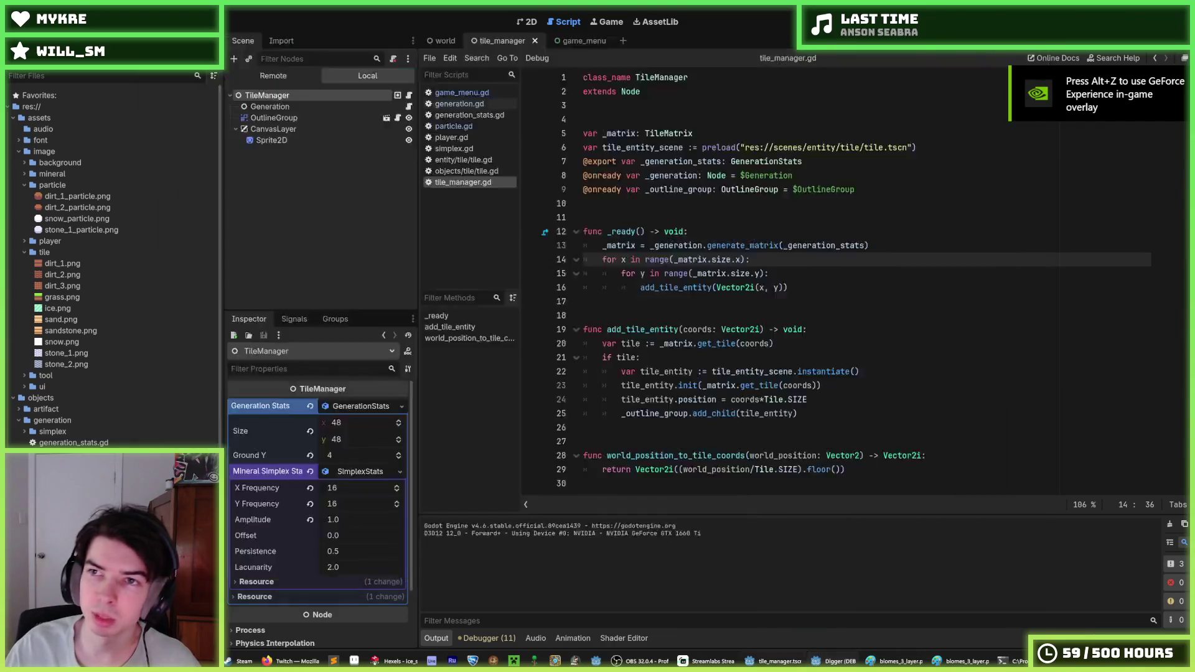
# - Set gold_pickaxe.tres Speed to 0.05, save it, and run the game to test mining
pyautogui.click(615, 259)
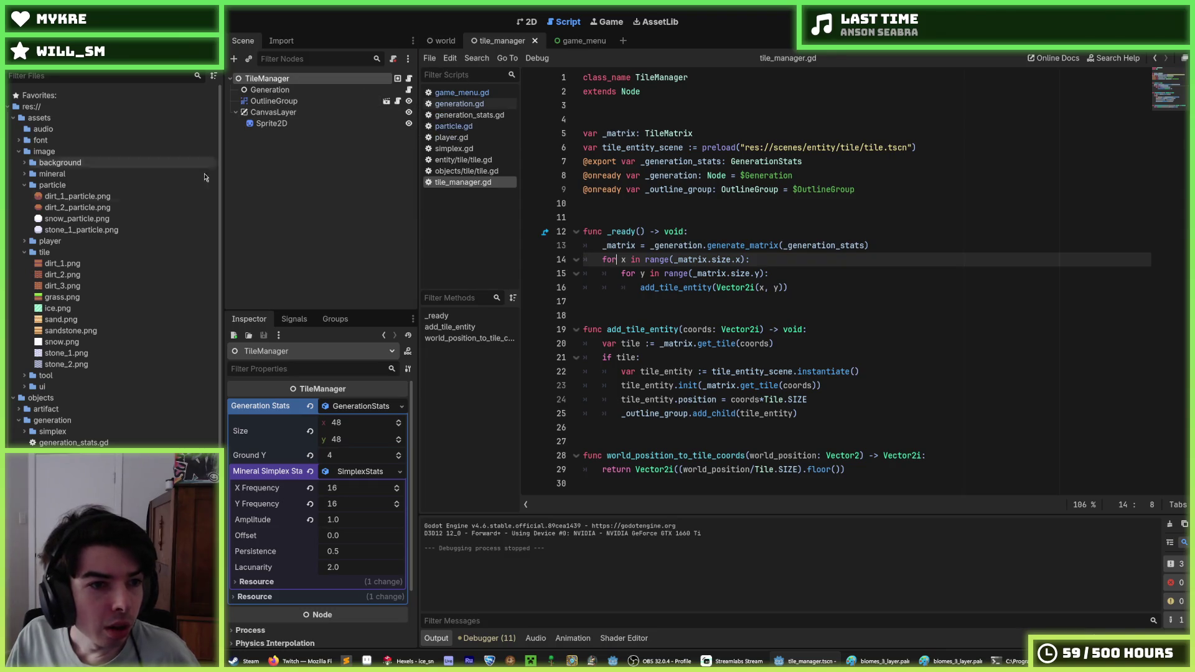
pyautogui.scroll(-5, 60, 363)
pyautogui.scroll(2, 60, 336)
pyautogui.scroll(-2, 60, 348)
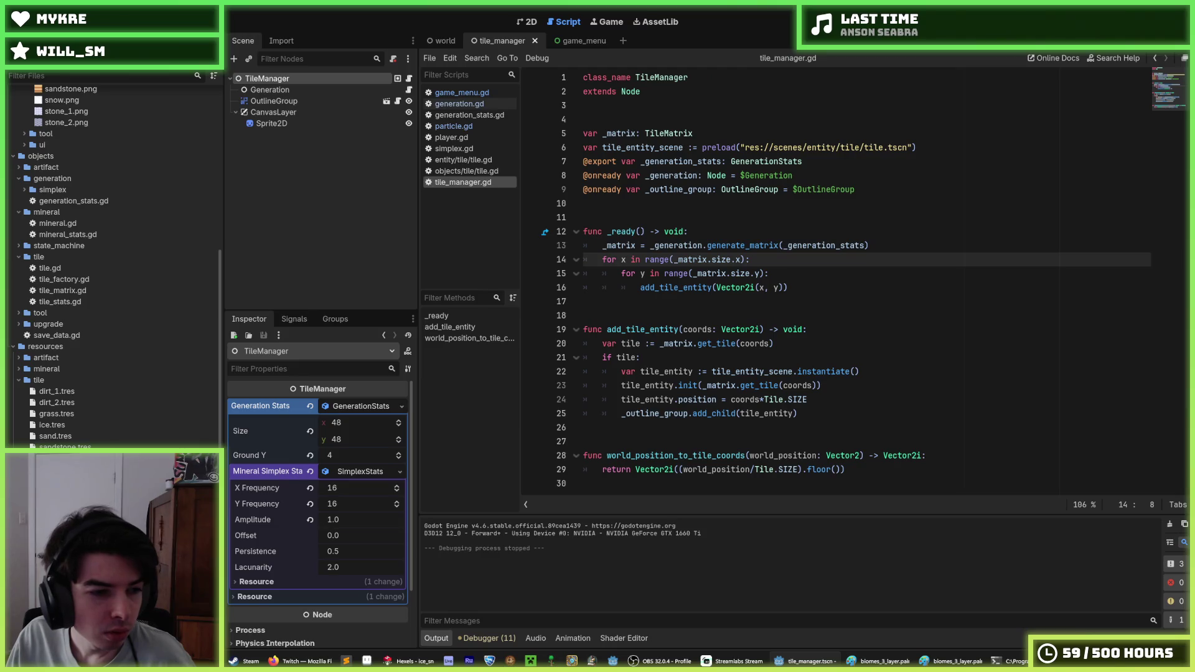
pyautogui.click(68, 514)
pyautogui.write('0.05')
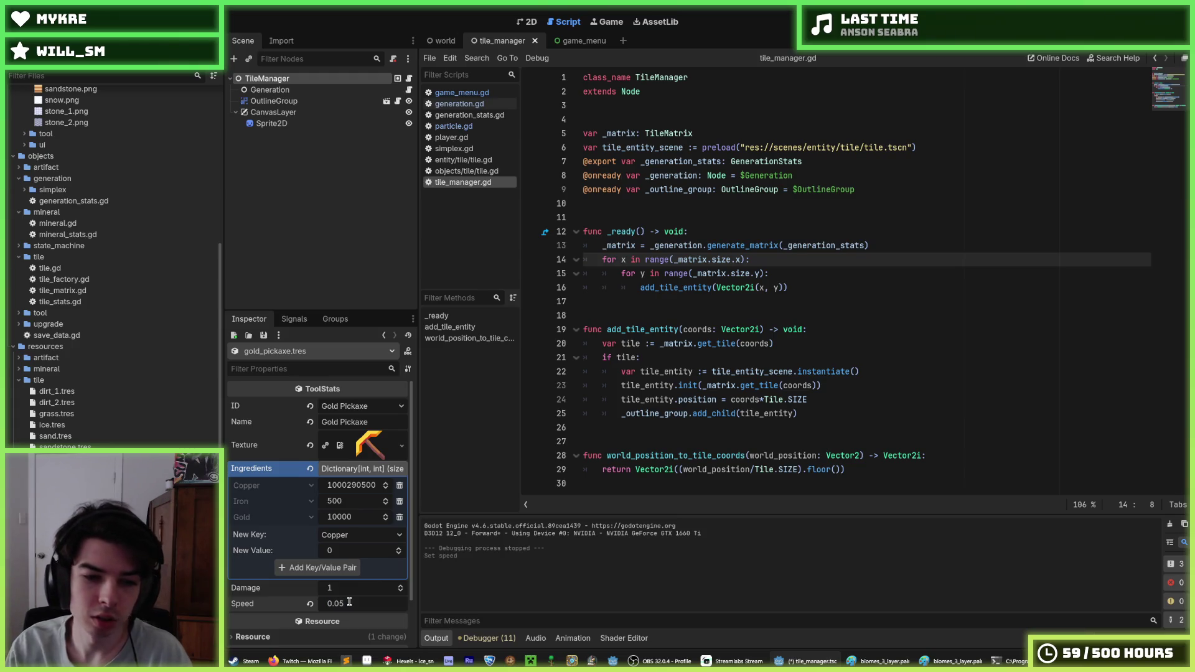
pyautogui.hotkey('ctrl', 's')
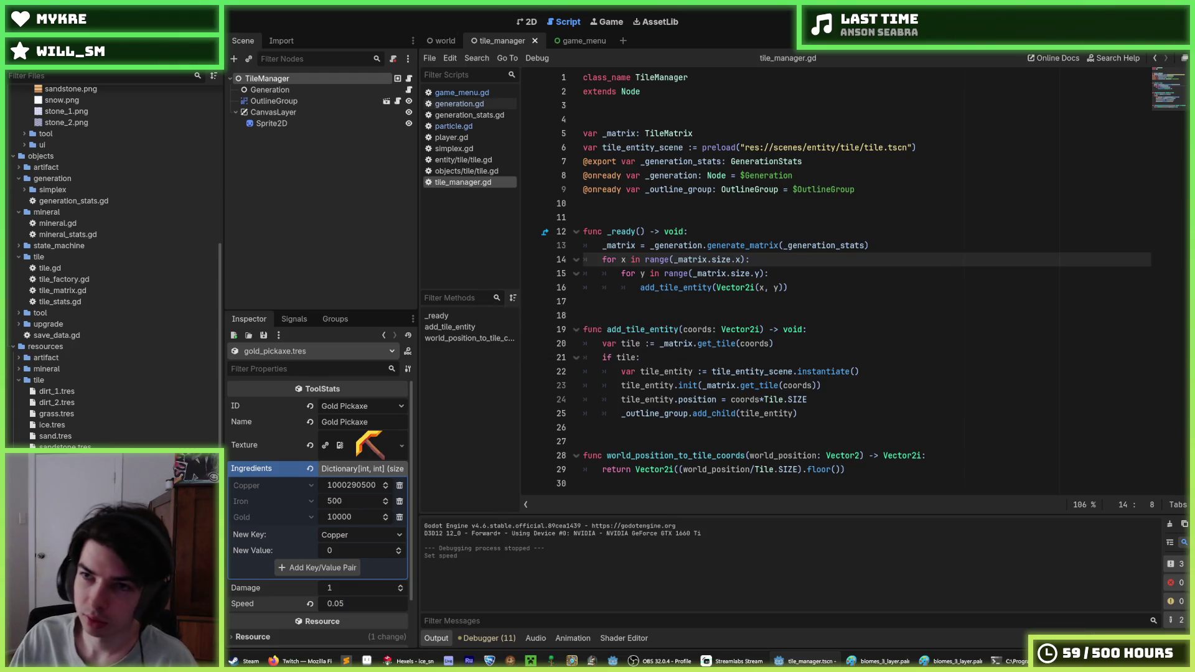
pyautogui.press('F5')
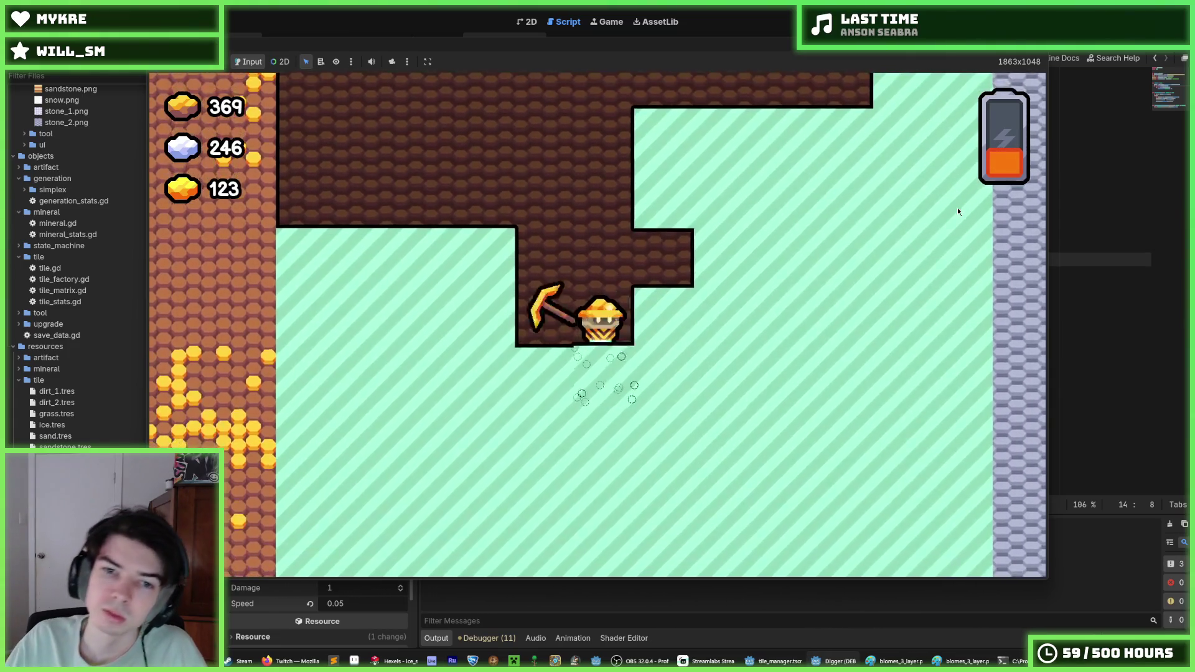
# - Stop the test run after mining into the mint-striped ice tiles
pyautogui.press('F8')
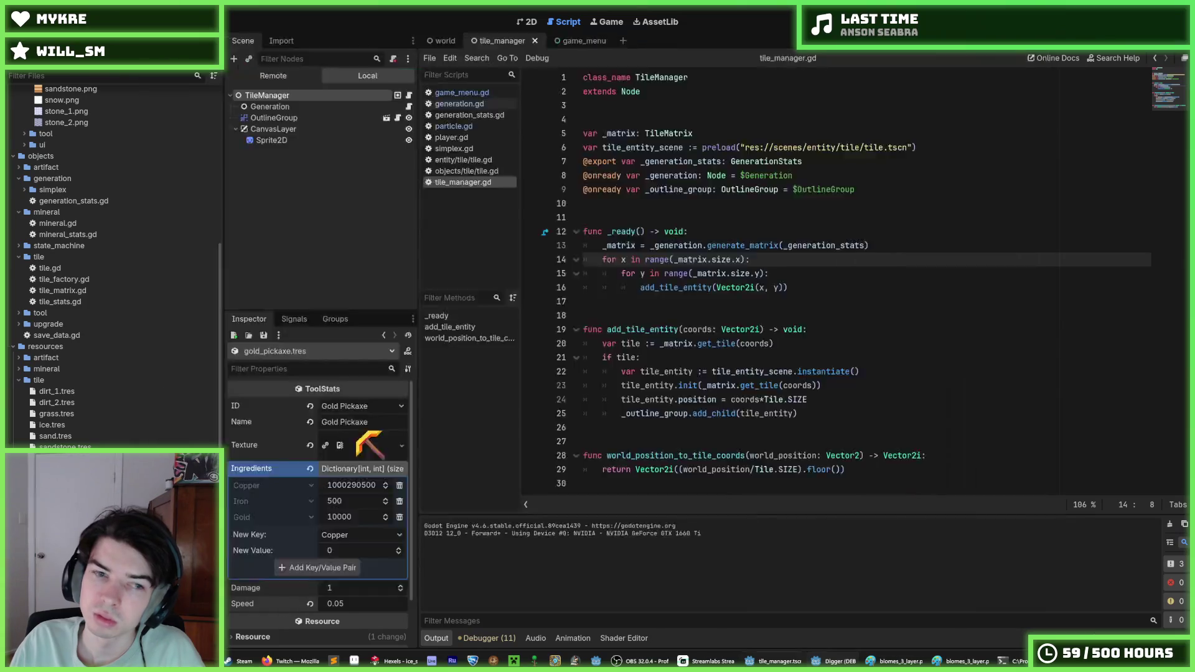
# - Save the Gold Pickaxe Speed of 0.1 and start a new test run
pyautogui.hotkey('ctrl', 's')
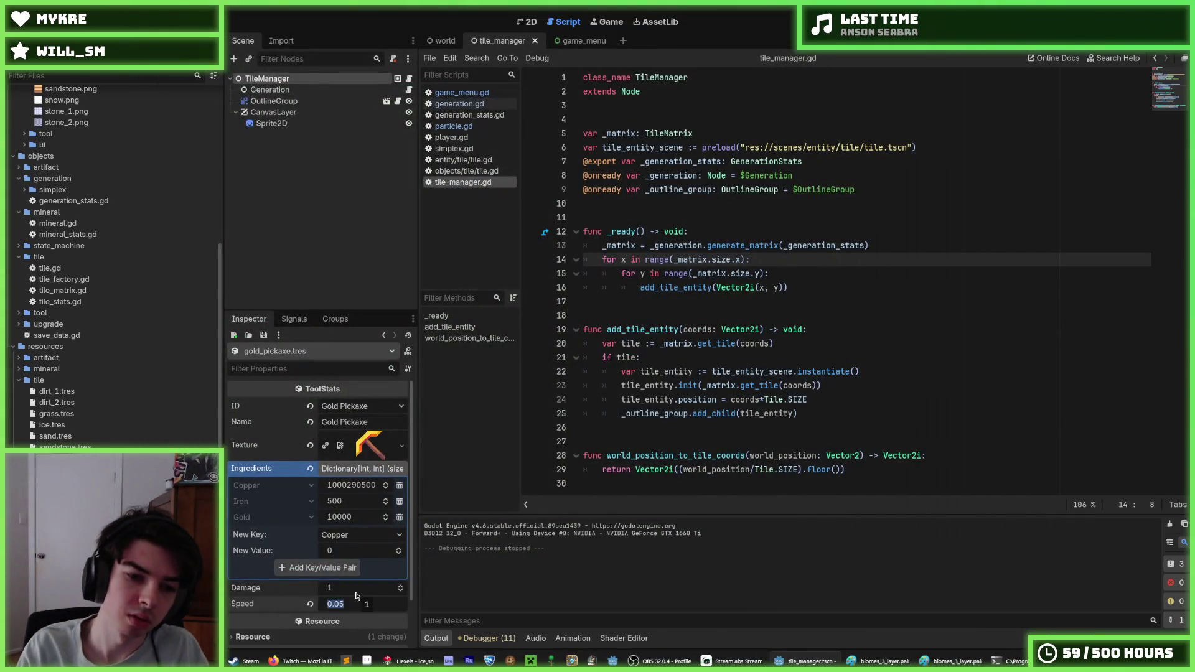
pyautogui.press('F5')
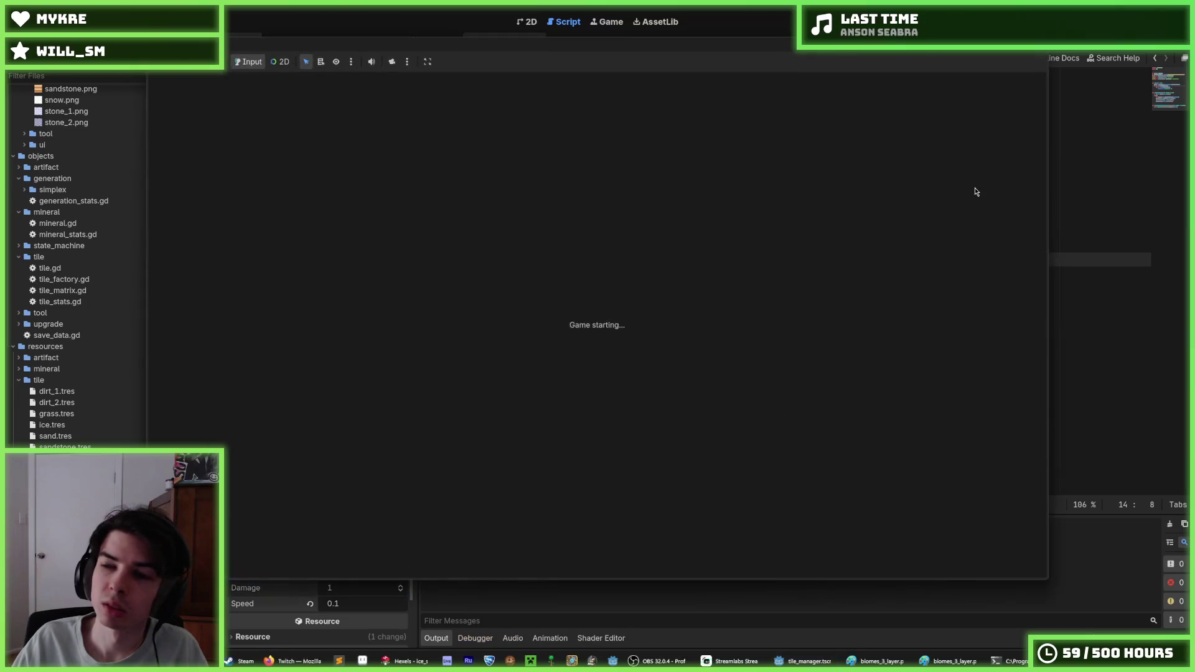
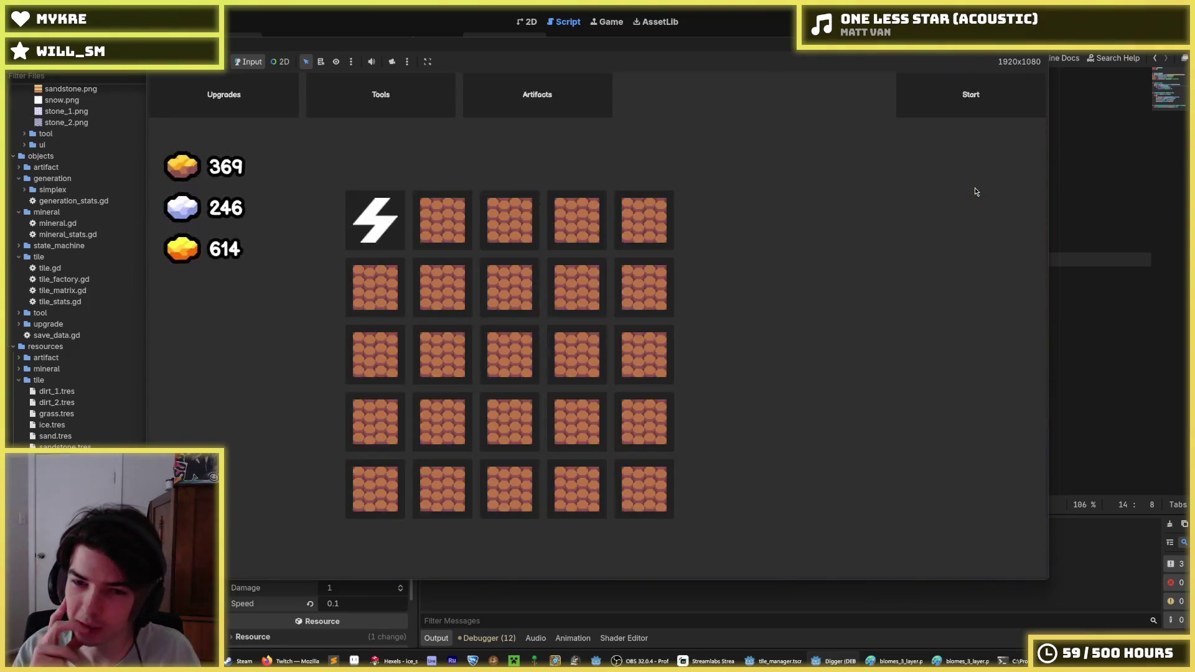
# - Check the Gold Pickaxe's crafting cost in the game's Tools screen, stop the game, save, and switch to Hexels
pyautogui.click(381, 94)
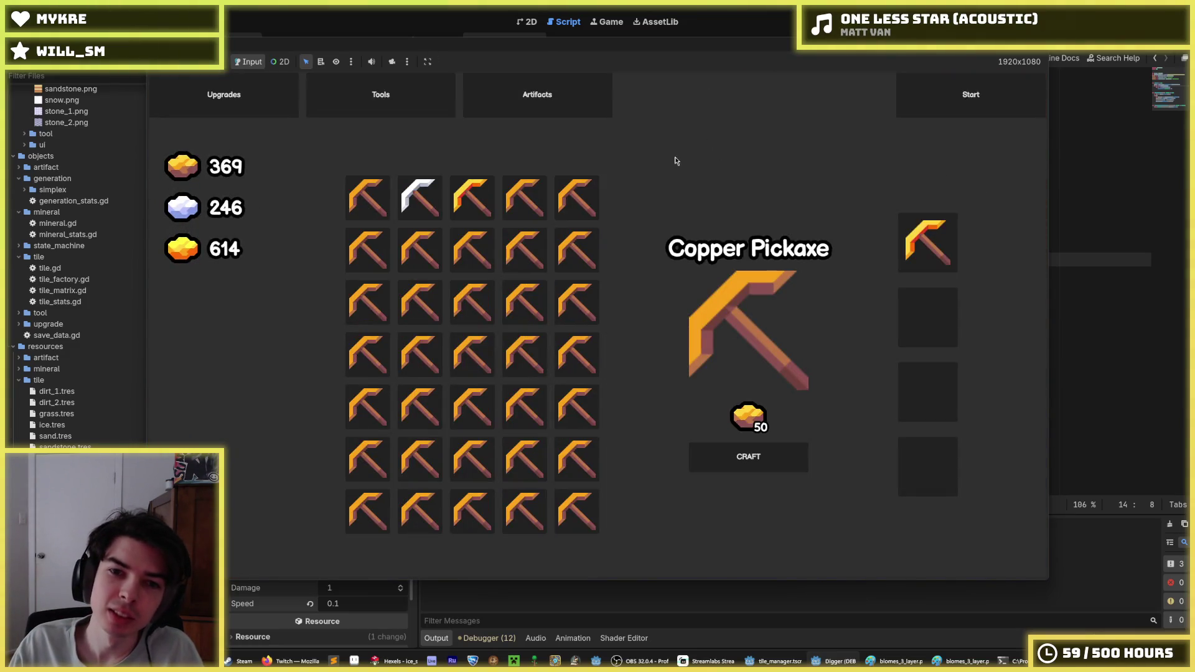
pyautogui.click(472, 201)
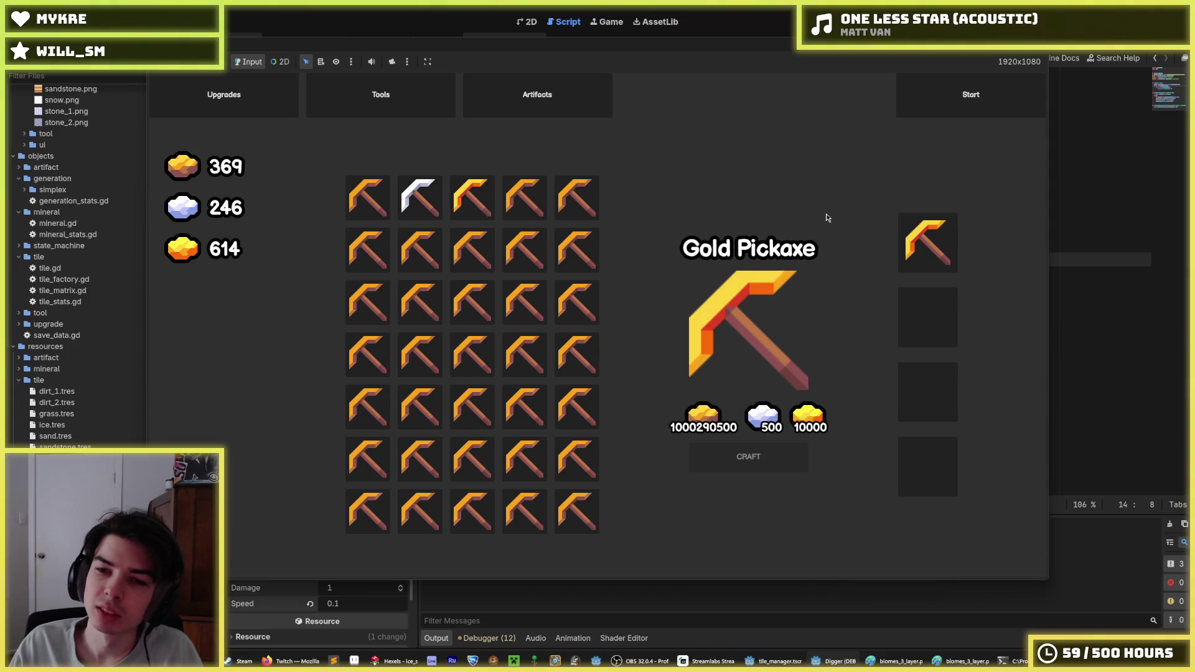
pyautogui.press('F8')
pyautogui.hotkey('ctrl', 's')
pyautogui.click(411, 662)
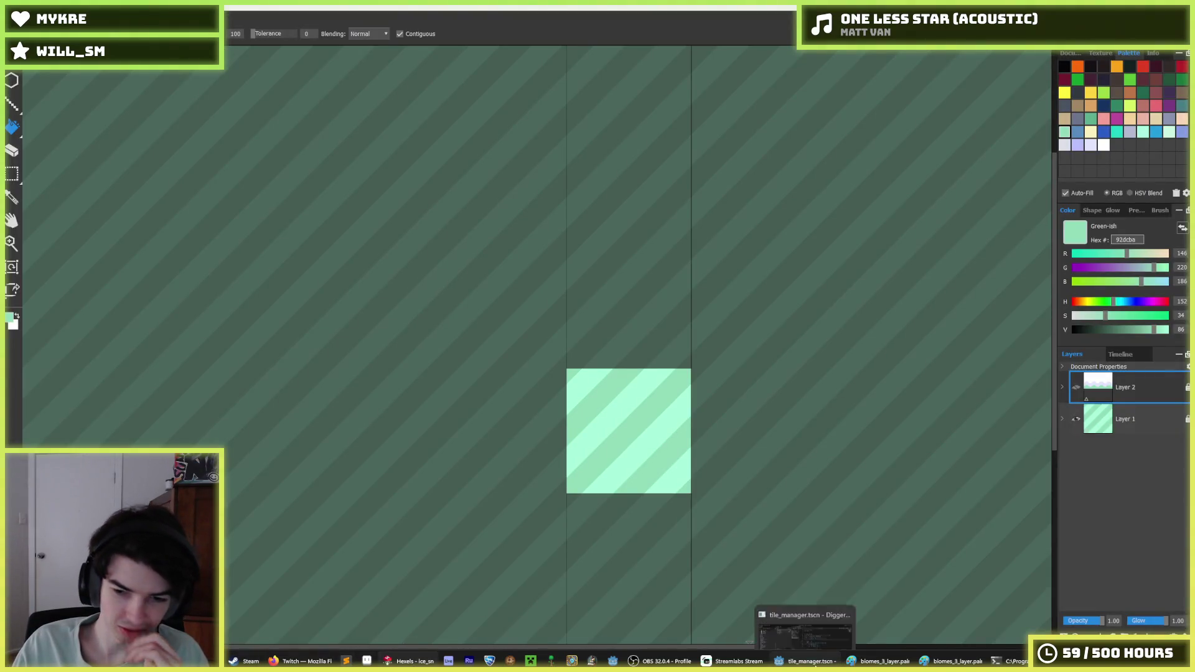
# - Back in Godot, look over the tile_manager.gd code, then bring up generation.gd
pyautogui.click(809, 661)
pyautogui.click(926, 467)
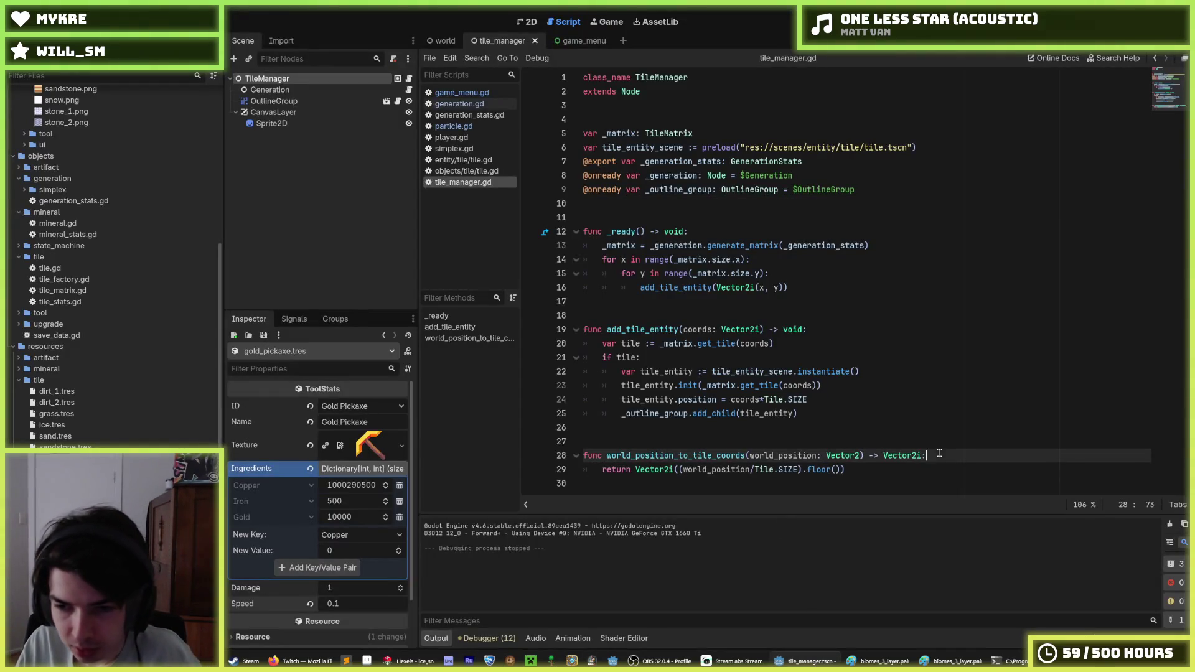
pyautogui.moveTo(921, 453)
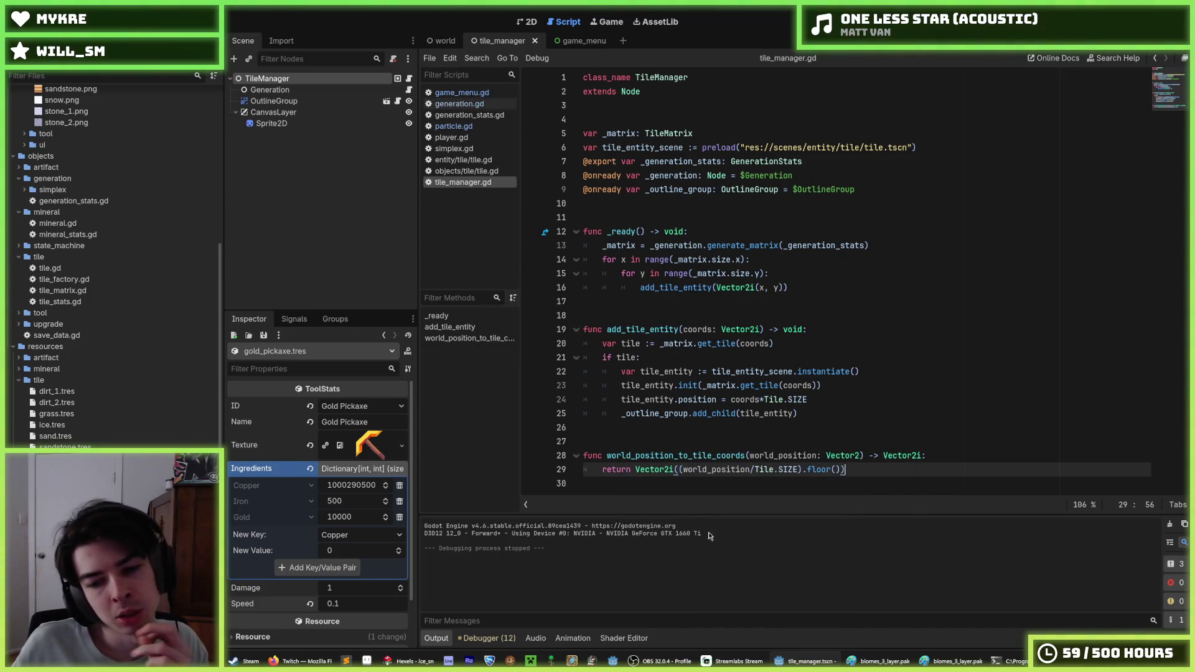
pyautogui.click(684, 453)
pyautogui.click(701, 437)
pyautogui.click(660, 424)
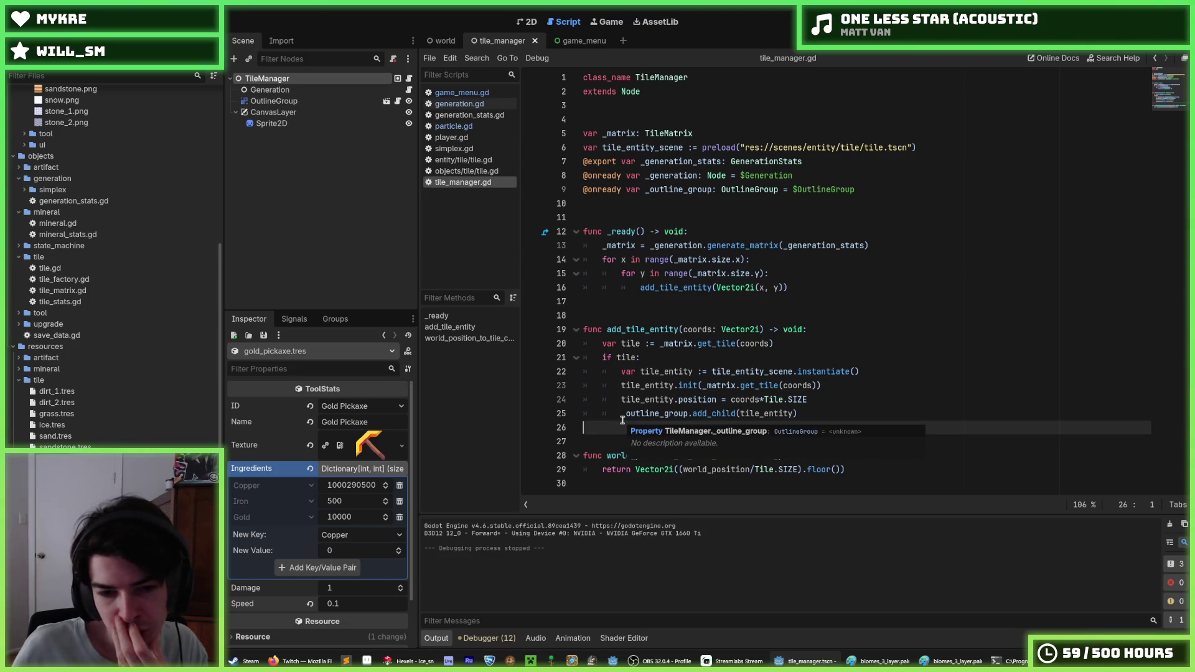
pyautogui.click(607, 304)
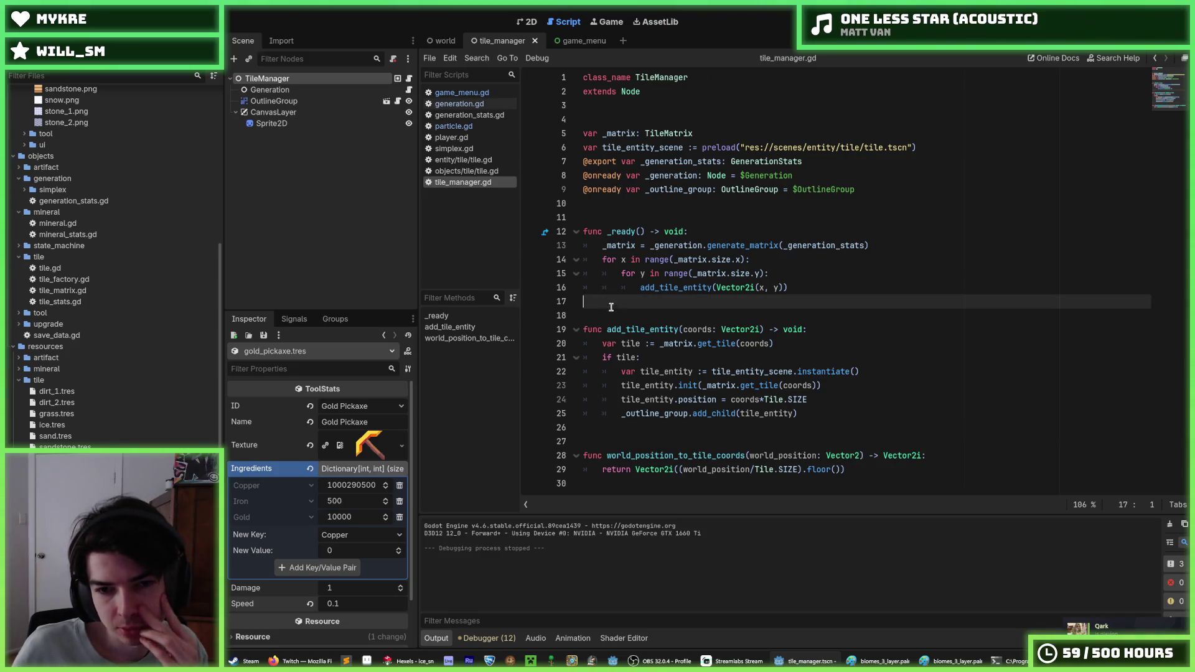
pyautogui.click(613, 312)
pyautogui.click(472, 104)
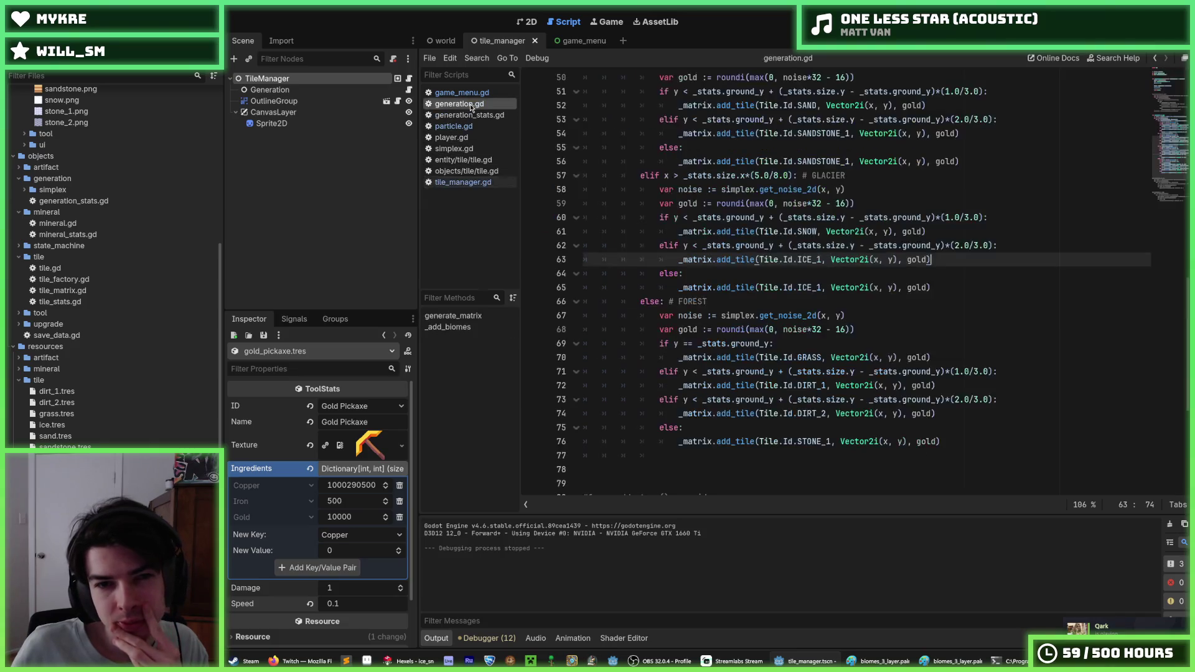
# - Review the biome conditions in _add_biomes, including the VOLCANO check on x
pyautogui.scroll(7, 819, 416)
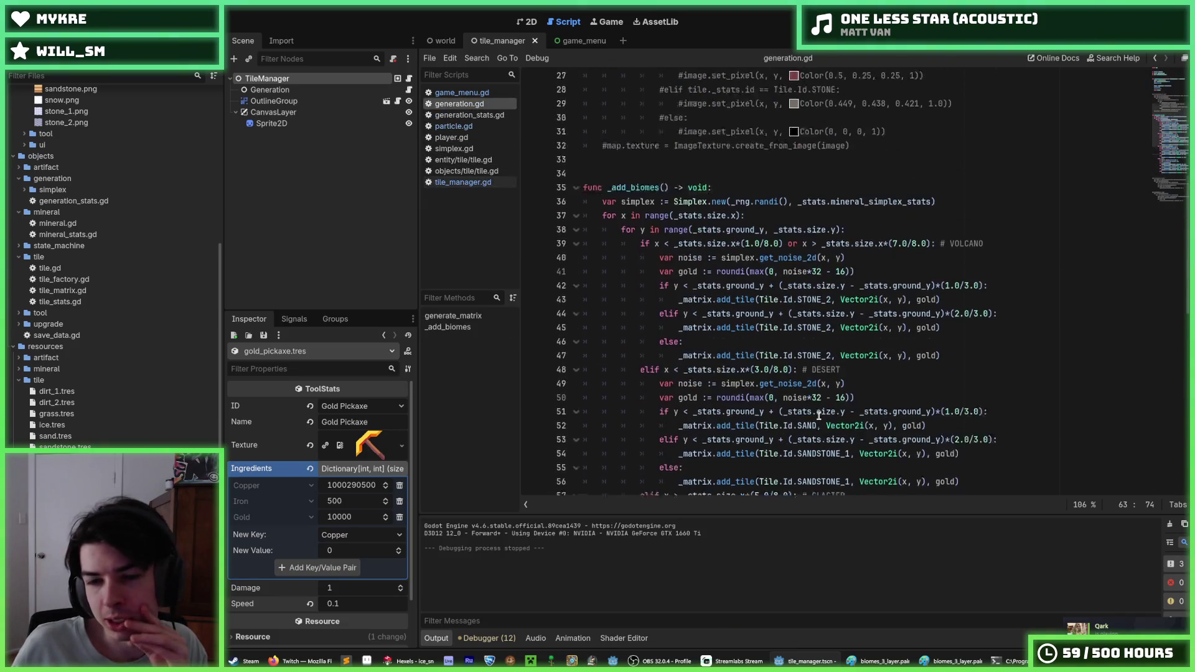
pyautogui.scroll(-1, 818, 416)
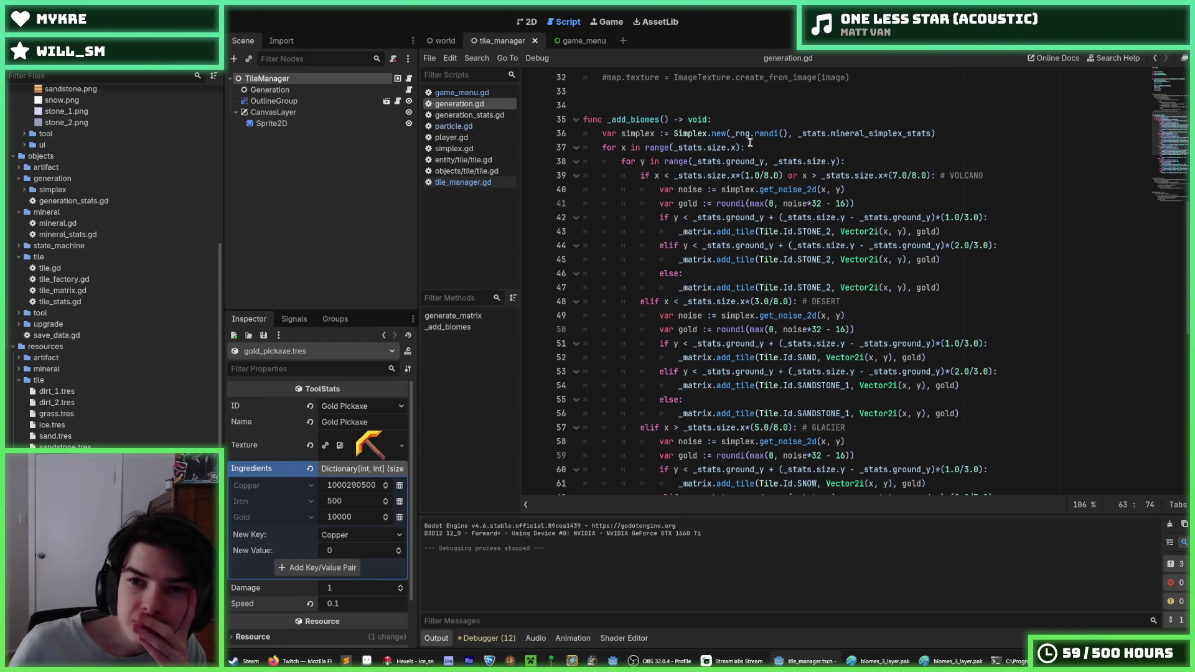
pyautogui.click(744, 147)
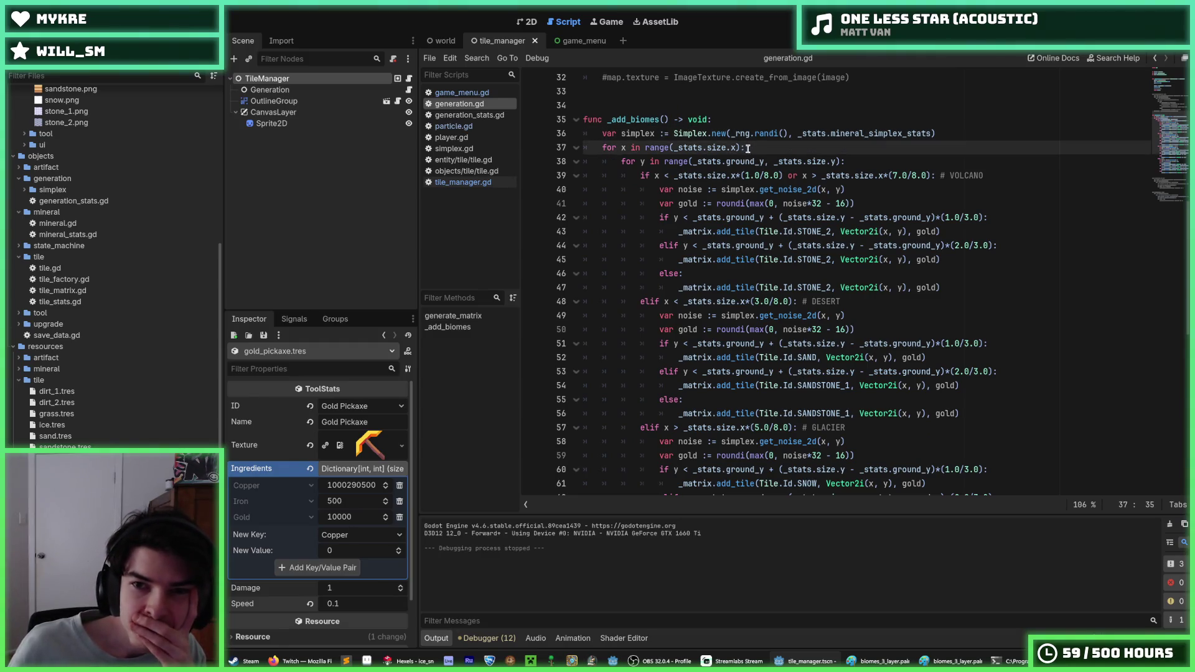
pyautogui.click(659, 178)
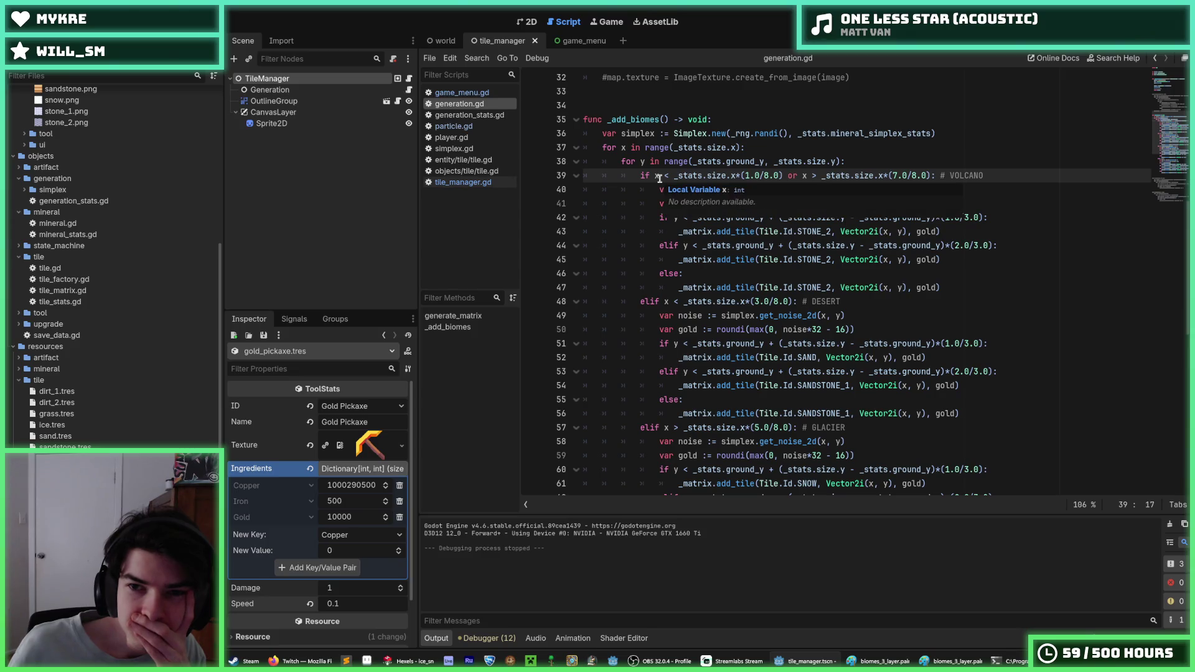
pyautogui.click(990, 176)
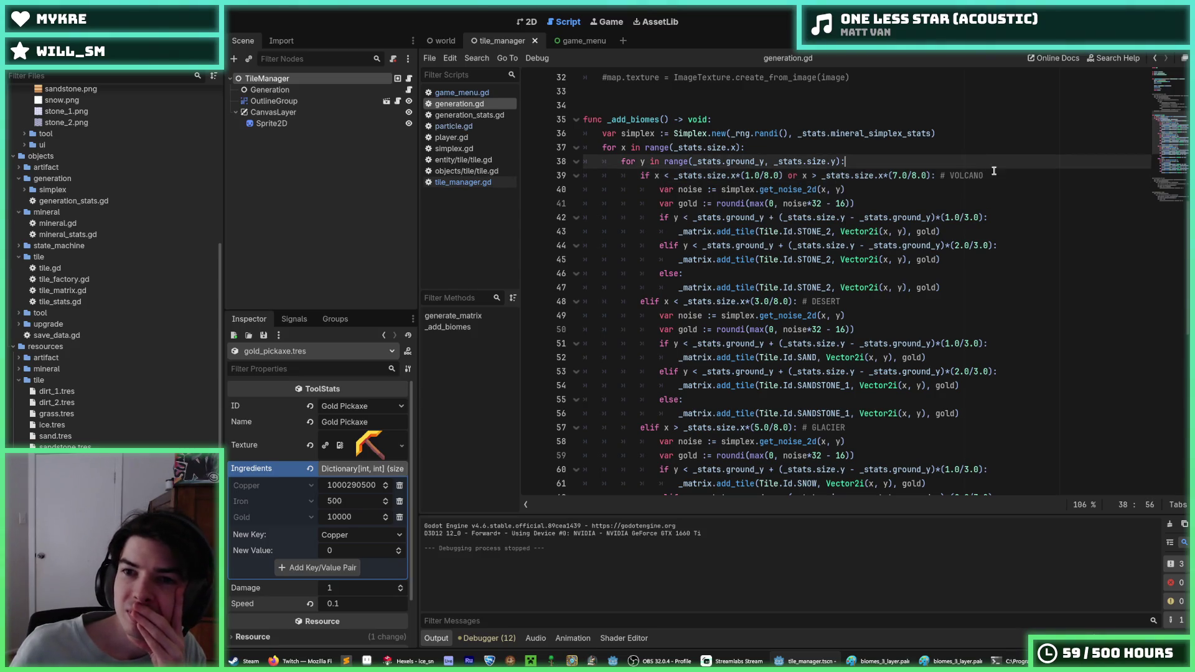
pyautogui.click(984, 162)
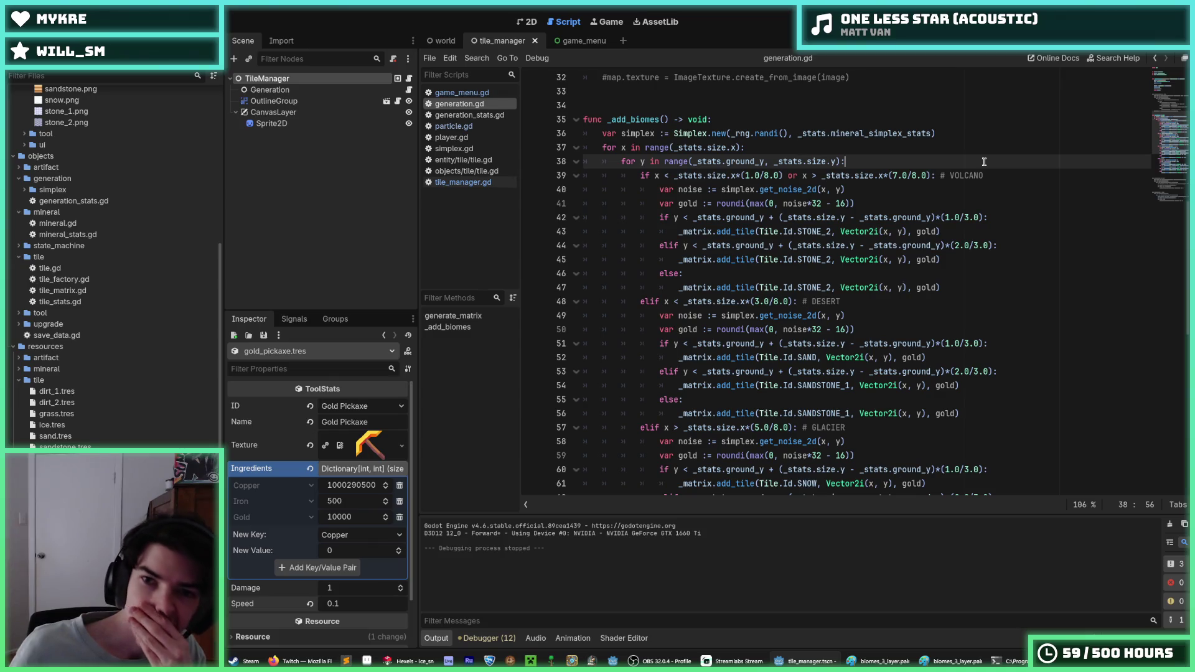
# - Start a new first line in _add_biomes with 'var simple'
pyautogui.click(959, 125)
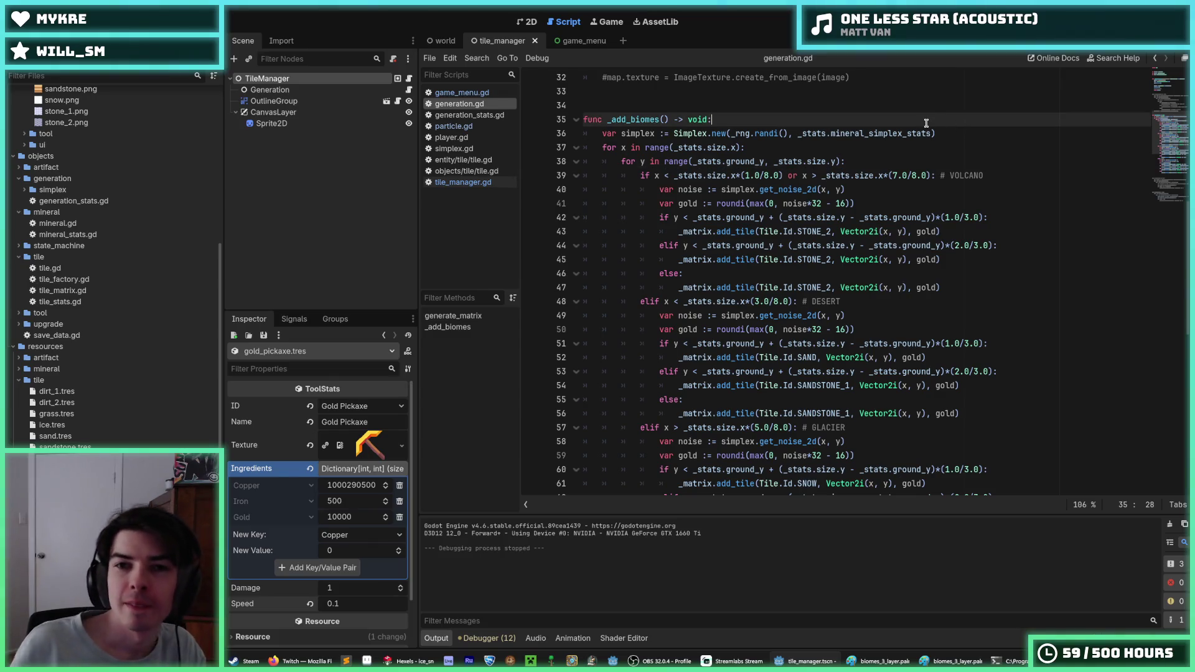
pyautogui.press('Return')
pyautogui.write('var simplex')
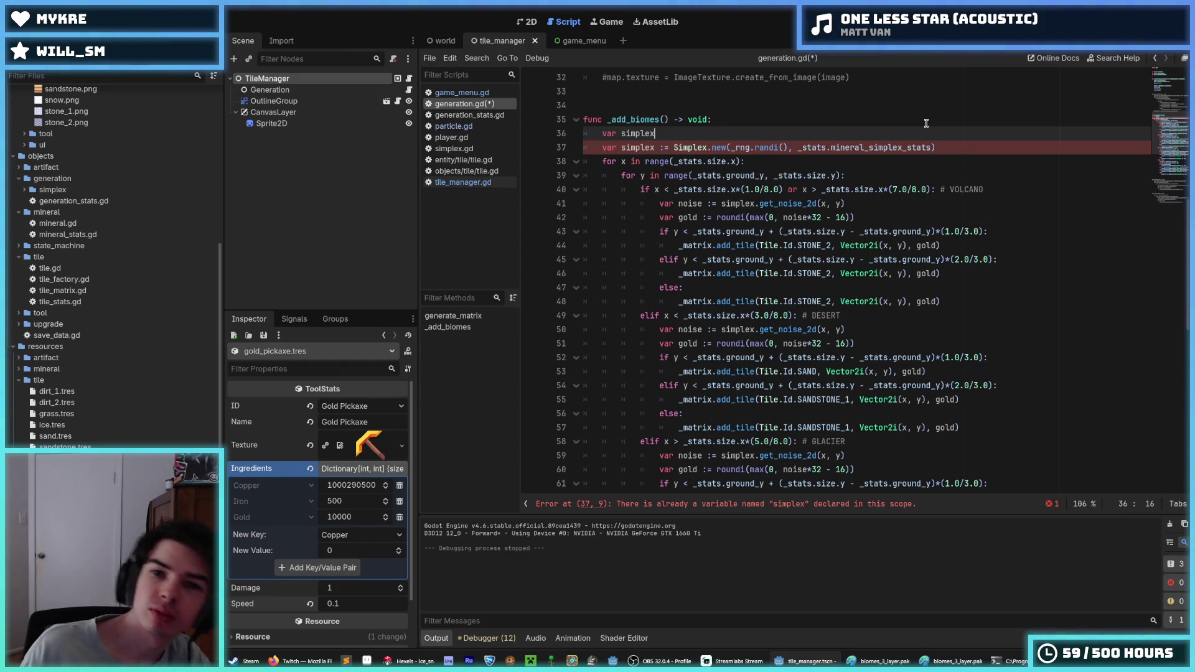
# - Name the variable biome_simplex and begin ':= Simplex.new(_rng.randi(), '
pyautogui.press('Home')
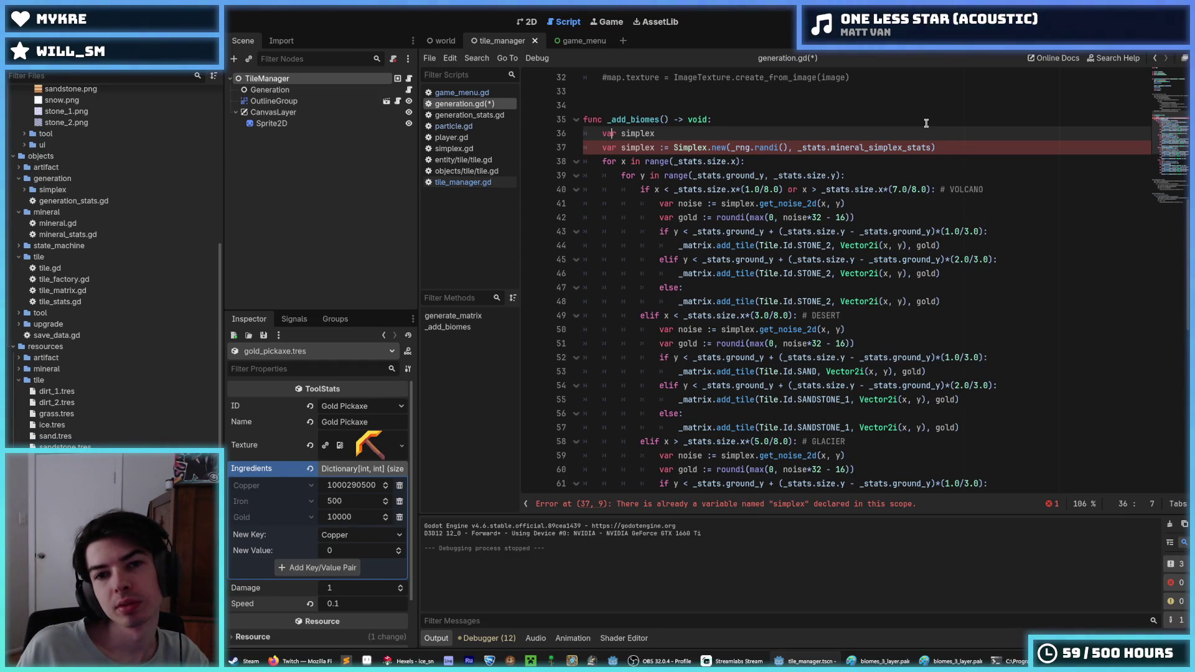
pyautogui.write('biome:')
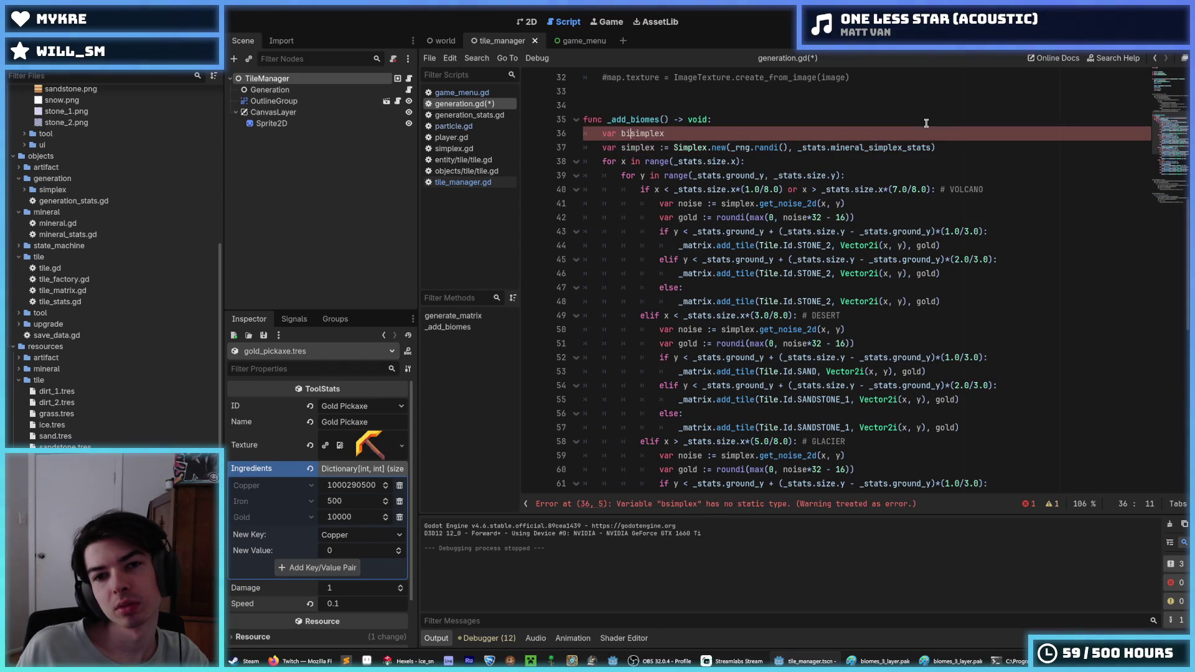
pyautogui.press('BackSpace')
pyautogui.write('_')
pyautogui.press('End')
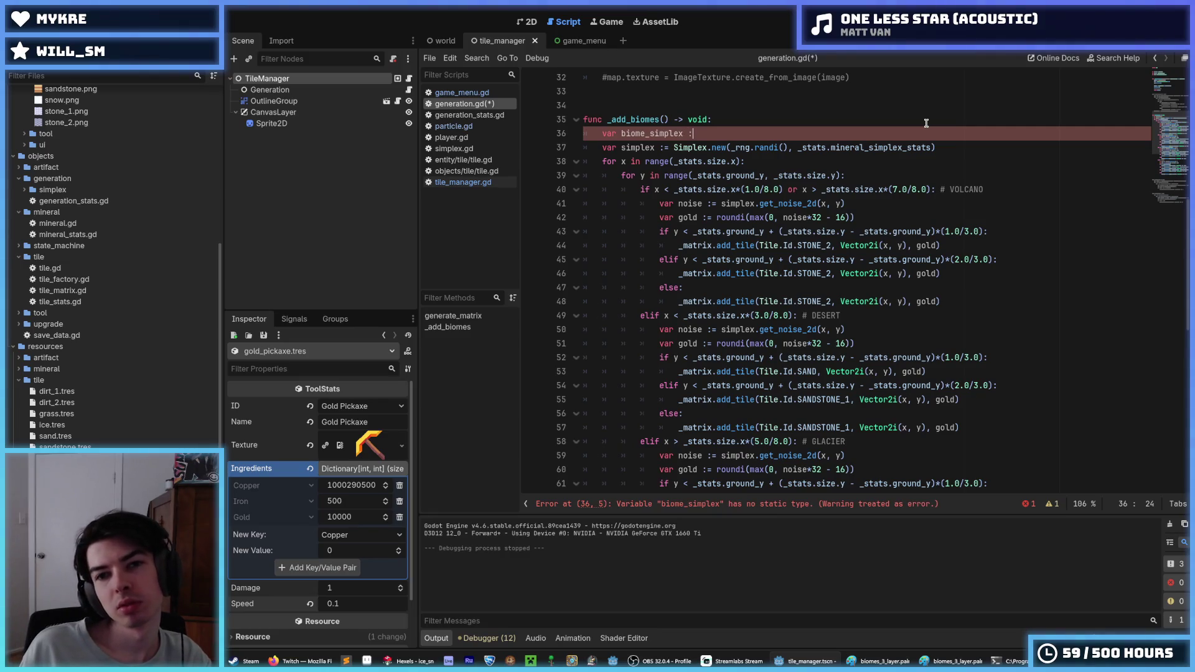
pyautogui.write(':= Simplex.new(')
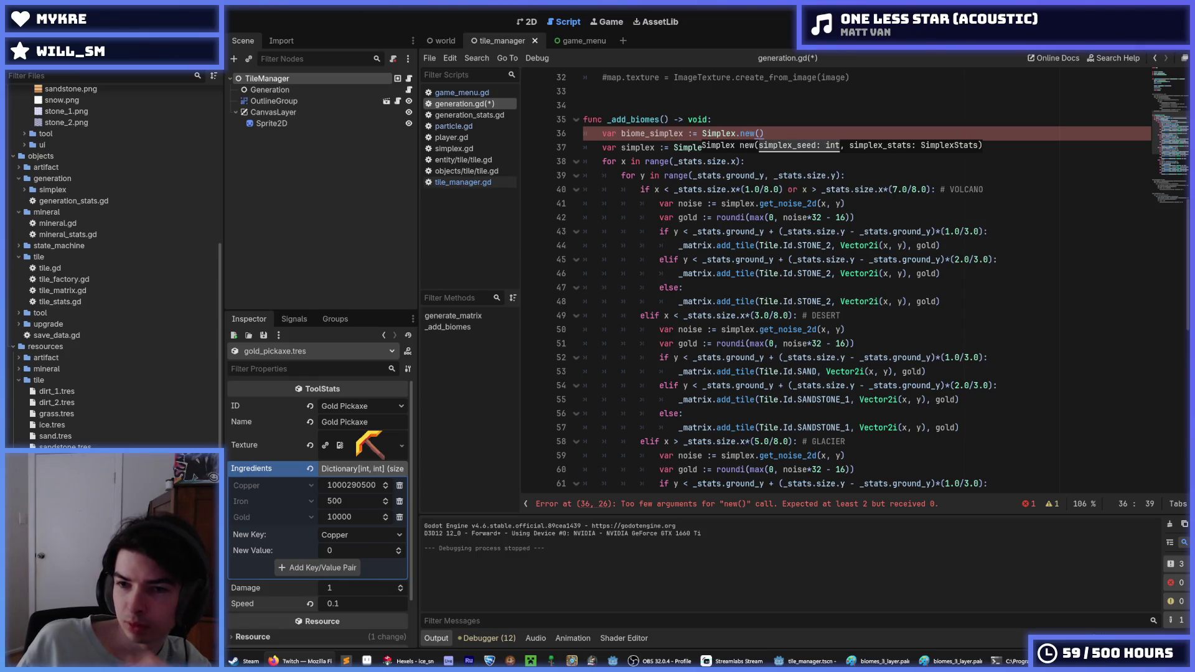
pyautogui.press('Left')
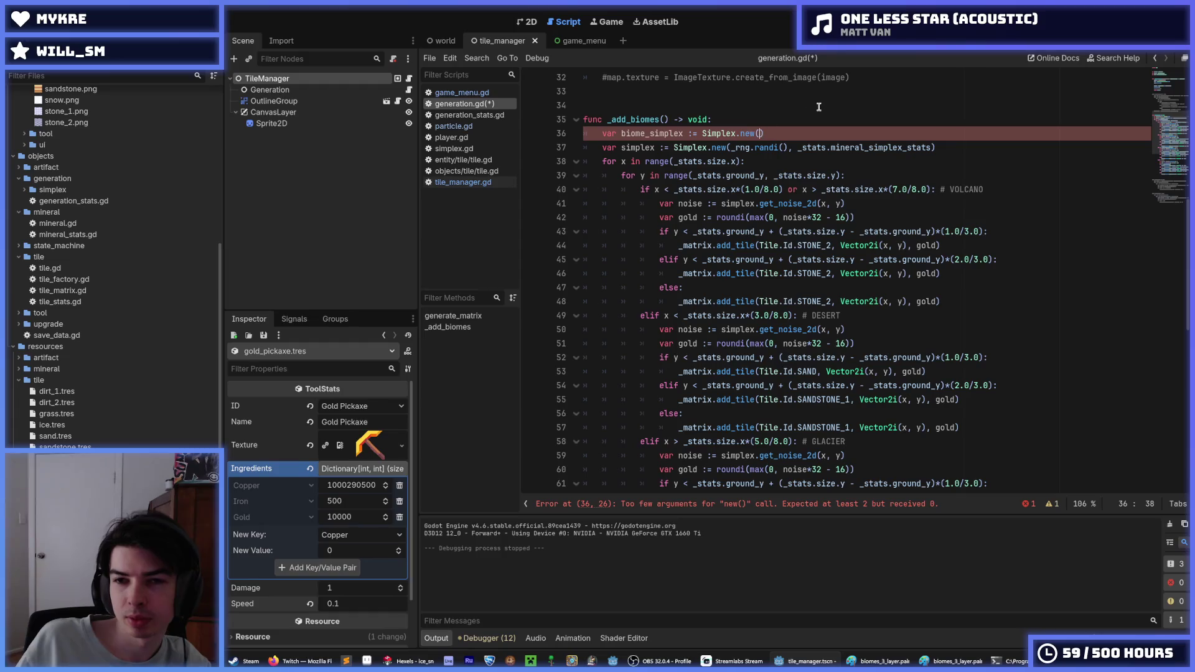
pyautogui.write('_rng.ra')
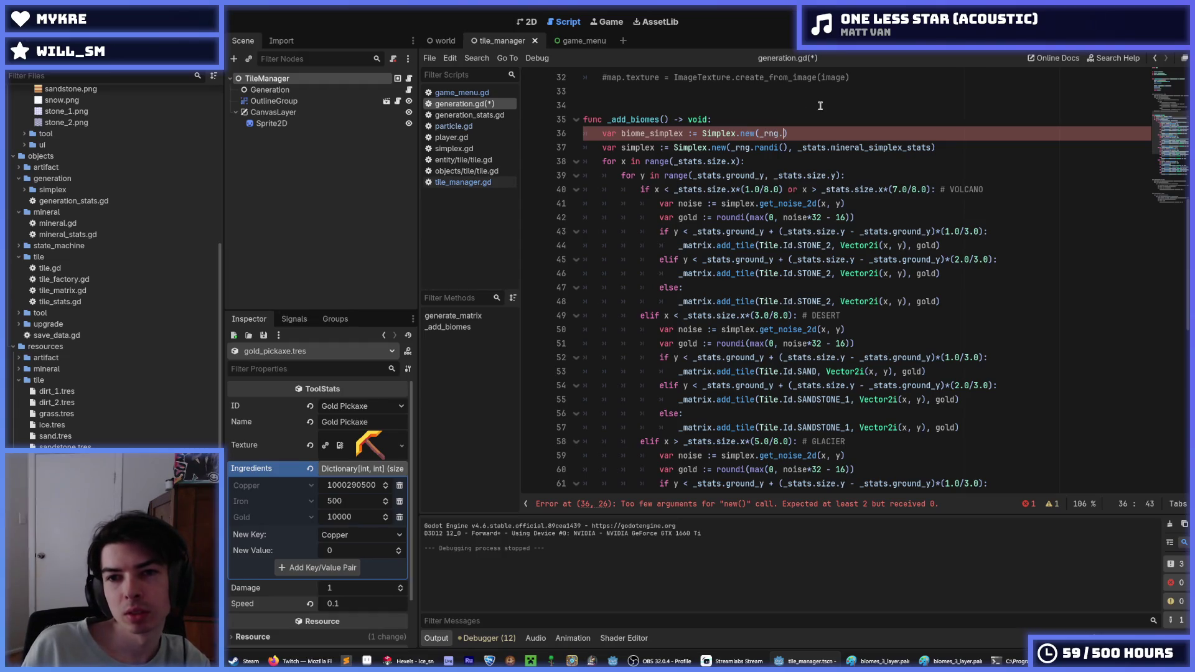
pyautogui.write('ndi(),')
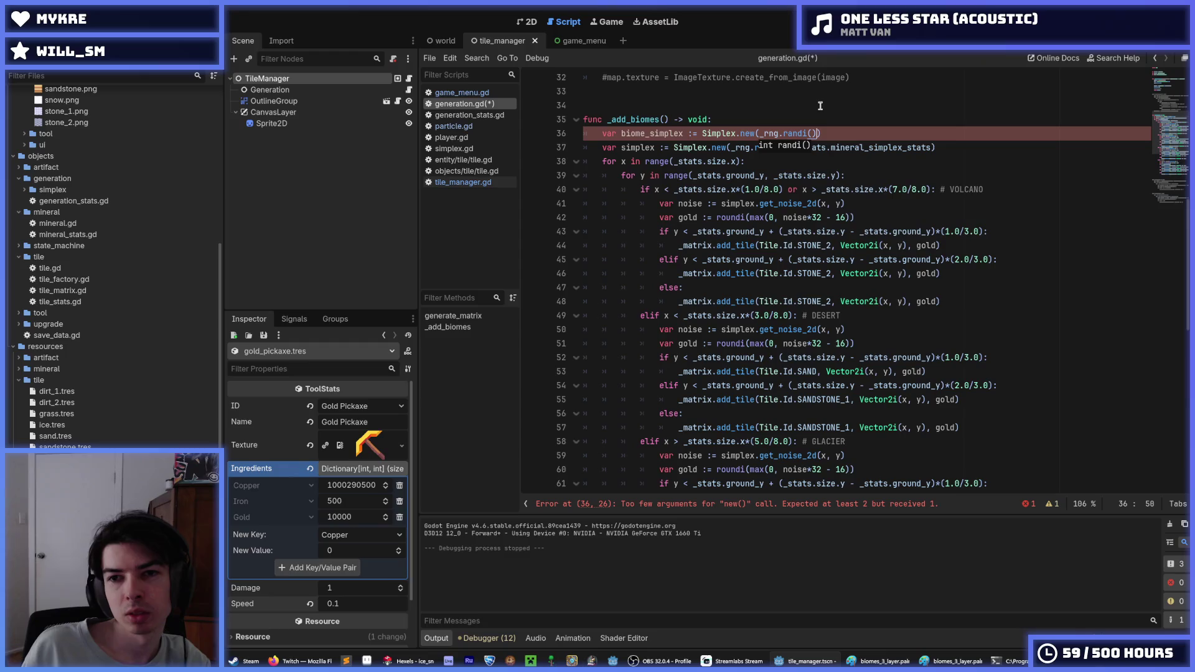
# - Take _stats.mineral_simplex_stats from line 37 as the second argument and save generation.gd
pyautogui.click(800, 149)
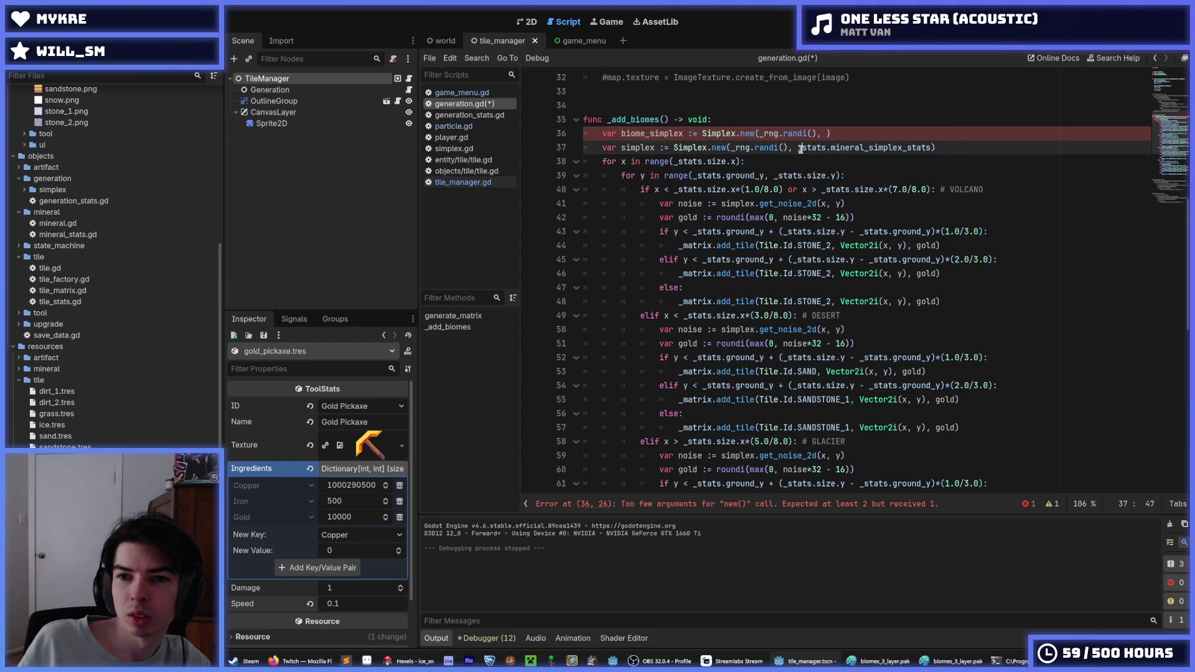
pyautogui.moveTo(800, 148); pyautogui.dragTo(935, 148)
pyautogui.hotkey('ctrl', 'c')
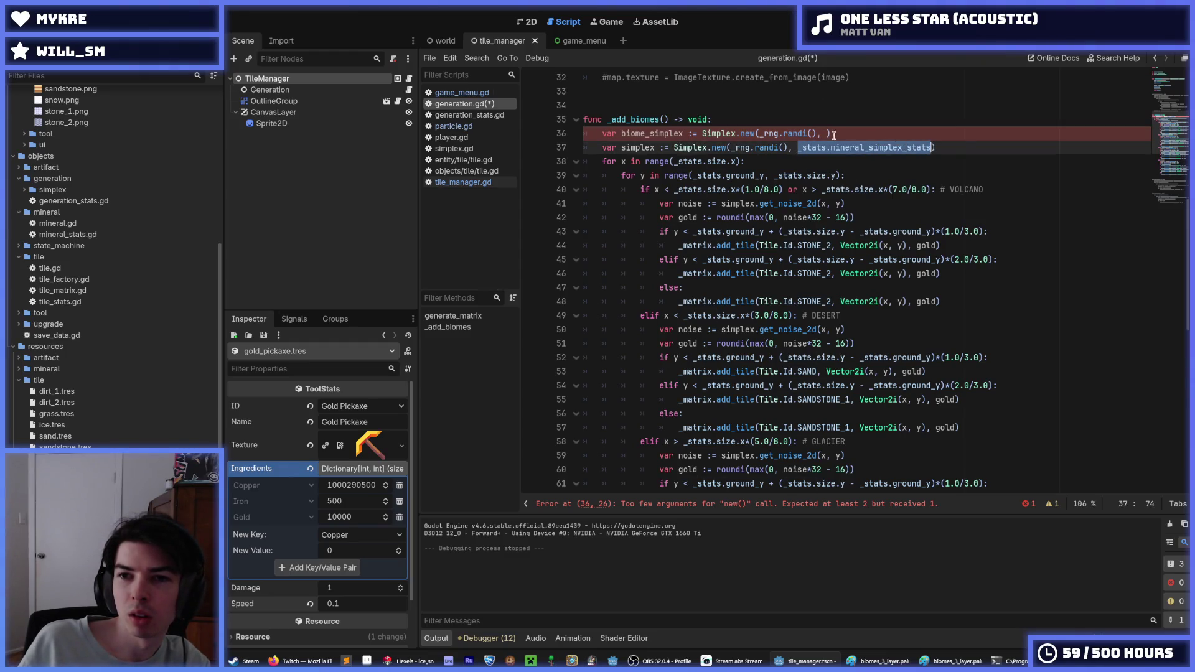
pyautogui.click(827, 133)
pyautogui.hotkey('ctrl', 'v')
pyautogui.hotkey('ctrl', 's')
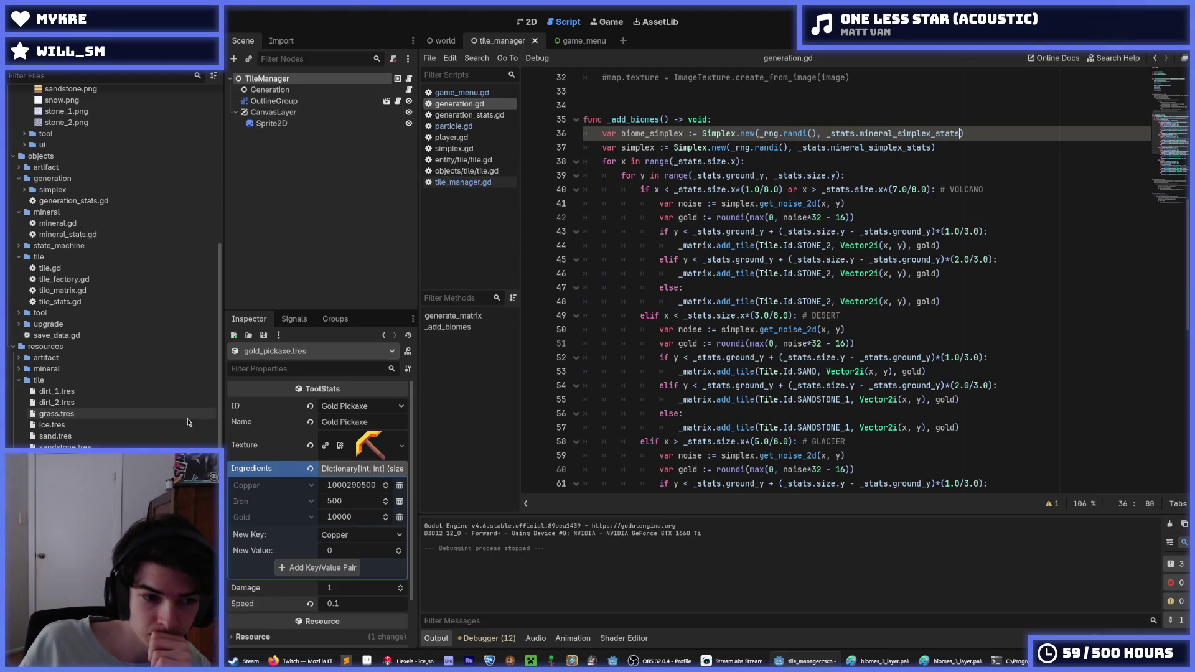
pyautogui.scroll(-2, 112, 417)
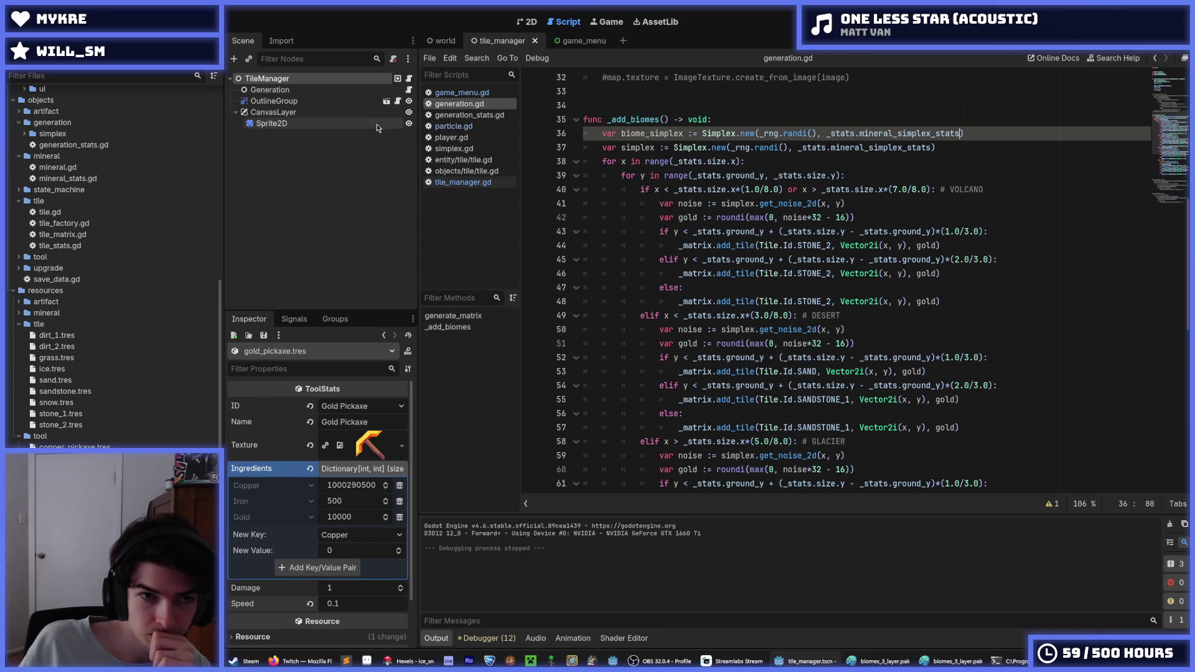
# - Rename line 36's variable to biome_border_simplex and use _stats.biome_border_simplex_stats as its argument
pyautogui.click(377, 90)
pyautogui.click(370, 78)
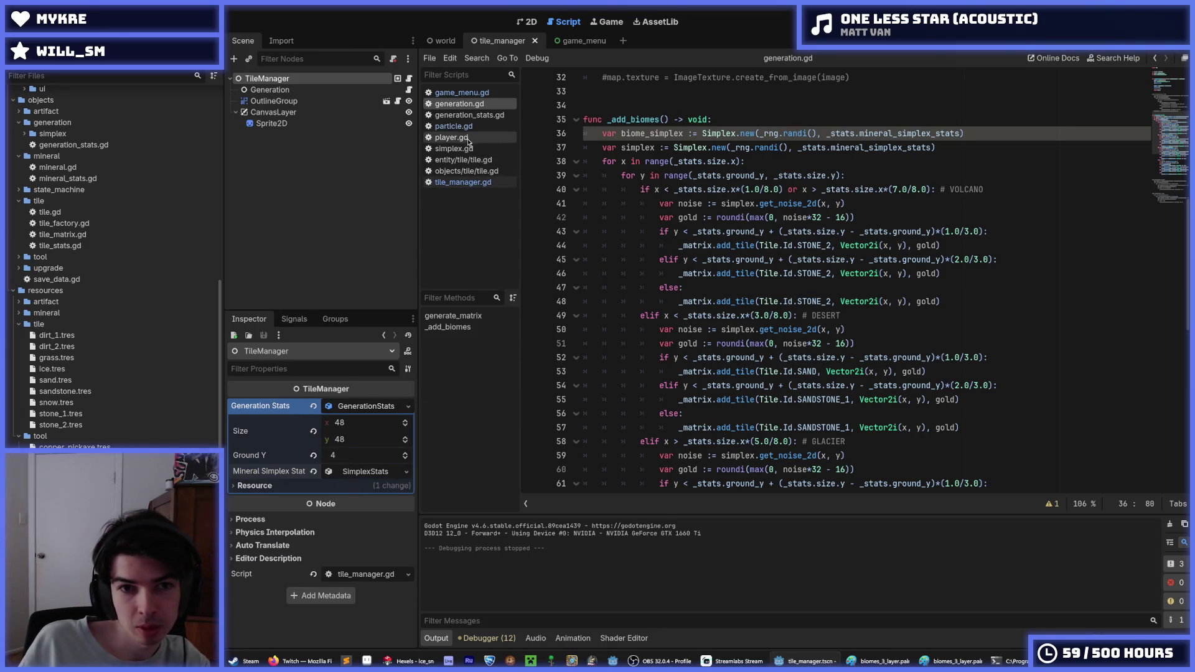
pyautogui.click(622, 133)
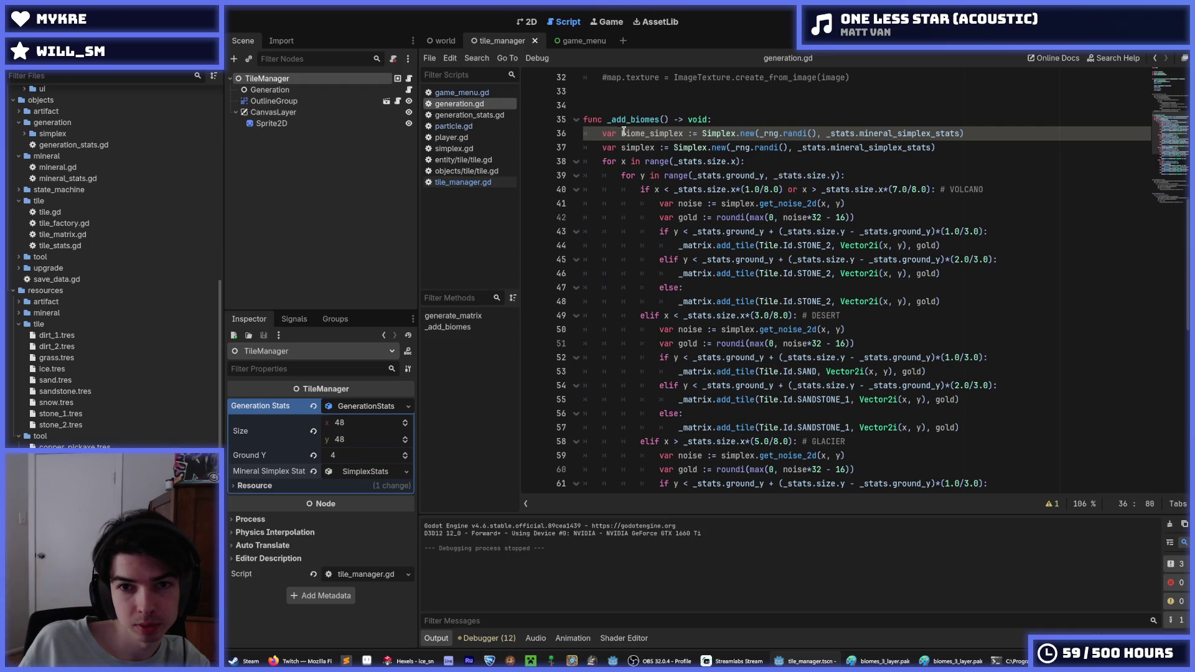
pyautogui.click(650, 133)
pyautogui.write('border')
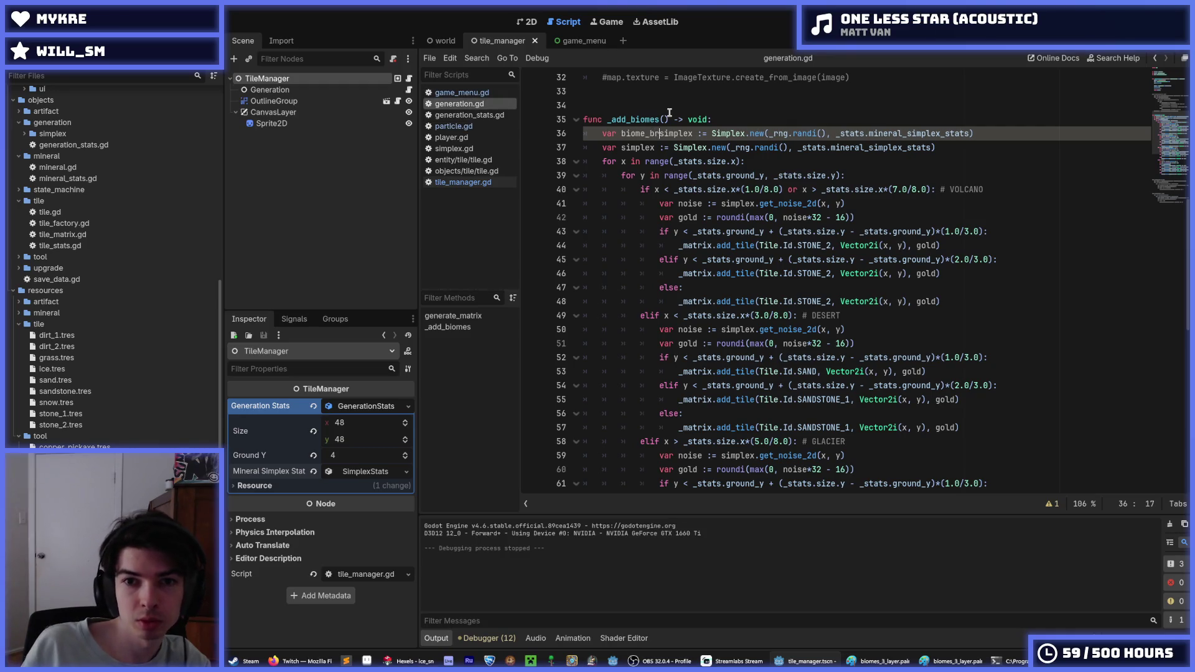
pyautogui.write('_')
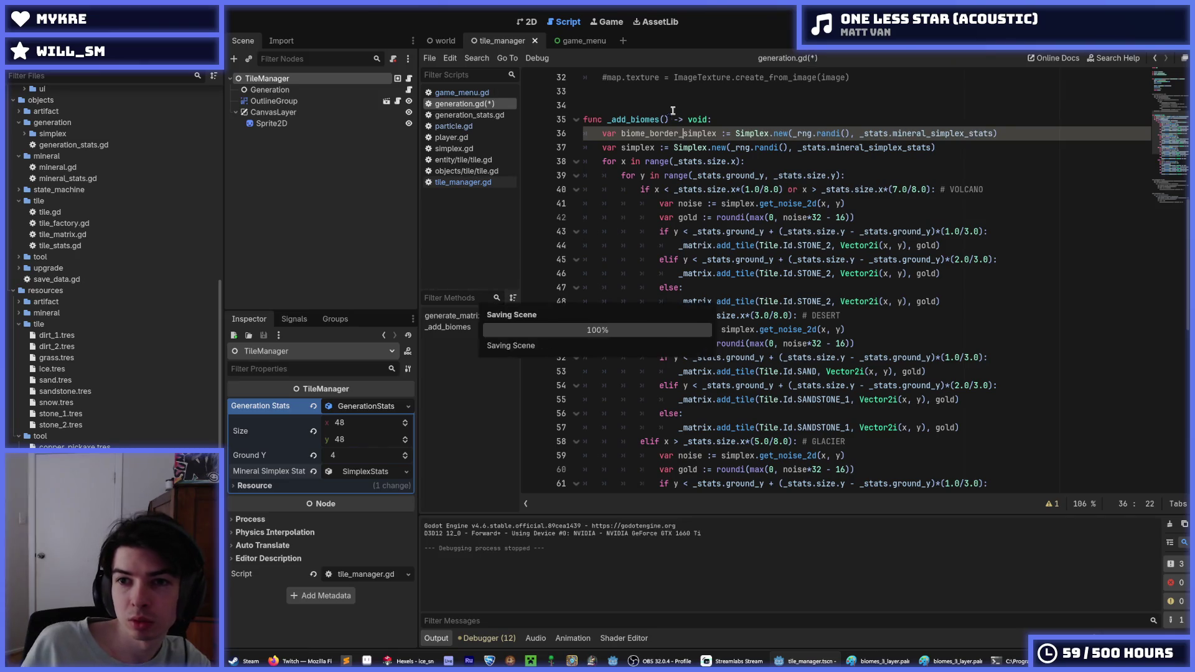
pyautogui.doubleClick(702, 133)
pyautogui.hotkey('ctrl', 'c')
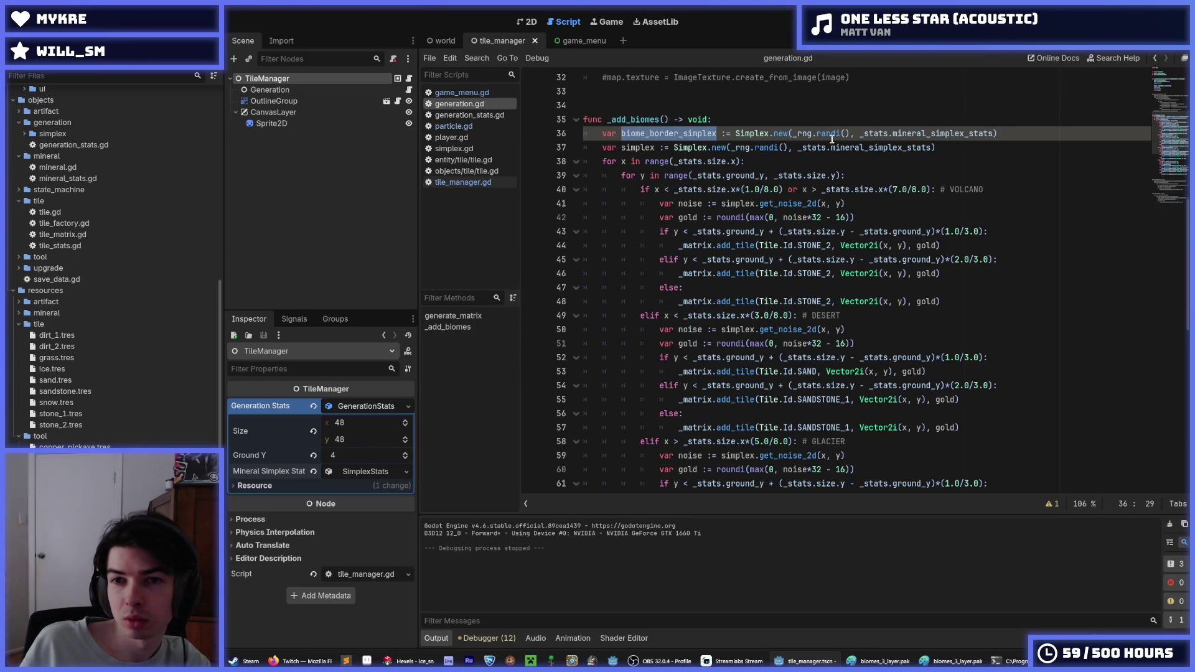
pyautogui.doubleClick(931, 133)
pyautogui.moveTo(964, 133); pyautogui.dragTo(898, 135)
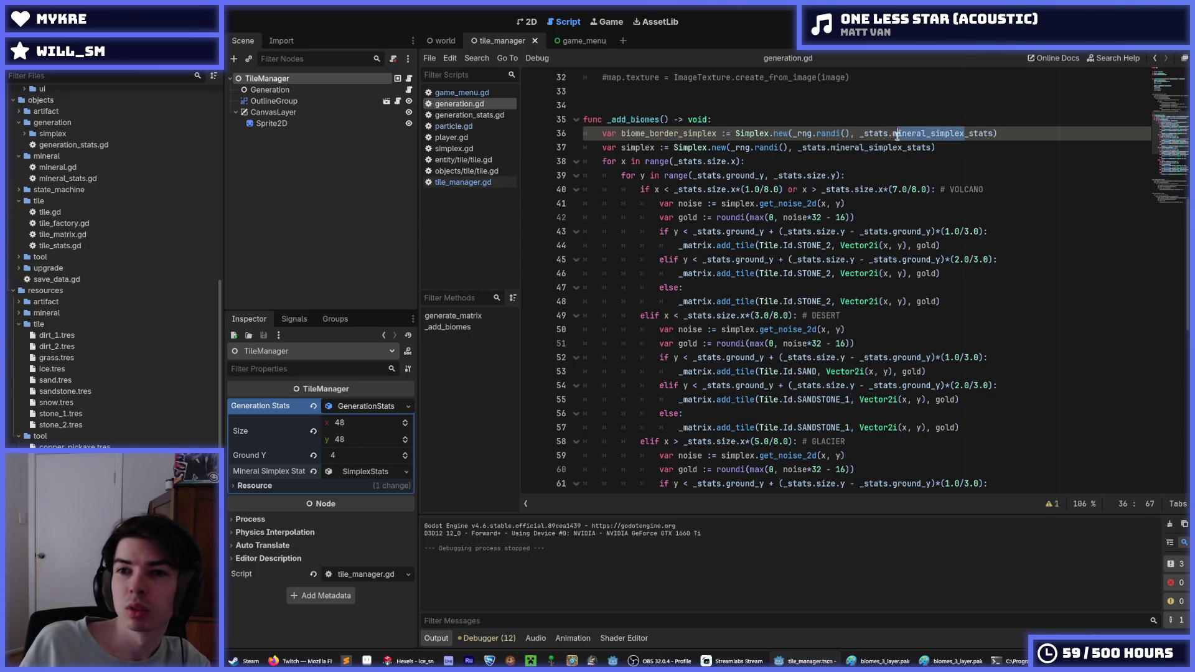
pyautogui.hotkey('ctrl', 'v')
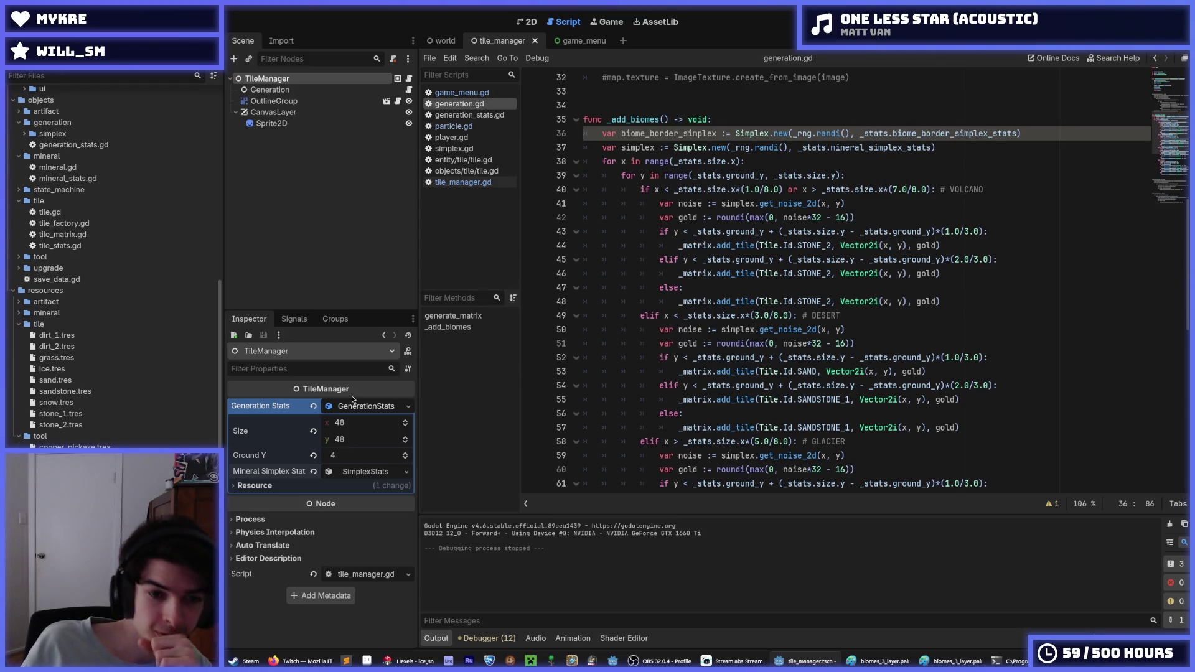
# - Check the Generation Stats property options, then open generation_stats.gd for editing
pyautogui.rightClick(255, 409)
pyautogui.click(243, 410)
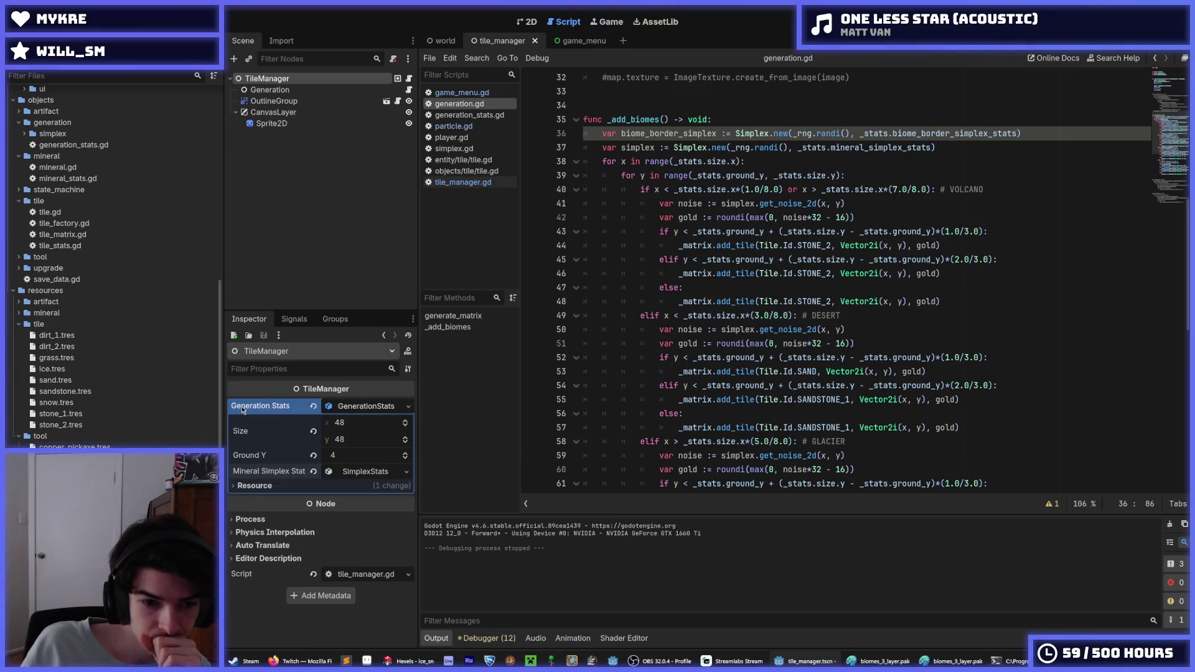
pyautogui.scroll(5, 113, 409)
pyautogui.scroll(3, 114, 409)
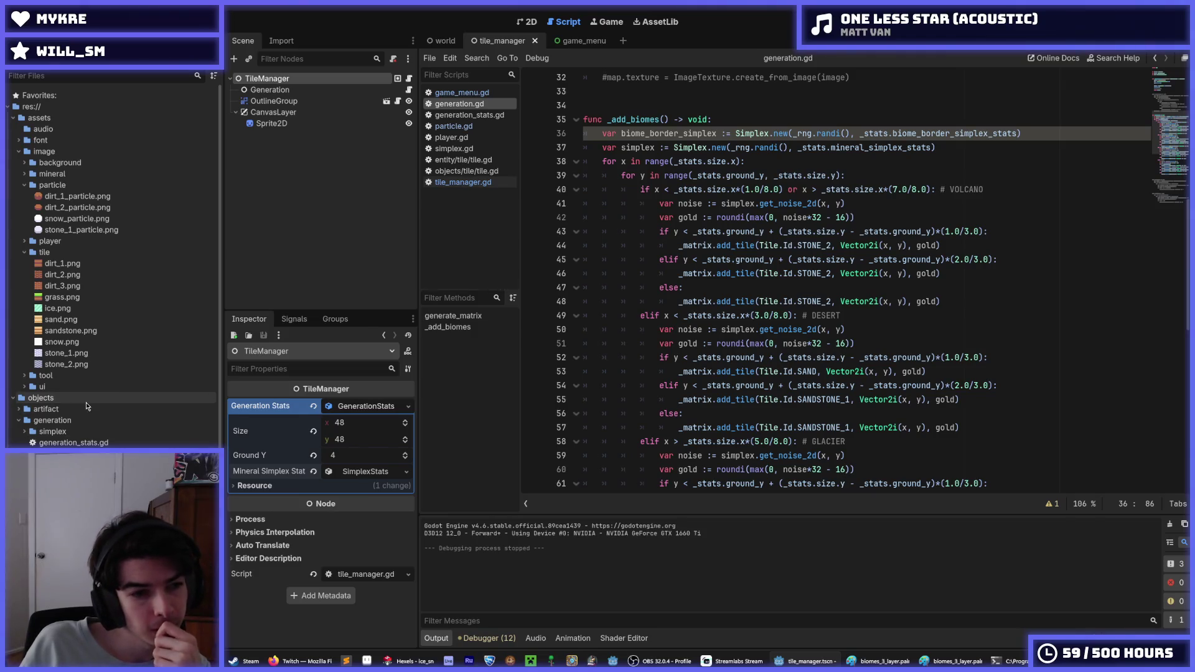
pyautogui.scroll(-7, 106, 411)
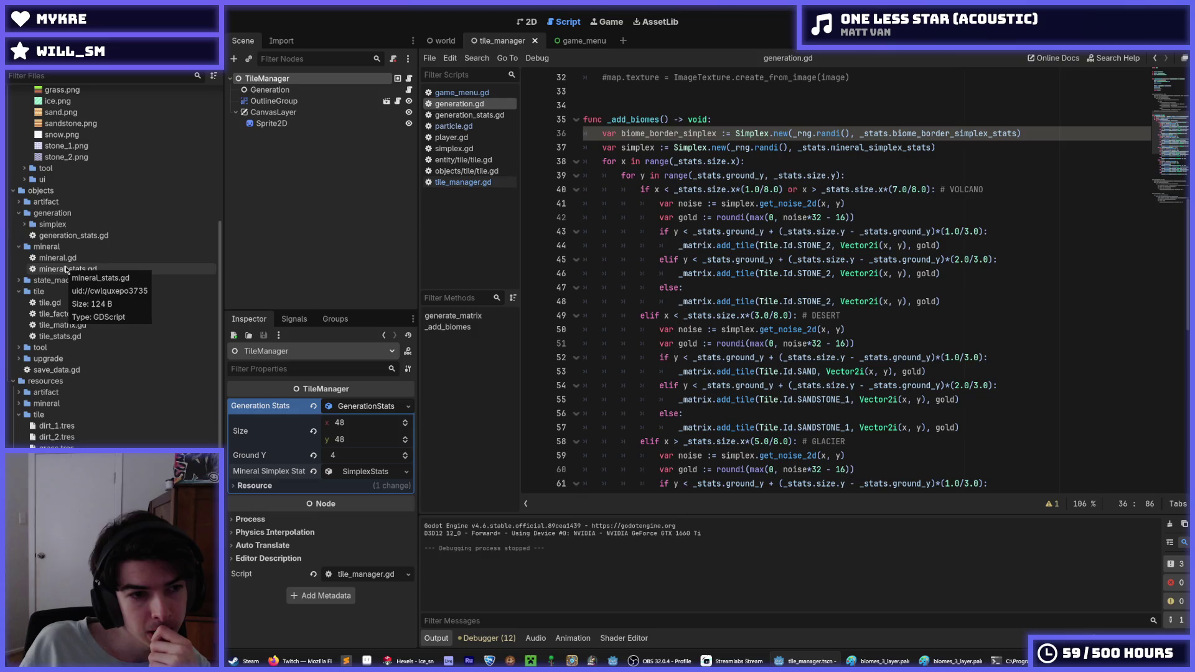
pyautogui.doubleClick(77, 237)
# - Duplicate the mineral_simplex_stats export and rename the copy biome_border_simplex_stats
pyautogui.hotkey('ctrl', 'shift', 'd')
pyautogui.doubleClick(660, 163)
pyautogui.write('biome_bo')
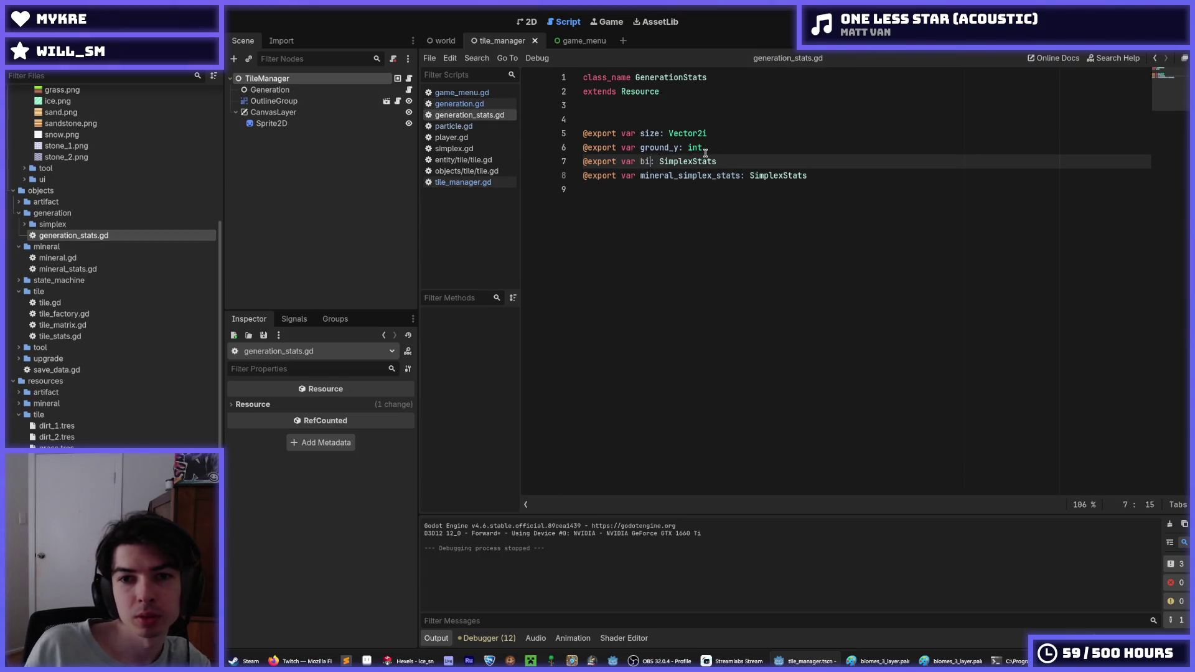
pyautogui.write('rder_simplex_s')
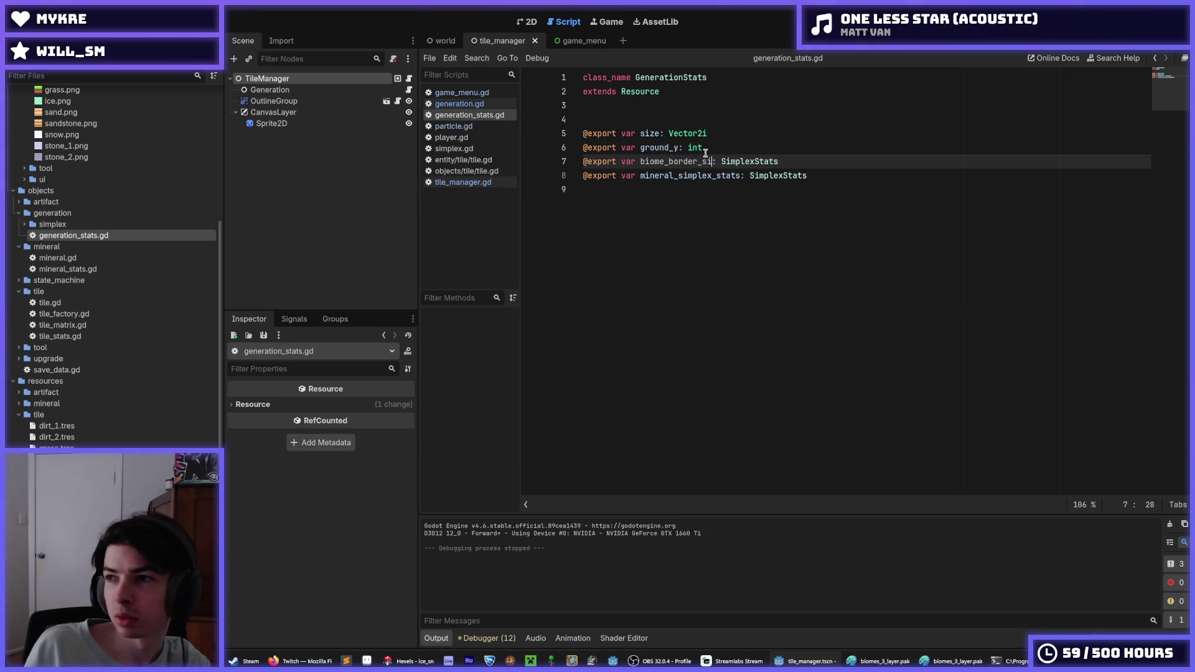
pyautogui.write('tats')
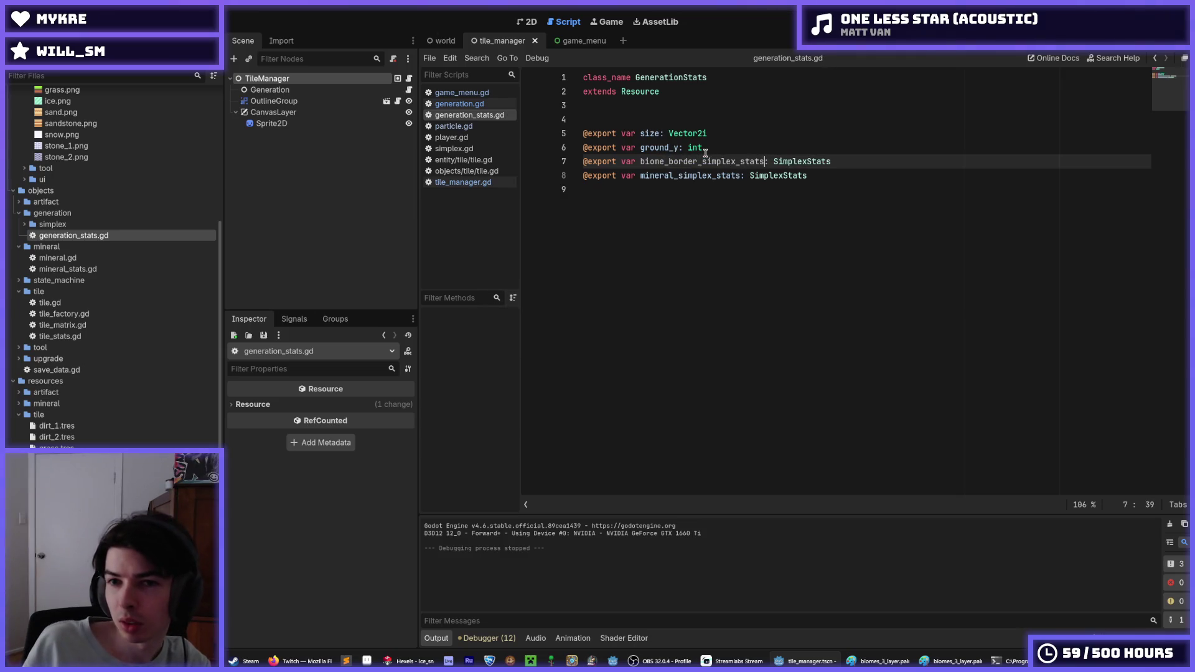
# - Look over export lines 6 and 7, then move on to tile_manager.gd
pyautogui.click(779, 145)
pyautogui.click(853, 163)
pyautogui.click(800, 149)
pyautogui.click(855, 165)
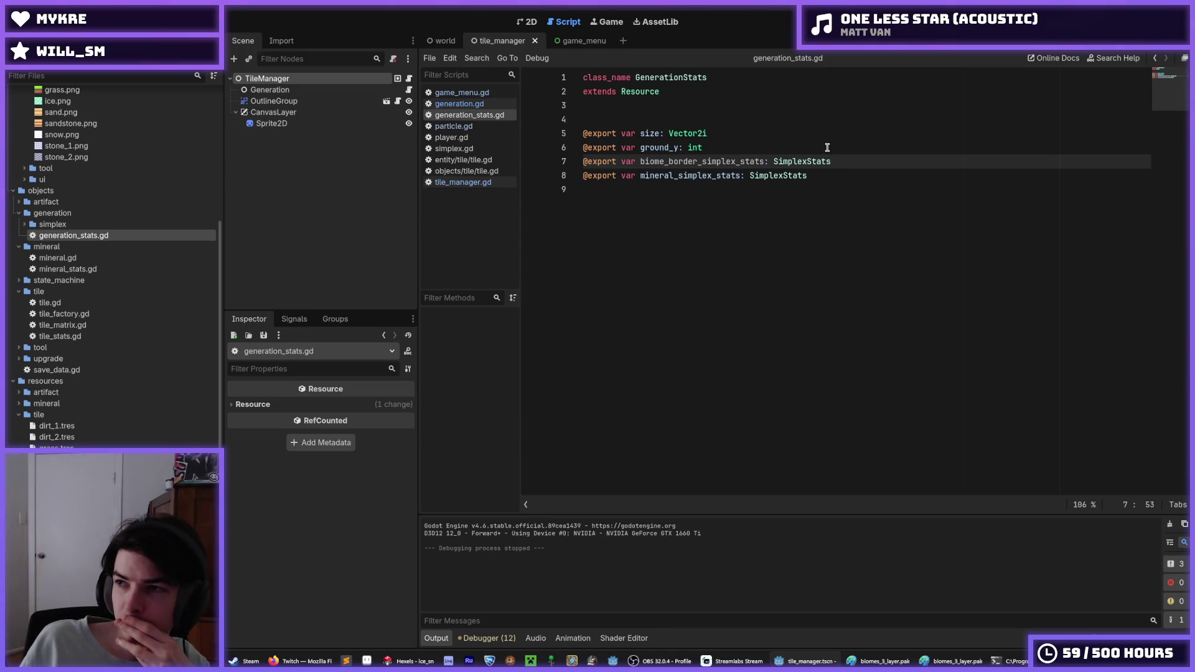
pyautogui.click(827, 148)
pyautogui.click(816, 158)
pyautogui.click(796, 151)
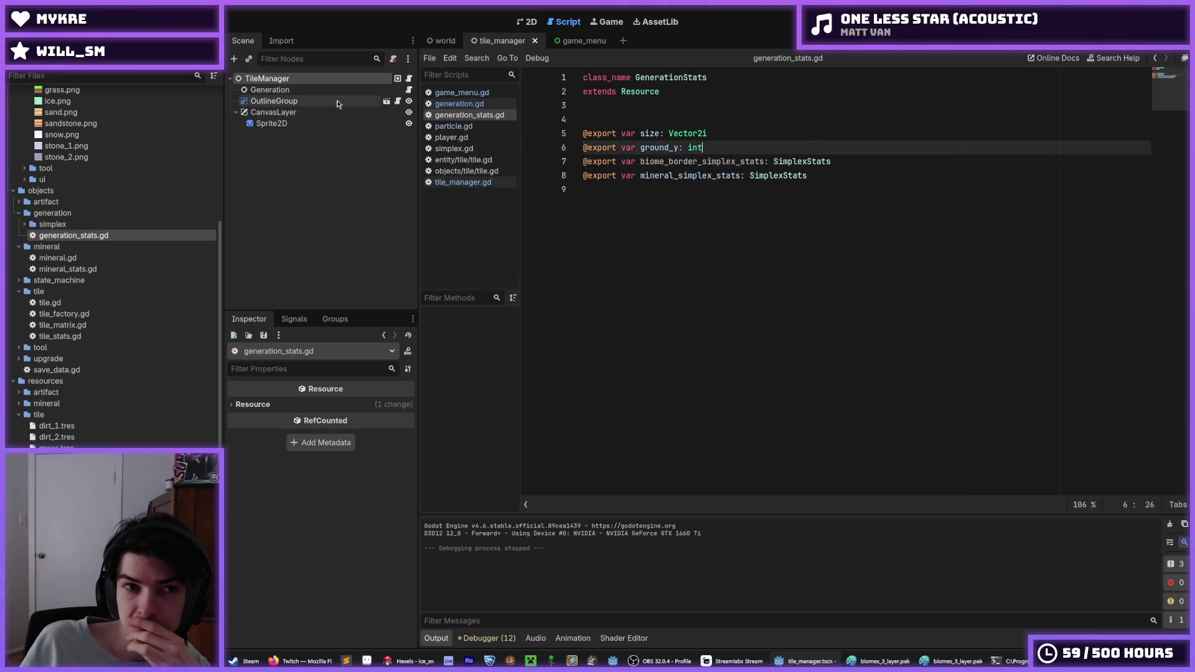
pyautogui.click(410, 81)
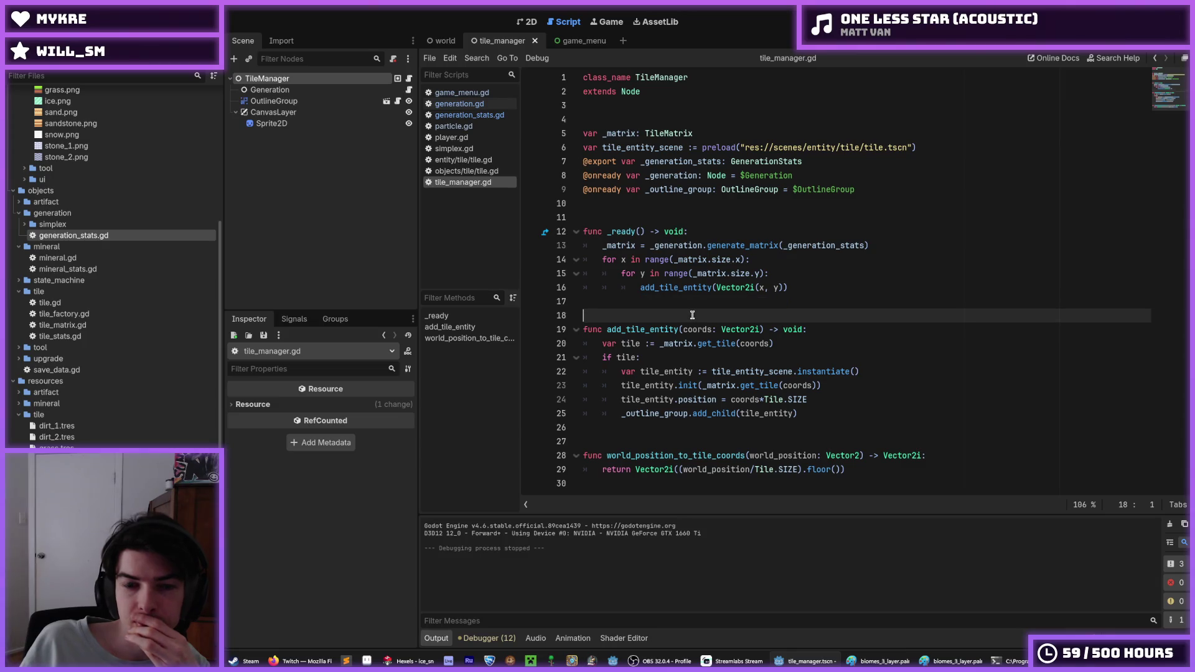
# - Open tile.gd and review the enum Id declaration and its NONE = -1 entry
pyautogui.click(848, 404)
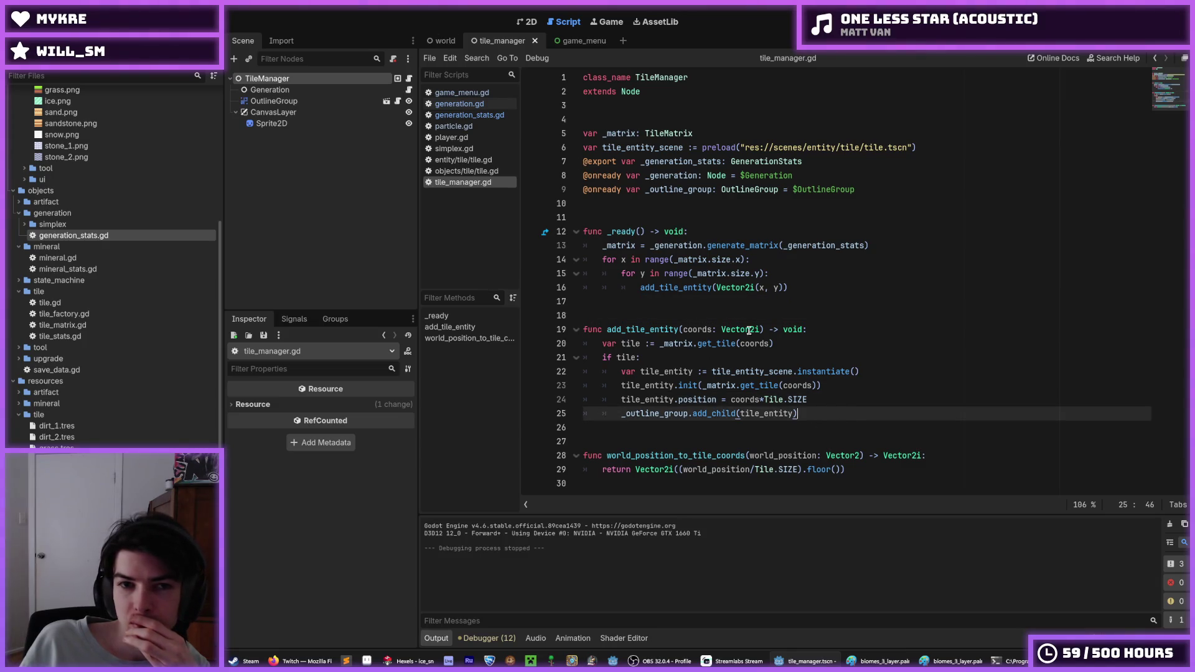
pyautogui.click(464, 116)
pyautogui.click(466, 171)
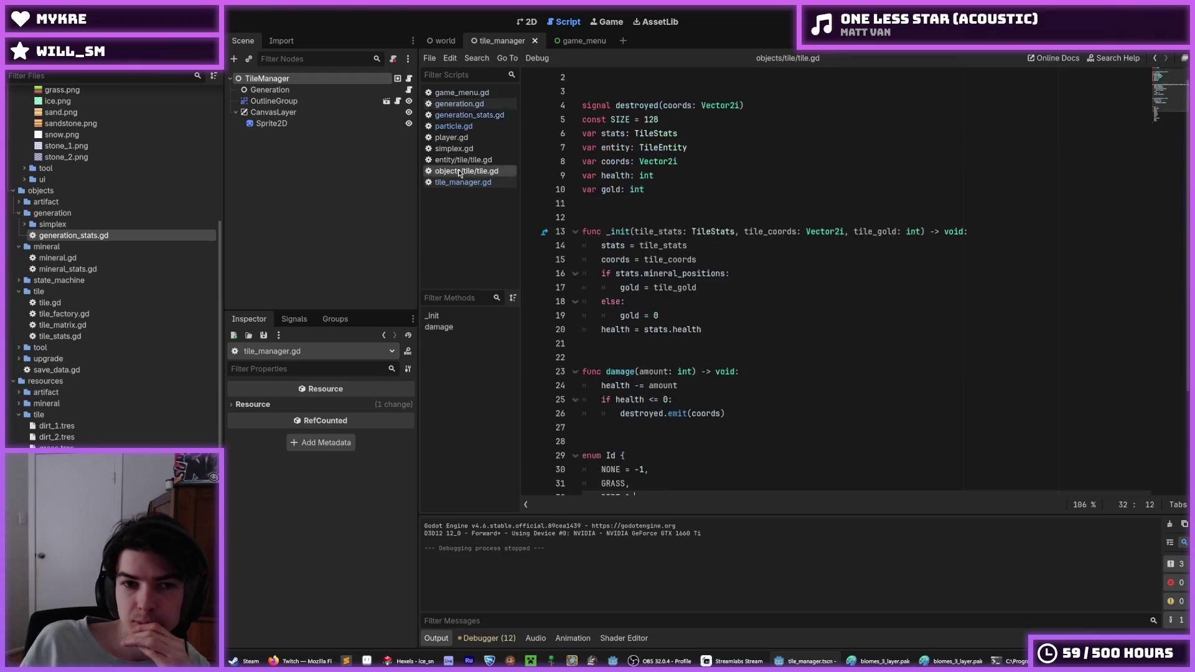
pyautogui.click(456, 127)
pyautogui.click(463, 114)
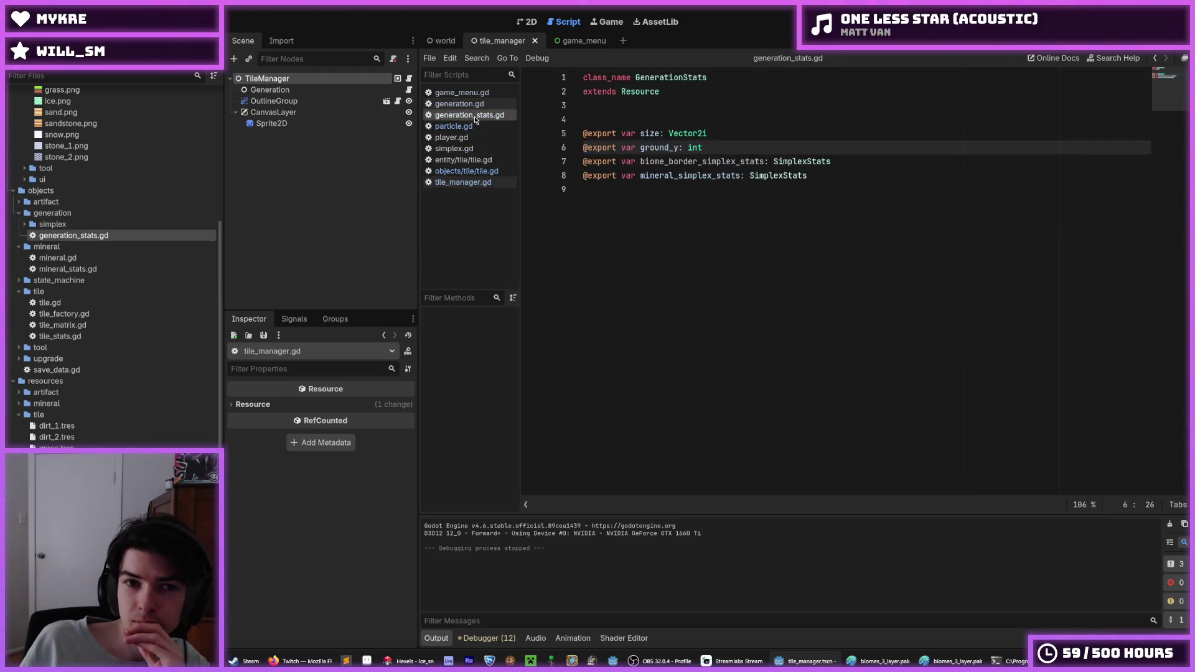
pyautogui.click(469, 171)
pyautogui.scroll(-3, 722, 312)
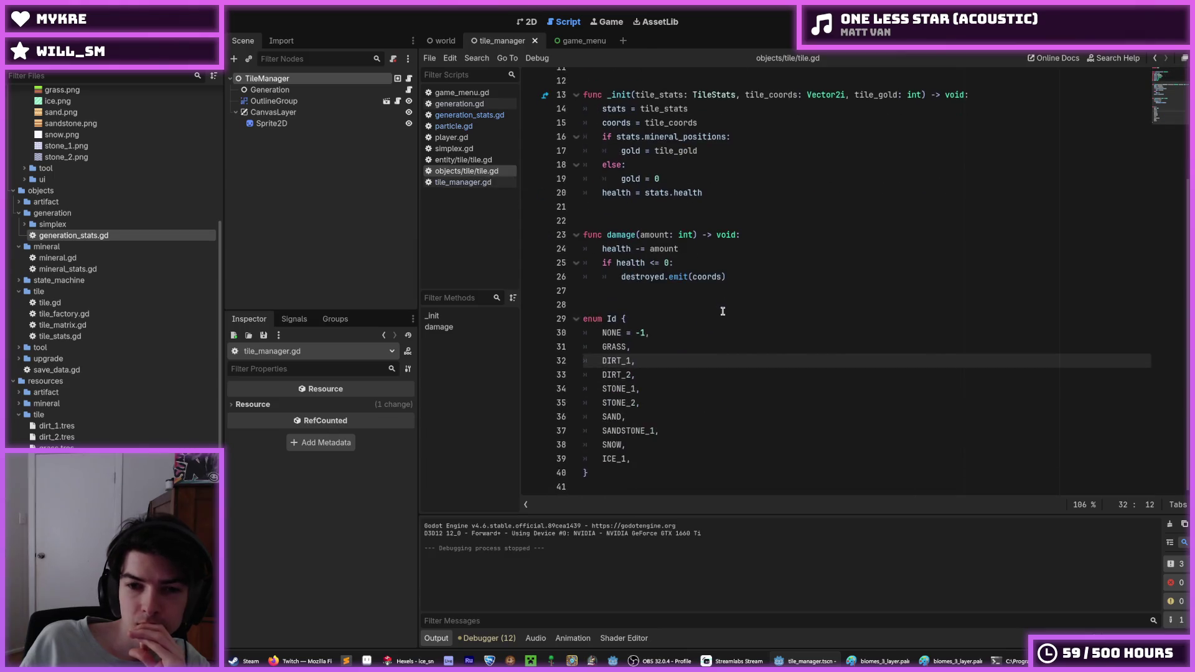
pyautogui.click(713, 319)
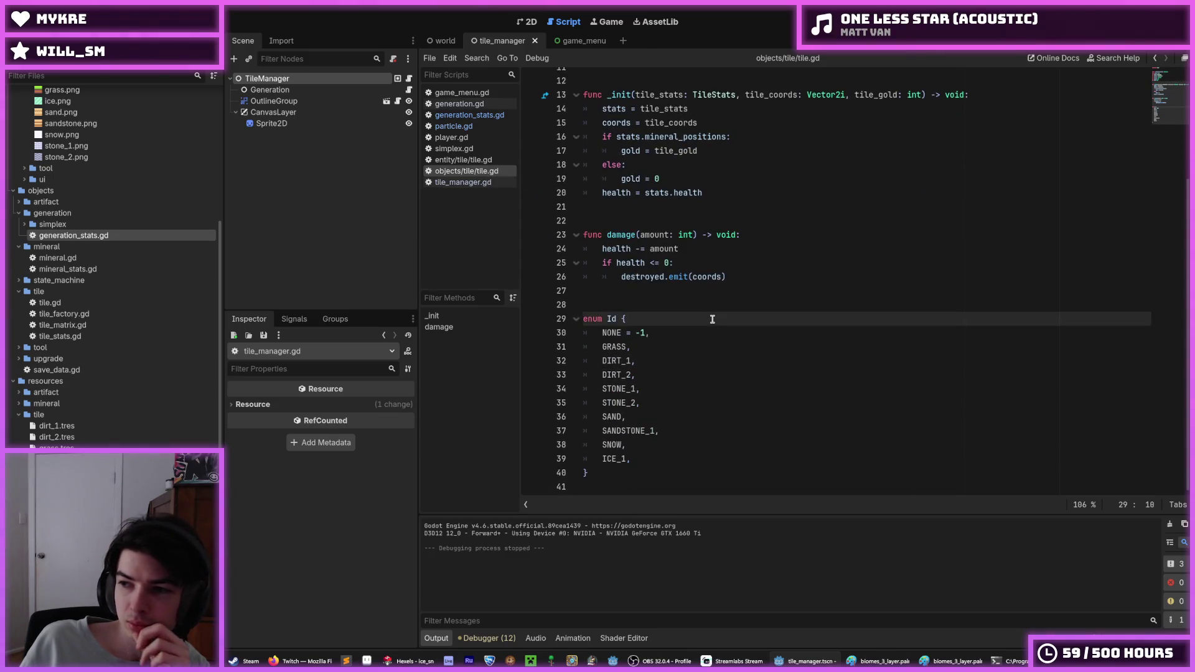
pyautogui.click(682, 340)
pyautogui.click(651, 322)
pyautogui.click(679, 339)
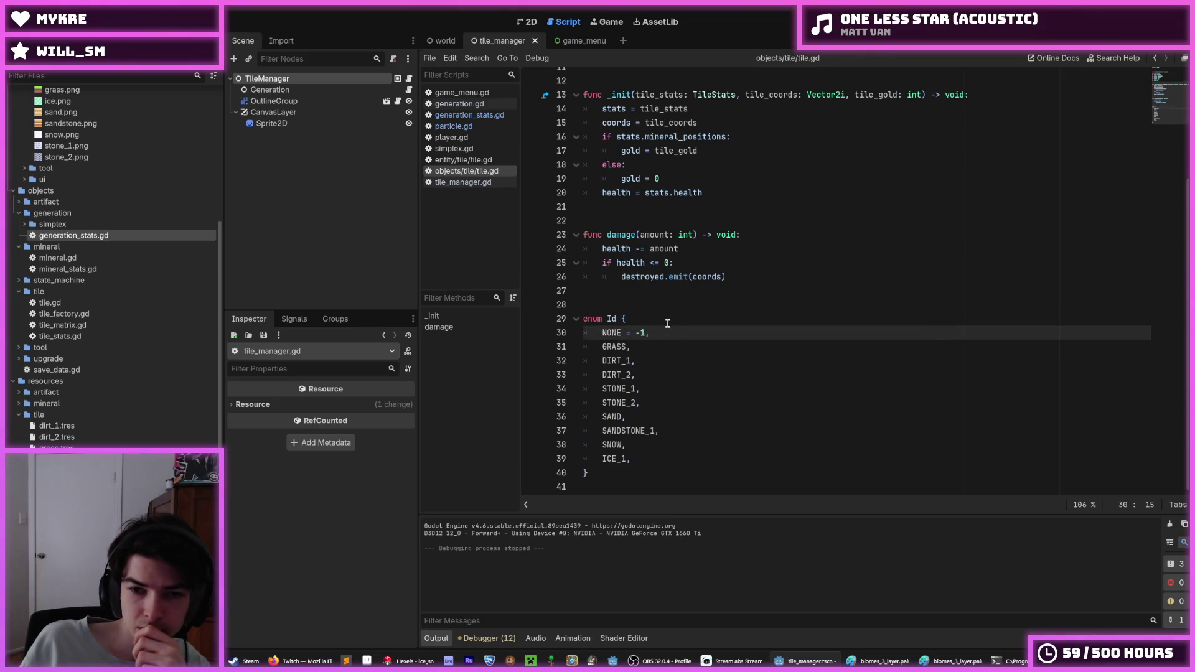
pyautogui.click(667, 323)
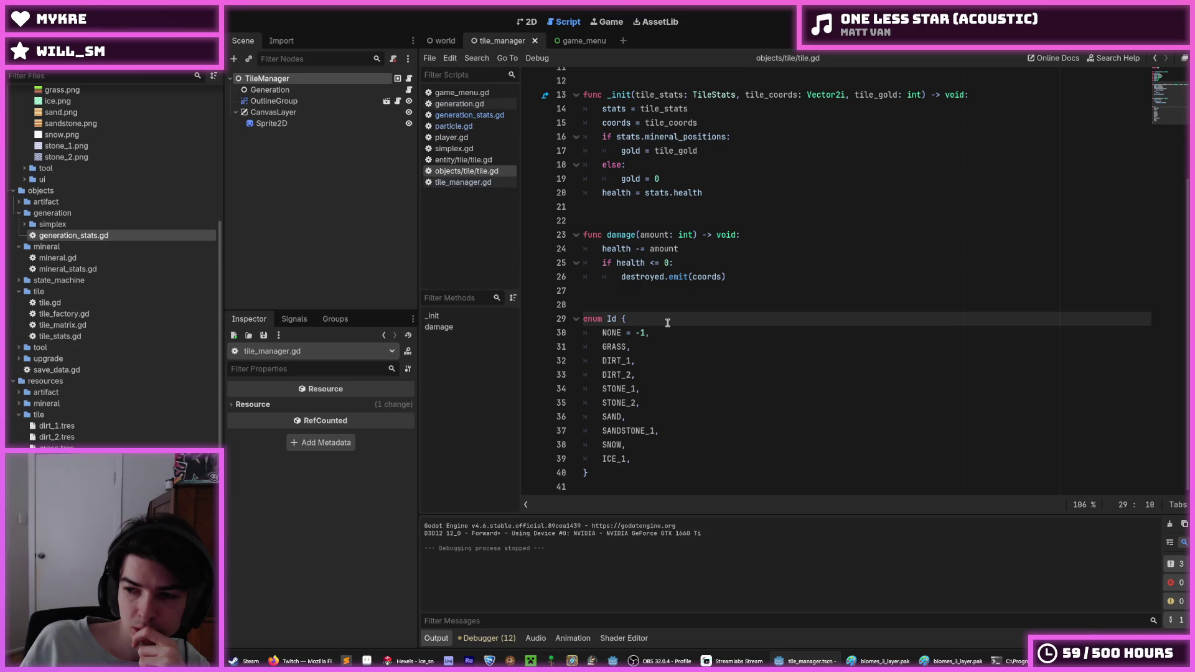
pyautogui.click(668, 333)
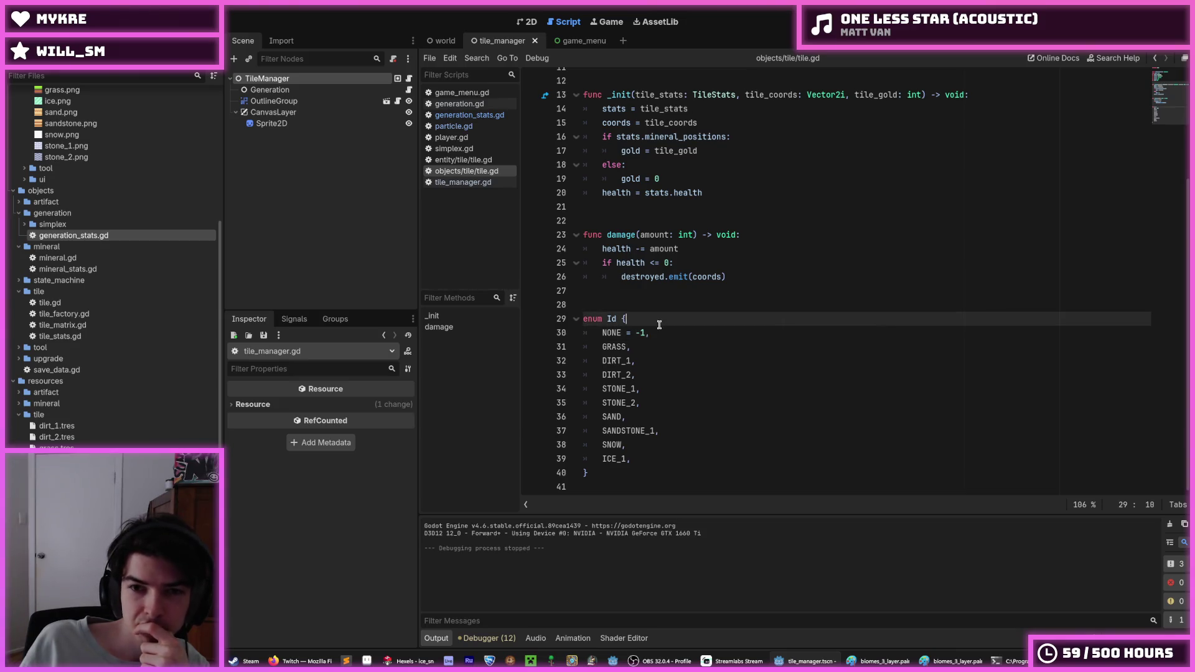
# - In generation.gd, copy the biome_border_simplex name and place the caret before _stats on line 40
pyautogui.click(492, 183)
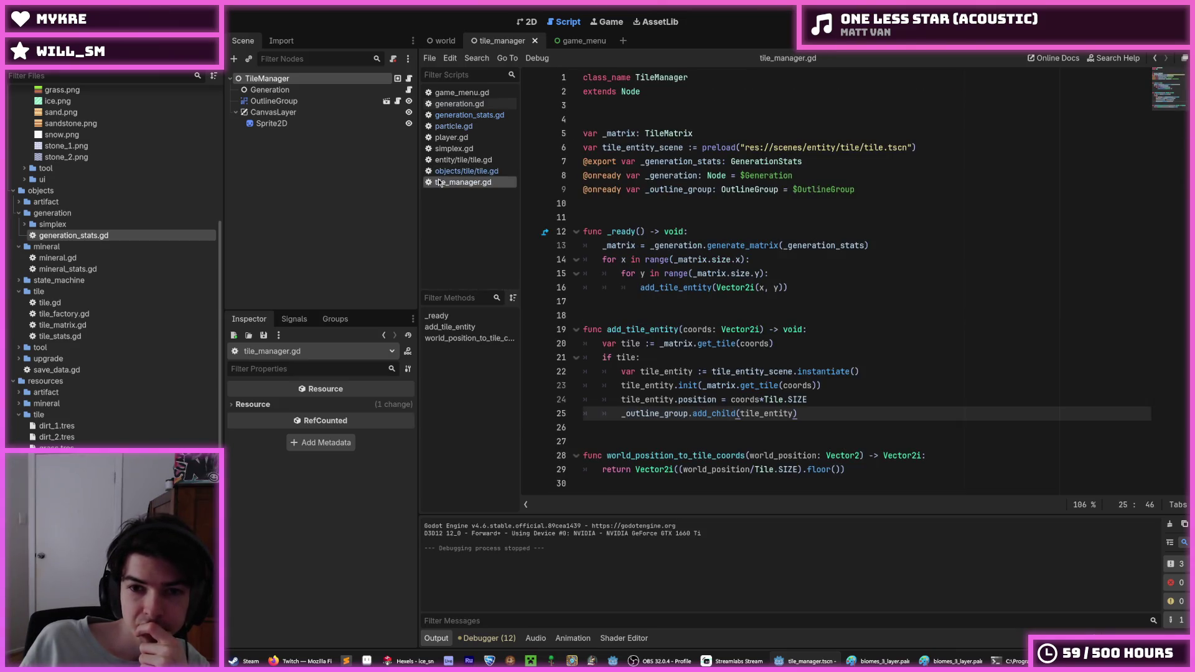
pyautogui.click(469, 115)
pyautogui.click(459, 104)
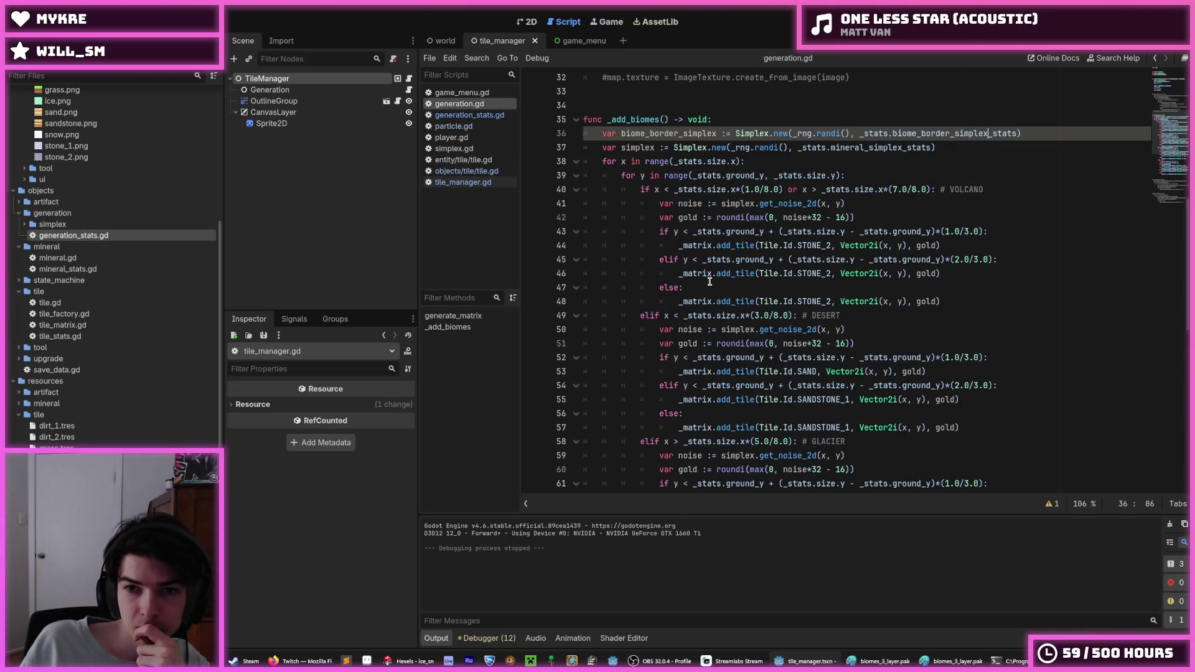
pyautogui.doubleClick(638, 134)
pyautogui.rightClick(638, 134)
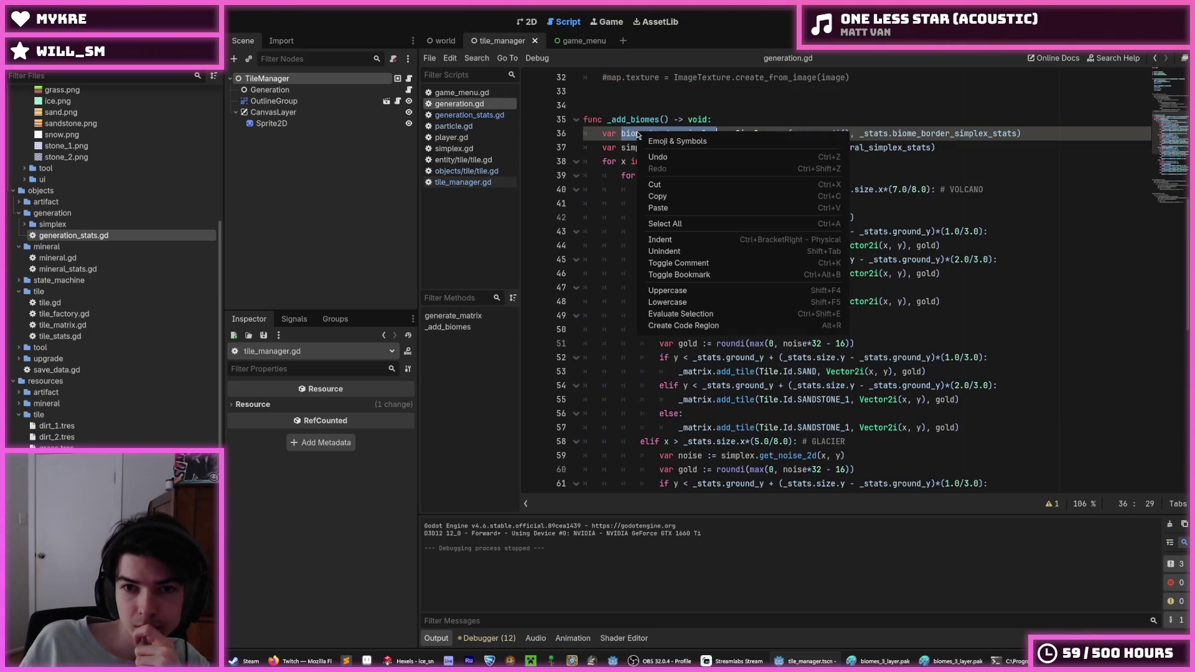
pyautogui.click(665, 194)
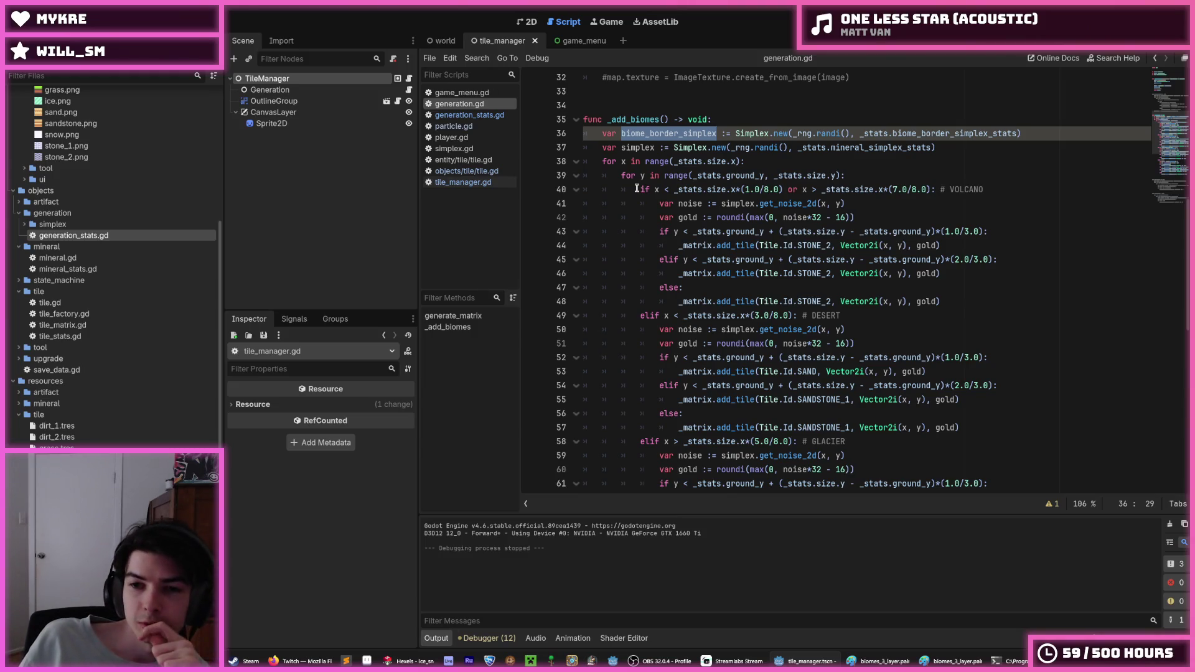
pyautogui.click(658, 189)
pyautogui.click(674, 190)
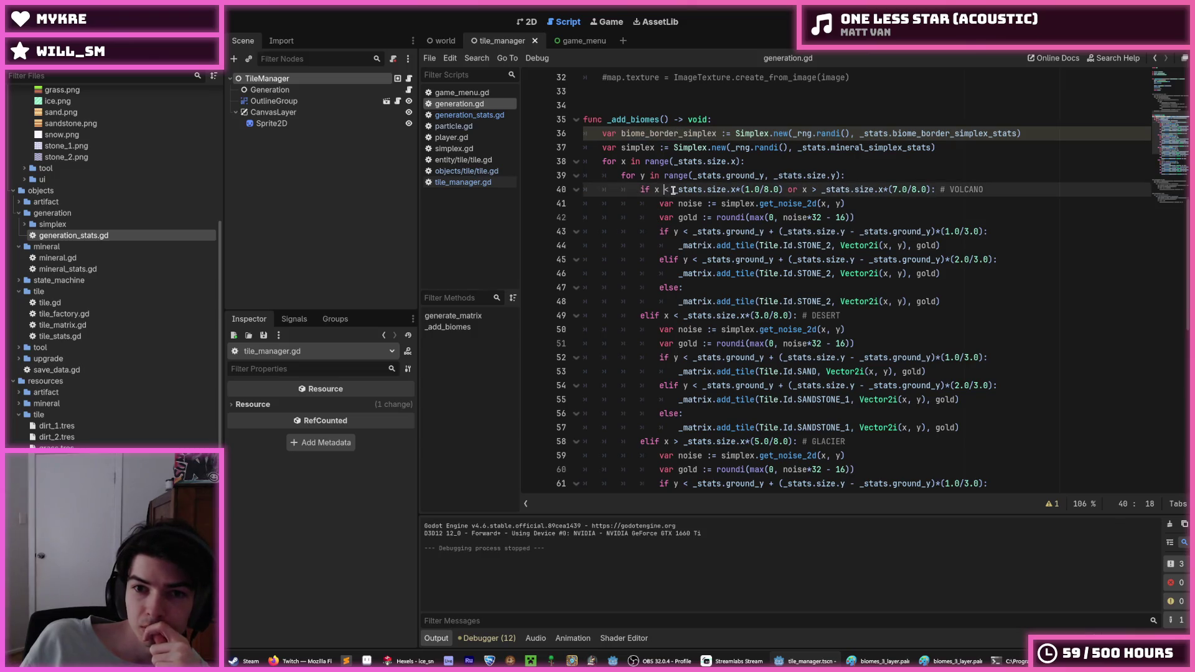
pyautogui.click(268, 78)
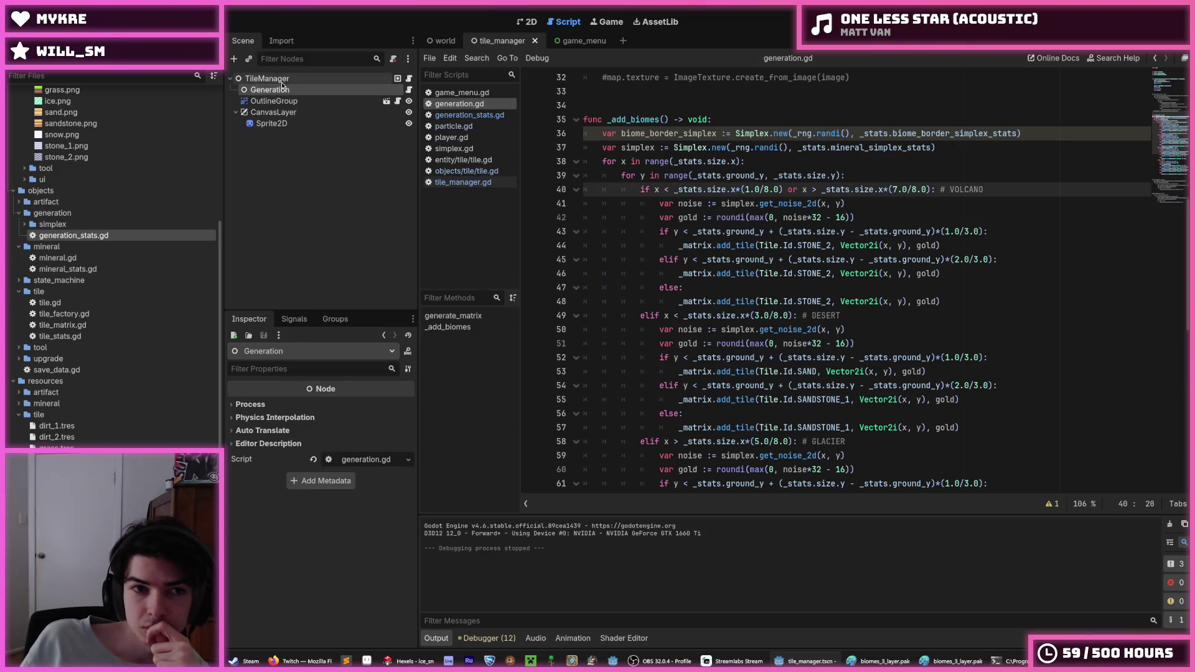
# - On TileManager, create a new SimplexStats for Biome Border Simplex and set X Frequency to 32
pyautogui.click(267, 405)
pyautogui.click(255, 501)
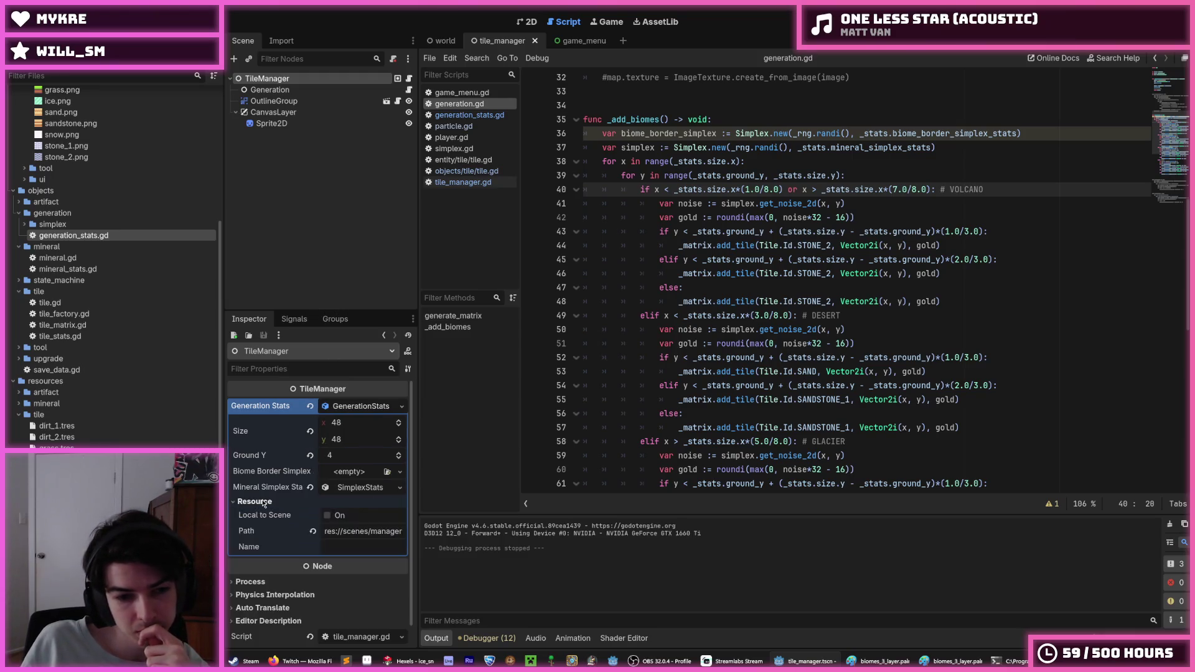
pyautogui.click(264, 502)
pyautogui.click(358, 488)
pyautogui.click(340, 473)
pyautogui.click(358, 501)
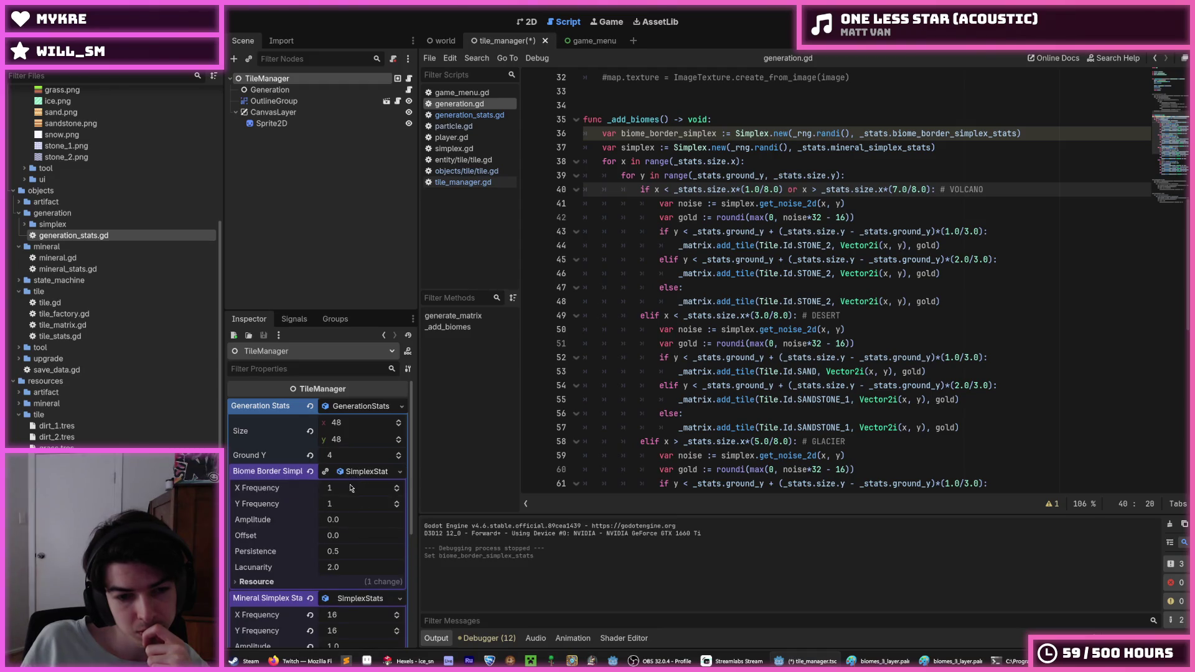
pyautogui.moveTo(348, 493); pyautogui.dragTo(373, 493)
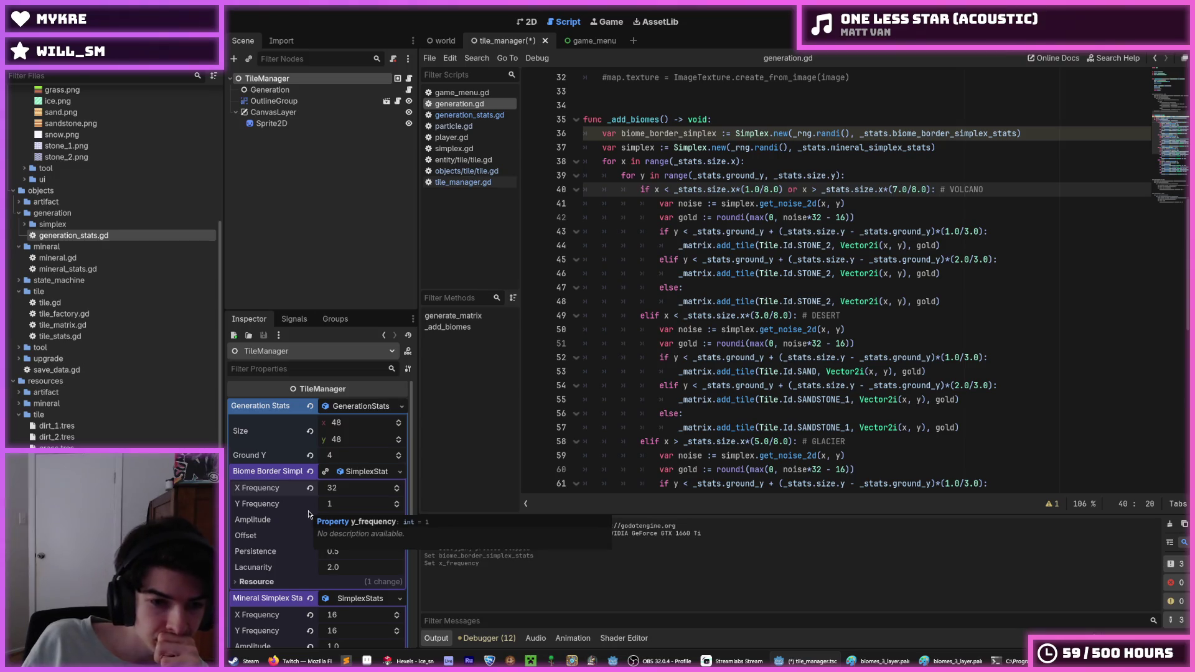
# - Set the biome border Y Frequency to 32 and Amplitude to 16, then save the scene
pyautogui.scroll(-2, 324, 505)
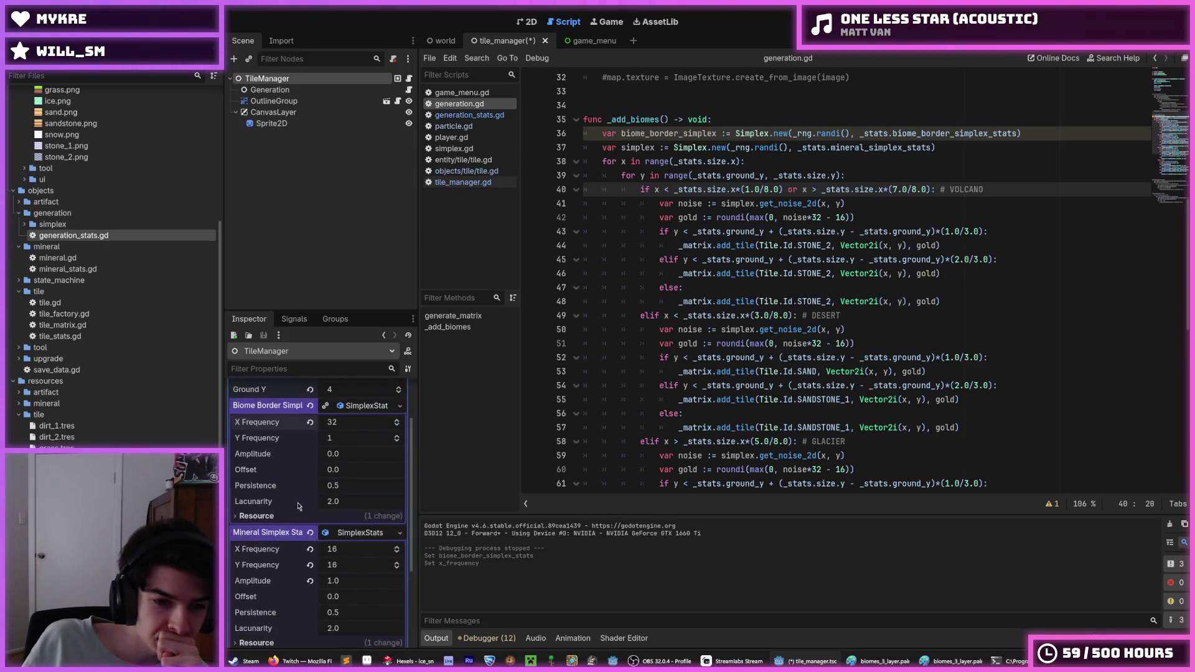
pyautogui.click(342, 440)
pyautogui.press('Return')
pyautogui.click(362, 437)
pyautogui.write('32')
pyautogui.press('Return')
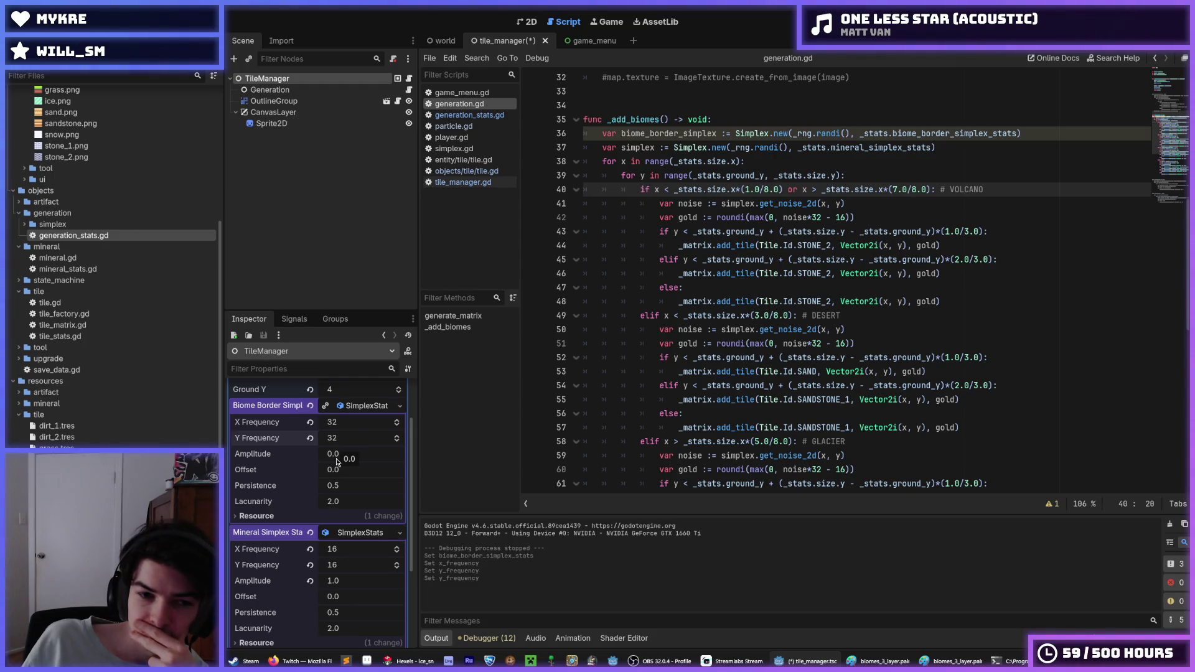
pyautogui.click(339, 461)
pyautogui.write('0.125')
pyautogui.press('Return')
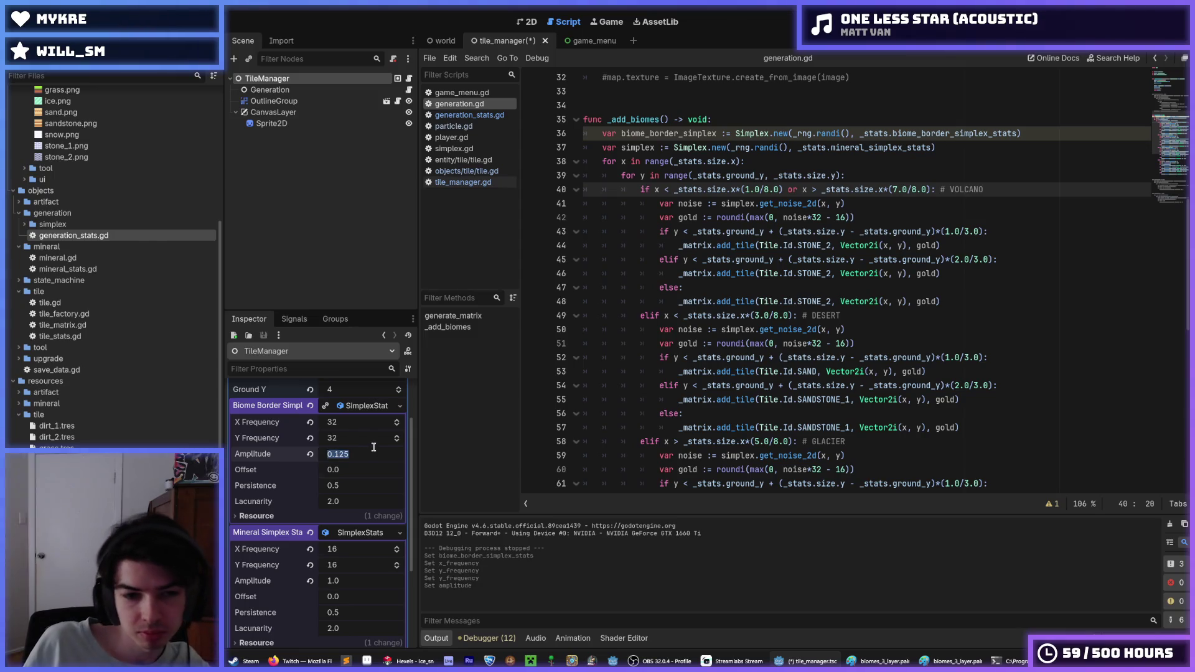
pyautogui.write('1')
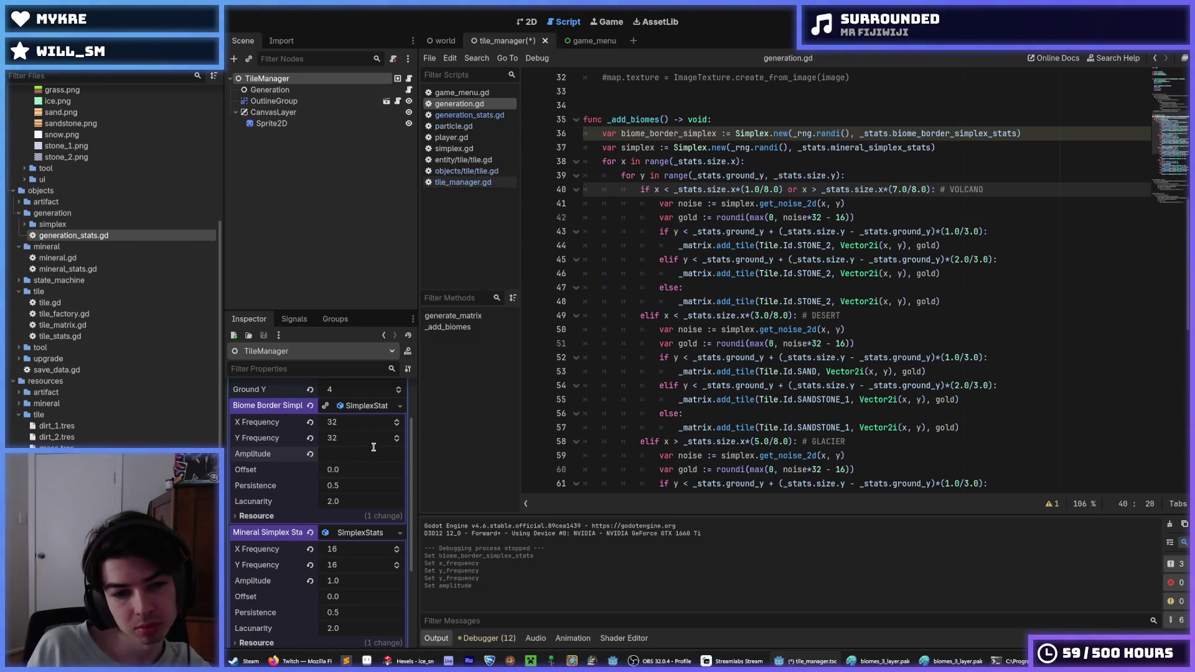
pyautogui.write('16')
pyautogui.press('Return')
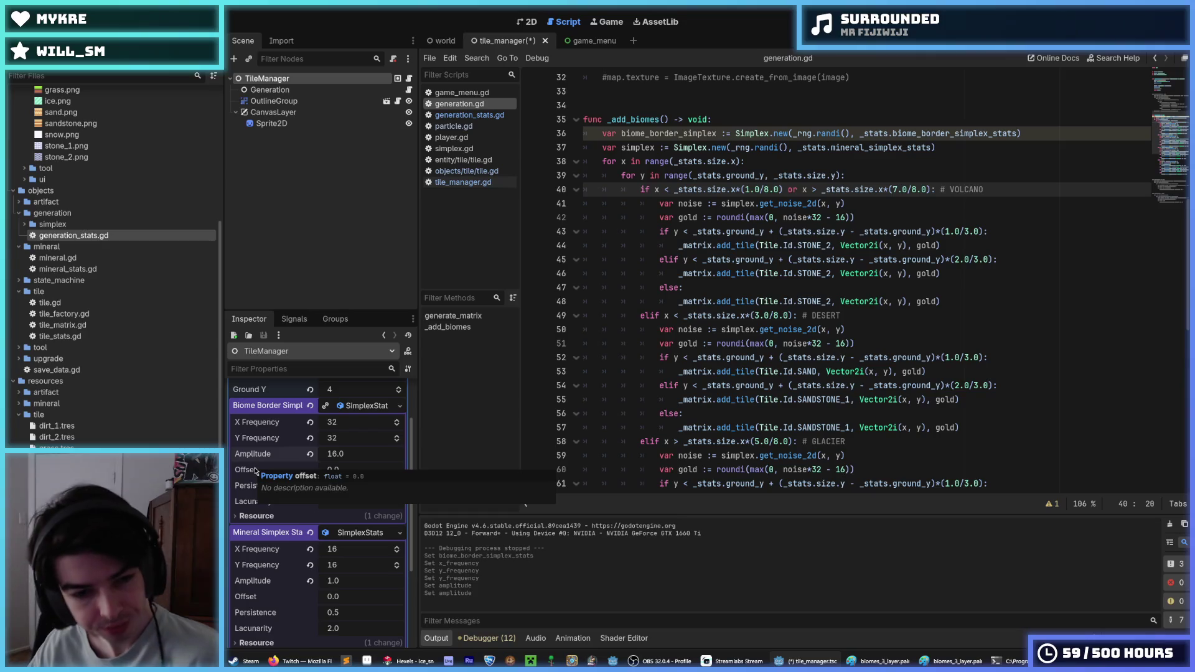
pyautogui.hotkey('ctrl', 's')
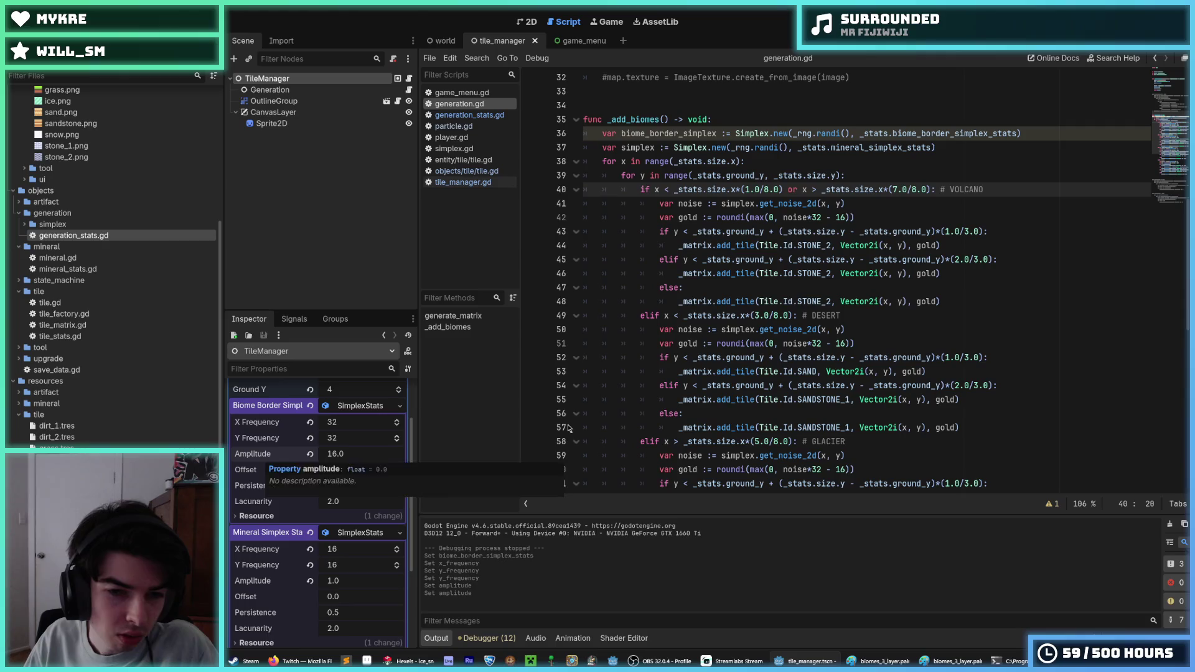
# - Make line 40's volcano check add biome_border_simplex.get_noise_1d(y) to _stats.size.x
pyautogui.doubleClick(641, 138)
pyautogui.hotkey('ctrl', 'c')
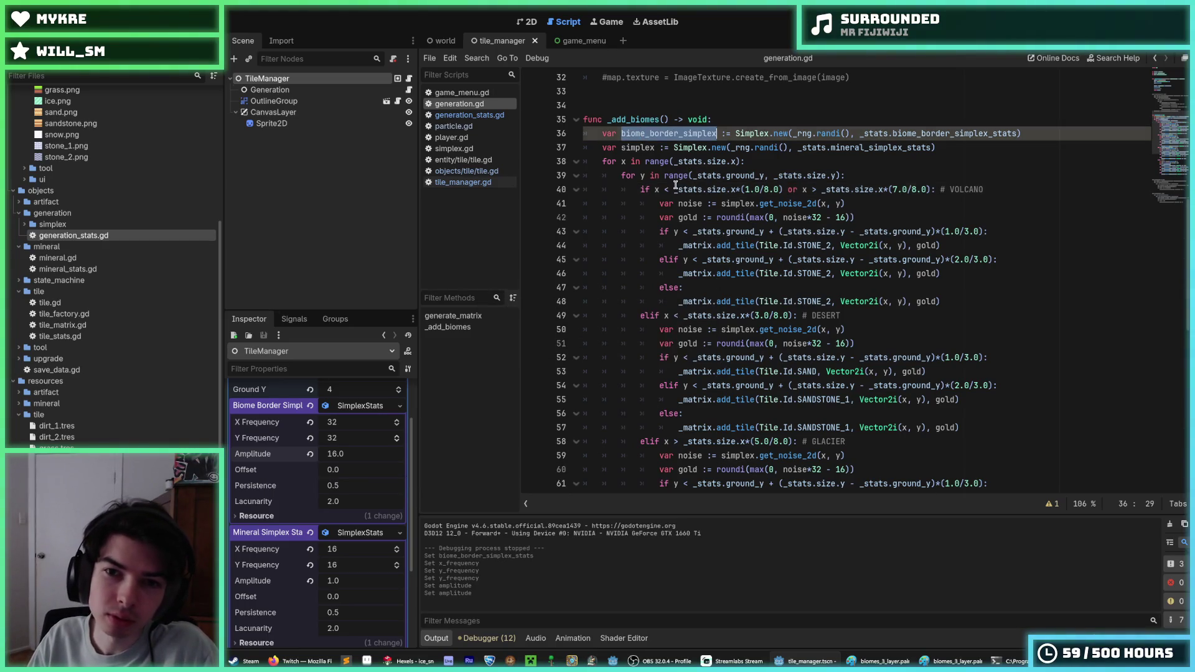
pyautogui.click(675, 189)
pyautogui.hotkey('ctrl', 'v')
pyautogui.write('+ ')
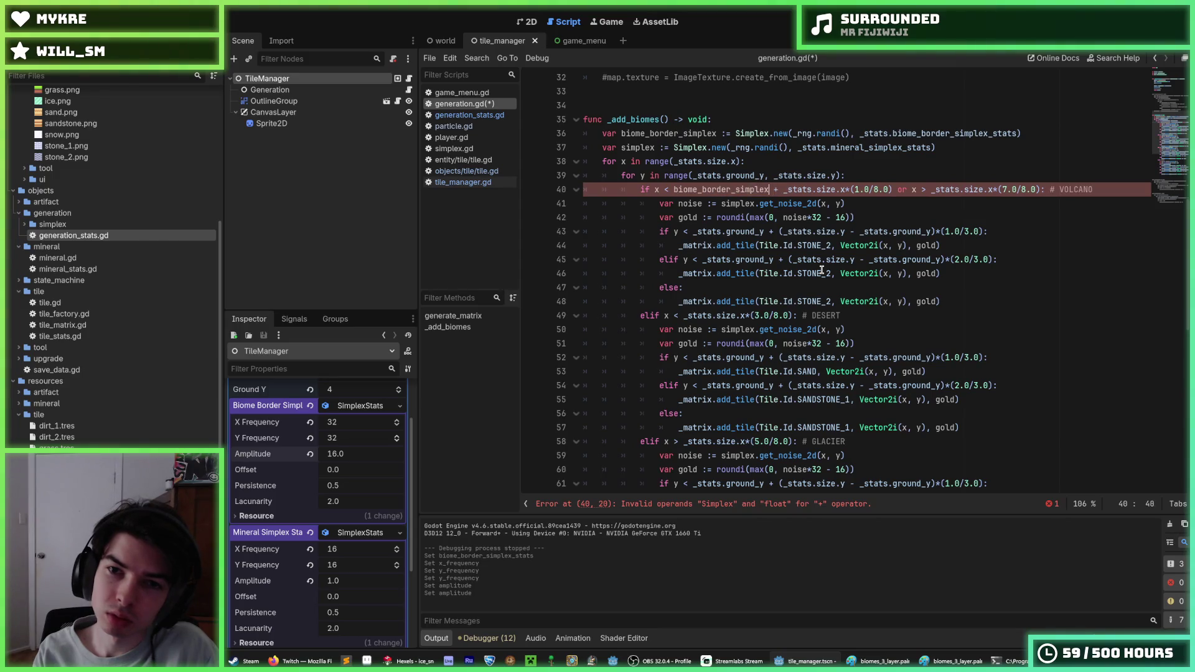
pyautogui.write('.get_noise_')
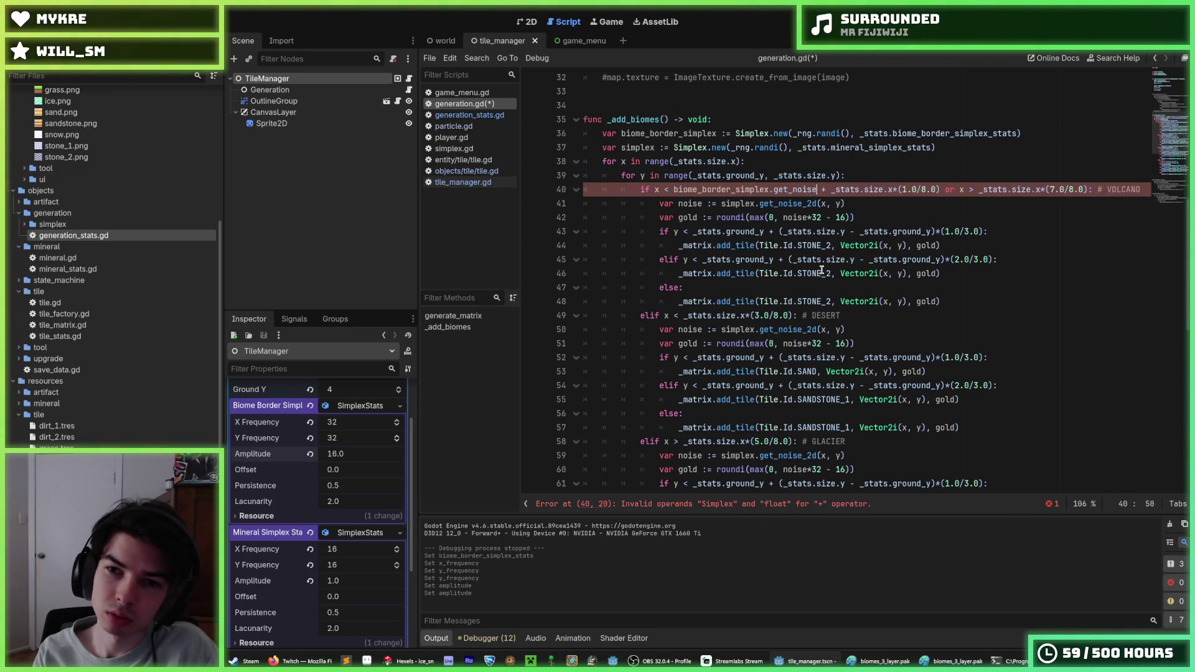
pyautogui.write('1d(')
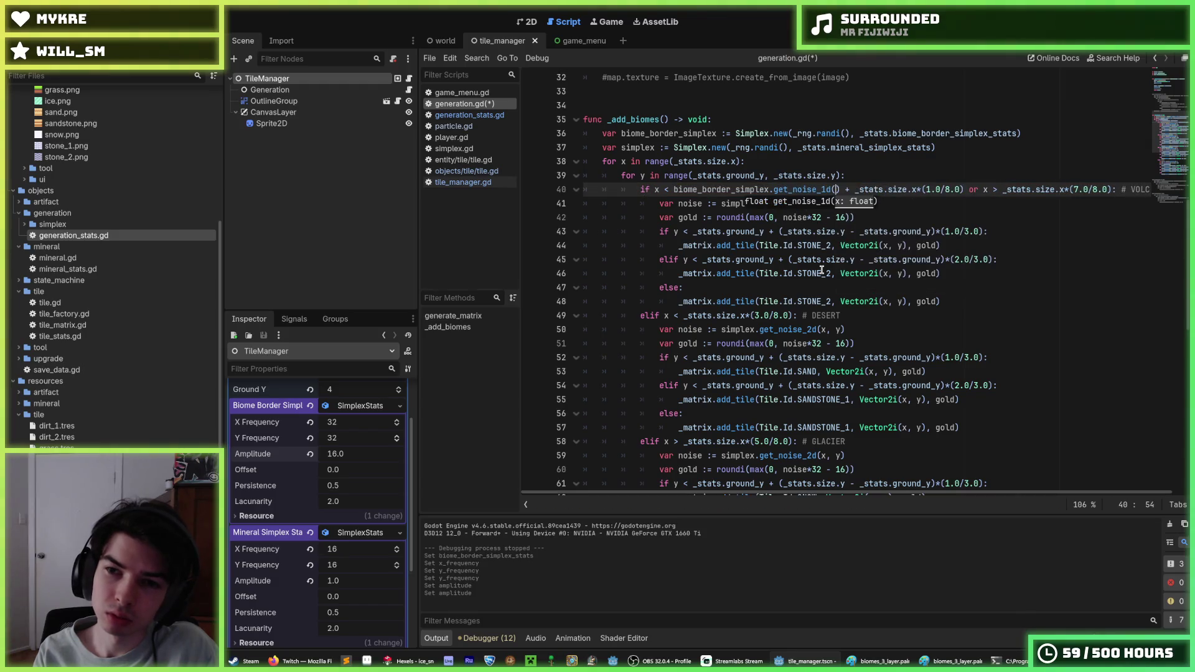
pyautogui.write('y')
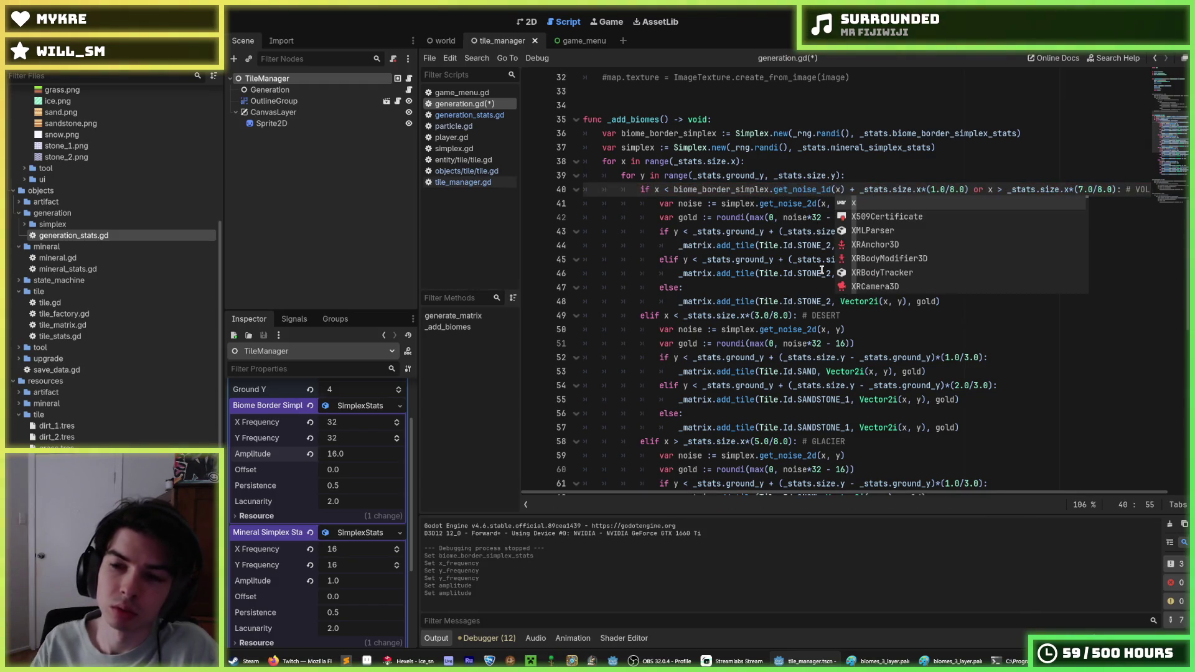
pyautogui.press('Escape')
pyautogui.moveTo(854, 190); pyautogui.dragTo(674, 189)
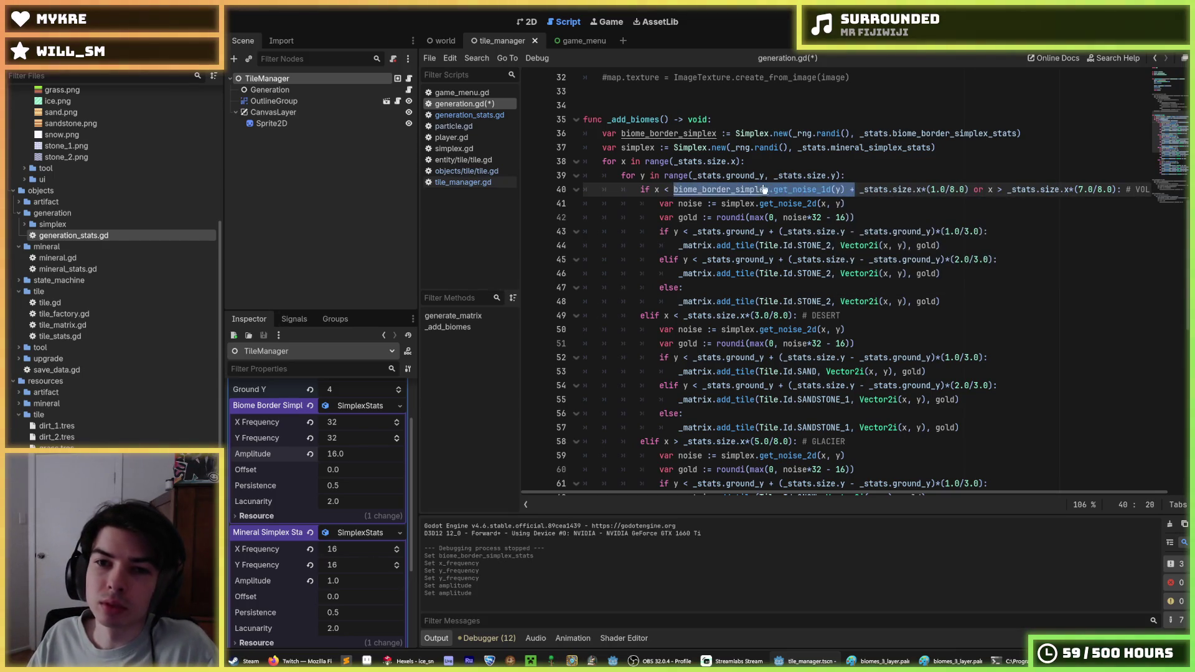
pyautogui.click(695, 134)
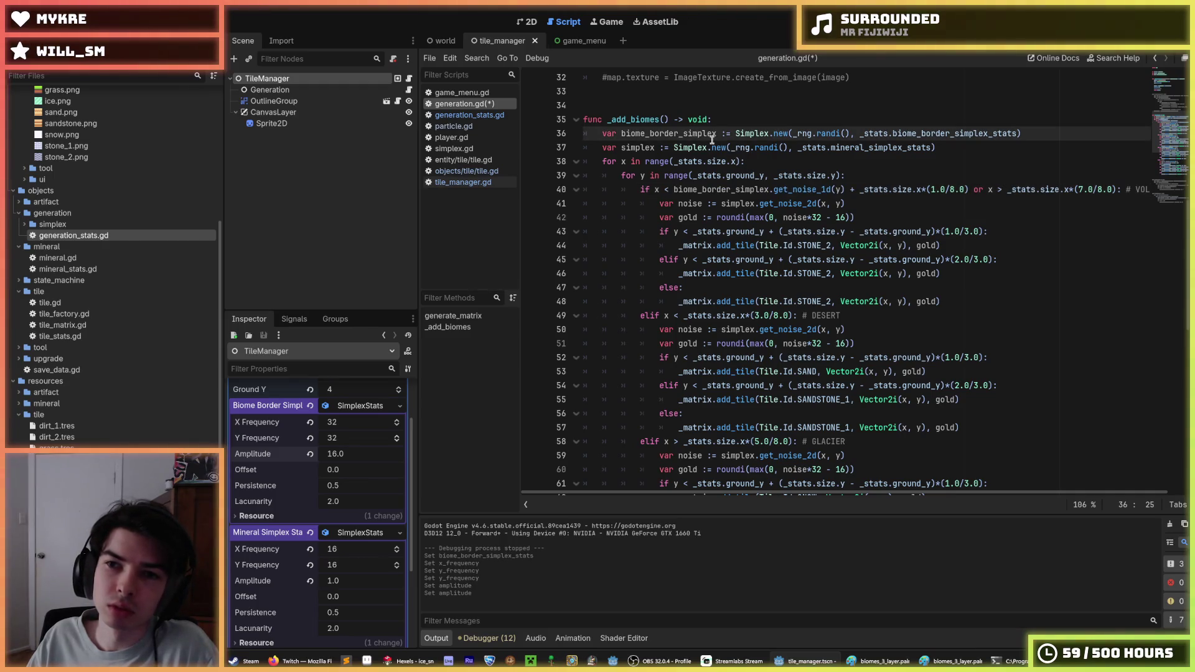
# - Copy line 36's biome_border_simplex declaration onto line 37 and select the word 'biome' for renaming
pyautogui.hotkey('ctrl', 'shift', 'd')
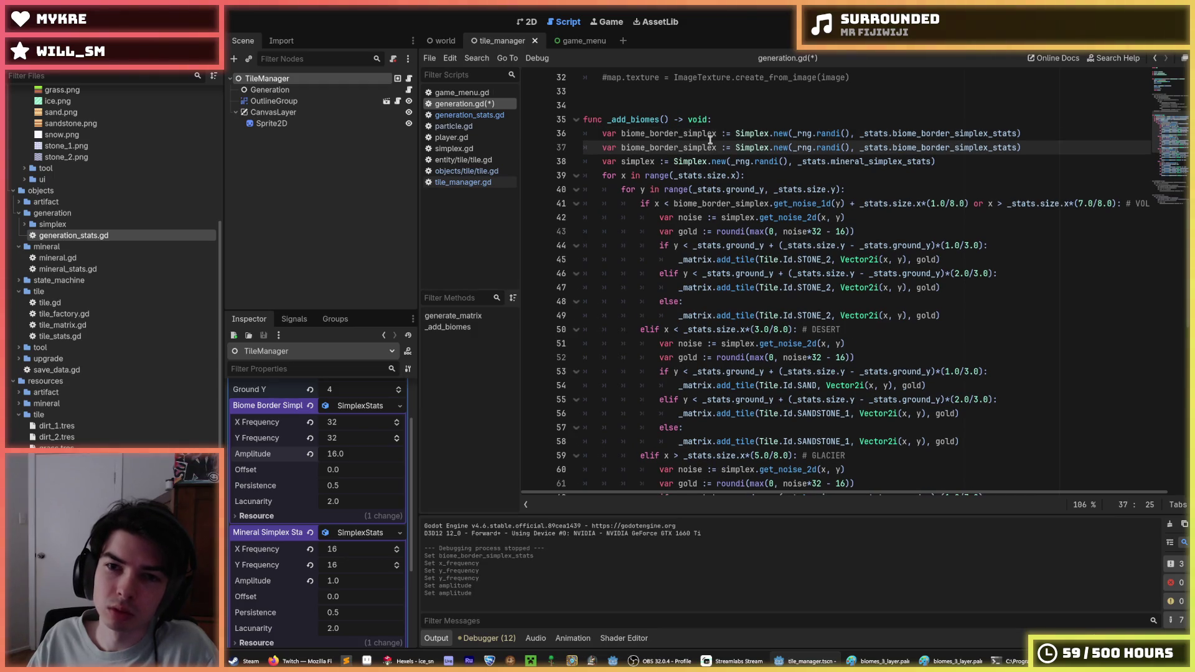
pyautogui.moveTo(647, 147); pyautogui.dragTo(621, 147)
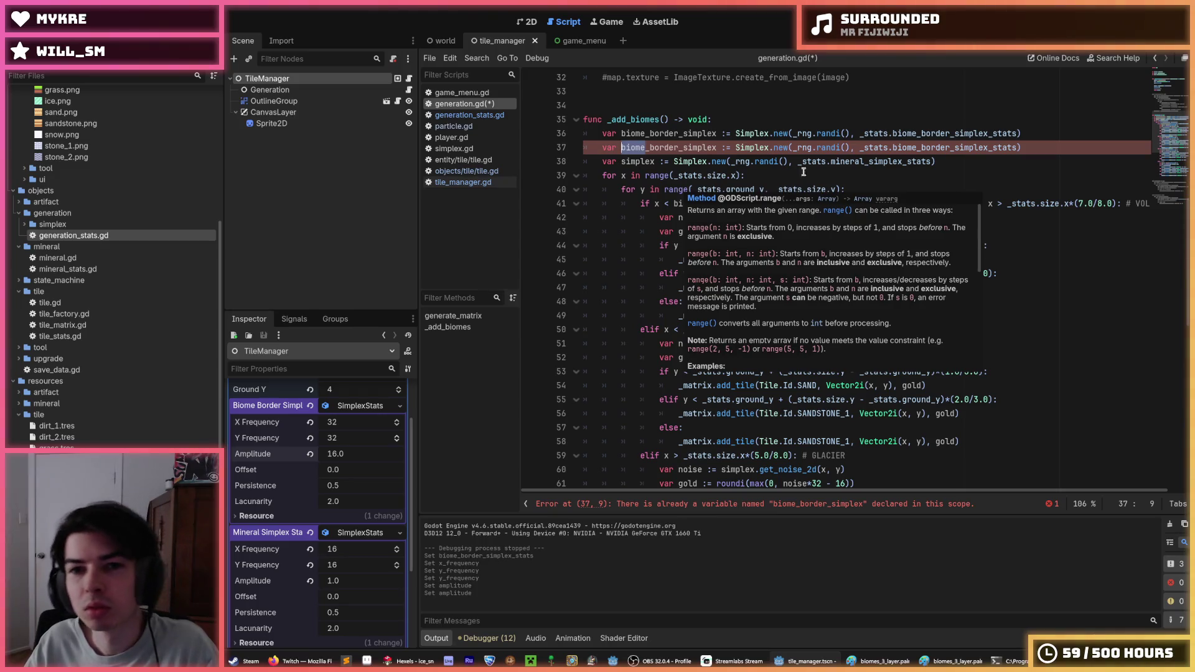
pyautogui.click(1028, 147)
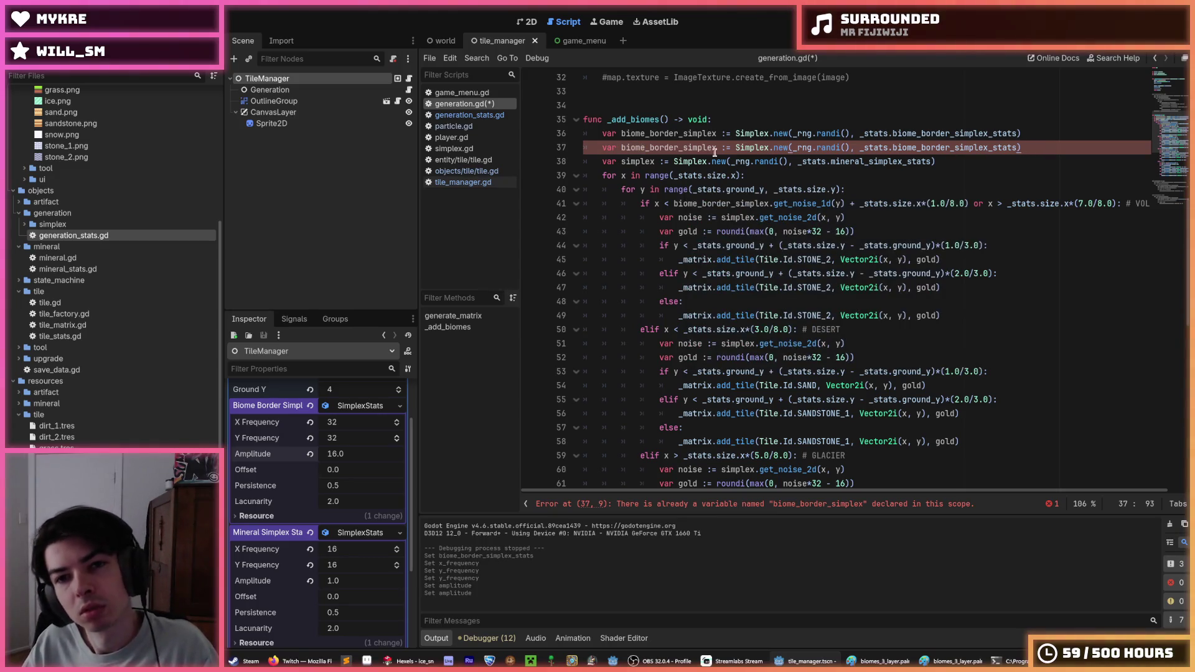
pyautogui.moveTo(645, 150); pyautogui.dragTo(621, 148)
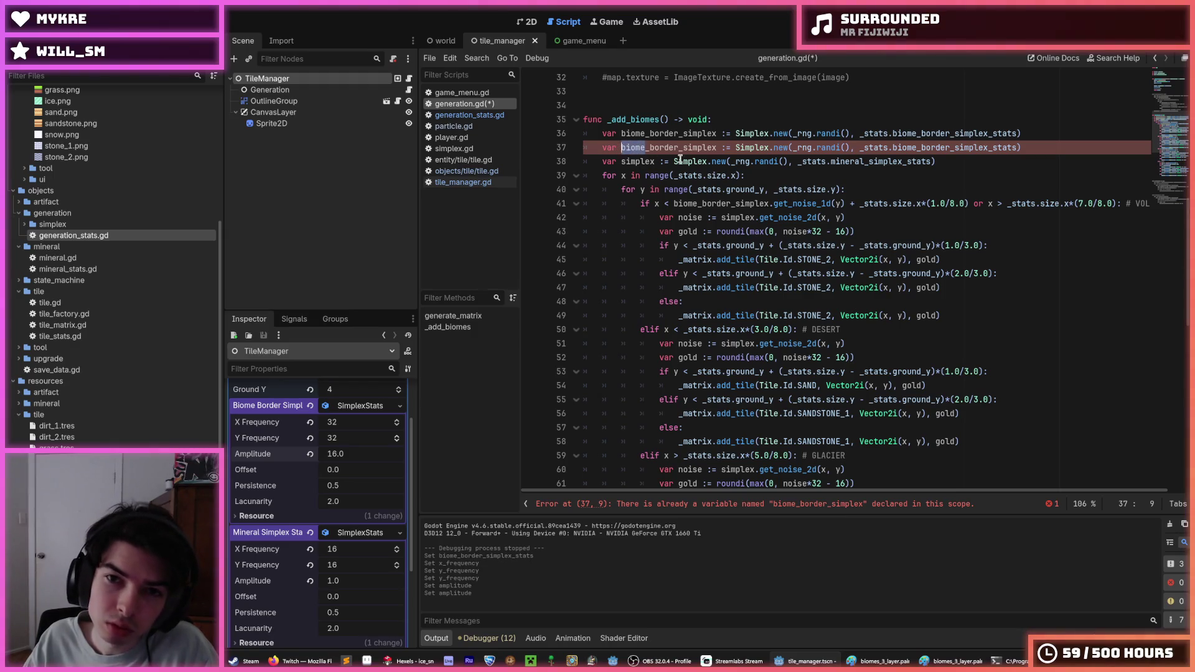
pyautogui.press('Up')
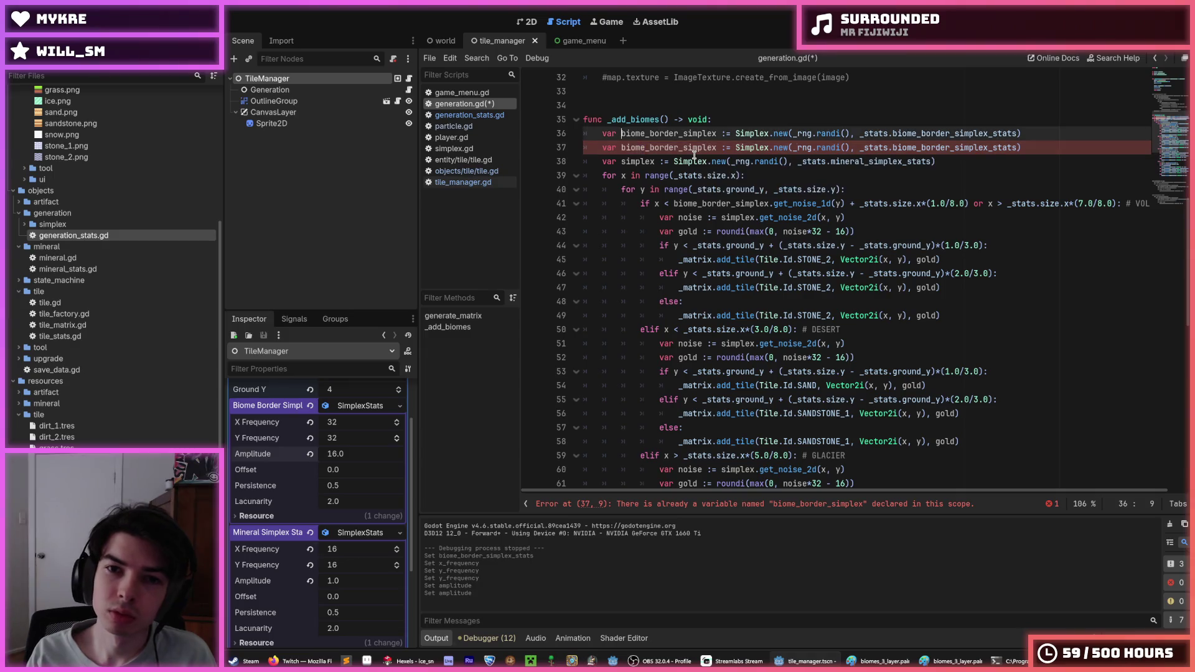
pyautogui.hotkey('shift', 'Left')
pyautogui.hotkey('shift', 'Left')
pyautogui.hotkey('shift', 'Left')
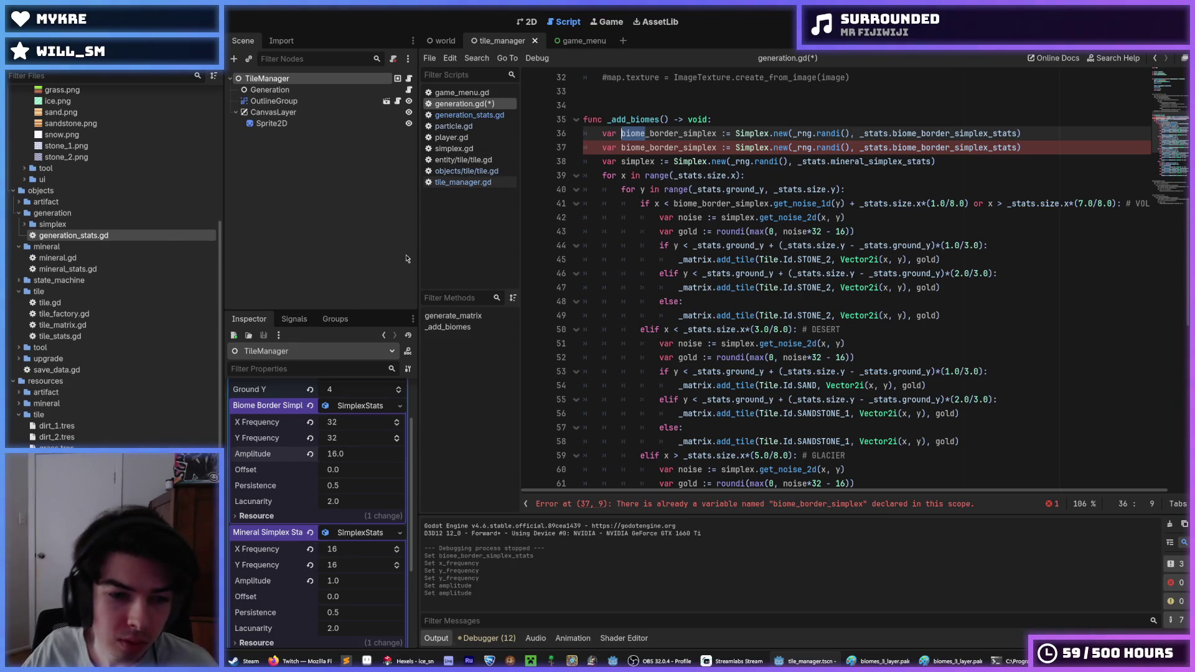
# - Set the biome border noise Amplitude to 8
pyautogui.click(356, 452)
pyautogui.write('8')
pyautogui.press('Return')
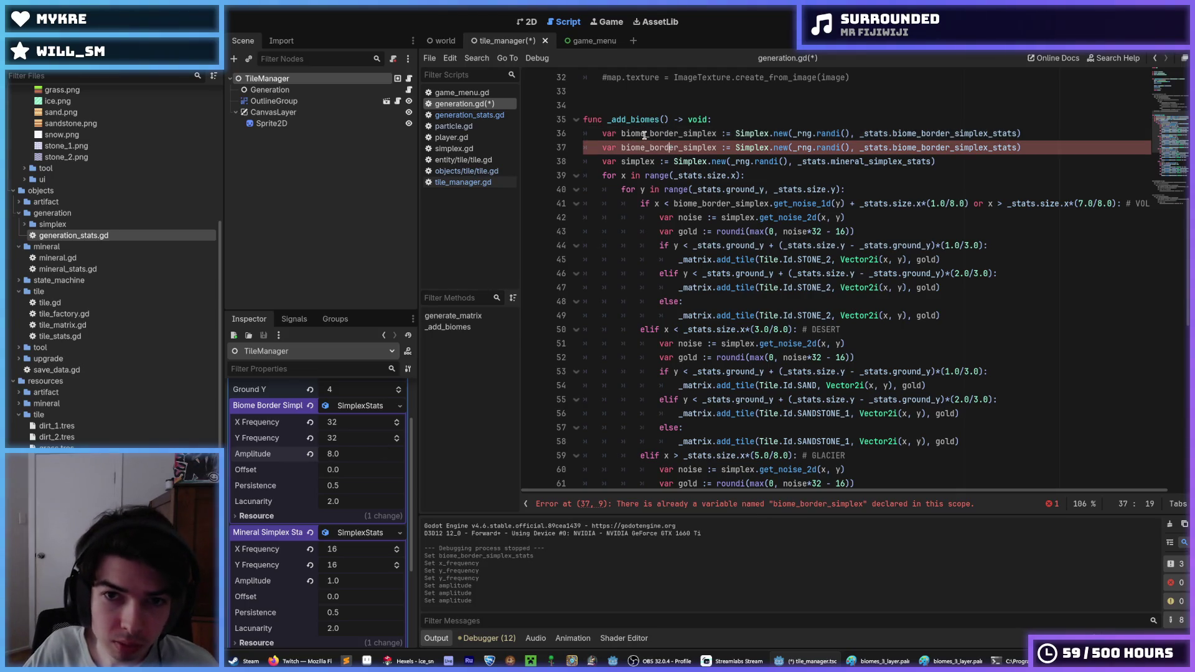
# - Rename the noise variables on lines 36–37 to volcano_right_simplex
pyautogui.write('volcano')
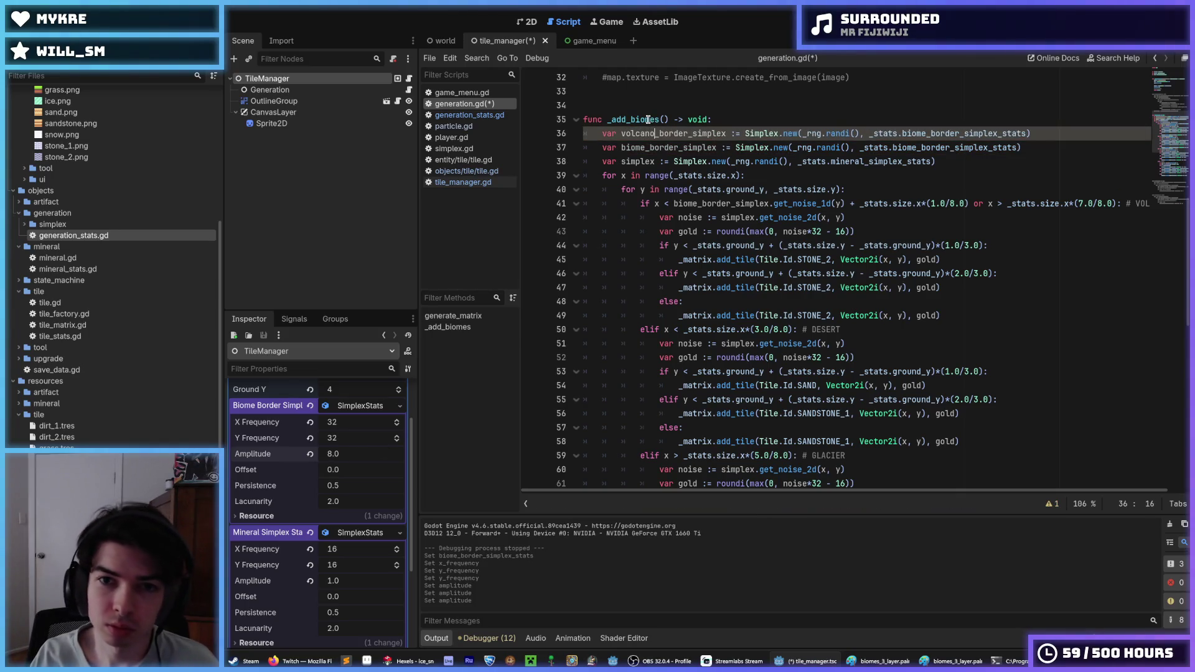
pyautogui.press('Left')
pyautogui.press('Left')
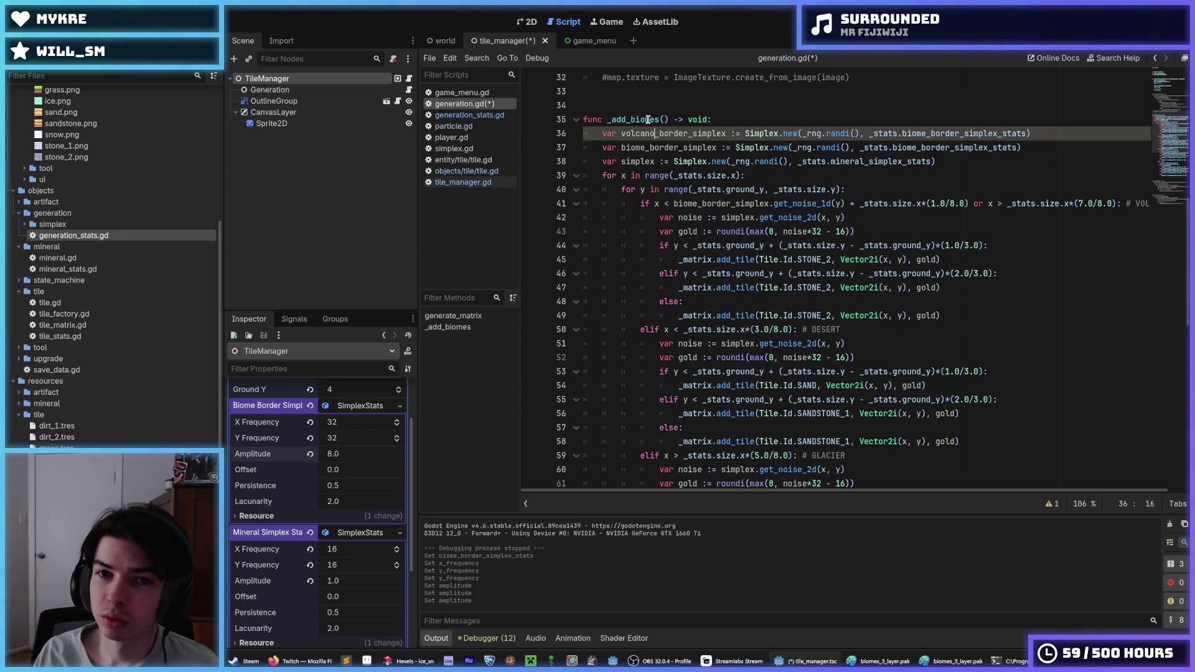
pyautogui.hotkey('shift', 'Right')
pyautogui.hotkey('shift', 'Right')
pyautogui.hotkey('shift', 'Right')
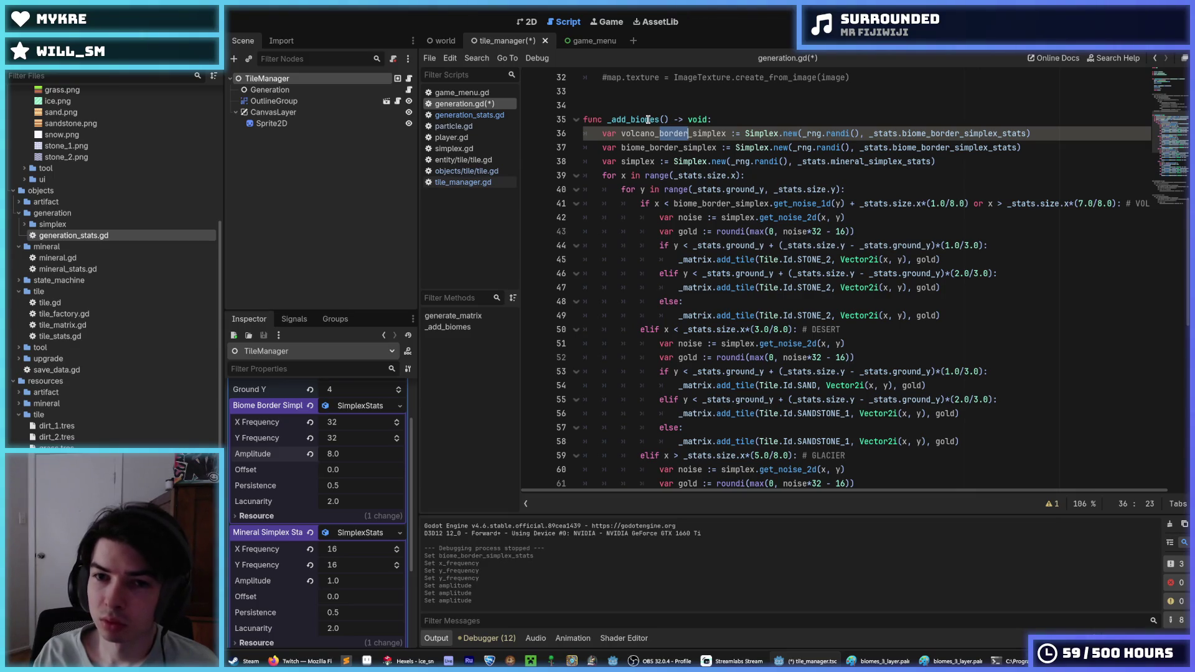
pyautogui.write('right')
pyautogui.press('BackSpace')
pyautogui.press('BackSpace')
pyautogui.press('BackSpace')
pyautogui.write('left')
pyautogui.hotkey('ctrl', 'z')
pyautogui.hotkey('ctrl', 'z')
pyautogui.hotkey('ctrl', 'z')
pyautogui.press('Down')
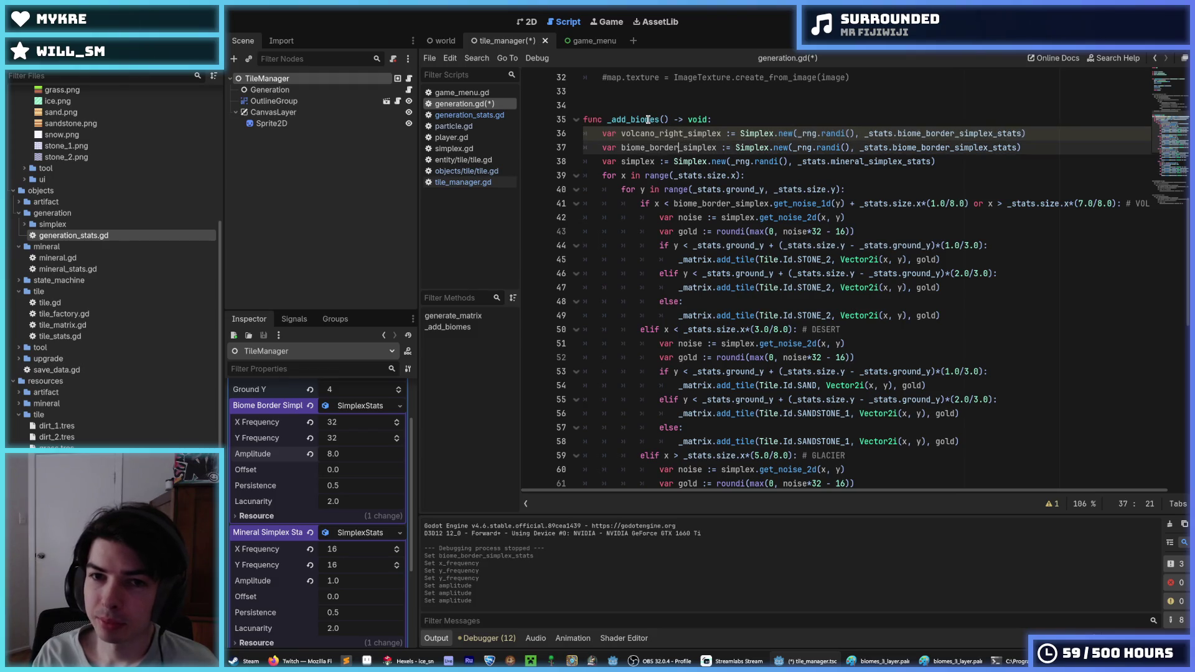
pyautogui.hotkey('shift', 'Left')
pyautogui.hotkey('shift', 'Left')
pyautogui.hotkey('shift', 'Left')
pyautogui.press('BackSpace')
pyautogui.press('BackSpace')
pyautogui.press('BackSpace')
pyautogui.press('BackSpace')
pyautogui.press('BackSpace')
pyautogui.press('BackSpace')
pyautogui.write('volcano_right')
# - Duplicate the two declarations and rename the copy on line 38 to desert
pyautogui.moveTo(1030, 148)
pyautogui.mouseDown()
pyautogui.moveTo(1027, 131)
pyautogui.moveTo(997, 119)
pyautogui.mouseUp()
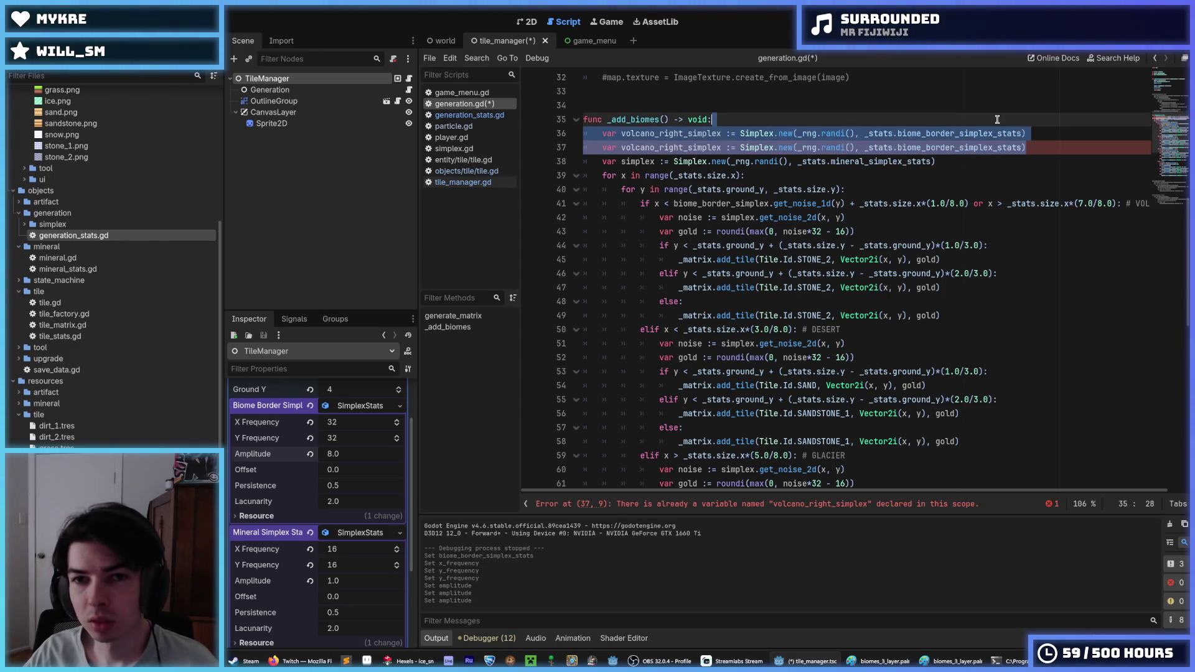
pyautogui.hotkey('ctrl', 'shift', 'd')
pyautogui.moveTo(655, 161); pyautogui.dragTo(620, 161)
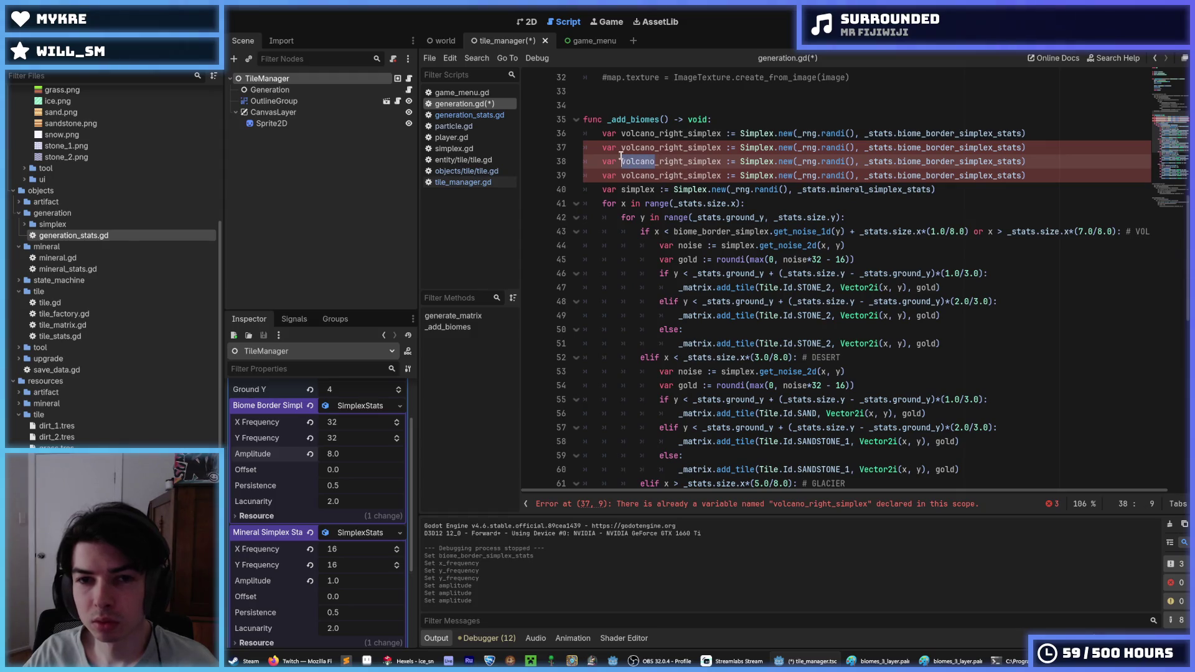
pyautogui.write('desert')
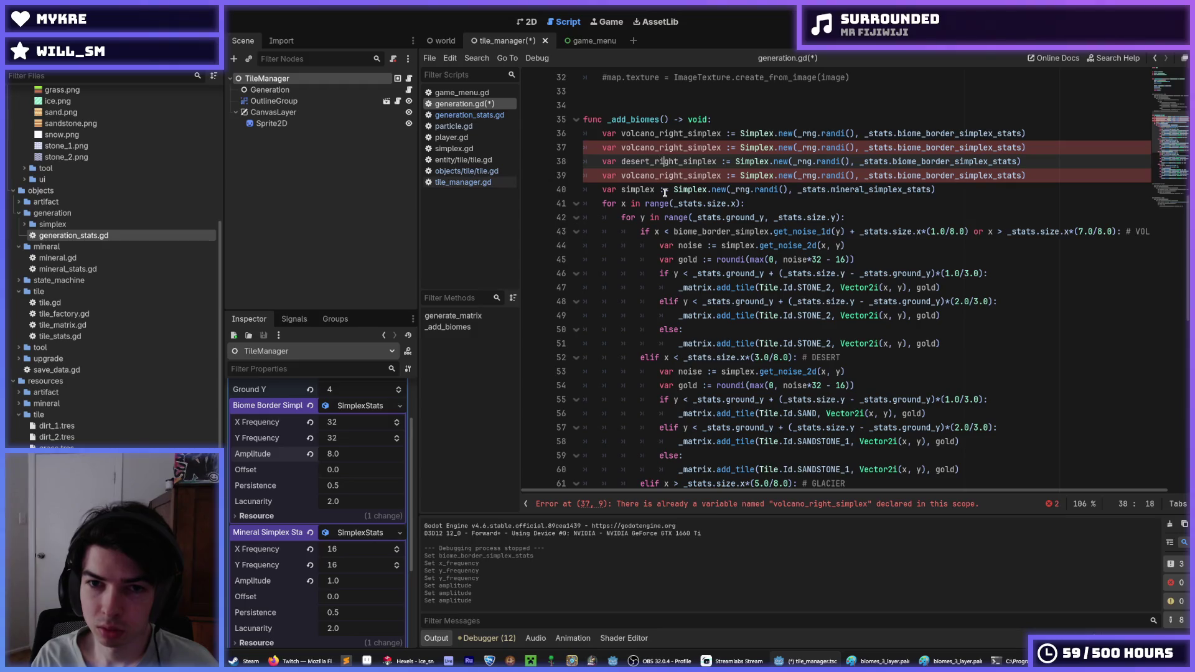
# - Fix the names to volcano_left_simplex, desert_simplex and glacier_simplex
pyautogui.press('Up')
pyautogui.press('Up')
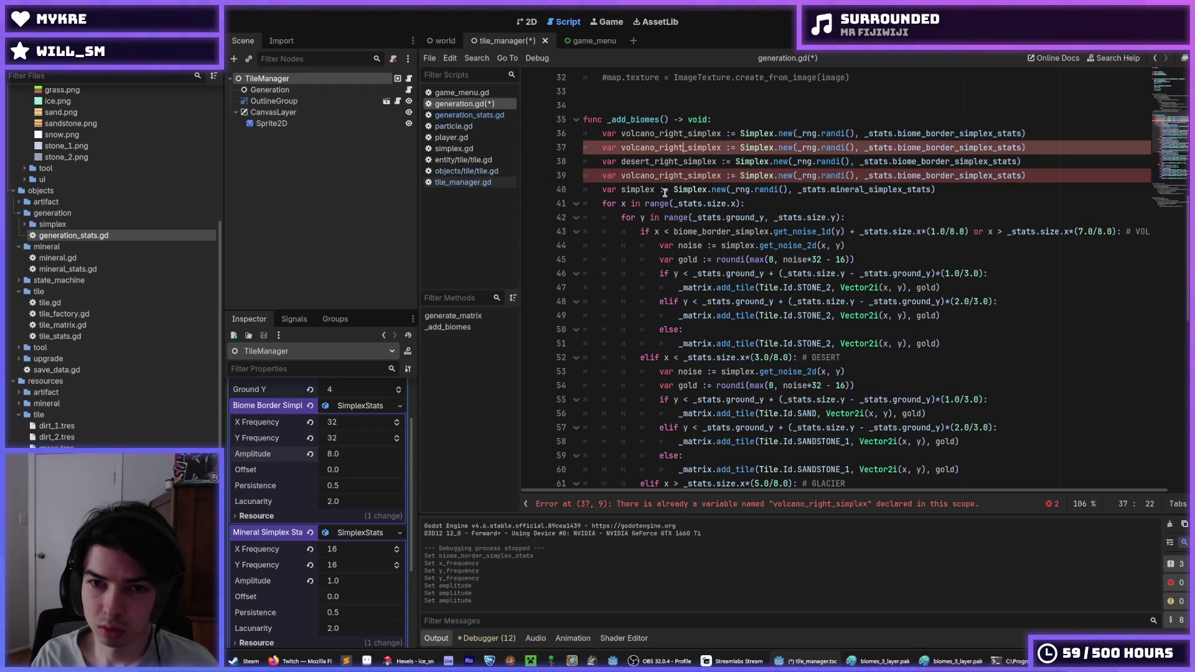
pyautogui.press('BackSpace')
pyautogui.press('BackSpace')
pyautogui.press('BackSpace')
pyautogui.press('BackSpace')
pyautogui.press('BackSpace')
pyautogui.write('left')
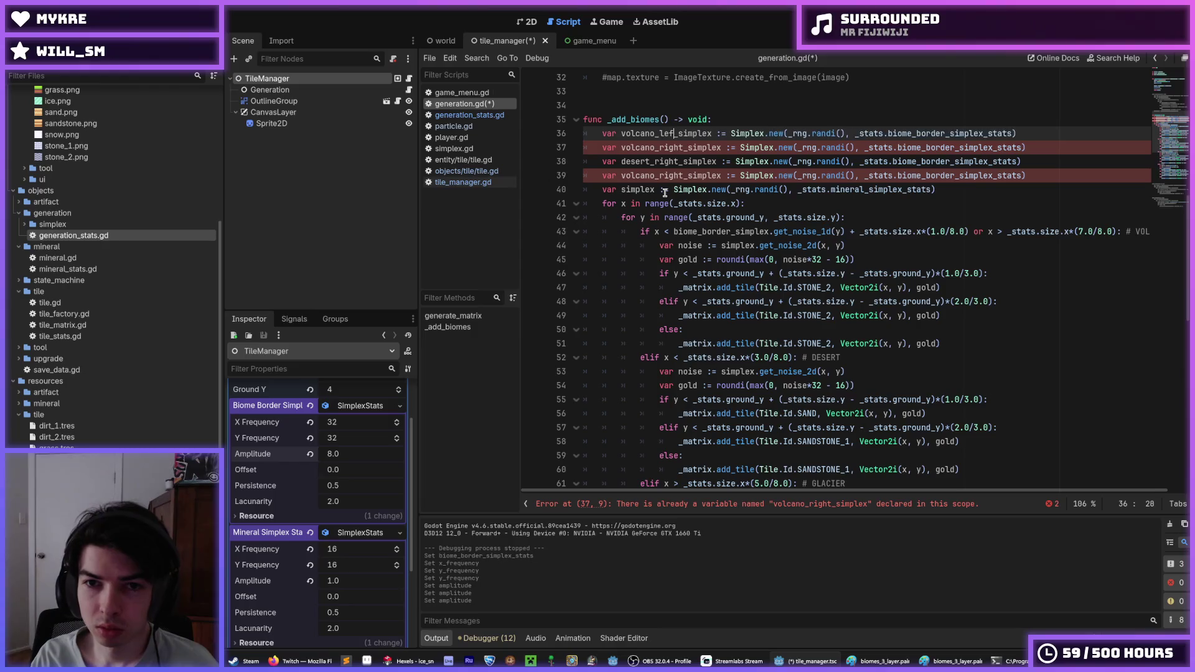
pyautogui.press('Down')
pyautogui.press('Down')
pyautogui.press('BackSpace')
pyautogui.press('BackSpace')
pyautogui.press('BackSpace')
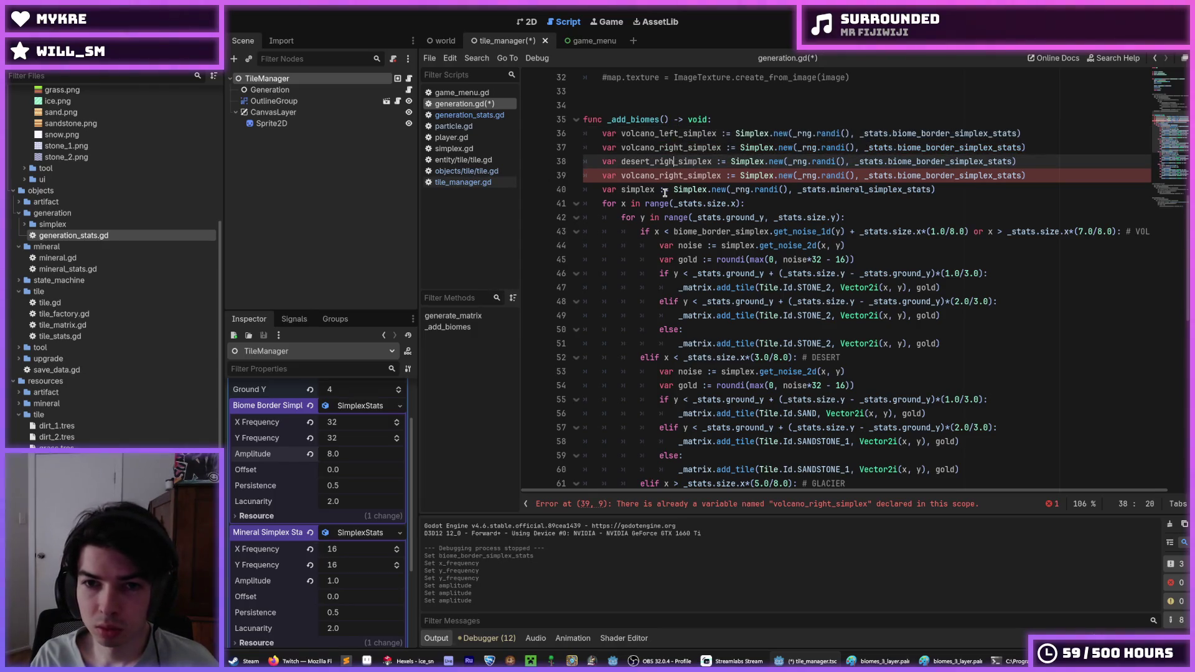
pyautogui.press('Down')
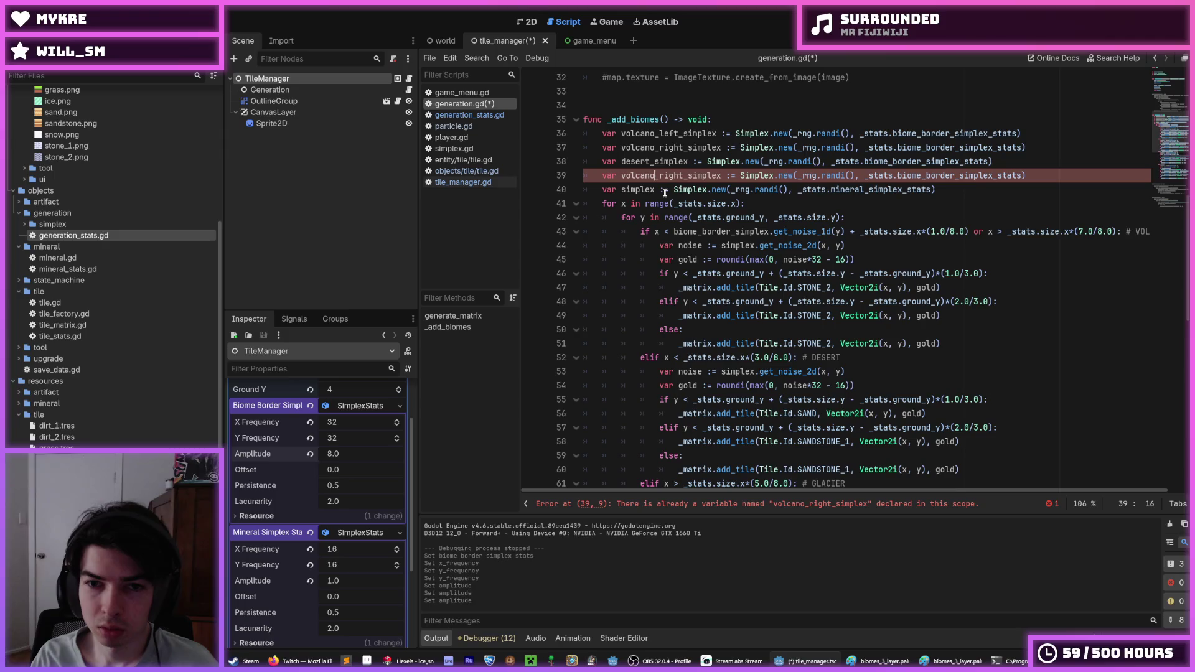
pyautogui.hotkey('ctrl', 'shift', 'Left')
pyautogui.write('glacier')
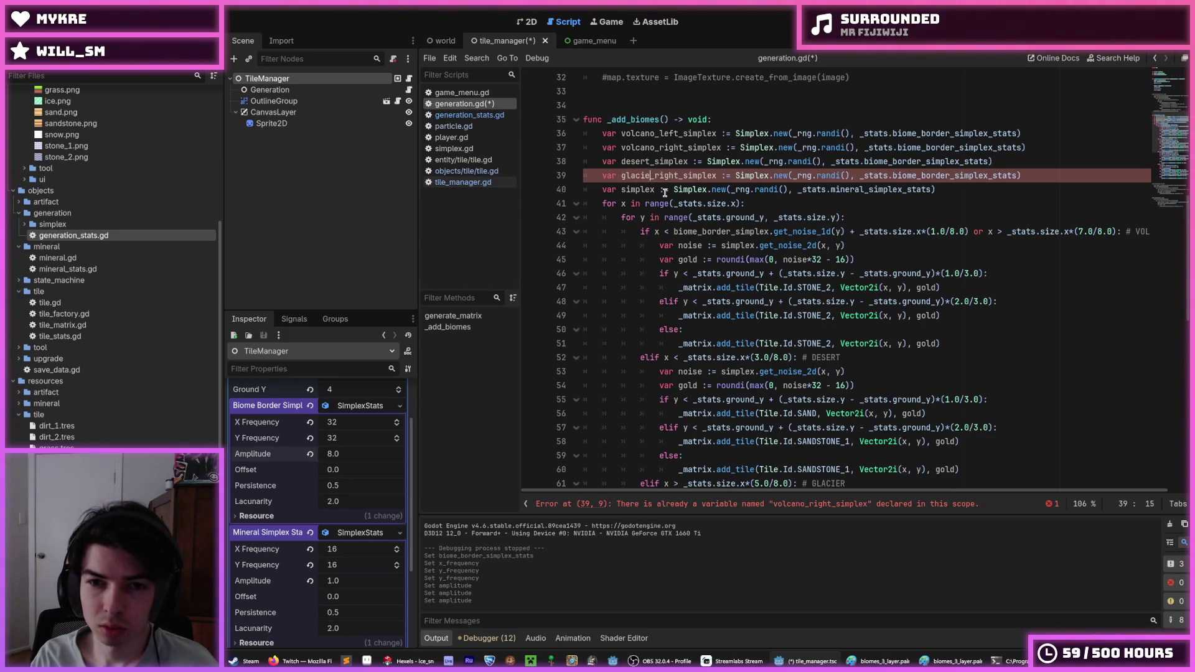
pyautogui.hotkey('shift', 'Right')
pyautogui.hotkey('shift', 'Right')
pyautogui.hotkey('shift', 'Right')
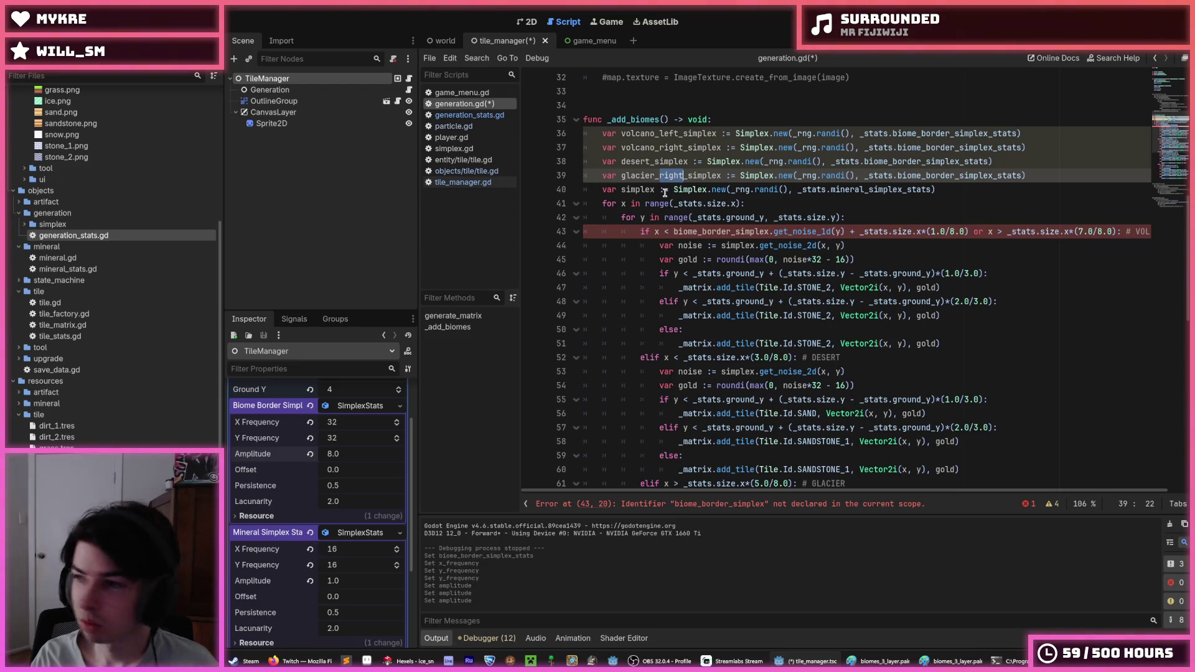
pyautogui.press('BackSpace')
pyautogui.press('BackSpace')
# - Paste volcano_left_simplex into the volcano border check on line 43
pyautogui.scroll(-2, 693, 217)
pyautogui.scroll(2, 691, 221)
pyautogui.click(673, 233)
pyautogui.doubleClick(667, 136)
pyautogui.hotkey('ctrl', 'c')
pyautogui.click(672, 235)
pyautogui.hotkey('ctrl', 'v')
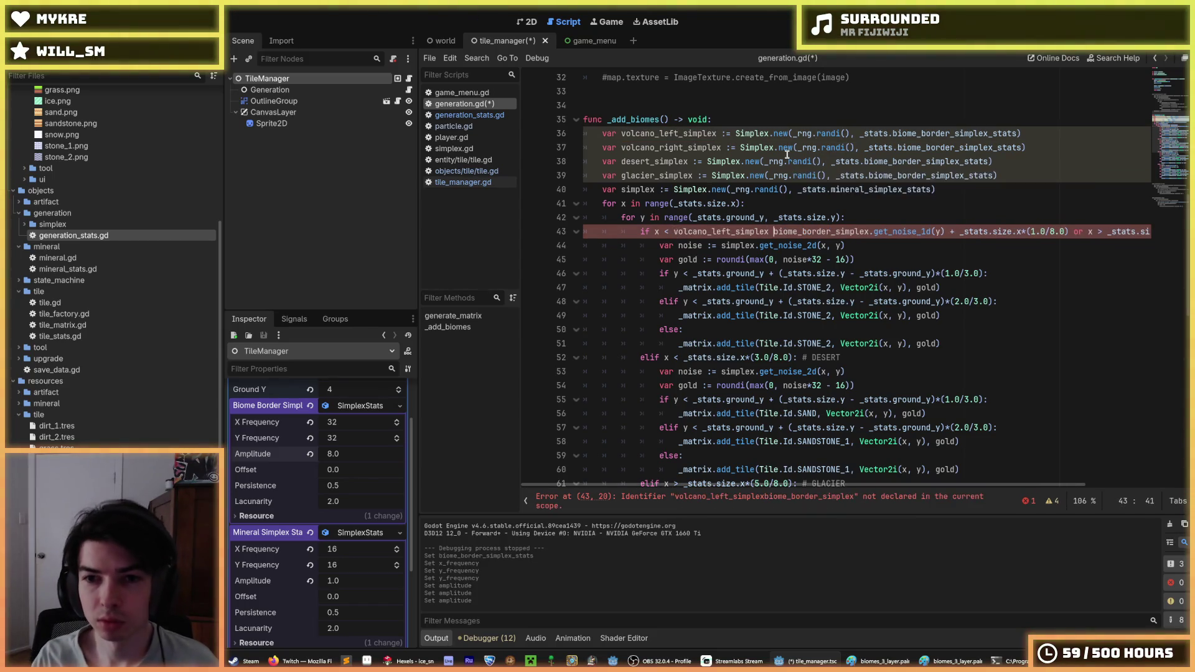
# - Make line 43's noise call read volcano_left_simplex.get_noise_1d(y)
pyautogui.press('BackSpace')
pyautogui.write('.')
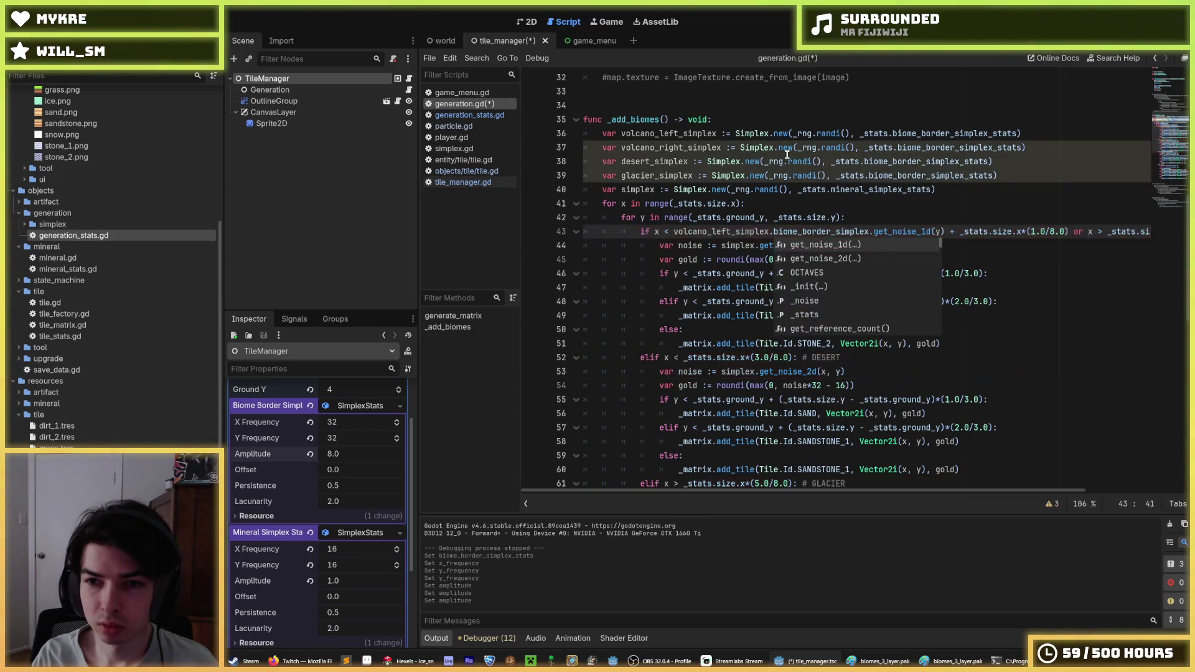
pyautogui.press('Delete')
pyautogui.press('Delete')
pyautogui.press('Delete')
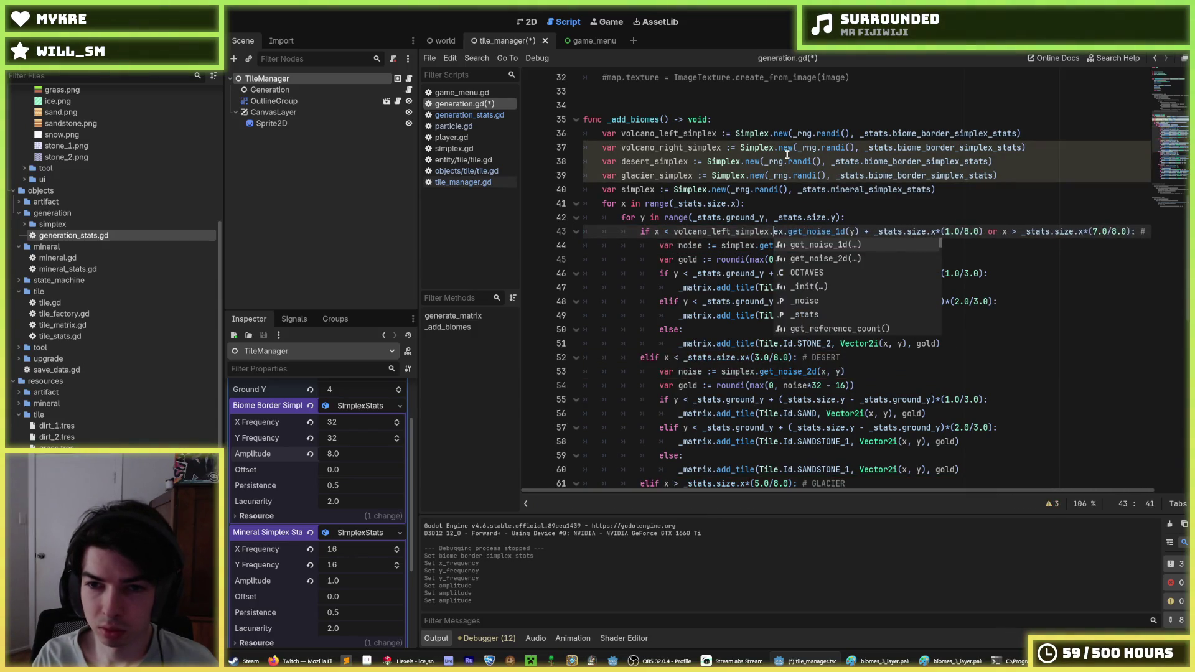
pyautogui.press('Delete')
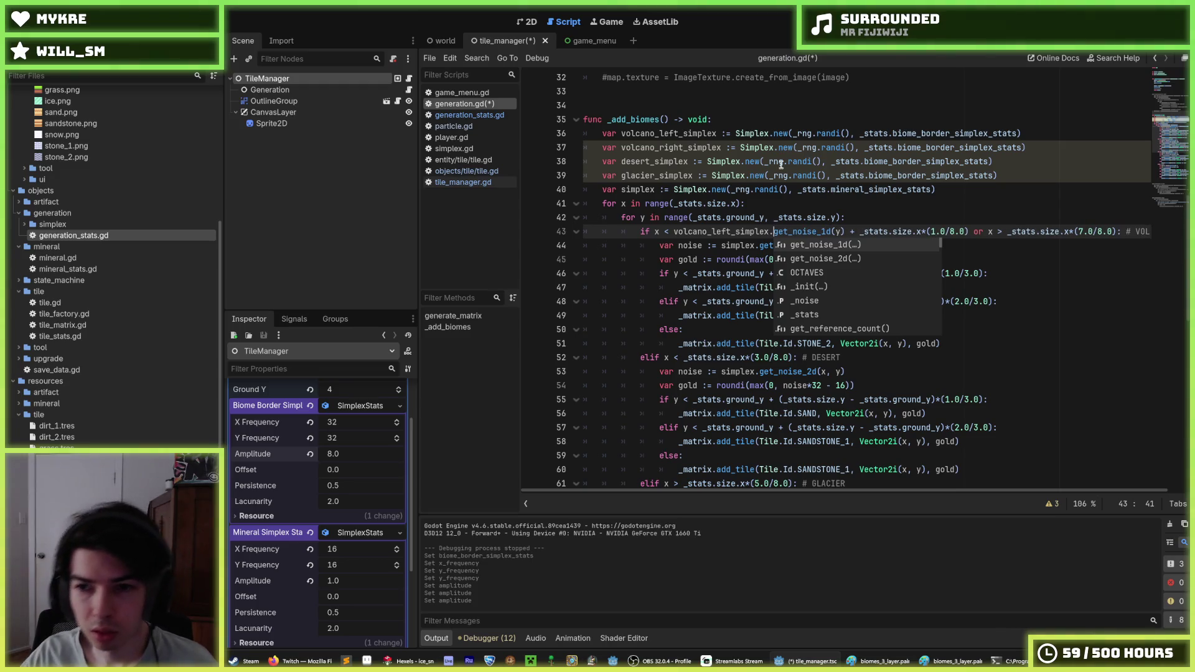
# - Add the noise offset to the right-edge volcano comparison using volcano_right_simplex
pyautogui.moveTo(844, 232); pyautogui.dragTo(674, 232)
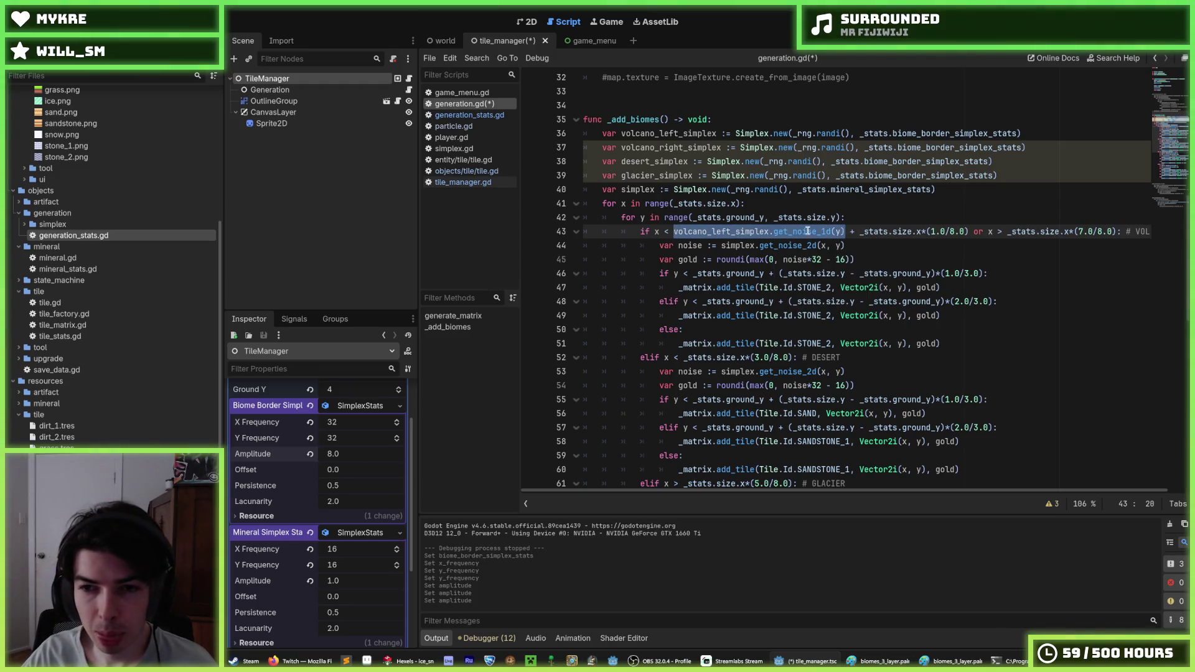
pyautogui.moveTo(855, 231); pyautogui.dragTo(676, 232)
pyautogui.hotkey('ctrl', 'c')
pyautogui.click(1002, 231)
pyautogui.hotkey('ctrl', 'v')
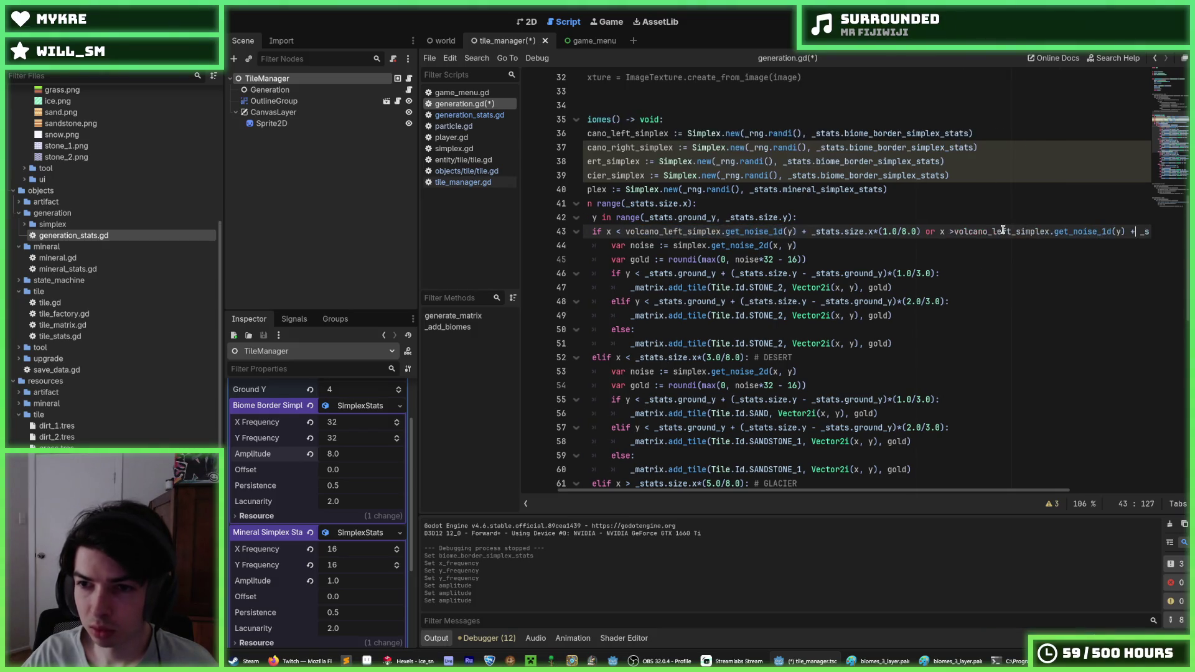
pyautogui.moveTo(1127, 232); pyautogui.dragTo(1152, 232)
pyautogui.click(1007, 231)
pyautogui.click(983, 232)
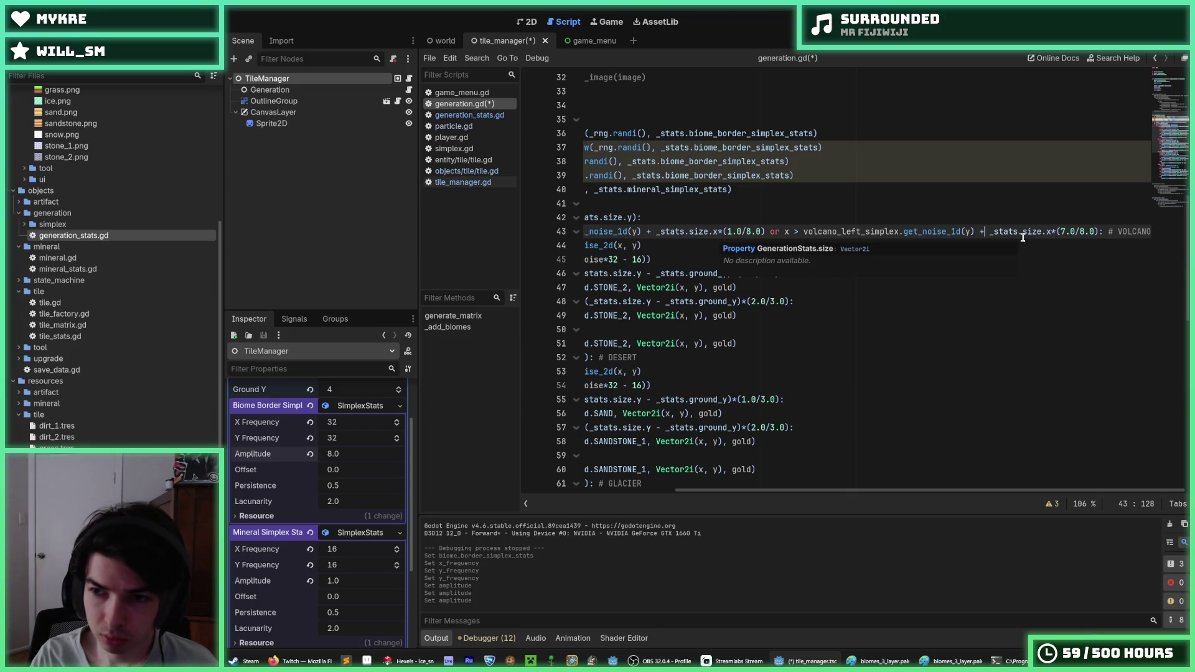
pyautogui.press('Left')
pyautogui.press('Left')
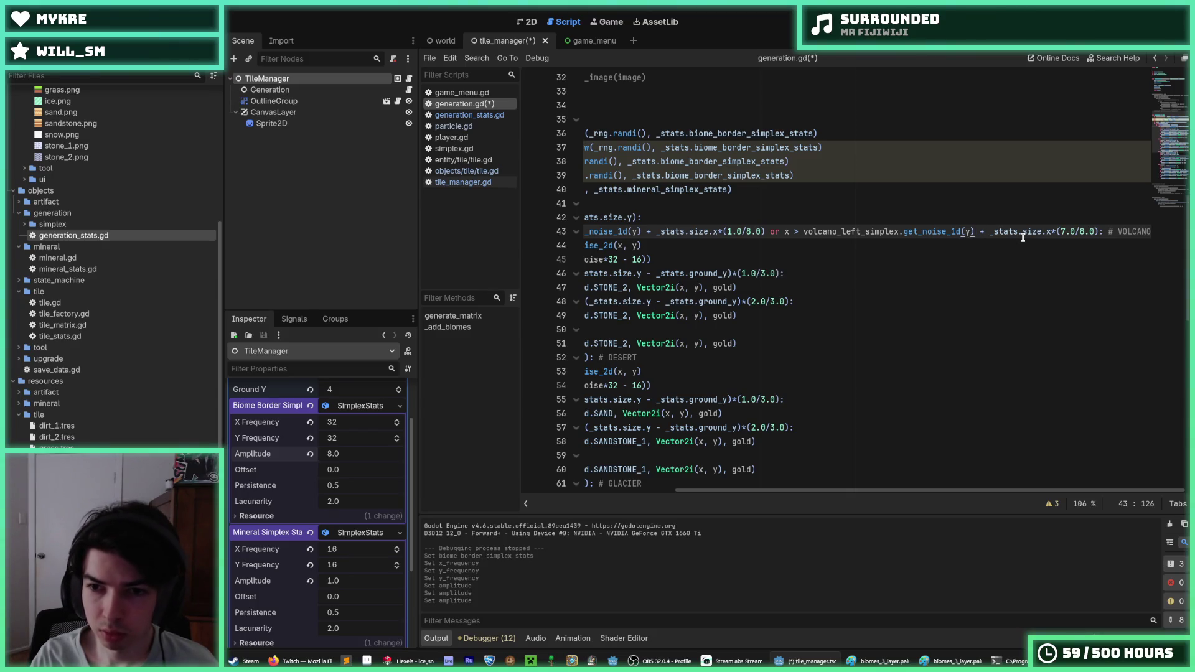
pyautogui.press('BackSpace')
pyautogui.press('BackSpace')
pyautogui.press('BackSpace')
pyautogui.write('right')
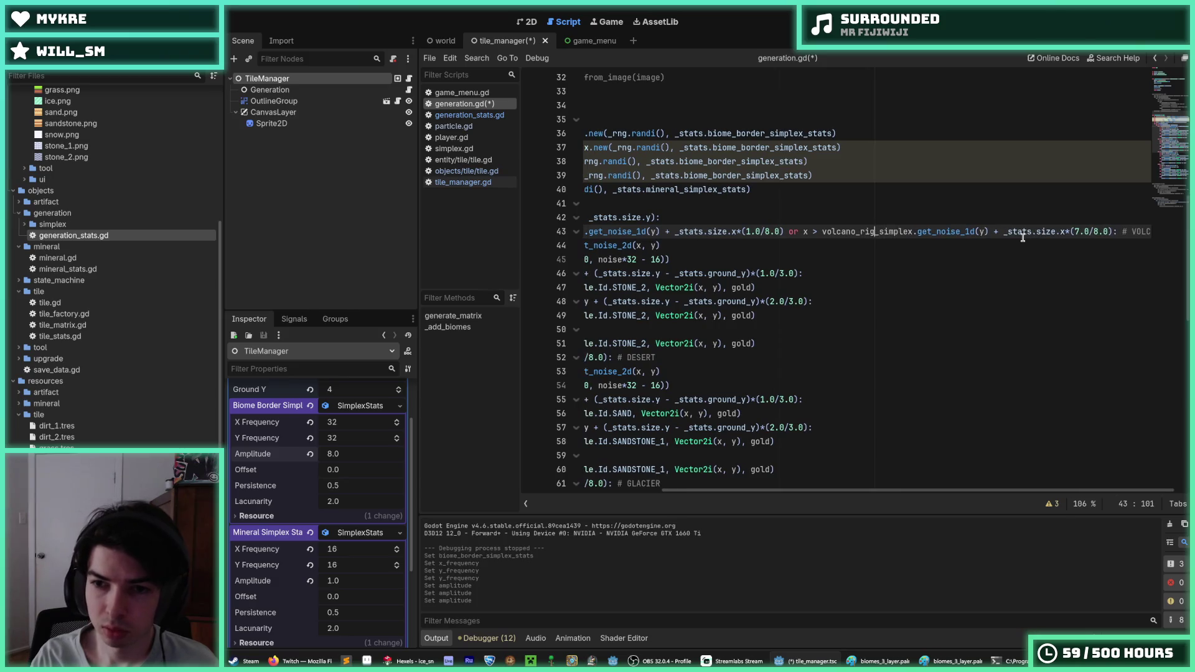
pyautogui.click(736, 245)
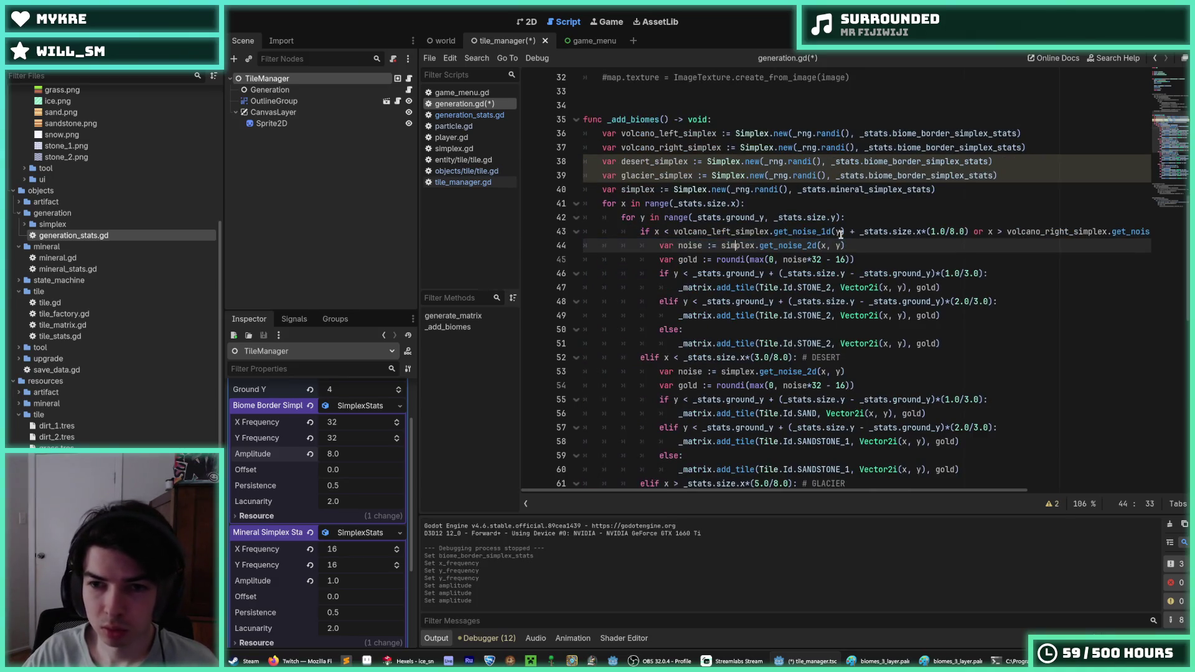
# - Add noise offsets to the desert and glacier checks using desert_simplex and glacier_simplex
pyautogui.moveTo(856, 230); pyautogui.dragTo(676, 231)
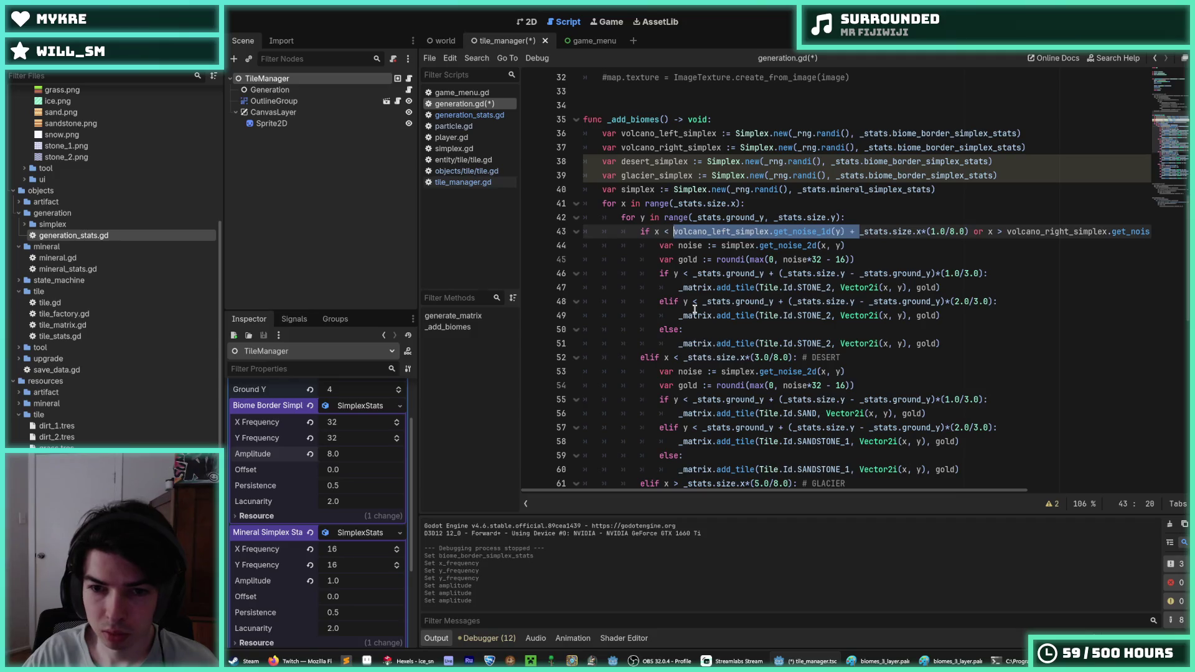
pyautogui.click(685, 357)
pyautogui.hotkey('ctrl', 'v')
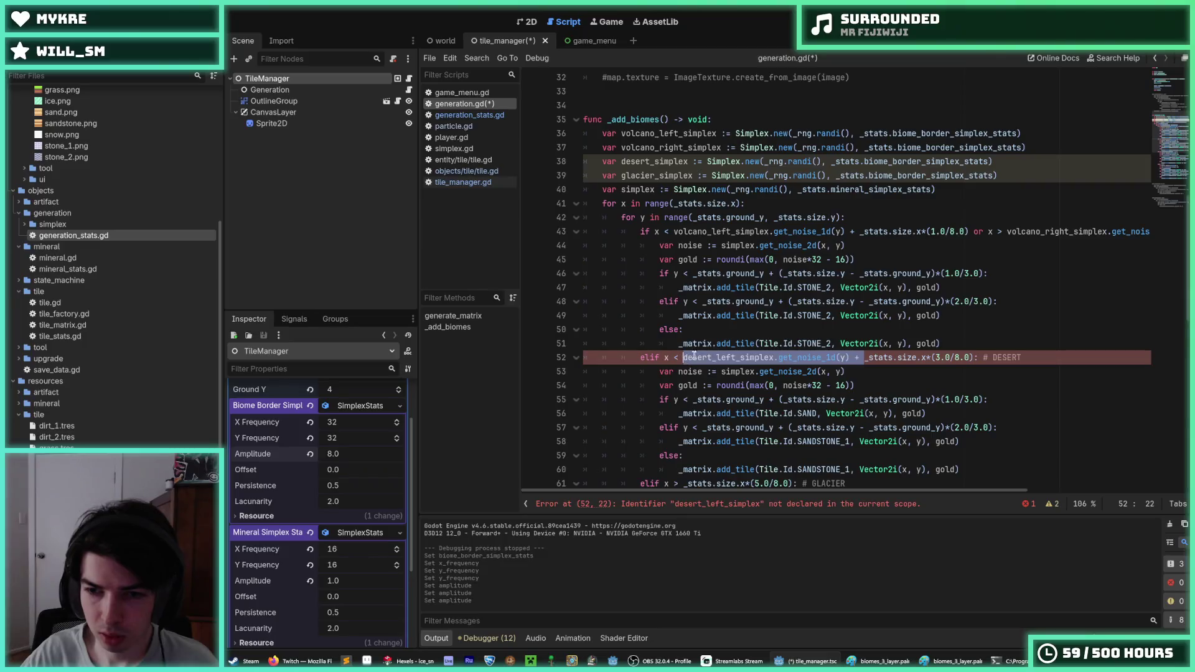
pyautogui.scroll(-3, 796, 347)
pyautogui.click(685, 359)
pyautogui.hotkey('ctrl', 'v')
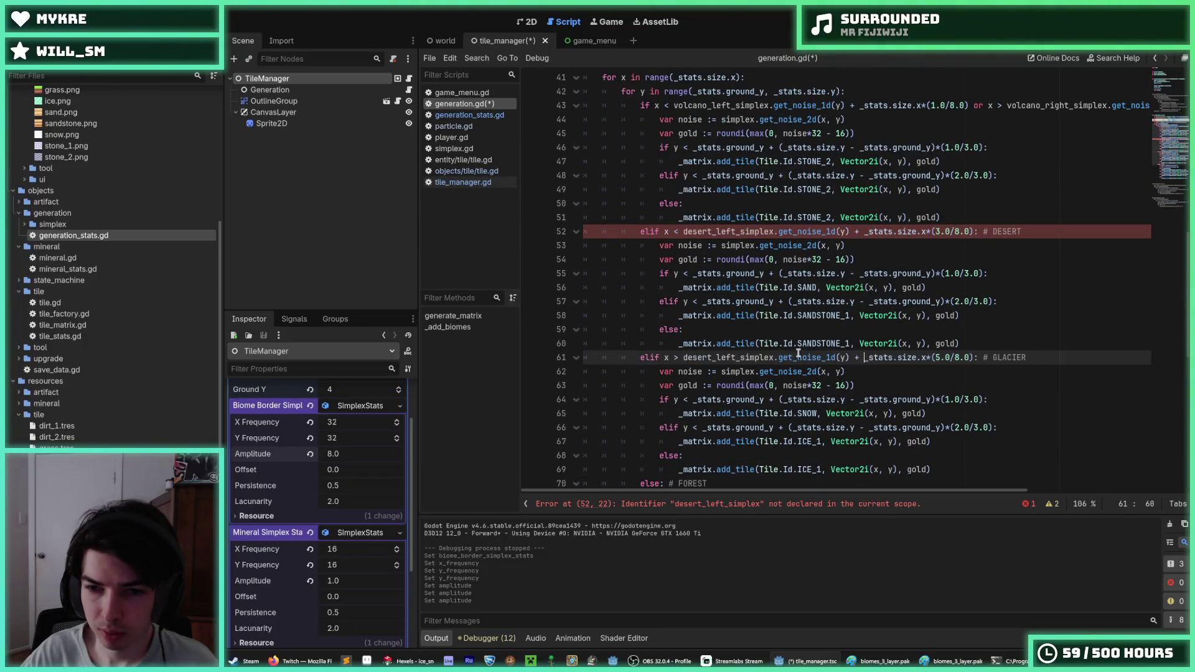
pyautogui.click(714, 357)
pyautogui.hotkey('ctrl', 'shift', 'Left')
pyautogui.write('glaci')
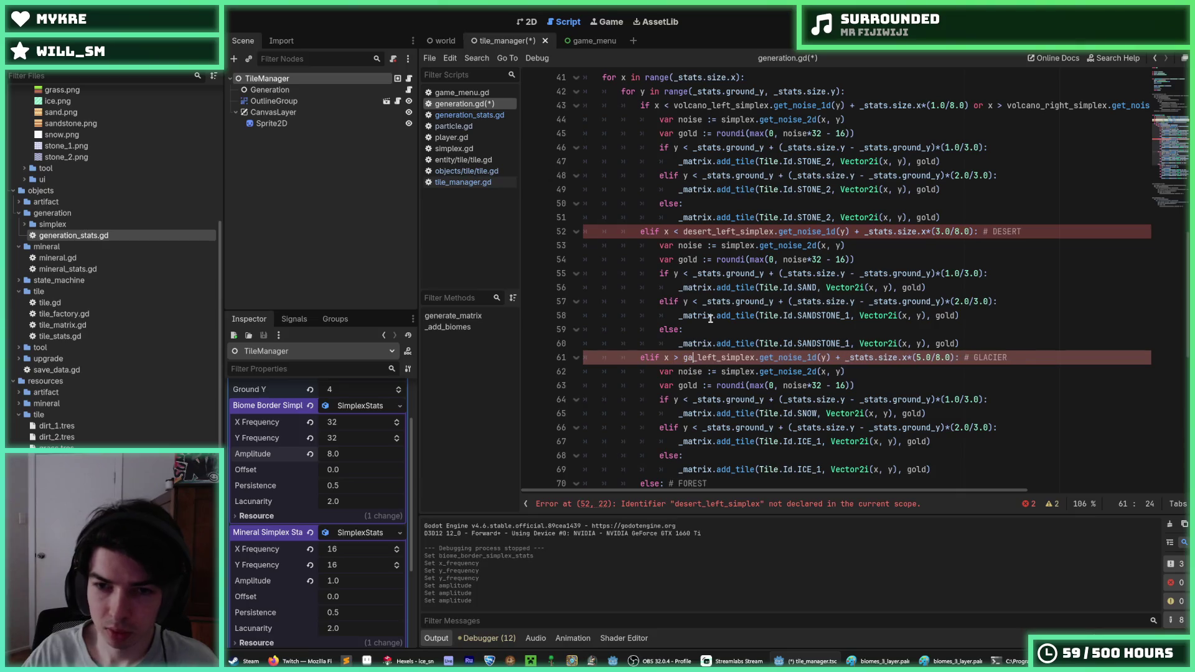
pyautogui.write('er')
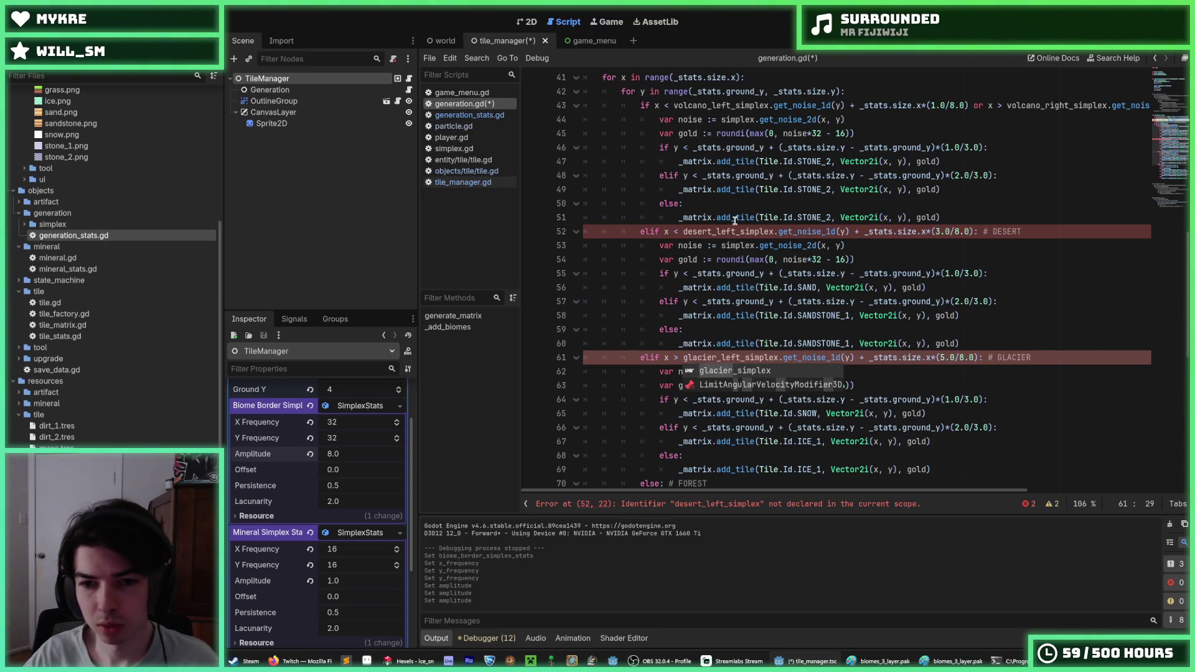
pyautogui.doubleClick(736, 229)
pyautogui.hotkey('ctrl', 'd')
pyautogui.press('BackSpace')
pyautogui.press('BackSpace')
pyautogui.click(971, 274)
# - Save generation.gd and launch the game
pyautogui.scroll(-3, 971, 284)
pyautogui.scroll(-3, 971, 285)
pyautogui.click(971, 287)
pyautogui.hotkey('ctrl', 's')
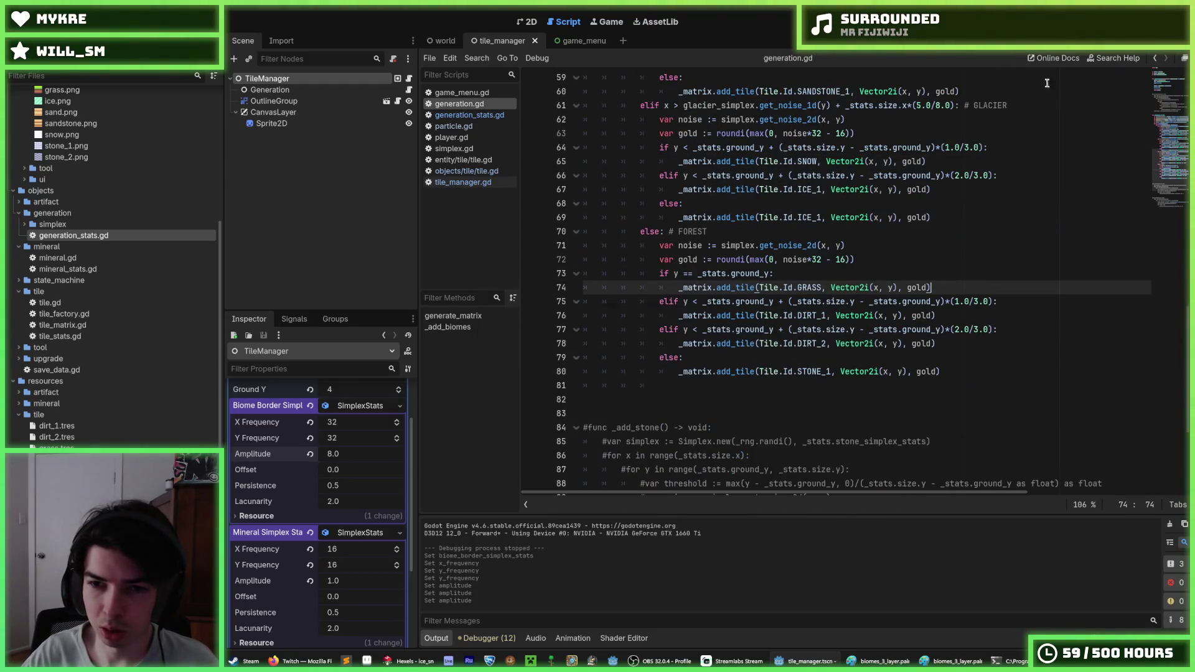
pyautogui.press('F5')
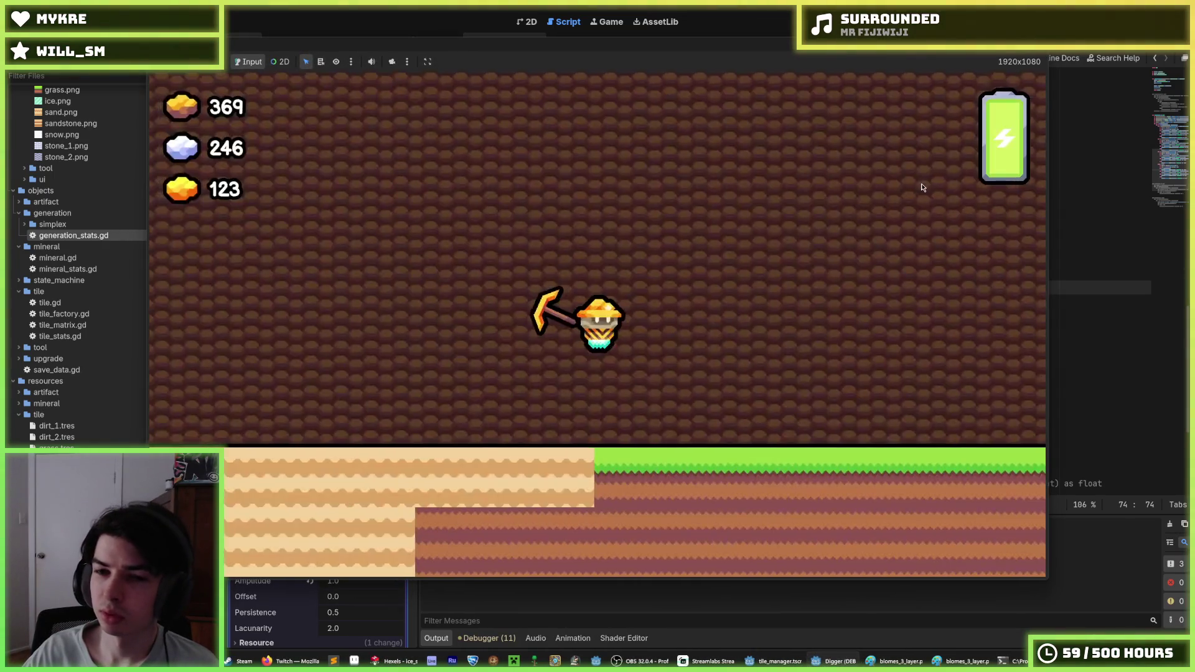
# - Zoom out, walk the miner right, dig two tiles down, then stop the game
pyautogui.scroll(-5, 923, 188)
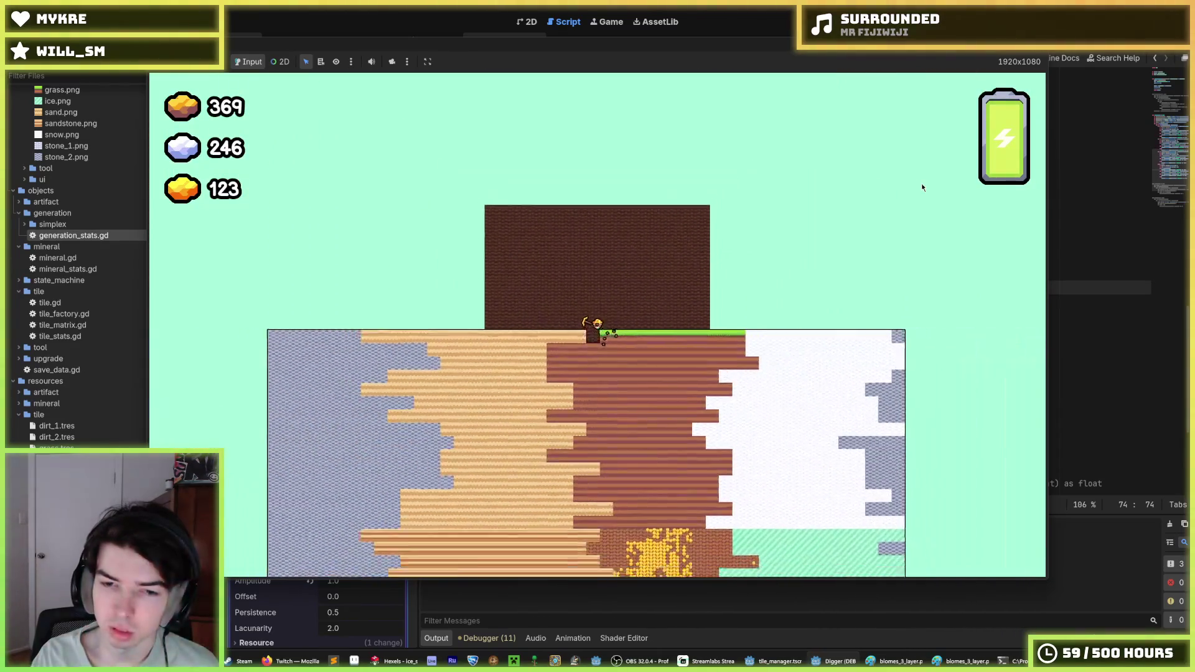
pyautogui.scroll(2, 923, 187)
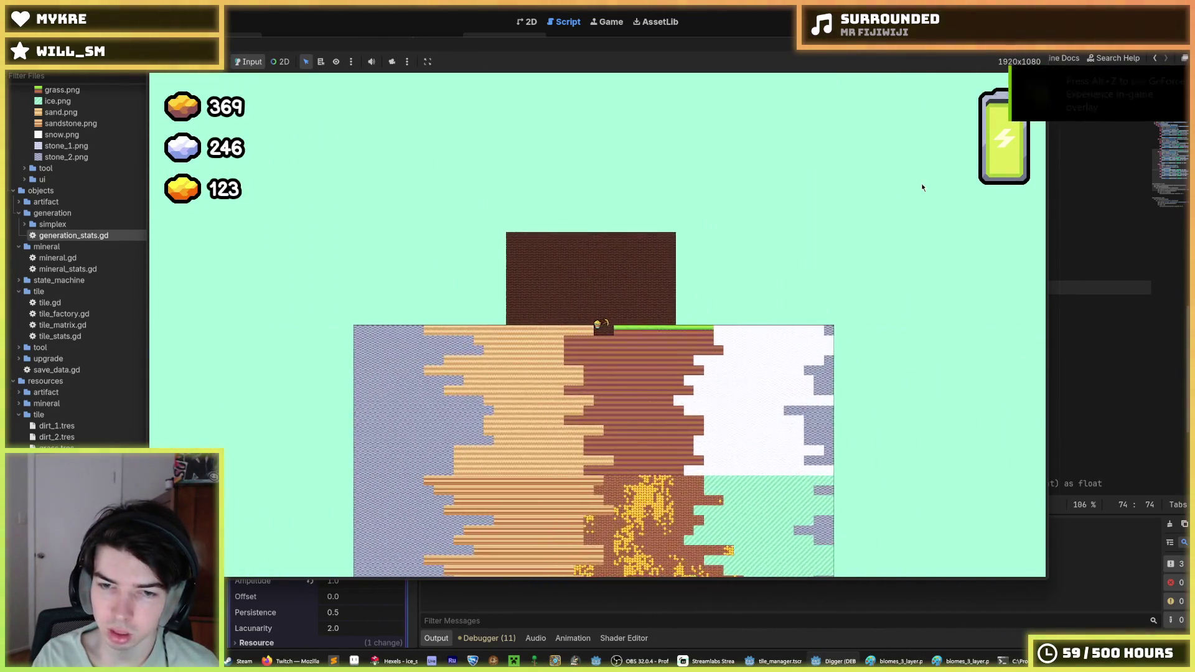
pyautogui.scroll(-1, 923, 188)
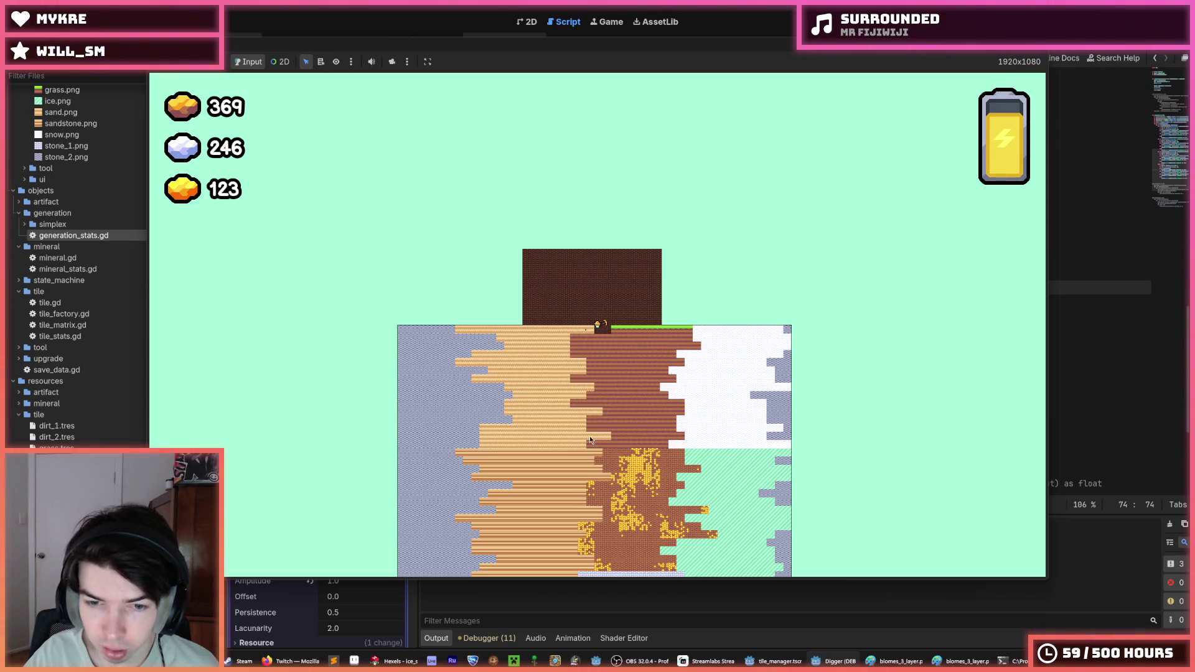
pyautogui.press('d')
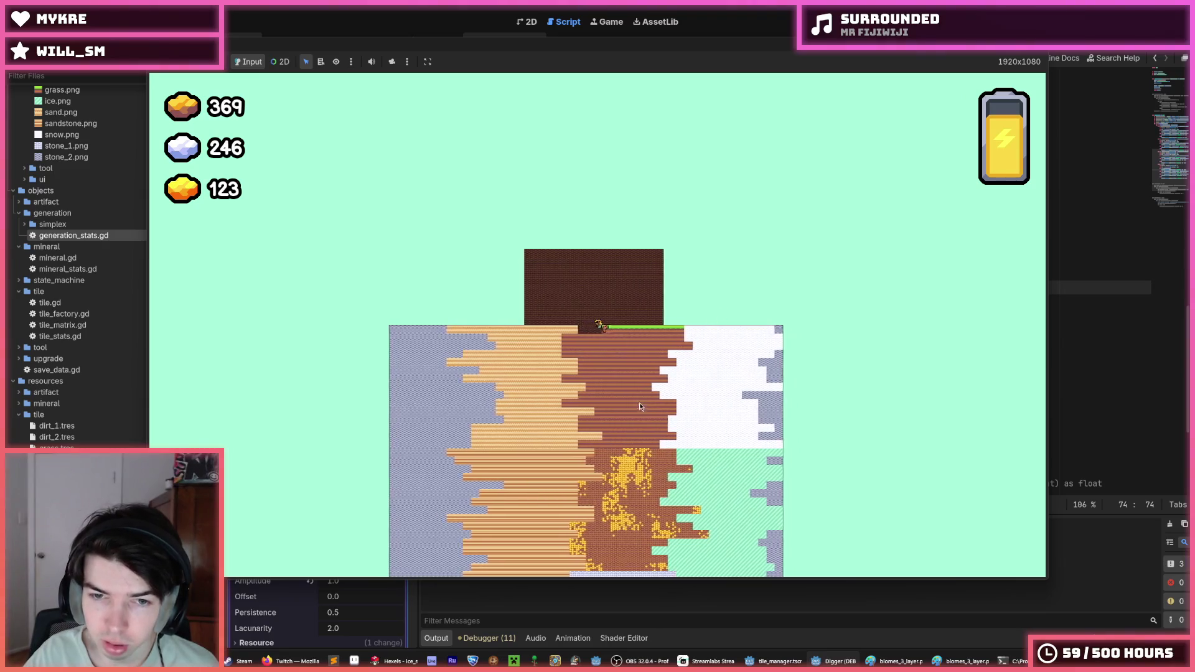
pyautogui.press('s')
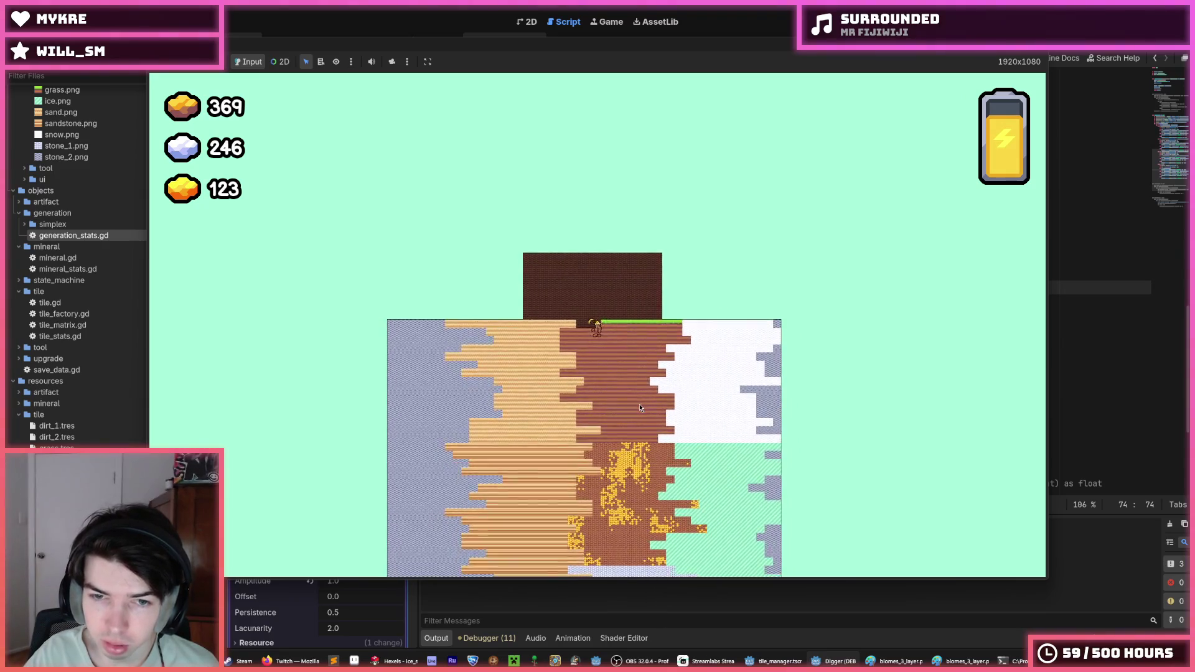
pyautogui.press('s')
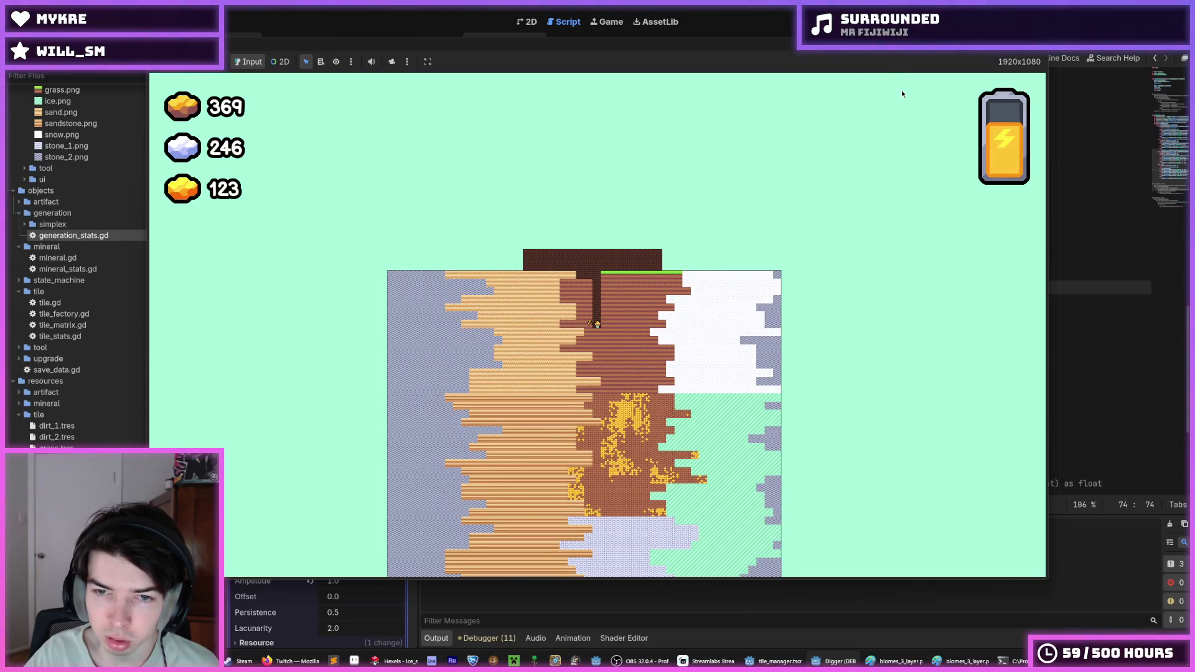
pyautogui.press('F8')
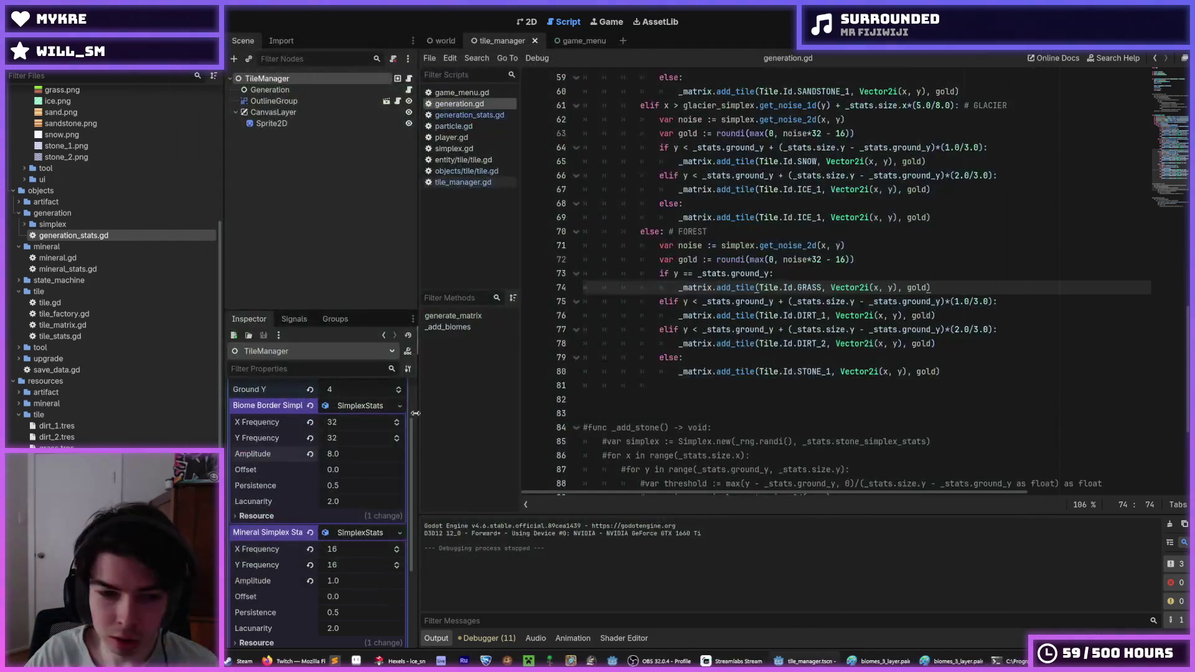
# - Set Biome Border Simplex X Frequency to 16 and Y Frequency to 8, then run
pyautogui.click(346, 549)
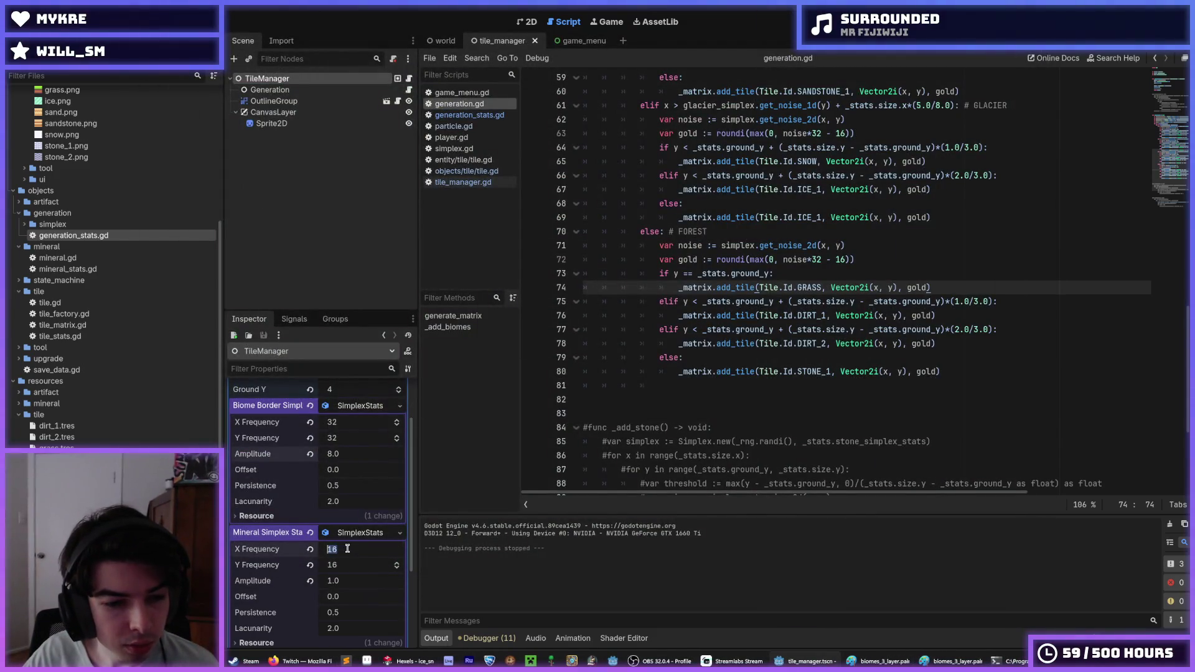
pyautogui.click(341, 422)
pyautogui.write('6')
pyautogui.press('Tab')
pyautogui.write('8')
pyautogui.press('Return')
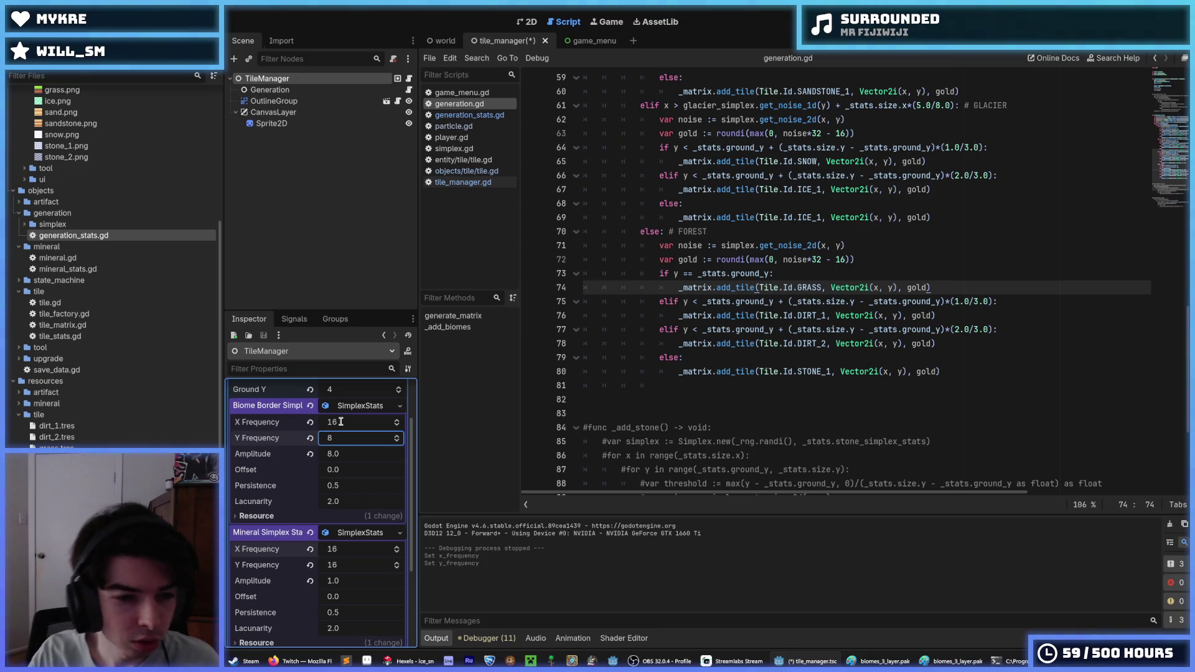
pyautogui.press('F5')
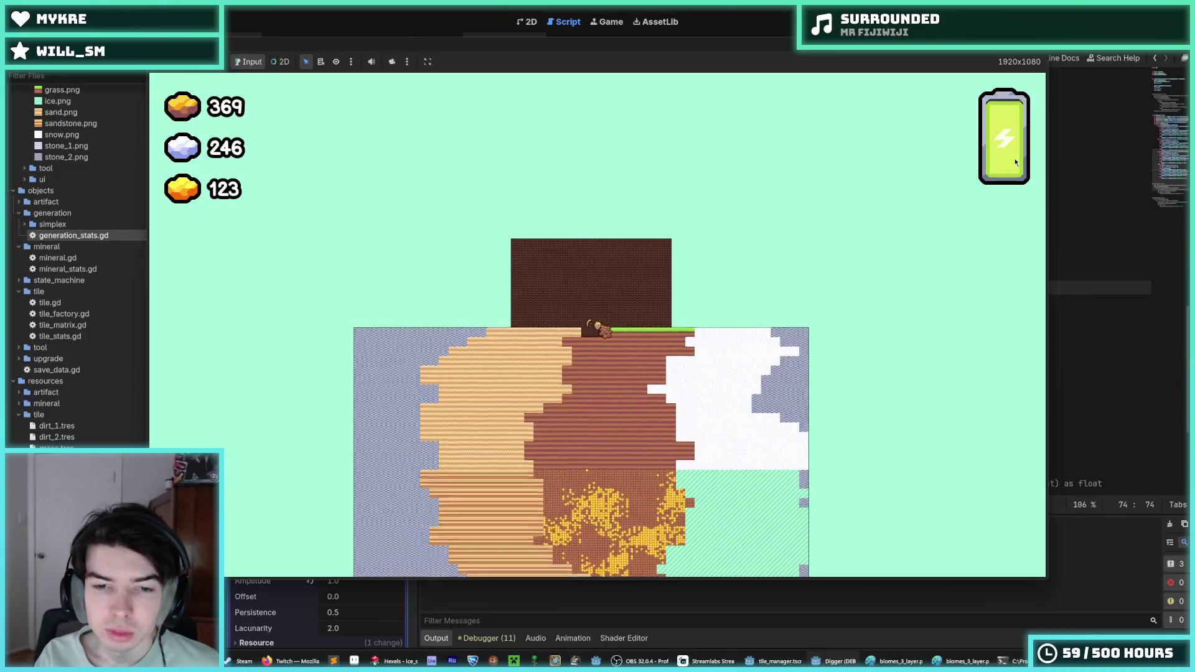
# - Dig a shaft down and tunnel right into the snow biome
pyautogui.press('Down')
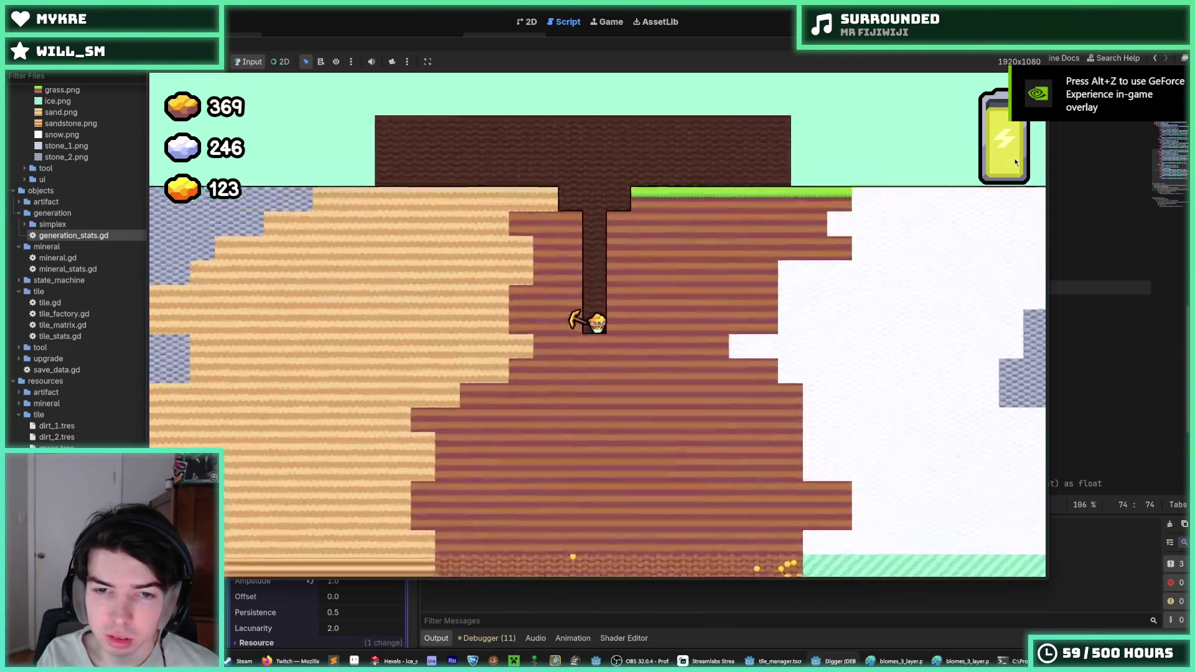
pyautogui.press('Right')
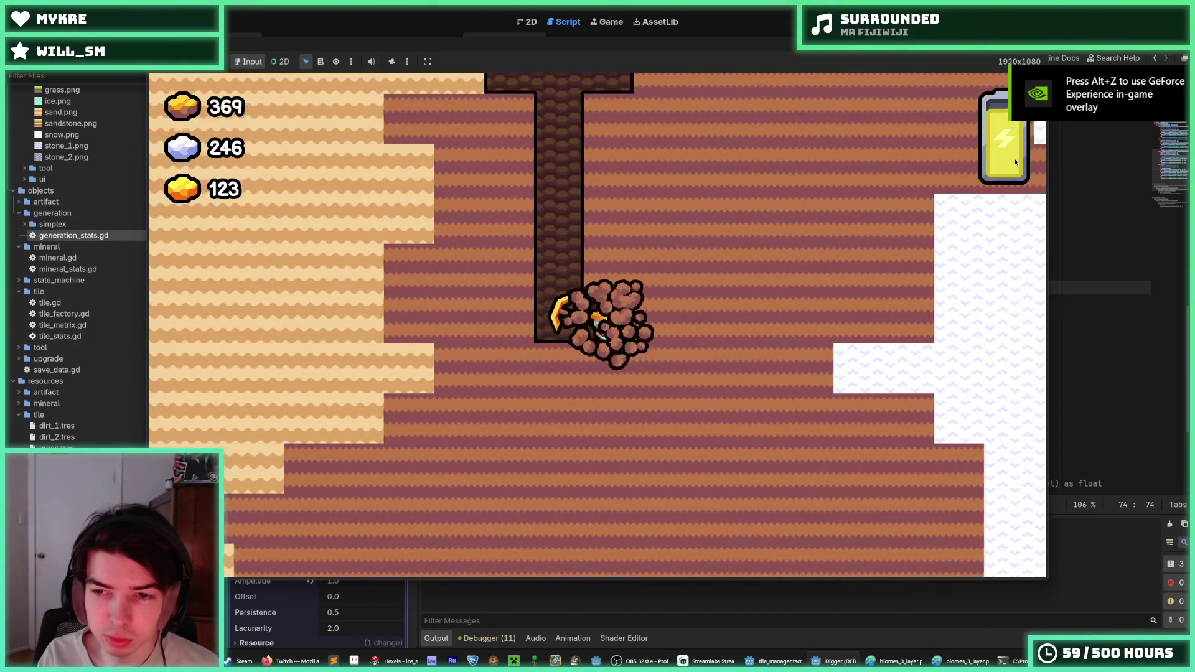
pyautogui.press('Up')
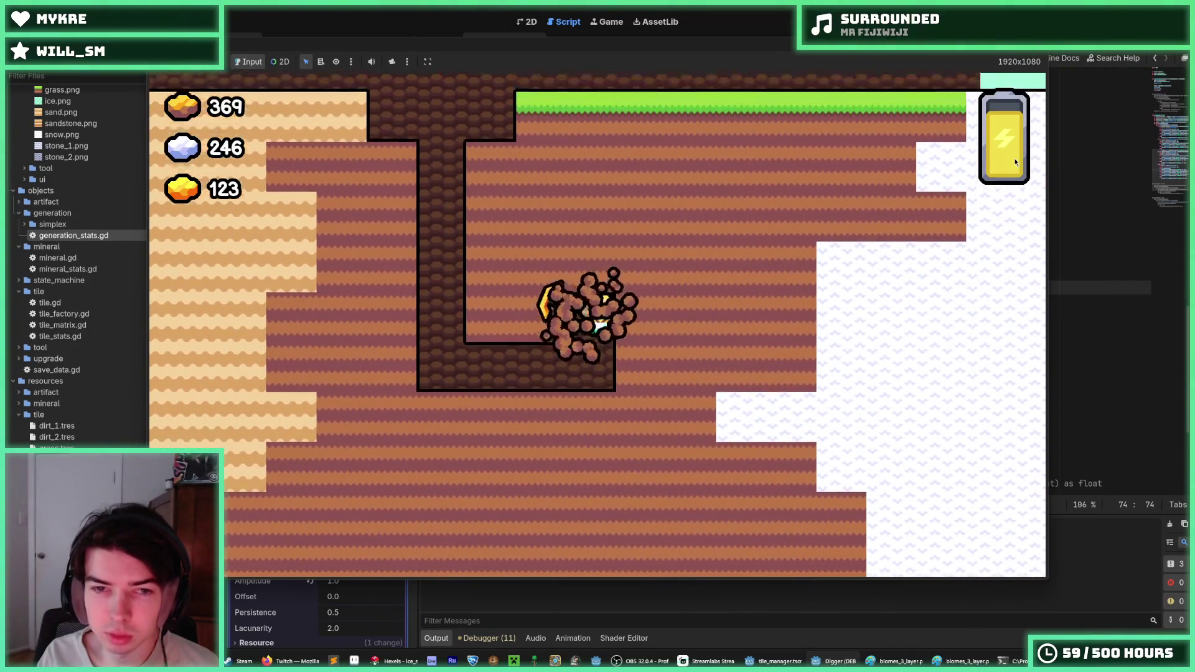
pyautogui.press('Right')
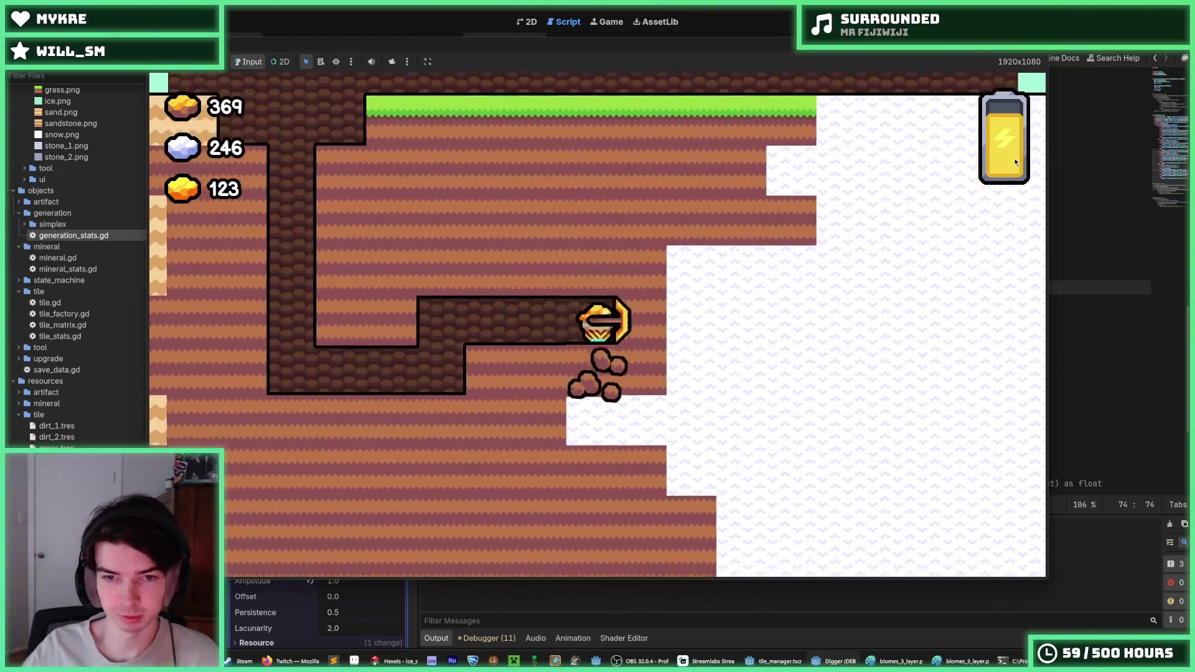
pyautogui.press('Right')
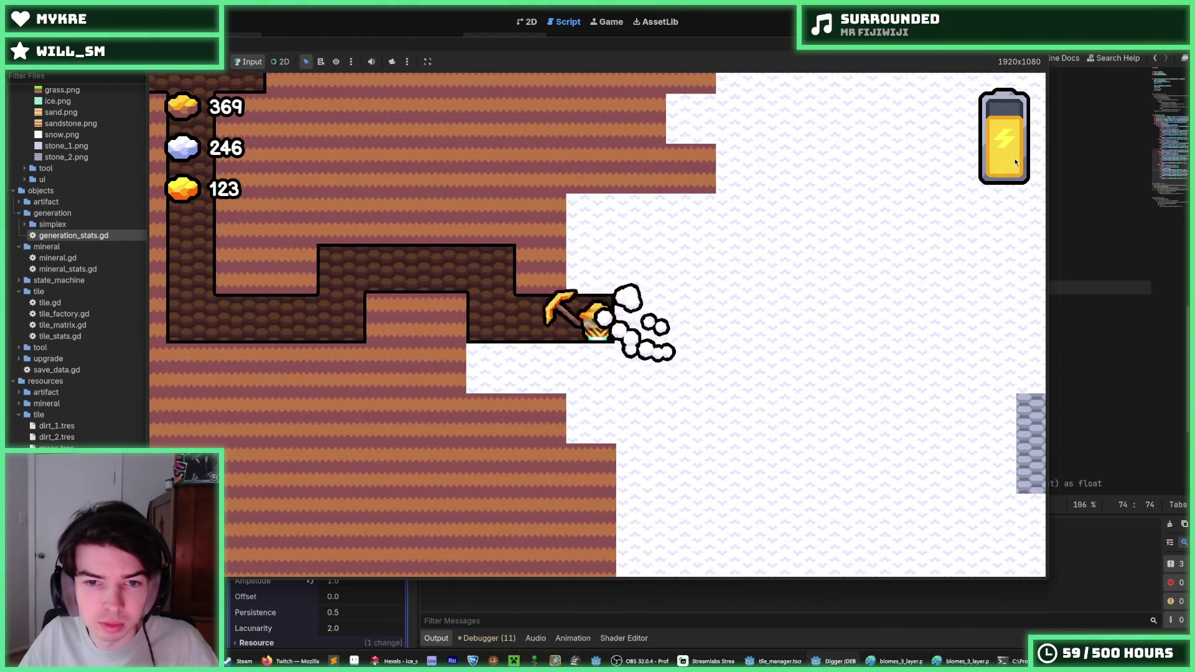
pyautogui.press('Right')
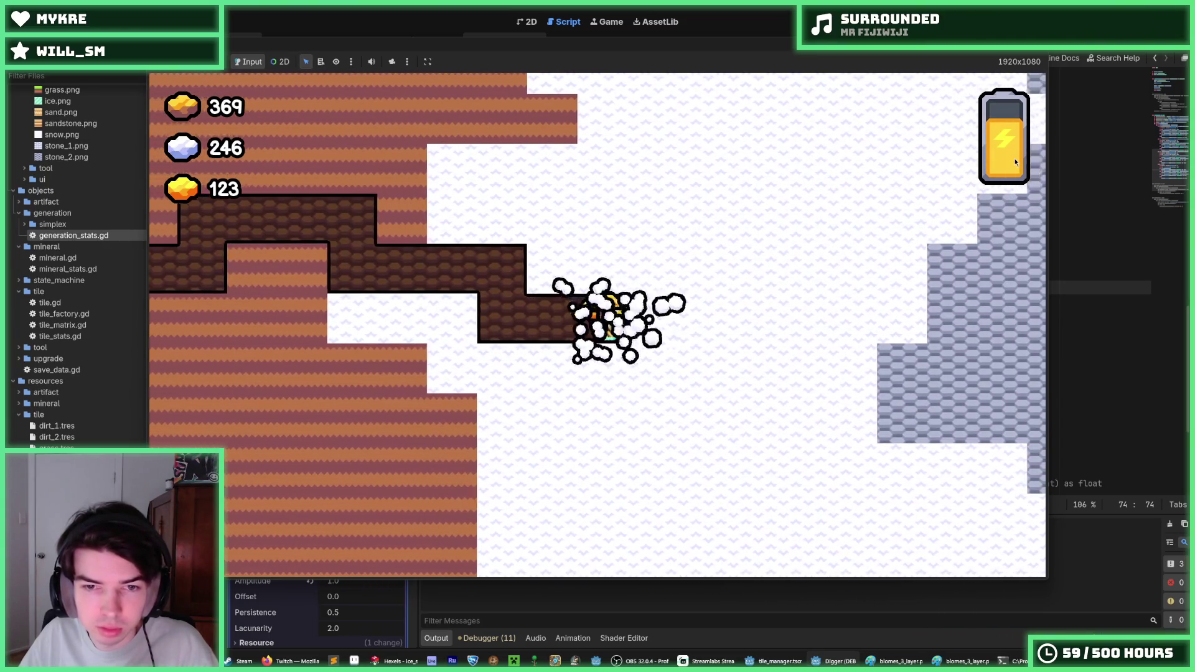
pyautogui.press('Right')
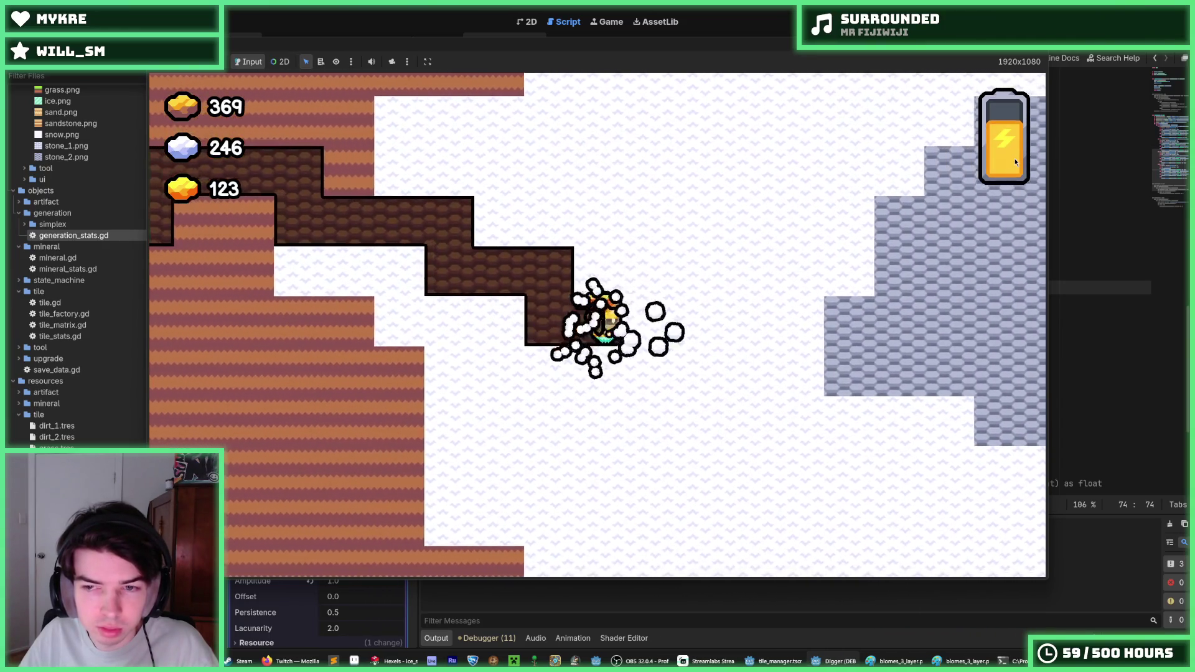
pyautogui.press('Right')
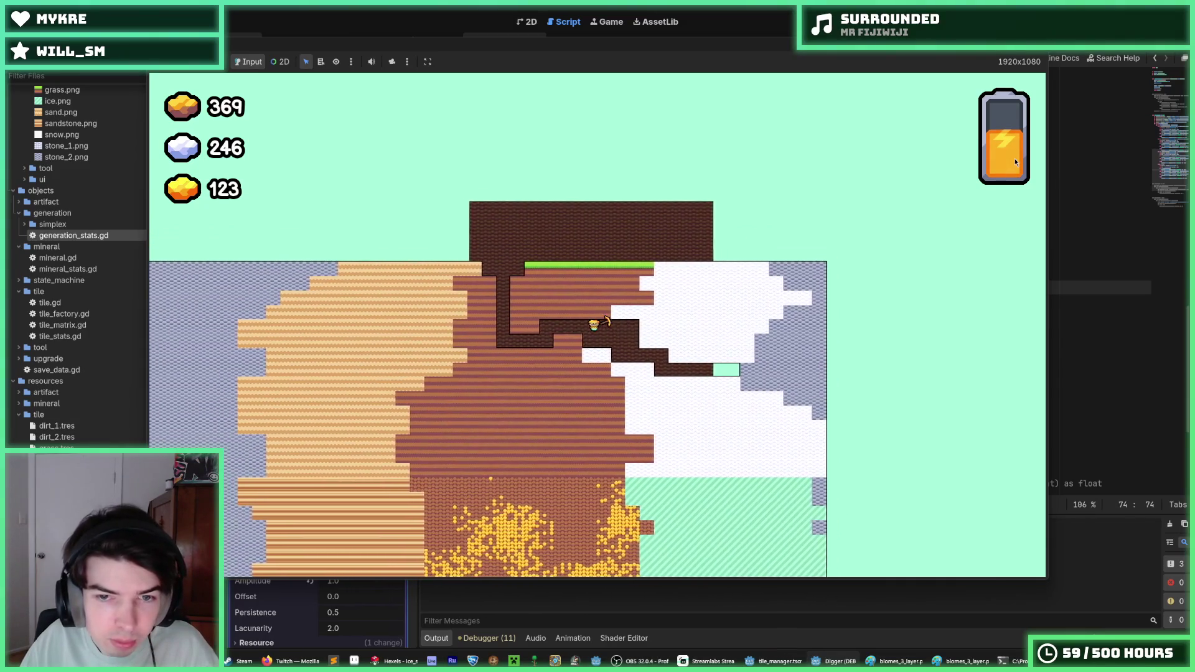
# - Climb back out of the shaft and return to the surface
pyautogui.press('Left')
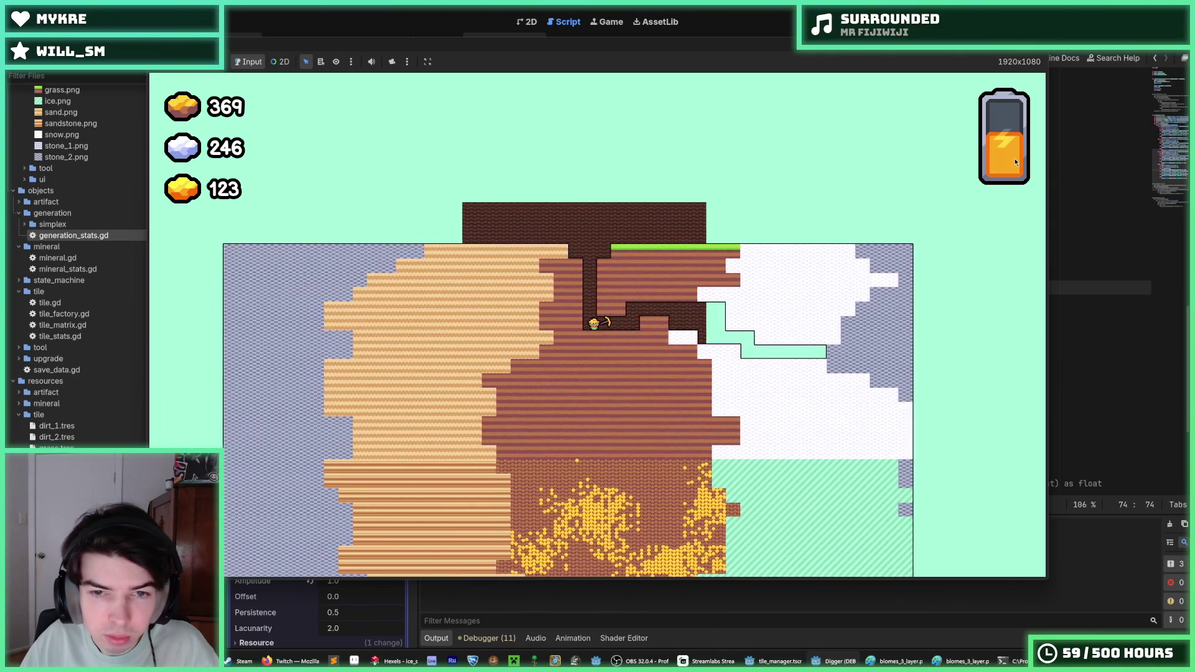
pyautogui.press('Up')
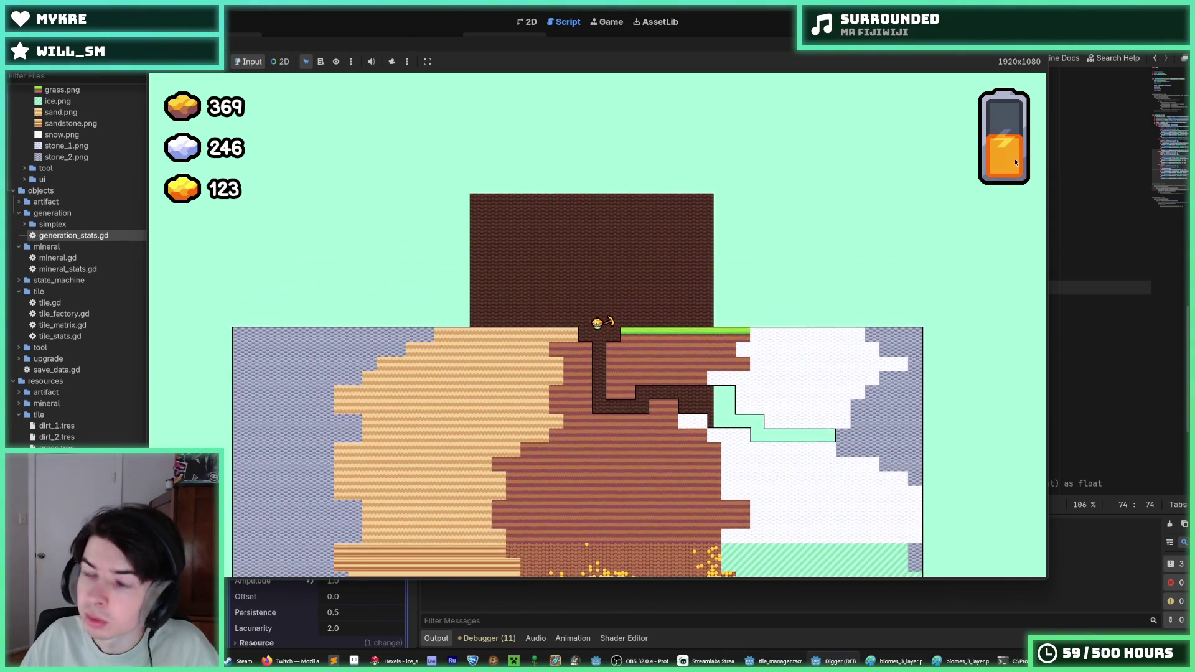
pyautogui.press('Left')
pyautogui.press('Up')
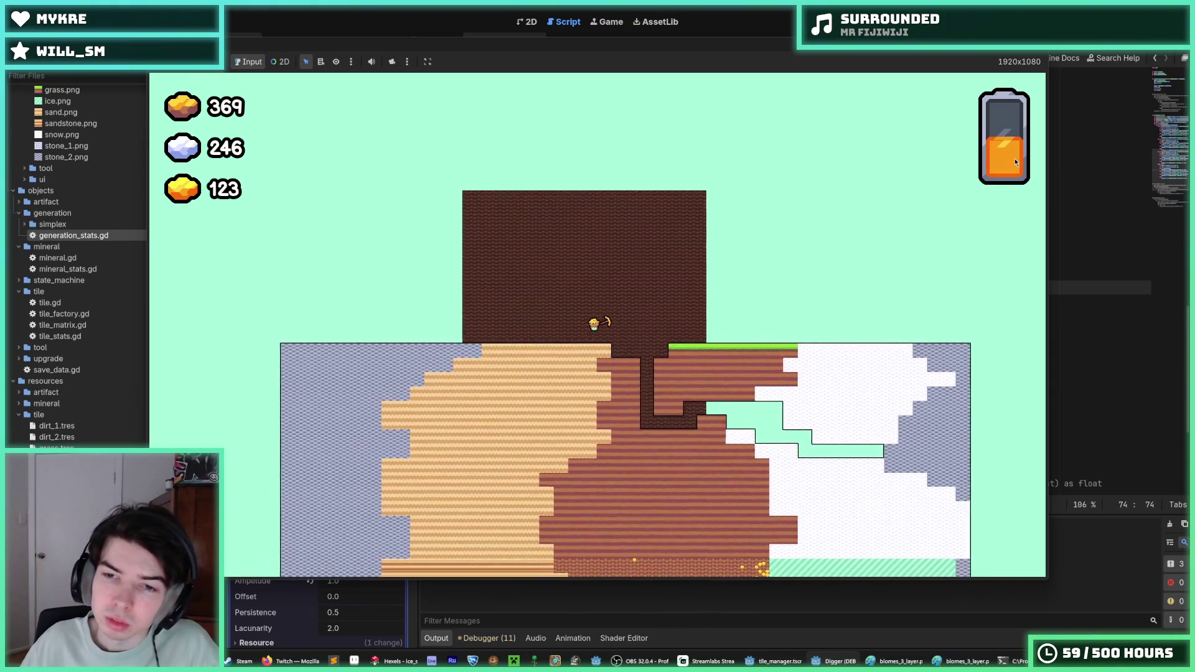
pyautogui.press('Right')
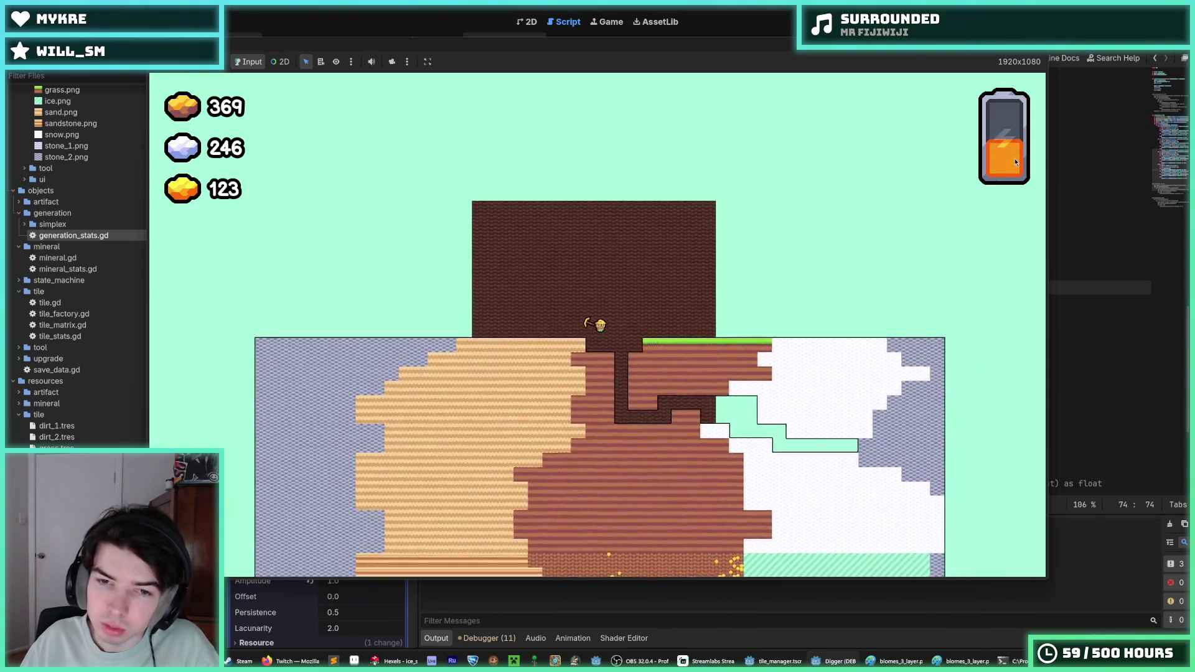
pyautogui.press('Right')
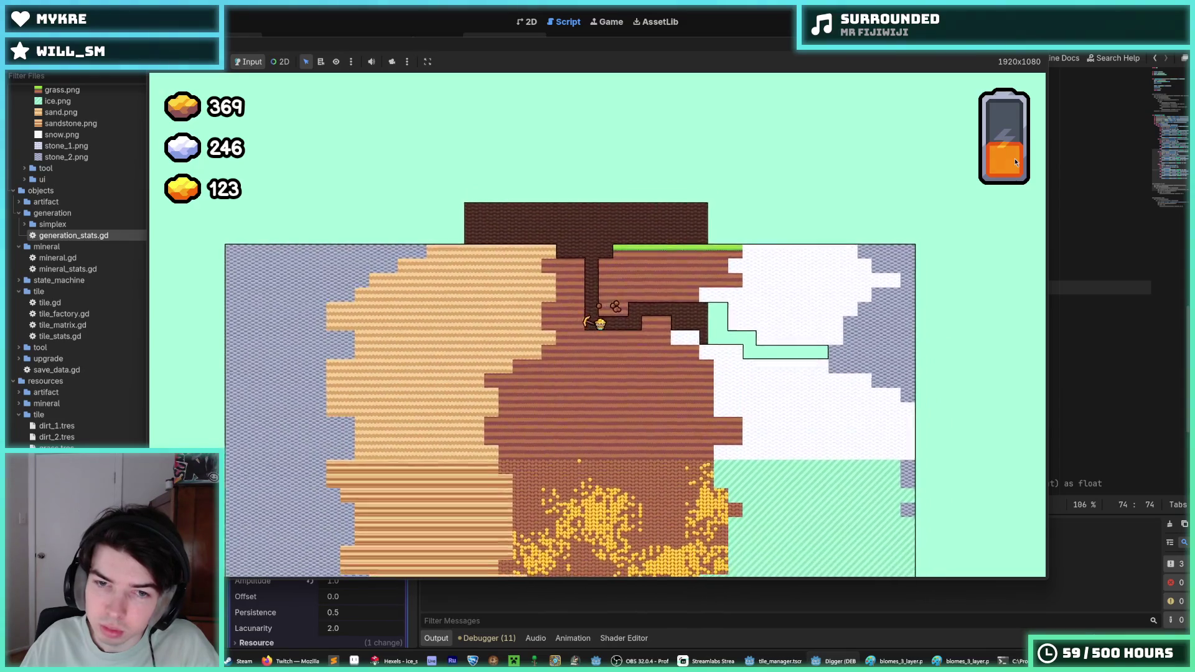
pyautogui.press('Left')
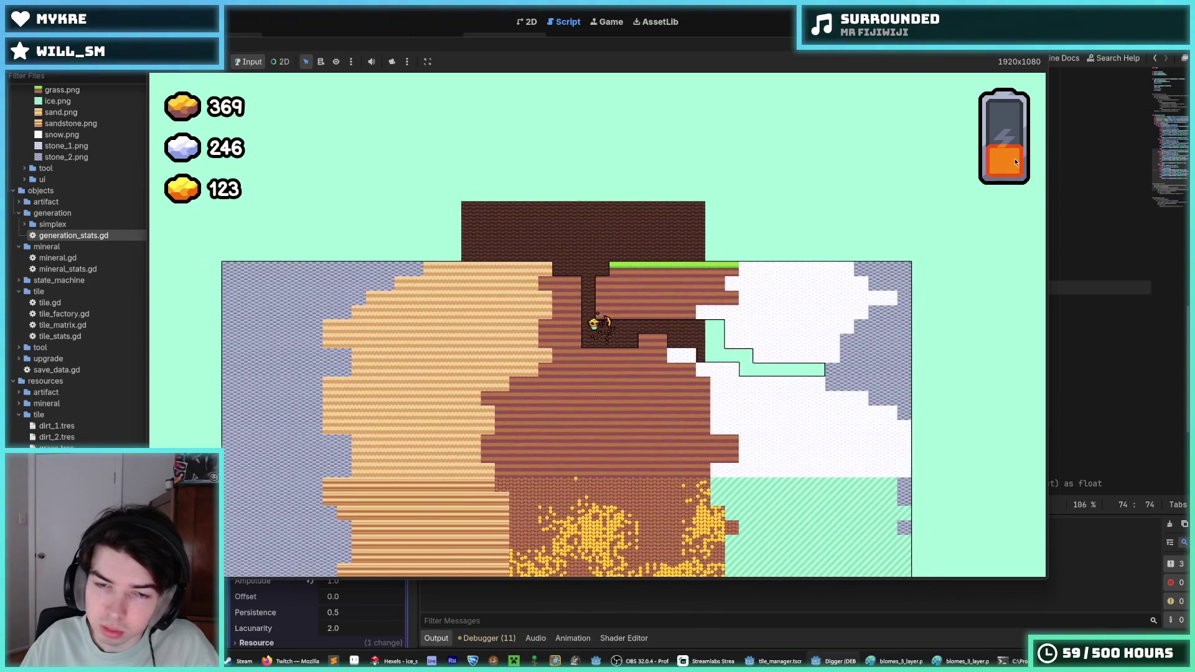
pyautogui.press('Up')
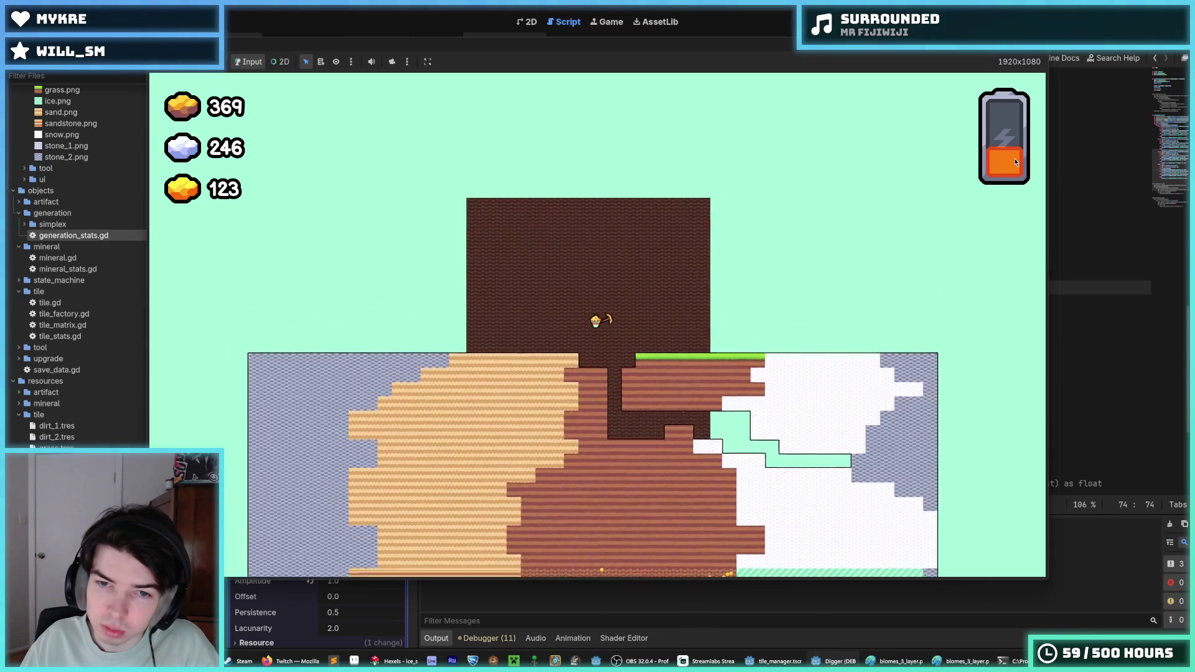
pyautogui.press('Left')
pyautogui.press('Right')
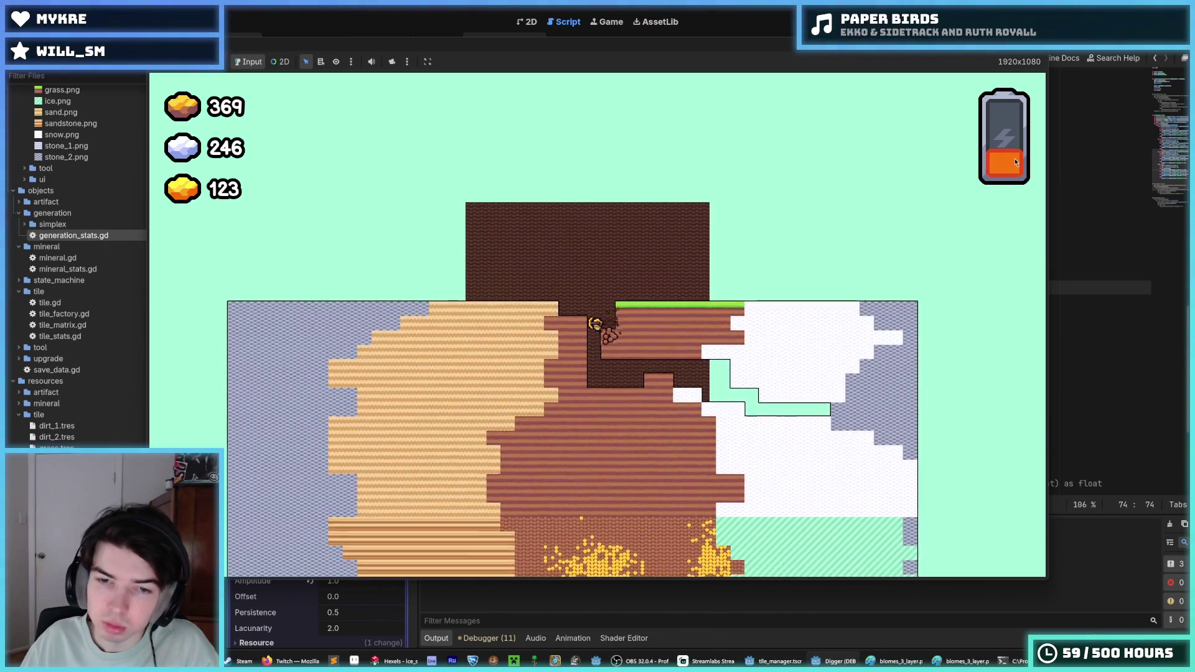
# - Dig right from the dirt into the snow, then back and down the shaft
pyautogui.press('Right')
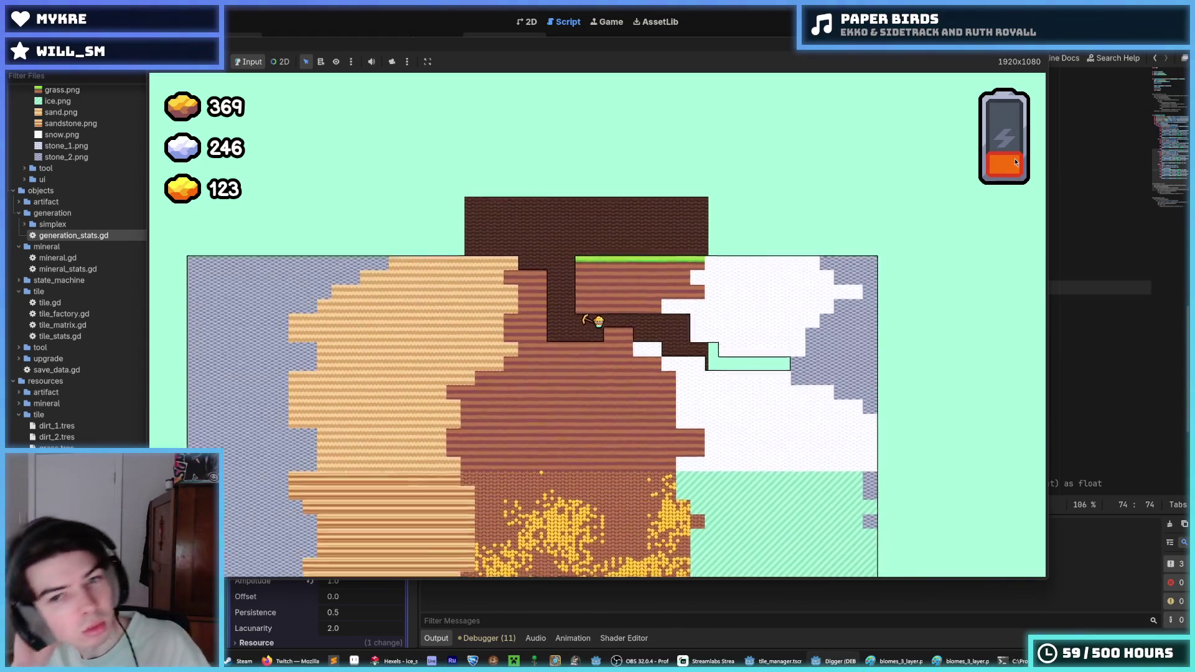
pyautogui.press('Right')
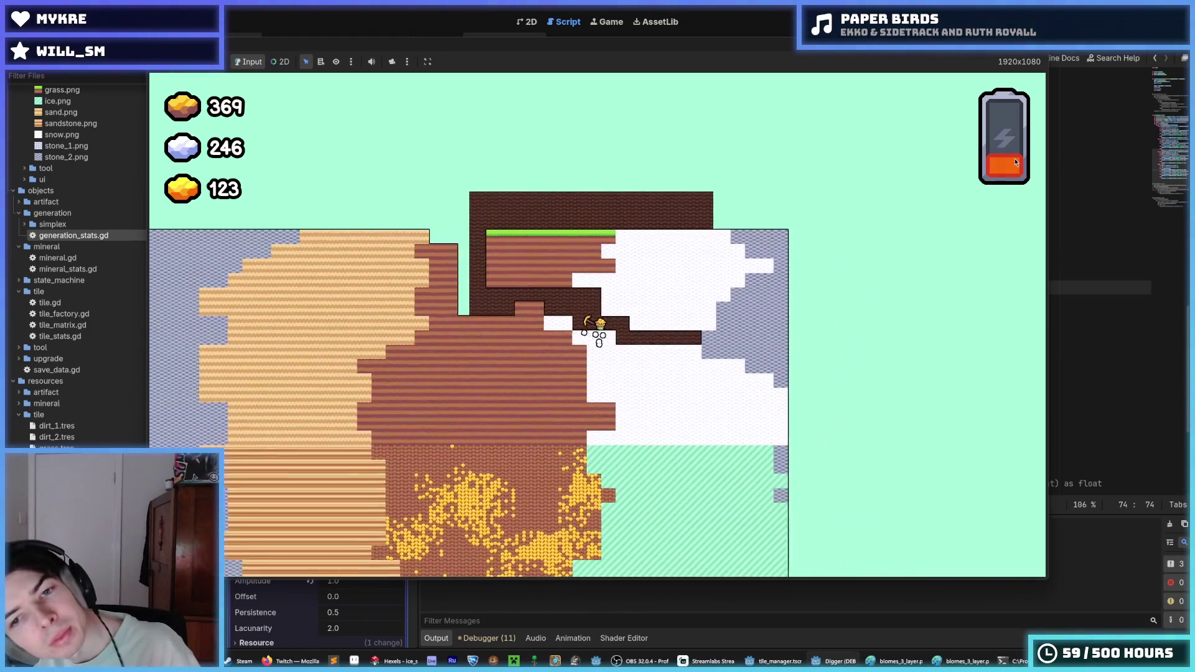
pyautogui.press('Left')
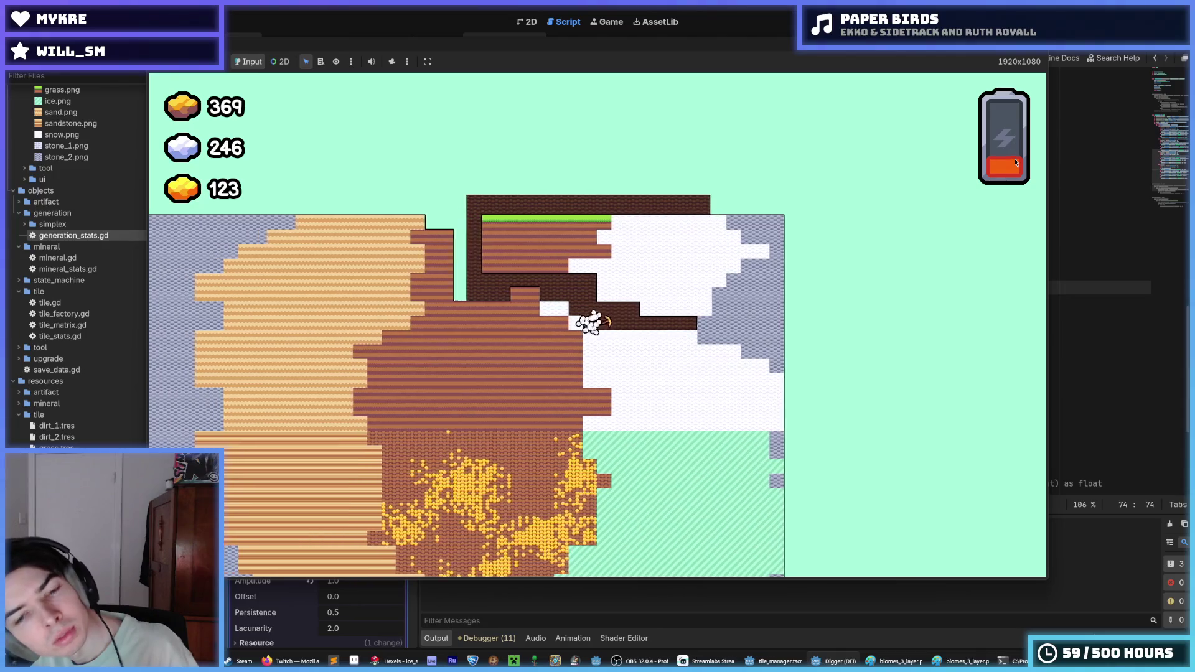
pyautogui.press('Left')
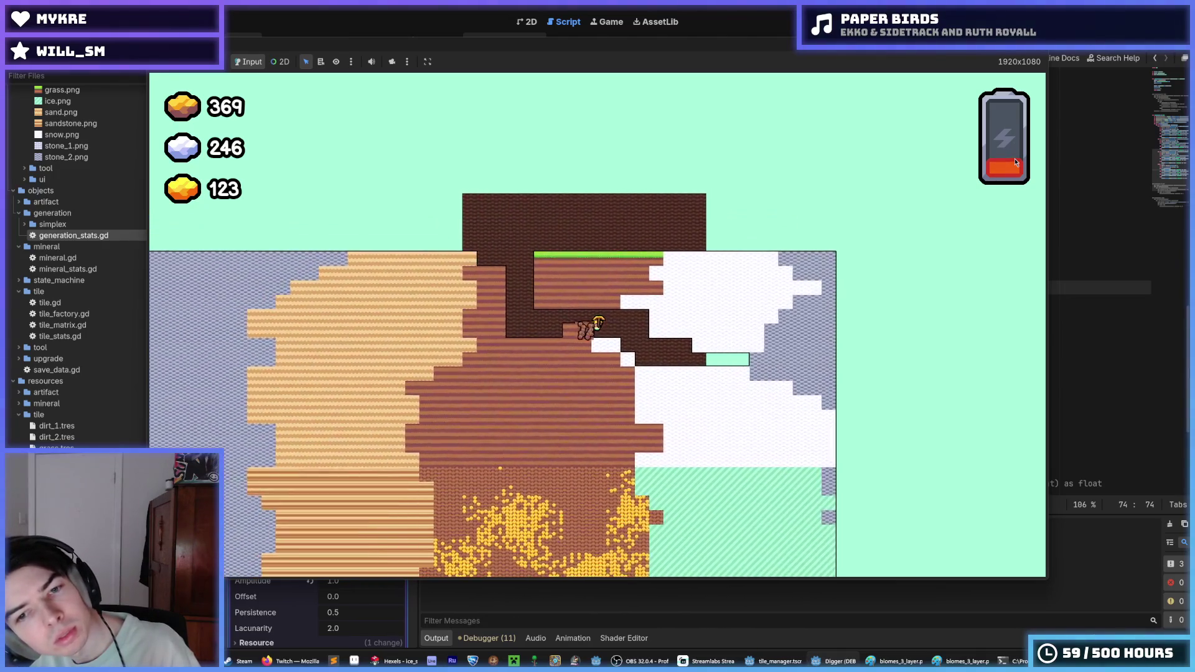
pyautogui.press('Left')
pyautogui.press('Up')
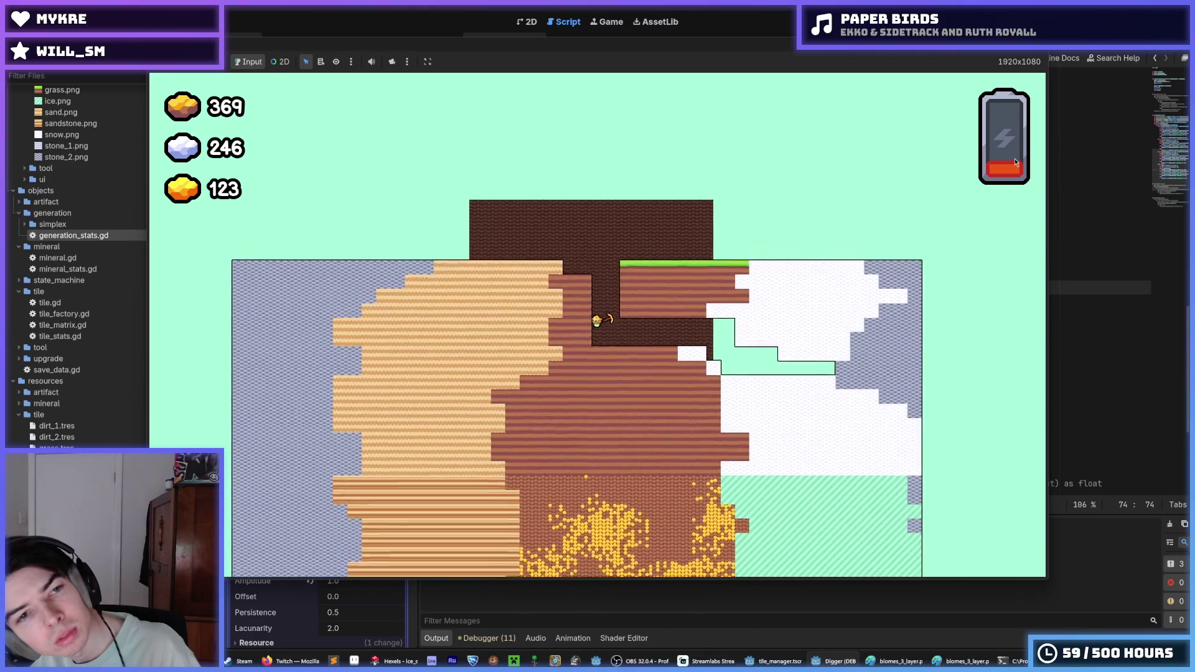
pyautogui.press('Up')
pyautogui.press('Left')
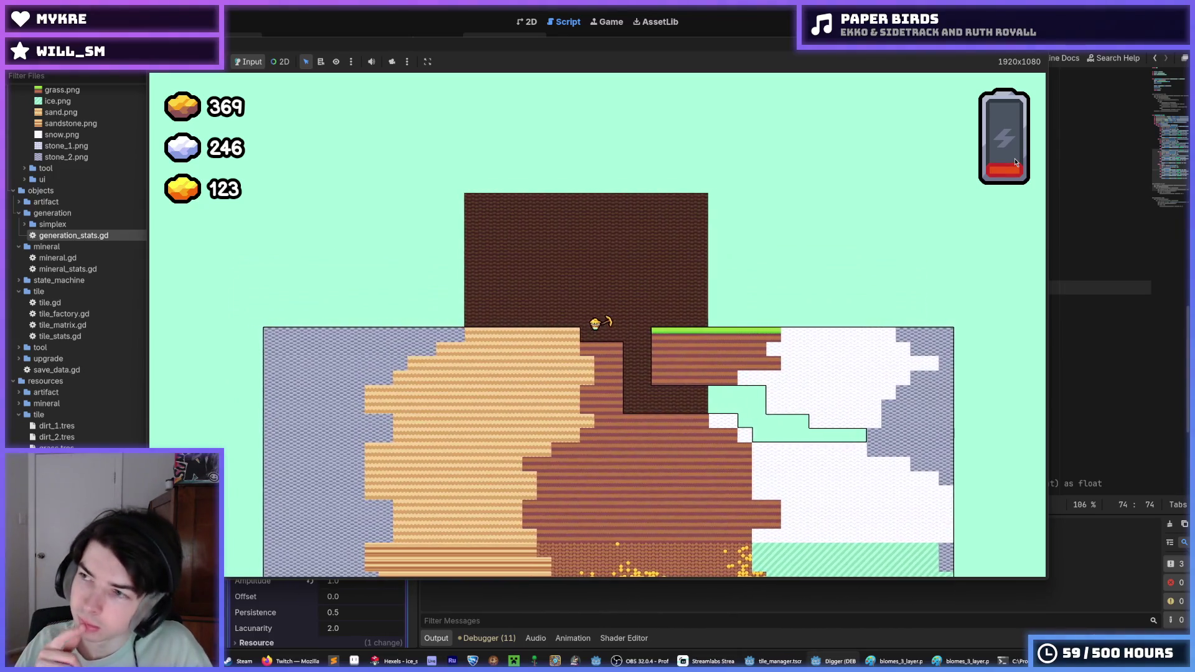
pyautogui.press('Left')
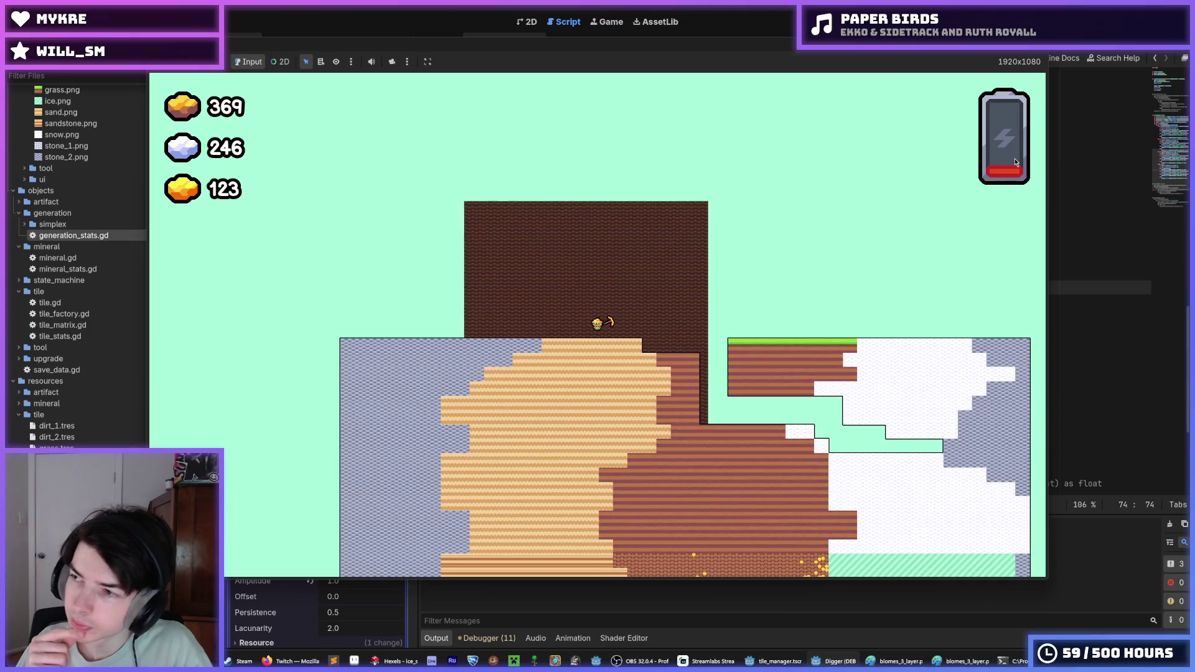
pyautogui.press('Right')
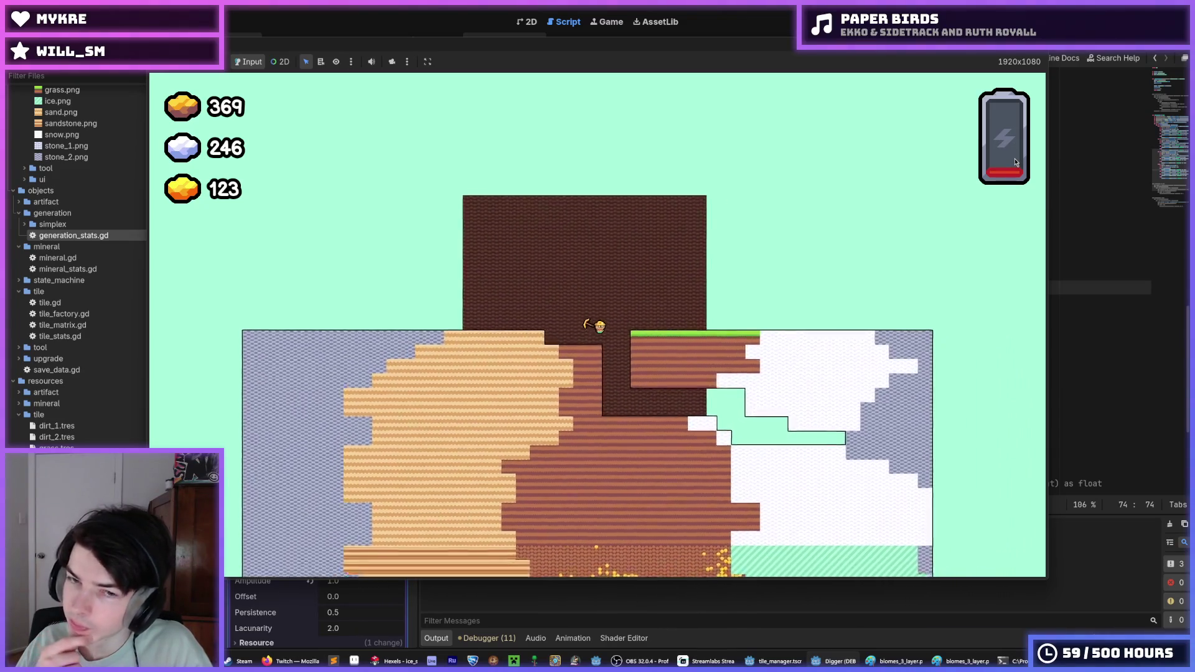
pyautogui.press('Down')
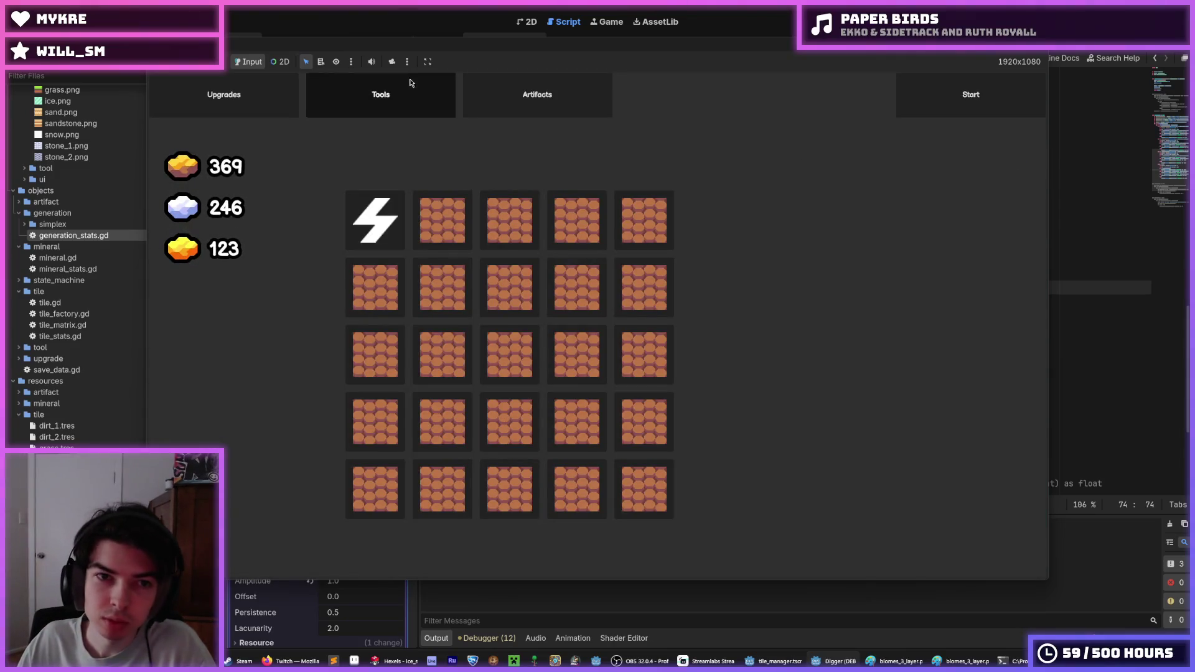
# - View the Gold Pickaxe on the shop's Tools page, then stop the game
pyautogui.click(381, 95)
pyautogui.click(598, 189)
pyautogui.press('F8')
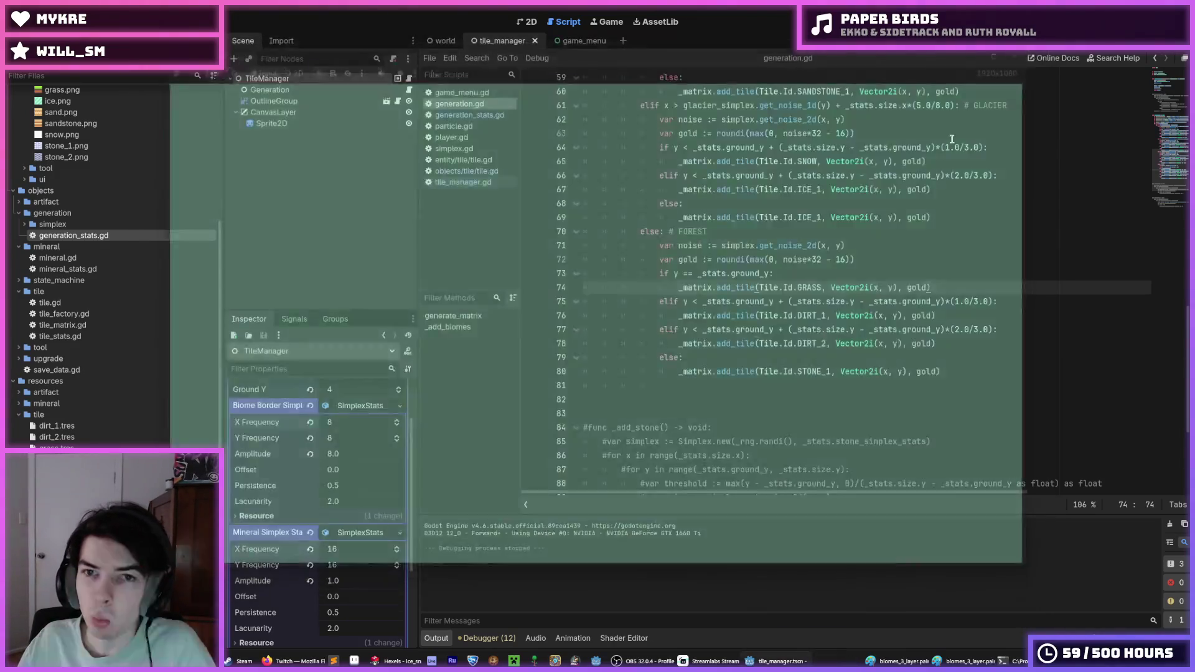
# - Scroll up in generation.gd and run the Digger game again
pyautogui.scroll(2, 882, 147)
pyautogui.scroll(5, 882, 147)
pyautogui.press('F5')
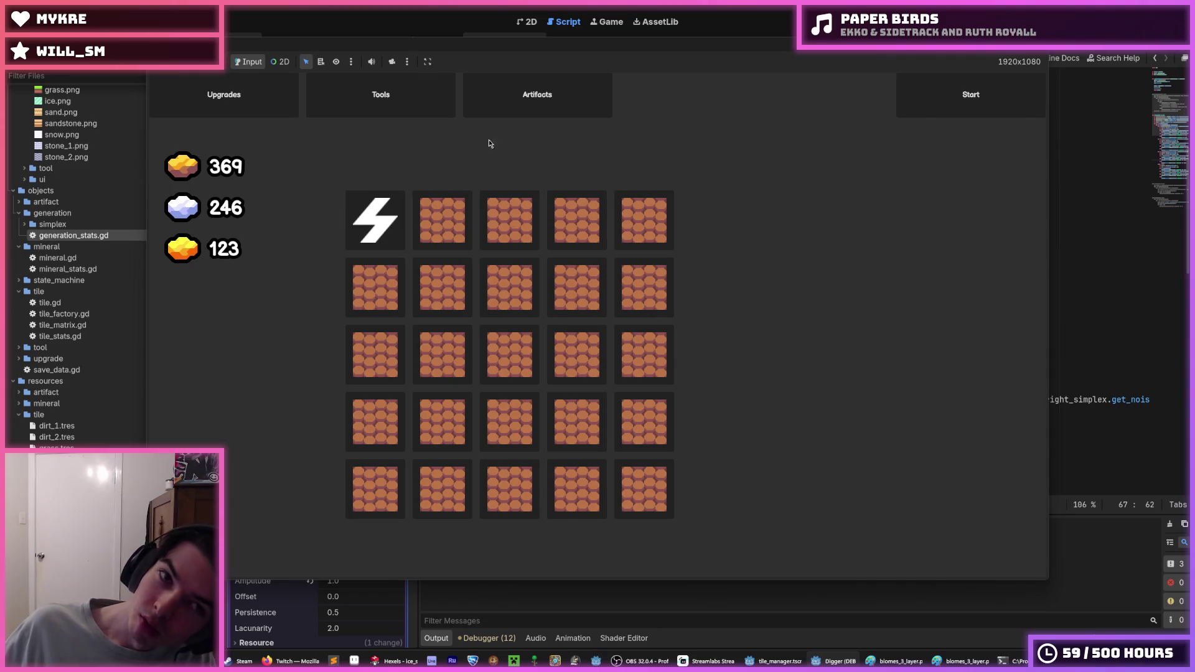
# - Browse the shop's Tools, Artifacts and Upgrades pages, then stop the game
pyautogui.click(410, 109)
pyautogui.click(488, 106)
pyautogui.click(382, 98)
pyautogui.click(223, 100)
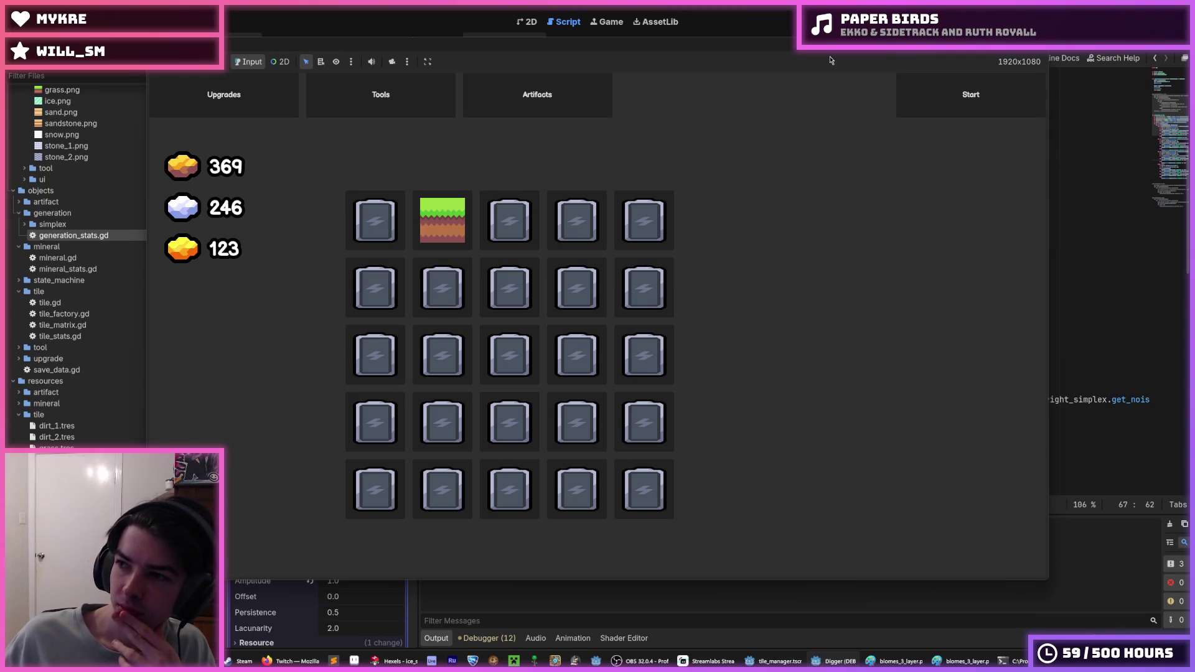
pyautogui.press('F8')
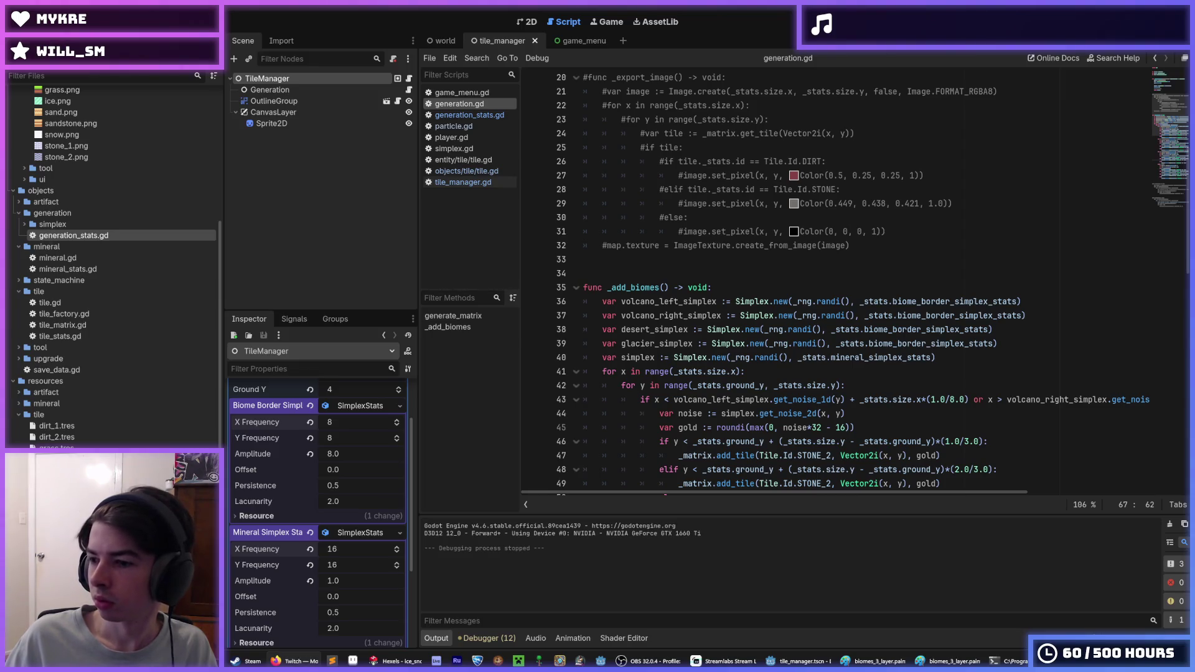
# - Place the cursor on lines 31 and 33, glance at Hexels' File menu, and return
pyautogui.click(871, 234)
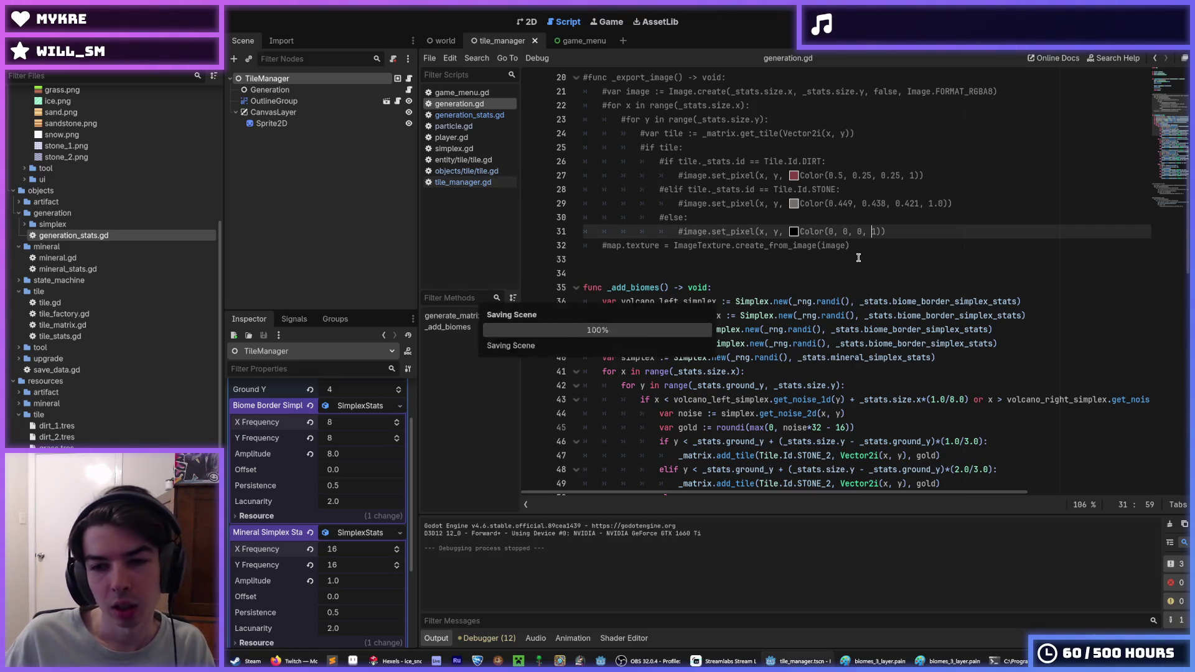
pyautogui.click(858, 258)
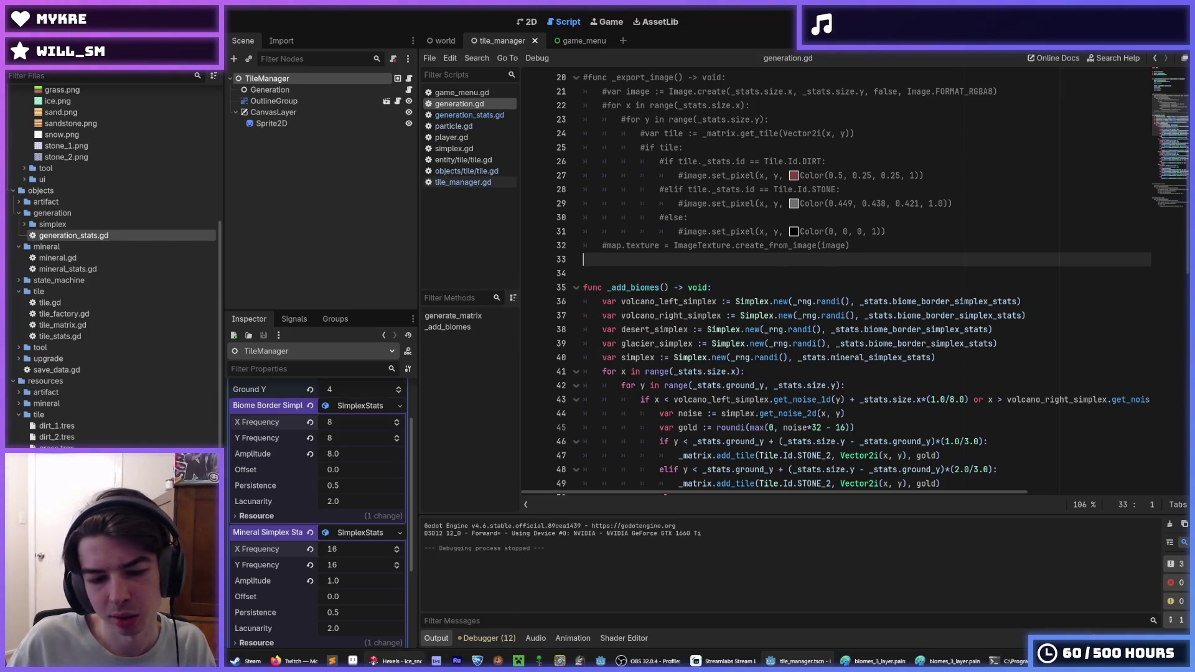
pyautogui.click(395, 661)
pyautogui.hotkey('alt', 'f')
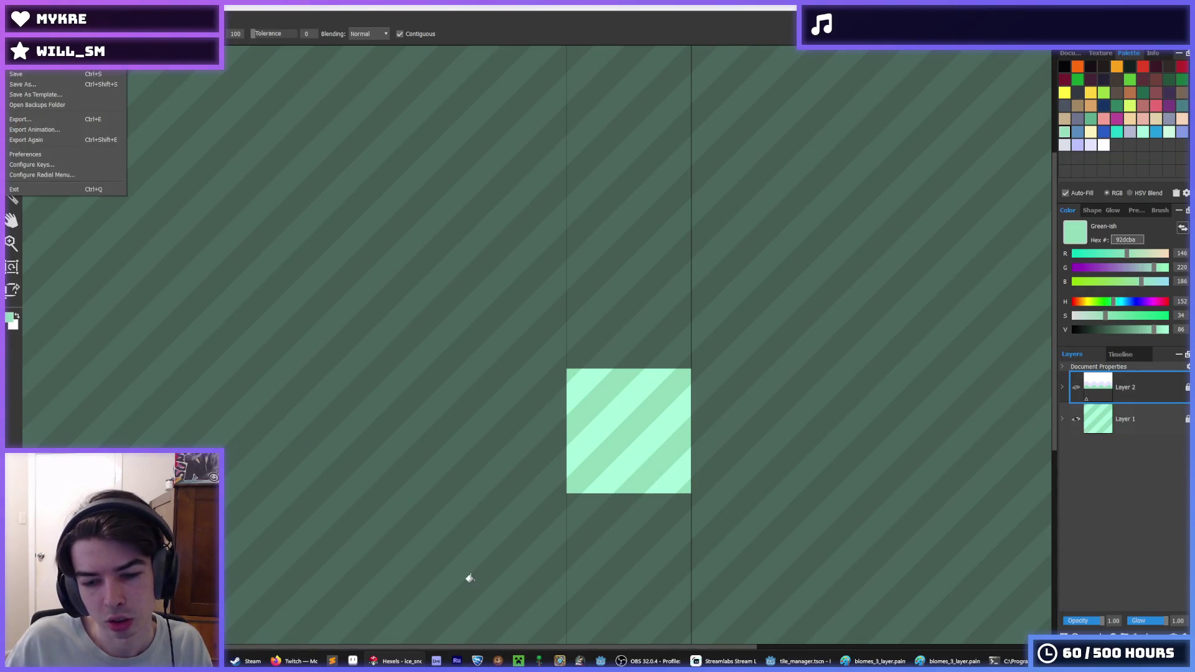
pyautogui.click(803, 661)
# - Run the game to check the sand and grass border, stop it, and switch to Hexels
pyautogui.moveTo(868, 662)
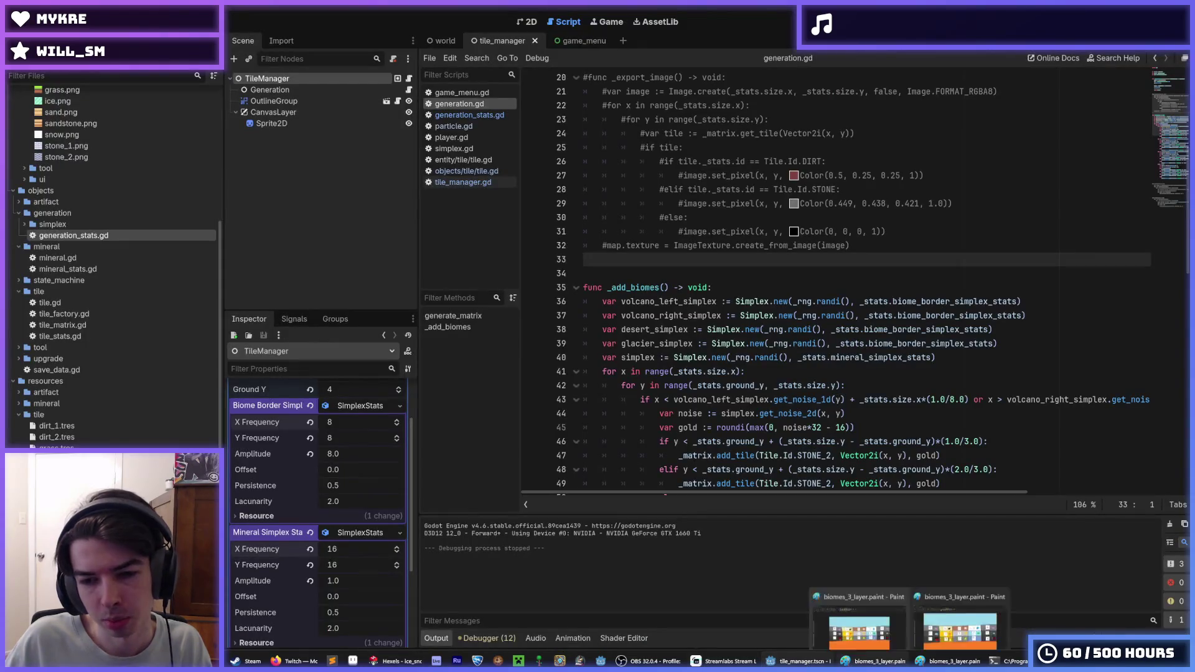
pyautogui.click(867, 372)
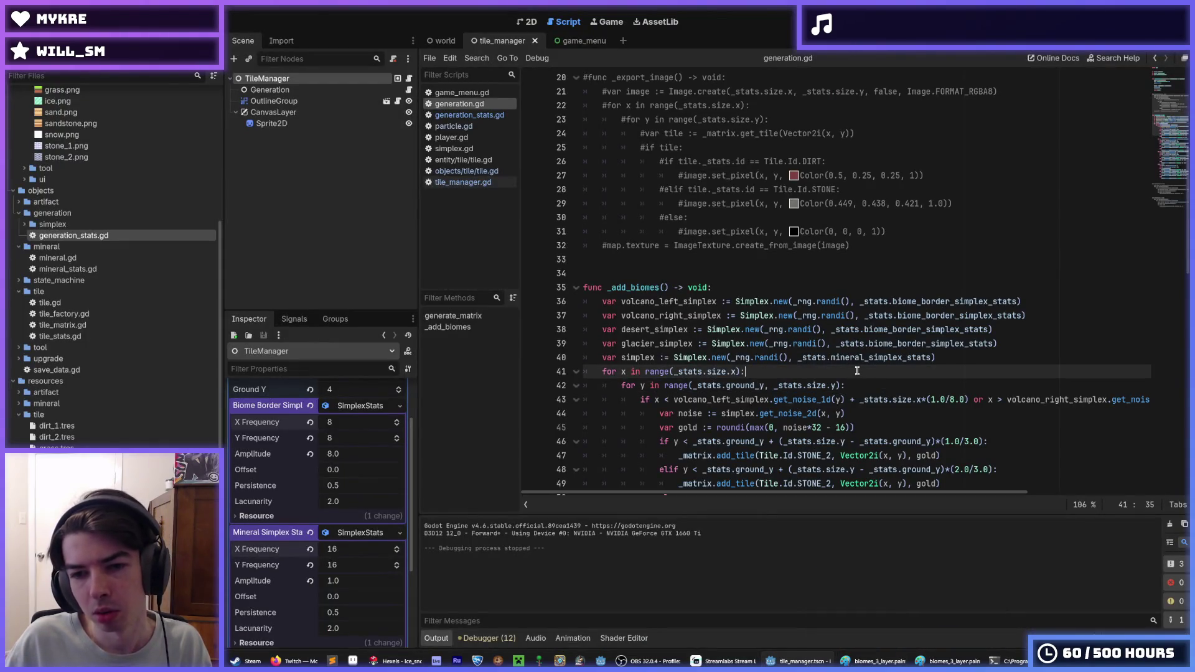
pyautogui.click(856, 381)
pyautogui.scroll(-3, 857, 379)
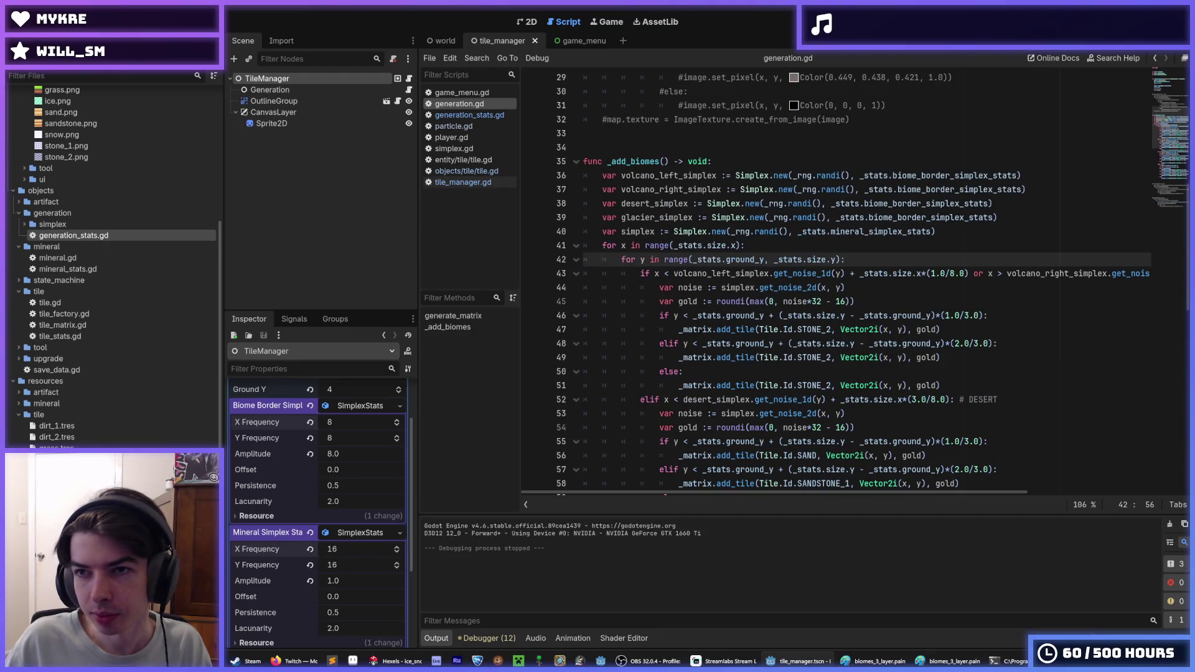
pyautogui.press('F5')
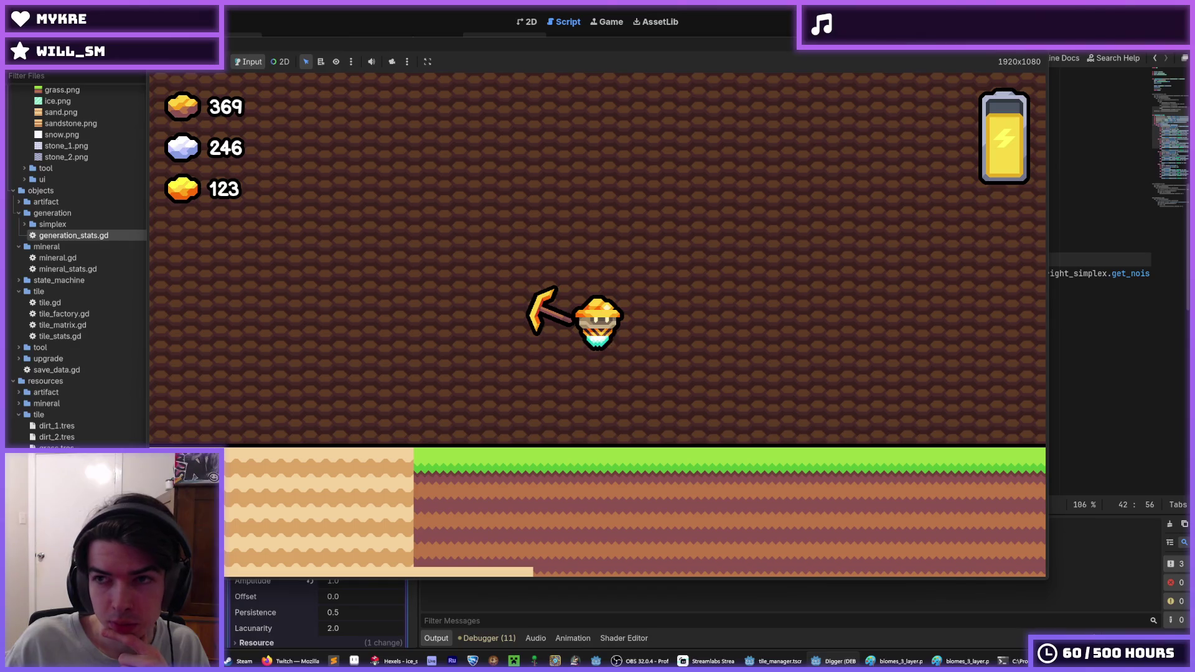
pyautogui.press('F8')
pyautogui.click(408, 661)
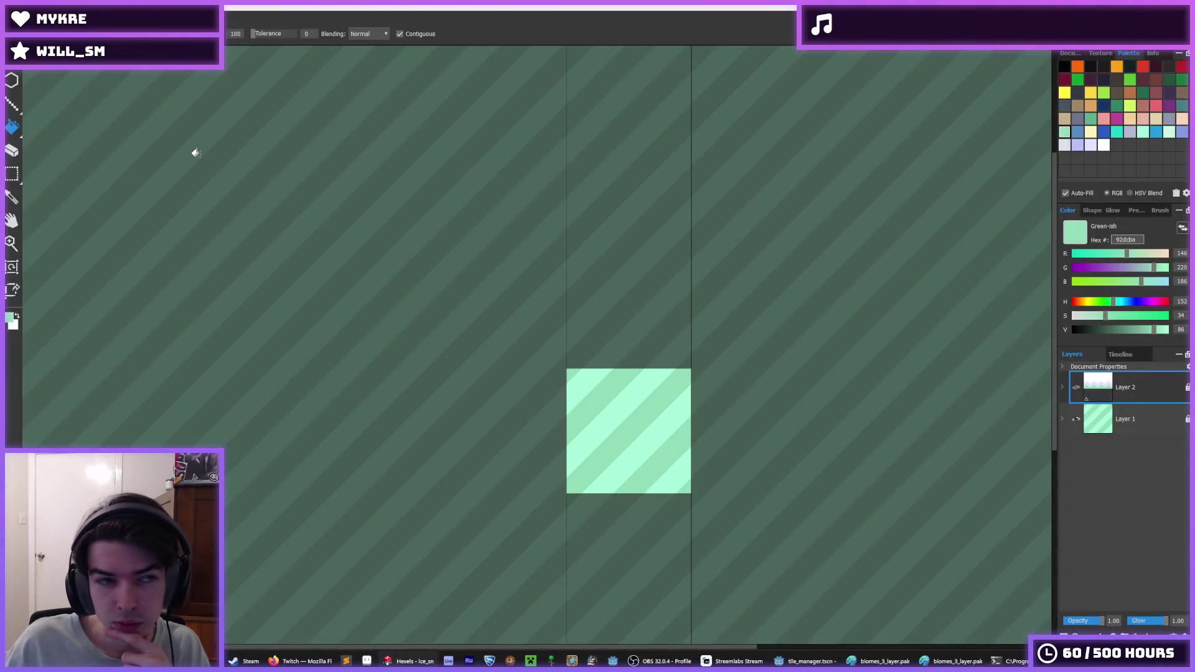
# - Browse to Sprites/tiles/minerals and open the gold_chunk sprite in Hexels
pyautogui.click(19, 63)
pyautogui.click(38, 87)
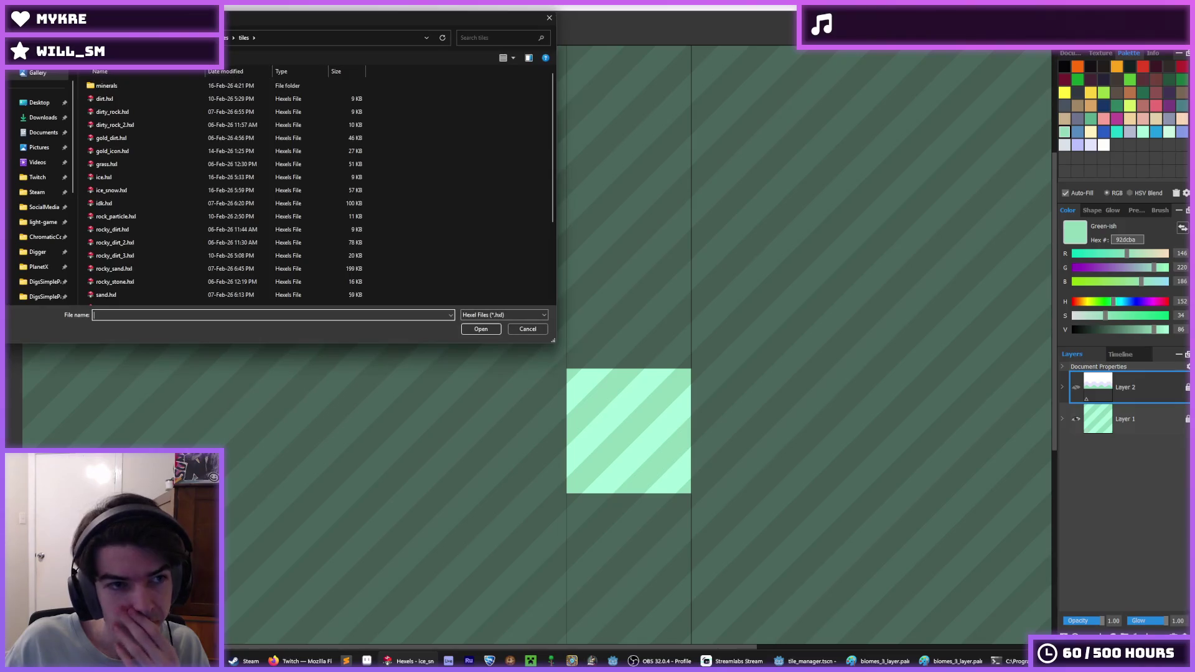
pyautogui.doubleClick(185, 85)
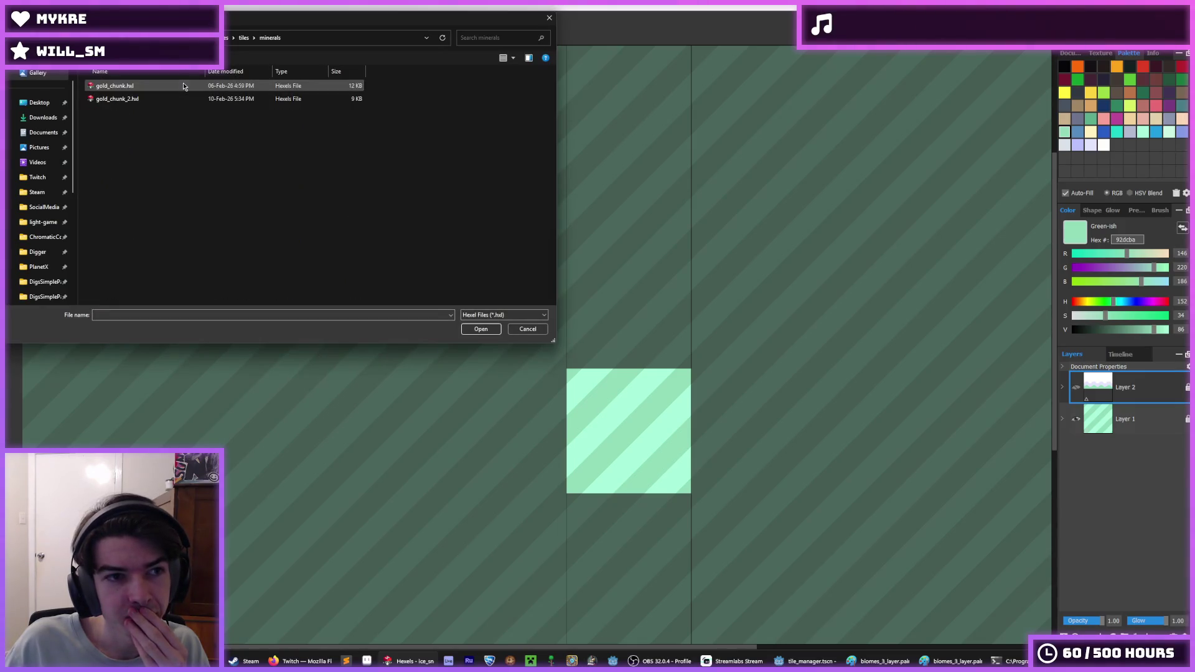
pyautogui.click(244, 37)
pyautogui.click(227, 37)
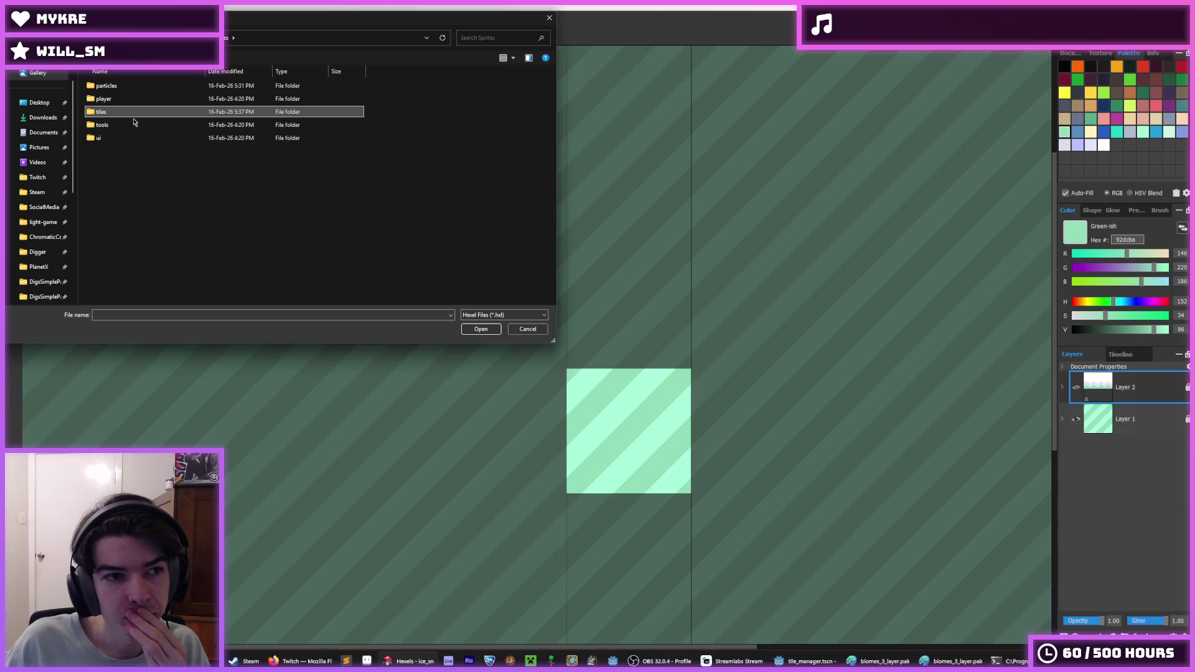
pyautogui.doubleClick(100, 138)
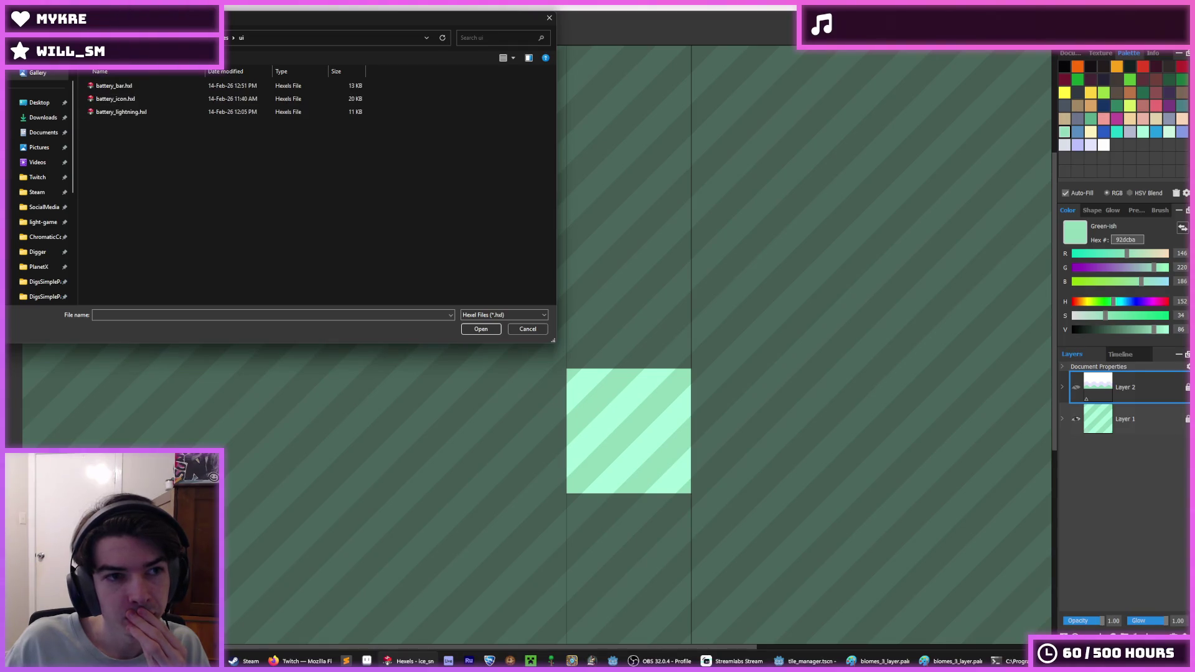
pyautogui.hotkey('alt', 'Up')
pyautogui.doubleClick(127, 112)
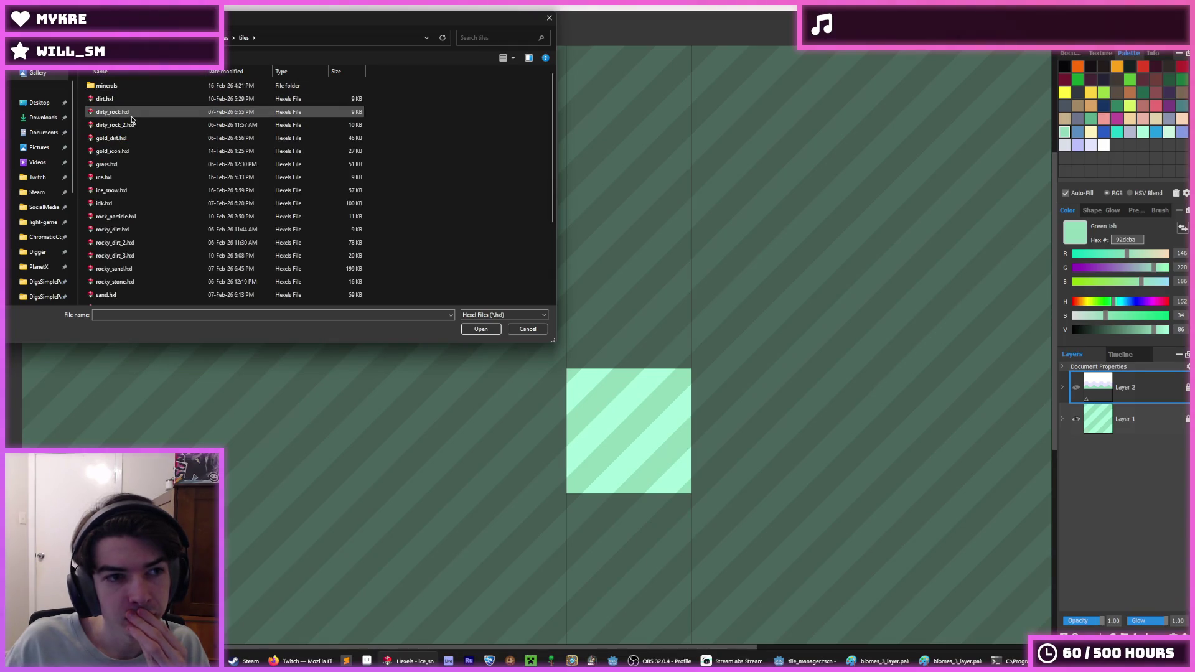
pyautogui.doubleClick(115, 87)
pyautogui.hotkey('alt', 'Up')
pyautogui.doubleClick(116, 87)
pyautogui.doubleClick(118, 86)
# - Open gold_chunk_2.hxl and gold_dirt.hxl from the same folder
pyautogui.click(19, 62)
pyautogui.click(37, 94)
pyautogui.click(130, 99)
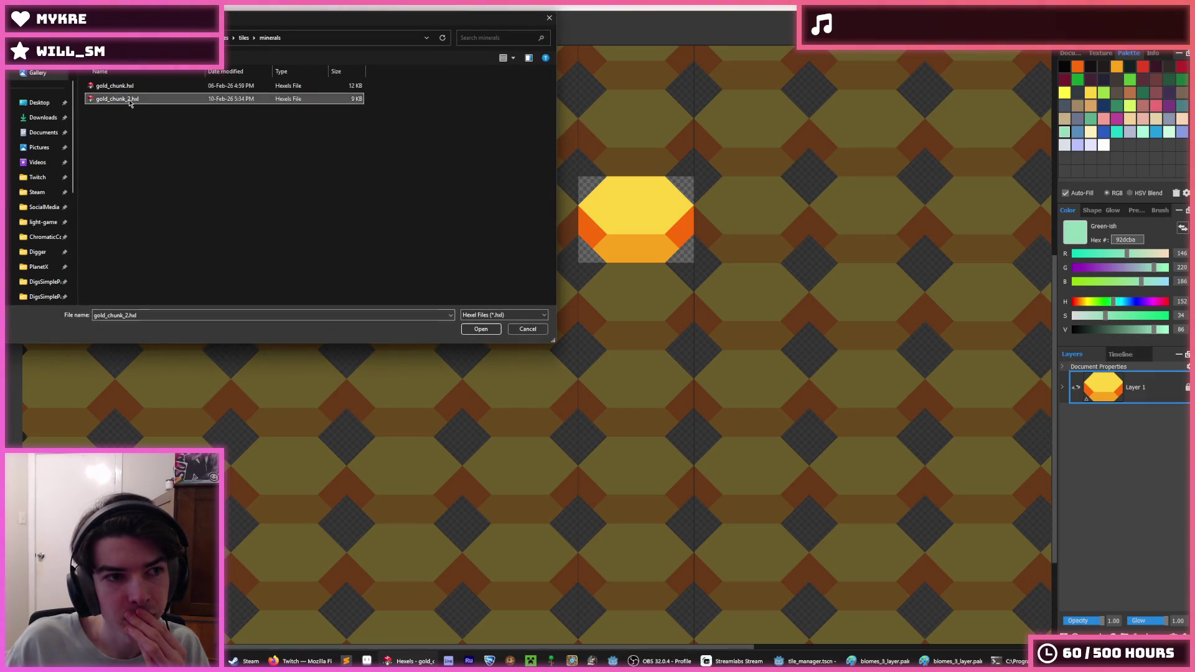
pyautogui.doubleClick(130, 99)
pyautogui.click(19, 62)
pyautogui.click(37, 93)
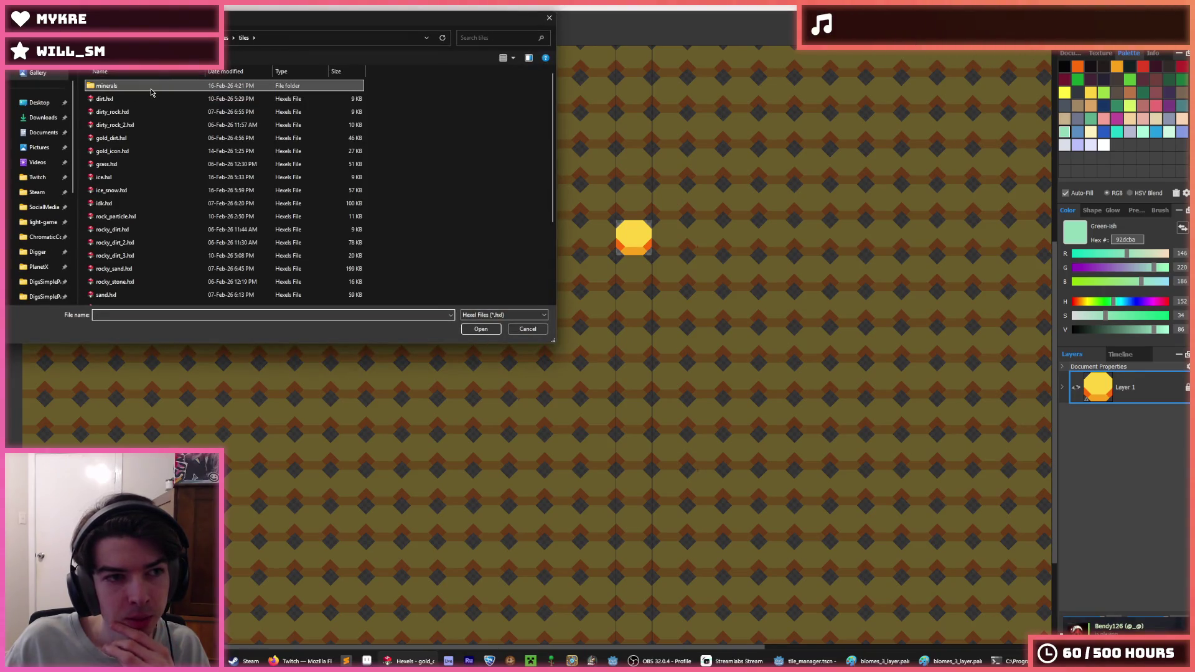
pyautogui.doubleClick(125, 140)
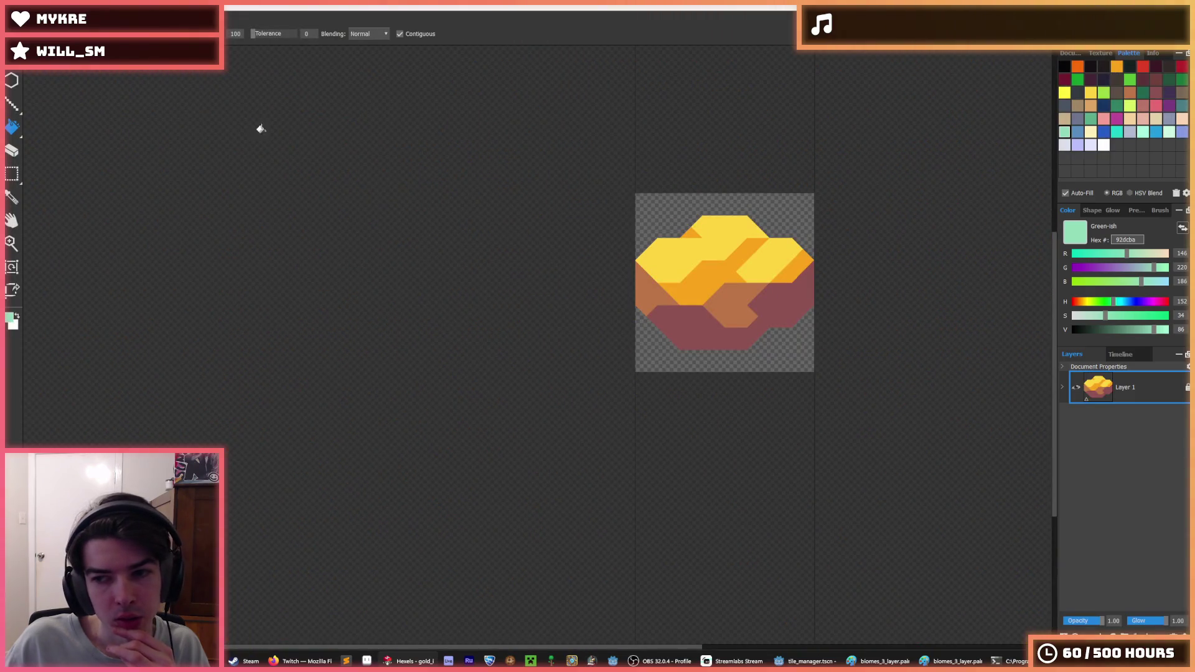
# - Bring up Save As with Ctrl+Shift+S, cancel it, and switch away from Hexels
pyautogui.click(15, 18)
pyautogui.click(37, 87)
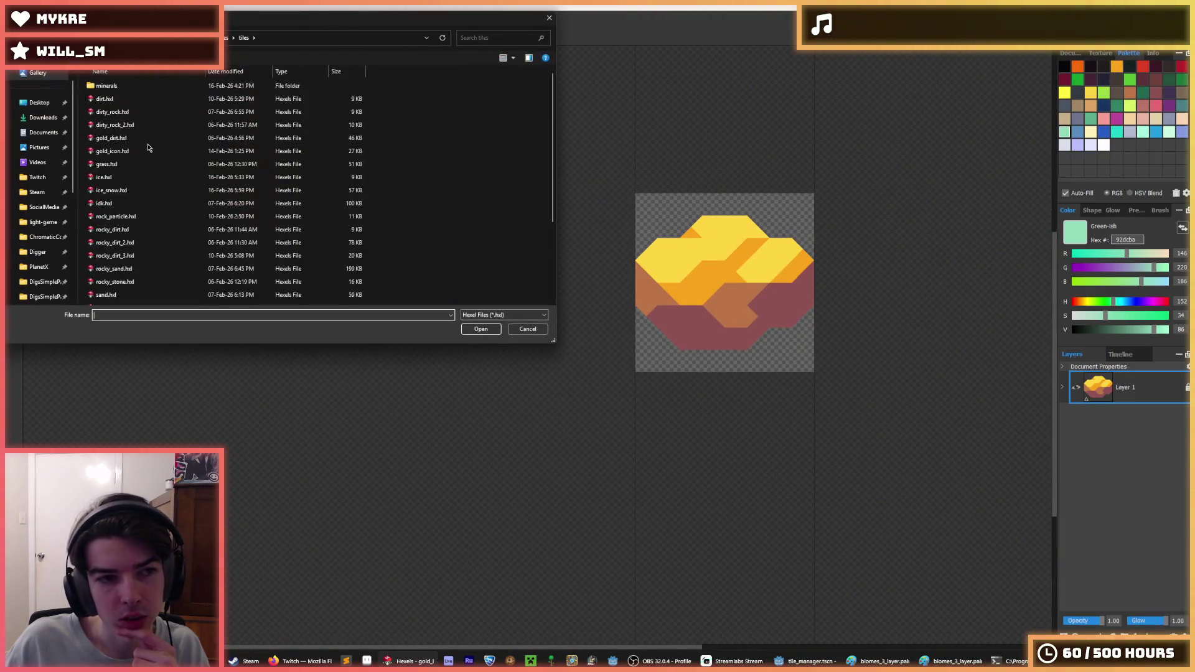
pyautogui.click(147, 139)
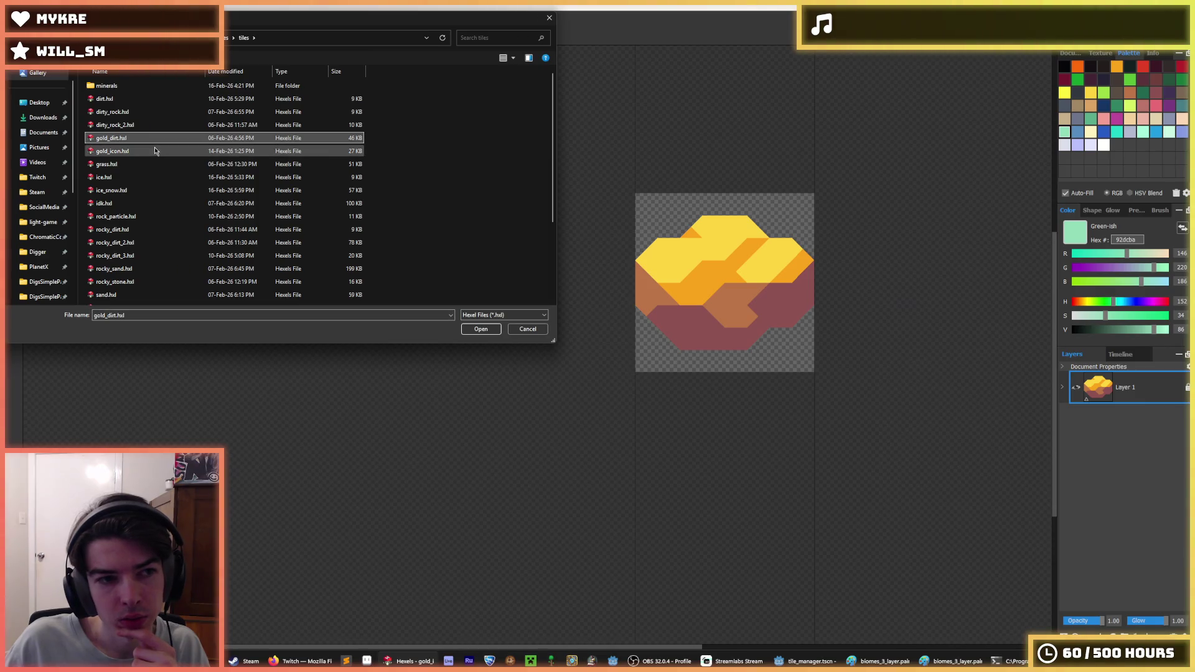
pyautogui.click(528, 328)
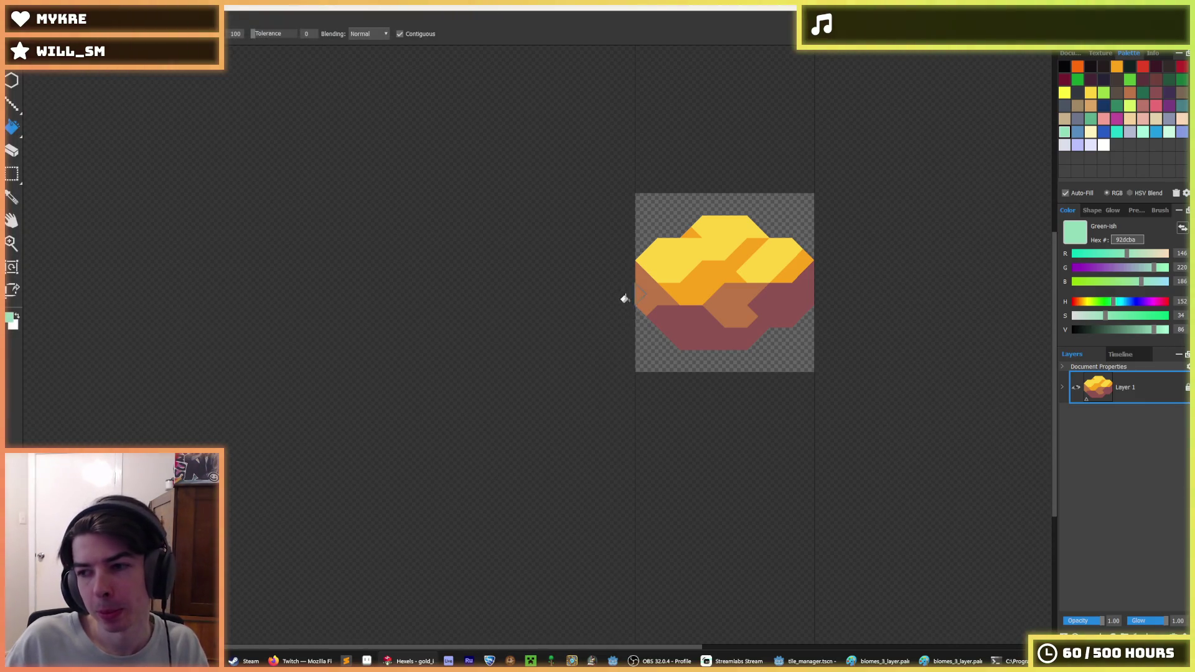
pyautogui.hotkey('ctrl', 'shift', 's')
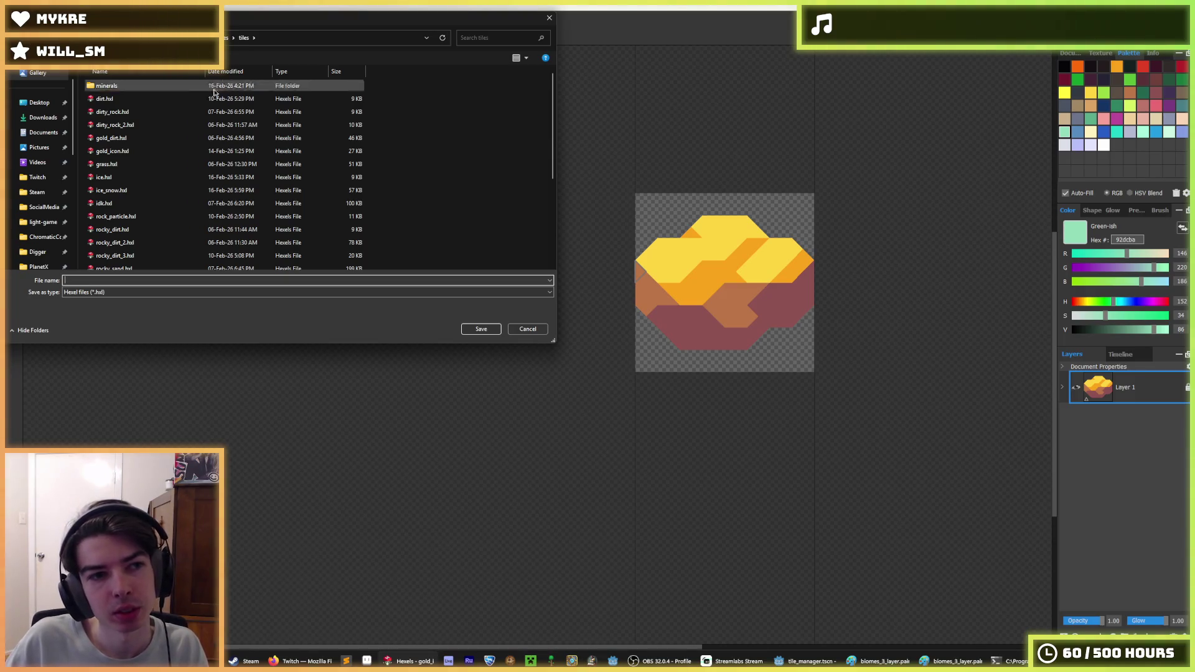
pyautogui.click(528, 329)
pyautogui.hotkey('alt', 'Tab')
pyautogui.hotkey('alt', 'Tab')
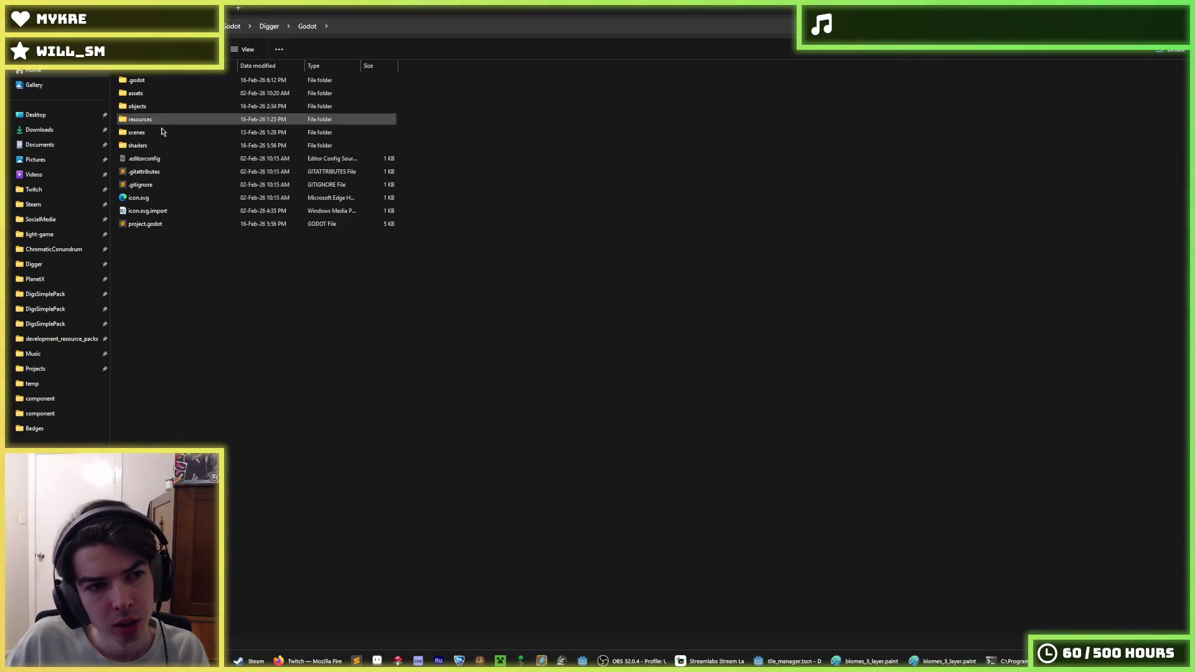
# - Reload the Digger project folder in File Explorer and browse Sprites' subfolders
pyautogui.click(373, 26)
pyautogui.press('Escape')
pyautogui.click(311, 26)
pyautogui.press('Return')
pyautogui.doubleClick(149, 106)
pyautogui.doubleClick(153, 133)
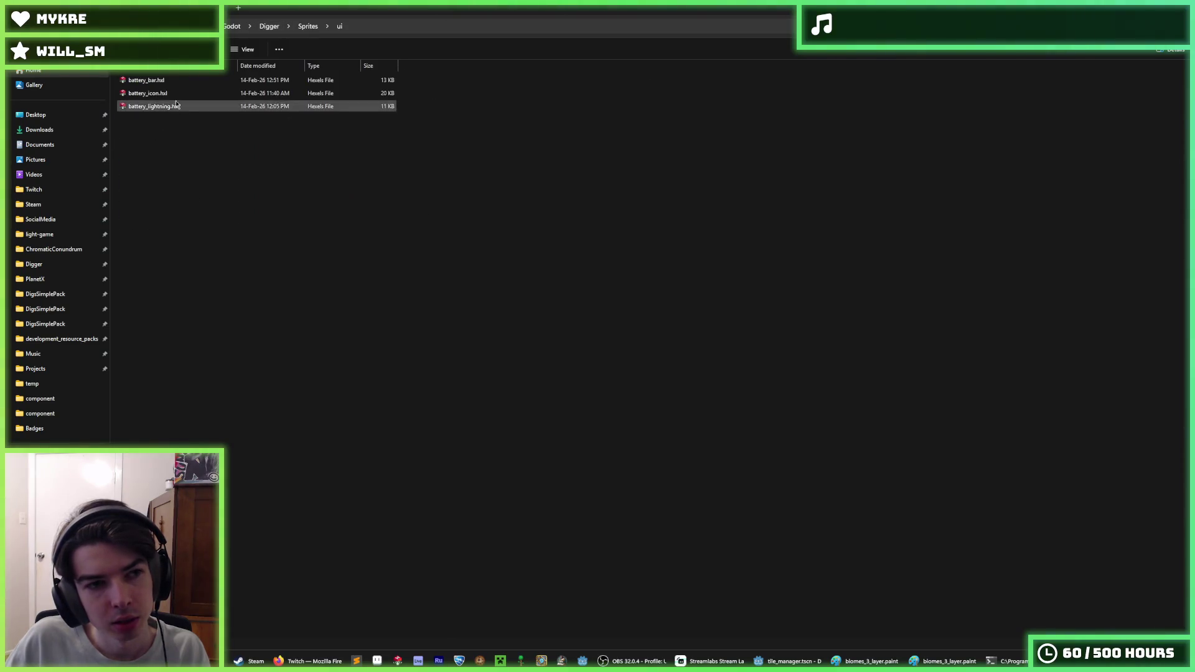
pyautogui.hotkey('alt', 'Left')
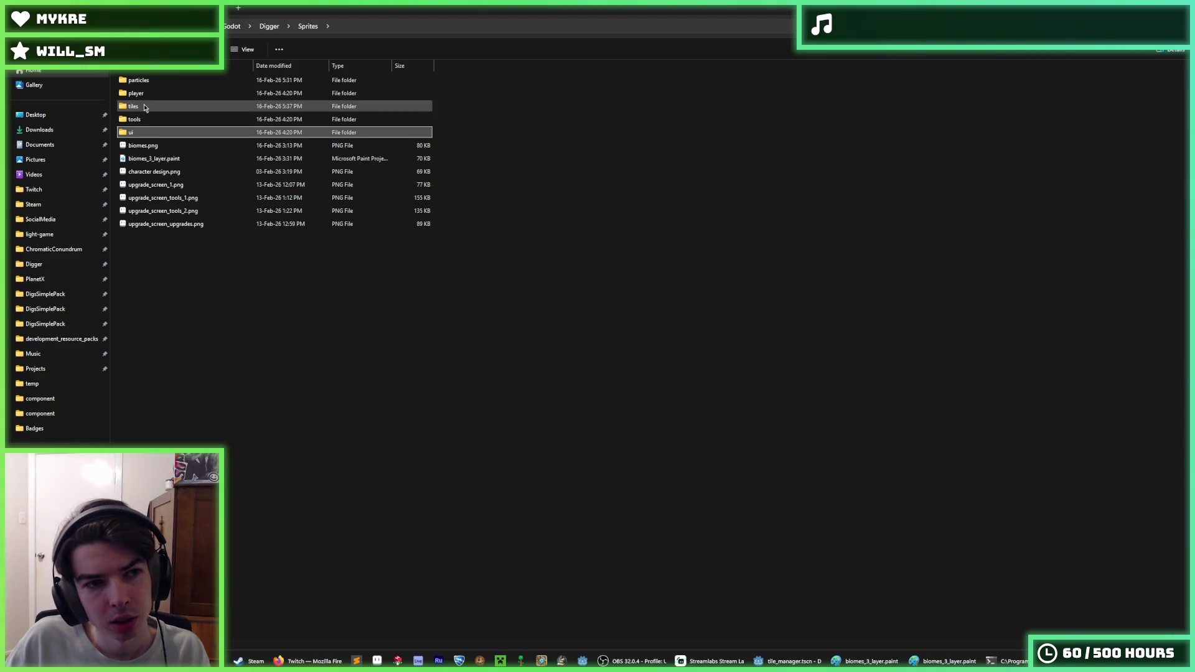
pyautogui.doubleClick(144, 106)
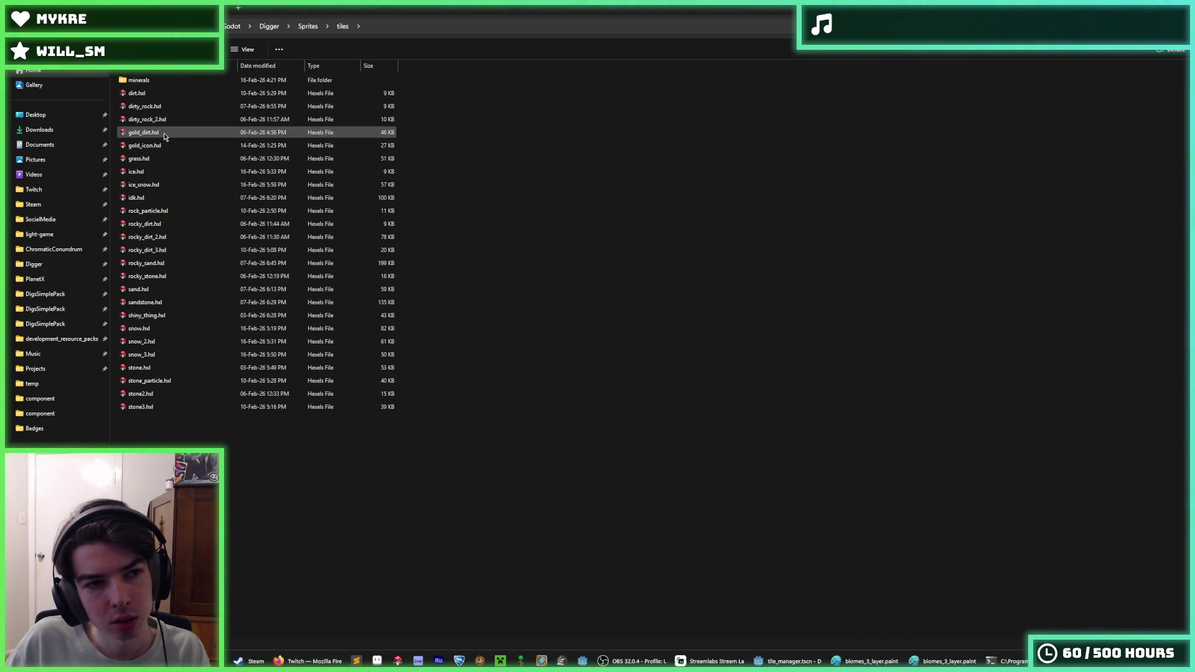
# - Open Sprites/ui, which lists gold_icon.hxl, refresh it and launch Hexels
pyautogui.click(164, 143)
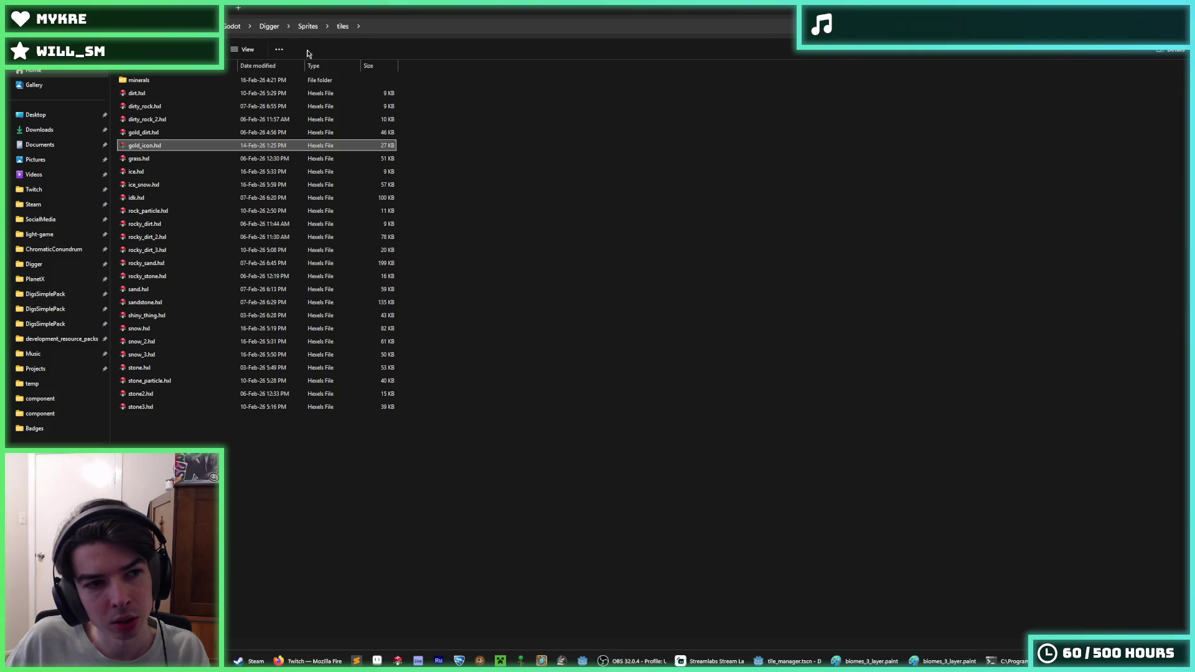
pyautogui.click(310, 29)
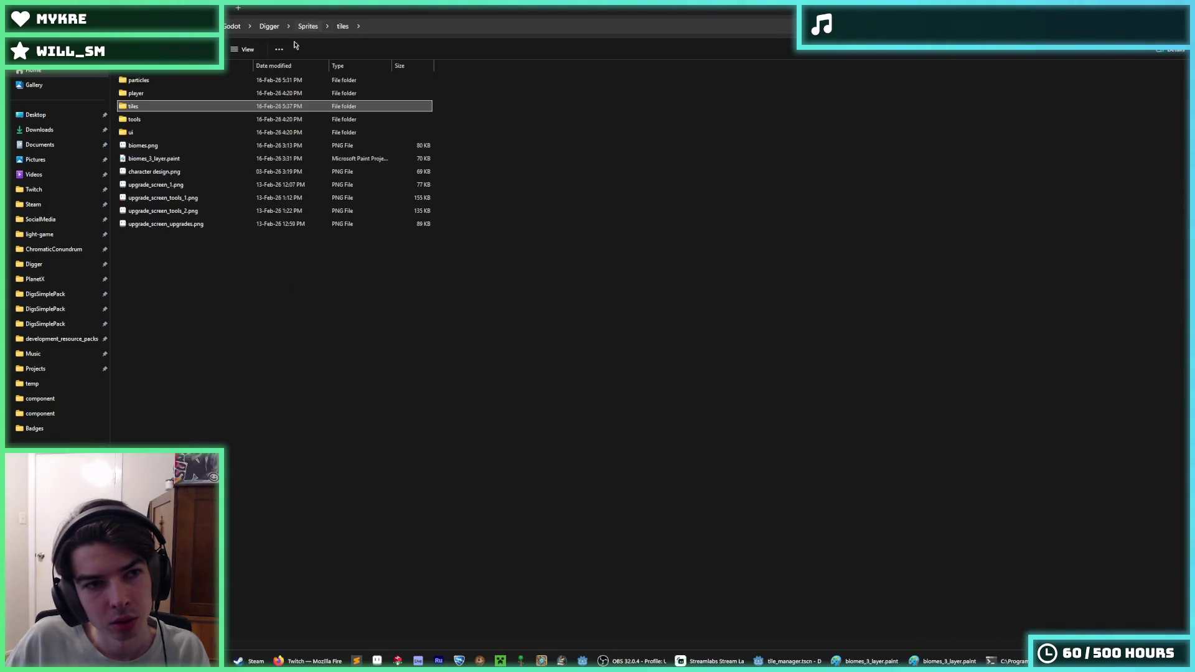
pyautogui.doubleClick(144, 119)
pyautogui.hotkey('ctrl', 'v')
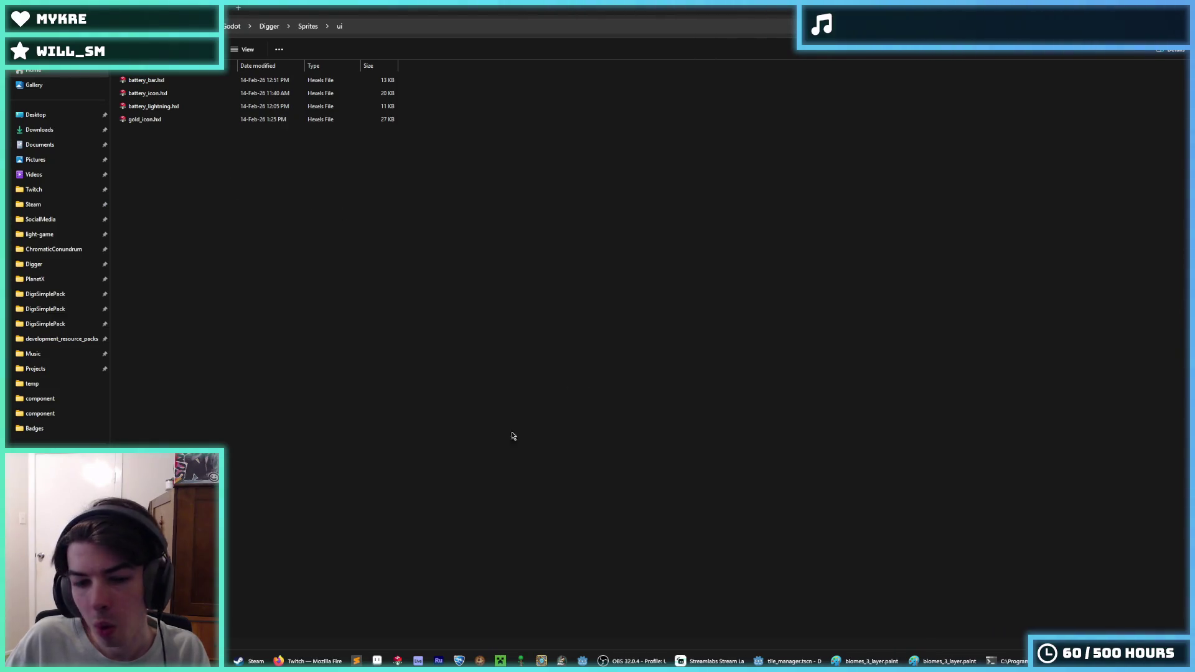
pyautogui.click(473, 661)
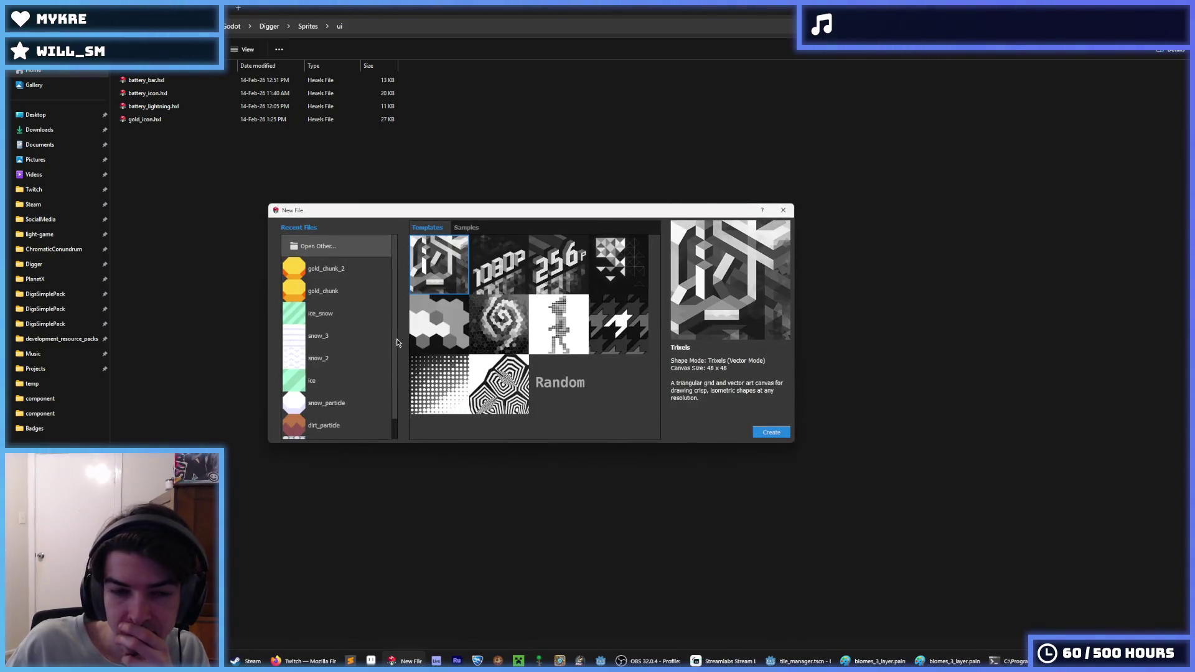
# - Open pickaxe.hxl from the Sprites/tools folder via Open Other
pyautogui.scroll(-1, 363, 380)
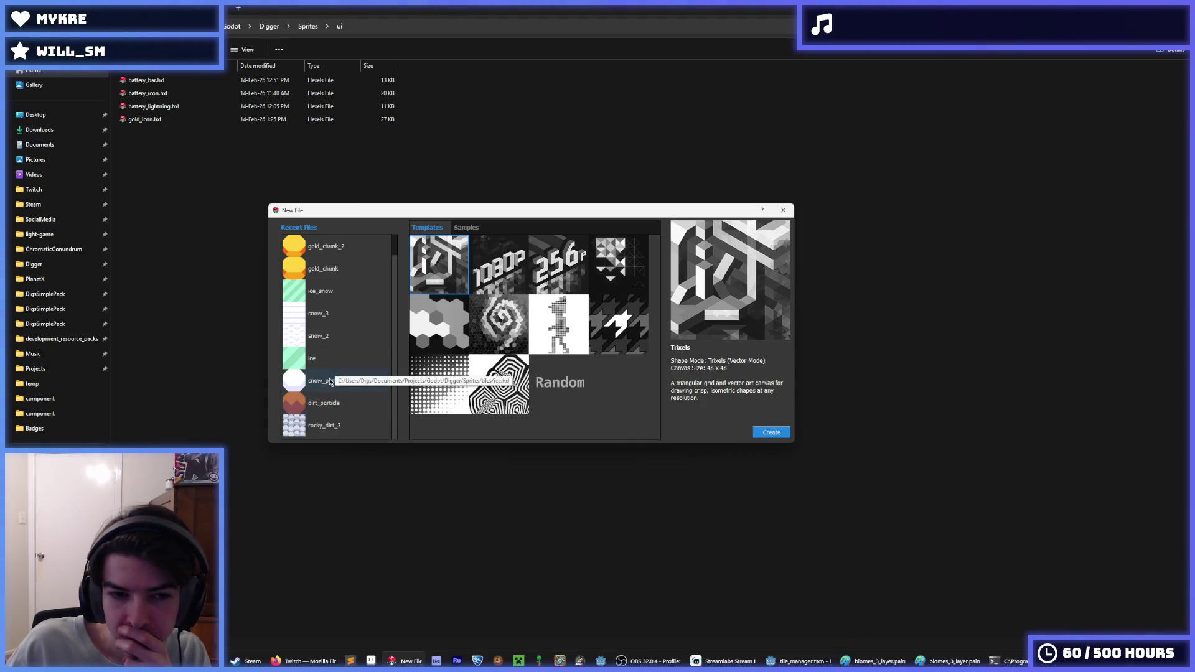
pyautogui.scroll(1, 341, 371)
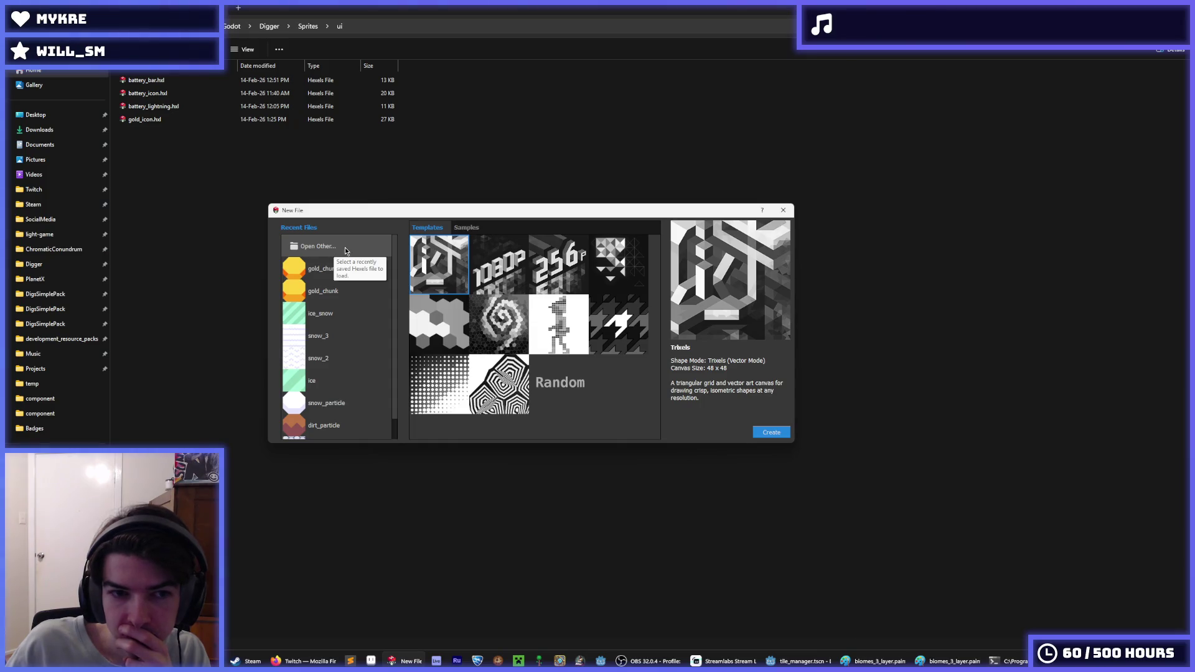
pyautogui.click(349, 247)
pyautogui.scroll(-5, 211, 261)
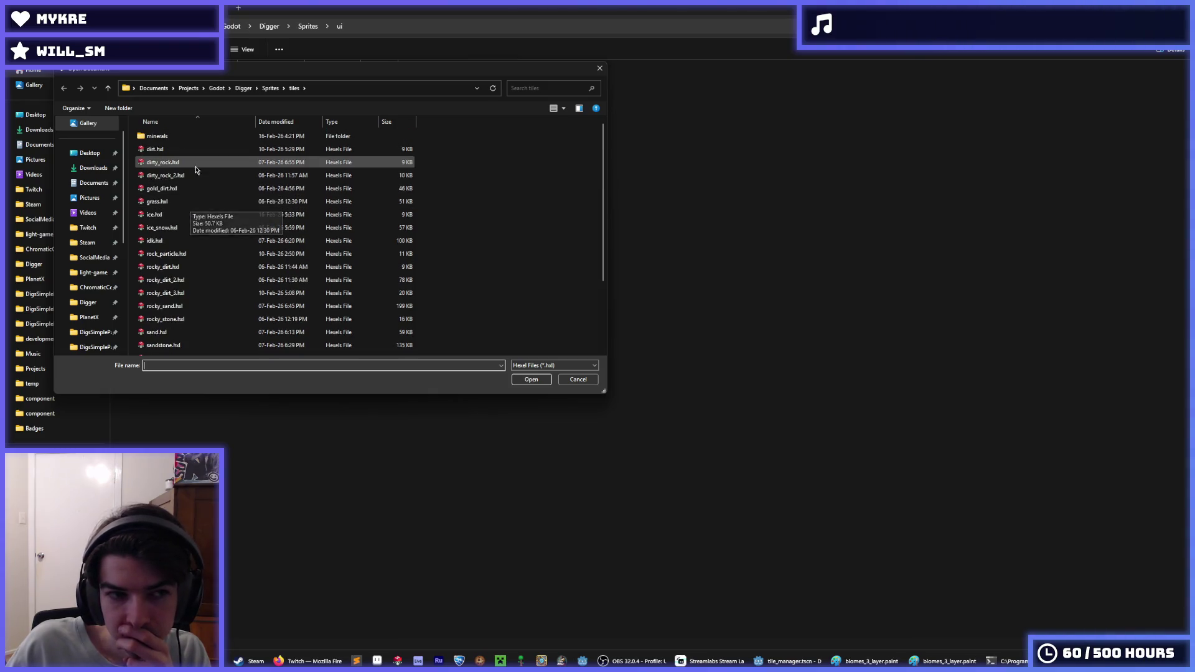
pyautogui.scroll(3, 193, 185)
pyautogui.click(270, 87)
pyautogui.doubleClick(156, 175)
pyautogui.click(177, 137)
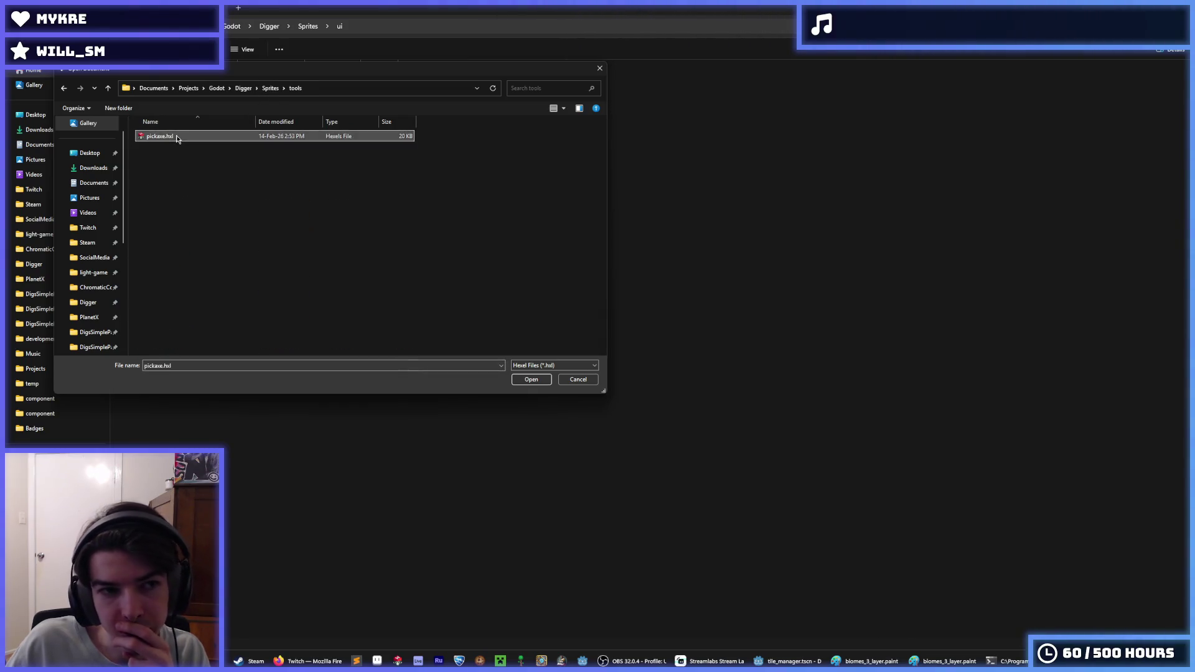
pyautogui.doubleClick(177, 138)
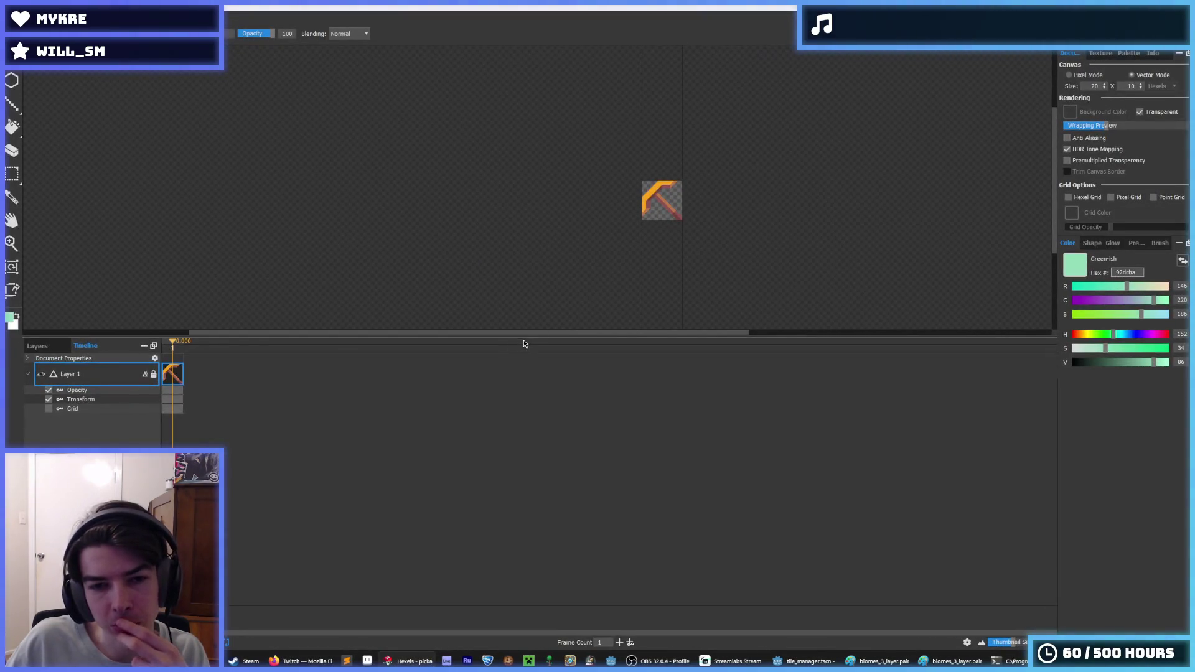
# - Enlarge the canvas, sample the brown handle colour, and start Save As
pyautogui.moveTo(516, 336); pyautogui.dragTo(507, 489)
pyautogui.press('i')
pyautogui.scroll(5, 672, 271)
pyautogui.scroll(1, 613, 278)
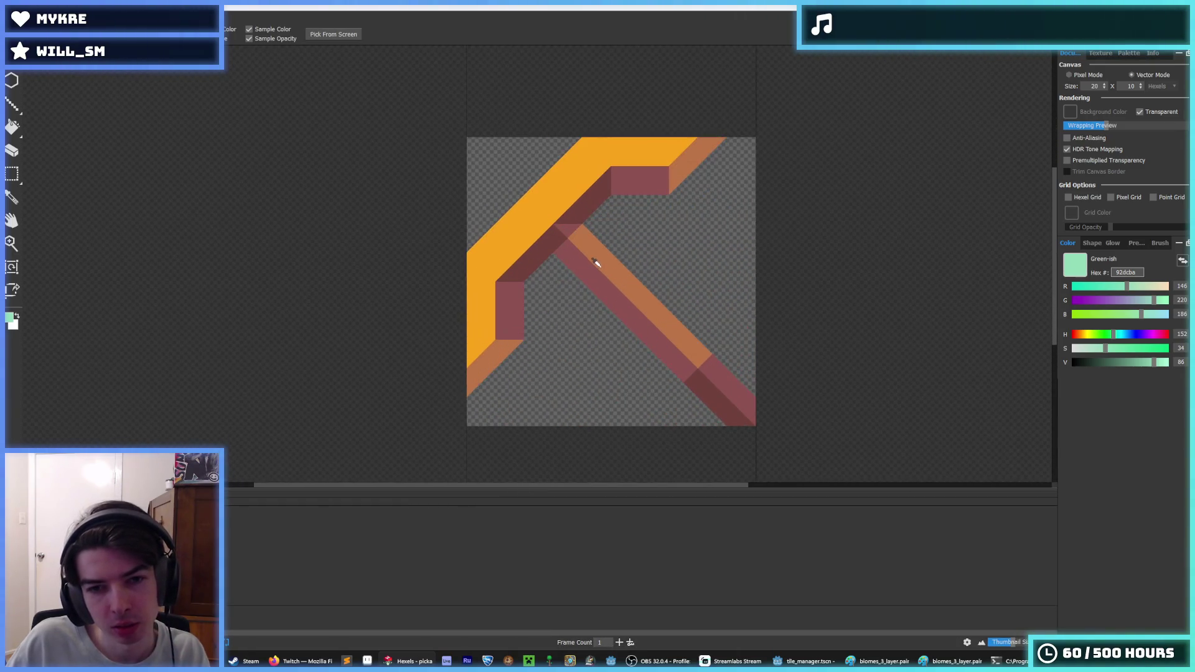
pyautogui.click(595, 257)
pyautogui.press('b')
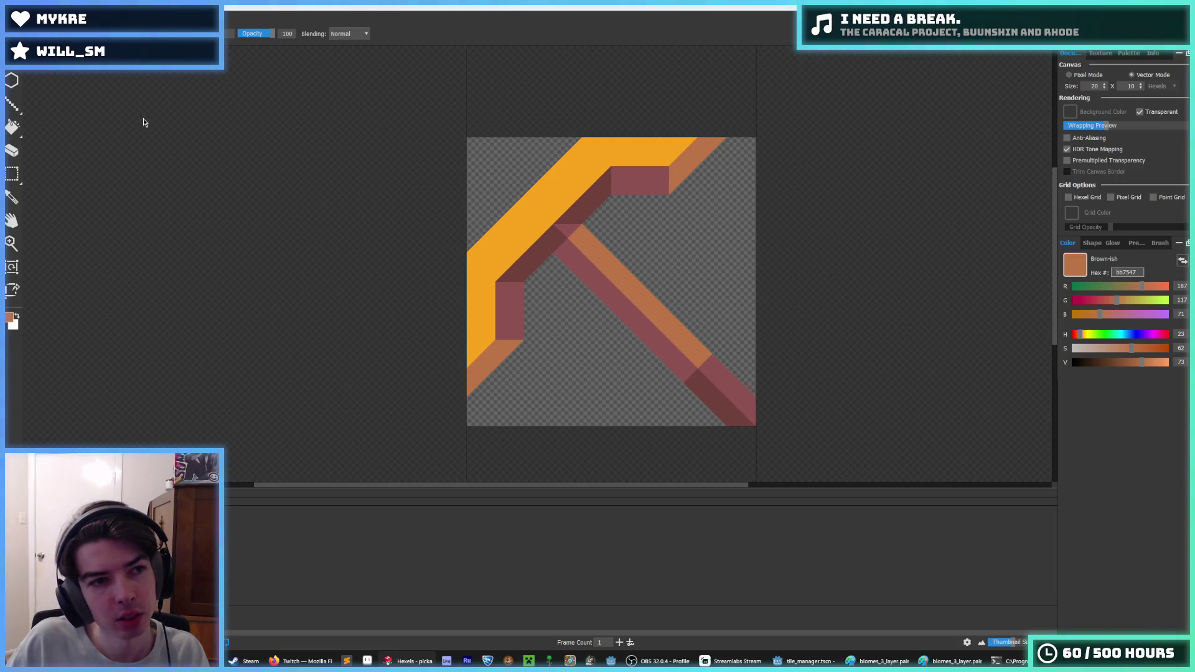
pyautogui.hotkey('ctrl', 'shift', 's')
pyautogui.write('shovel')
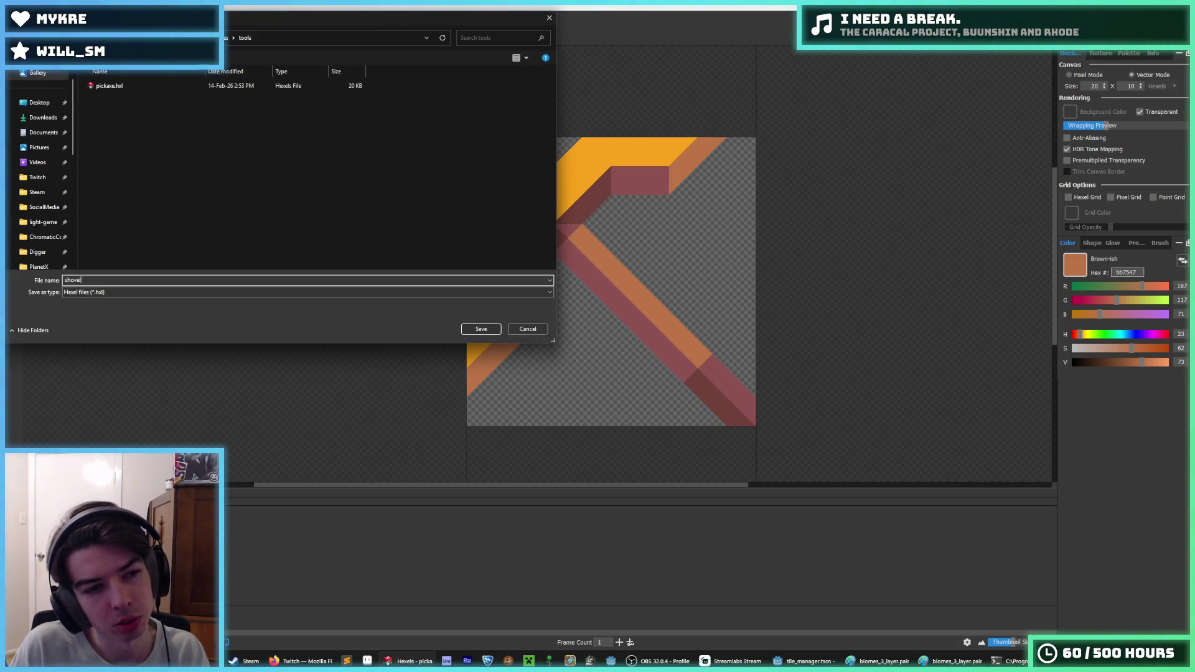
# - Save the copy as 'shovel' and erase the lower-left of the pickaxe head, keeping the handle
pyautogui.press('Return')
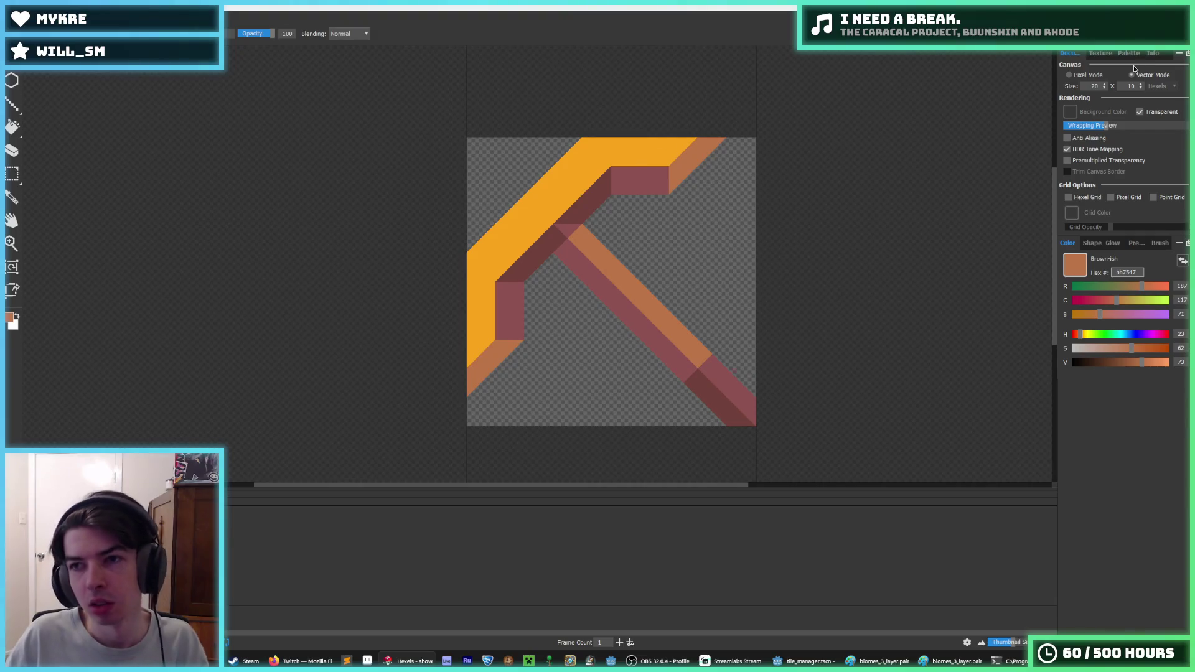
pyautogui.click(1129, 54)
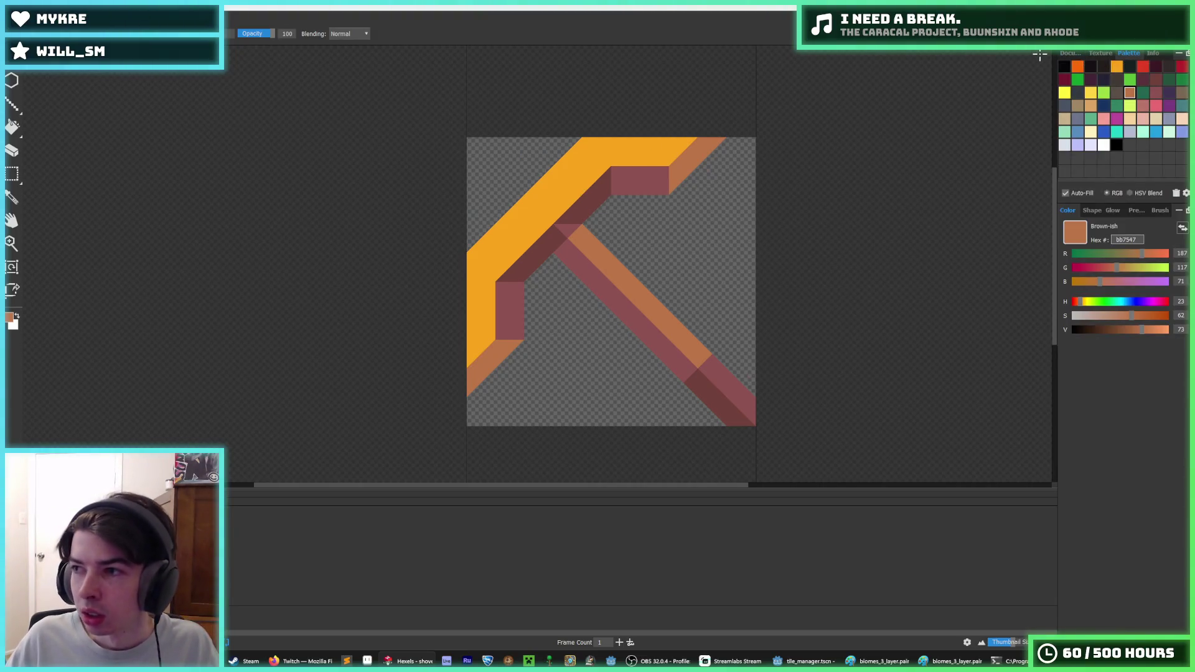
pyautogui.click(1068, 69)
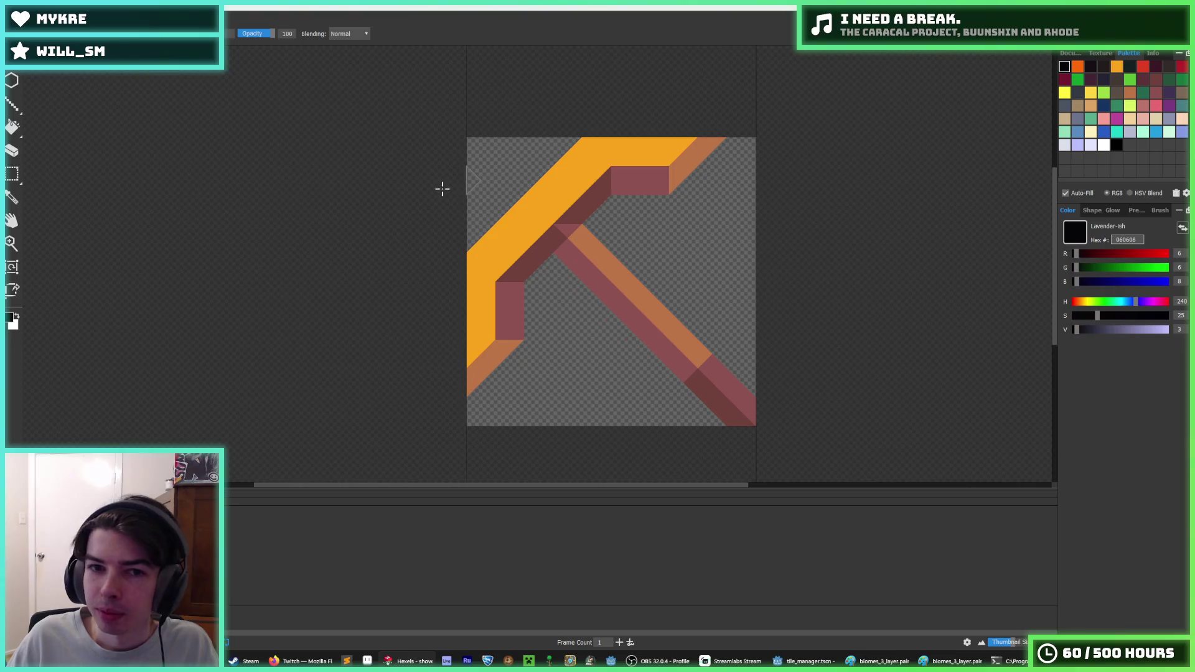
pyautogui.click(1091, 93)
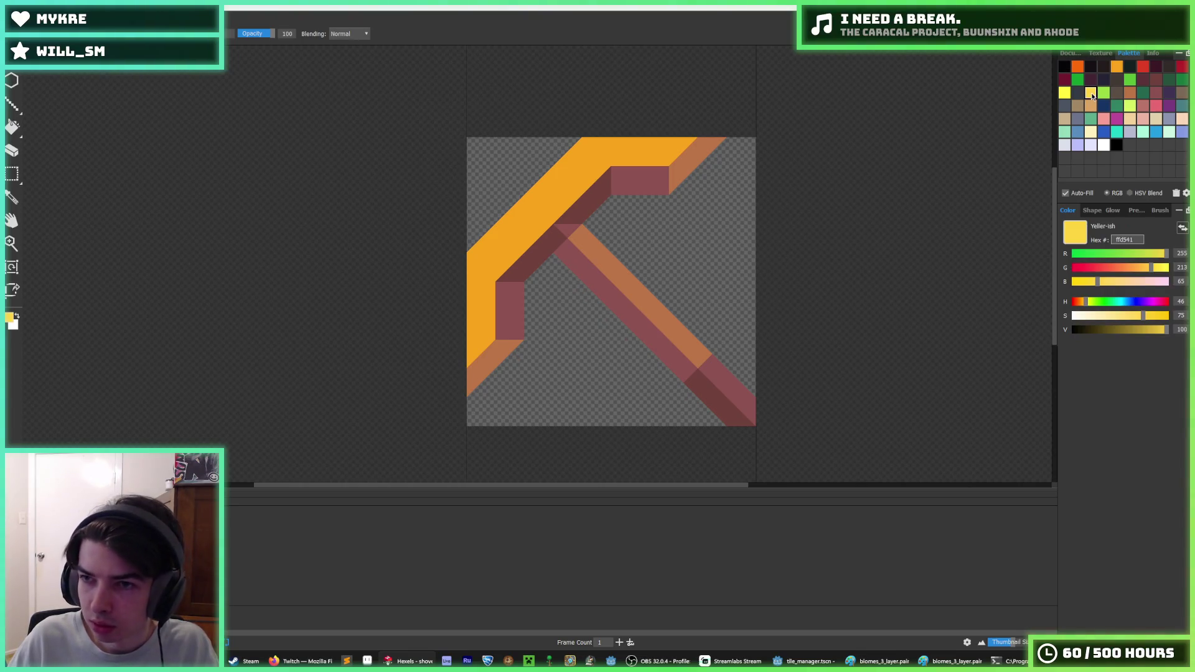
pyautogui.click(1117, 69)
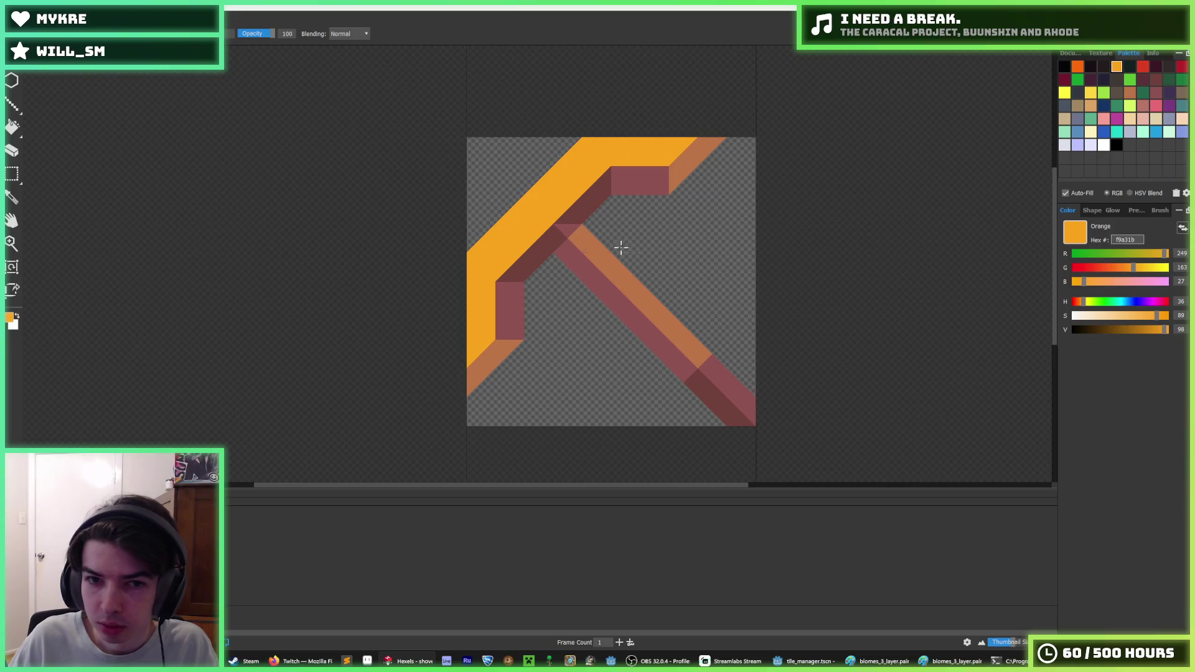
pyautogui.press('alt')
pyautogui.moveTo(494, 315)
pyautogui.mouseDown()
pyautogui.moveTo(505, 289)
pyautogui.moveTo(472, 368)
pyautogui.moveTo(497, 361)
pyautogui.moveTo(509, 278)
pyautogui.moveTo(648, 179)
pyautogui.moveTo(640, 149)
pyautogui.moveTo(725, 184)
pyautogui.moveTo(683, 170)
pyautogui.mouseUp()
pyautogui.press('b')
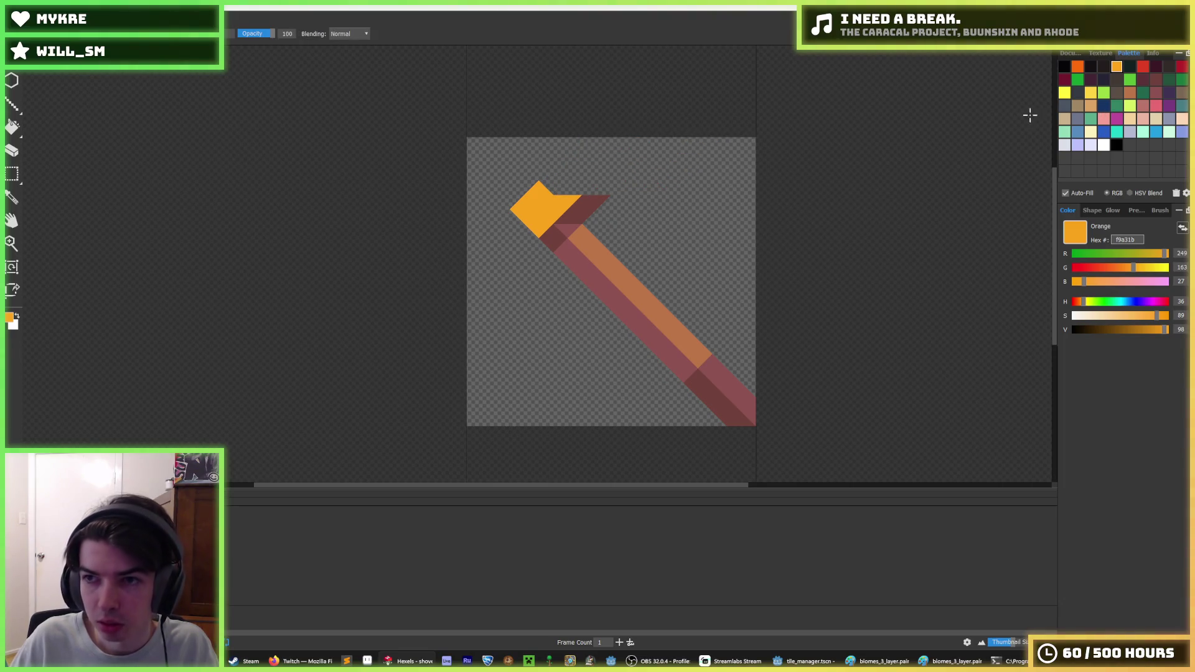
pyautogui.click(1089, 94)
# - Paint a yellow block across the canvas's upper-left and trim its corners diagonally
pyautogui.moveTo(489, 162)
pyautogui.mouseDown()
pyautogui.moveTo(481, 249)
pyautogui.moveTo(493, 142)
pyautogui.moveTo(597, 153)
pyautogui.moveTo(569, 174)
pyautogui.moveTo(611, 181)
pyautogui.moveTo(634, 208)
pyautogui.mouseUp()
pyautogui.moveTo(504, 275)
pyautogui.mouseDown()
pyautogui.moveTo(496, 237)
pyautogui.moveTo(535, 188)
pyautogui.moveTo(566, 179)
pyautogui.moveTo(592, 218)
pyautogui.moveTo(535, 248)
pyautogui.moveTo(526, 292)
pyautogui.mouseUp()
pyautogui.moveTo(631, 204)
pyautogui.mouseDown()
pyautogui.moveTo(654, 199)
pyautogui.moveTo(647, 178)
pyautogui.moveTo(589, 123)
pyautogui.moveTo(677, 201)
pyautogui.mouseUp()
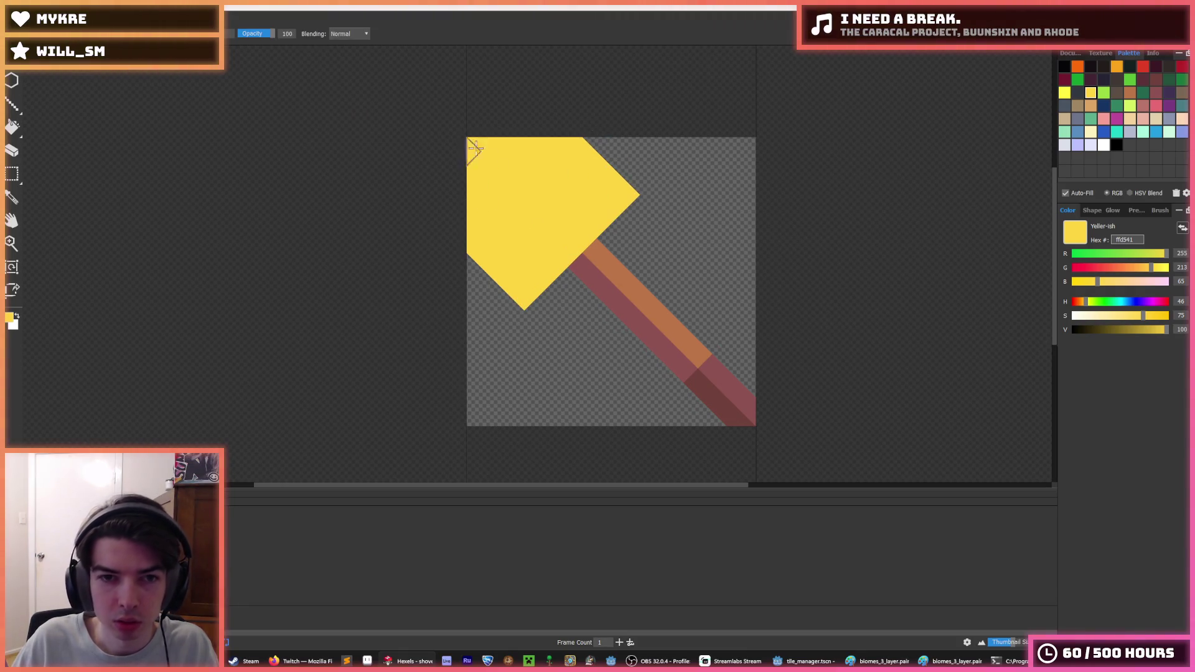
pyautogui.moveTo(462, 134)
pyautogui.mouseDown()
pyautogui.moveTo(480, 128)
pyautogui.moveTo(446, 229)
pyautogui.moveTo(533, 292)
pyautogui.mouseUp()
pyautogui.moveTo(566, 160)
pyautogui.mouseDown()
pyautogui.moveTo(592, 149)
pyautogui.moveTo(648, 212)
pyautogui.mouseUp()
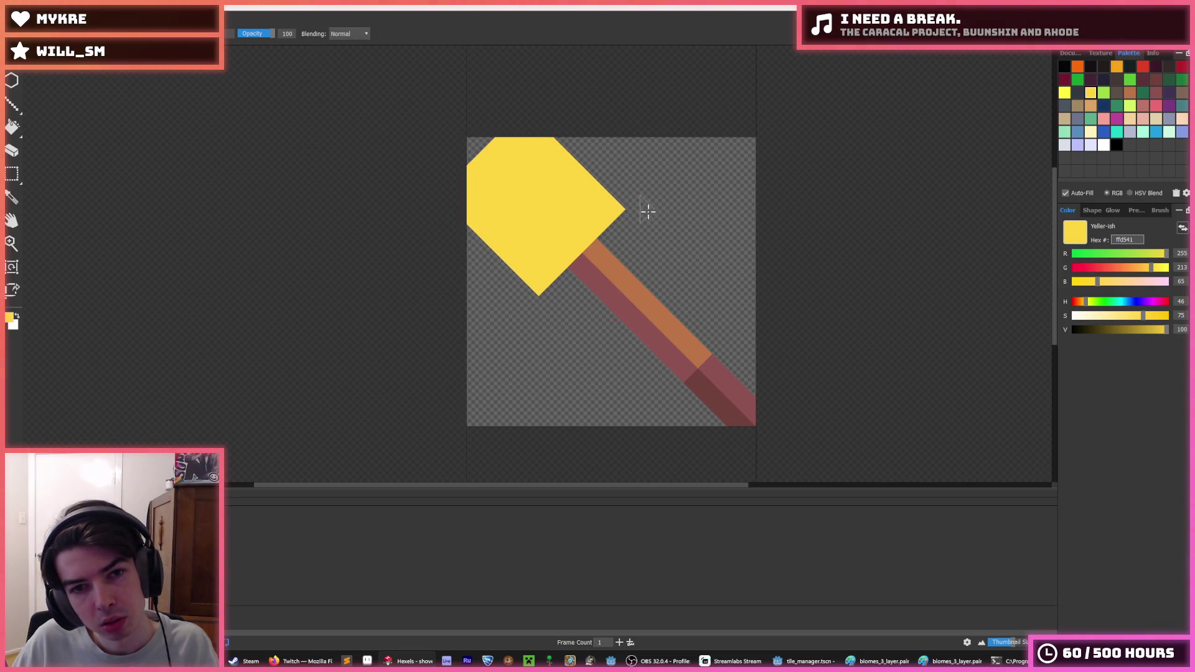
# - Refine the yellow blade's outline, filling notches and widening its lower-left and top-right edges
pyautogui.scroll(1, 606, 193)
pyautogui.moveTo(528, 128)
pyautogui.mouseDown()
pyautogui.moveTo(459, 122)
pyautogui.moveTo(430, 219)
pyautogui.moveTo(455, 210)
pyautogui.moveTo(458, 266)
pyautogui.moveTo(465, 160)
pyautogui.moveTo(462, 245)
pyautogui.mouseUp()
pyautogui.moveTo(471, 154)
pyautogui.mouseDown()
pyautogui.moveTo(457, 136)
pyautogui.moveTo(526, 134)
pyautogui.moveTo(479, 133)
pyautogui.moveTo(540, 146)
pyautogui.mouseUp()
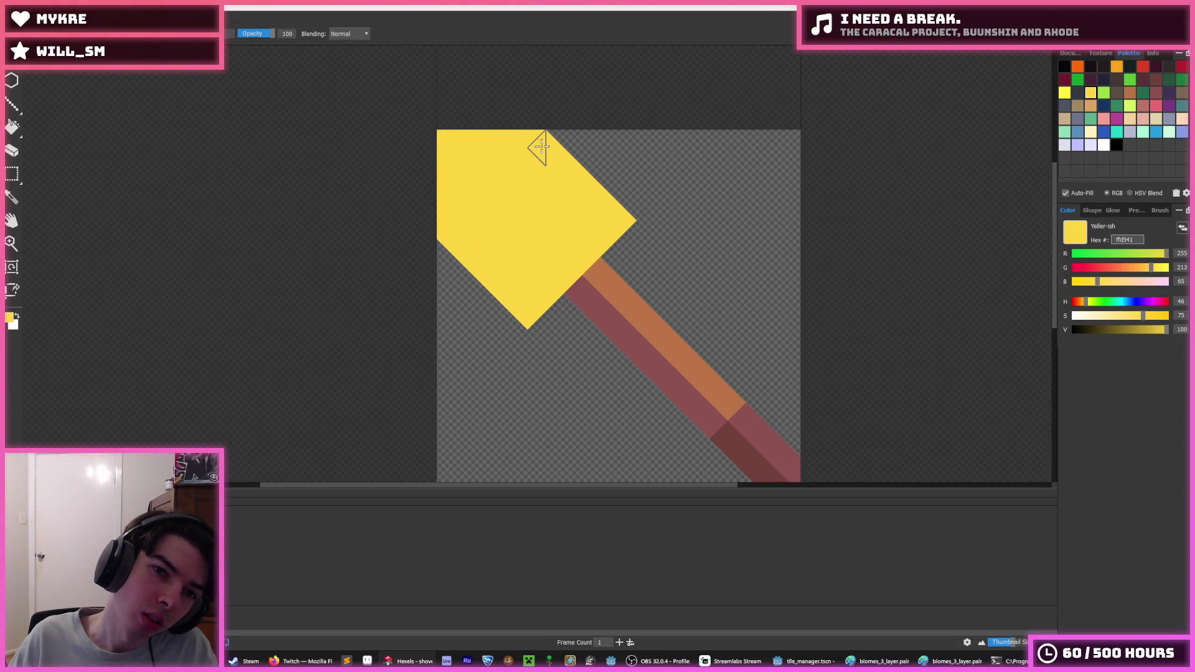
pyautogui.moveTo(551, 274); pyautogui.dragTo(595, 232)
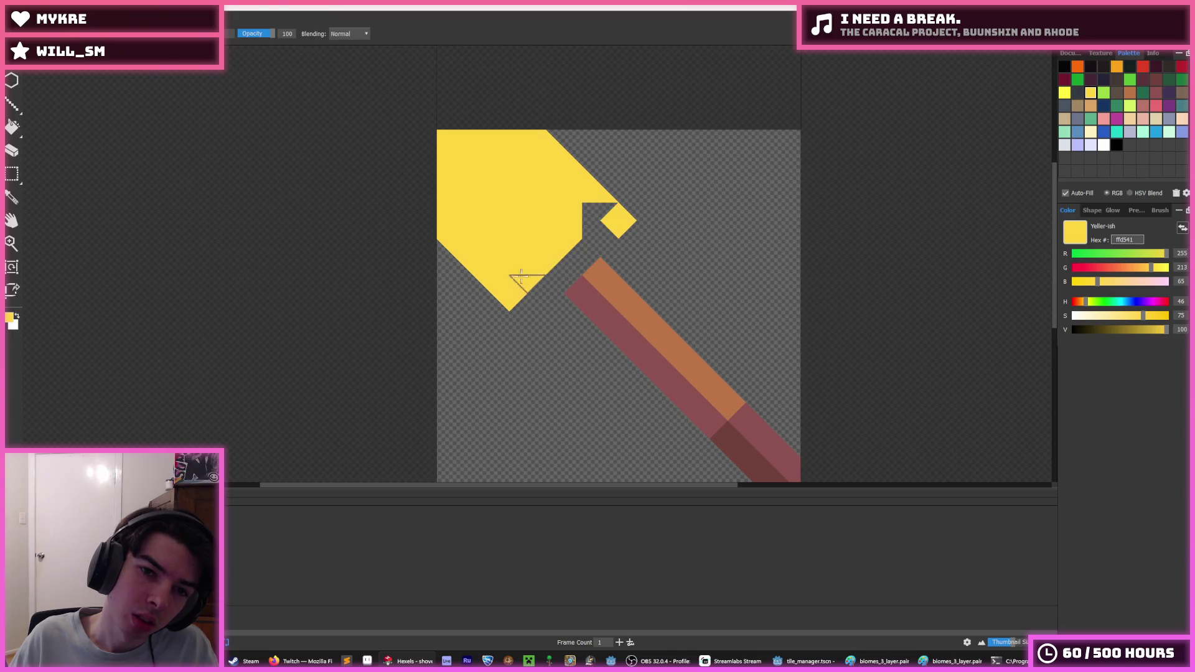
pyautogui.hotkey('ctrl', 'z')
pyautogui.moveTo(488, 288)
pyautogui.mouseDown()
pyautogui.moveTo(475, 289)
pyautogui.moveTo(520, 339)
pyautogui.mouseUp()
pyautogui.moveTo(551, 140); pyautogui.dragTo(642, 199)
pyautogui.click(643, 199)
pyautogui.press('i')
pyautogui.scroll(-5, 670, 186)
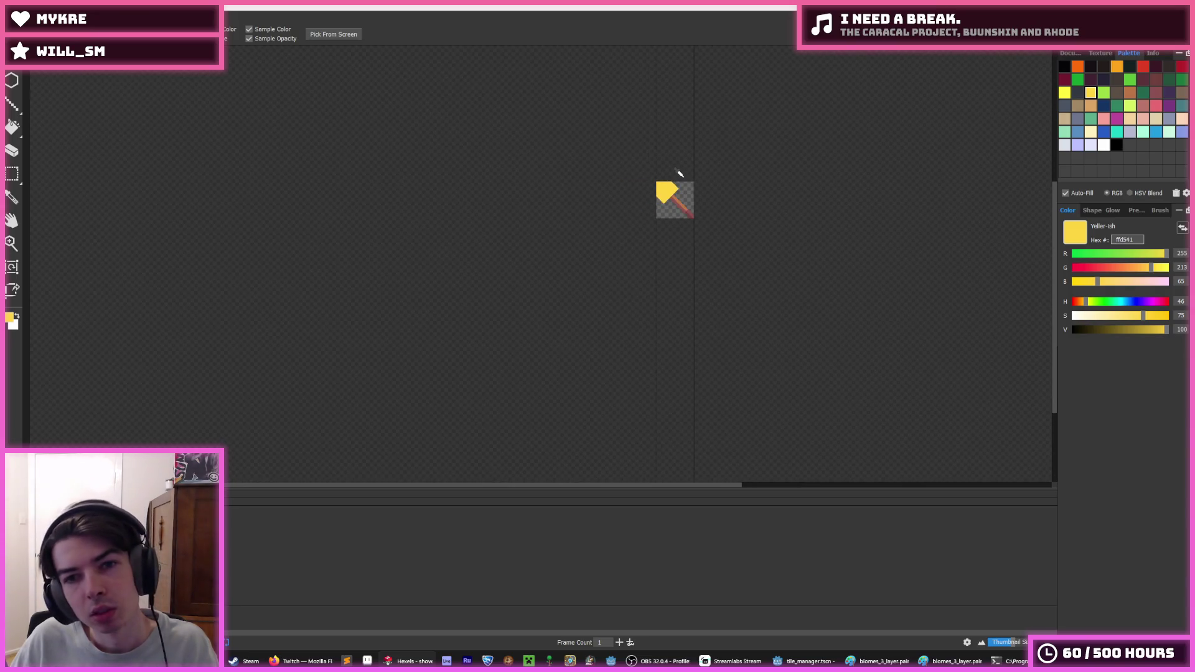
# - Fill yellow near the head's top and erase the notches to flatten it
pyautogui.scroll(5, 649, 214)
pyautogui.press('b')
pyautogui.moveTo(699, 241)
pyautogui.mouseDown()
pyautogui.moveTo(608, 373)
pyautogui.moveTo(568, 366)
pyautogui.moveTo(679, 242)
pyautogui.mouseUp()
pyautogui.hotkey('ctrl', 'z')
pyautogui.press('i')
pyautogui.scroll(-5, 733, 233)
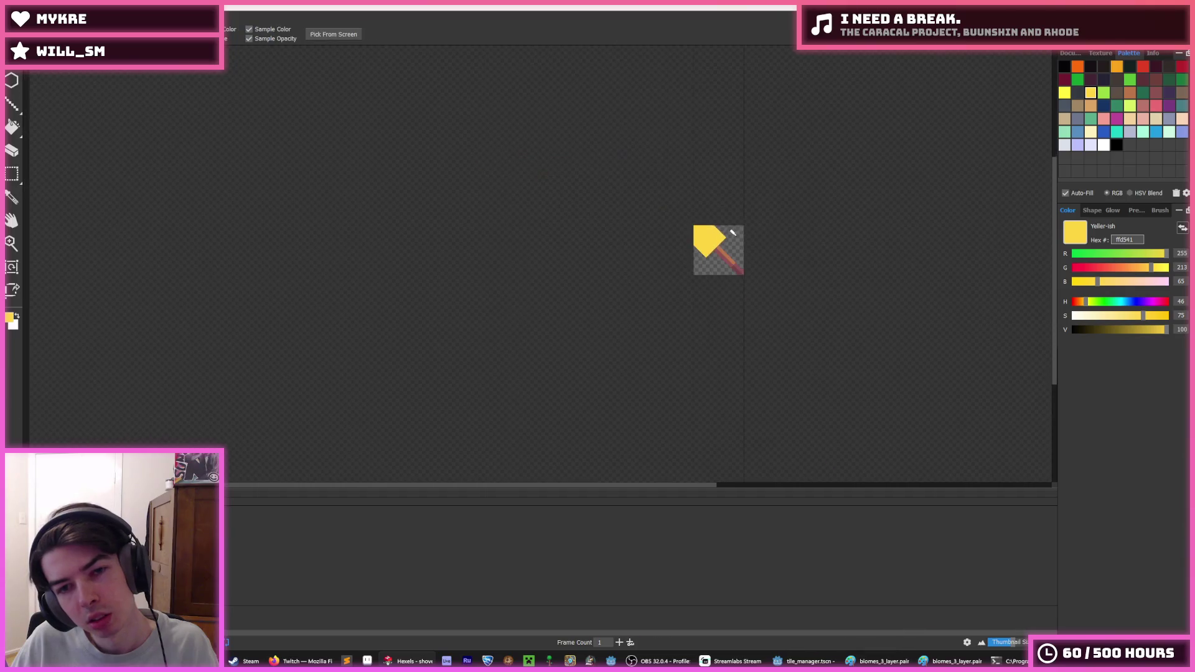
pyautogui.press('b')
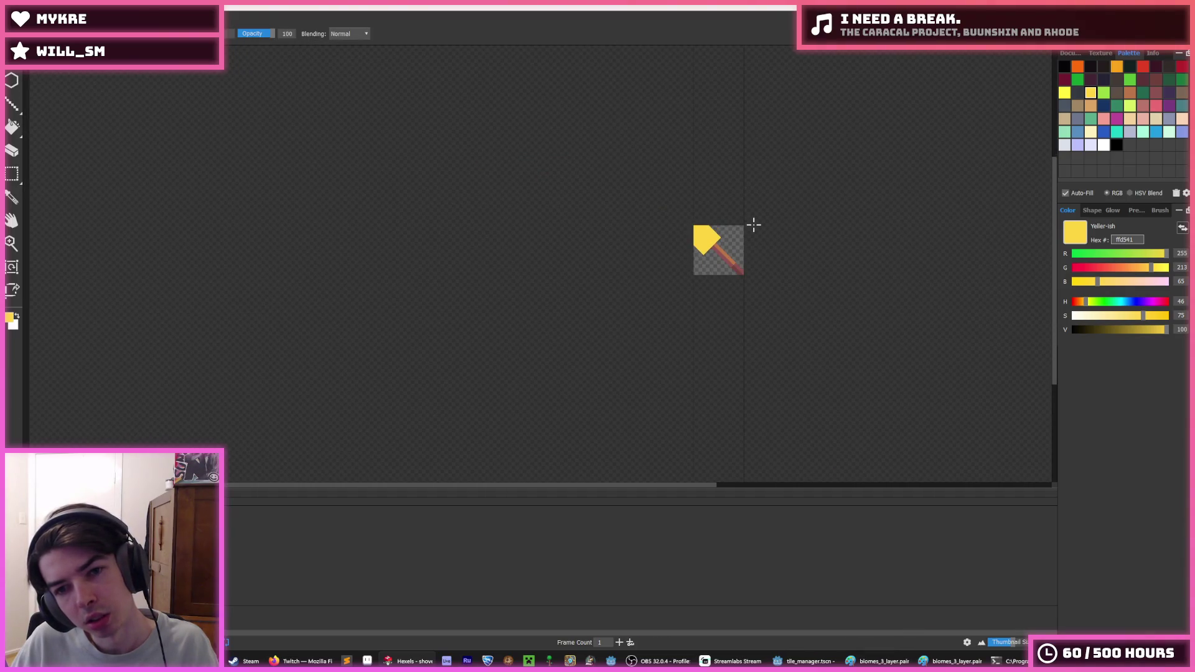
pyautogui.press('i')
pyautogui.scroll(5, 715, 232)
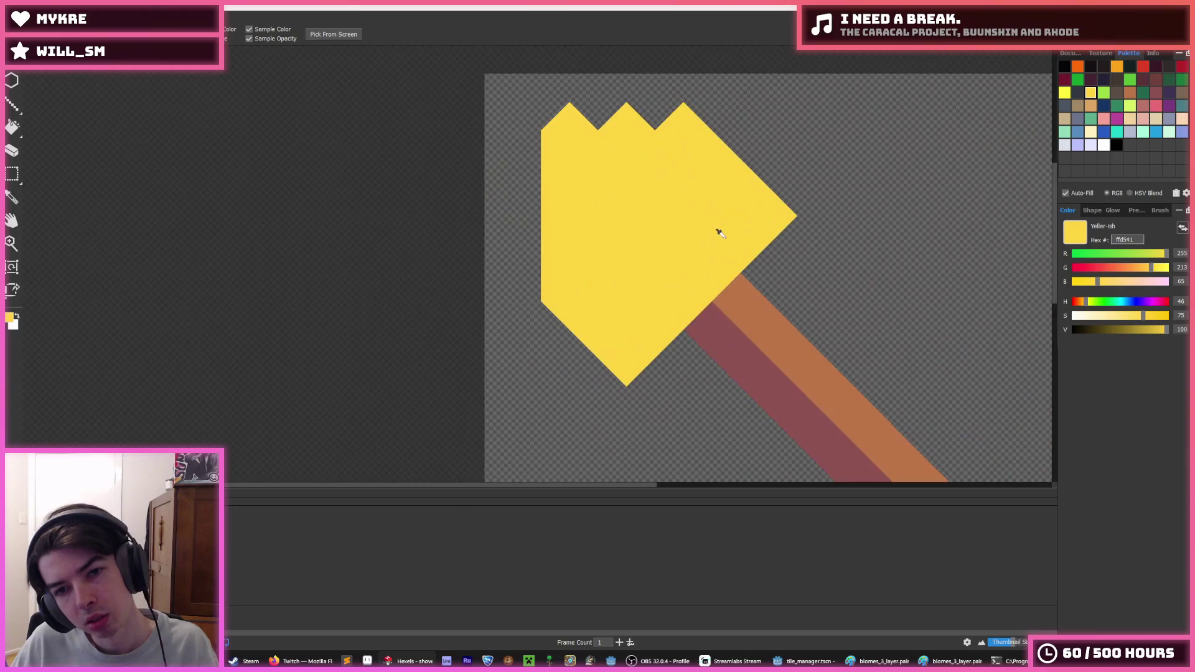
pyautogui.press('b')
pyautogui.moveTo(647, 100)
pyautogui.mouseDown()
pyautogui.moveTo(574, 118)
pyautogui.moveTo(683, 93)
pyautogui.moveTo(541, 109)
pyautogui.mouseUp()
pyautogui.press('e')
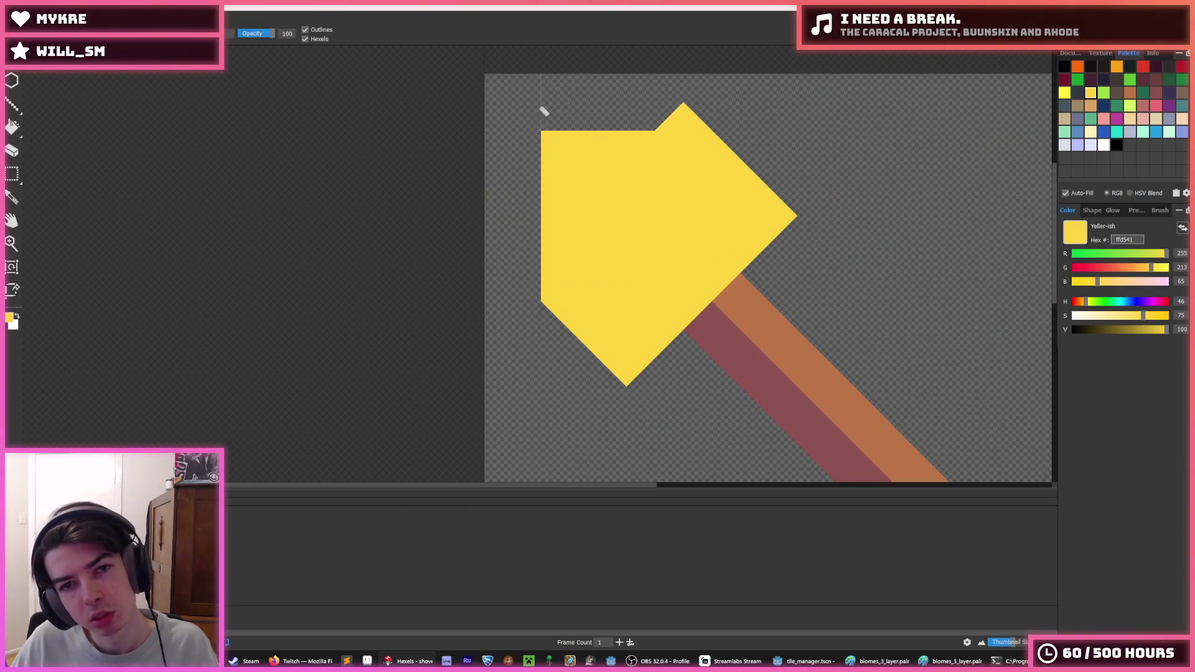
pyautogui.press('b')
pyautogui.press('e')
pyautogui.moveTo(569, 149); pyautogui.dragTo(554, 135)
# - Extend the yellow head's left edge and cut its lower-right edge diagonally
pyautogui.press('i')
pyautogui.scroll(-6, 626, 125)
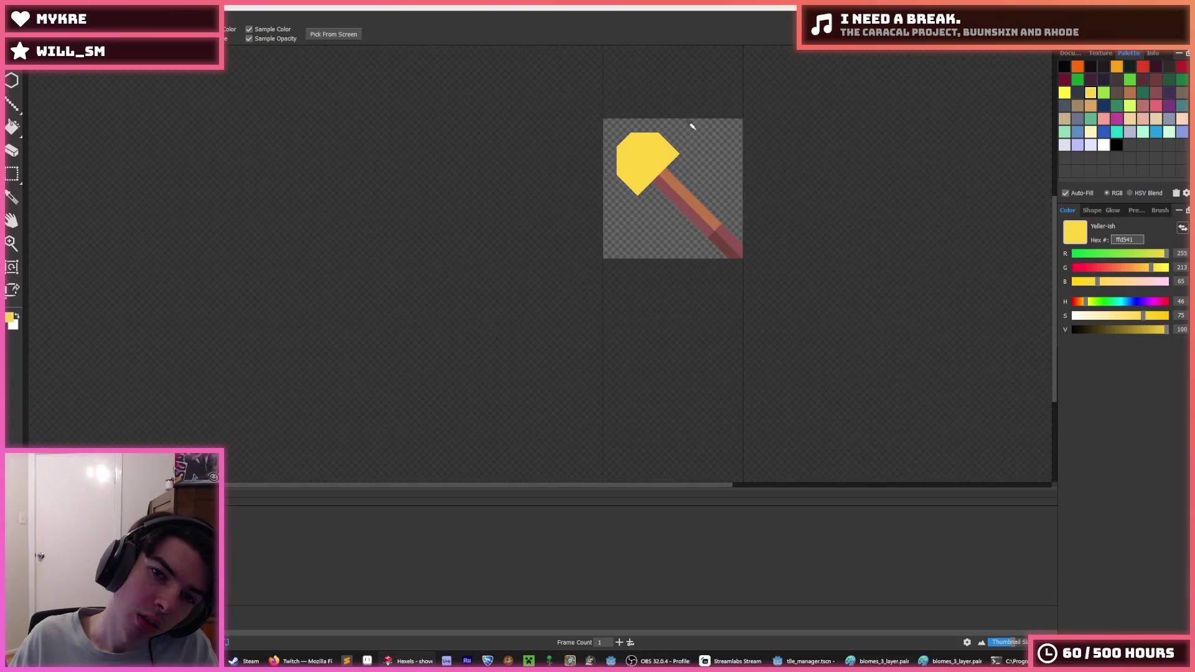
pyautogui.scroll(1, 684, 106)
pyautogui.scroll(5, 654, 195)
pyautogui.press('b')
pyautogui.moveTo(600, 262)
pyautogui.mouseDown()
pyautogui.moveTo(591, 168)
pyautogui.moveTo(616, 140)
pyautogui.moveTo(598, 157)
pyautogui.moveTo(700, 136)
pyautogui.moveTo(667, 131)
pyautogui.mouseUp()
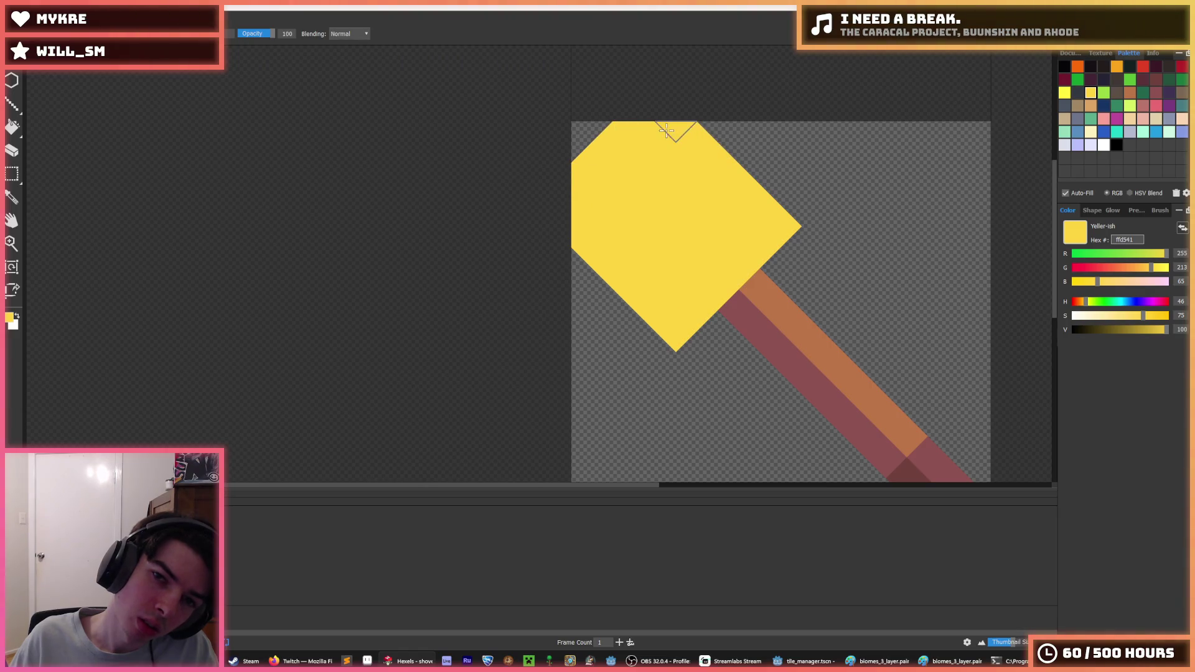
pyautogui.moveTo(781, 210); pyautogui.dragTo(666, 346)
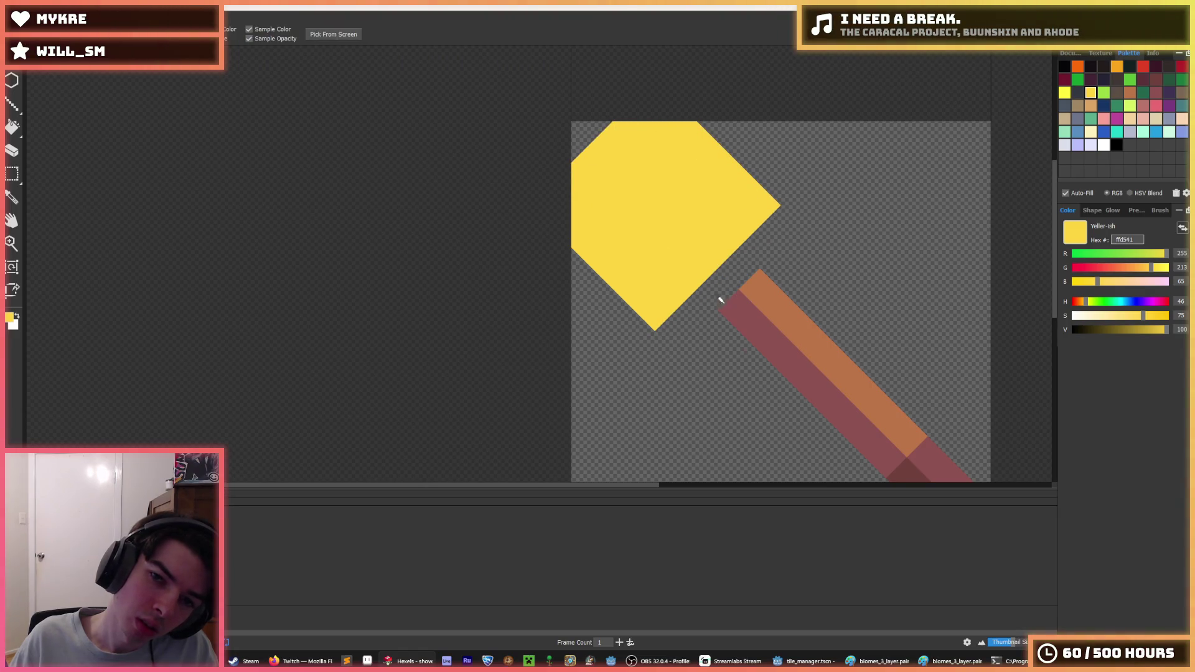
# - Paint a light orange f9a31b inner shape across the head, restoring yellow at its top
pyautogui.keyDown('alt'); pyautogui.click(719, 289); pyautogui.keyUp('alt')
pyautogui.keyDown('alt'); pyautogui.click(755, 280); pyautogui.keyUp('alt')
pyautogui.scroll(-5, 758, 243)
pyautogui.scroll(3, 735, 257)
pyautogui.scroll(2, 733, 257)
pyautogui.keyDown('alt'); pyautogui.click(734, 257); pyautogui.keyUp('alt')
pyautogui.click(1117, 66)
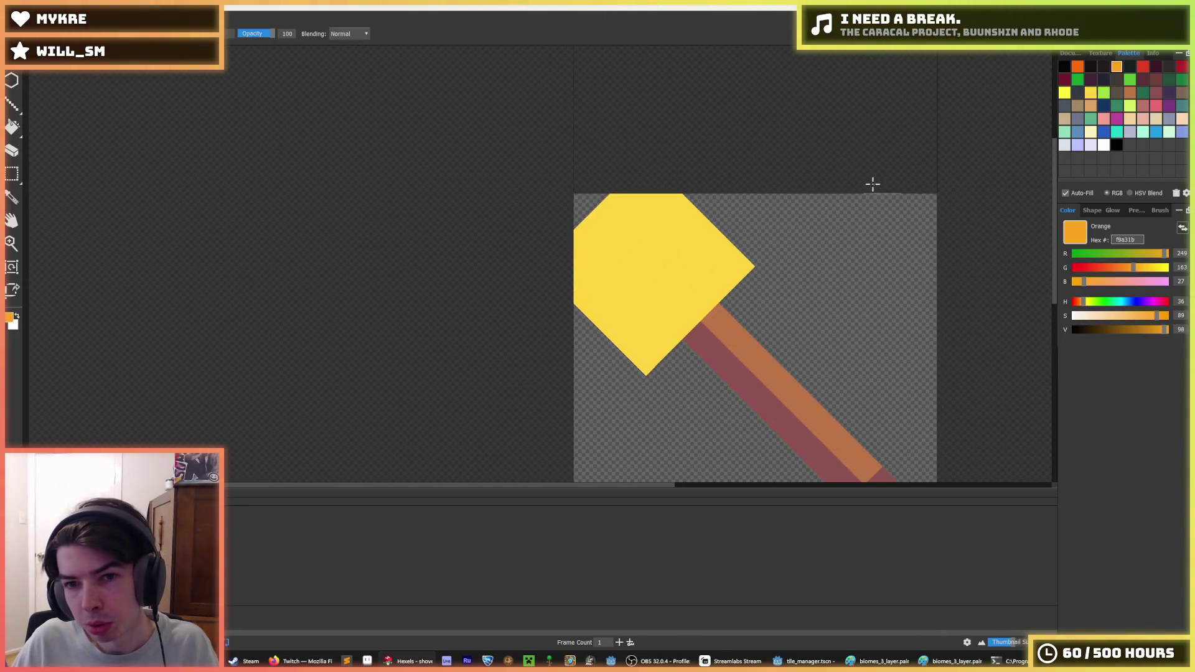
pyautogui.moveTo(610, 249)
pyautogui.mouseDown()
pyautogui.moveTo(626, 293)
pyautogui.moveTo(660, 312)
pyautogui.moveTo(679, 274)
pyautogui.moveTo(669, 242)
pyautogui.moveTo(664, 255)
pyautogui.moveTo(664, 205)
pyautogui.moveTo(670, 216)
pyautogui.mouseUp()
pyautogui.keyDown('alt'); pyautogui.click(660, 205); pyautogui.keyUp('alt')
pyautogui.scroll(-2, 656, 215)
pyautogui.scroll(3, 648, 265)
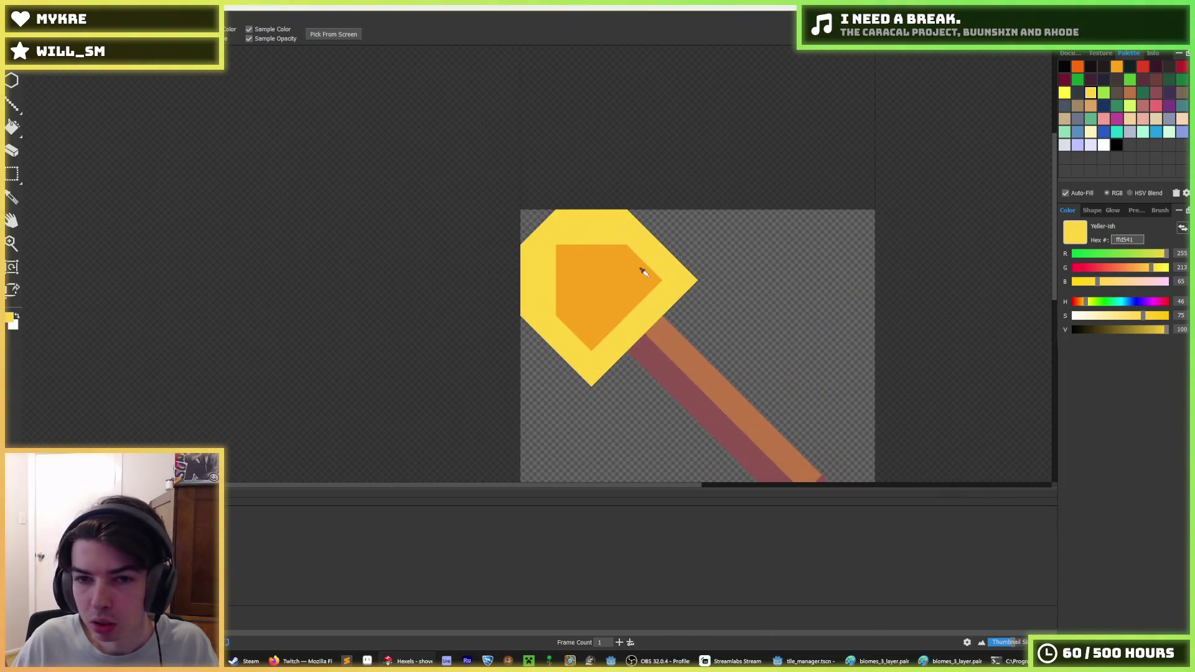
# - Repaint the pickaxe head's left and top edges in the sampled light orange
pyautogui.keyDown('alt'); pyautogui.click(521, 276); pyautogui.keyUp('alt')
pyautogui.moveTo(522, 276)
pyautogui.mouseDown()
pyautogui.moveTo(432, 213)
pyautogui.moveTo(475, 213)
pyautogui.moveTo(587, 152)
pyautogui.mouseUp()
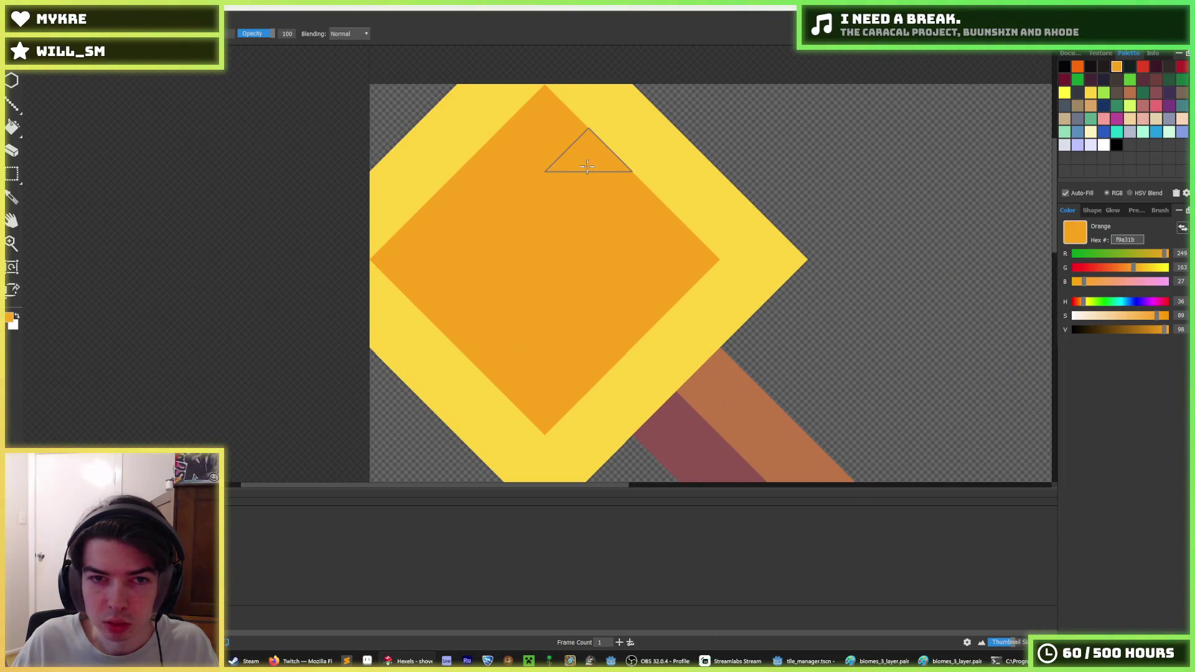
pyautogui.scroll(-5, 636, 243)
pyautogui.scroll(-2, 647, 232)
pyautogui.scroll(4, 638, 234)
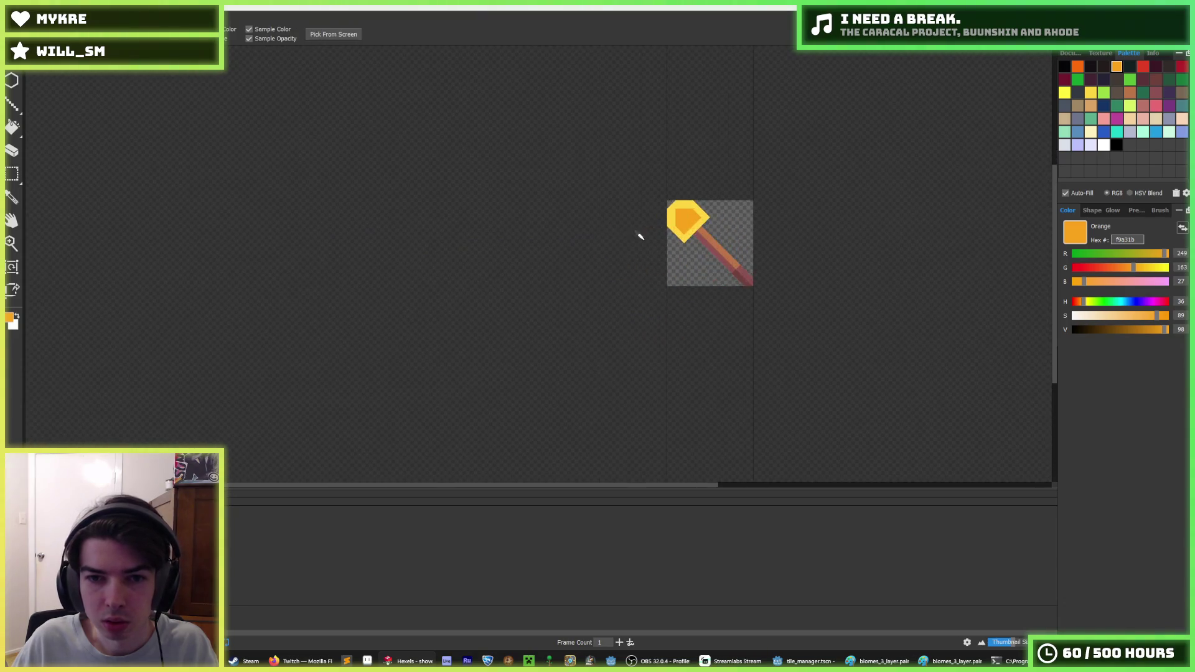
pyautogui.scroll(2, 630, 212)
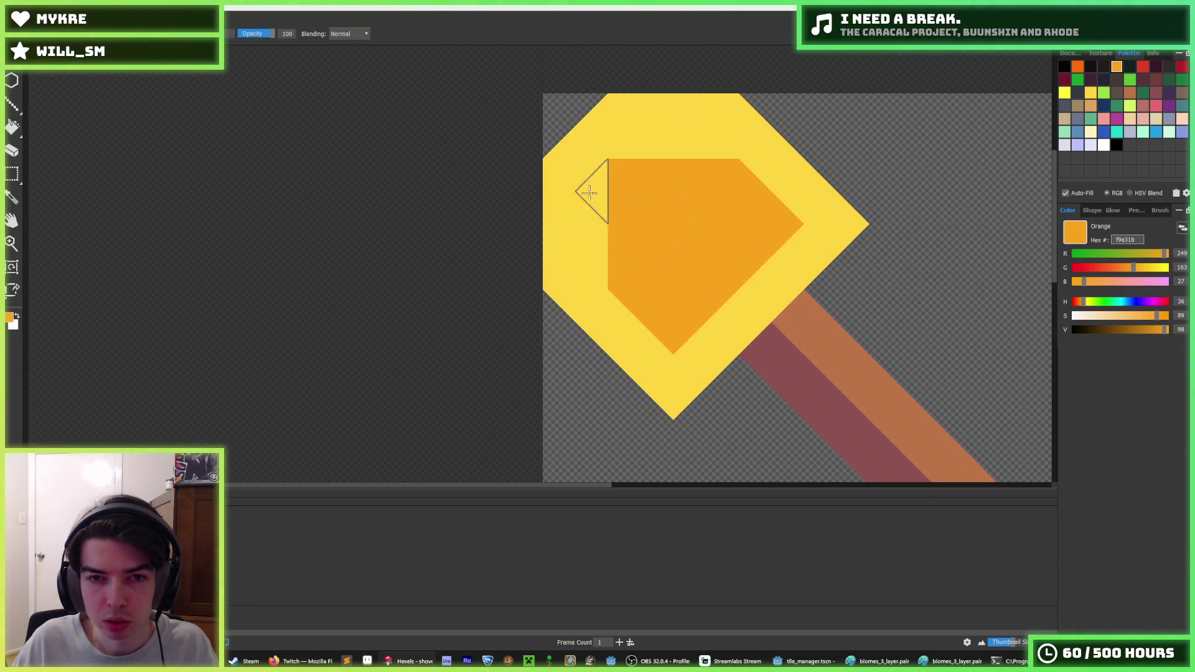
# - Paint the inner core dark orange fa6a0a, including a band across its top
pyautogui.click(1075, 71)
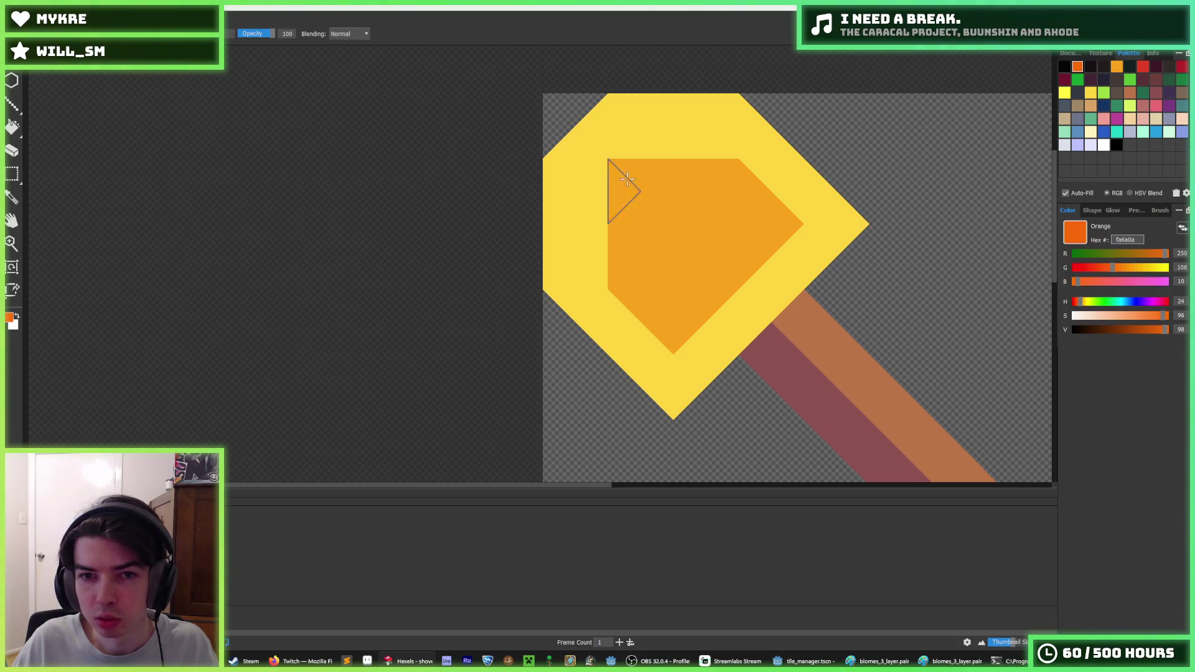
pyautogui.moveTo(624, 184); pyautogui.dragTo(648, 174)
pyautogui.scroll(-5, 754, 288)
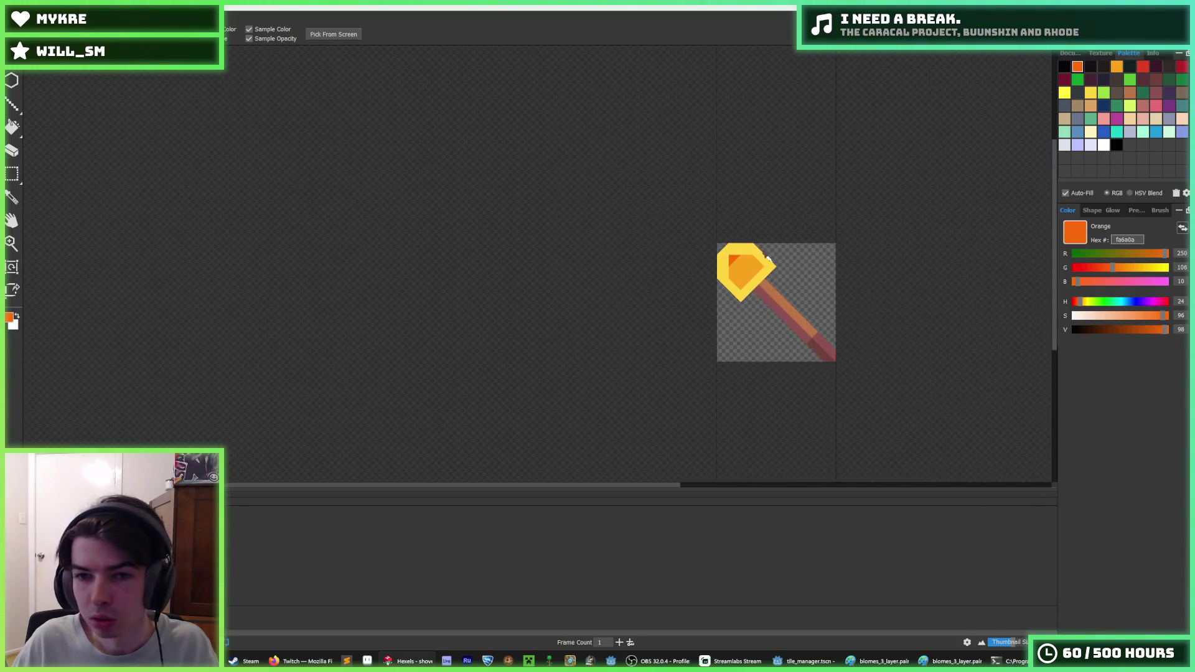
pyautogui.scroll(5, 722, 275)
pyautogui.moveTo(684, 138); pyautogui.dragTo(816, 187)
pyautogui.scroll(-5, 815, 187)
pyautogui.scroll(3, 874, 241)
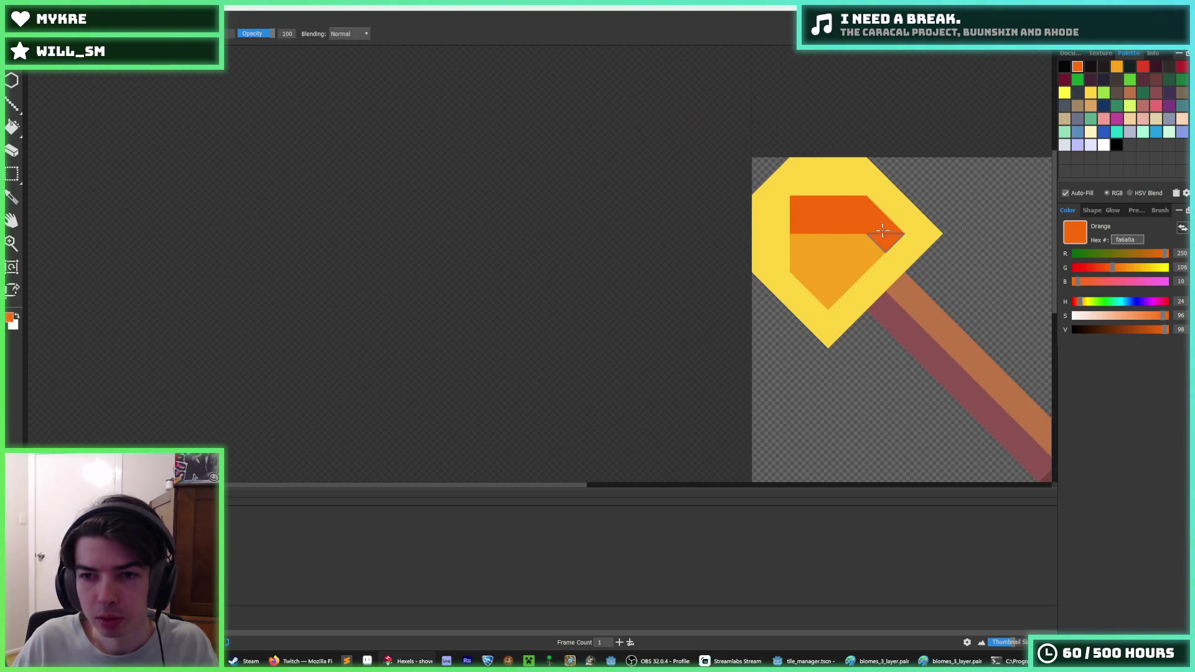
# - Eyedrop light orange from the head and paint it over the dark band
pyautogui.press('i')
pyautogui.scroll(-5, 883, 231)
pyautogui.scroll(4, 965, 214)
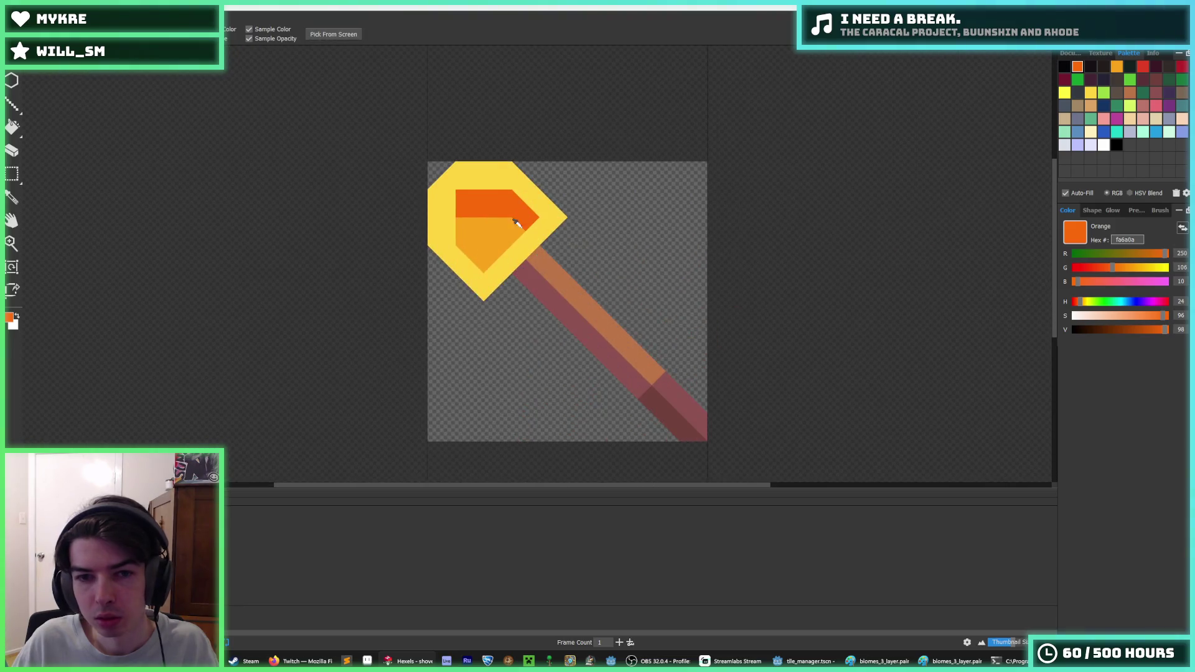
pyautogui.scroll(2, 516, 223)
pyautogui.click(488, 224)
pyautogui.press('b')
pyautogui.moveTo(523, 203); pyautogui.dragTo(475, 206)
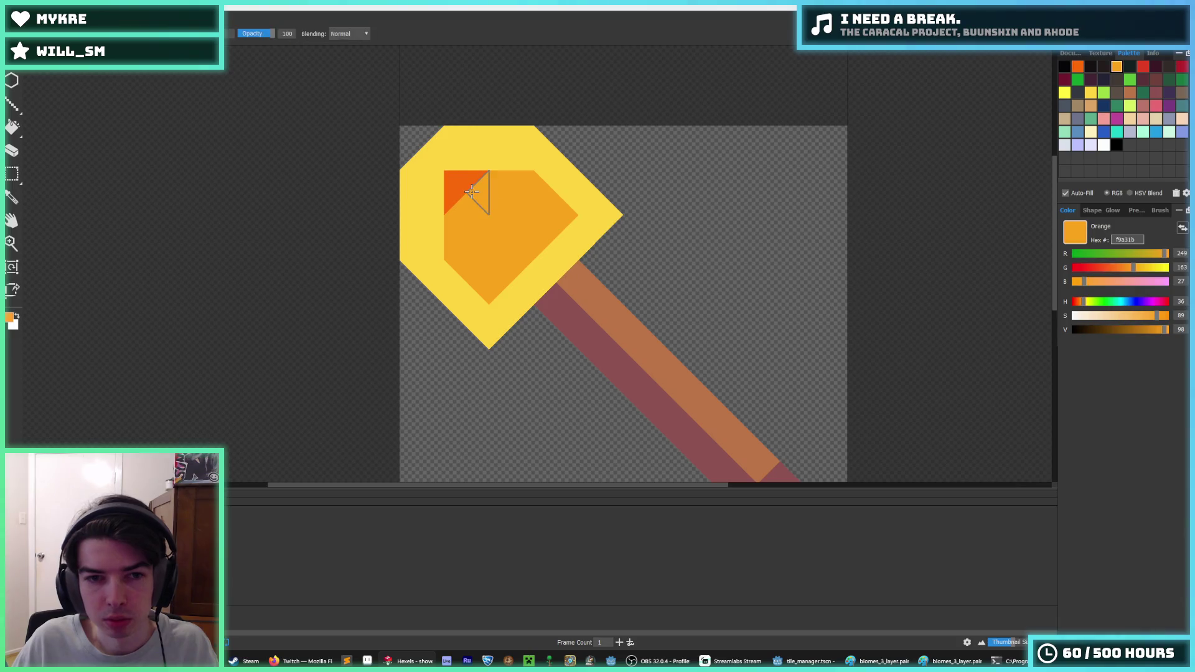
# - Fill the head's left border with light orange f9a31b triangles up to its top edge
pyautogui.click(1077, 66)
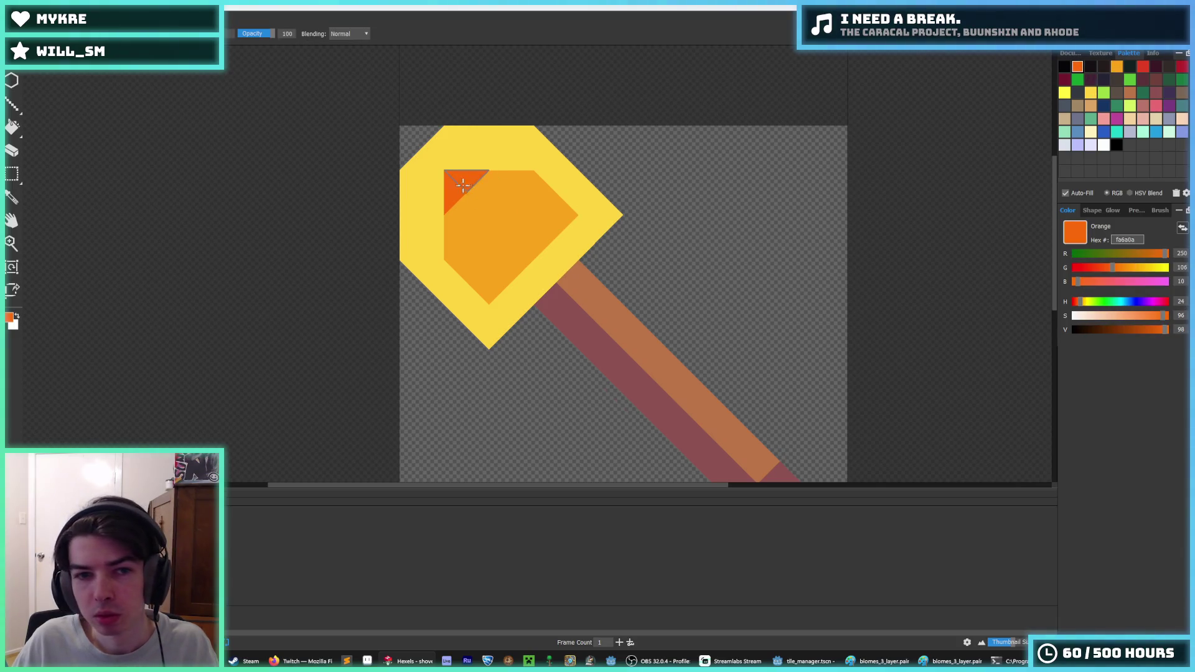
pyautogui.keyDown('alt'); pyautogui.click(489, 195); pyautogui.keyUp('alt')
pyautogui.press('alt')
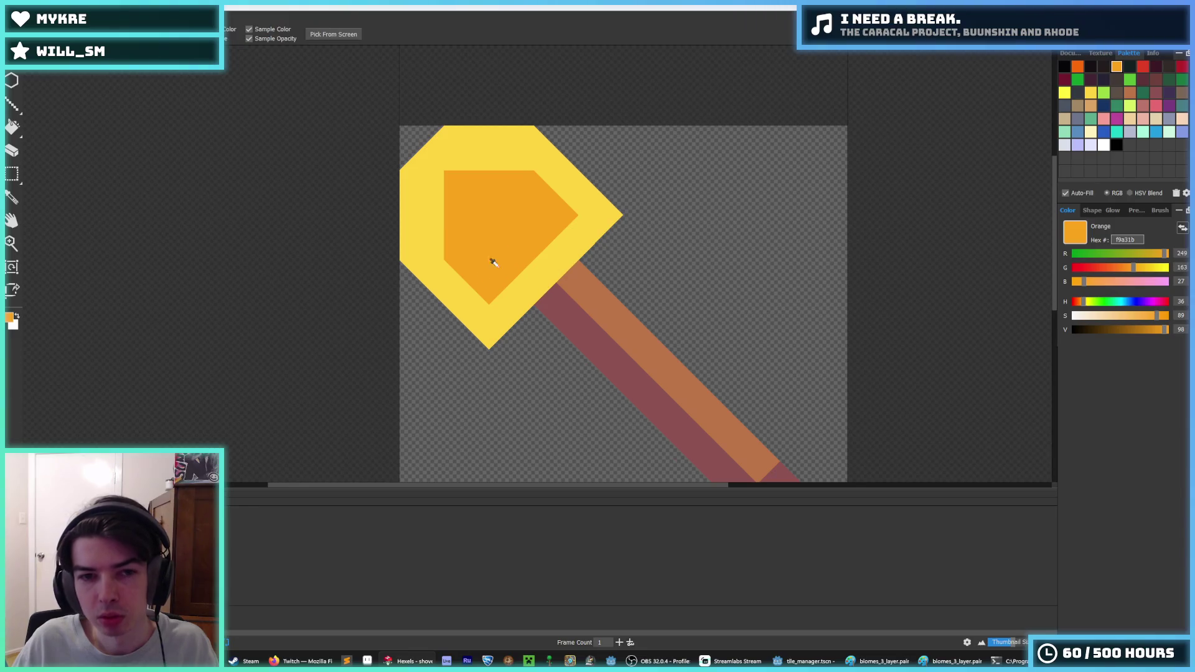
pyautogui.click(1078, 66)
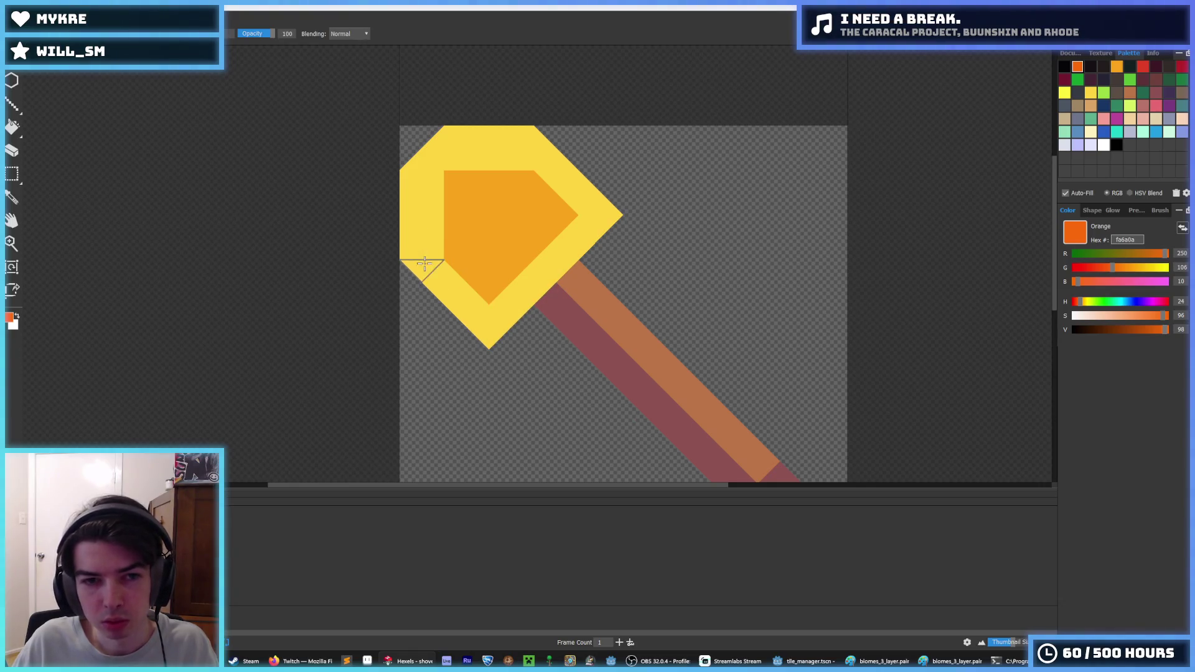
pyautogui.keyDown('alt'); pyautogui.click(459, 197); pyautogui.keyUp('alt')
pyautogui.moveTo(435, 194); pyautogui.dragTo(434, 240)
pyautogui.moveTo(477, 193); pyautogui.dragTo(503, 162)
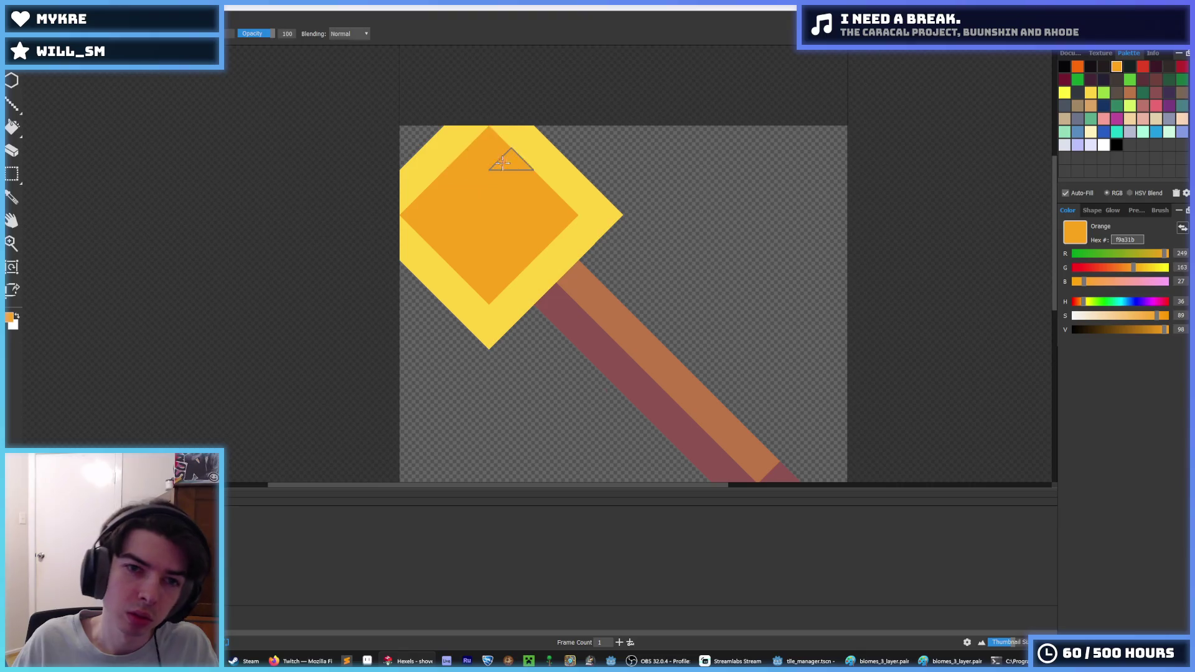
# - Fill the top-left corner with yellow ffd541 and add light orange triangles along the left border
pyautogui.keyDown('alt'); pyautogui.click(435, 150); pyautogui.keyUp('alt')
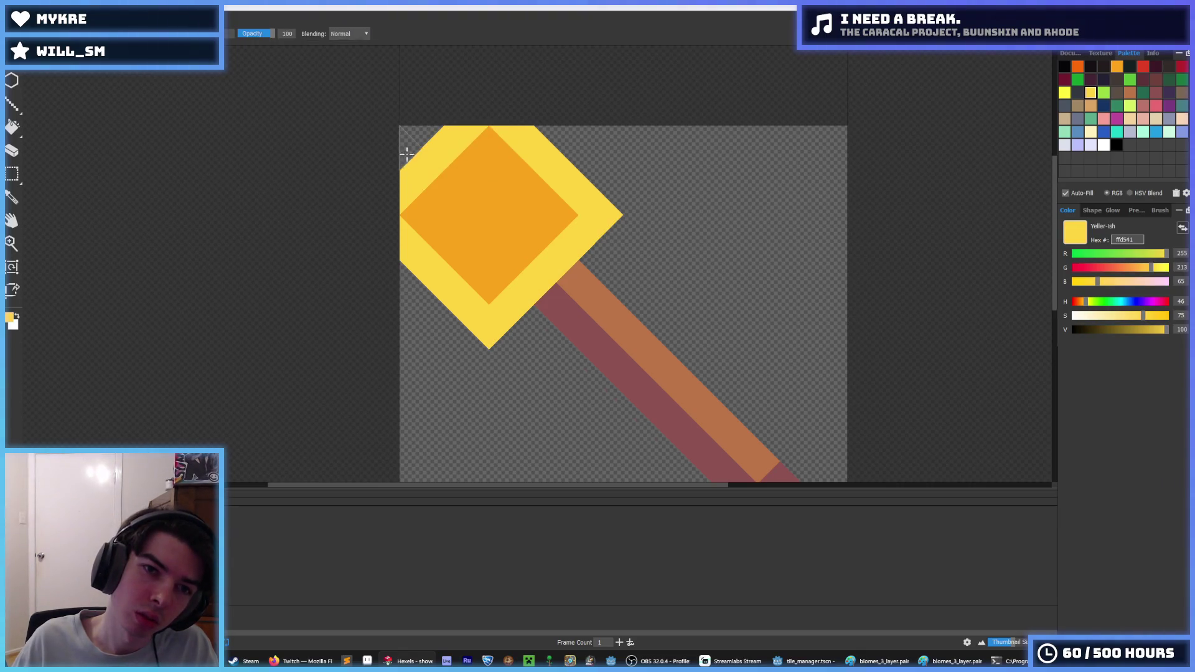
pyautogui.click(414, 138)
pyautogui.keyDown('alt'); pyautogui.click(445, 178); pyautogui.keyUp('alt')
pyautogui.moveTo(423, 163); pyautogui.dragTo(435, 201)
pyautogui.scroll(-2, 436, 157)
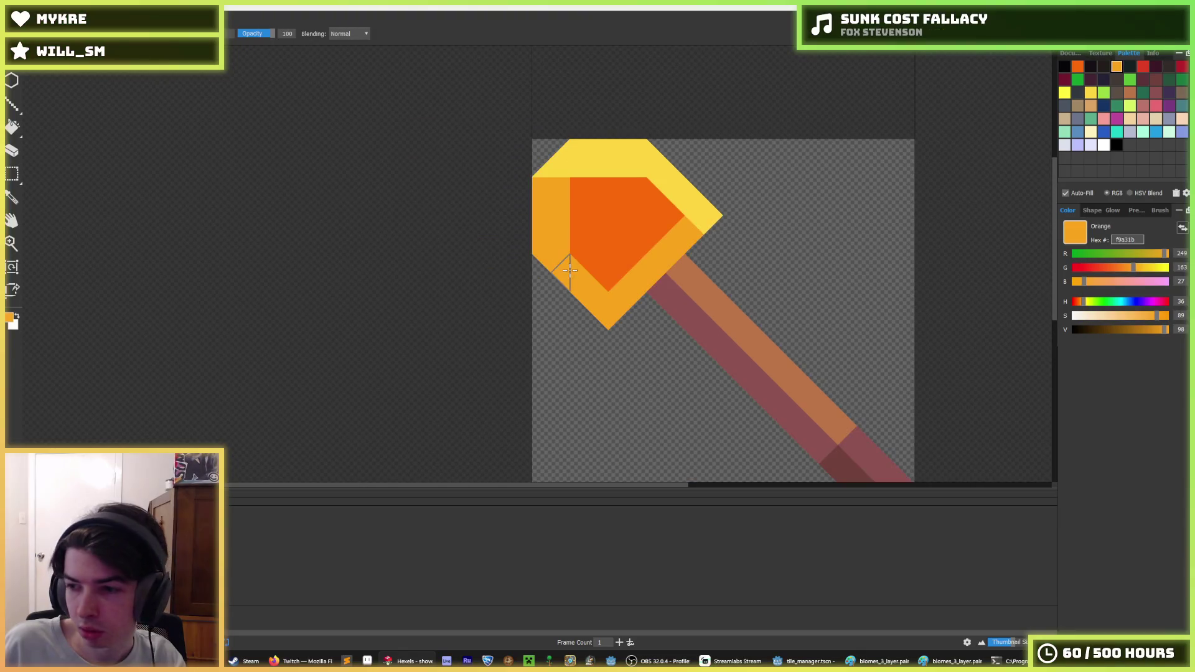
# - Repaint the left-side triangles yellow and erase stray triangles at the top-left corner
pyautogui.scroll(-3, 608, 229)
pyautogui.scroll(5, 602, 187)
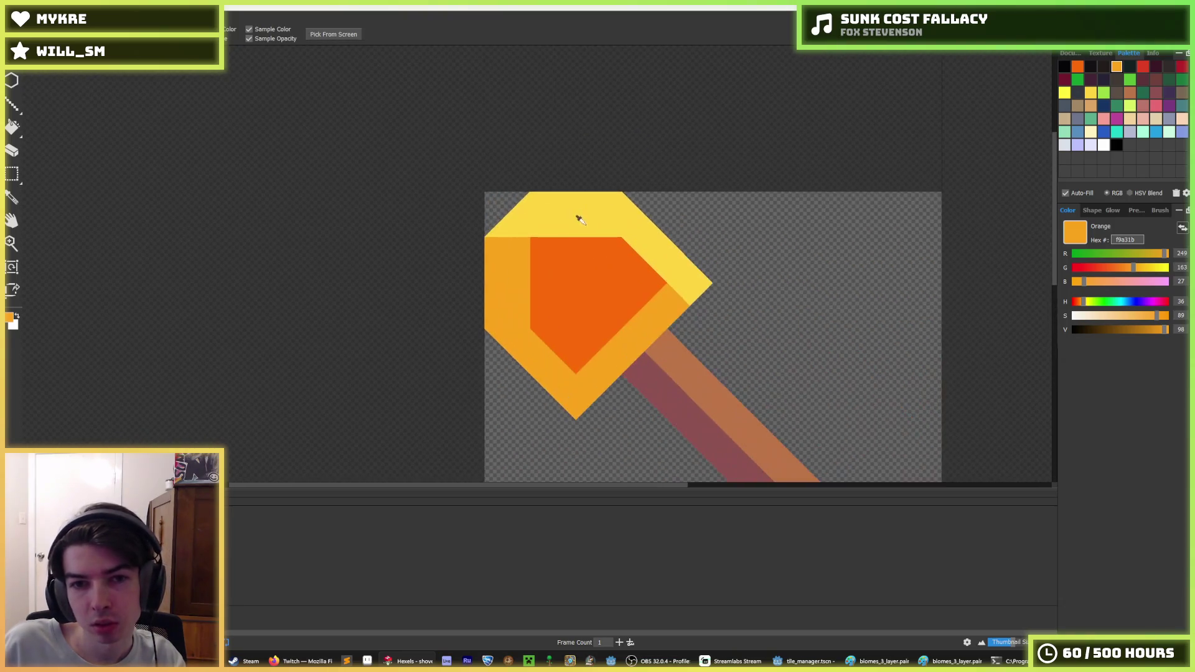
pyautogui.keyDown('alt'); pyautogui.click(576, 213); pyautogui.keyUp('alt')
pyautogui.moveTo(505, 245)
pyautogui.mouseDown()
pyautogui.moveTo(493, 260)
pyautogui.moveTo(515, 200)
pyautogui.moveTo(526, 261)
pyautogui.mouseUp()
pyautogui.click(506, 290)
# - Turn the top-left corner triangle light orange, then return to the Godot project
pyautogui.scroll(-5, 613, 206)
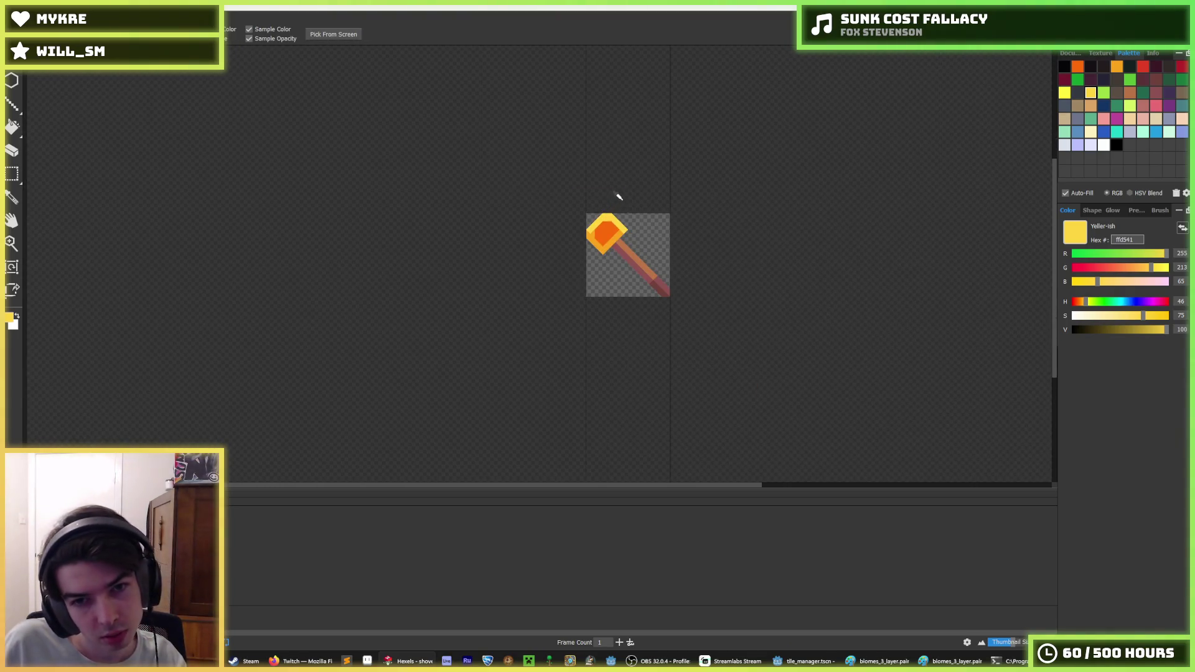
pyautogui.scroll(2, 607, 212)
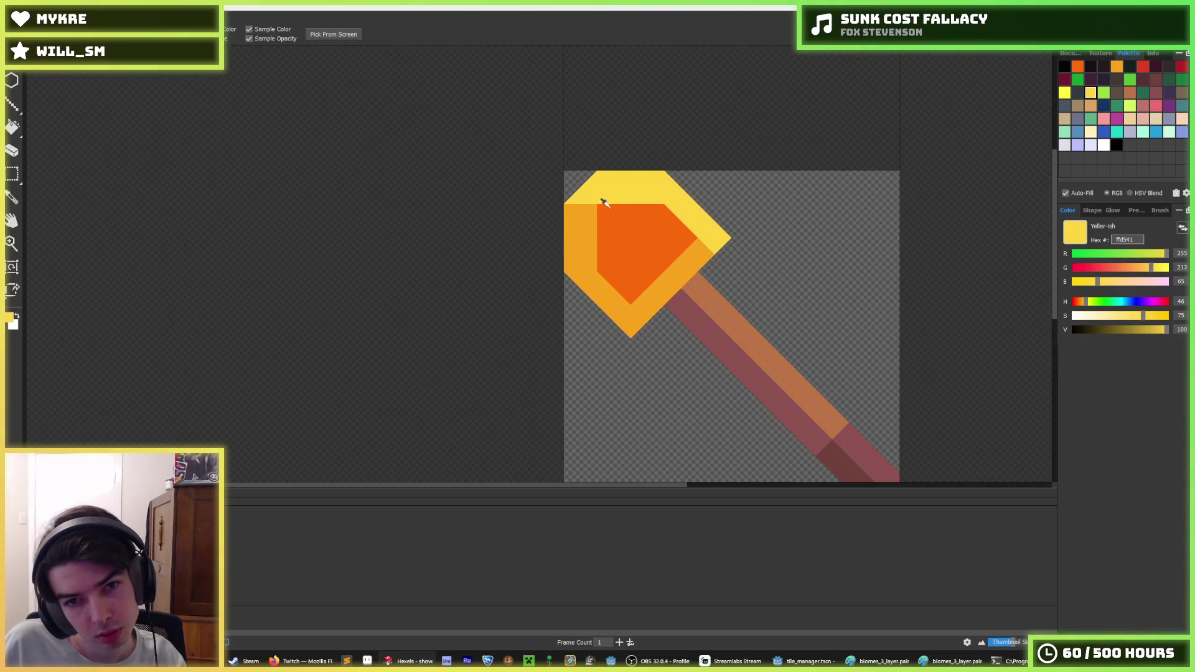
pyautogui.scroll(2, 586, 207)
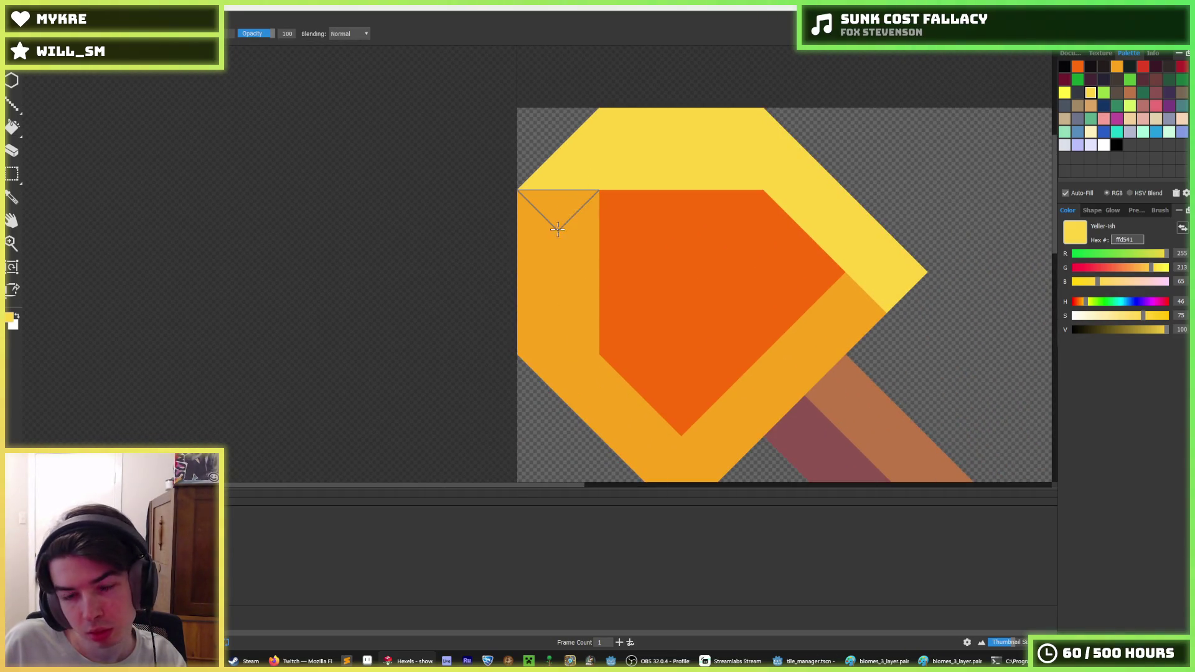
pyautogui.keyDown('alt'); pyautogui.click(577, 193); pyautogui.keyUp('alt')
pyautogui.click(560, 176)
pyautogui.keyDown('alt'); pyautogui.click(606, 179); pyautogui.keyUp('alt')
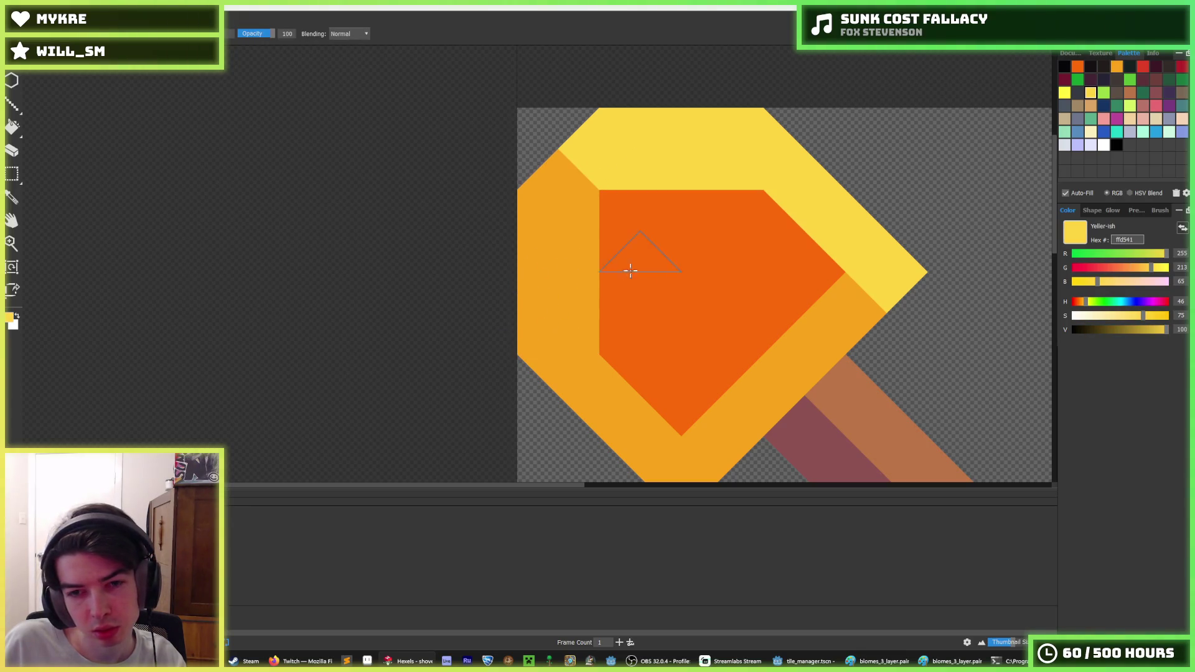
pyautogui.scroll(-3, 630, 271)
pyautogui.scroll(2, 702, 334)
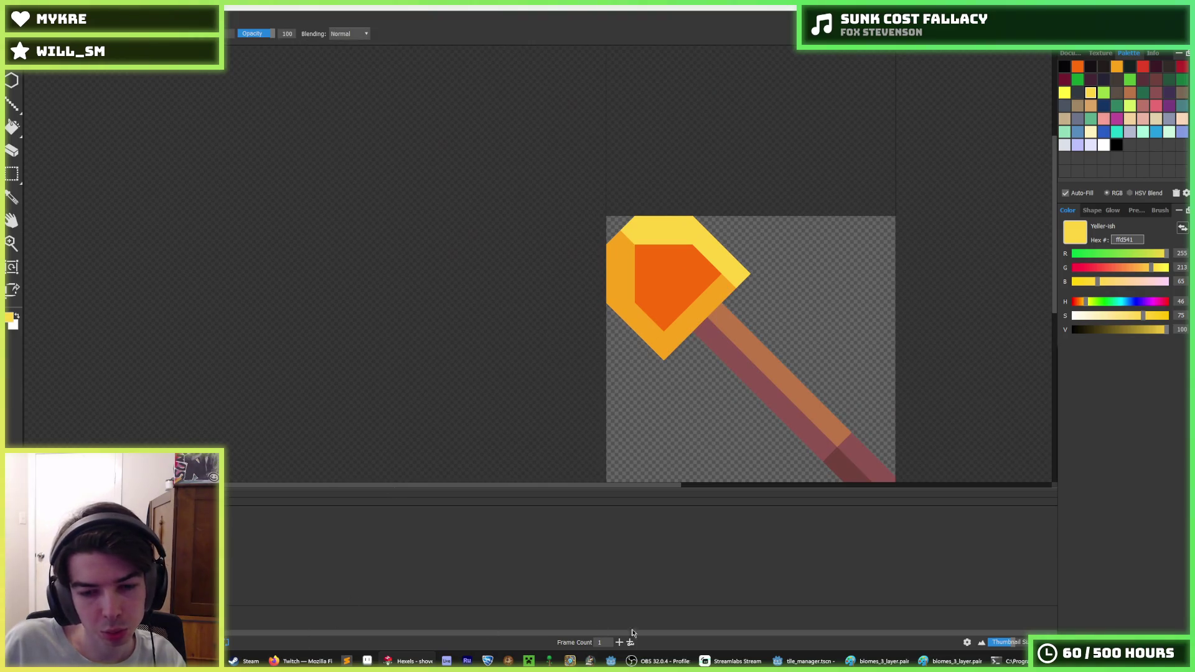
pyautogui.click(825, 662)
pyautogui.click(24, 185)
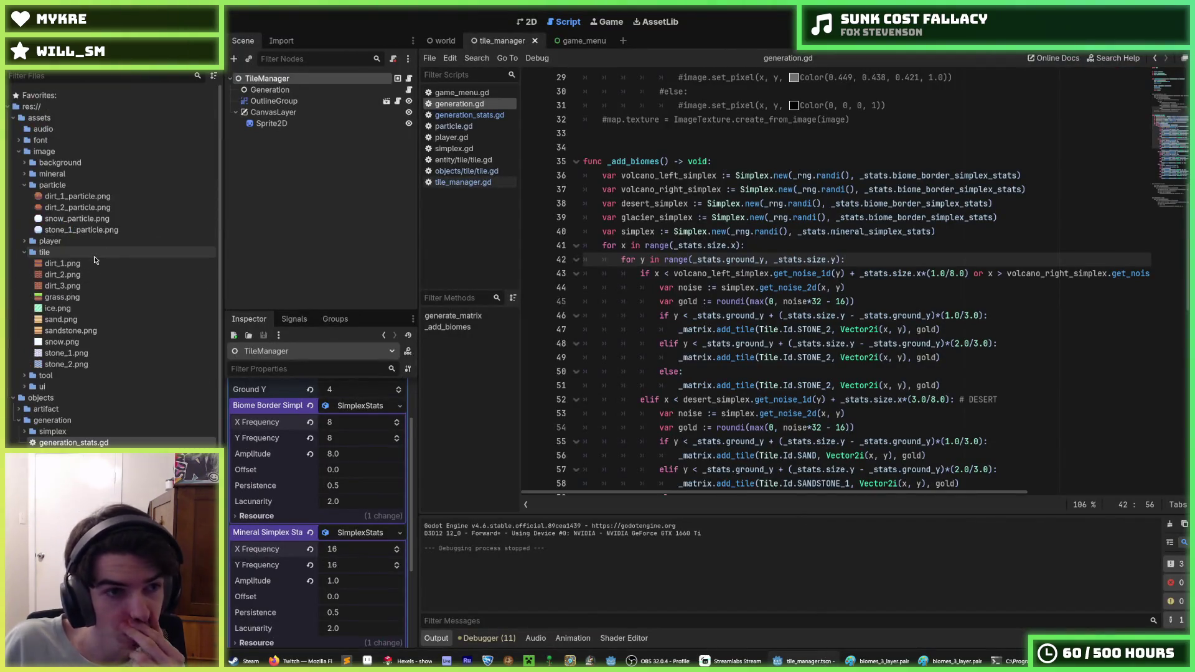
# - Expand res://assets/image/tool and preview copper_pickaxe.png, then gold_pickaxe.png, in the Inspector
pyautogui.scroll(-5, 67, 421)
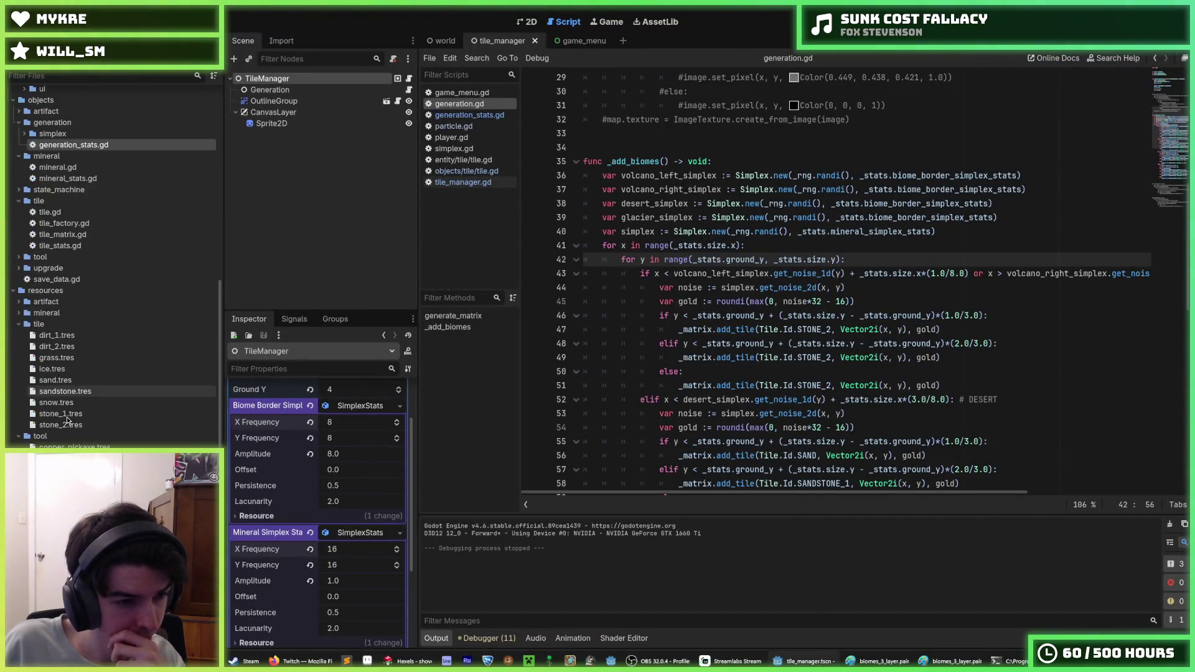
pyautogui.scroll(5, 67, 421)
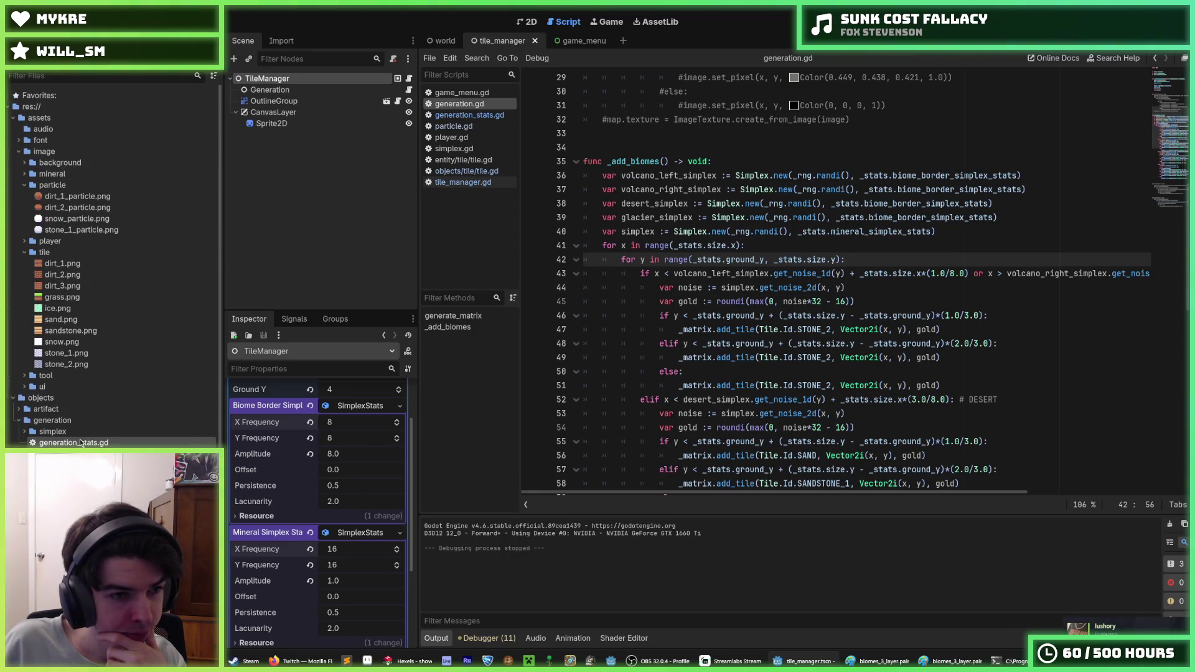
pyautogui.click(24, 375)
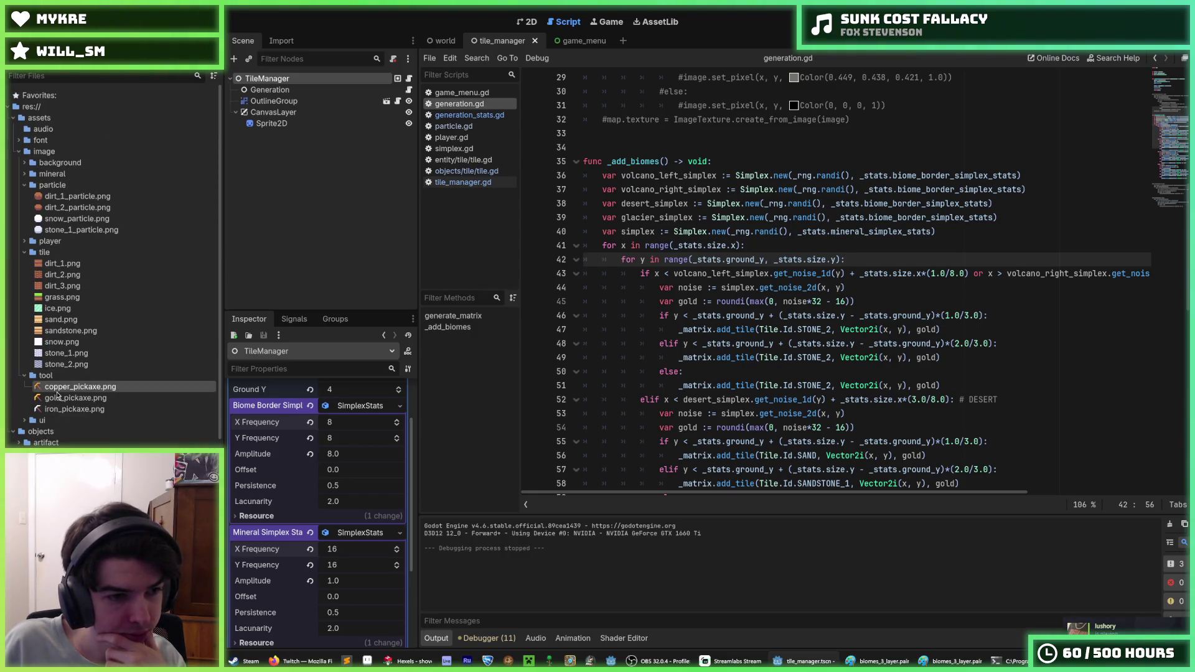
pyautogui.click(80, 387)
pyautogui.click(75, 399)
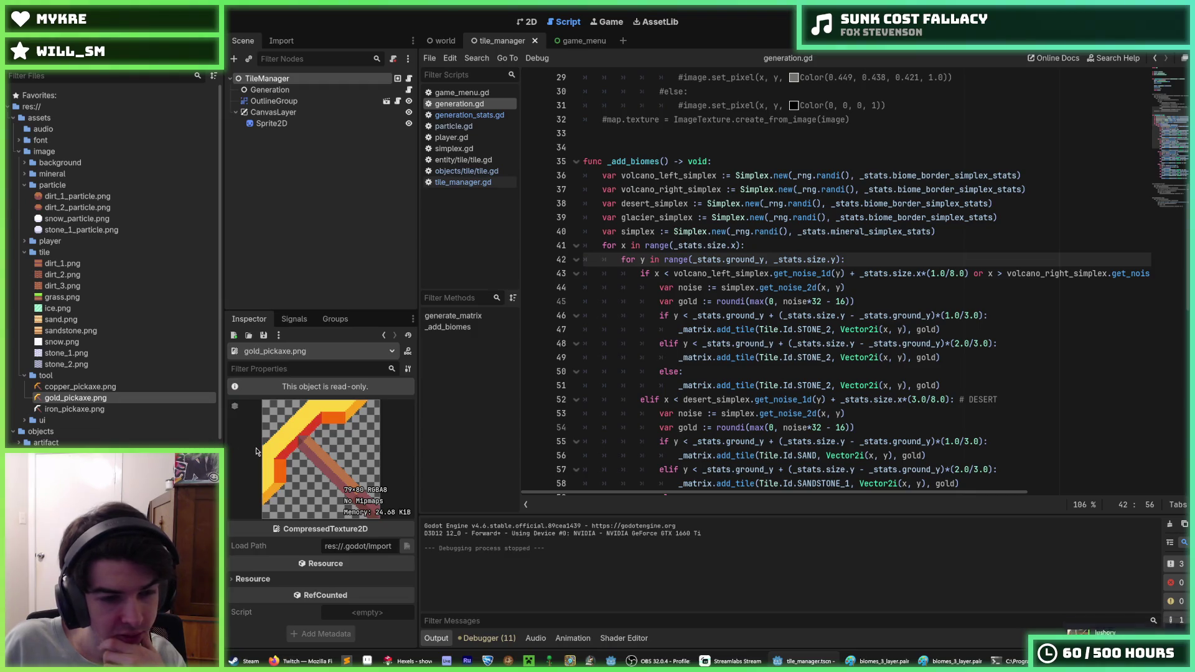
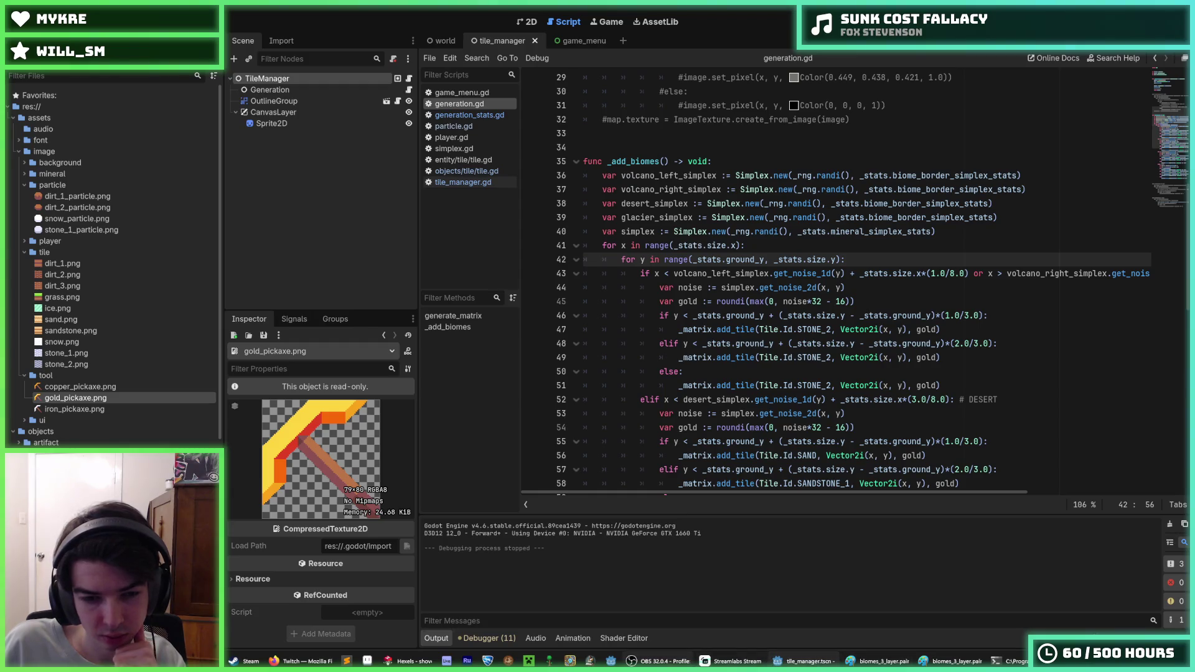
# - Switch from the Godot editor to the Hexels window showing the gold pickaxe sprite
pyautogui.moveTo(658, 661)
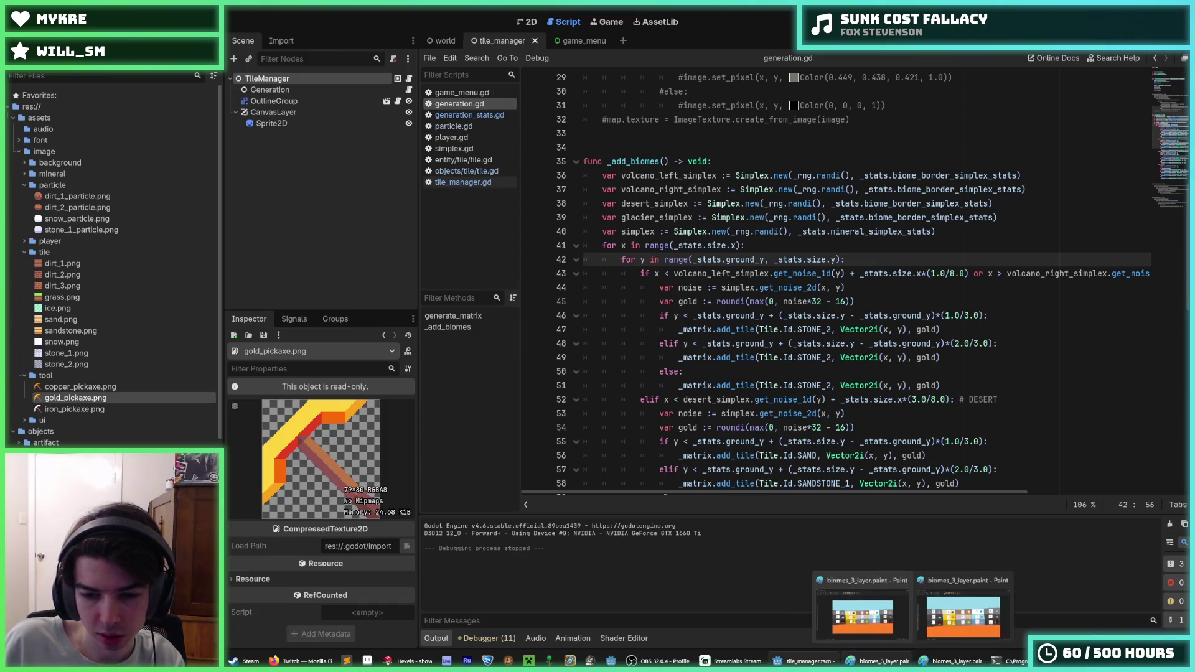
pyautogui.click(422, 661)
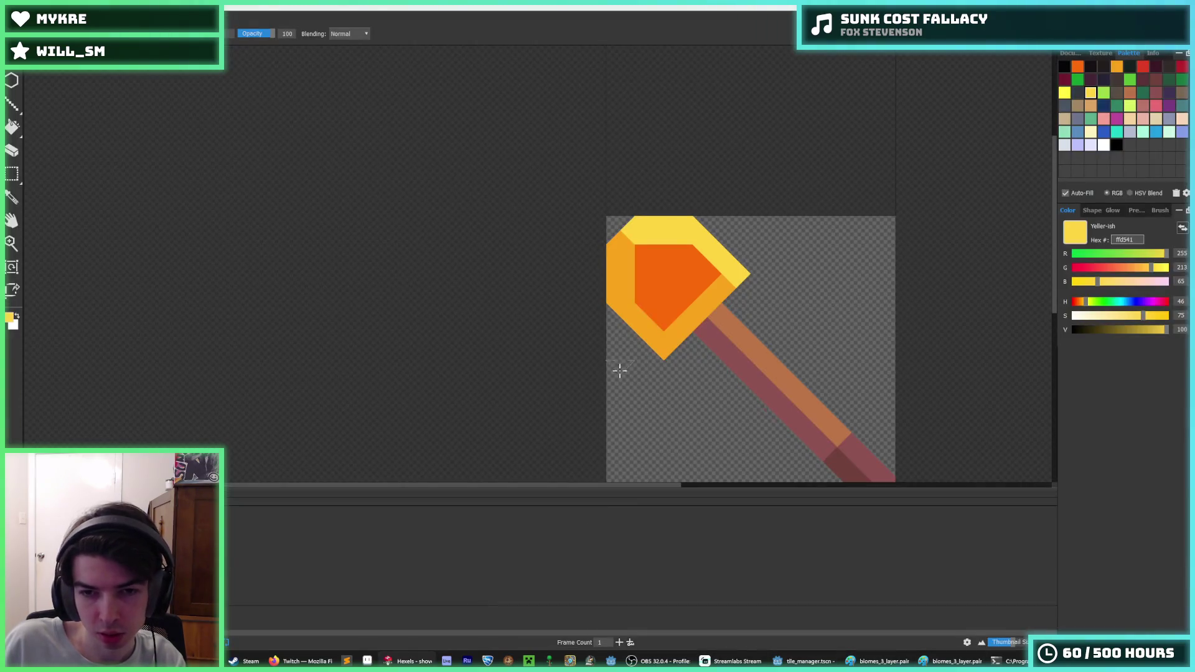
# - Paint the head's right edge and lower-right strip yellow, then rework the strip in orange
pyautogui.scroll(5, 710, 336)
pyautogui.moveTo(770, 292)
pyautogui.mouseDown()
pyautogui.moveTo(834, 199)
pyautogui.moveTo(798, 267)
pyautogui.moveTo(626, 392)
pyautogui.mouseUp()
pyautogui.keyDown('alt'); pyautogui.click(793, 168); pyautogui.keyUp('alt')
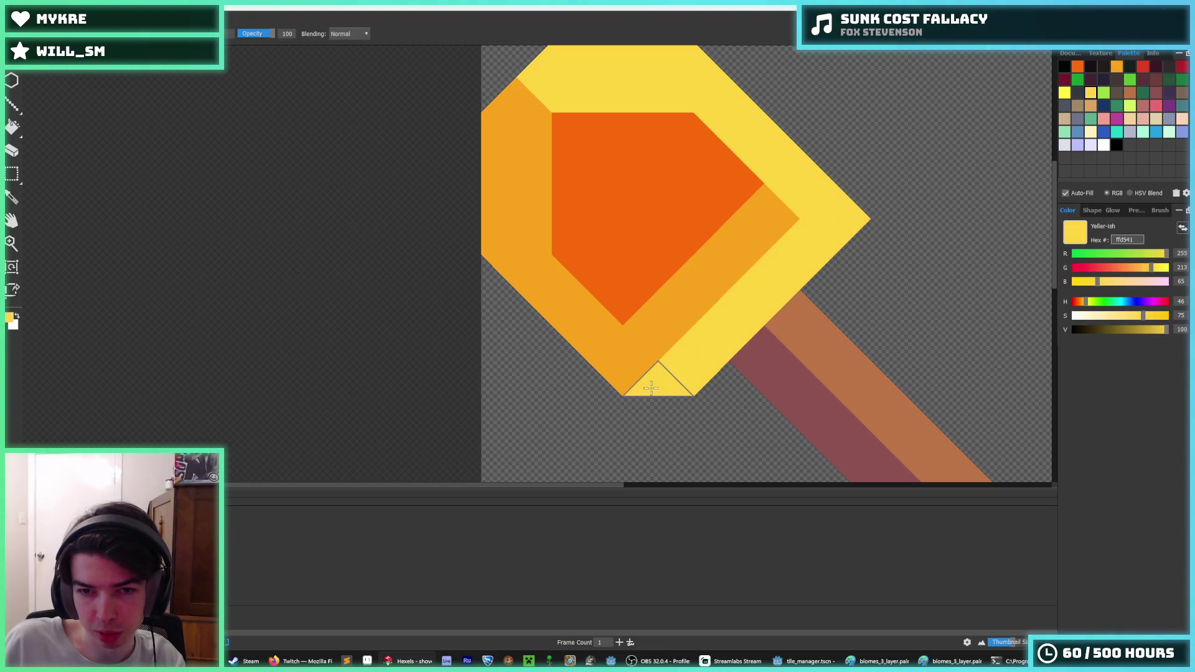
pyautogui.moveTo(856, 205); pyautogui.dragTo(831, 279)
pyautogui.keyDown('alt'); pyautogui.click(760, 226); pyautogui.keyUp('alt')
pyautogui.moveTo(709, 361)
pyautogui.mouseDown()
pyautogui.moveTo(673, 365)
pyautogui.moveTo(765, 259)
pyautogui.moveTo(819, 229)
pyautogui.moveTo(772, 208)
pyautogui.moveTo(632, 343)
pyautogui.moveTo(575, 332)
pyautogui.moveTo(541, 278)
pyautogui.mouseUp()
pyautogui.keyDown('alt'); pyautogui.click(800, 184); pyautogui.keyUp('alt')
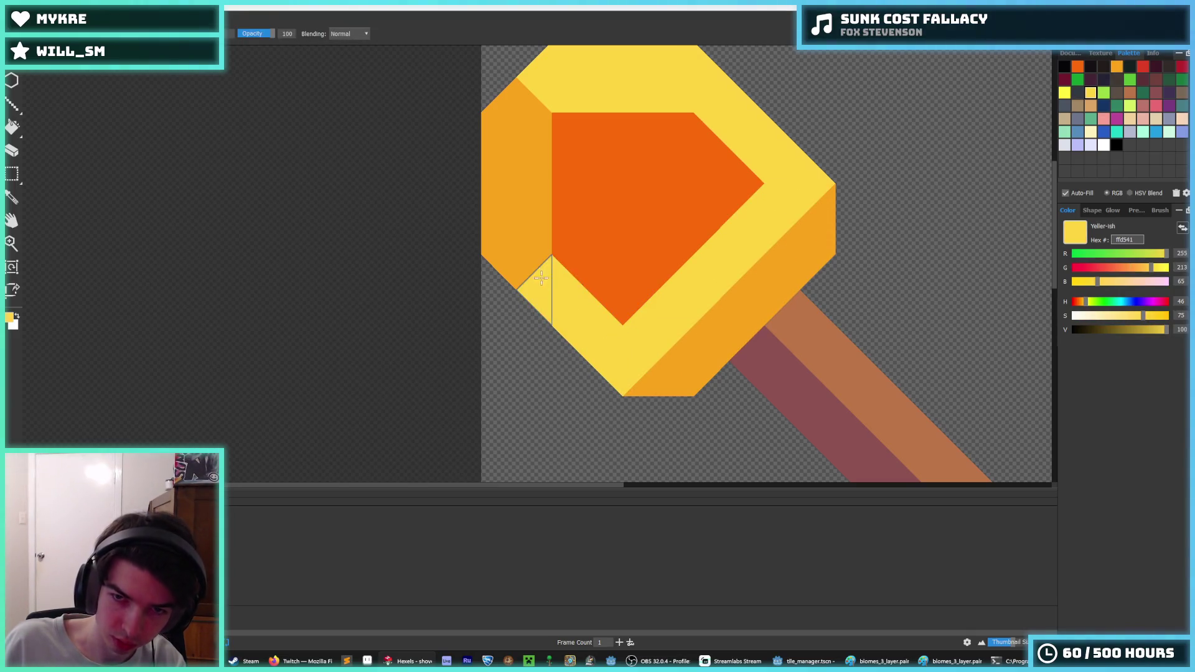
# - Repaint the border beside the handle in maroon and brown, extending maroon up the handle's side
pyautogui.keyDown('alt'); pyautogui.click(792, 350); pyautogui.keyUp('alt')
pyautogui.keyDown('alt'); pyautogui.click(782, 325); pyautogui.keyUp('alt')
pyautogui.moveTo(740, 305)
pyautogui.mouseDown()
pyautogui.moveTo(706, 339)
pyautogui.moveTo(806, 280)
pyautogui.mouseUp()
pyautogui.scroll(-4, 810, 267)
pyautogui.scroll(3, 716, 312)
pyautogui.keyDown('alt'); pyautogui.click(715, 314); pyautogui.keyUp('alt')
pyautogui.click(737, 299)
pyautogui.hotkey('ctrl', 'z')
pyautogui.keyDown('alt'); pyautogui.click(738, 291); pyautogui.keyUp('alt')
pyautogui.moveTo(736, 274)
pyautogui.mouseDown()
pyautogui.moveTo(726, 256)
pyautogui.moveTo(774, 262)
pyautogui.mouseUp()
pyautogui.keyDown('alt'); pyautogui.click(752, 244); pyautogui.keyUp('alt')
# - Paint the head's upper-left rim in the bright yellow rim colour
pyautogui.scroll(-5, 752, 244)
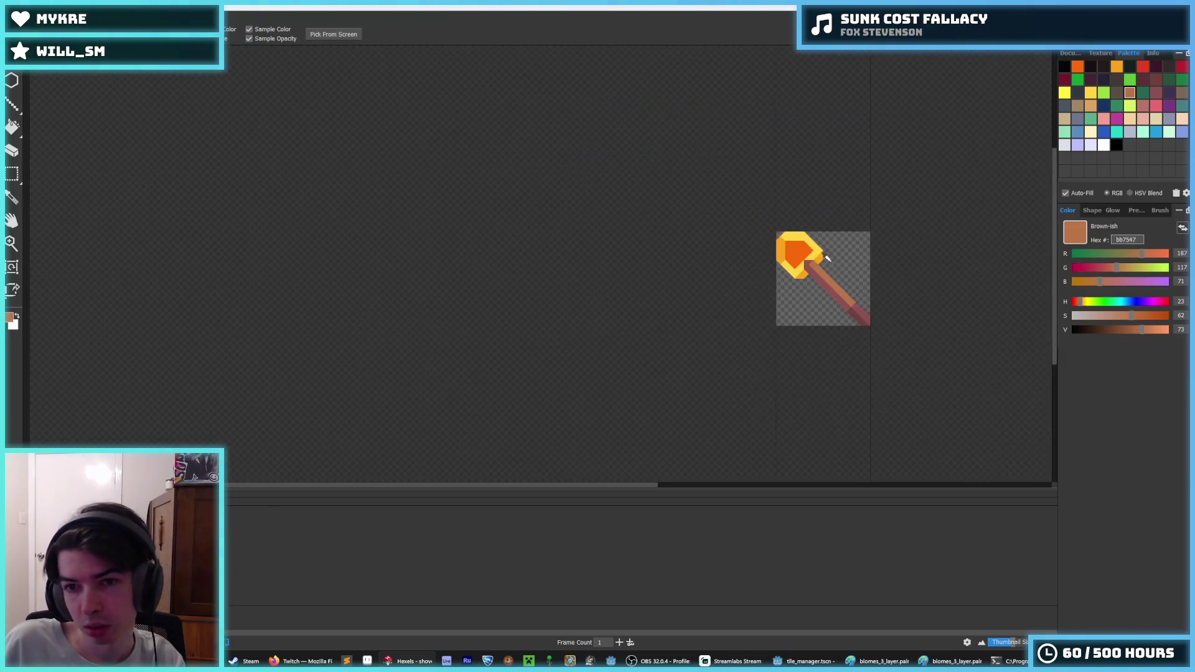
pyautogui.scroll(5, 828, 249)
pyautogui.keyDown('alt'); pyautogui.click(815, 187); pyautogui.keyUp('alt')
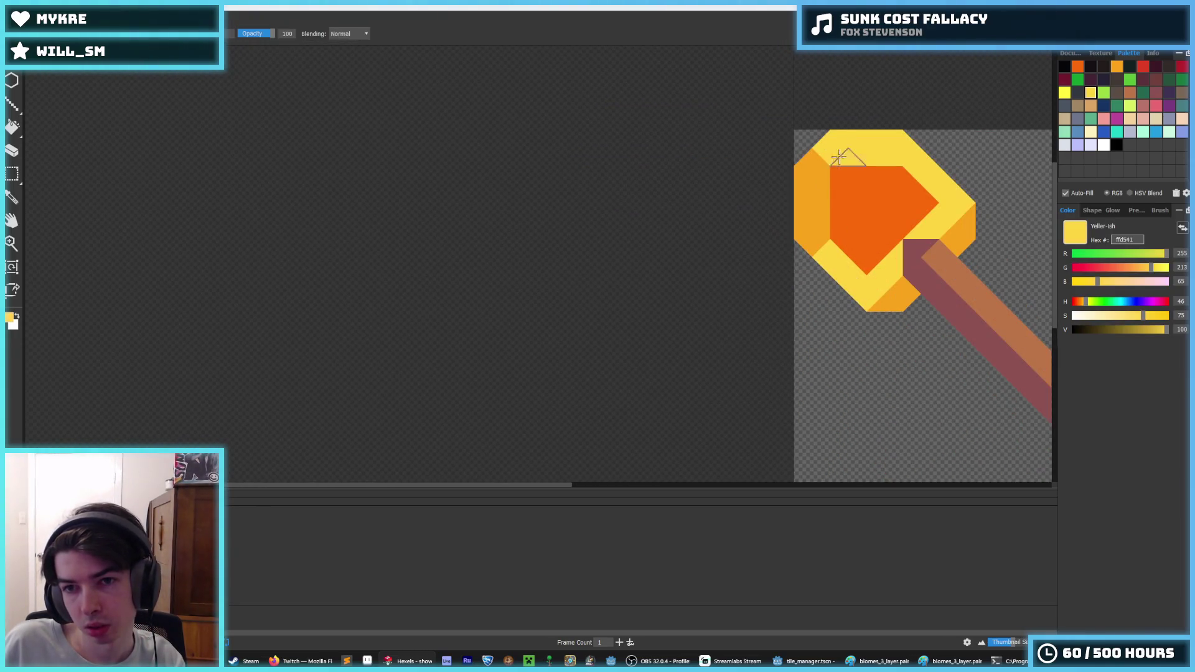
pyautogui.moveTo(828, 156); pyautogui.dragTo(804, 214)
pyautogui.press('f')
pyautogui.keyDown('alt'); pyautogui.click(887, 290); pyautogui.keyUp('alt')
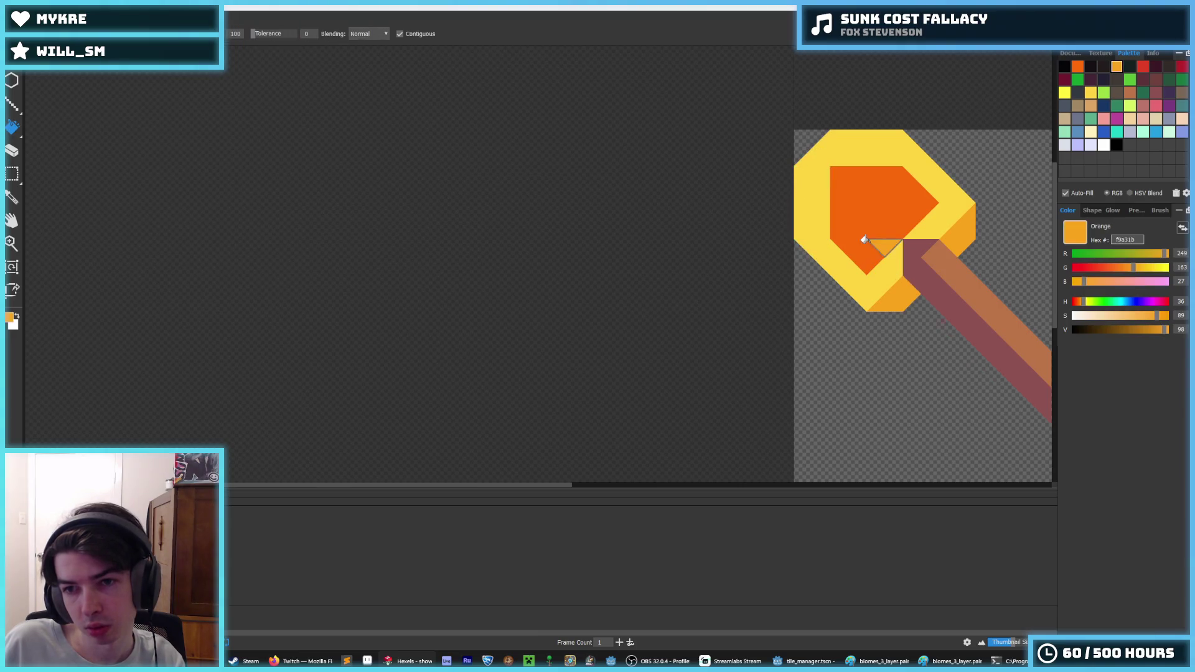
# - Fill the head's inner shape with the lighter orange
pyautogui.click(865, 236)
pyautogui.scroll(-5, 987, 243)
pyautogui.scroll(5, 990, 236)
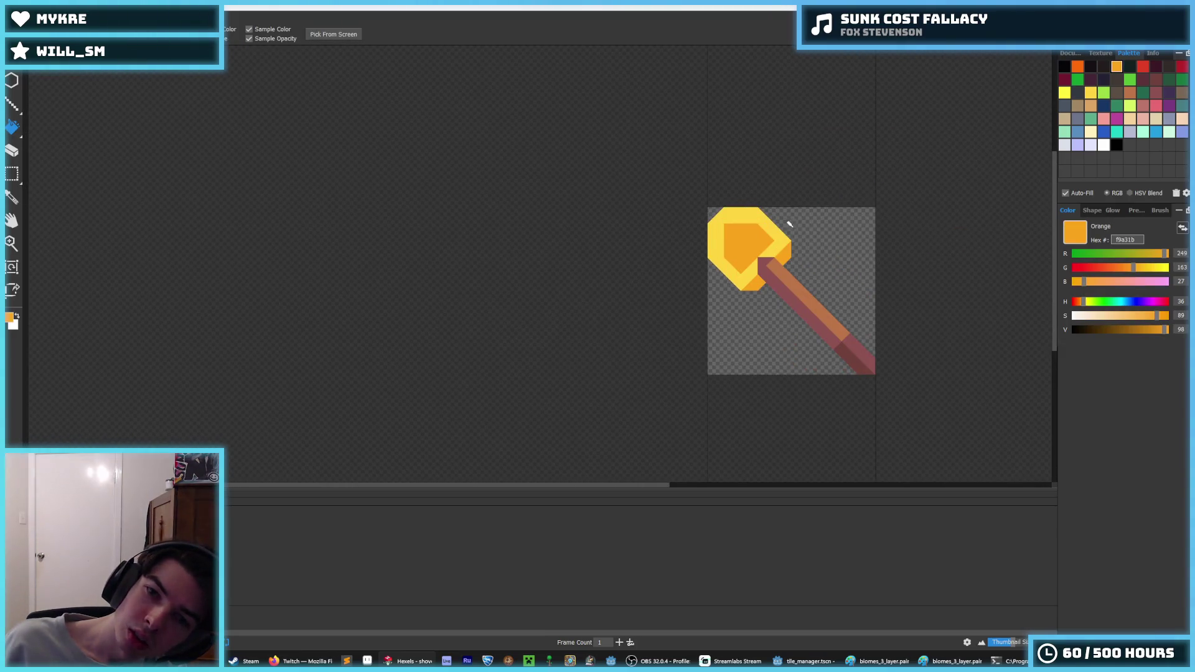
pyautogui.scroll(-5, 809, 219)
pyautogui.scroll(5, 786, 231)
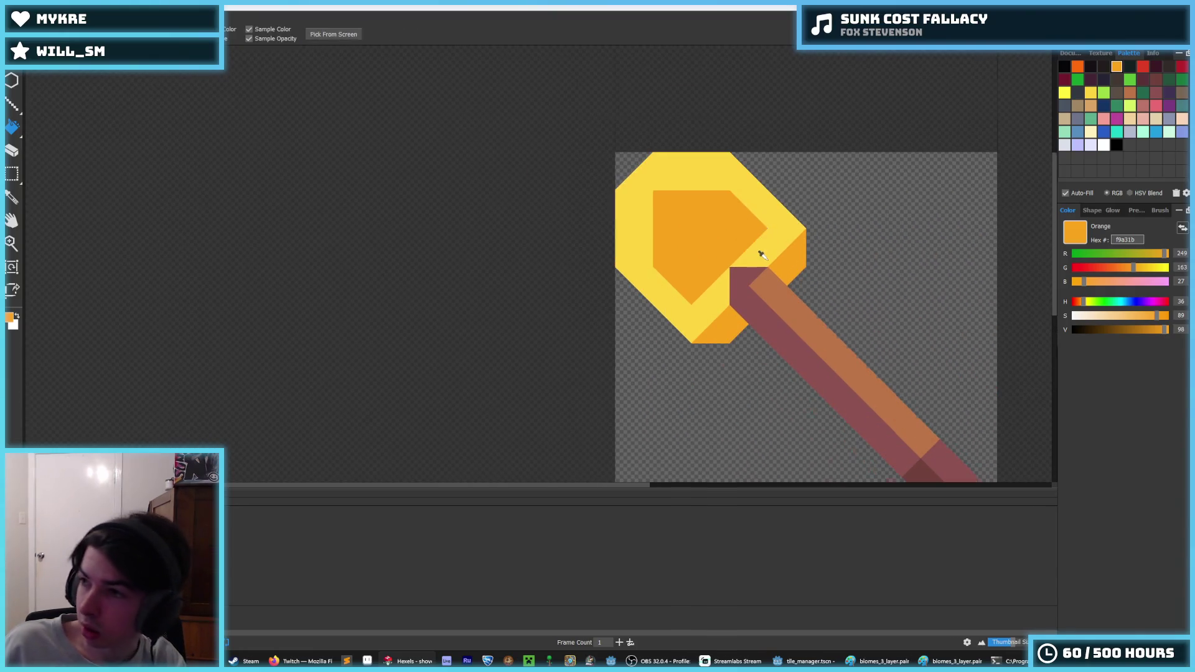
pyautogui.scroll(3, 760, 254)
# - Fill the triangle at the top of the handle brown
pyautogui.keyDown('alt'); pyautogui.click(772, 310); pyautogui.keyUp('alt')
pyautogui.click(718, 276)
pyautogui.scroll(-5, 852, 306)
pyautogui.scroll(-1, 890, 304)
pyautogui.scroll(4, 880, 307)
# - Fill the triangle above the handle yellow, then undo that fill
pyautogui.keyDown('alt'); pyautogui.click(725, 254); pyautogui.keyUp('alt')
pyautogui.click(719, 290)
pyautogui.scroll(-5, 703, 298)
pyautogui.scroll(5, 710, 311)
pyautogui.keyDown('alt'); pyautogui.click(713, 322); pyautogui.keyUp('alt')
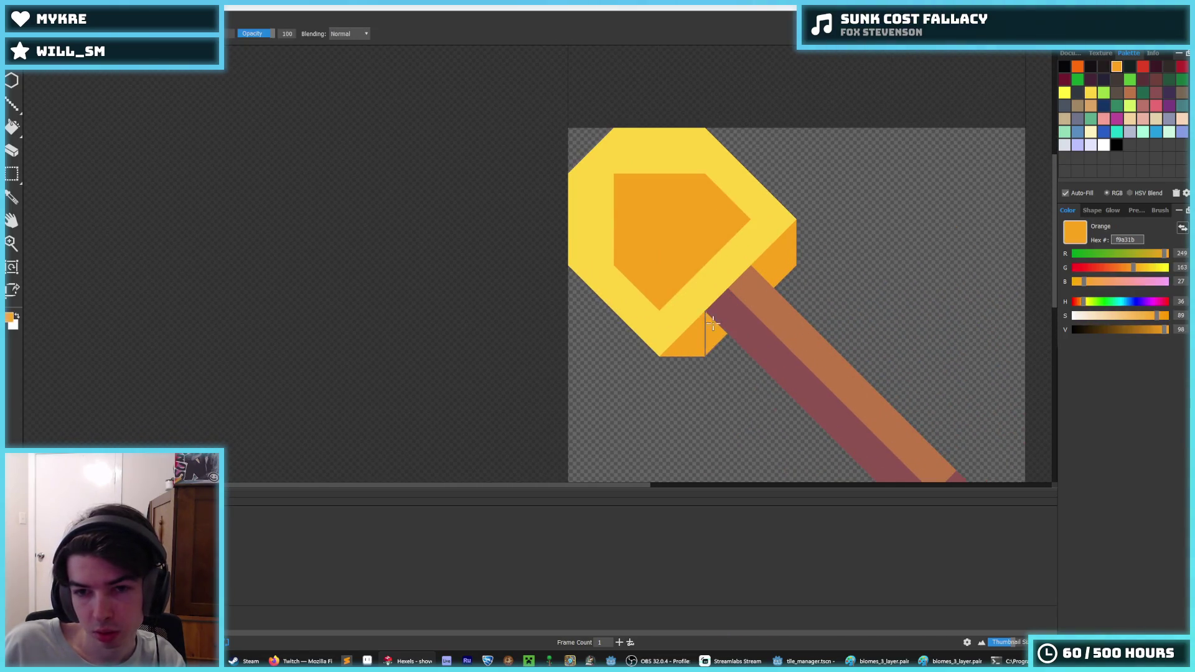
pyautogui.scroll(1, 772, 293)
pyautogui.scroll(-5, 766, 288)
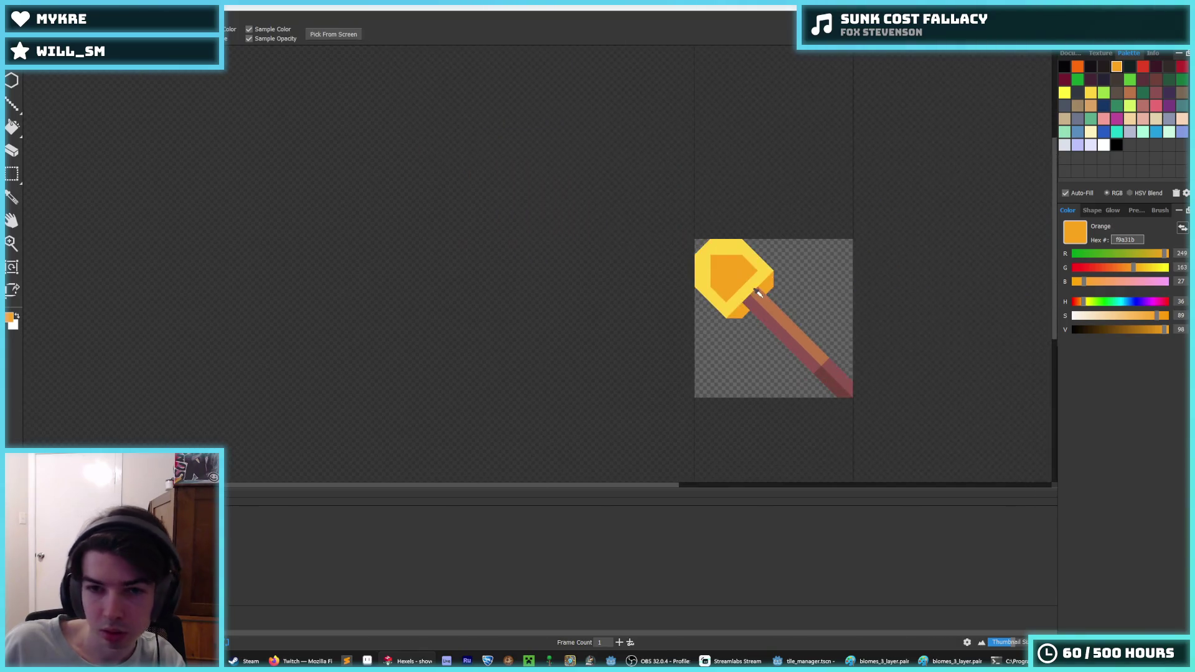
pyautogui.scroll(5, 703, 325)
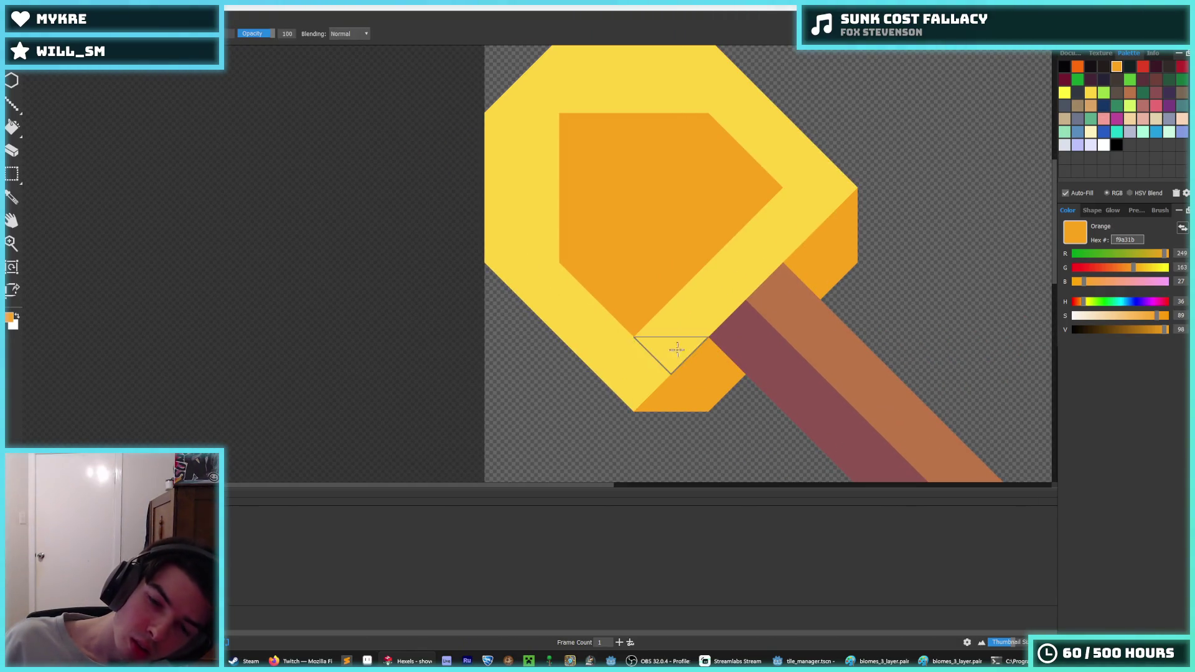
pyautogui.hotkey('ctrl', 'z')
# - Fill three shovel-head triangles with the bright rim yellow
pyautogui.scroll(-4, 741, 312)
pyautogui.scroll(3, 767, 329)
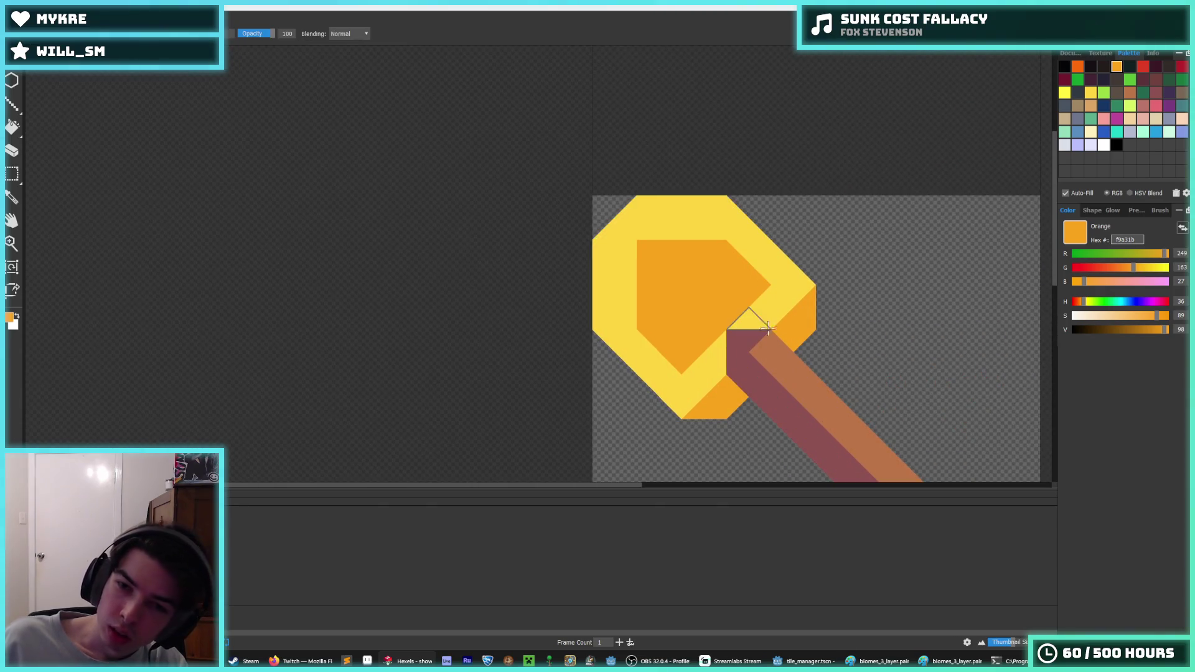
pyautogui.scroll(-4, 747, 311)
pyautogui.scroll(3, 653, 323)
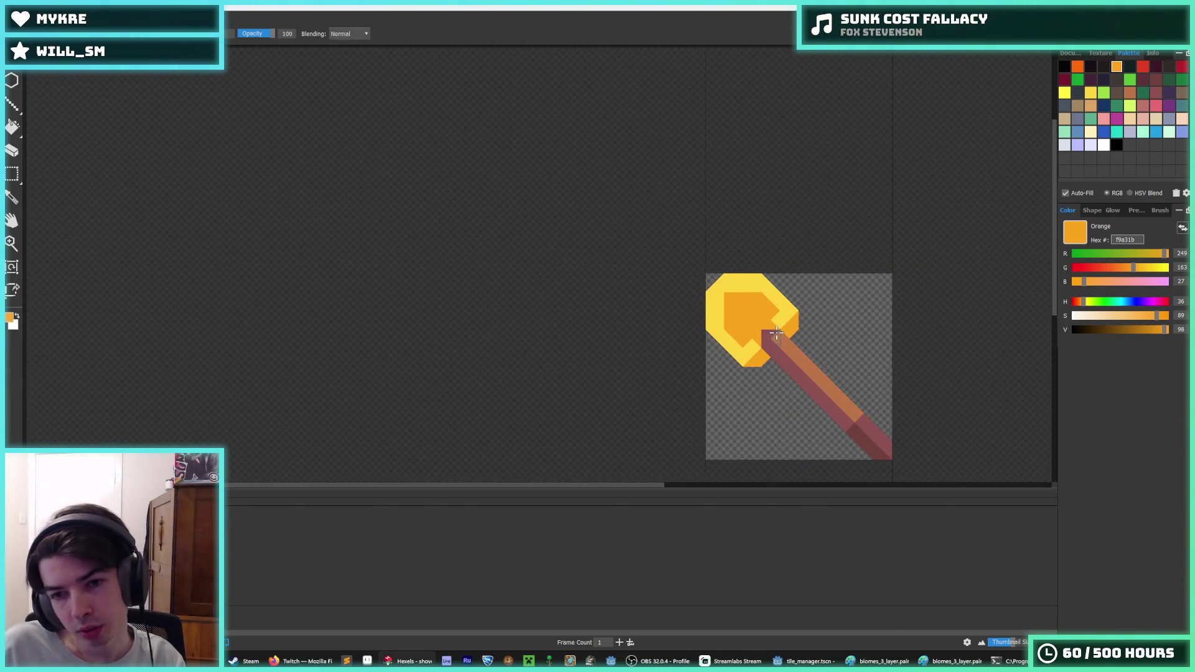
pyautogui.scroll(3, 584, 348)
pyautogui.keyDown('alt'); pyautogui.click(584, 348); pyautogui.keyUp('alt')
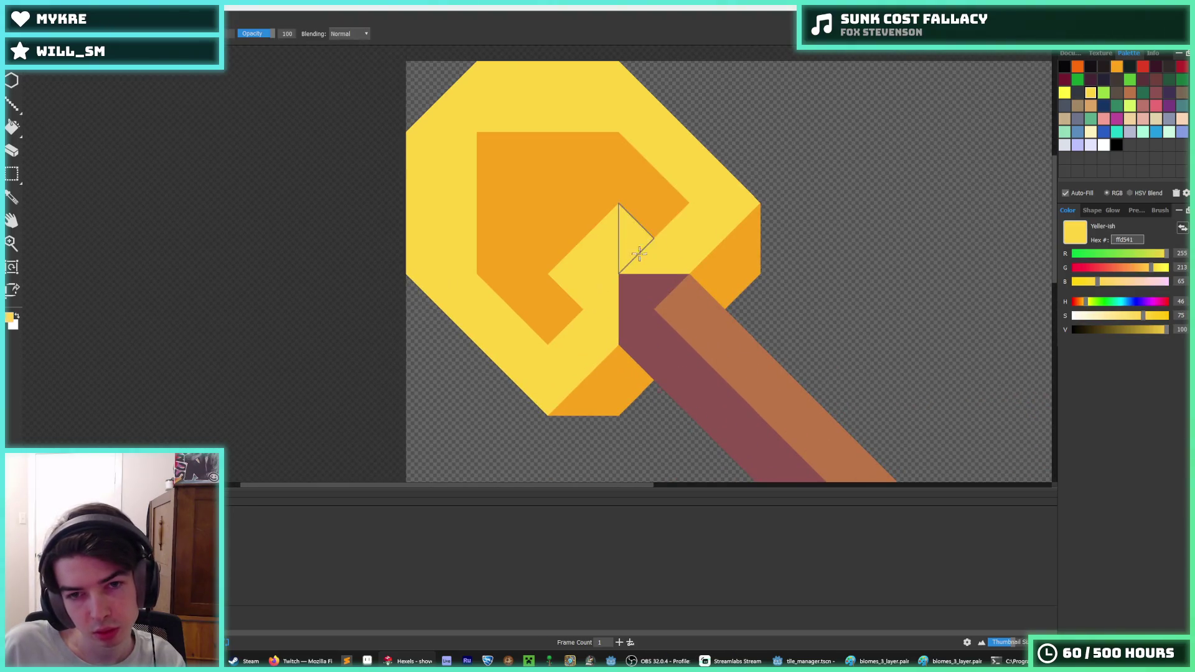
pyautogui.click(583, 242)
pyautogui.click(653, 243)
pyautogui.click(599, 330)
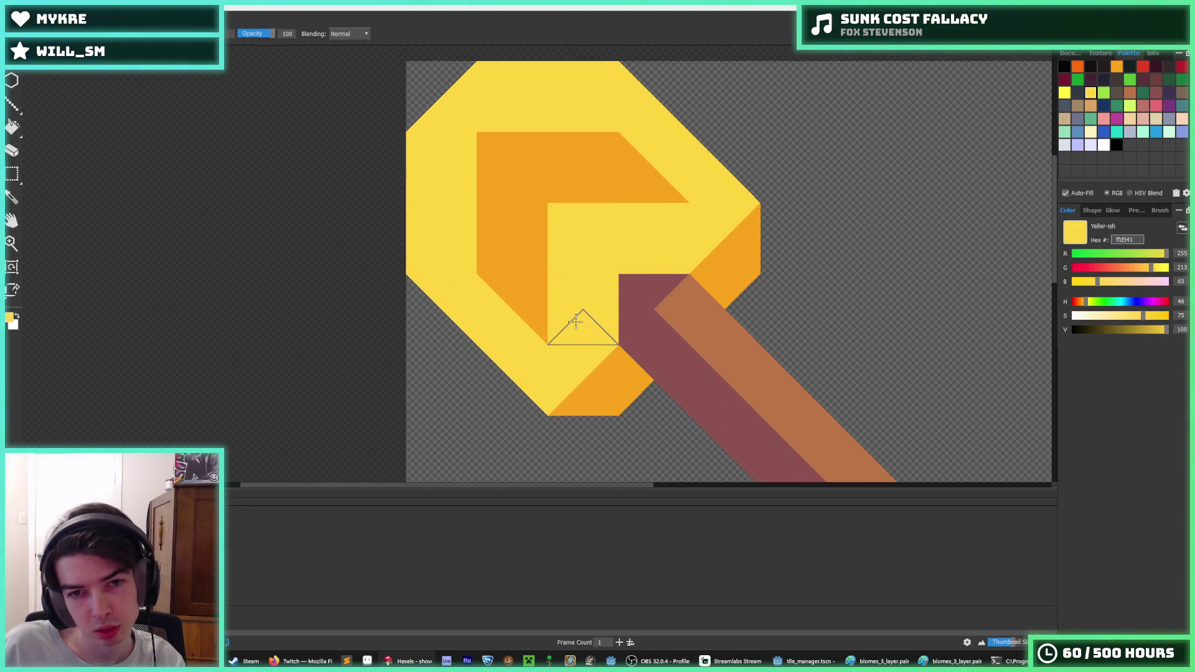
pyautogui.scroll(-4, 636, 257)
pyautogui.press('alt')
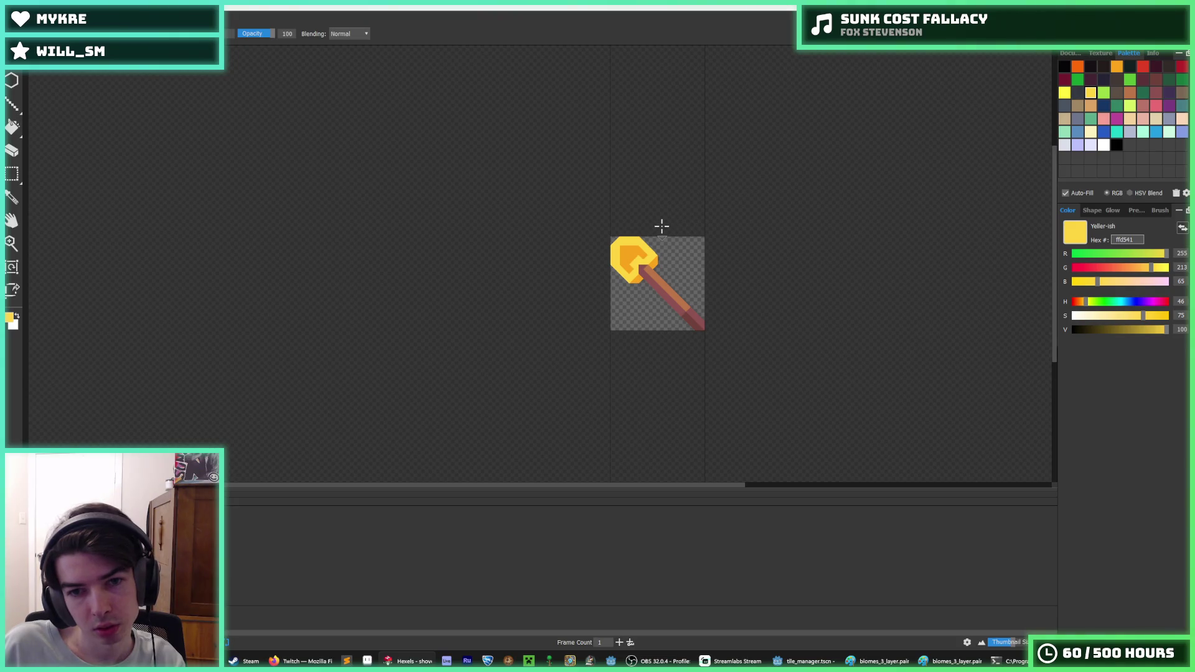
pyautogui.scroll(4, 649, 252)
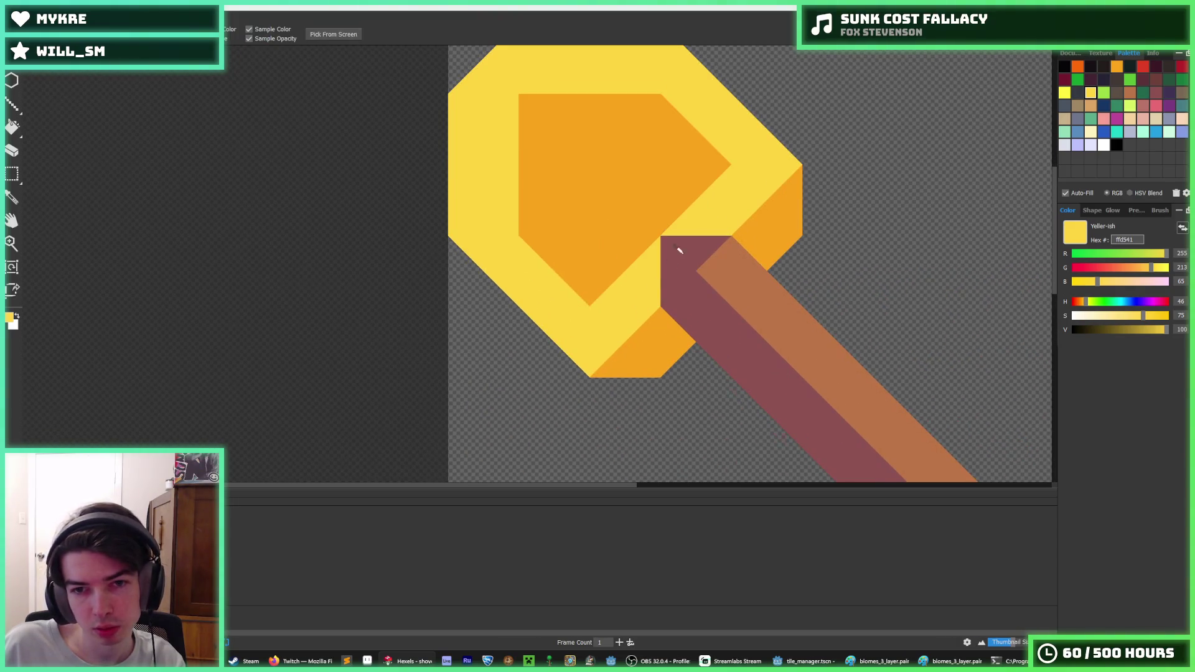
# - Fill the small base triangles and a facet near the handle with darker orange fa6a0a
pyautogui.keyDown('alt'); pyautogui.click(685, 287); pyautogui.keyUp('alt')
pyautogui.click(664, 330)
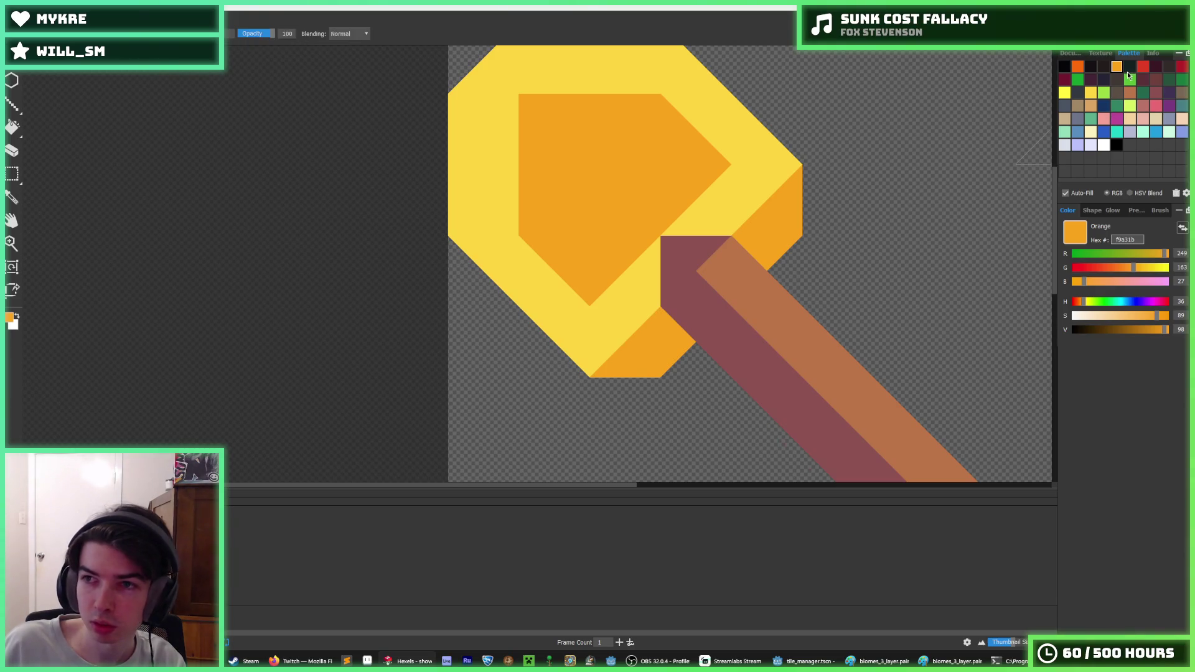
pyautogui.click(1073, 69)
pyautogui.click(668, 325)
pyautogui.click(767, 247)
pyautogui.scroll(-8, 834, 240)
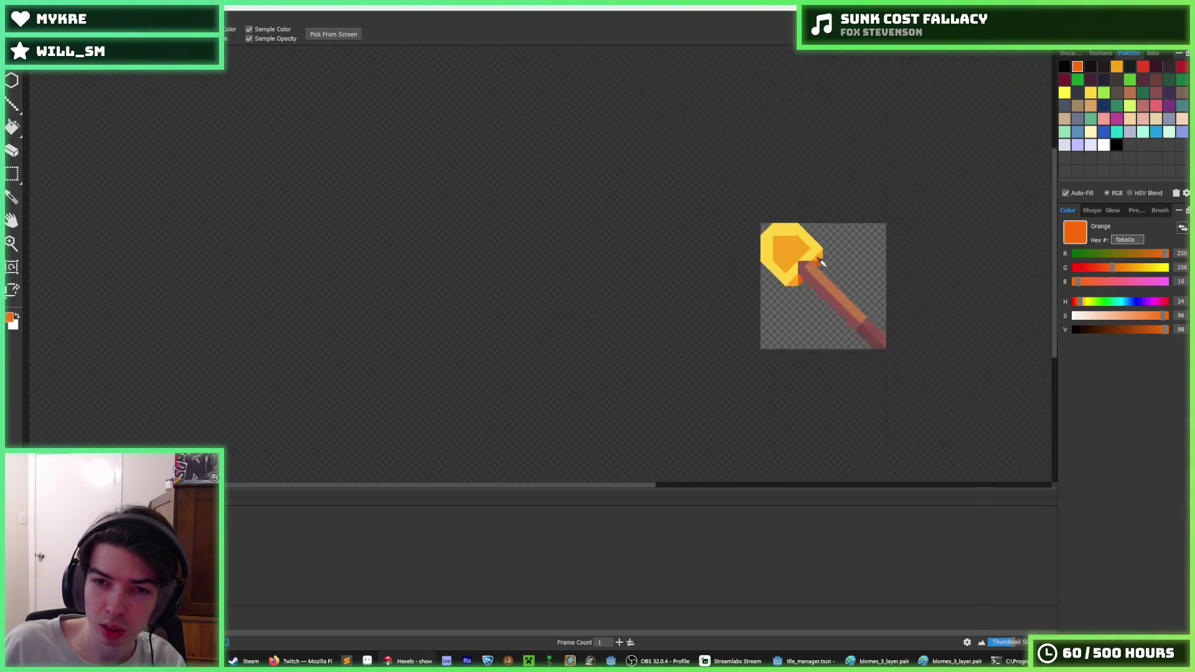
pyautogui.scroll(8, 832, 241)
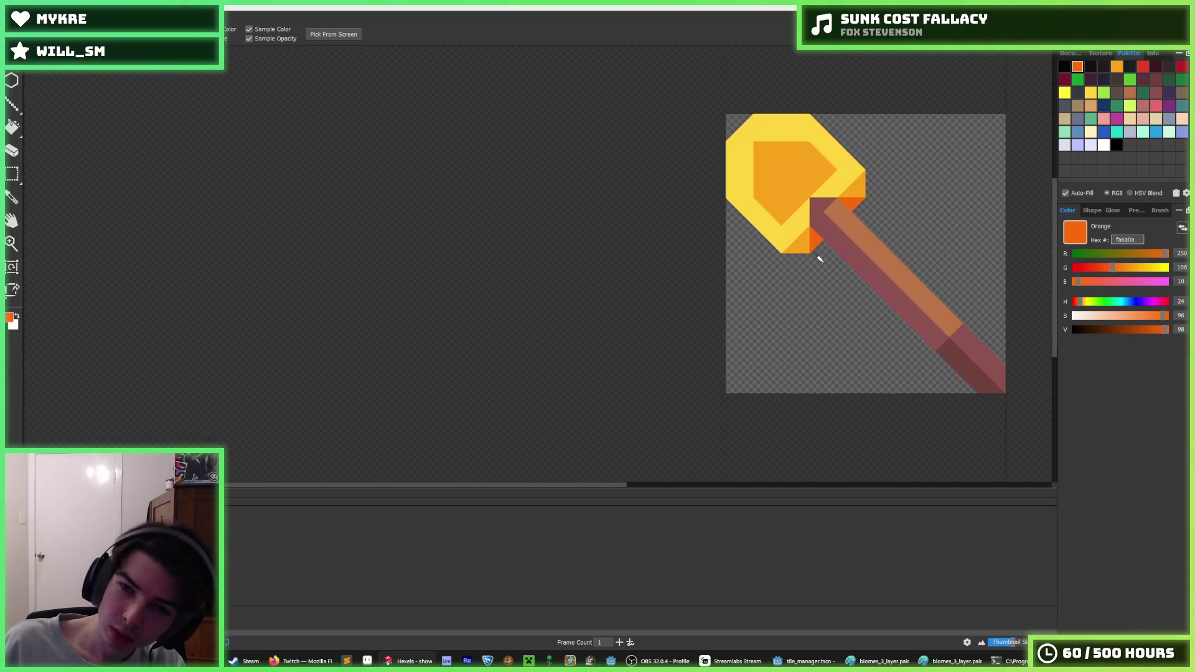
pyautogui.click(869, 146)
# - Paint dark orange around the inner face's border, undoing a stray diagonal stripe
pyautogui.scroll(-8, 868, 147)
pyautogui.scroll(6, 943, 133)
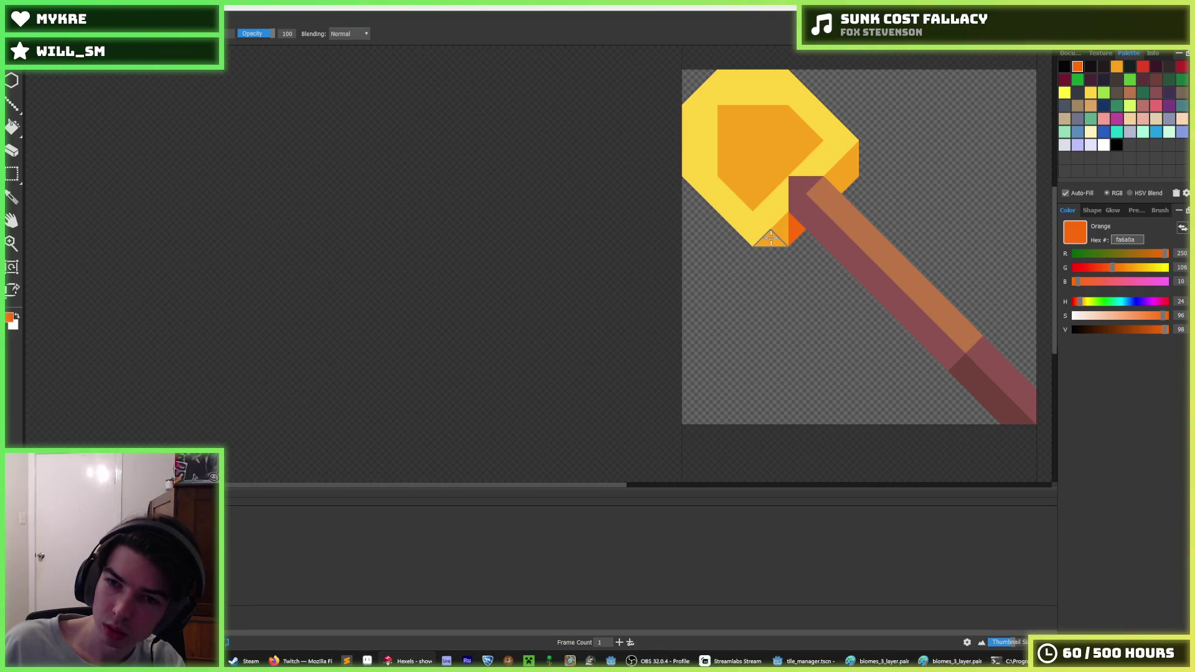
pyautogui.scroll(-5, 874, 148)
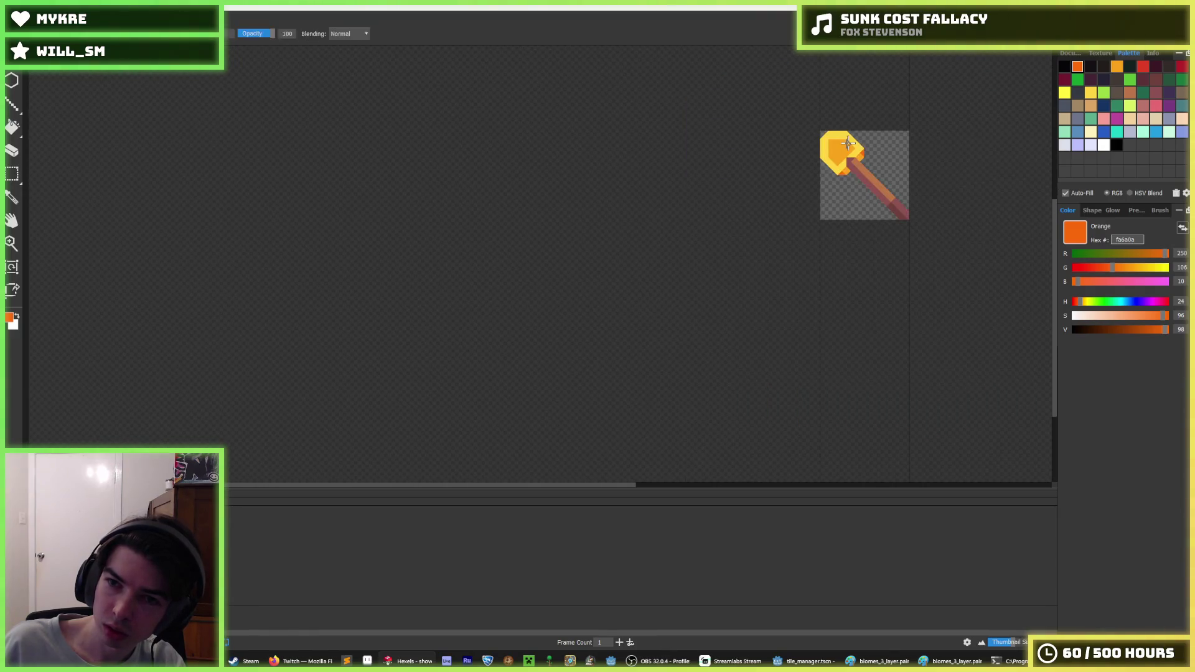
pyautogui.scroll(-2, 812, 198)
pyautogui.scroll(6, 822, 204)
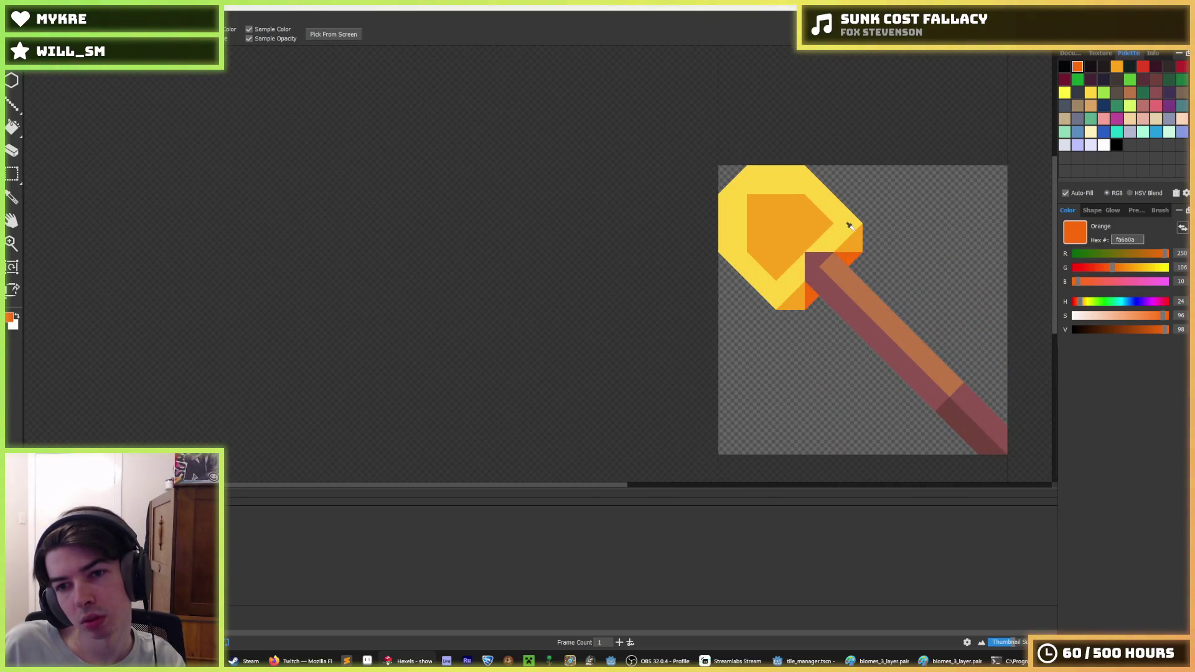
pyautogui.scroll(-5, 848, 224)
pyautogui.scroll(6, 853, 240)
pyautogui.click(750, 310)
pyautogui.moveTo(750, 310); pyautogui.dragTo(820, 254)
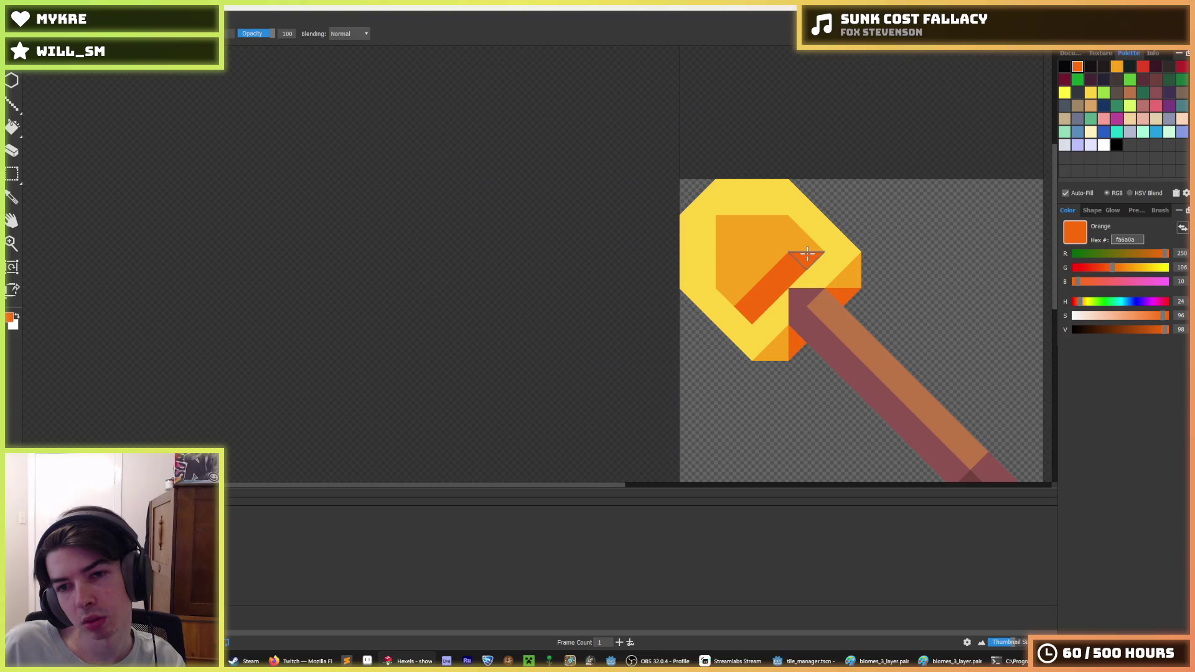
pyautogui.scroll(-5, 869, 234)
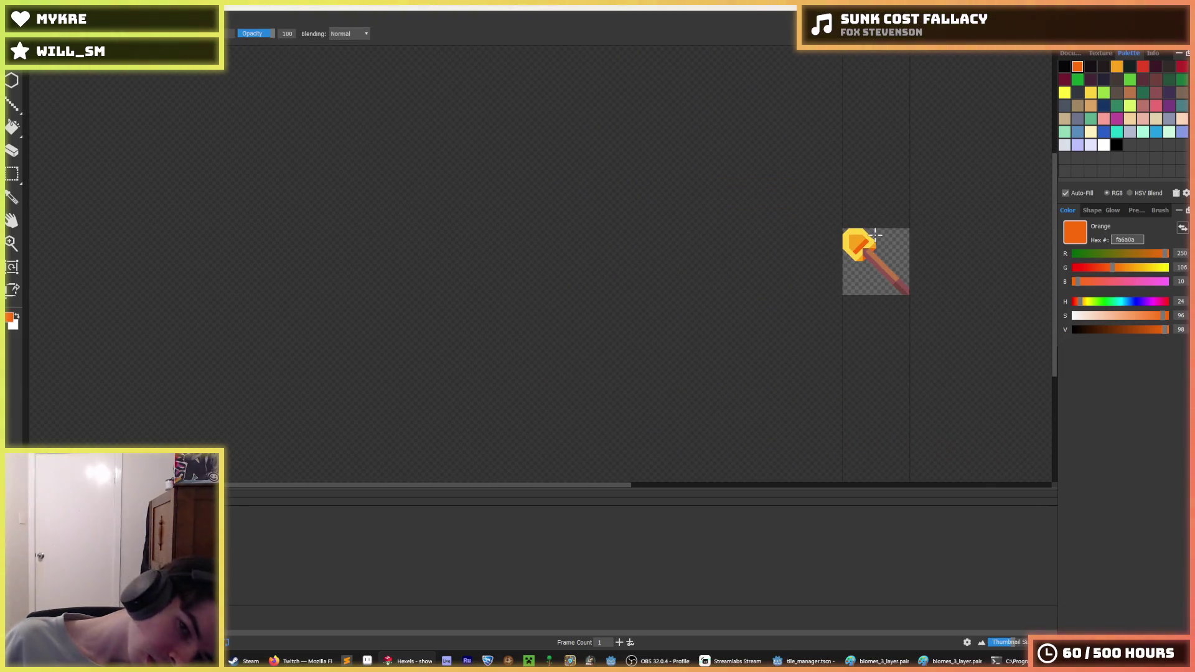
pyautogui.scroll(6, 869, 237)
pyautogui.hotkey('ctrl', 'z')
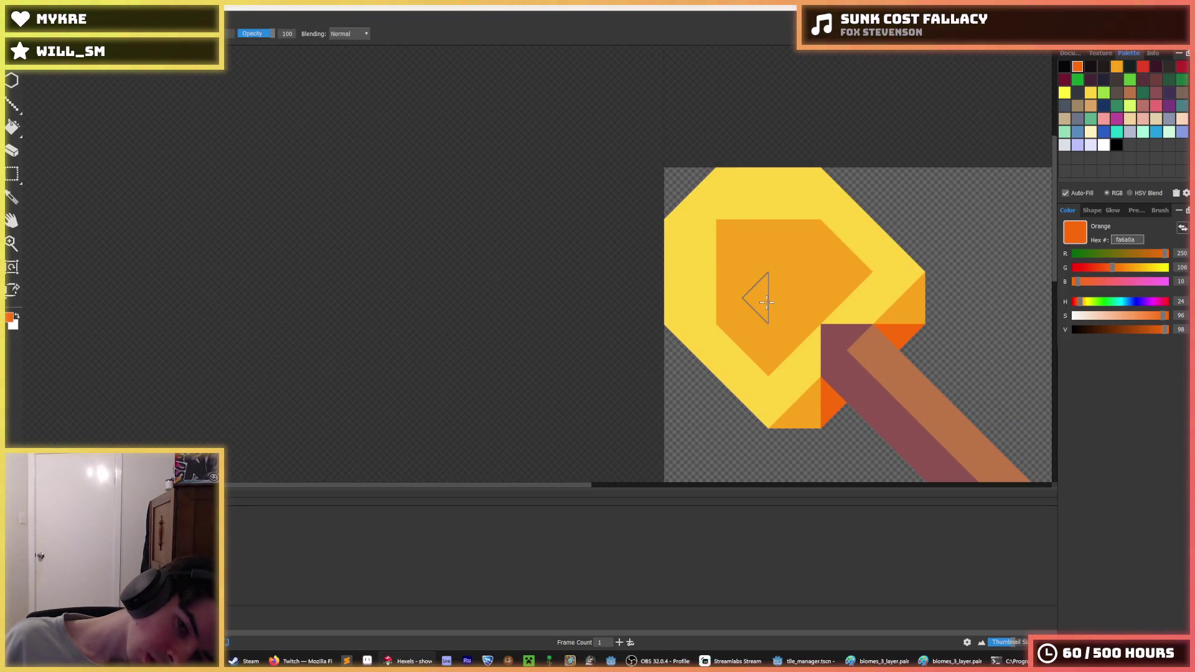
pyautogui.moveTo(766, 342)
pyautogui.mouseDown()
pyautogui.moveTo(740, 249)
pyautogui.moveTo(790, 243)
pyautogui.moveTo(835, 270)
pyautogui.moveTo(789, 331)
pyautogui.mouseUp()
# - Fill the head's central triangle back to light orange
pyautogui.scroll(-5, 788, 331)
pyautogui.scroll(5, 781, 271)
pyautogui.keyDown('alt'); pyautogui.click(782, 270); pyautogui.keyUp('alt')
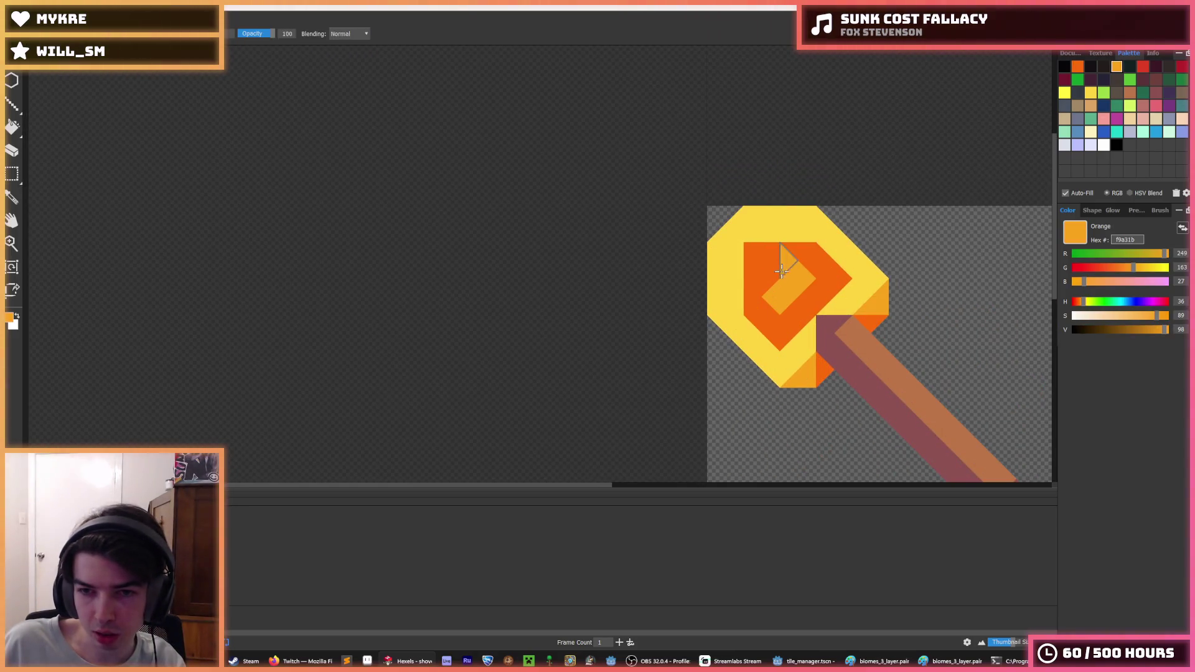
pyautogui.click(760, 252)
pyautogui.scroll(-5, 838, 249)
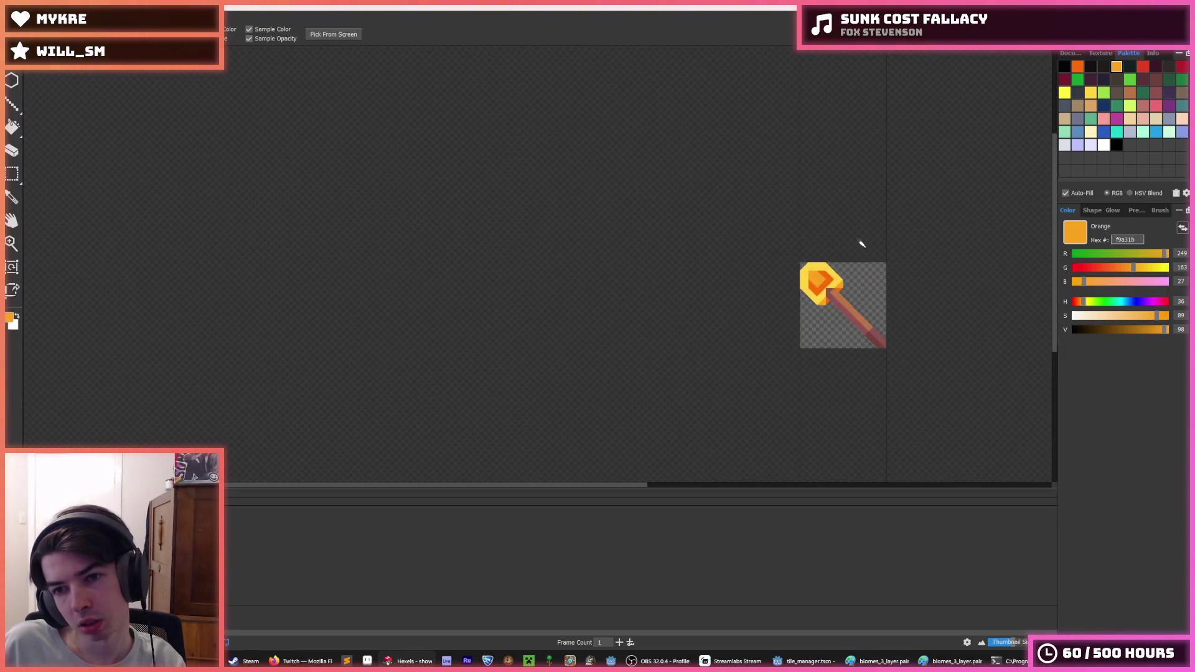
pyautogui.scroll(5, 862, 249)
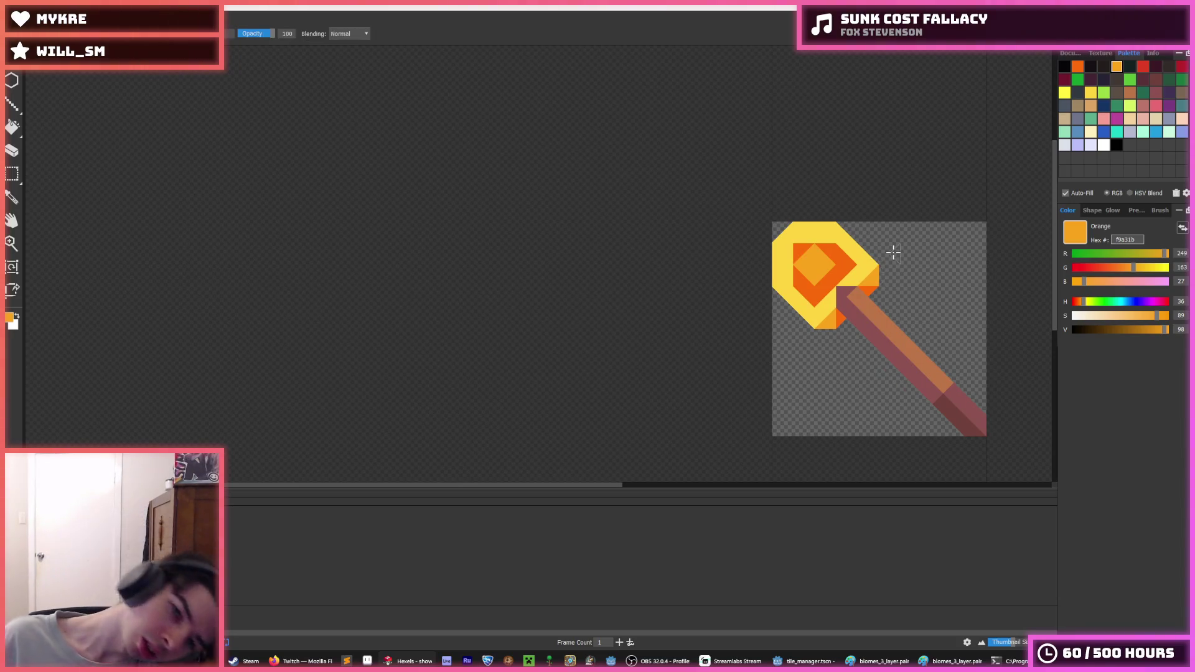
pyautogui.scroll(-5, 893, 252)
pyautogui.press('alt')
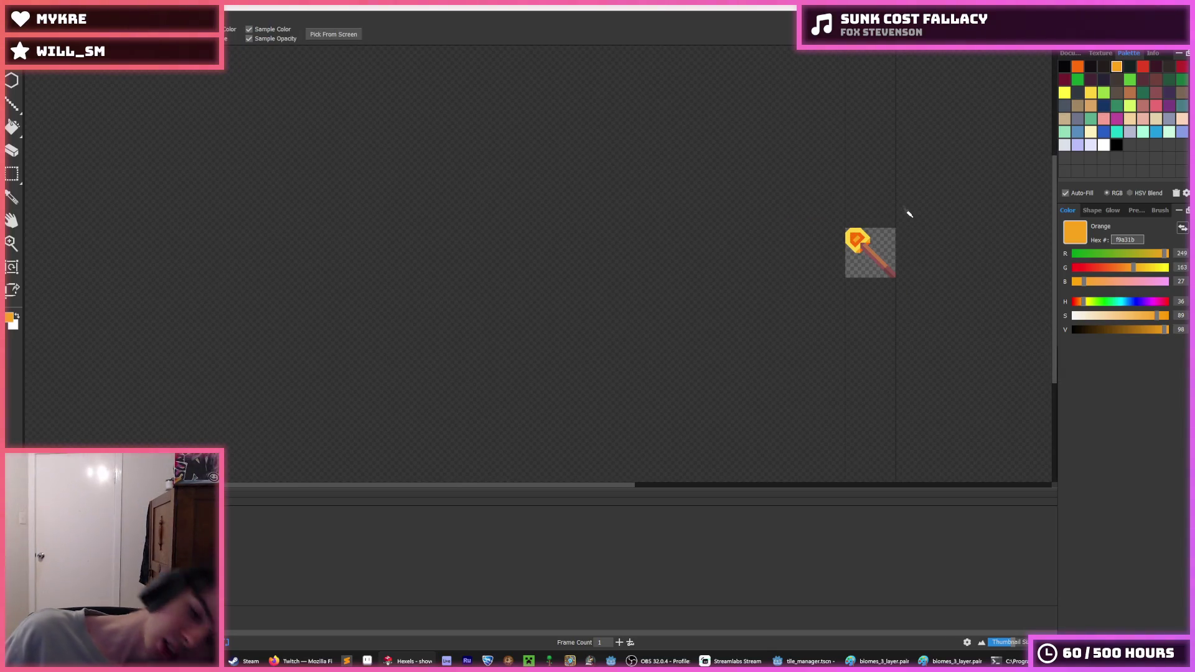
# - Paint the head's top row and two rim triangles in Yeller-ish bright yellow
pyautogui.scroll(3, 896, 215)
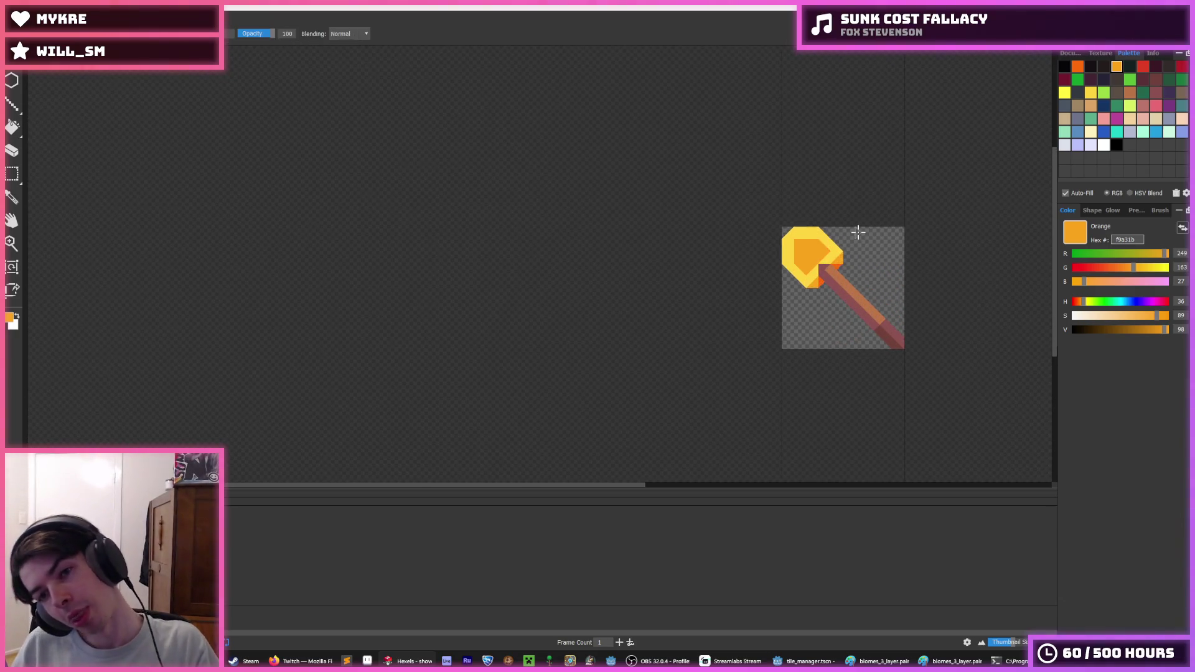
pyautogui.scroll(-3, 853, 235)
pyautogui.scroll(3, 847, 239)
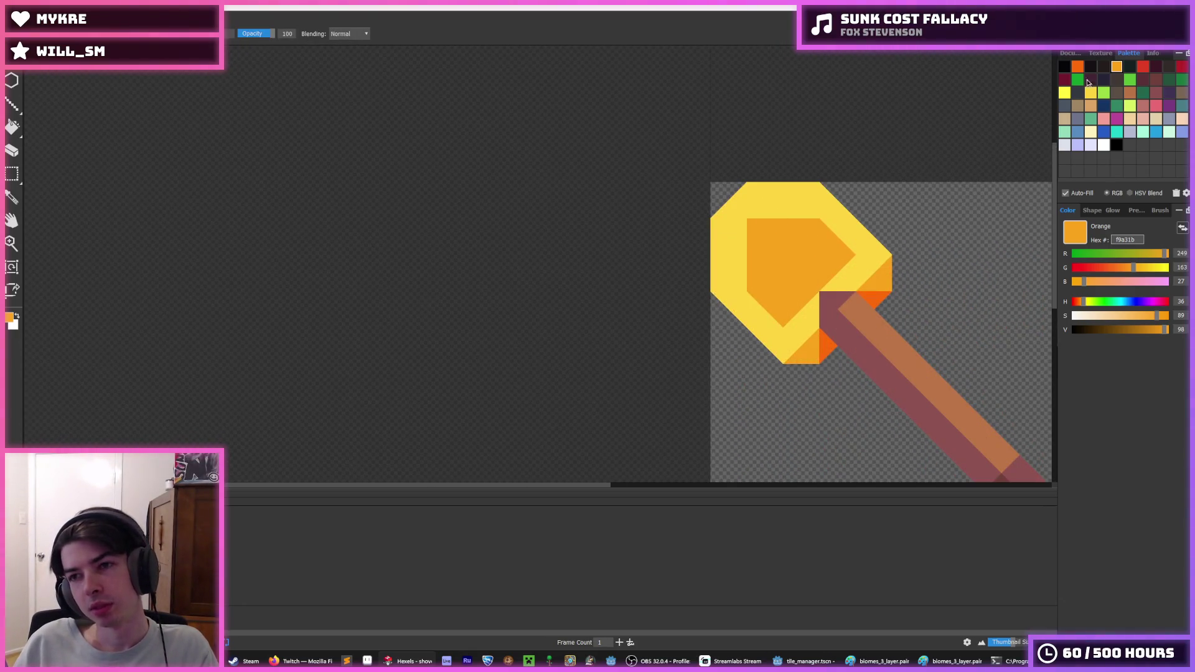
pyautogui.click(1064, 92)
pyautogui.scroll(1, 769, 234)
pyautogui.moveTo(769, 187)
pyautogui.mouseDown()
pyautogui.moveTo(747, 174)
pyautogui.moveTo(879, 201)
pyautogui.mouseUp()
pyautogui.click(879, 202)
pyautogui.scroll(-3, 878, 206)
pyautogui.scroll(3, 893, 234)
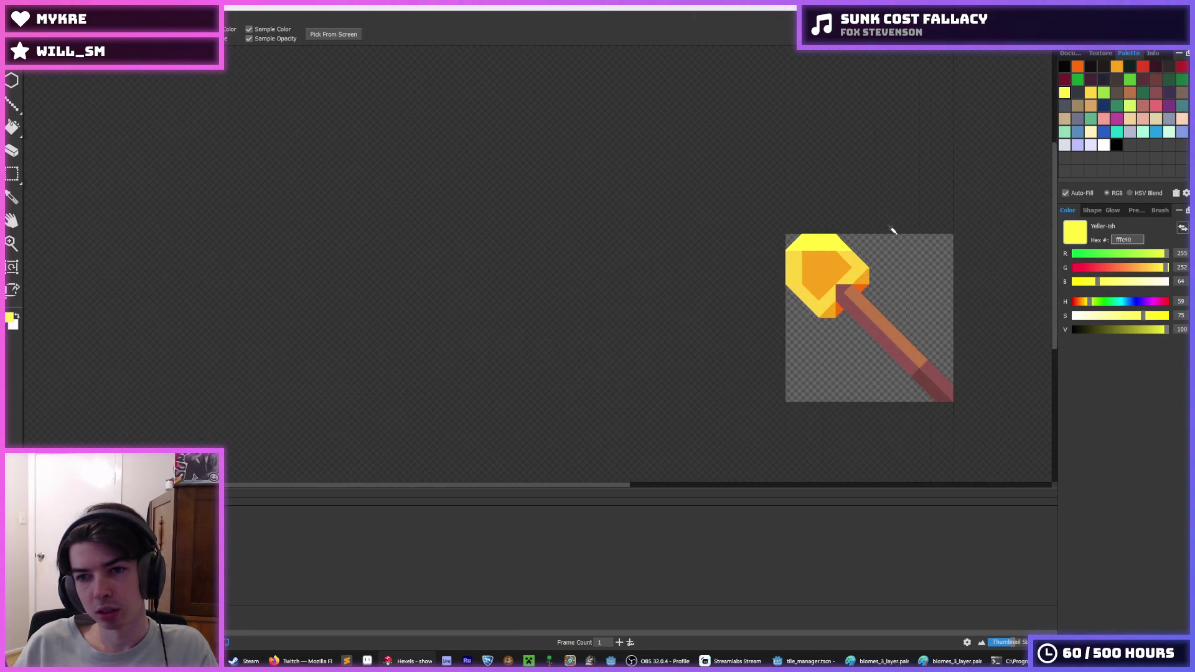
pyautogui.scroll(1, 800, 258)
pyautogui.click(891, 277)
pyautogui.scroll(-4, 897, 281)
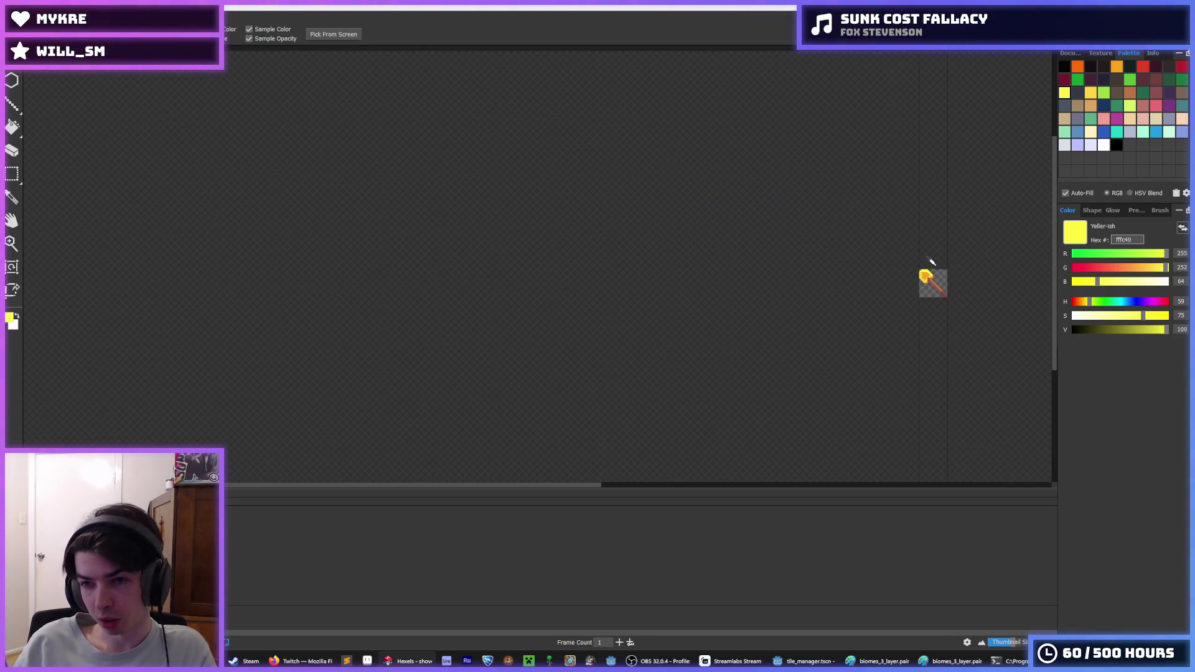
# - Turn the left rim facets bright yellow and paint a light-yellow ffd541 diamond in the centre
pyautogui.scroll(4, 867, 277)
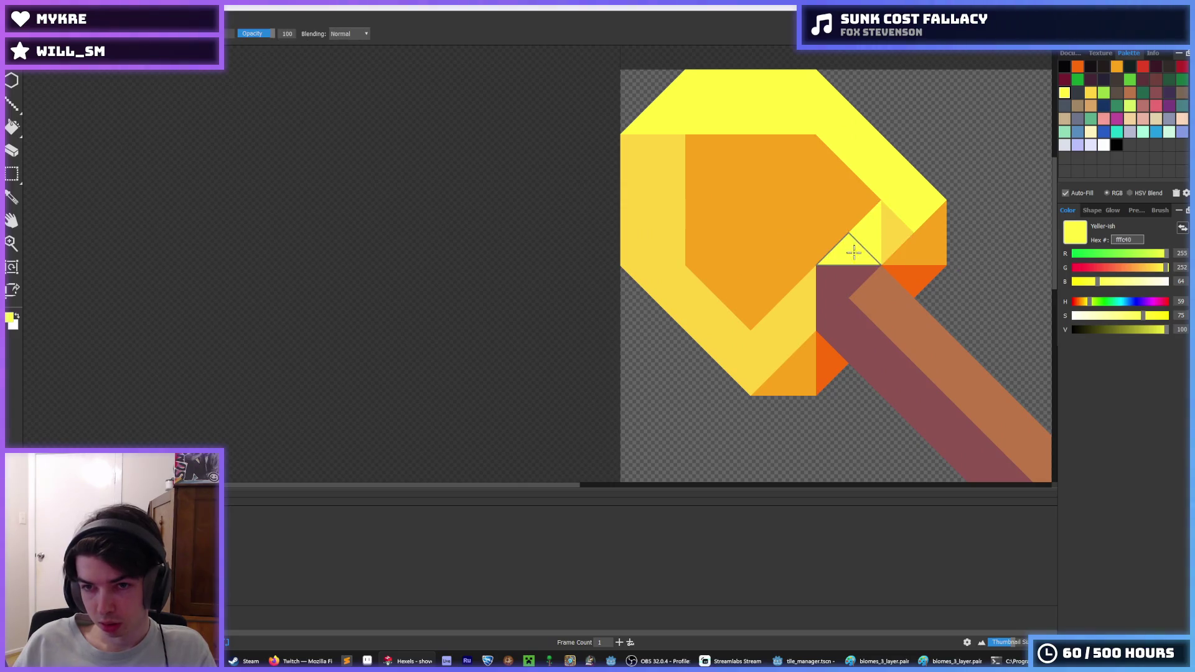
pyautogui.moveTo(801, 314)
pyautogui.mouseDown()
pyautogui.moveTo(747, 346)
pyautogui.moveTo(673, 288)
pyautogui.moveTo(675, 200)
pyautogui.moveTo(650, 215)
pyautogui.moveTo(643, 147)
pyautogui.mouseUp()
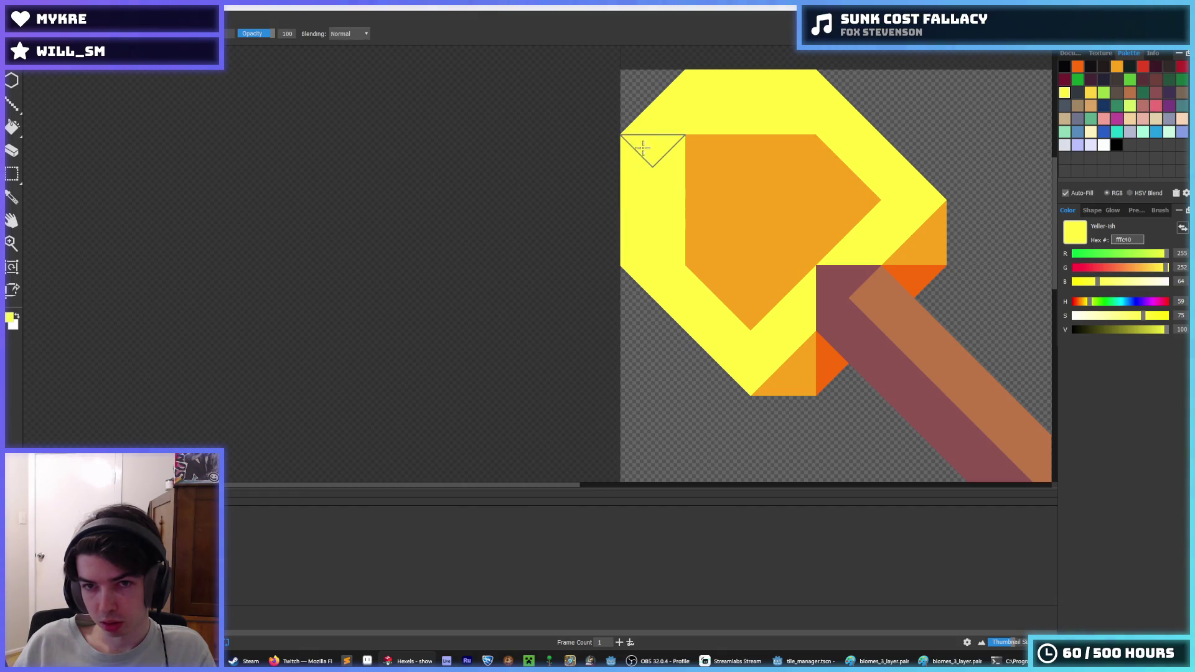
pyautogui.click(1090, 93)
pyautogui.moveTo(781, 215)
pyautogui.mouseDown()
pyautogui.moveTo(734, 227)
pyautogui.moveTo(774, 186)
pyautogui.moveTo(794, 247)
pyautogui.moveTo(794, 196)
pyautogui.moveTo(723, 255)
pyautogui.mouseUp()
# - Paint the top-right inner area and the diamond's upper-left triangle orange f9a31b
pyautogui.keyDown('alt'); pyautogui.click(820, 210); pyautogui.keyUp('alt')
pyautogui.moveTo(820, 210)
pyautogui.mouseDown()
pyautogui.moveTo(802, 161)
pyautogui.moveTo(828, 156)
pyautogui.mouseUp()
pyautogui.scroll(-3, 828, 156)
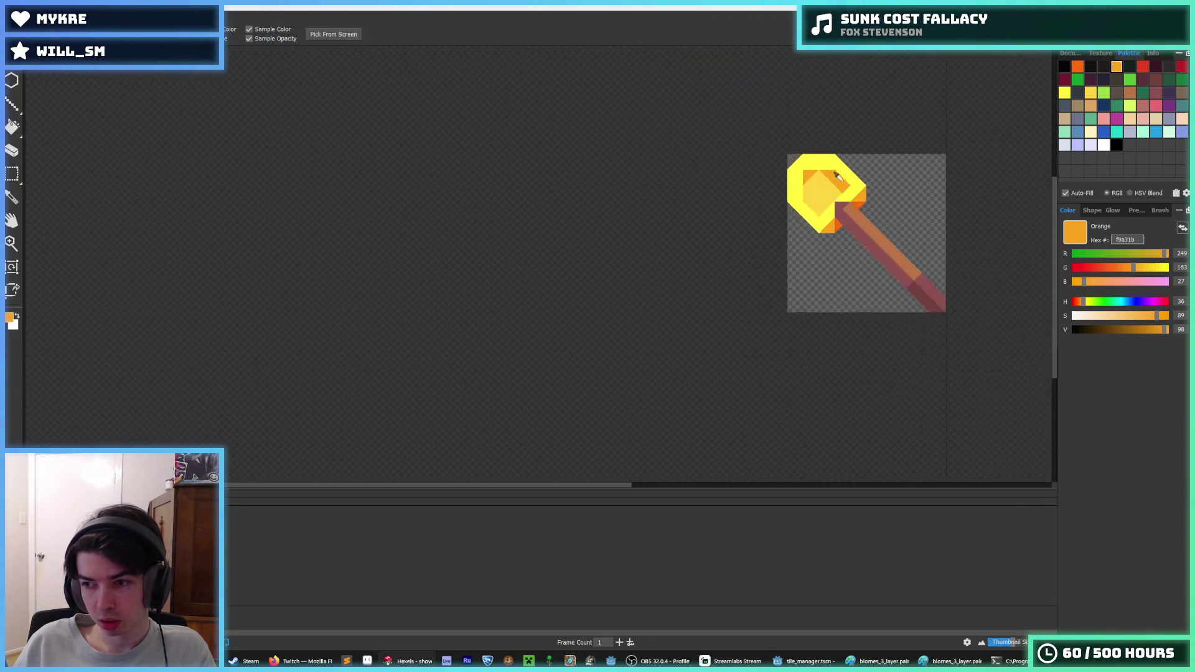
pyautogui.scroll(2, 841, 150)
pyautogui.click(770, 227)
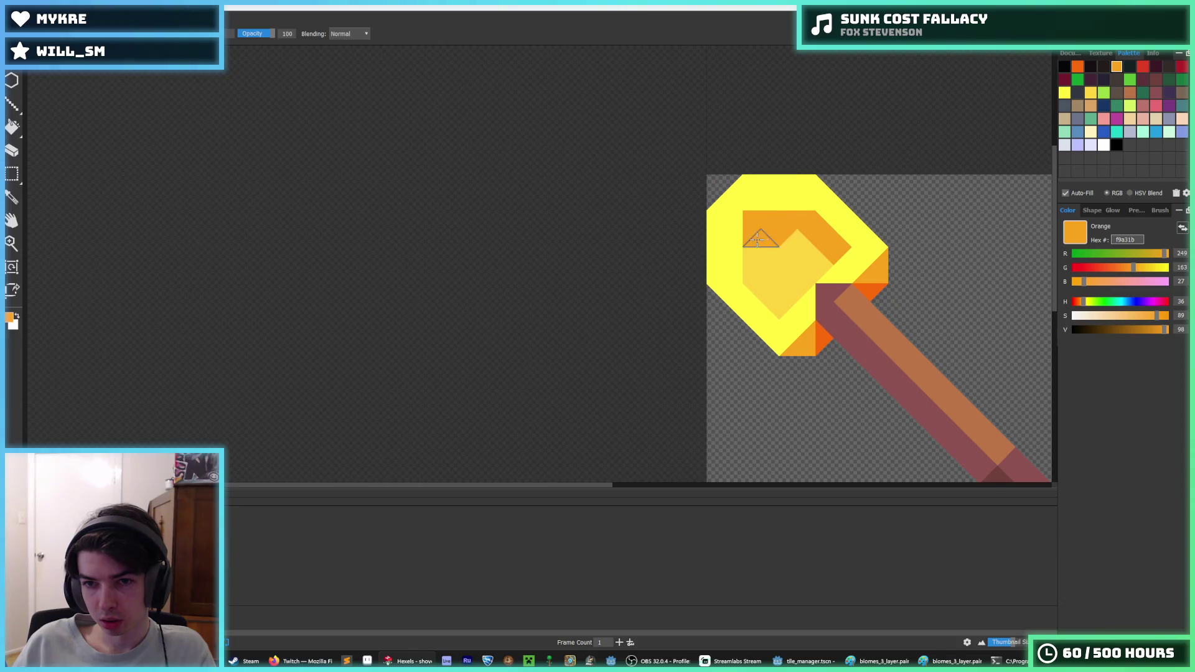
pyautogui.scroll(-6, 758, 240)
pyautogui.scroll(-2, 880, 196)
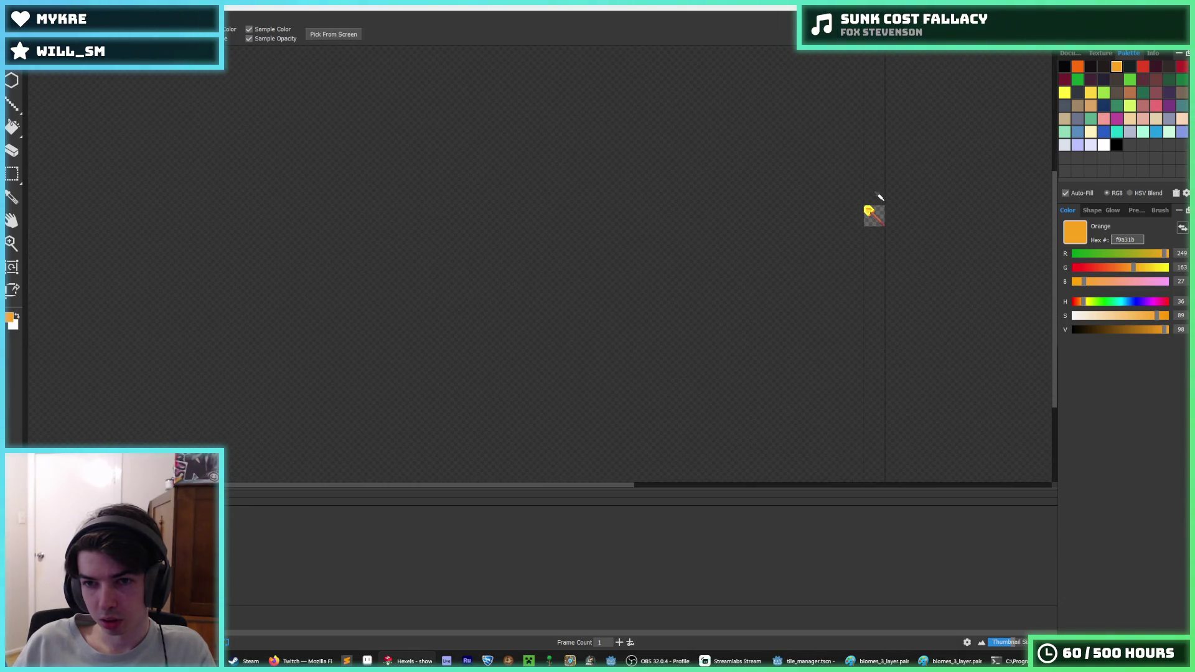
pyautogui.scroll(3, 868, 198)
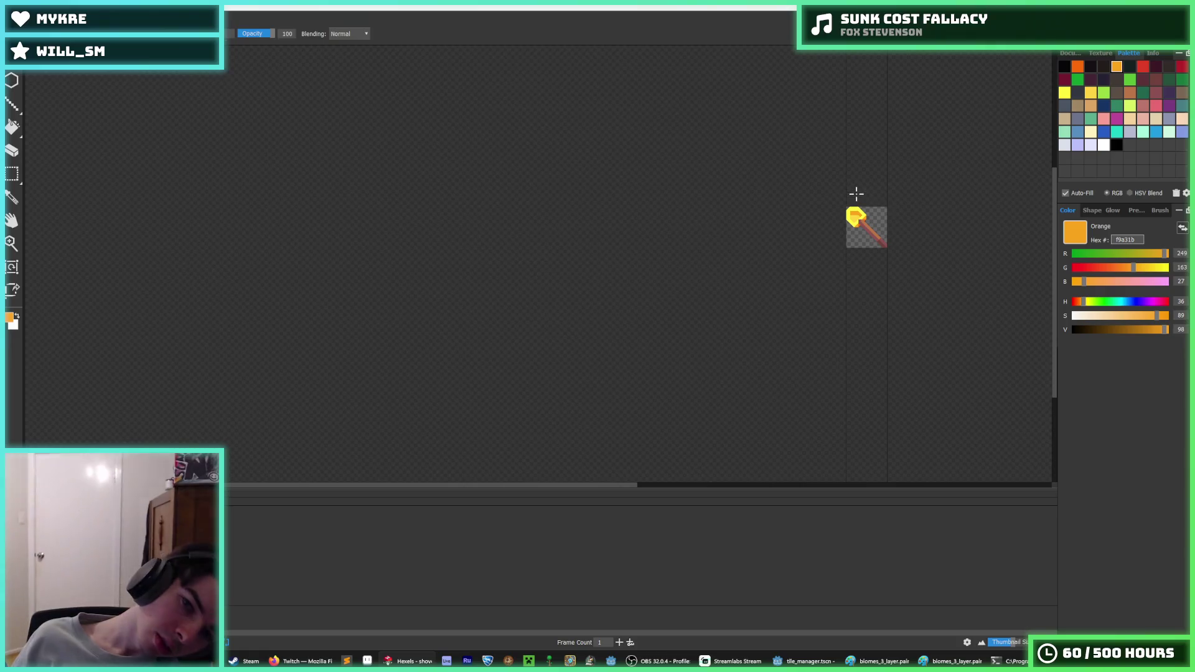
pyautogui.scroll(1, 852, 193)
pyautogui.scroll(-2, 850, 206)
pyautogui.scroll(4, 847, 218)
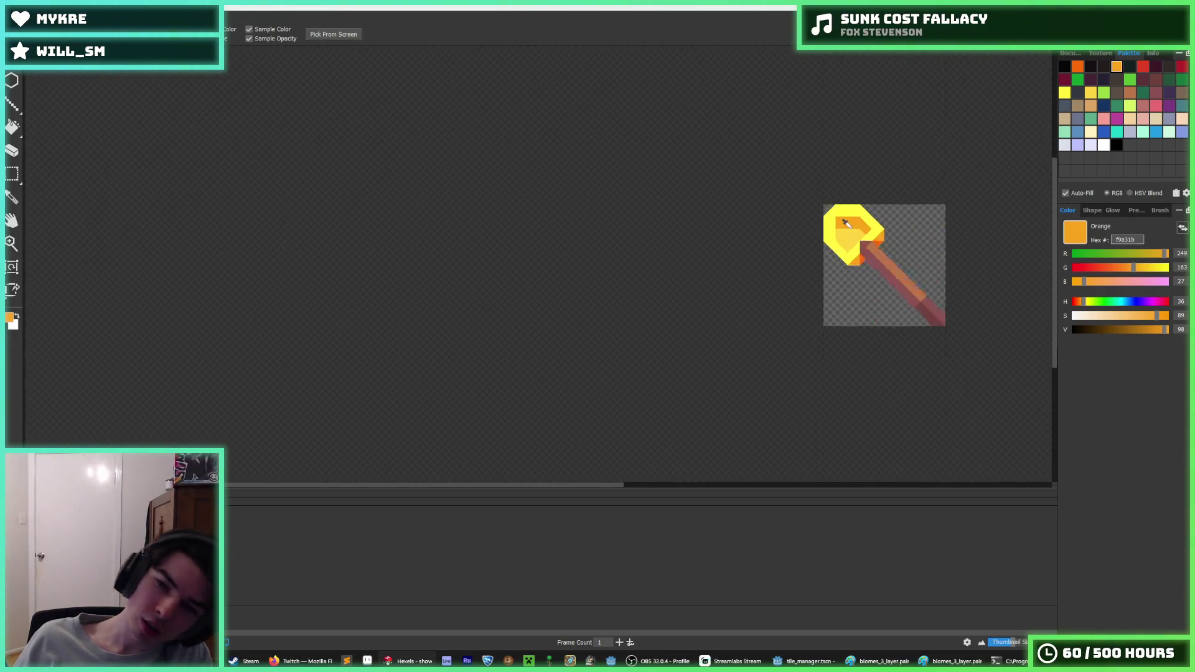
pyautogui.scroll(1, 846, 219)
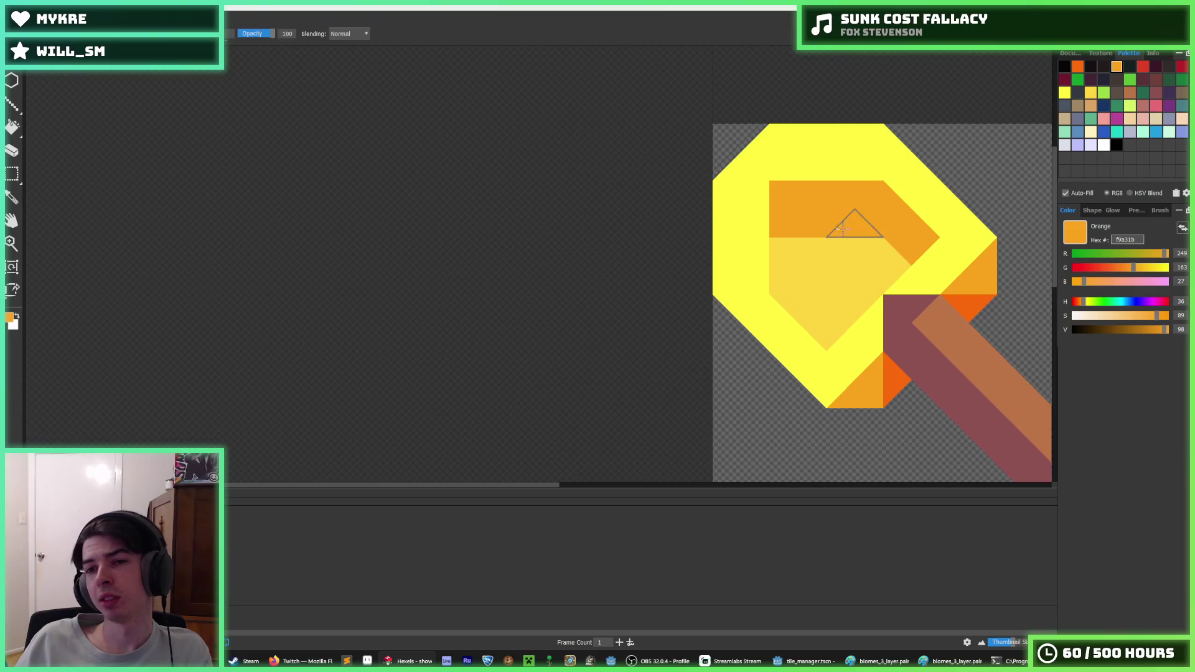
pyautogui.scroll(-2, 871, 228)
pyautogui.scroll(-2, 884, 246)
pyautogui.scroll(5, 834, 255)
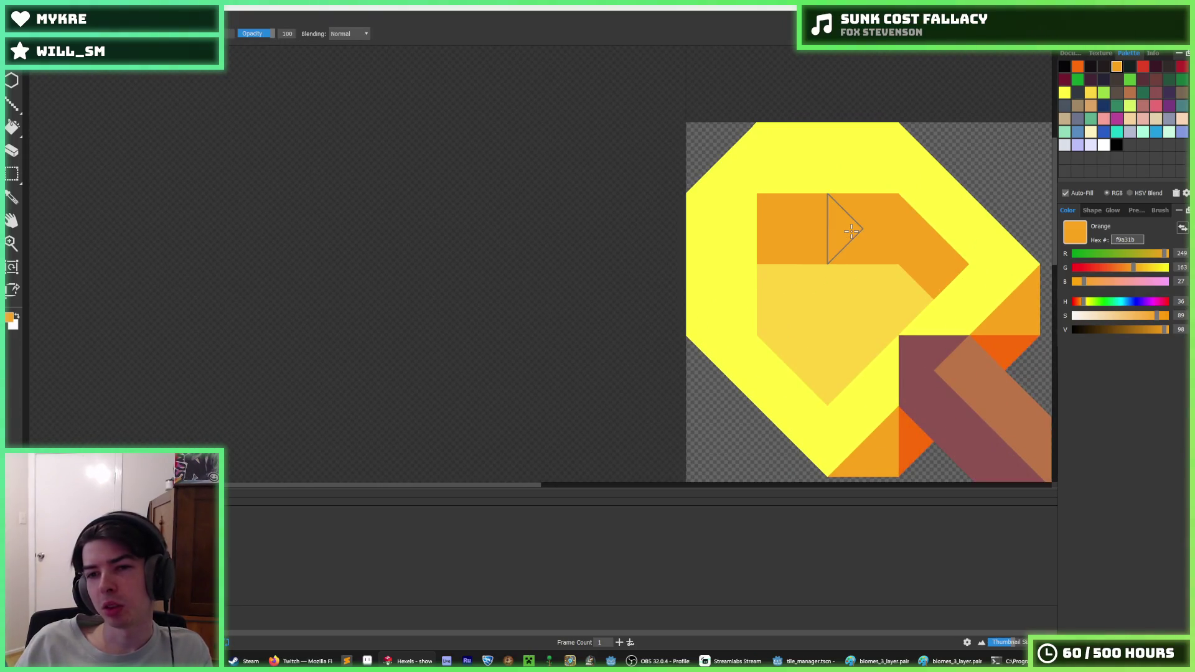
# - Try light-yellow triangles atop the orange block, then undo them and the centre diamond
pyautogui.keyDown('alt'); pyautogui.click(850, 276); pyautogui.keyUp('alt')
pyautogui.moveTo(862, 249)
pyautogui.mouseDown()
pyautogui.moveTo(834, 235)
pyautogui.moveTo(783, 255)
pyautogui.mouseUp()
pyautogui.hotkey('ctrl', 'z')
pyautogui.hotkey('ctrl', 'shift', 'z')
pyautogui.hotkey('ctrl', 'z')
pyautogui.press('alt')
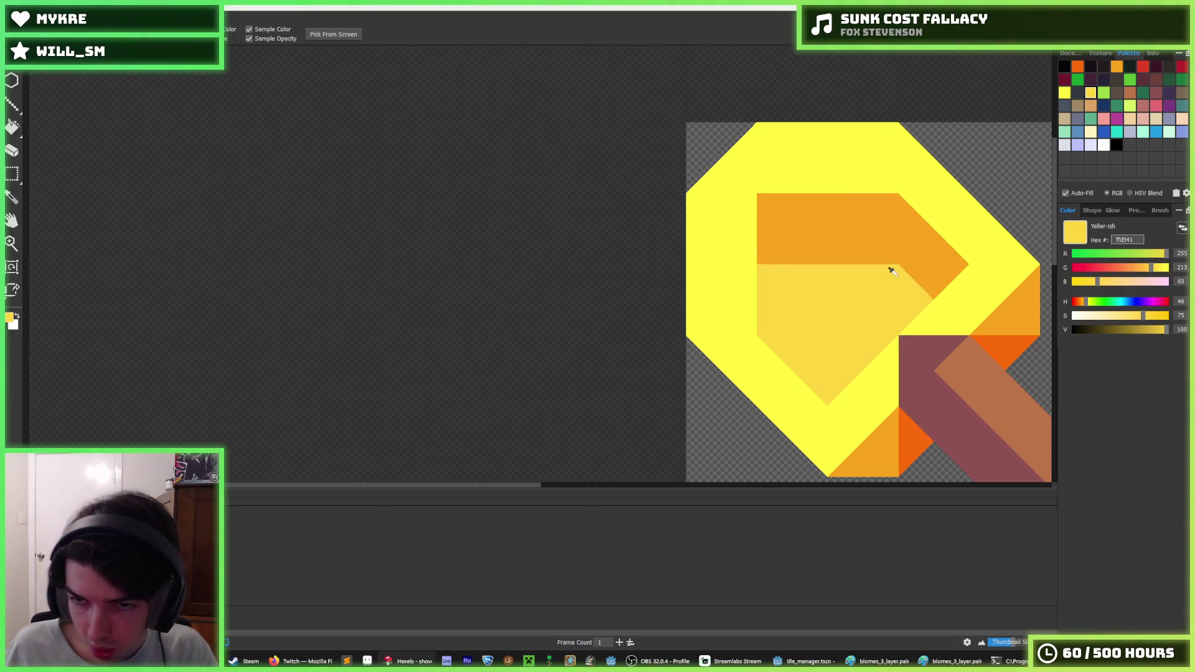
pyautogui.scroll(-5, 892, 272)
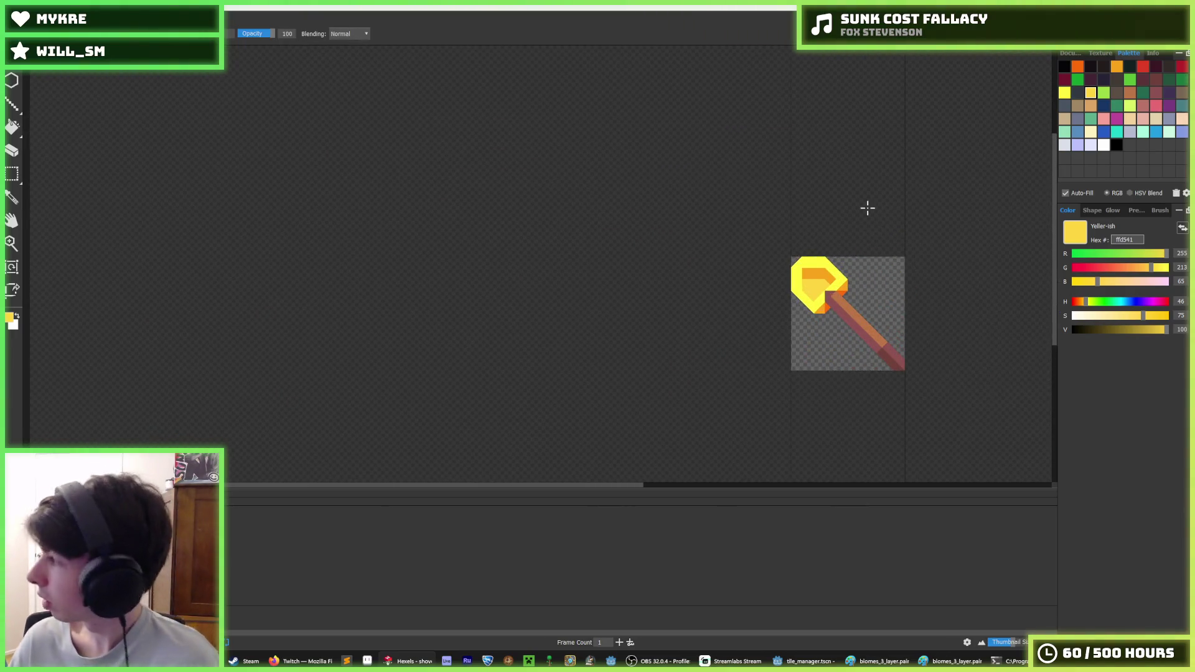
pyautogui.press('alt')
pyautogui.scroll(5, 820, 287)
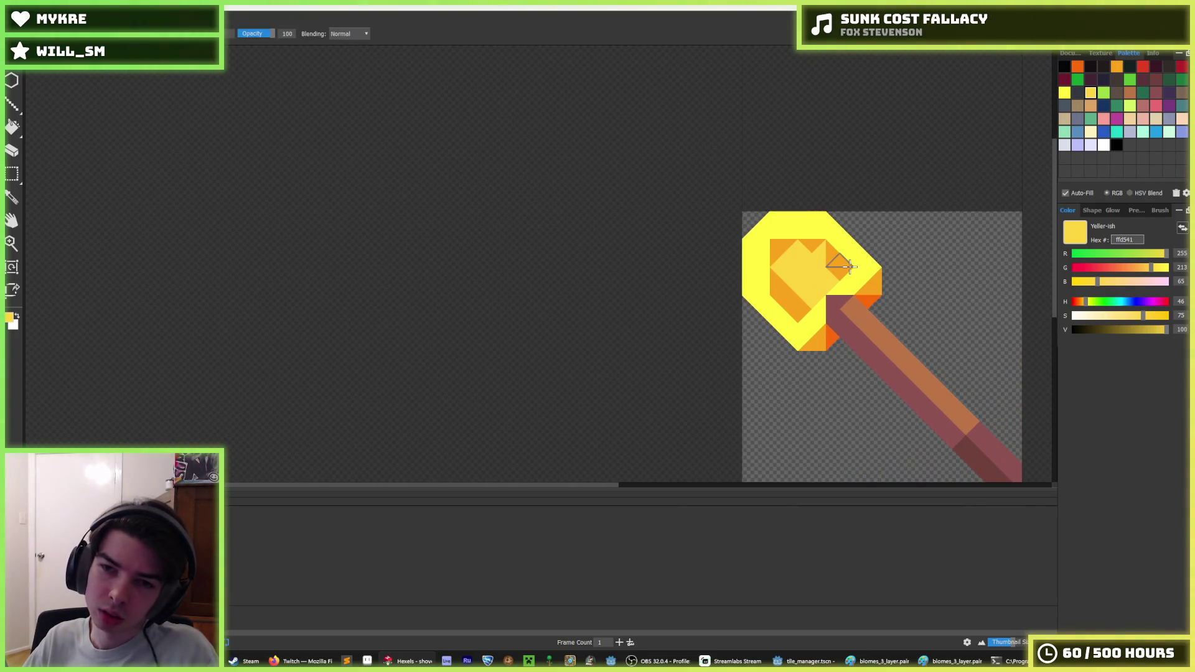
pyautogui.hotkey('ctrl', 'z')
pyautogui.scroll(4, 849, 267)
# - Repaint the right bands darker yellow and the left and top bands bright yellow fffc40
pyautogui.moveTo(848, 293)
pyautogui.mouseDown()
pyautogui.moveTo(921, 212)
pyautogui.moveTo(747, 149)
pyautogui.mouseUp()
pyautogui.press('alt')
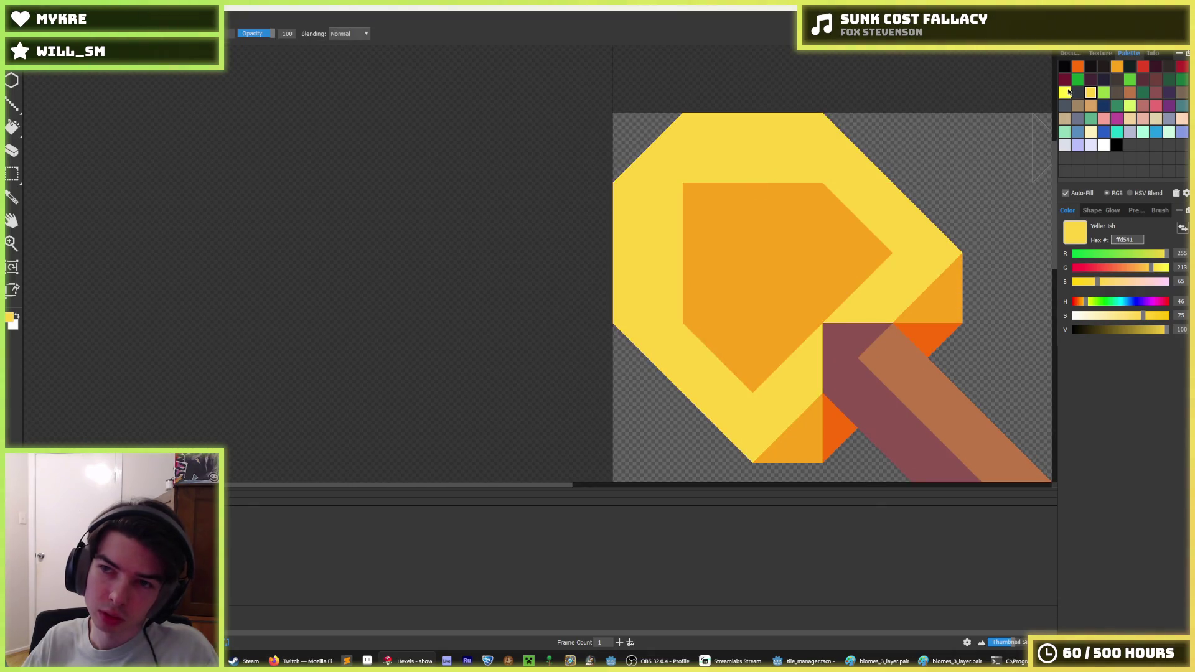
pyautogui.click(1065, 92)
pyautogui.moveTo(647, 206)
pyautogui.mouseDown()
pyautogui.moveTo(641, 193)
pyautogui.moveTo(629, 236)
pyautogui.moveTo(745, 131)
pyautogui.moveTo(785, 119)
pyautogui.mouseUp()
pyautogui.scroll(-5, 830, 198)
pyautogui.scroll(2, 830, 198)
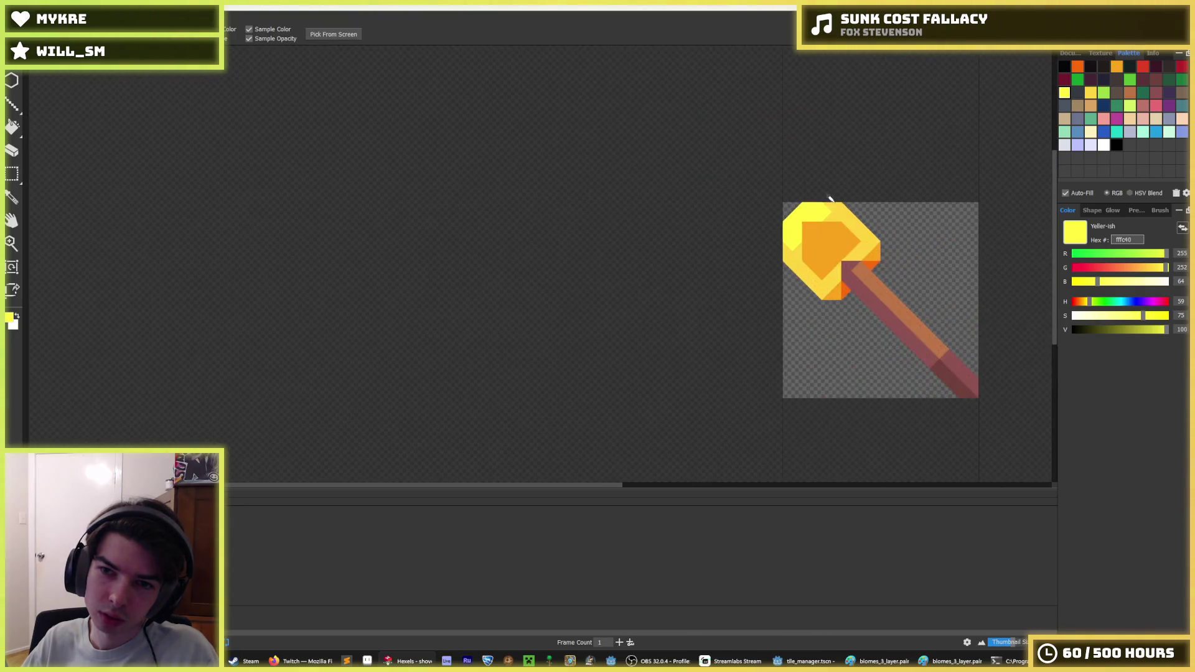
pyautogui.scroll(3, 829, 198)
# - Repaint upper-left triangles ffd541, keeping the top triangles and top notch bright yellow
pyautogui.keyDown('alt'); pyautogui.click(750, 302); pyautogui.keyUp('alt')
pyautogui.moveTo(737, 243)
pyautogui.mouseDown()
pyautogui.moveTo(729, 231)
pyautogui.moveTo(779, 179)
pyautogui.moveTo(851, 200)
pyautogui.moveTo(894, 193)
pyautogui.moveTo(928, 235)
pyautogui.mouseUp()
pyautogui.keyDown('alt'); pyautogui.click(809, 199); pyautogui.keyUp('alt')
pyautogui.click(868, 179)
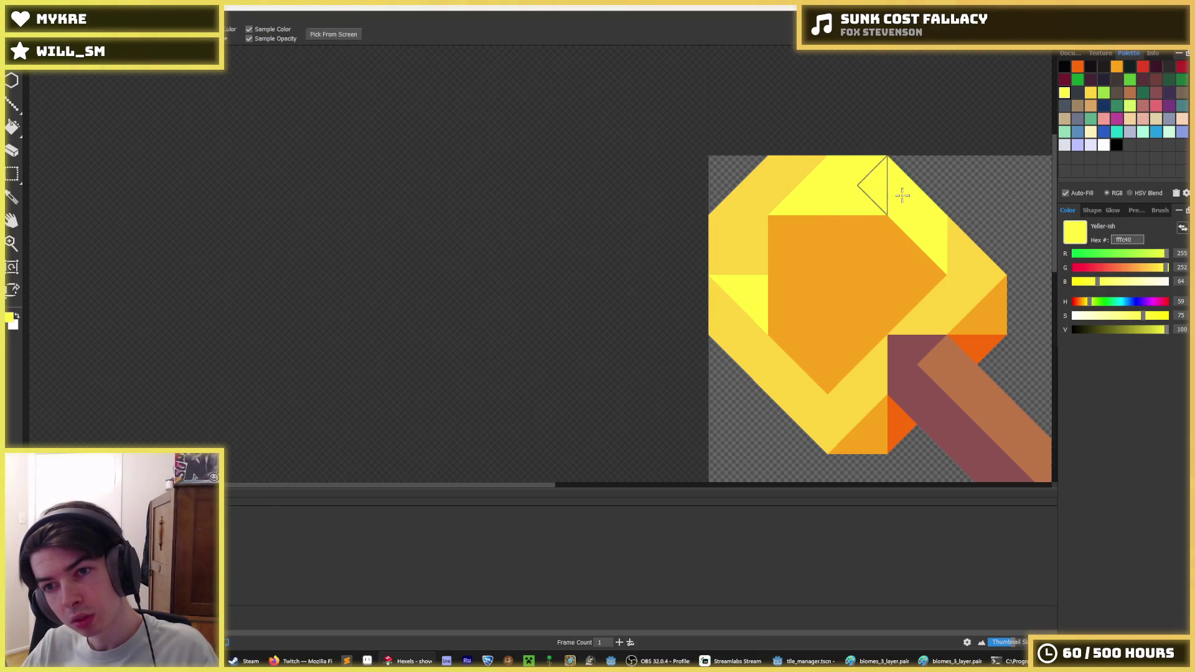
# - Add bright yellow fffc40 triangles on the shovel head's upper-left edge and rim
pyautogui.scroll(-5, 934, 179)
pyautogui.scroll(5, 814, 199)
pyautogui.moveTo(783, 179)
pyautogui.mouseDown()
pyautogui.moveTo(747, 200)
pyautogui.moveTo(728, 235)
pyautogui.mouseUp()
pyautogui.scroll(-5, 854, 208)
pyautogui.scroll(3, 856, 218)
pyautogui.scroll(2, 856, 218)
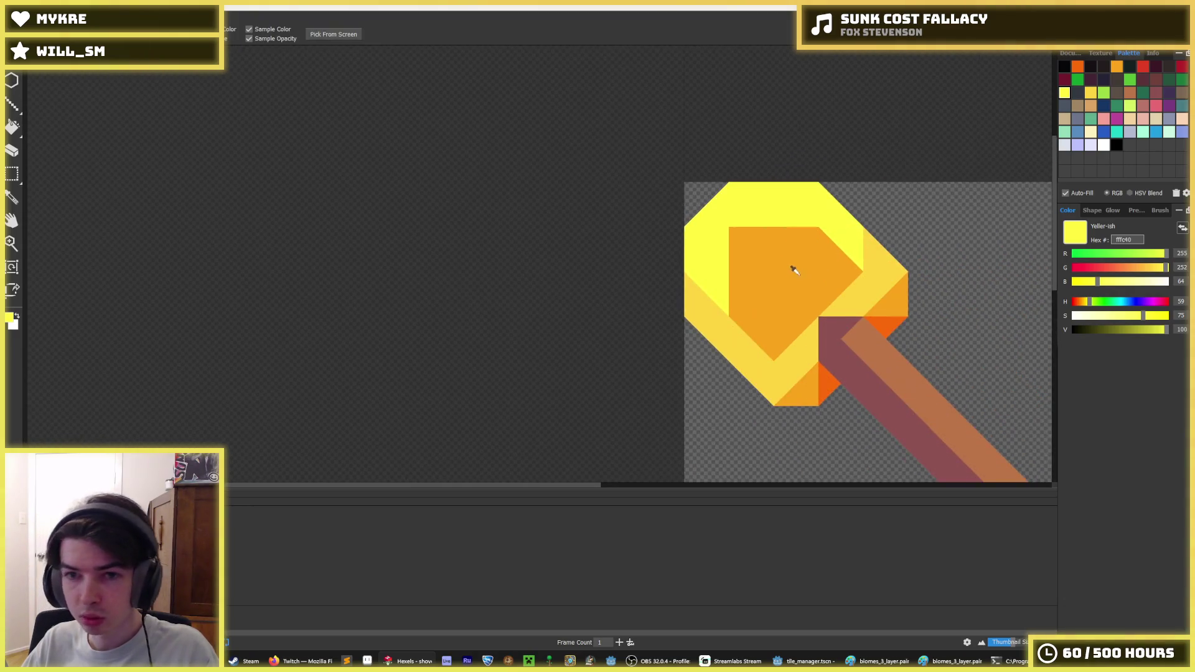
pyautogui.scroll(-3, 792, 267)
pyautogui.scroll(3, 728, 293)
pyautogui.keyDown('alt'); pyautogui.click(741, 255); pyautogui.keyUp('alt')
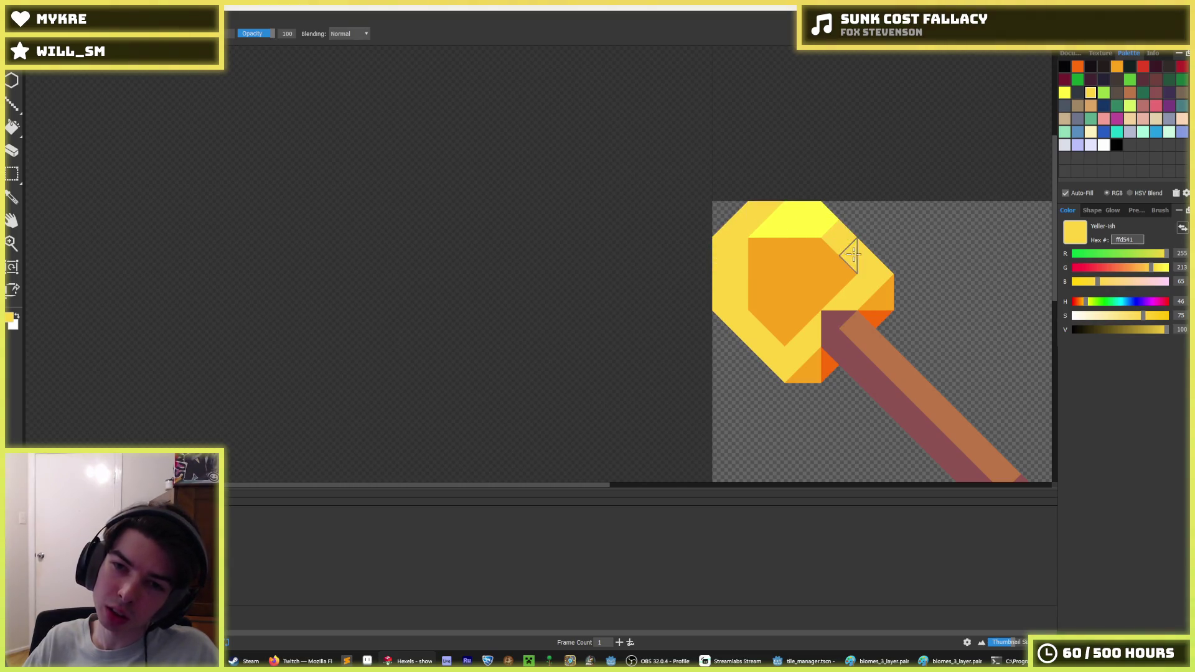
pyautogui.keyDown('alt'); pyautogui.click(793, 216); pyautogui.keyUp('alt')
pyautogui.scroll(-3, 736, 295)
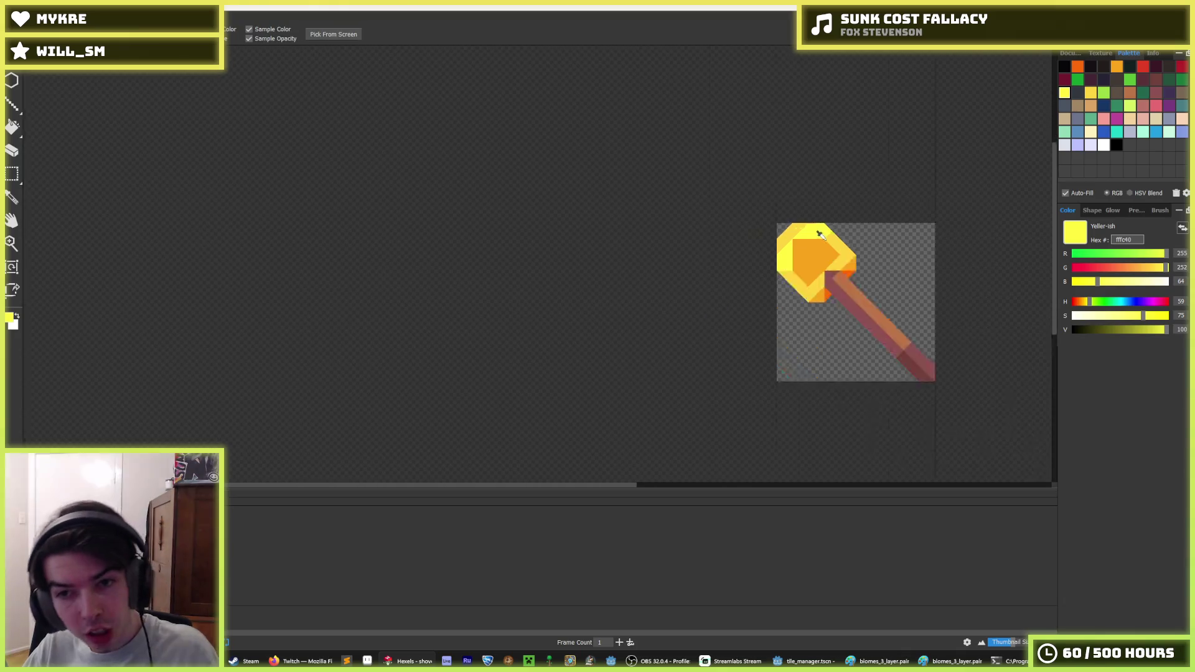
pyautogui.scroll(4, 853, 235)
pyautogui.keyDown('alt'); pyautogui.click(788, 197); pyautogui.keyUp('alt')
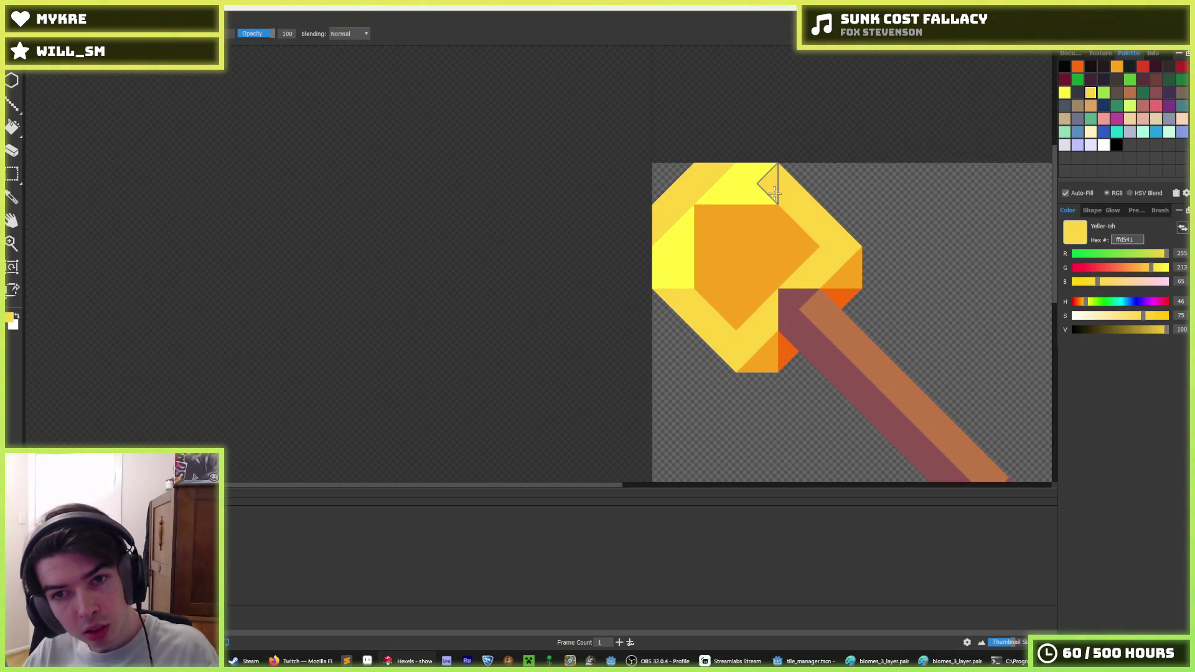
pyautogui.keyDown('alt'); pyautogui.click(741, 181); pyautogui.keyUp('alt')
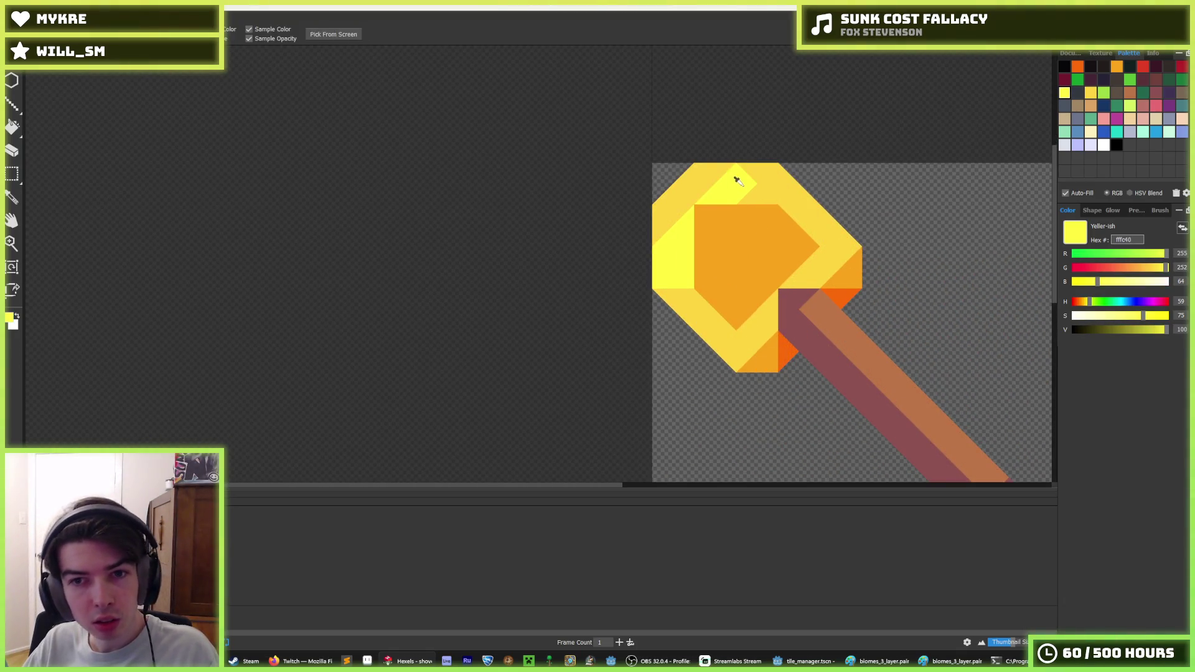
pyautogui.click(789, 207)
# - Paint bright yellow triangles below the orange area, plus the left and top-right triangles
pyautogui.keyDown('alt'); pyautogui.click(684, 298); pyautogui.keyUp('alt')
pyautogui.scroll(-2, 793, 213)
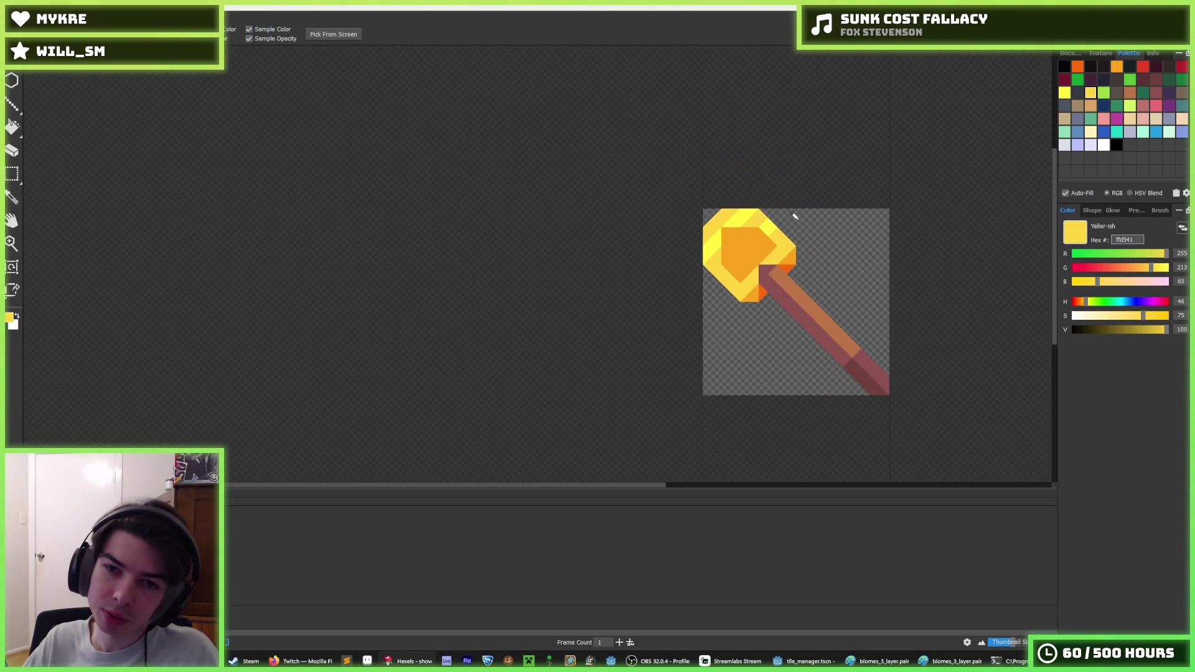
pyautogui.scroll(3, 760, 227)
pyautogui.keyDown('alt'); pyautogui.click(760, 227); pyautogui.keyUp('alt')
pyautogui.scroll(-3, 758, 208)
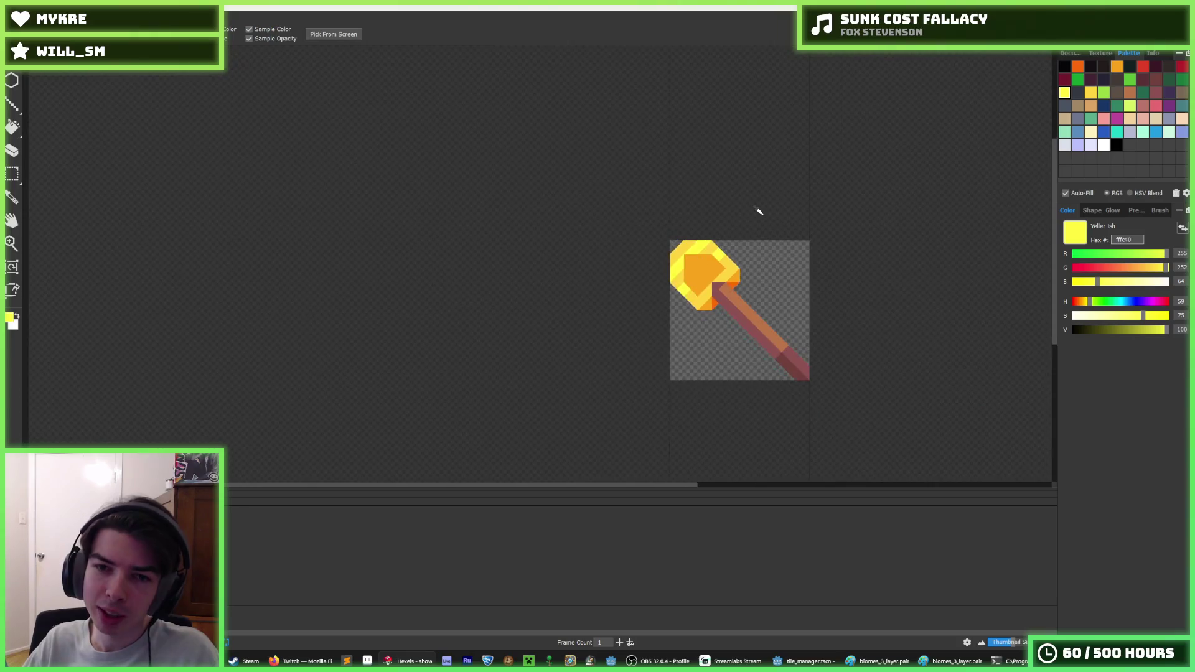
pyautogui.scroll(3, 762, 224)
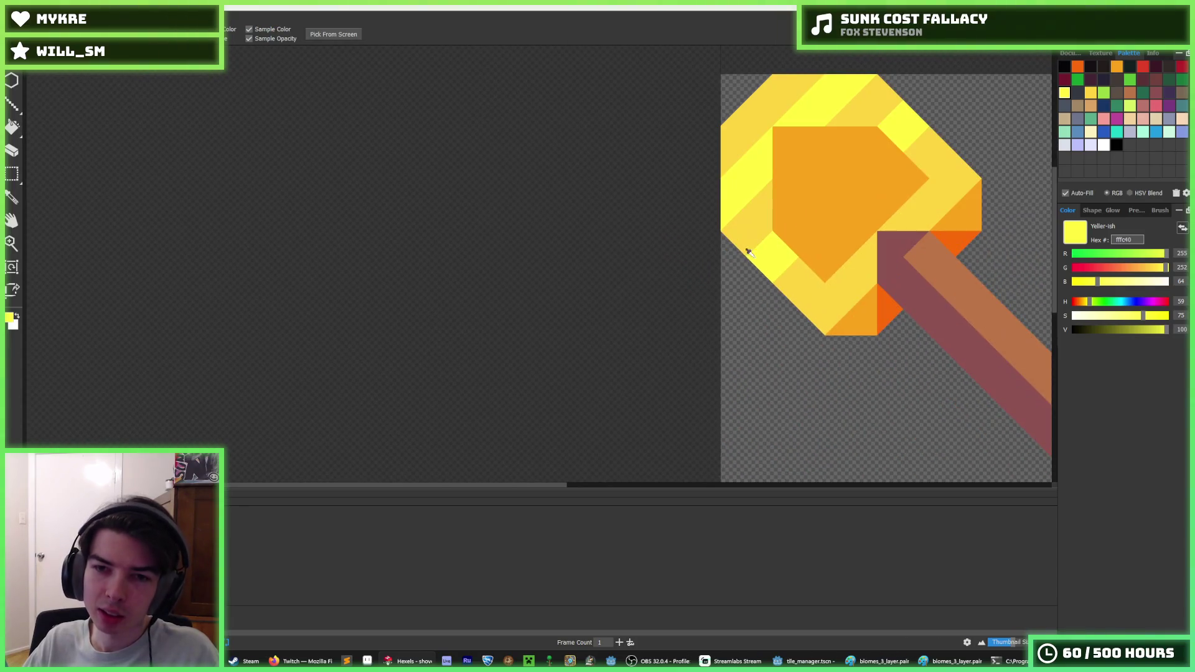
pyautogui.click(795, 266)
pyautogui.click(812, 305)
pyautogui.keyDown('alt'); pyautogui.click(828, 293); pyautogui.keyUp('alt')
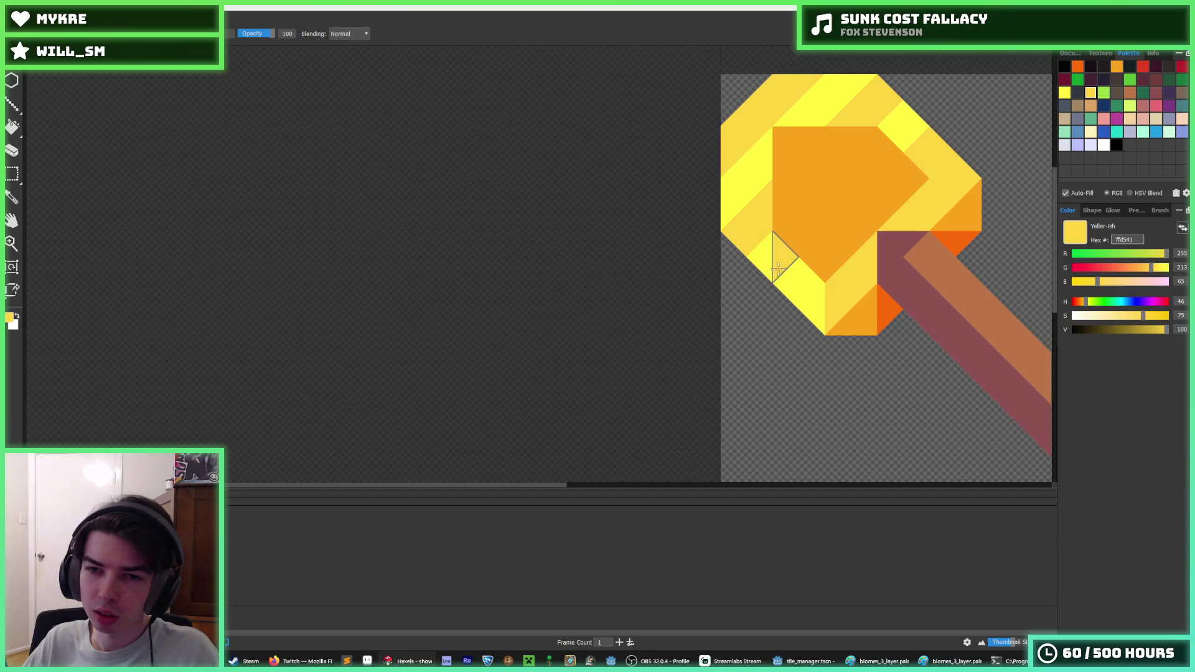
pyautogui.keyDown('alt'); pyautogui.click(799, 281); pyautogui.keyUp('alt')
pyautogui.click(782, 259)
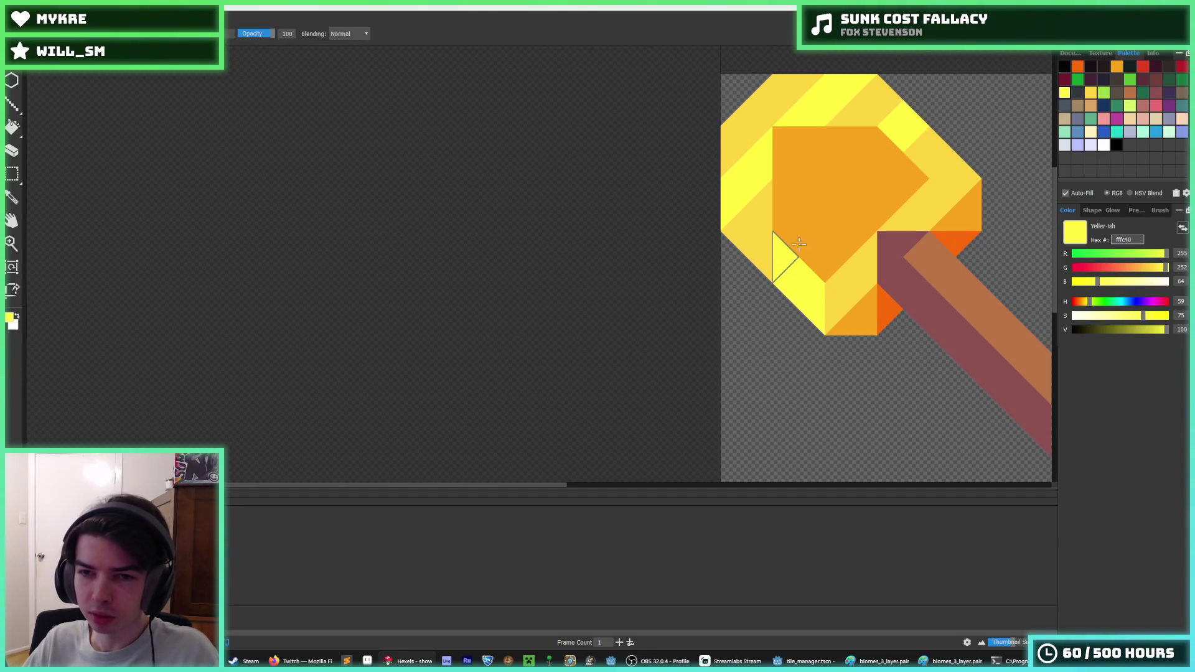
pyautogui.click(881, 103)
# - Repaint the top and left facets gold yellow, then the upper rim triangles bright yellow
pyautogui.keyDown('alt'); pyautogui.click(855, 101); pyautogui.keyUp('alt')
pyautogui.moveTo(856, 102)
pyautogui.mouseDown()
pyautogui.moveTo(795, 112)
pyautogui.moveTo(747, 185)
pyautogui.moveTo(760, 147)
pyautogui.moveTo(707, 272)
pyautogui.mouseUp()
pyautogui.keyDown('alt'); pyautogui.click(795, 257); pyautogui.keyUp('alt')
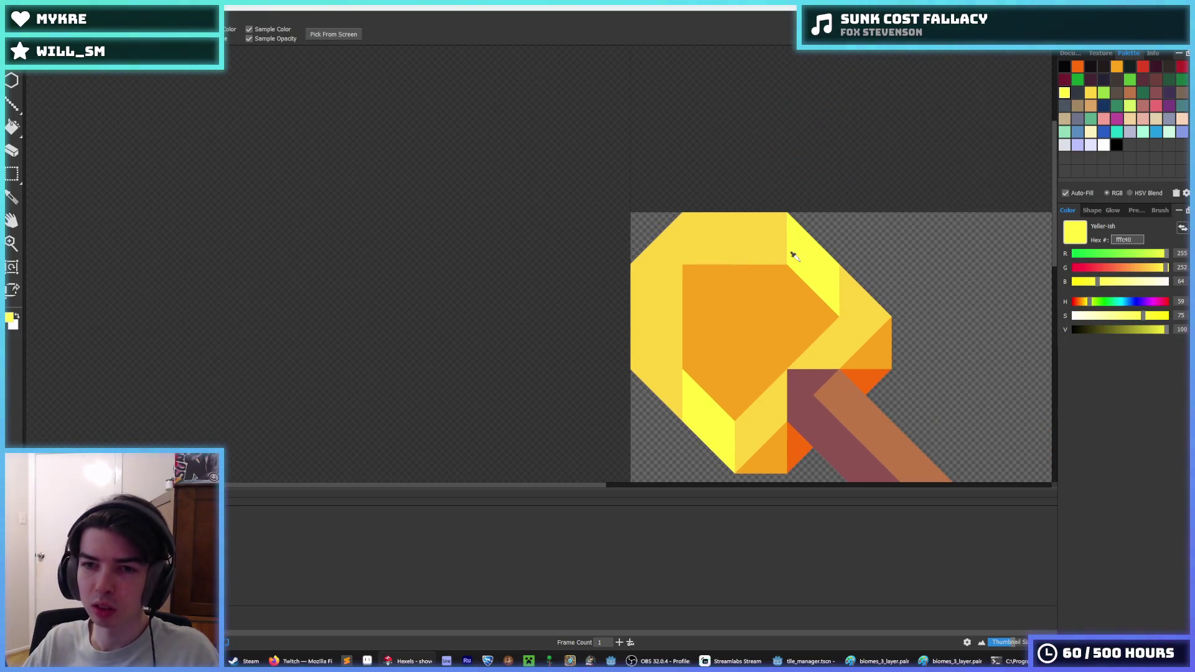
pyautogui.scroll(-5, 796, 255)
pyautogui.scroll(5, 817, 231)
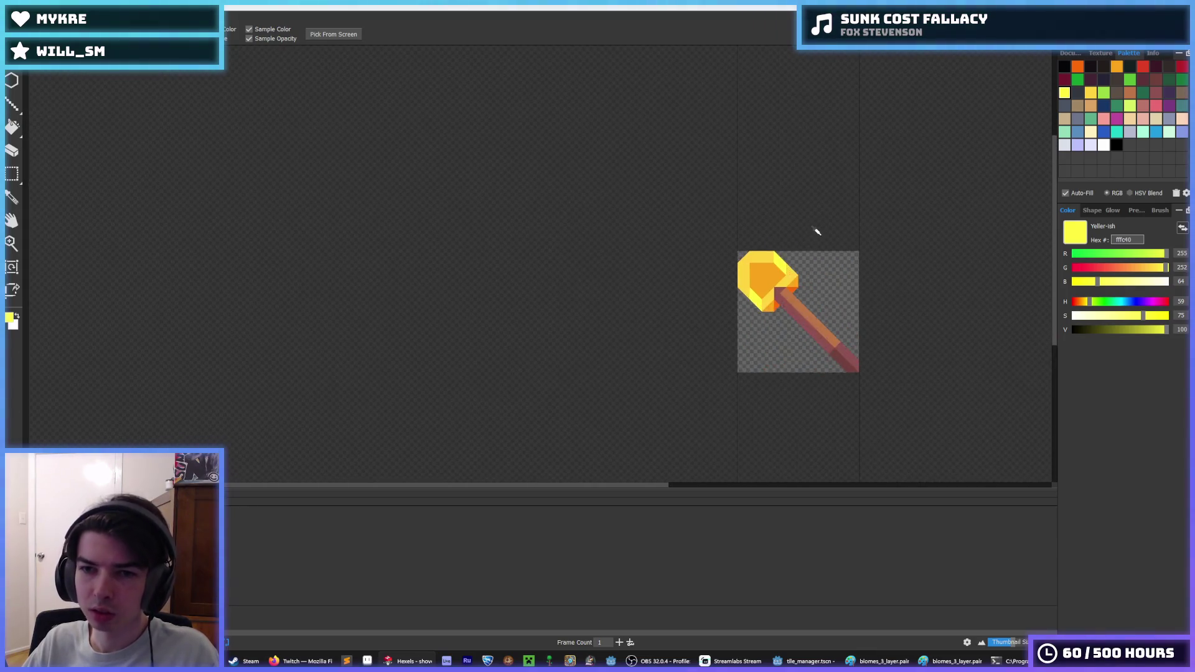
pyautogui.moveTo(719, 227); pyautogui.dragTo(712, 207)
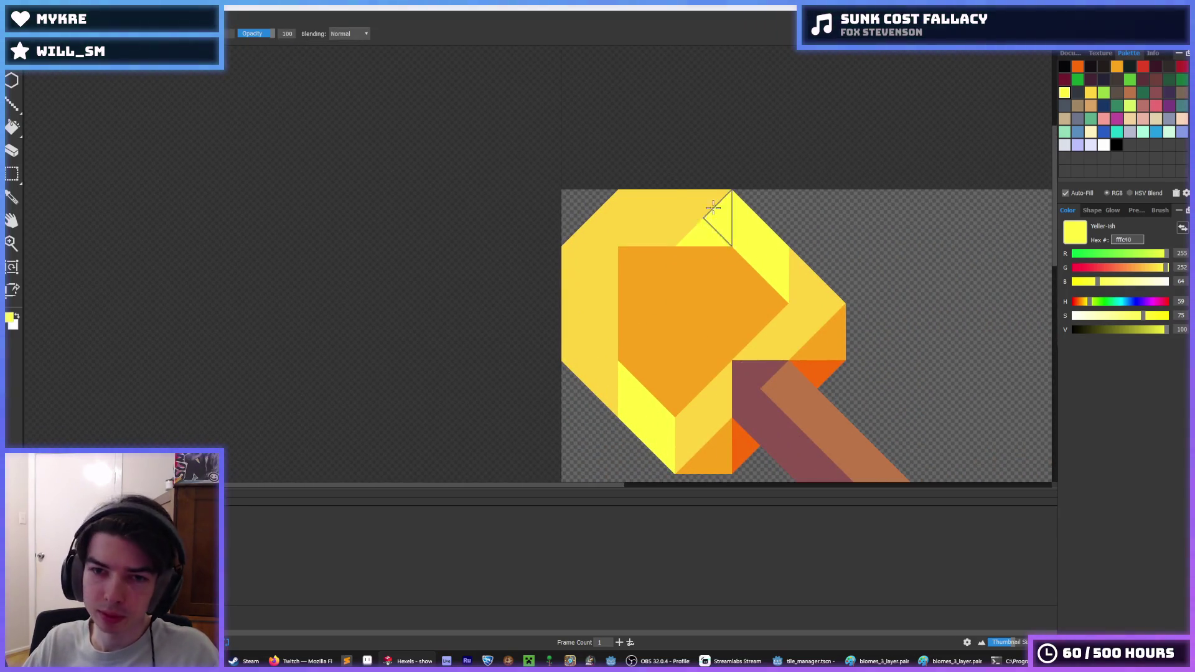
# - Repaint part of the head's top band gold yellow ffd541
pyautogui.scroll(-5, 697, 222)
pyautogui.scroll(7, 712, 245)
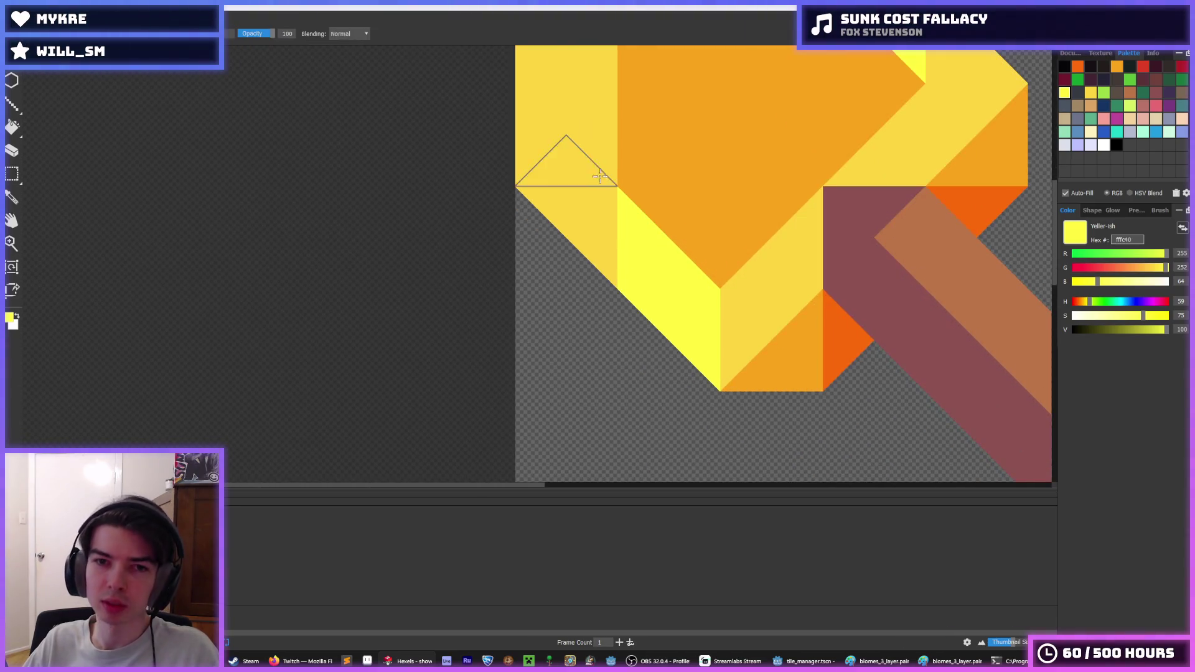
pyautogui.scroll(-5, 660, 193)
pyautogui.press('alt')
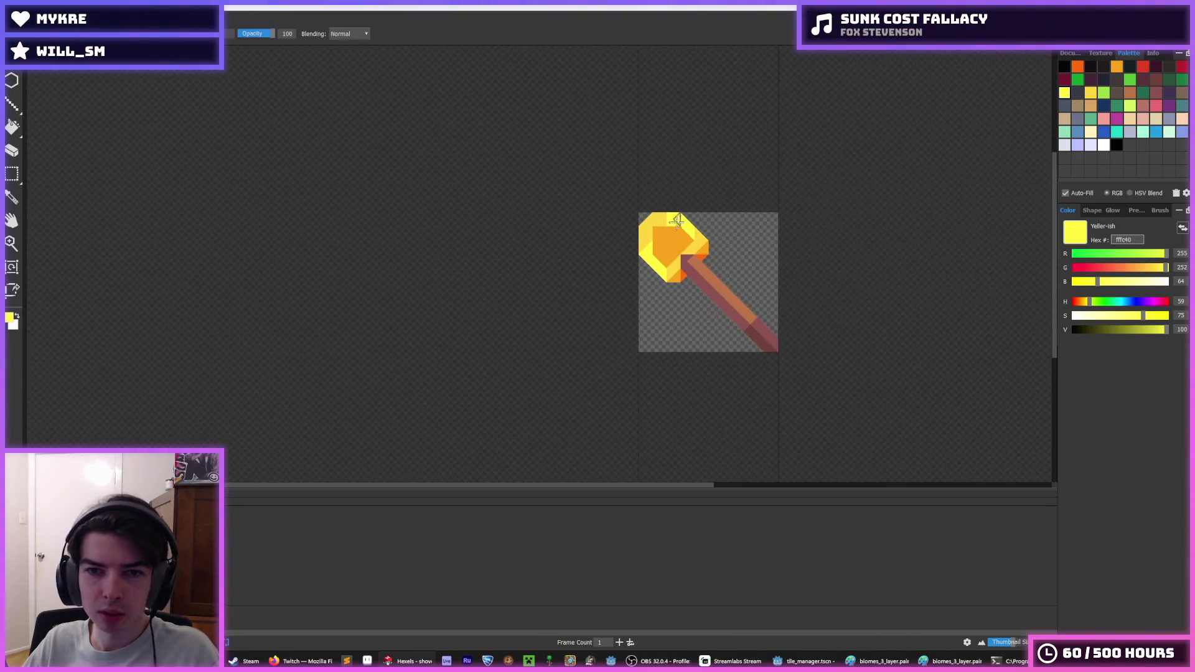
pyautogui.scroll(3, 706, 215)
pyautogui.scroll(-5, 809, 200)
pyautogui.scroll(6, 814, 201)
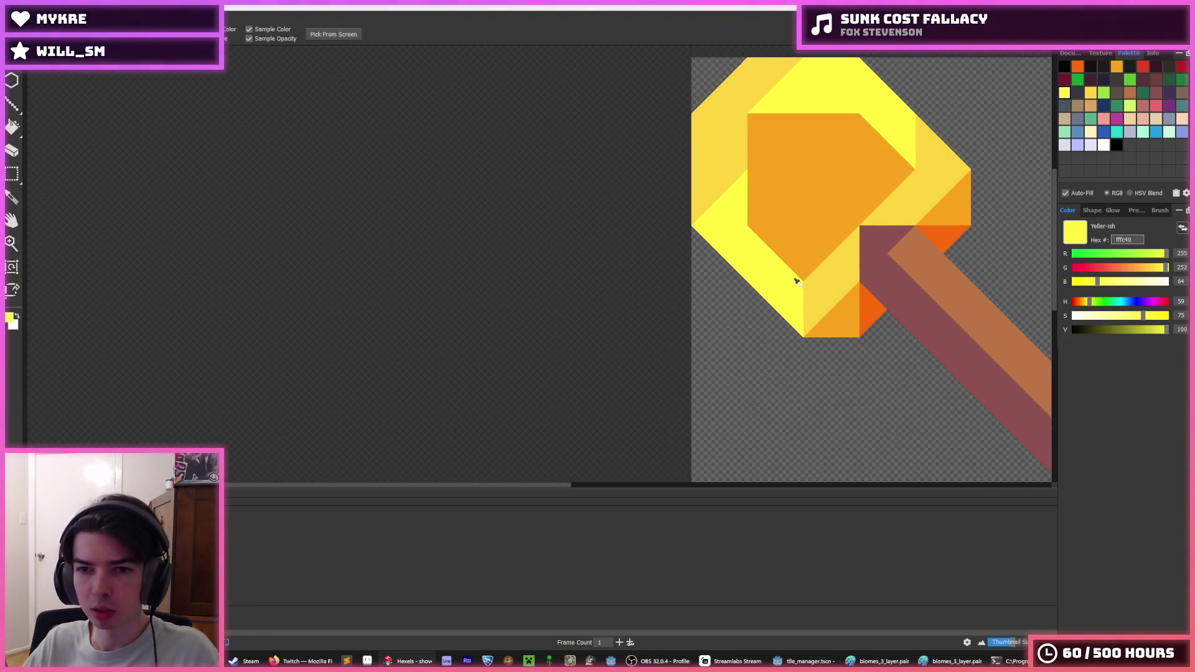
pyautogui.press('alt')
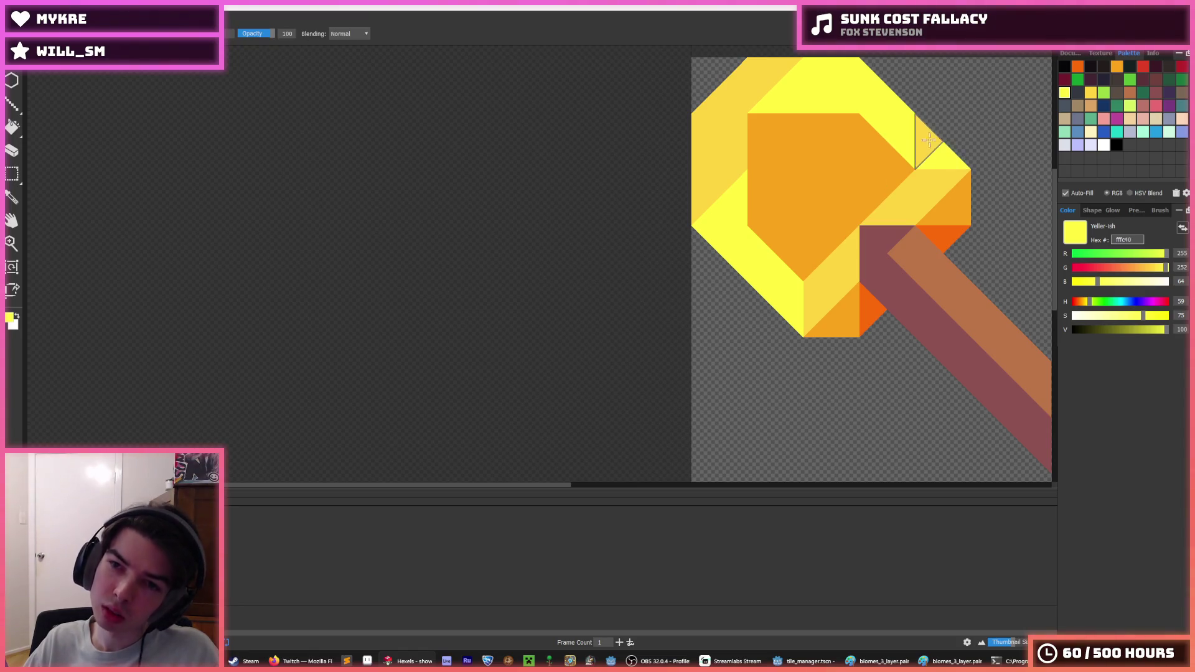
pyautogui.keyDown('alt'); pyautogui.click(909, 181); pyautogui.keyUp('alt')
pyautogui.moveTo(773, 98); pyautogui.dragTo(745, 179)
pyautogui.click(745, 180)
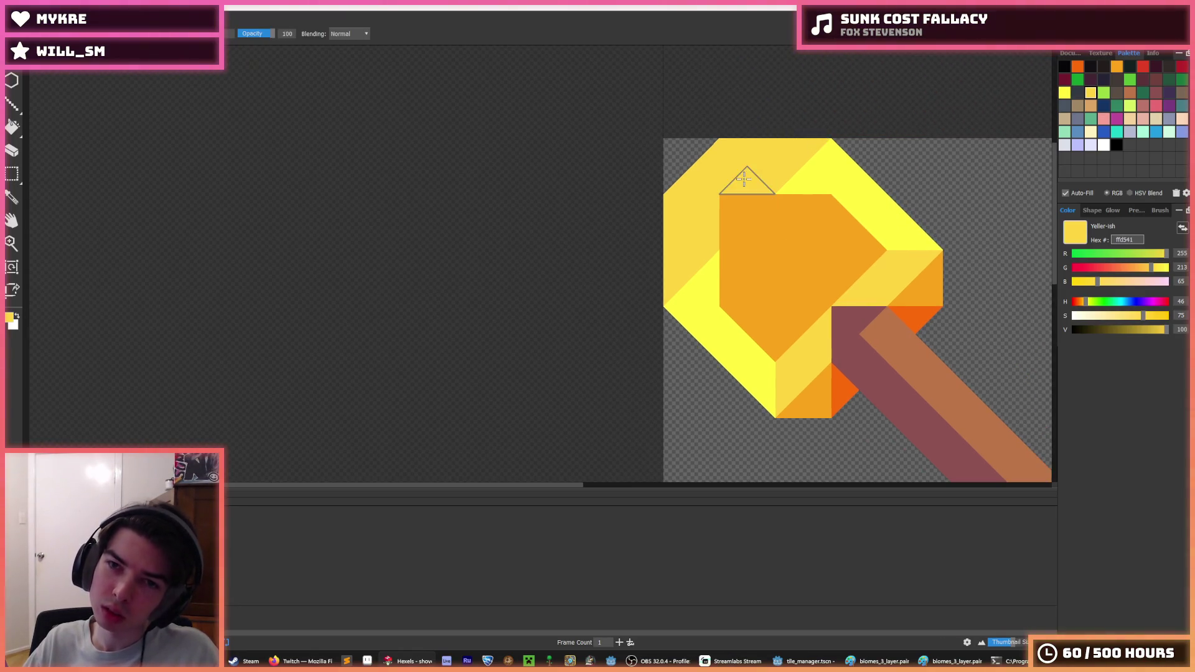
# - Undo a bright yellow band repaint, then paint the top-left and top triangles bright yellow fffc40
pyautogui.scroll(-6, 876, 169)
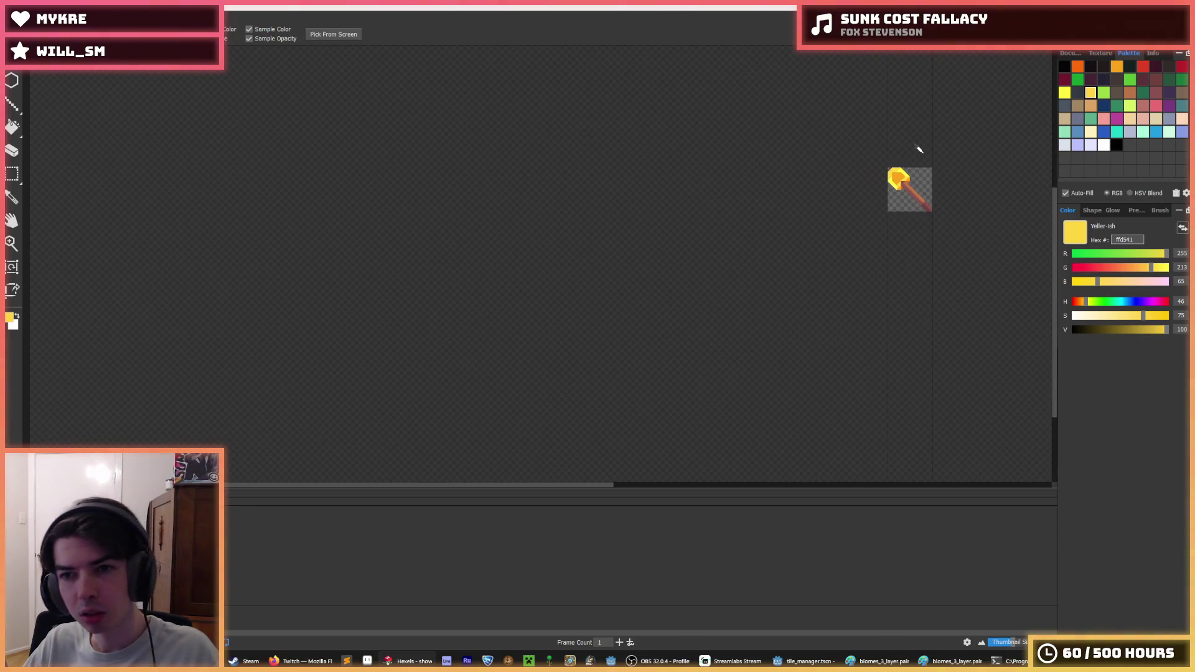
pyautogui.scroll(2, 894, 167)
pyautogui.scroll(3, 894, 167)
pyautogui.keyDown('alt'); pyautogui.click(715, 181); pyautogui.keyUp('alt')
pyautogui.moveTo(698, 180)
pyautogui.mouseDown()
pyautogui.moveTo(680, 166)
pyautogui.moveTo(623, 183)
pyautogui.moveTo(579, 299)
pyautogui.mouseUp()
pyautogui.scroll(-5, 755, 190)
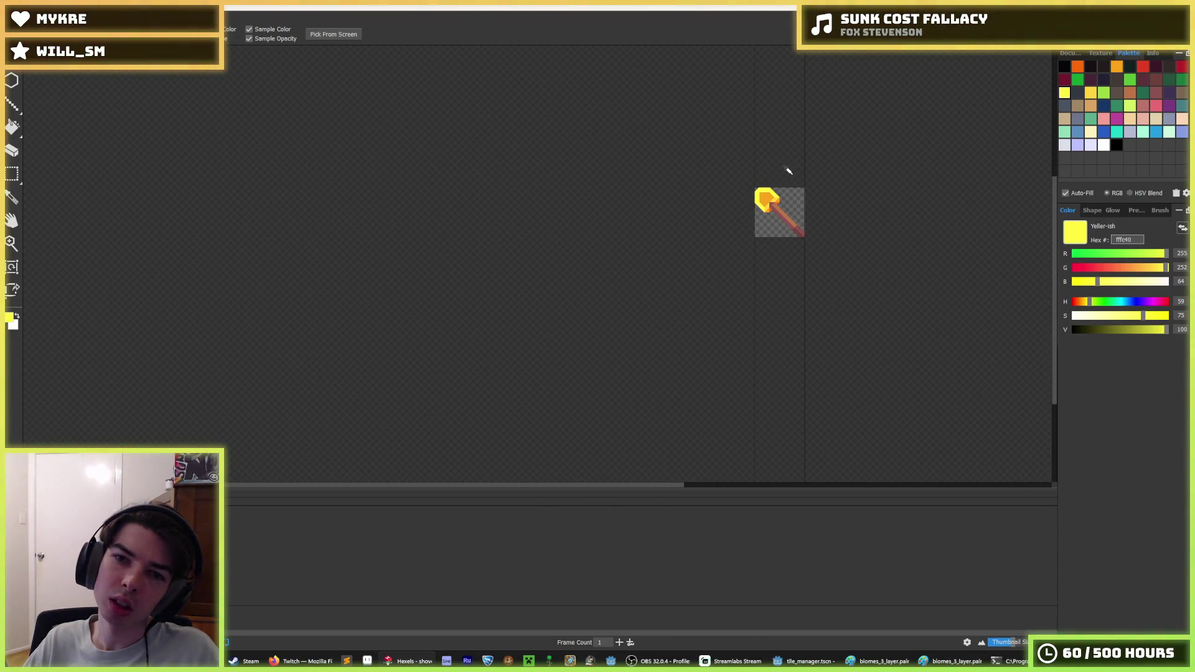
pyautogui.scroll(5, 787, 170)
pyautogui.hotkey('ctrl', 'z')
pyautogui.hotkey('ctrl', 'z')
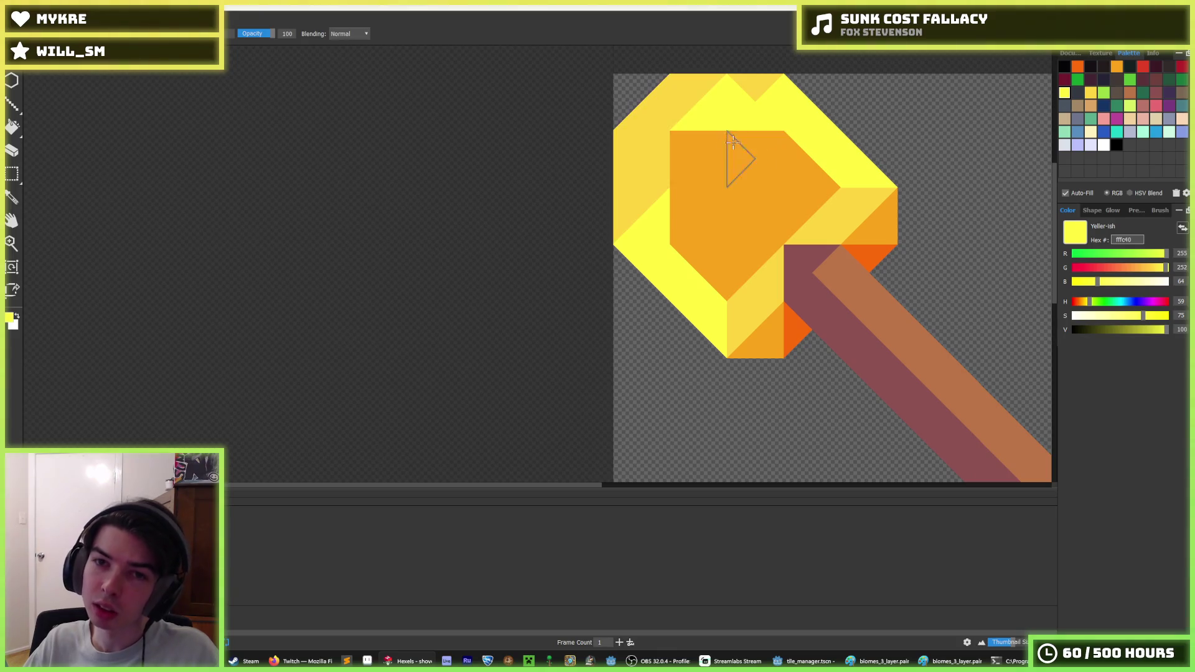
pyautogui.scroll(3, 722, 167)
pyautogui.hotkey('ctrl', 'z')
pyautogui.moveTo(655, 192); pyautogui.dragTo(635, 215)
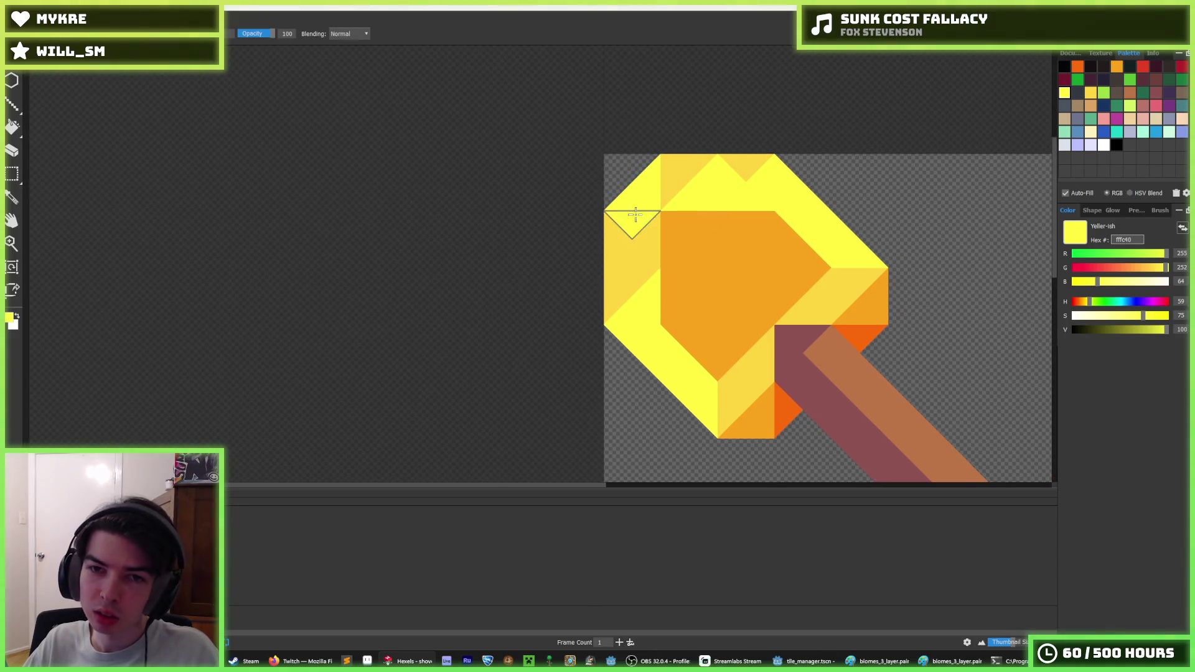
pyautogui.moveTo(696, 179); pyautogui.dragTo(744, 166)
# - Repaint the top-centre triangles and top of the head gold yellow
pyautogui.keyDown('alt'); pyautogui.click(642, 240); pyautogui.keyUp('alt')
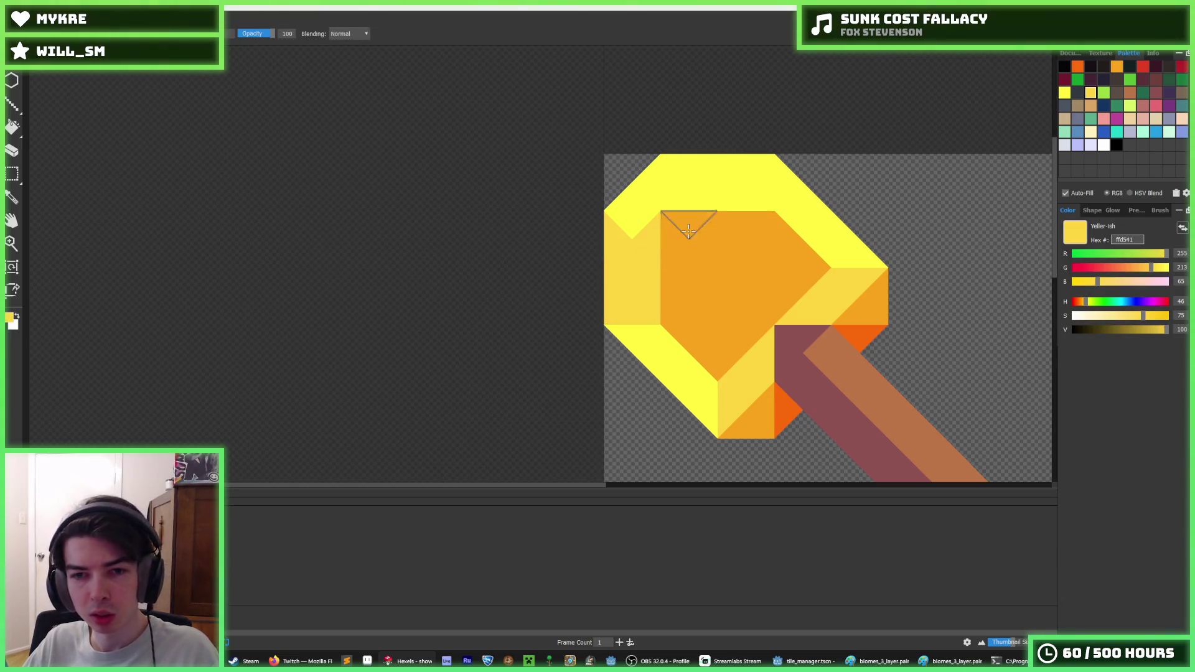
pyautogui.scroll(-3, 689, 230)
pyautogui.scroll(1, 630, 240)
pyautogui.scroll(-3, 625, 235)
pyautogui.scroll(3, 688, 193)
pyautogui.scroll(-3, 711, 213)
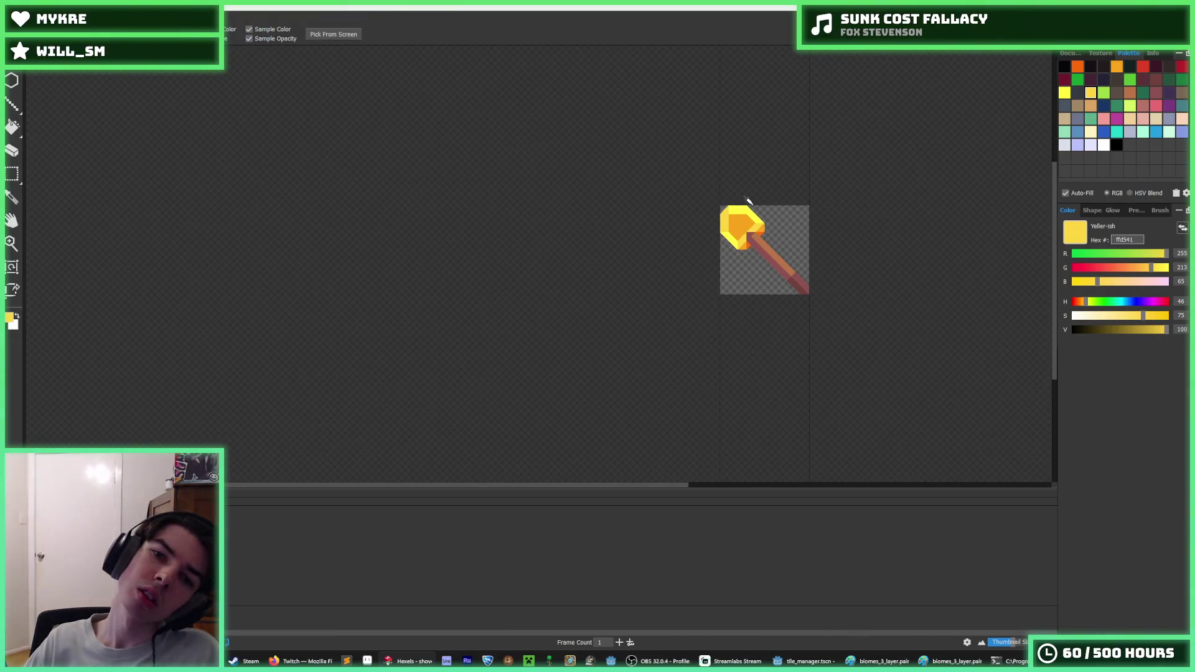
pyautogui.scroll(5, 685, 230)
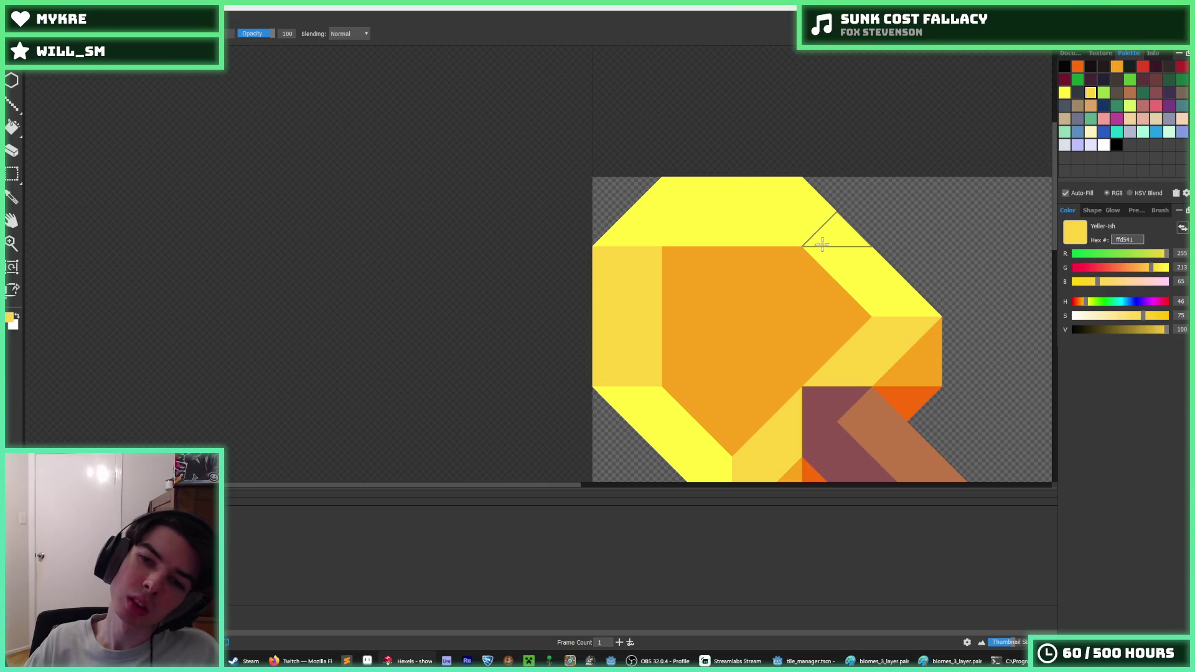
pyautogui.scroll(-2, 840, 311)
pyautogui.scroll(1, 838, 336)
pyautogui.scroll(2, 710, 294)
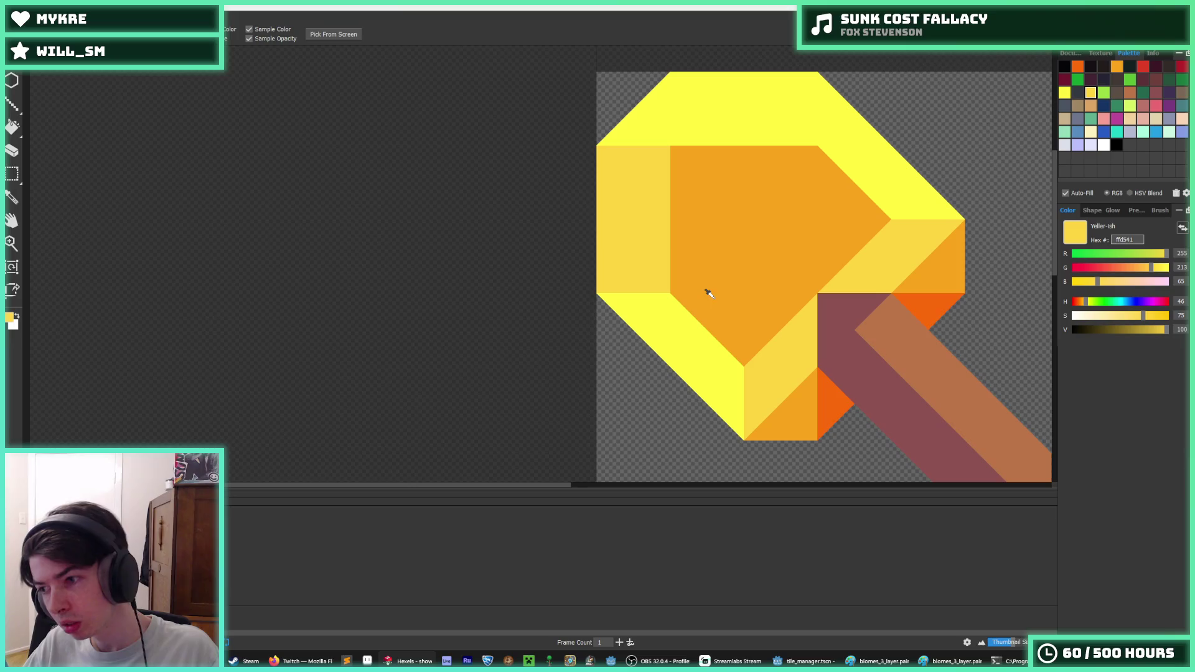
pyautogui.click(675, 331)
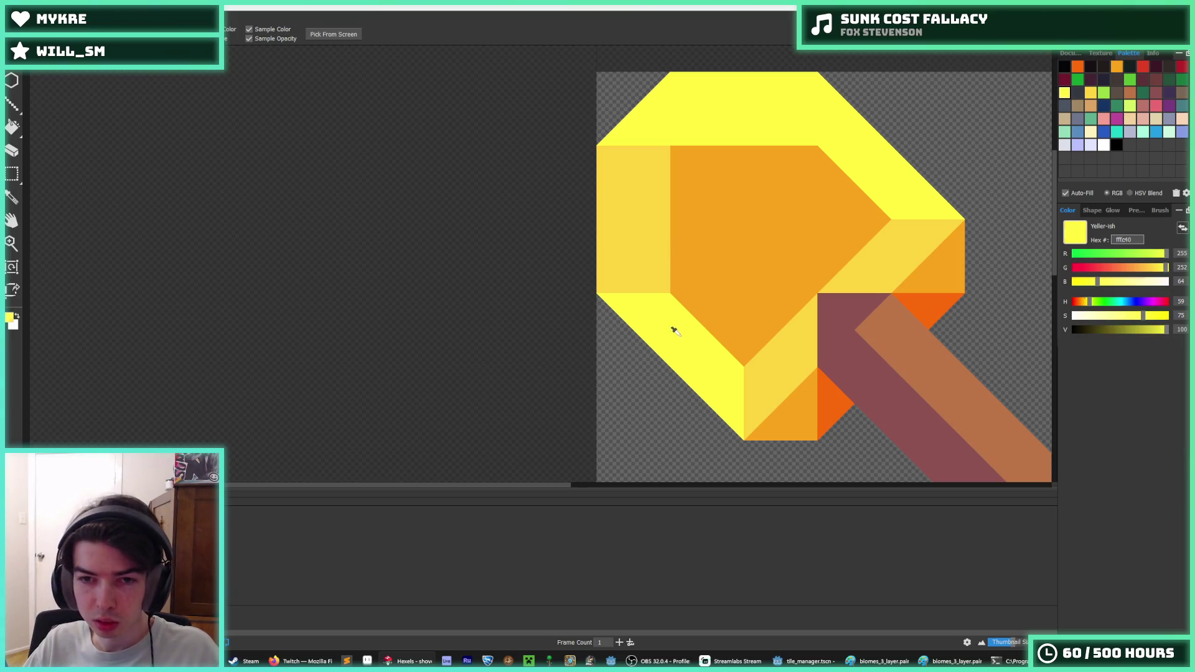
pyautogui.keyDown('alt'); pyautogui.click(649, 171); pyautogui.keyUp('alt')
pyautogui.moveTo(779, 120); pyautogui.dragTo(795, 84)
pyautogui.moveTo(689, 106)
pyautogui.mouseDown()
pyautogui.moveTo(760, 107)
pyautogui.moveTo(749, 118)
pyautogui.mouseUp()
pyautogui.scroll(-4, 857, 127)
pyautogui.scroll(4, 857, 127)
pyautogui.keyDown('alt'); pyautogui.click(798, 146); pyautogui.keyUp('alt')
pyautogui.press('g')
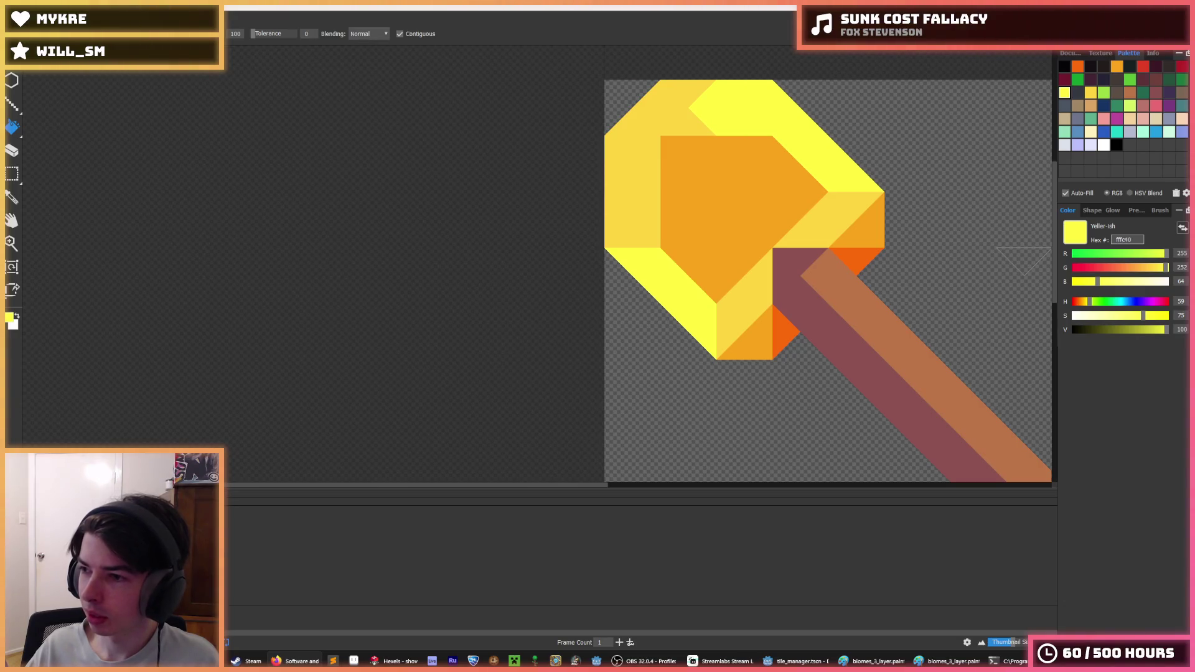
# - Switch to Firefox's Twitch Software and Game Development page from the taskbar
pyautogui.click(300, 661)
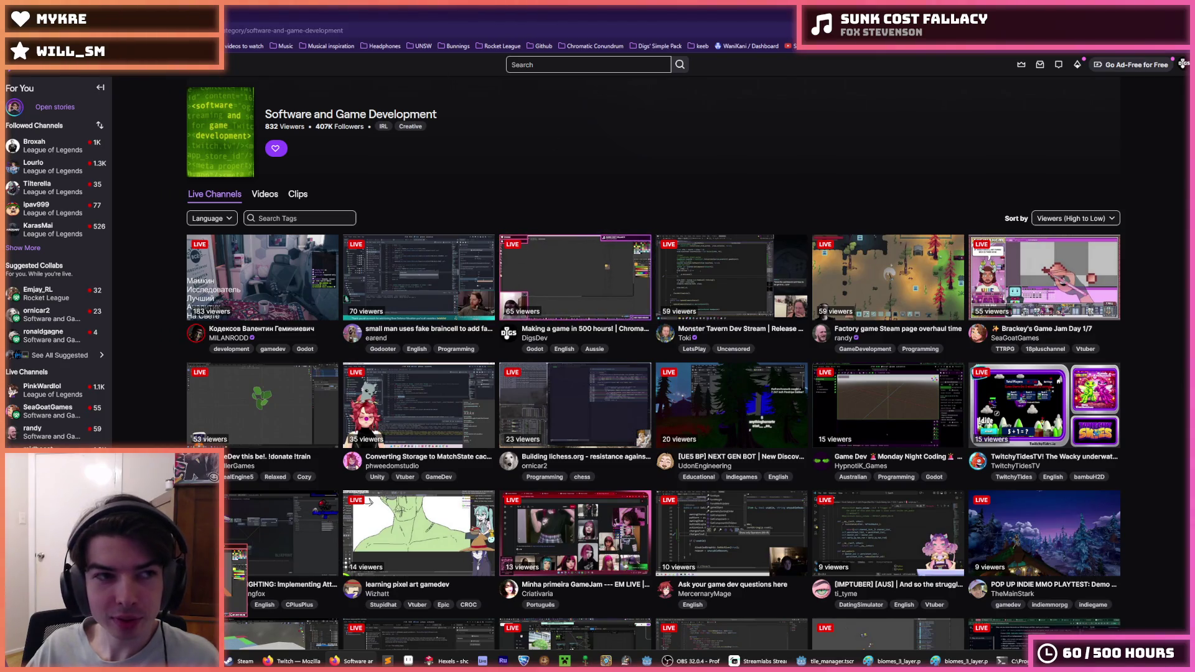
# - Alt+Tab through Hexels back to the Godot editor
pyautogui.hotkey('alt', 'Tab')
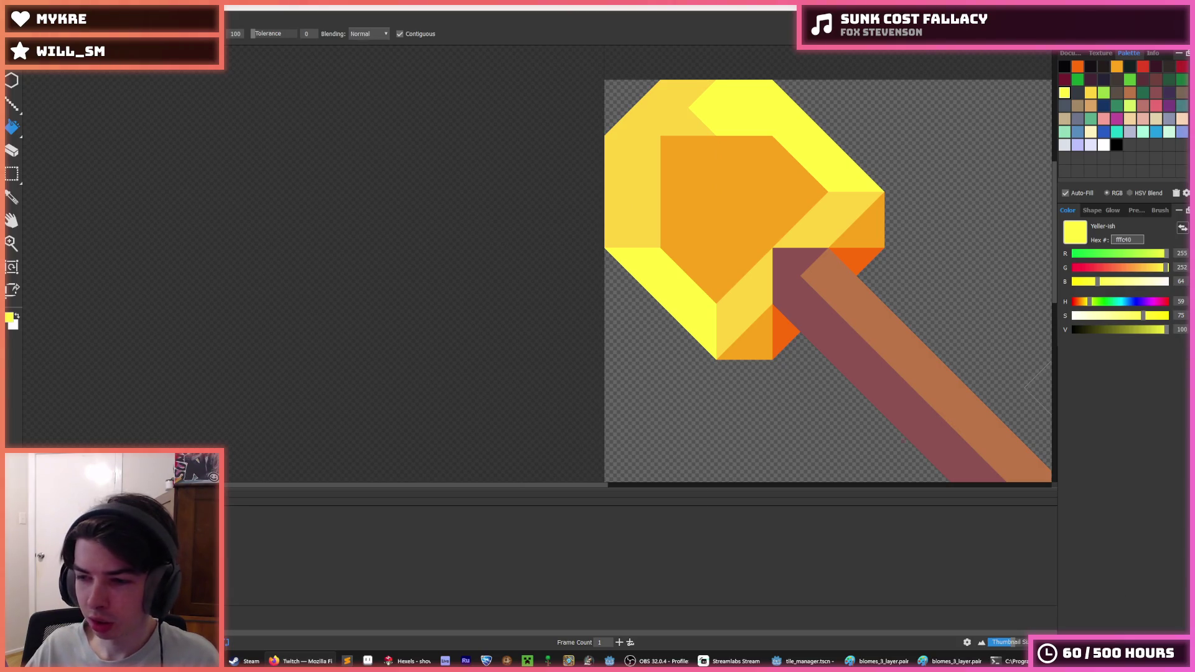
pyautogui.hotkey('alt', 'Tab')
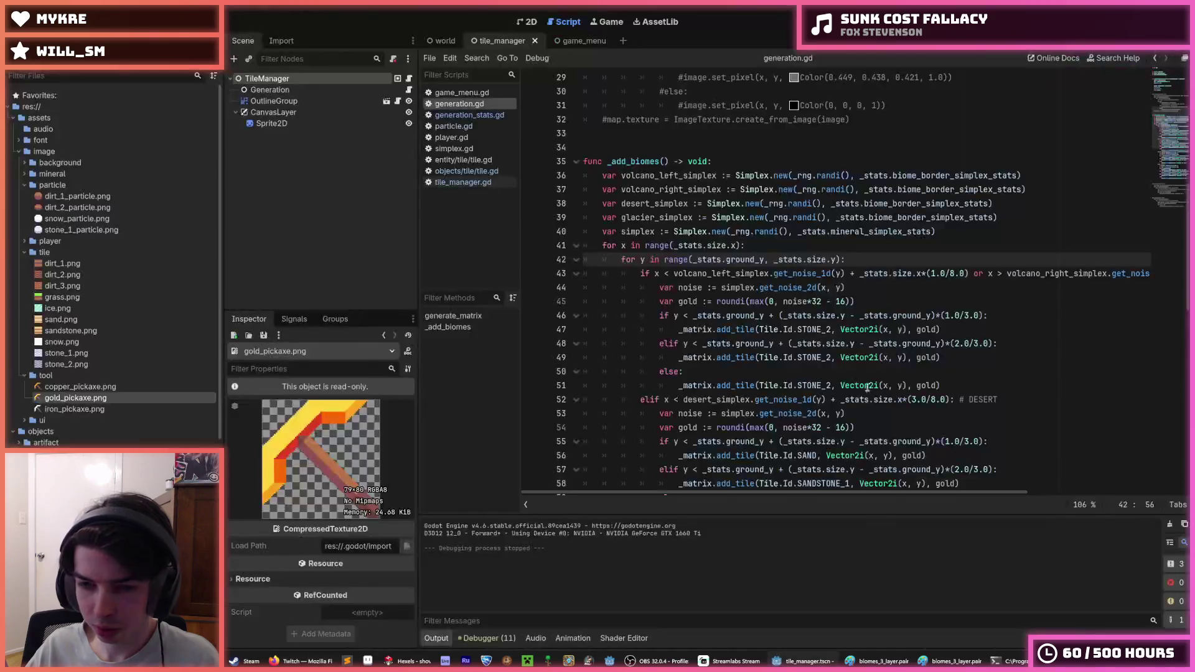
# - Focus generation.gd and run the Digger game with F5, saving the scripts
pyautogui.click(976, 128)
pyautogui.press('F5')
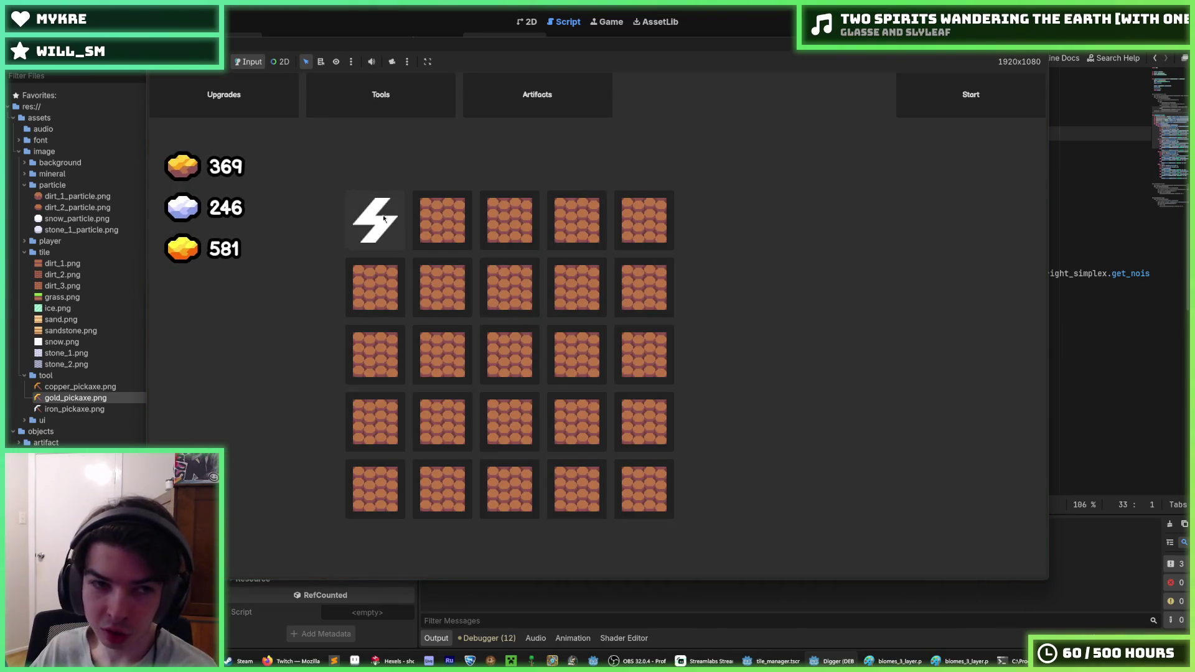
# - Compare the Iron and Gold Pickaxe recipes, then craft an Iron Pickaxe for 200 silver ore
pyautogui.click(358, 101)
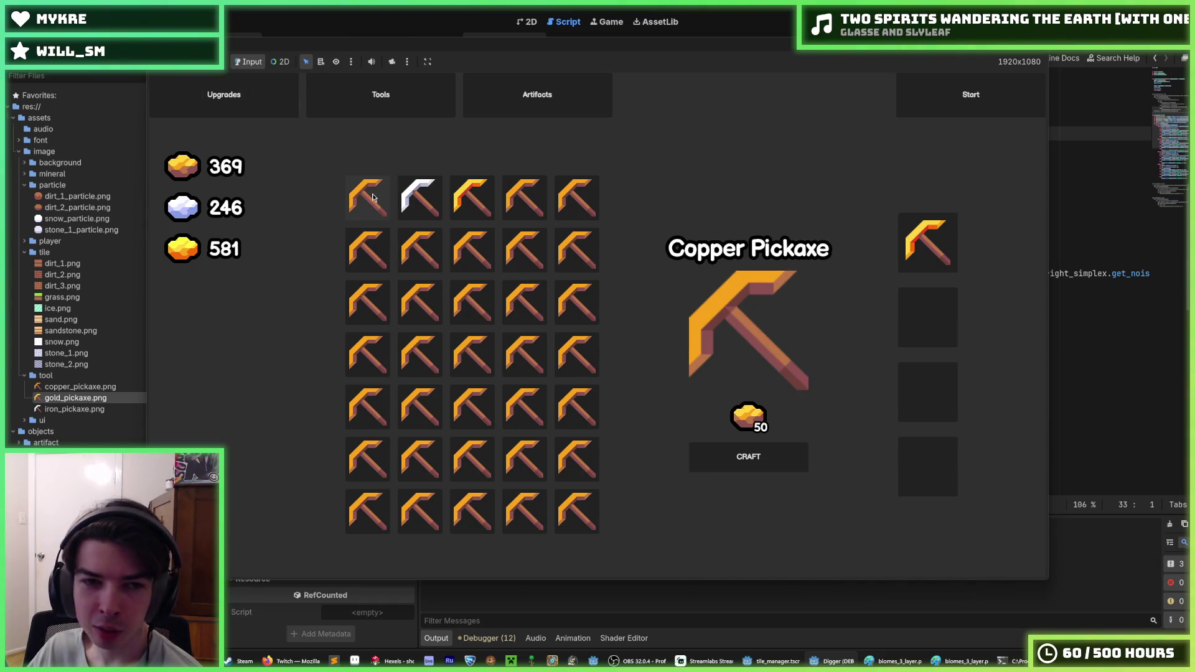
pyautogui.click(421, 198)
pyautogui.click(473, 198)
pyautogui.click(420, 198)
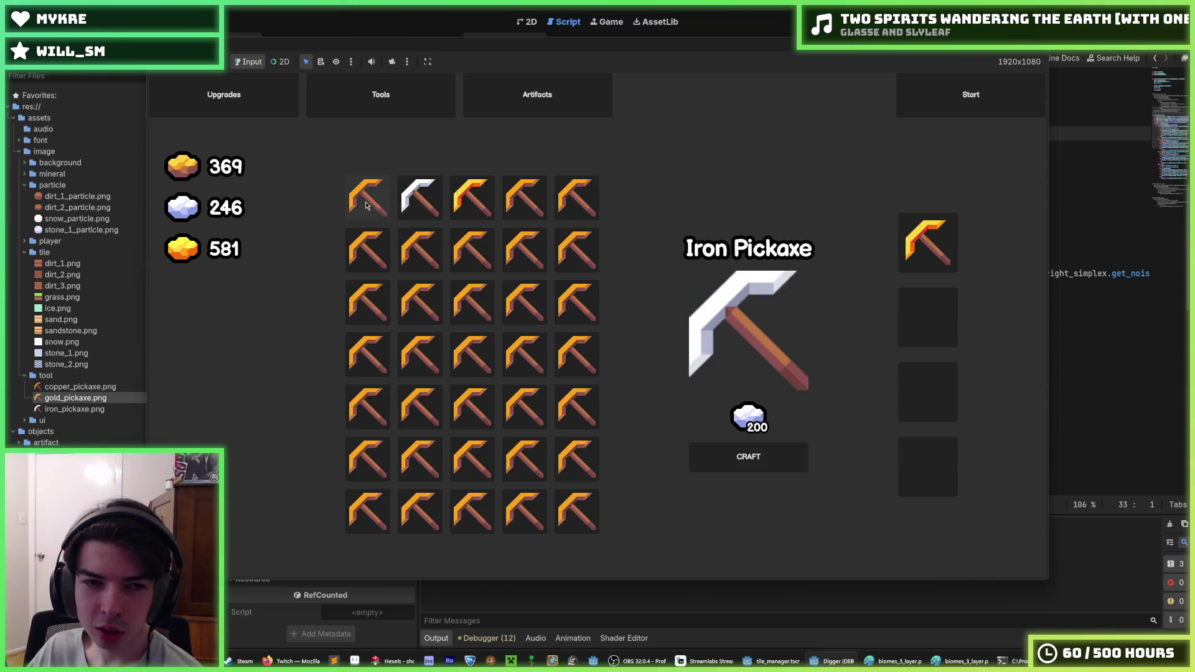
pyautogui.click(472, 198)
pyautogui.click(420, 198)
pyautogui.click(752, 460)
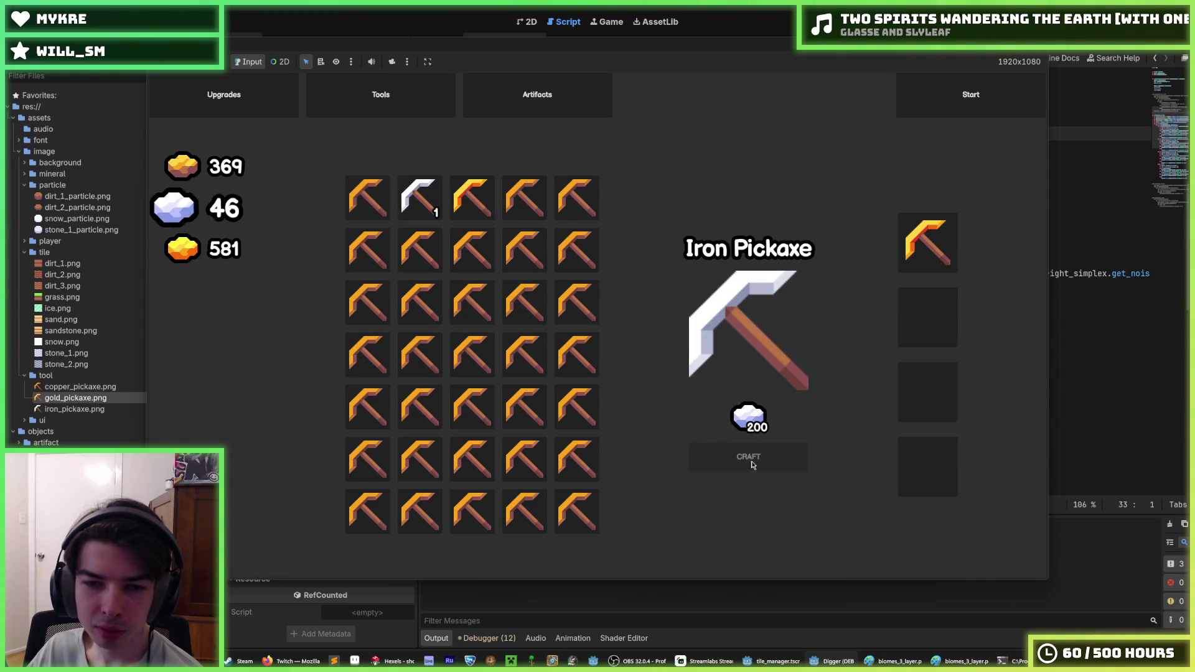
# - Start a mining run, close the game window, and return to line 41 of the script
pyautogui.click(924, 99)
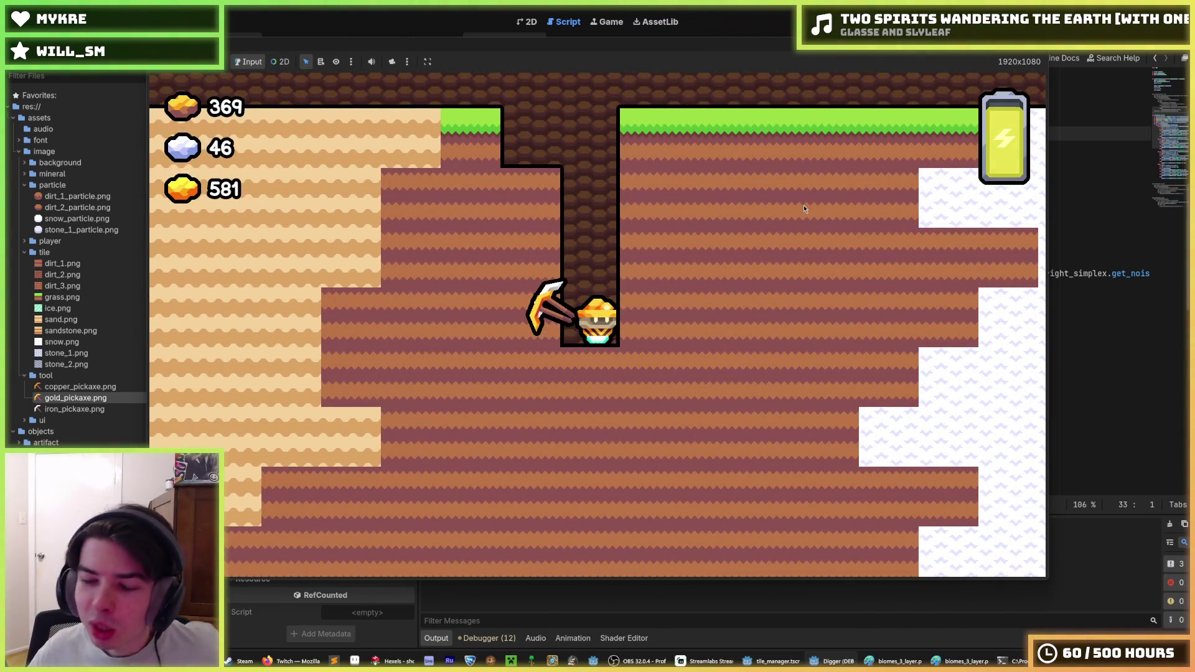
pyautogui.click(1030, 65)
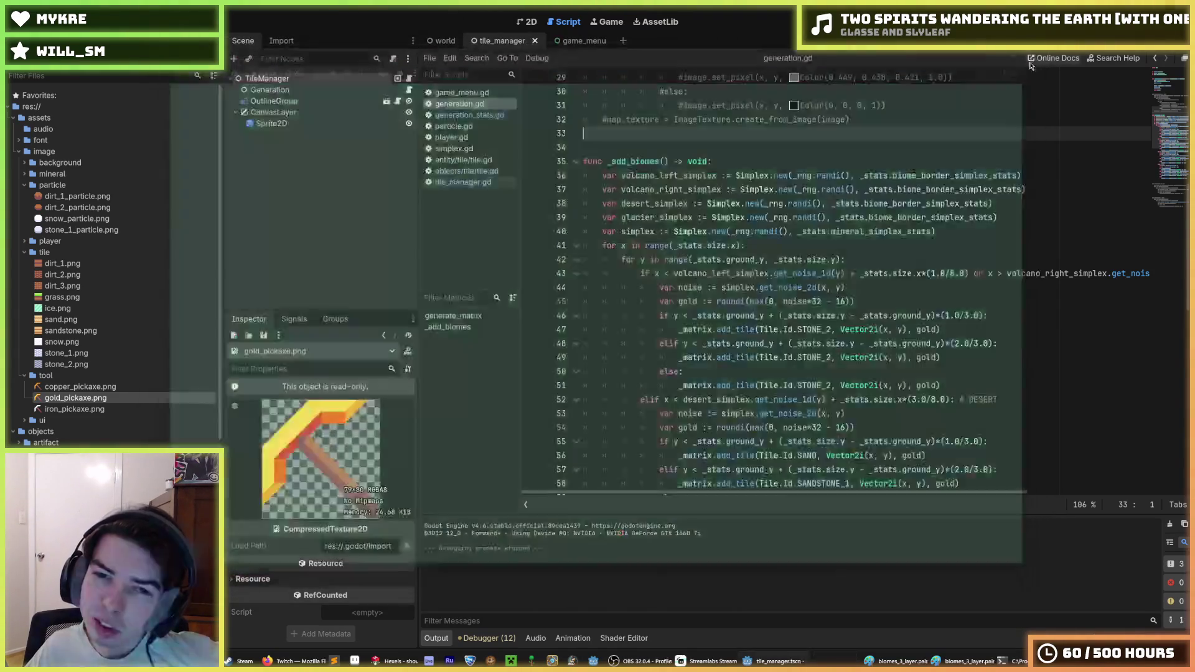
pyautogui.click(862, 242)
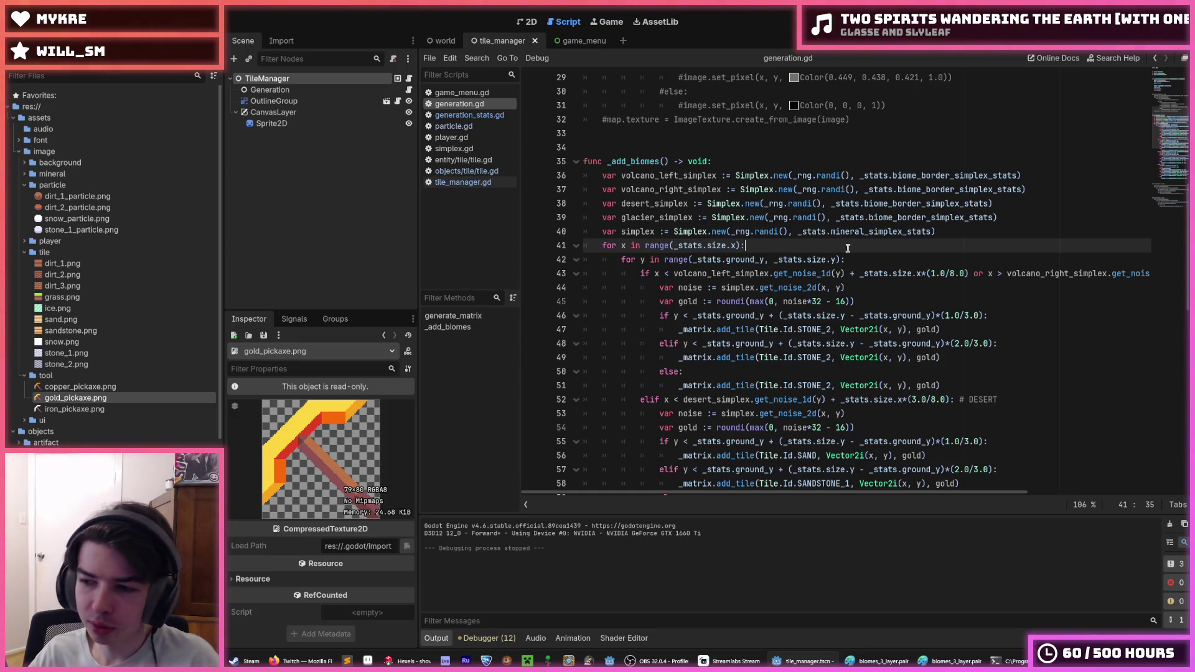
# - Select line 41 of generation.gd, then deselect it
pyautogui.moveTo(878, 660)
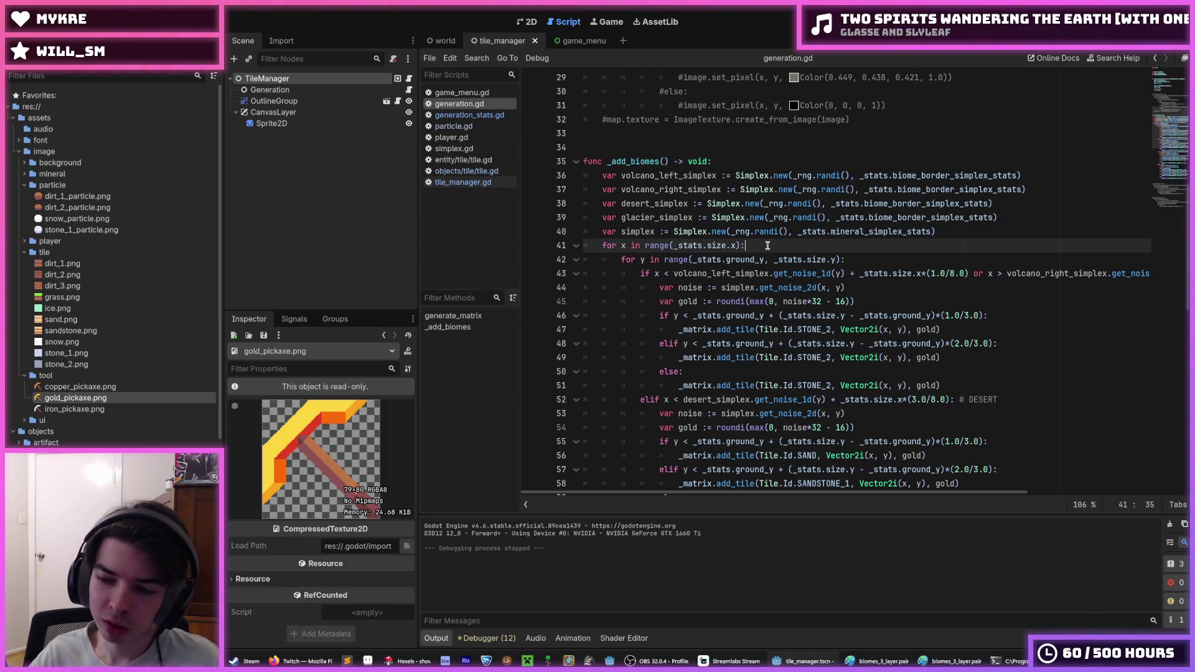
pyautogui.tripleClick(766, 246)
pyautogui.click(761, 245)
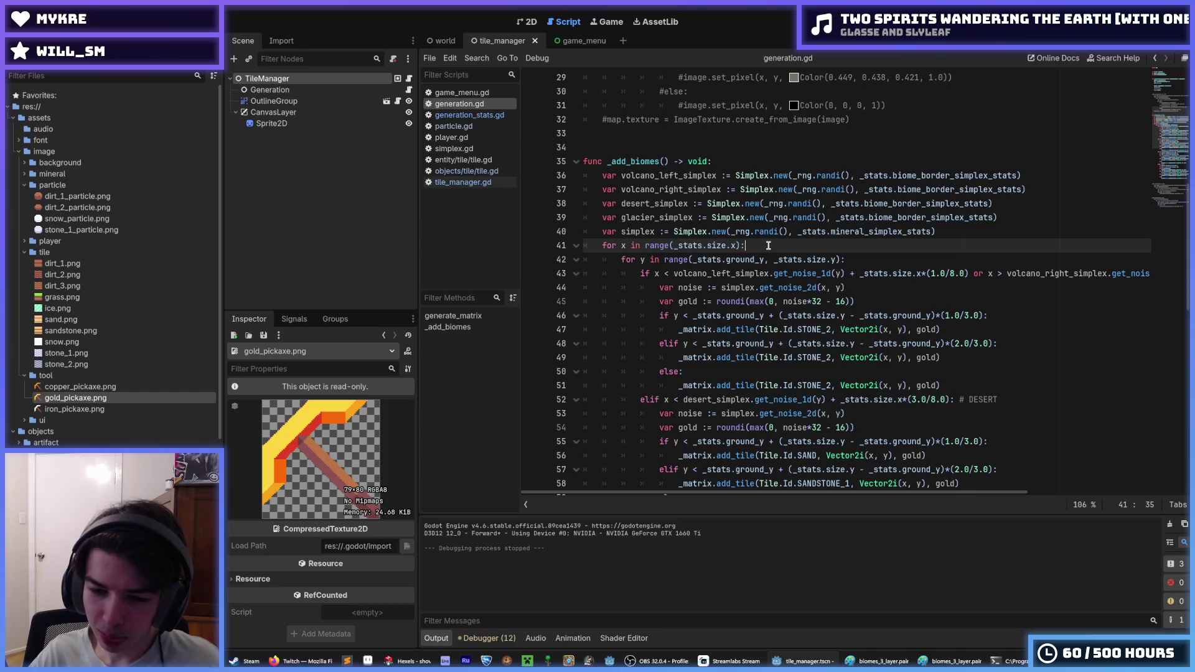
# - Bring the gold shovel sprite forward in Hexels, sample the head's pale gold, and centre the head
pyautogui.click(407, 661)
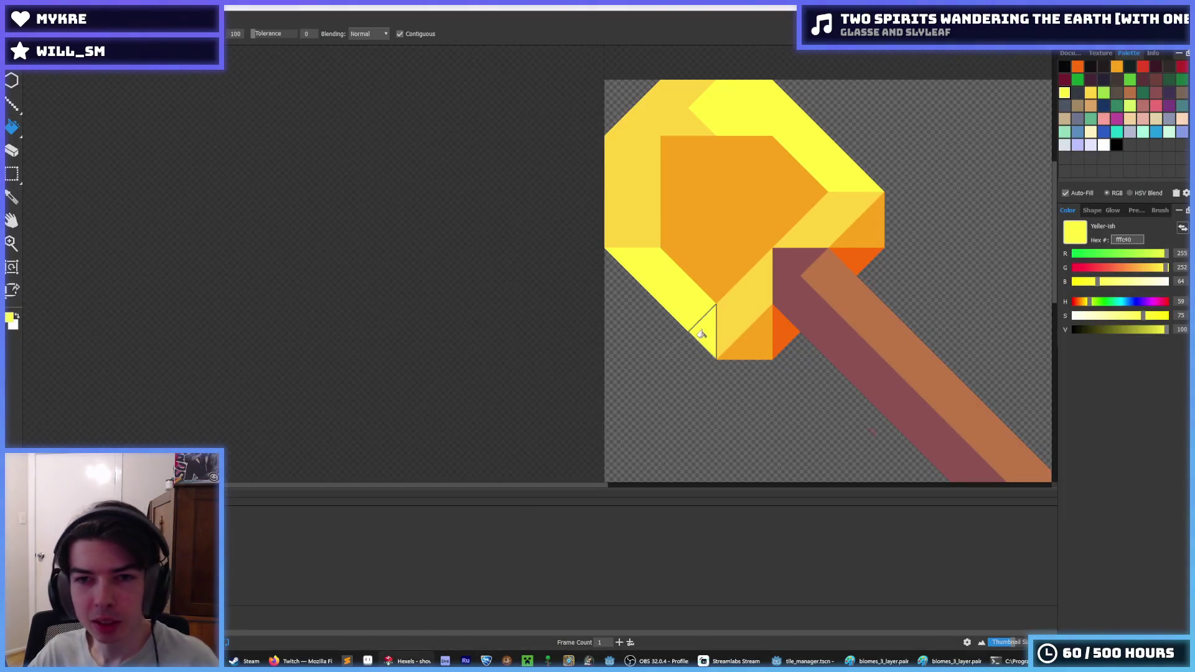
pyautogui.scroll(-3, 699, 320)
pyautogui.scroll(3, 725, 220)
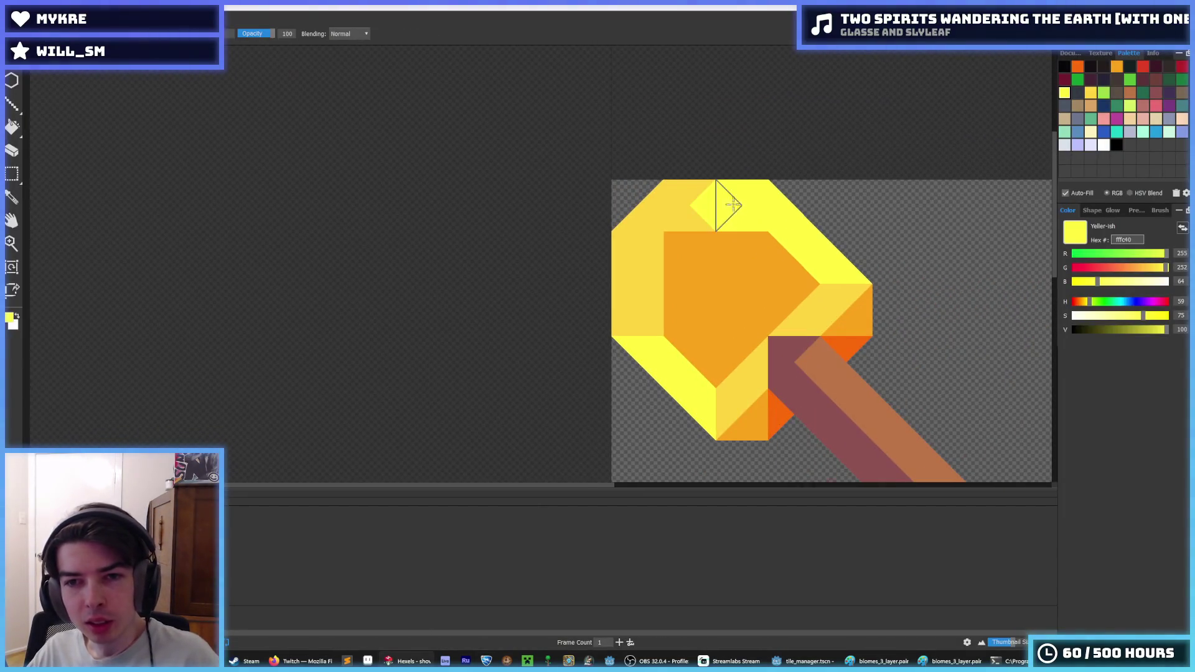
pyautogui.keyDown('alt'); pyautogui.click(710, 205); pyautogui.keyUp('alt')
pyautogui.scroll(-5, 758, 214)
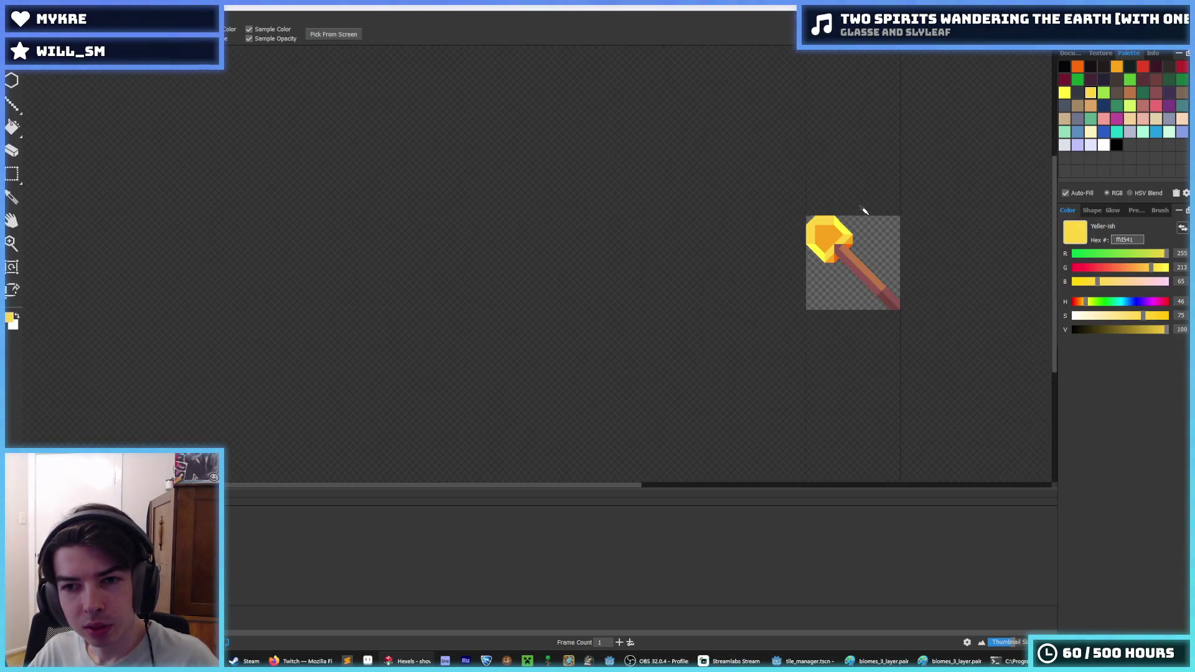
pyautogui.scroll(-2, 869, 210)
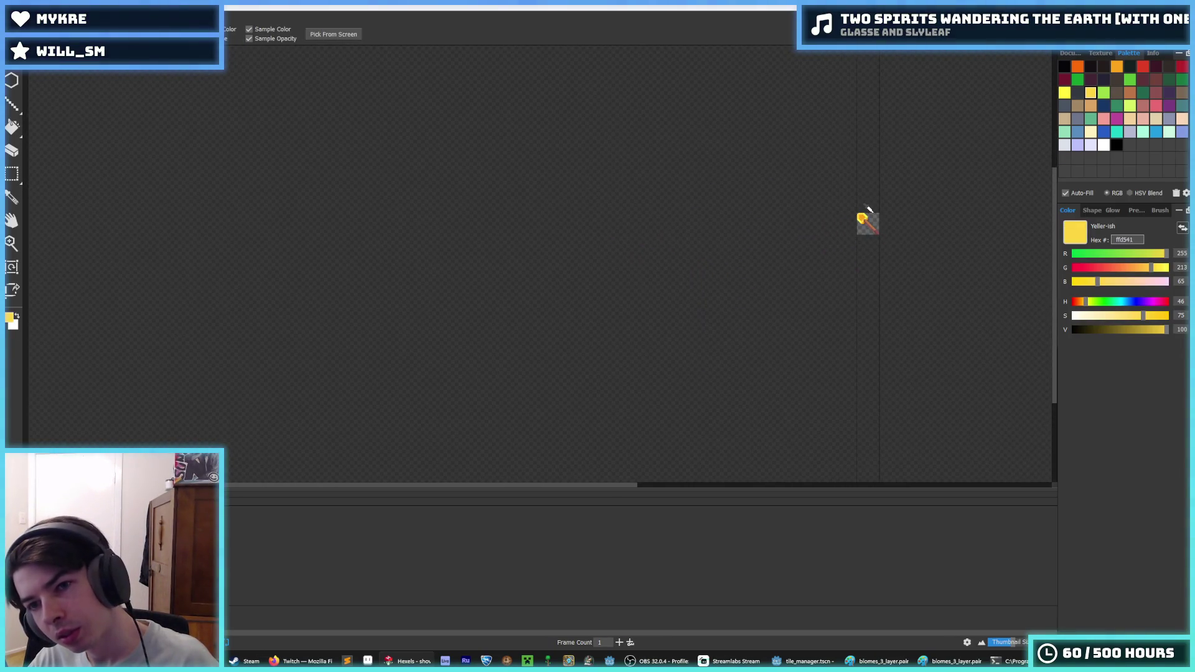
pyautogui.scroll(3, 868, 211)
pyautogui.scroll(-3, 838, 224)
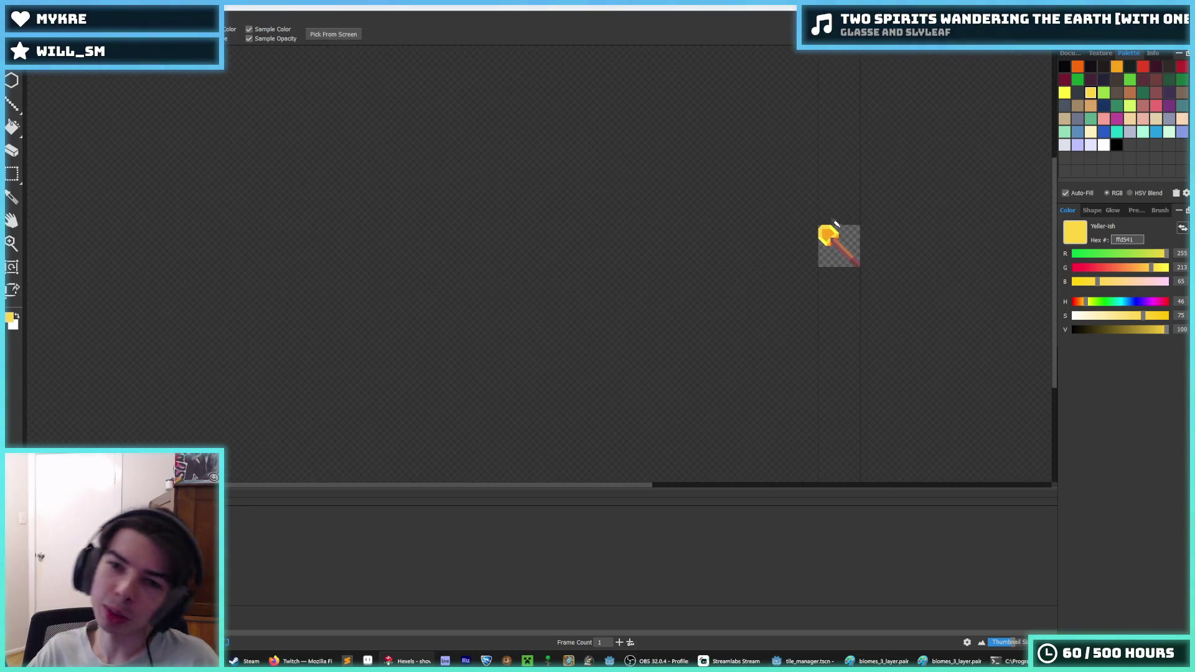
pyautogui.scroll(4, 838, 225)
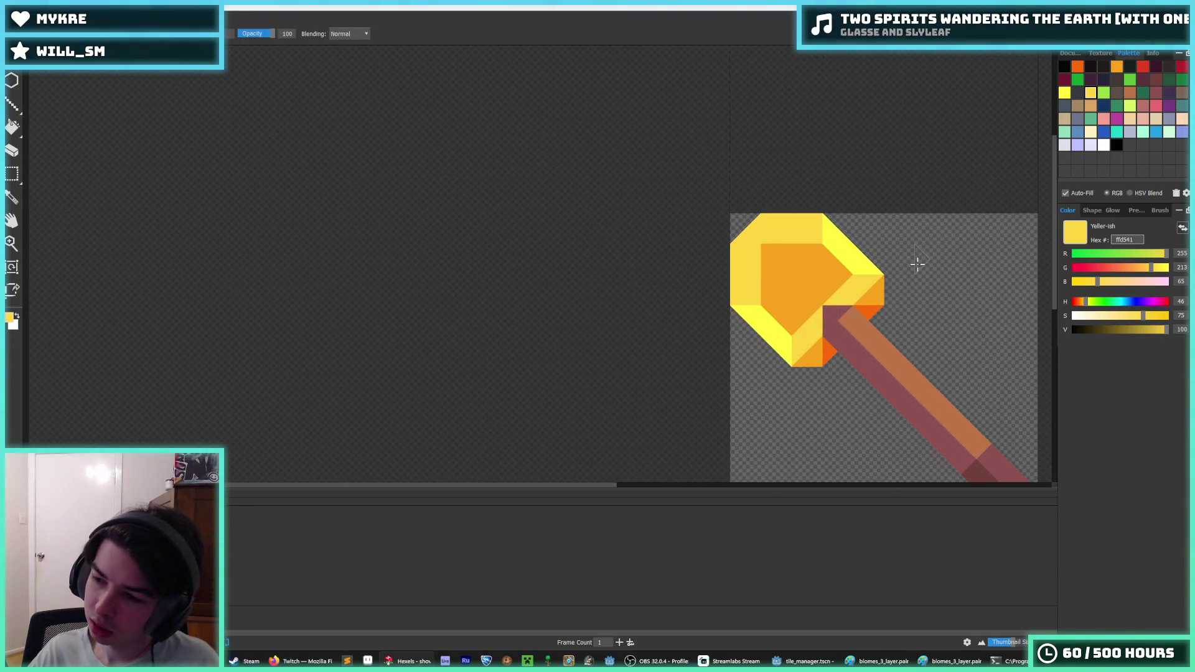
pyautogui.moveTo(858, 271); pyautogui.dragTo(723, 240)
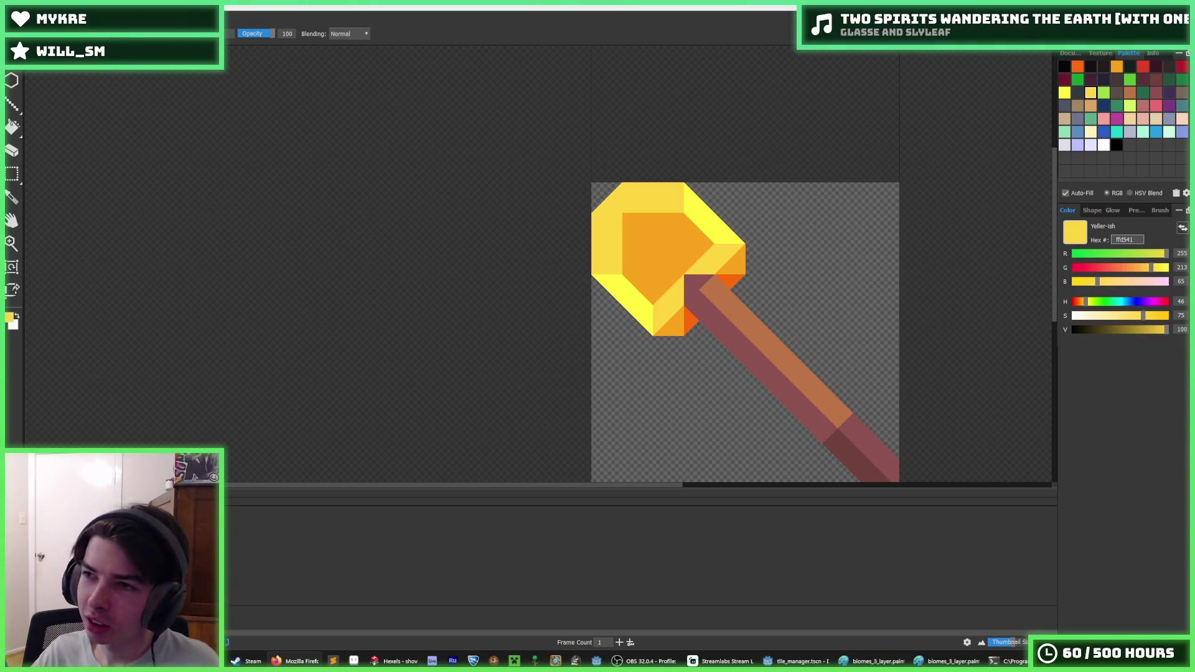
# - Lower the red value for a greener yellow, then eyedrop the head's bright yellow and a pale rim yellow
pyautogui.click(1147, 255)
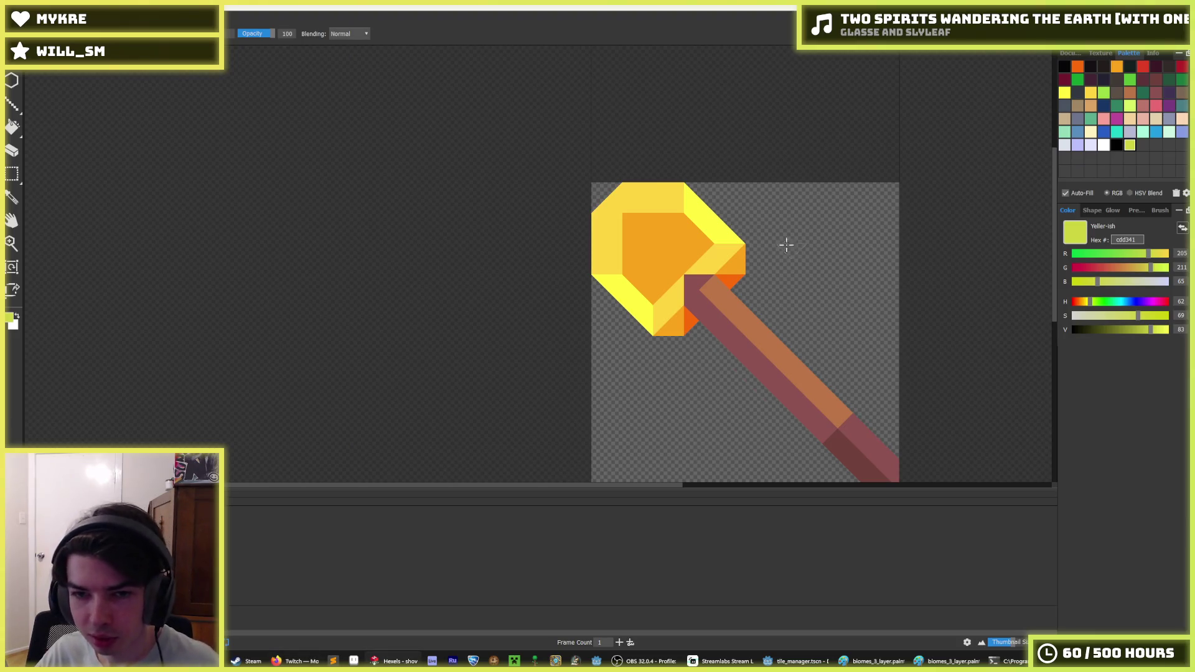
pyautogui.press('i')
pyautogui.scroll(-3, 784, 243)
pyautogui.scroll(2, 691, 229)
pyautogui.scroll(-1, 678, 243)
pyautogui.scroll(1, 678, 243)
pyautogui.click(647, 235)
pyautogui.press('i')
pyautogui.scroll(-4, 740, 215)
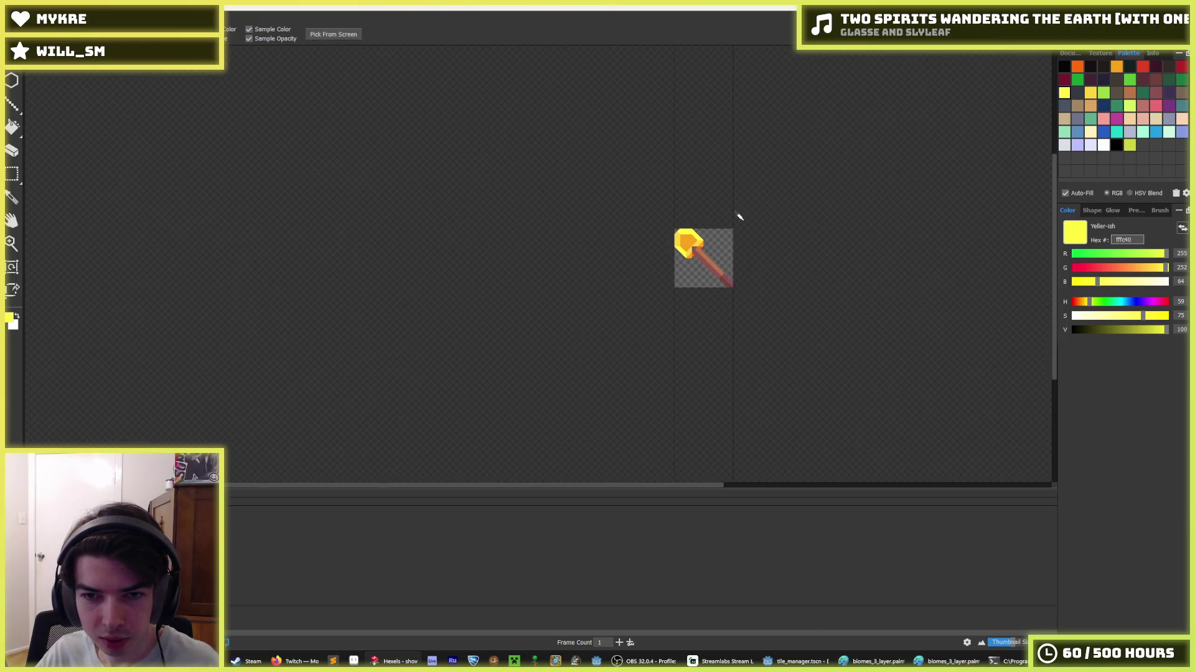
pyautogui.scroll(5, 716, 203)
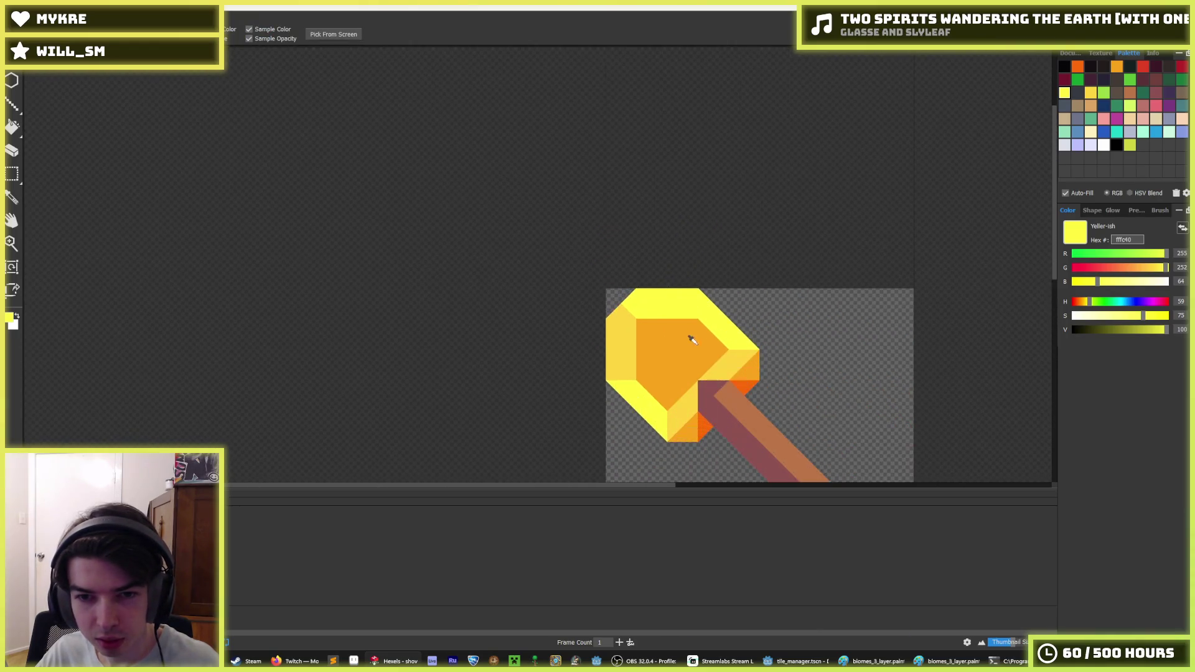
pyautogui.click(565, 301)
pyautogui.scroll(-6, 740, 267)
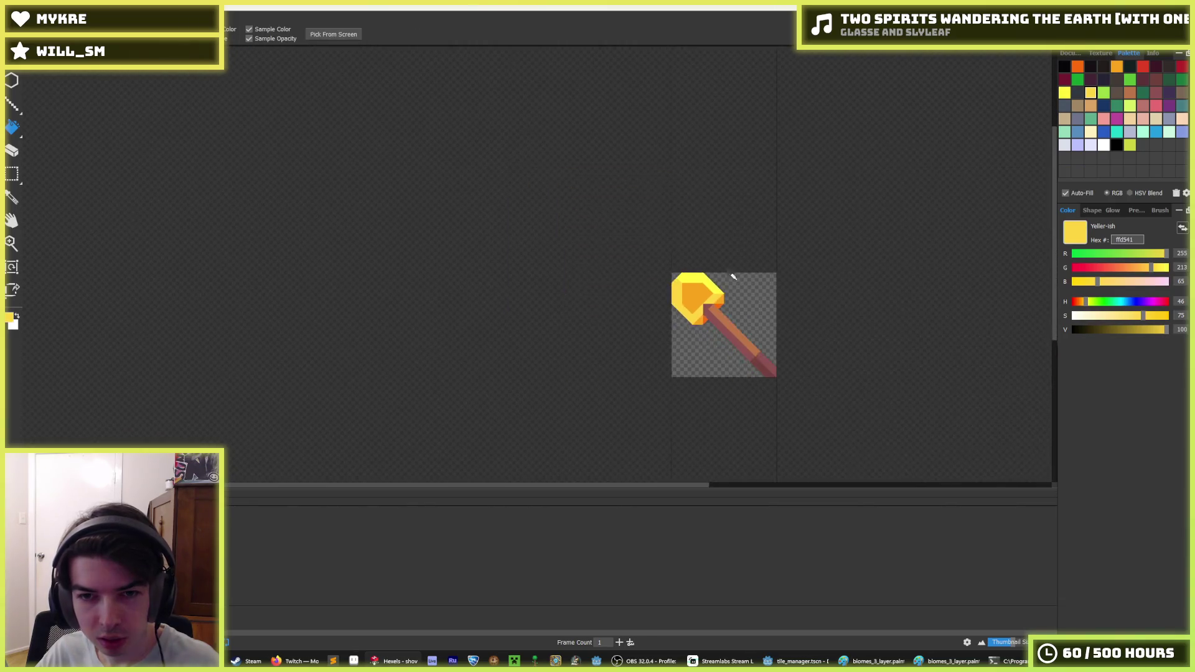
# - Sample the bright yellow fffc40 and paint the head's left facet with it
pyautogui.scroll(-1, 747, 261)
pyautogui.press('f')
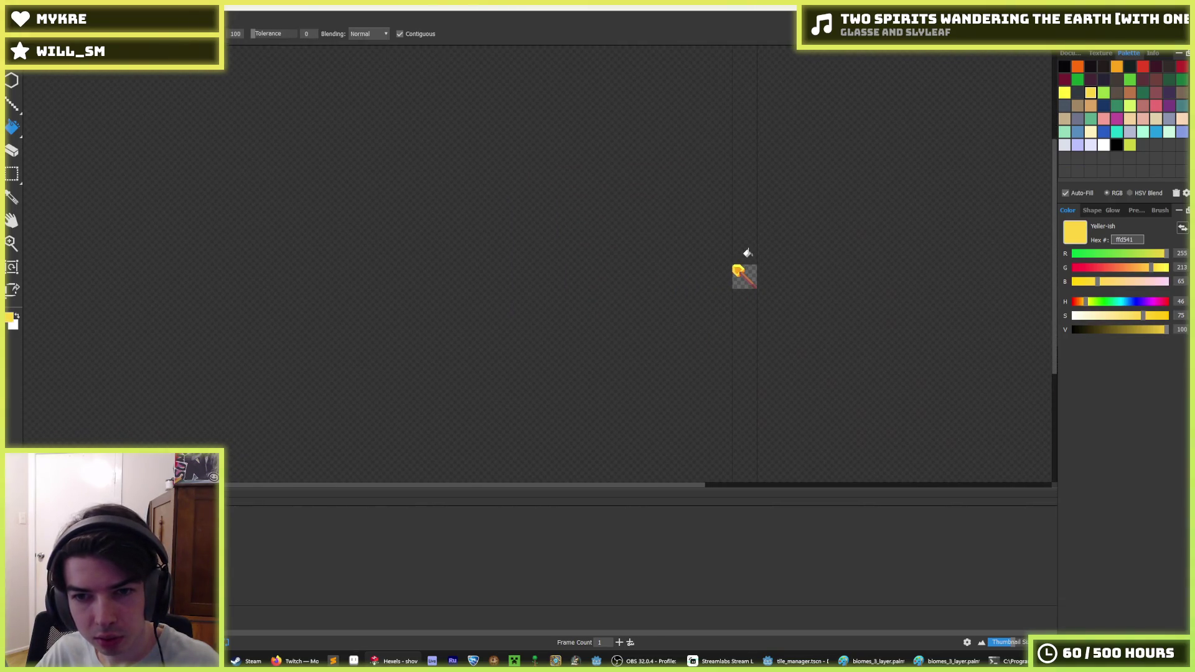
pyautogui.press('i')
pyautogui.scroll(5, 733, 261)
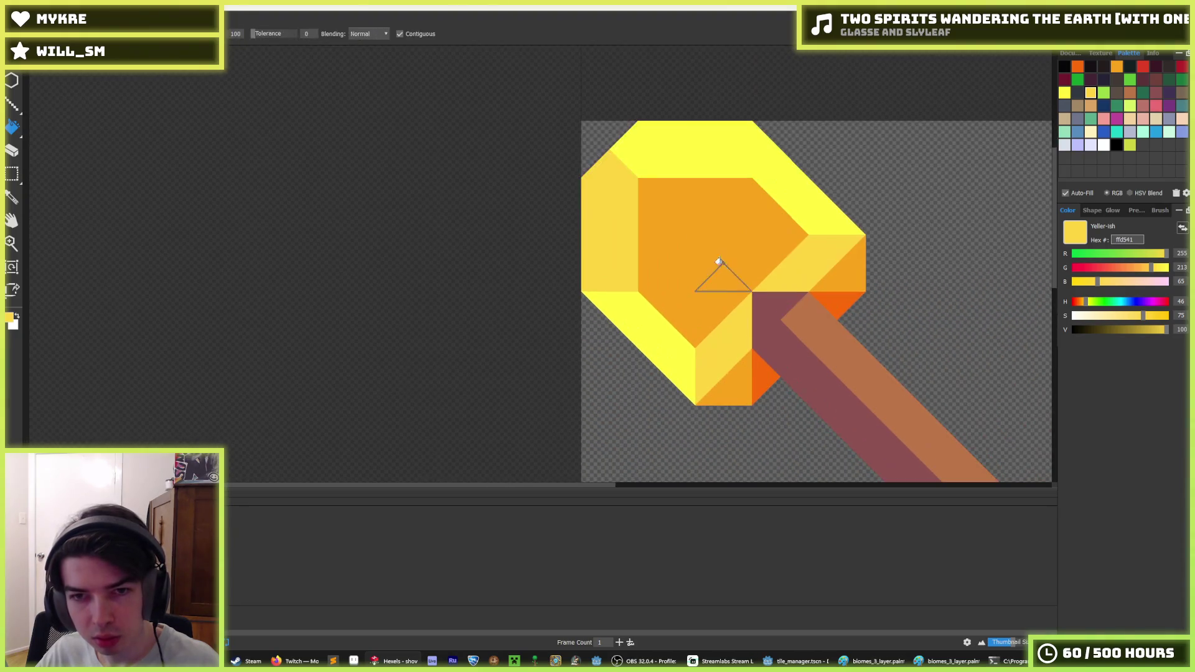
pyautogui.click(615, 311)
pyautogui.press('b')
pyautogui.moveTo(609, 245)
pyautogui.mouseDown()
pyautogui.moveTo(591, 194)
pyautogui.moveTo(625, 205)
pyautogui.moveTo(608, 275)
pyautogui.moveTo(608, 245)
pyautogui.mouseUp()
# - Paint pale yellow ffd541 along the top-left rim, undoing and redoing a misplaced stroke
pyautogui.press('i')
pyautogui.click(611, 165)
pyautogui.press('b')
pyautogui.moveTo(611, 165)
pyautogui.mouseDown()
pyautogui.moveTo(663, 134)
pyautogui.moveTo(660, 159)
pyautogui.mouseUp()
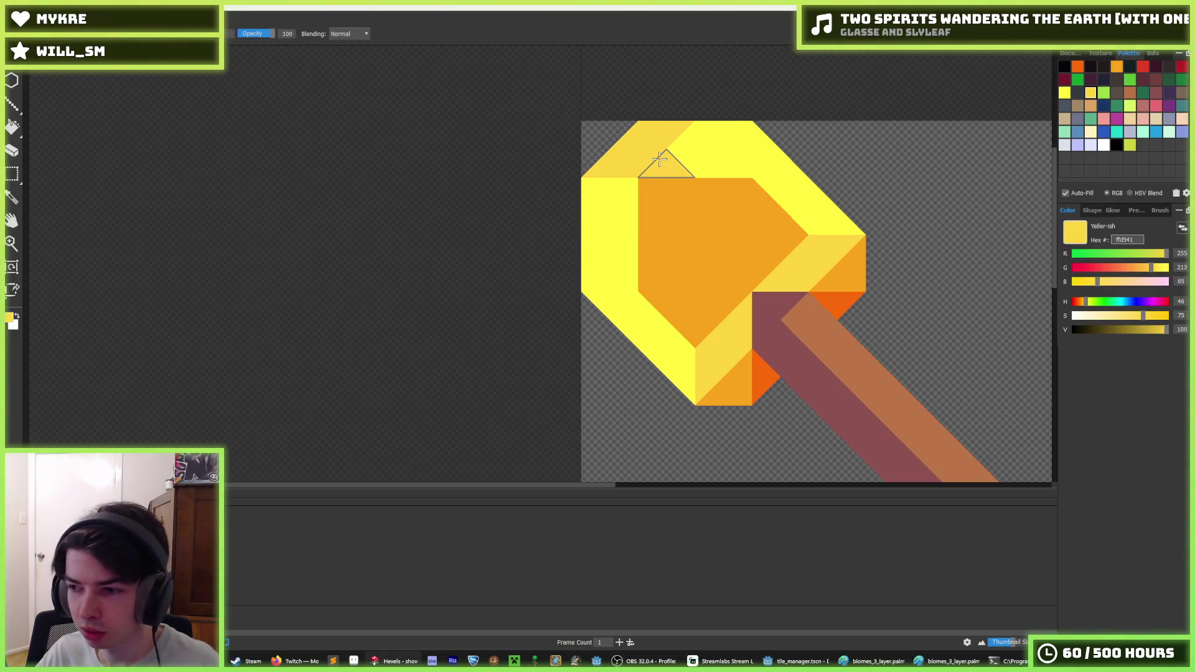
pyautogui.hotkey('ctrl', 'z')
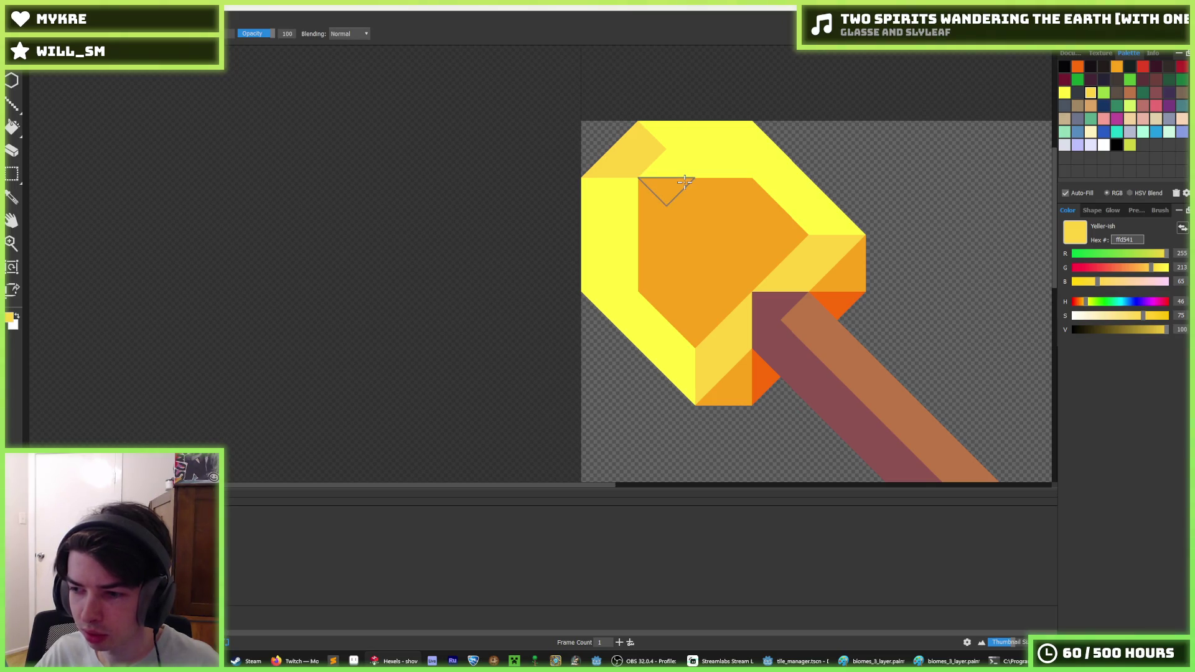
pyautogui.scroll(-3, 685, 181)
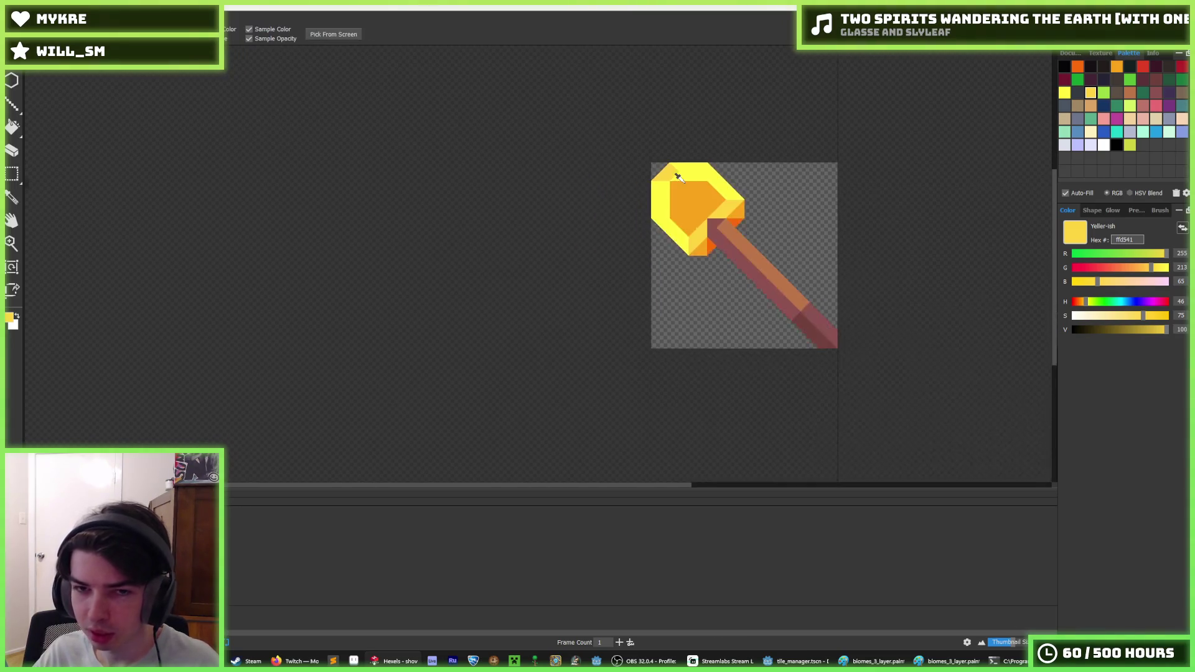
pyautogui.scroll(3, 656, 181)
pyautogui.moveTo(653, 134)
pyautogui.mouseDown()
pyautogui.moveTo(613, 165)
pyautogui.moveTo(588, 209)
pyautogui.mouseUp()
# - Paint the left-edge triangles pale yellow, reverting the pale colour on the top face
pyautogui.scroll(-3, 613, 171)
pyautogui.scroll(3, 615, 173)
pyautogui.click(605, 206)
pyautogui.moveTo(613, 259)
pyautogui.mouseDown()
pyautogui.moveTo(604, 274)
pyautogui.moveTo(611, 173)
pyautogui.moveTo(722, 158)
pyautogui.mouseUp()
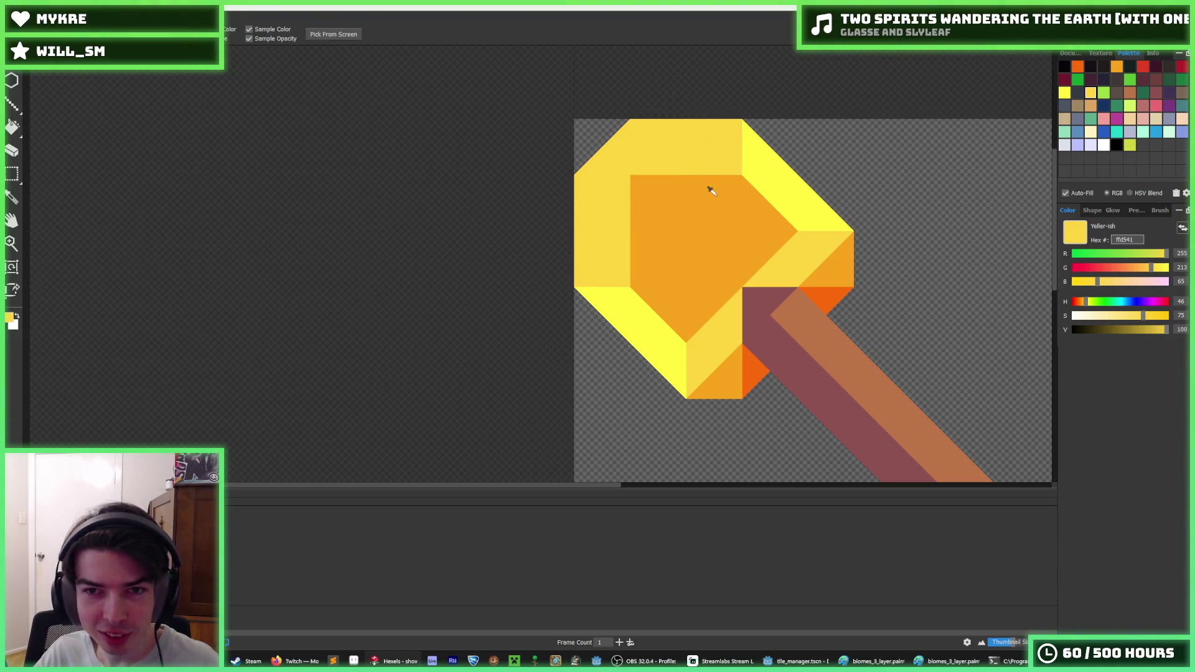
pyautogui.scroll(-3, 741, 186)
pyautogui.scroll(2, 738, 190)
pyautogui.hotkey('ctrl', 'z')
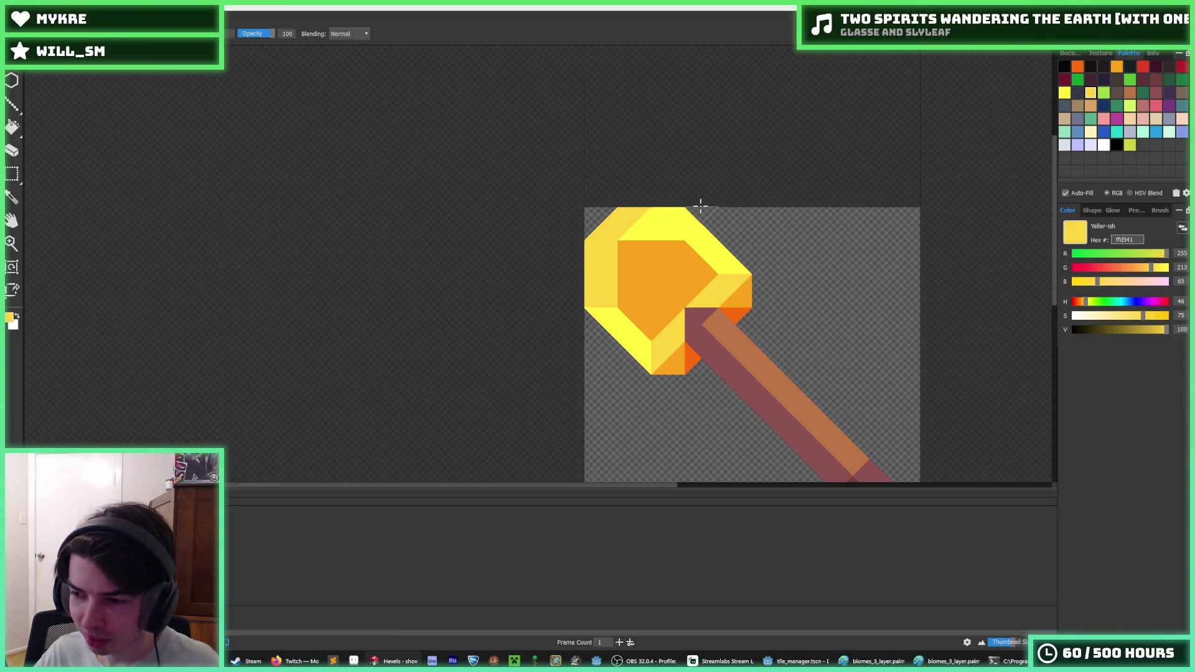
# - Repaint the head's left face and top-left strip bright yellow
pyautogui.scroll(-3, 700, 206)
pyautogui.scroll(2, 643, 222)
pyautogui.scroll(-2, 647, 230)
pyautogui.scroll(5, 648, 240)
pyautogui.press('b')
pyautogui.click(644, 255)
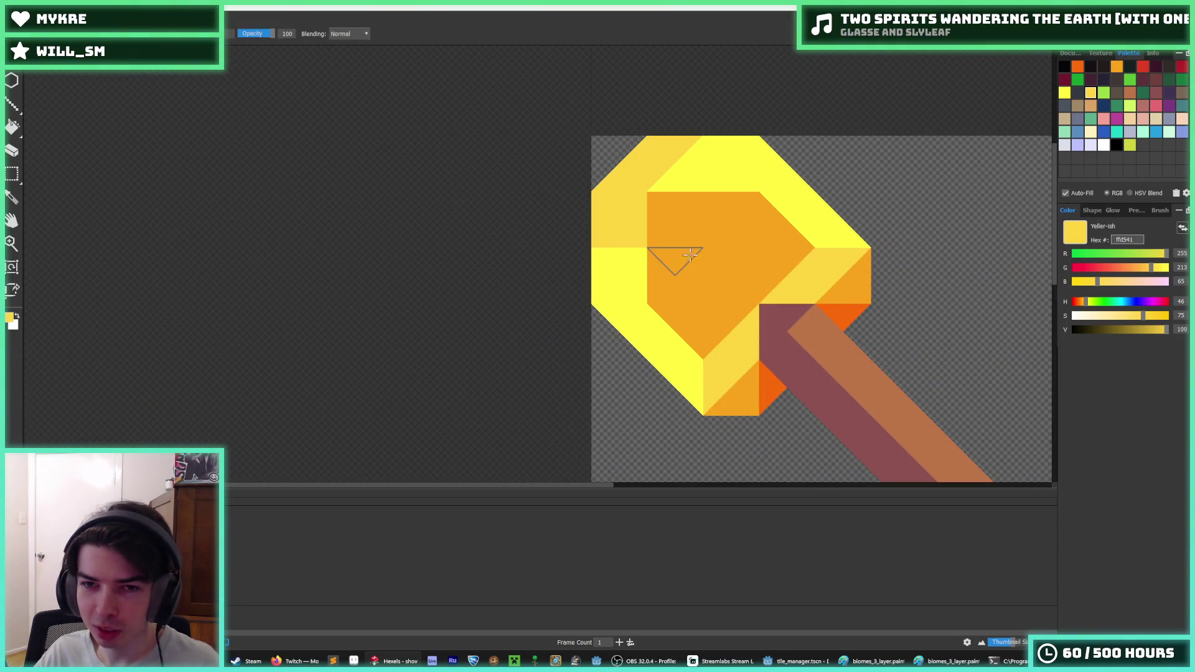
pyautogui.moveTo(688, 148)
pyautogui.mouseDown()
pyautogui.moveTo(681, 174)
pyautogui.moveTo(641, 156)
pyautogui.moveTo(622, 218)
pyautogui.moveTo(629, 267)
pyautogui.moveTo(689, 160)
pyautogui.moveTo(738, 152)
pyautogui.moveTo(618, 235)
pyautogui.moveTo(622, 301)
pyautogui.mouseUp()
# - Touch up the top strip in pale and bright yellow, then fill the notch orange
pyautogui.click(620, 199)
pyautogui.keyDown('alt'); pyautogui.click(622, 302); pyautogui.keyUp('alt')
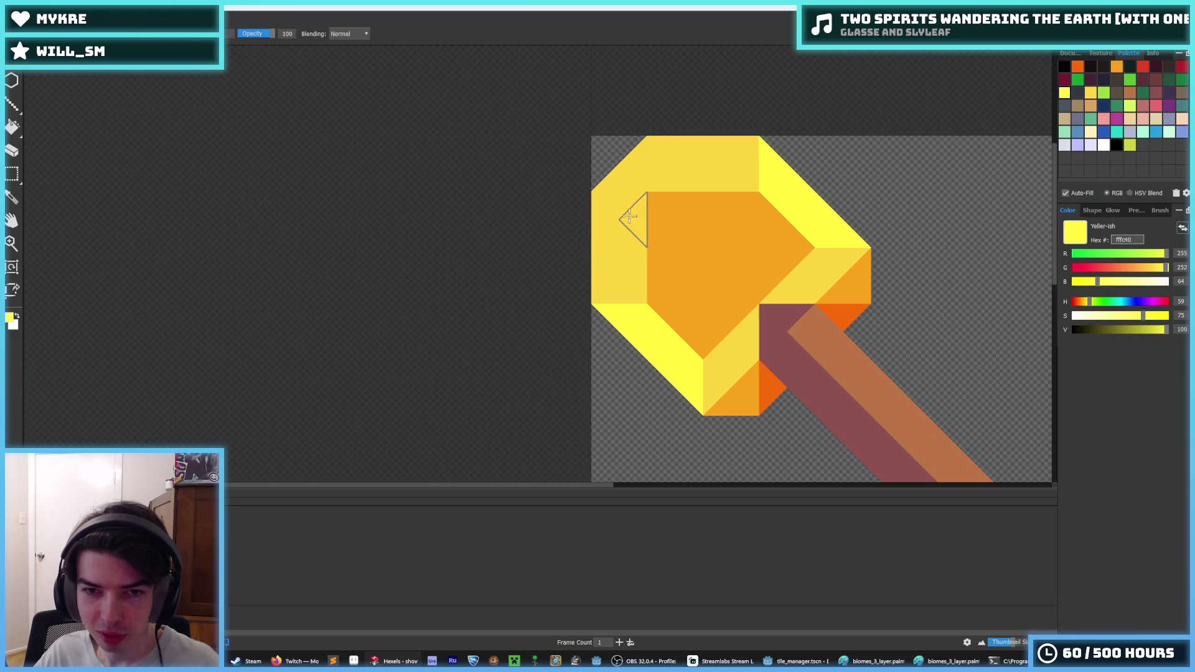
pyautogui.moveTo(633, 214)
pyautogui.mouseDown()
pyautogui.moveTo(680, 159)
pyautogui.moveTo(635, 164)
pyautogui.moveTo(744, 165)
pyautogui.moveTo(658, 164)
pyautogui.moveTo(710, 207)
pyautogui.mouseUp()
pyautogui.keyDown('alt'); pyautogui.click(711, 207); pyautogui.keyUp('alt')
pyautogui.click(727, 200)
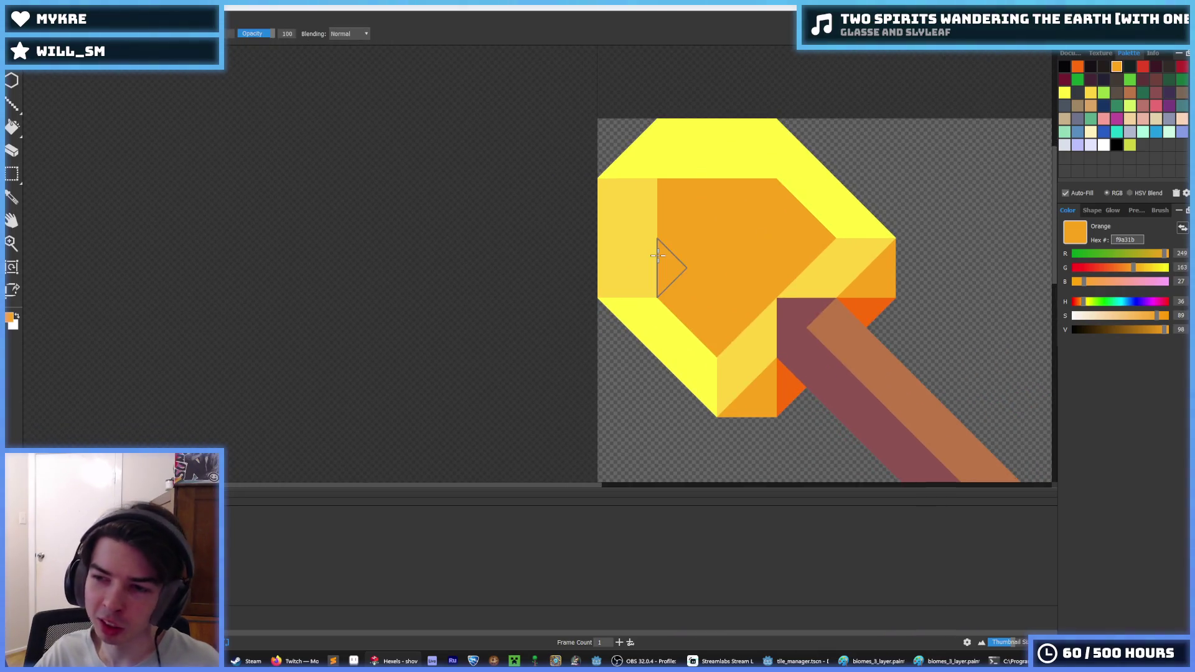
pyautogui.scroll(-5, 760, 181)
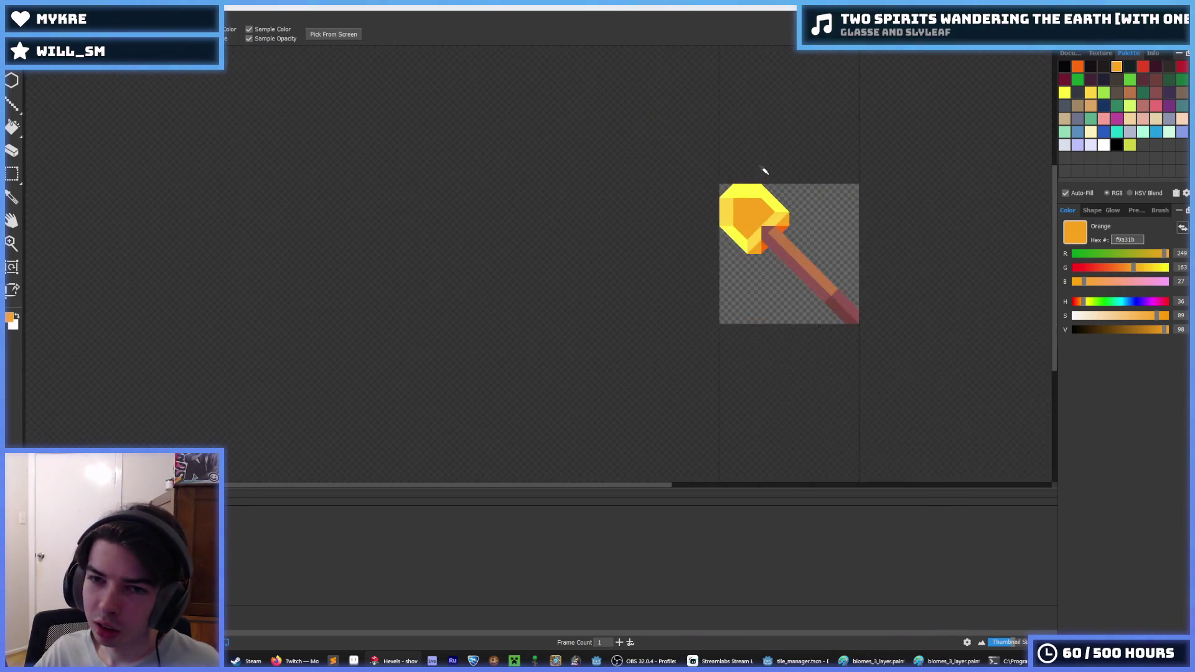
# - Sample the bright yellow from the top face and brighten the left-face triangles
pyautogui.scroll(3, 704, 248)
pyautogui.keyDown('alt'); pyautogui.click(704, 248); pyautogui.keyUp('alt')
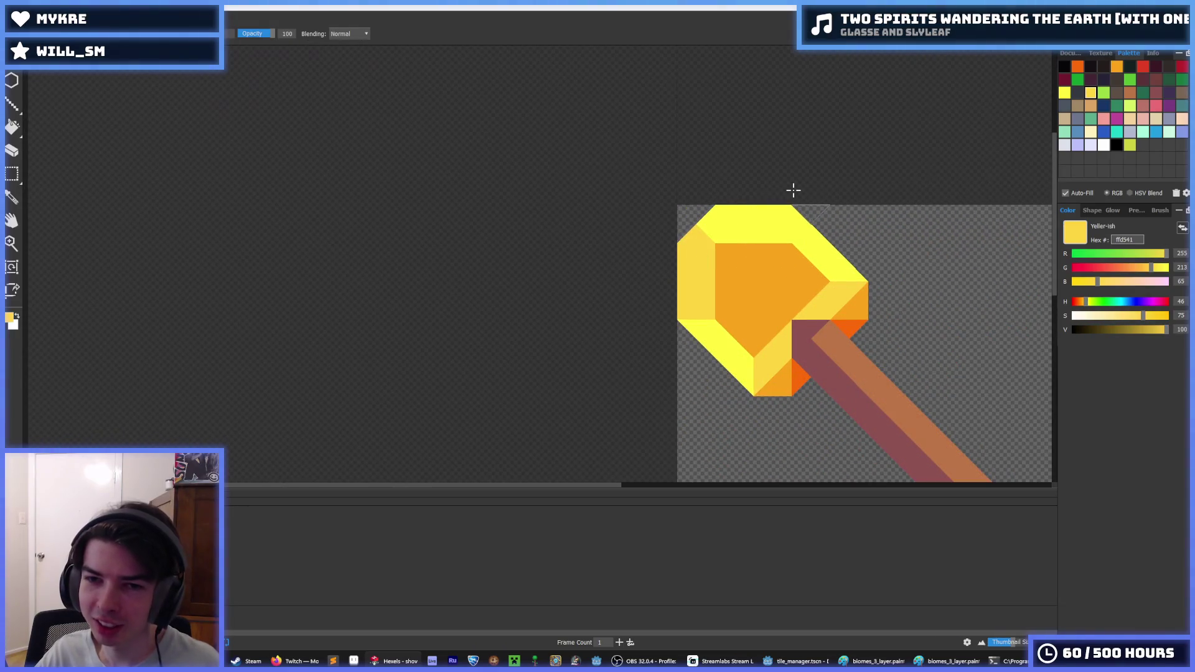
pyautogui.scroll(-5, 791, 192)
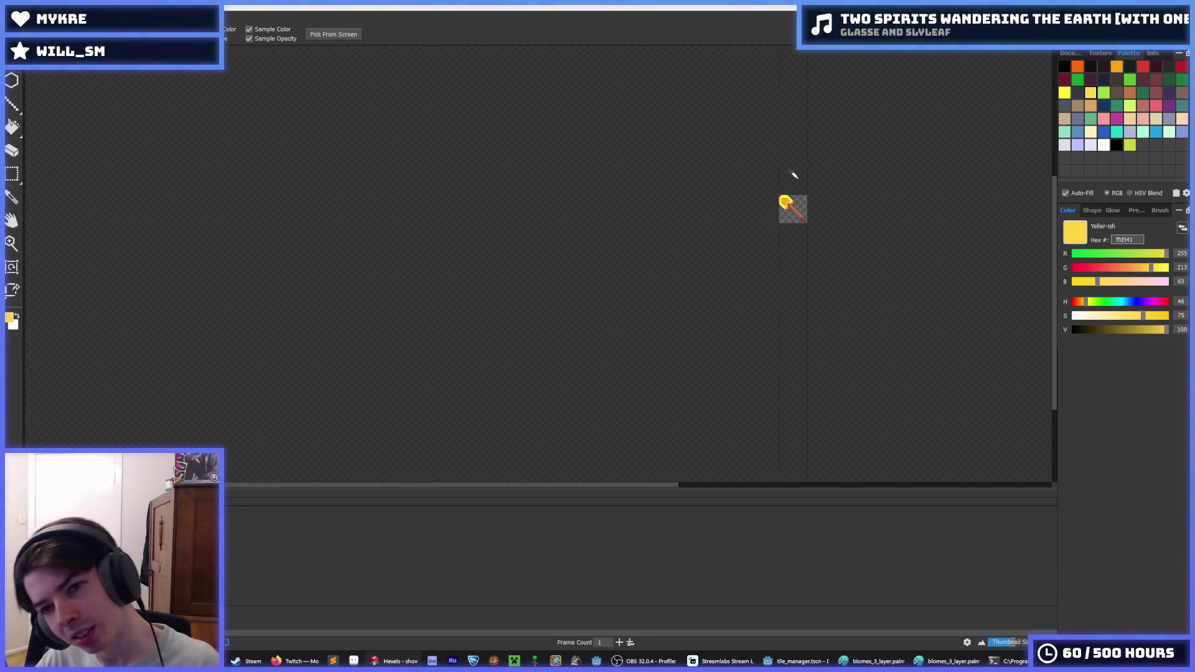
pyautogui.scroll(5, 778, 184)
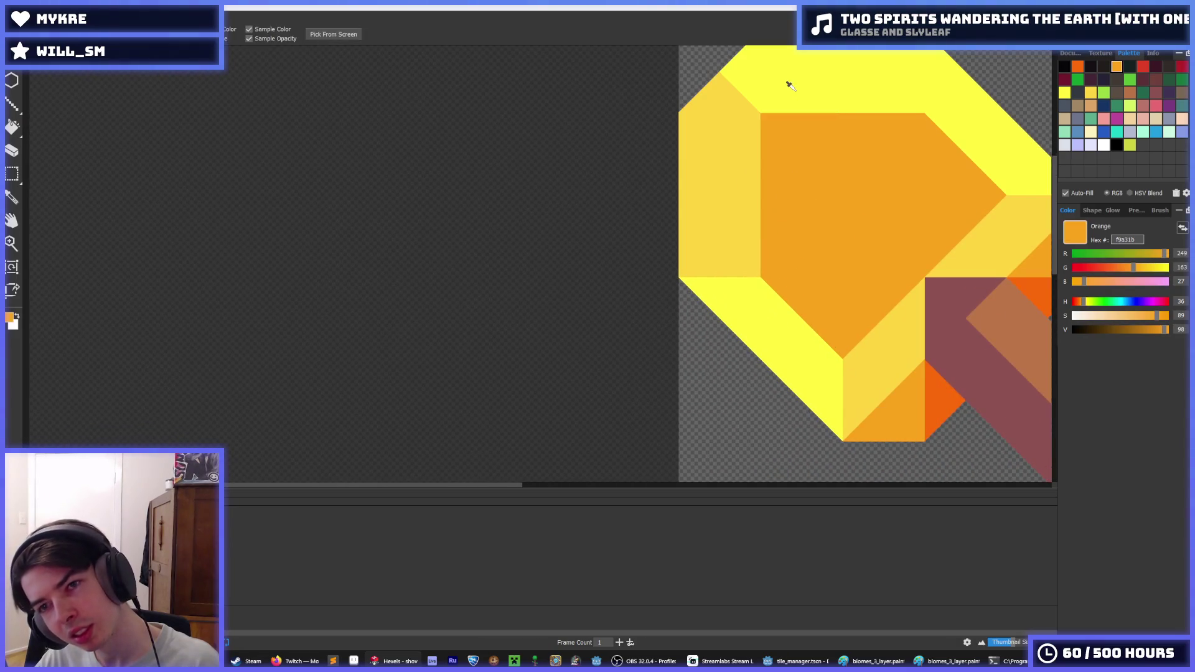
pyautogui.keyDown('alt'); pyautogui.click(788, 82); pyautogui.keyUp('alt')
pyautogui.click(760, 114)
pyautogui.click(720, 154)
pyautogui.click(760, 193)
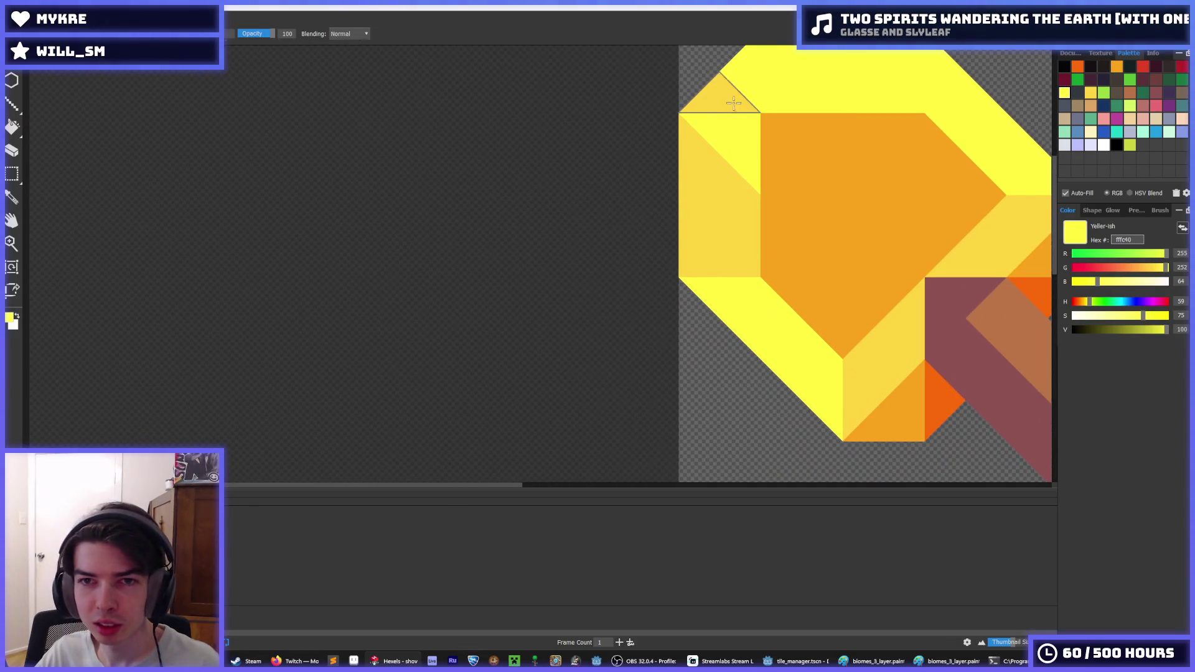
# - Refill the top face pale yellow and the left faces bright yellow
pyautogui.keyDown('alt'); pyautogui.click(716, 115); pyautogui.keyUp('alt')
pyautogui.click(669, 155)
pyautogui.keyDown('alt'); pyautogui.click(578, 206); pyautogui.keyUp('alt')
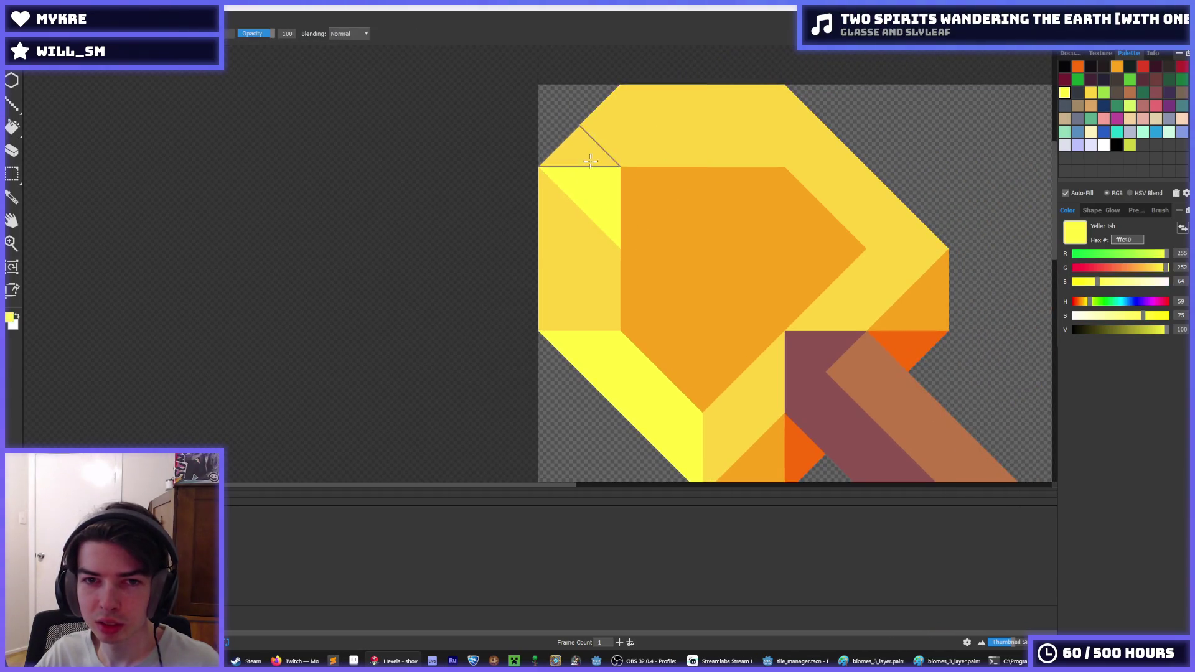
pyautogui.click(587, 155)
pyautogui.click(592, 288)
pyautogui.scroll(-5, 736, 215)
pyautogui.scroll(5, 735, 216)
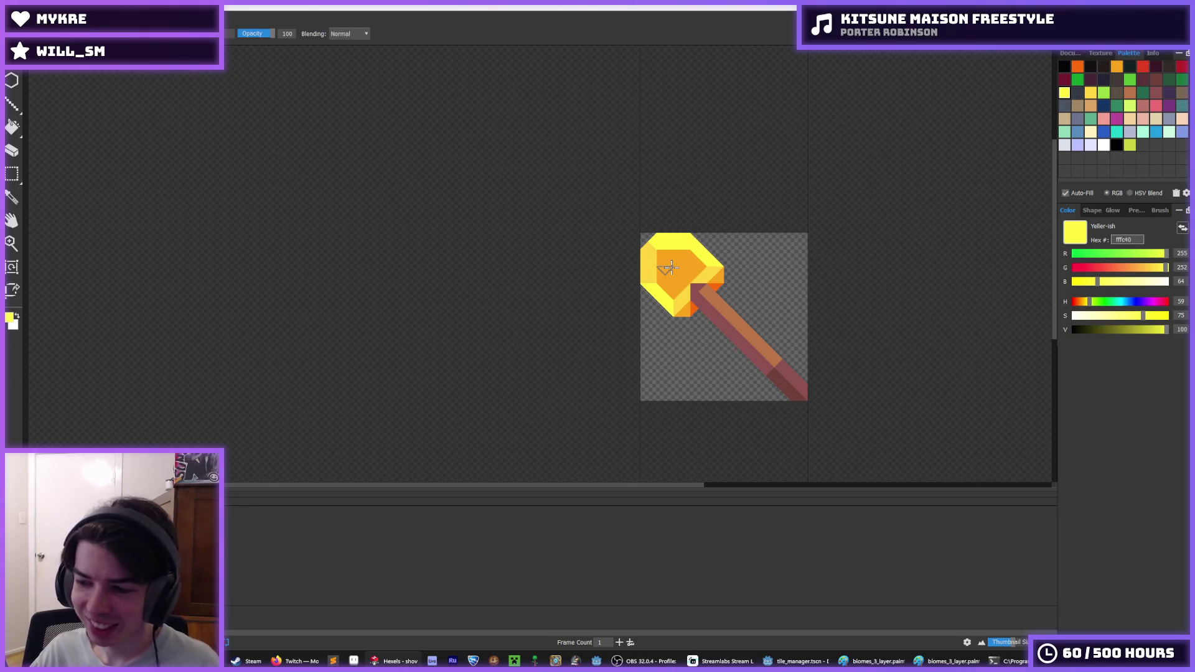
# - Sample muted yellow ffd541 from the left face and paint the top-centre facet to the edge
pyautogui.press('i')
pyautogui.scroll(4, 671, 268)
pyautogui.scroll(-2, 669, 263)
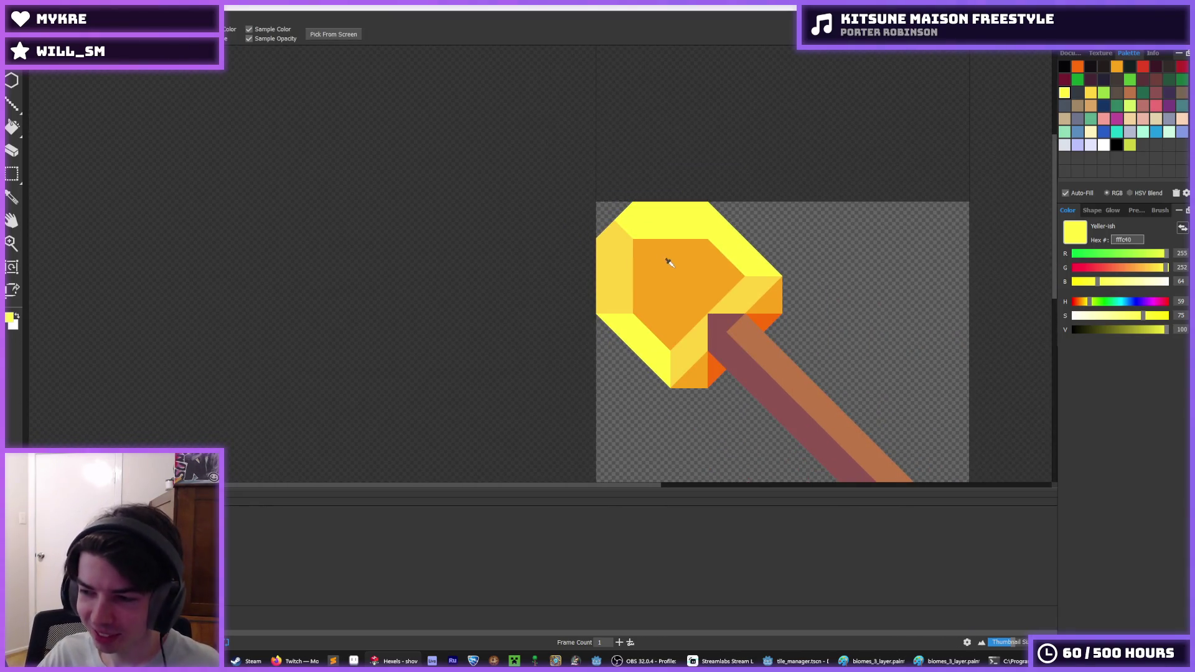
pyautogui.scroll(2, 685, 264)
pyautogui.scroll(-2, 637, 259)
pyautogui.press('b')
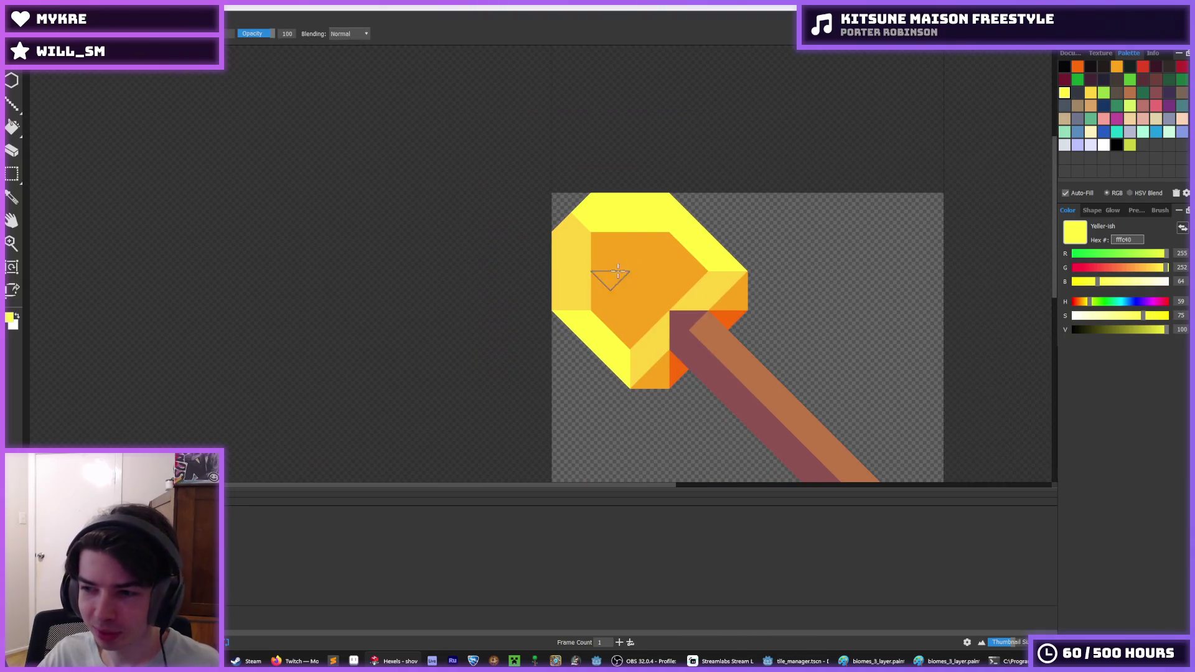
pyautogui.scroll(3, 616, 268)
pyautogui.press('i')
pyautogui.click(613, 211)
pyautogui.press('b')
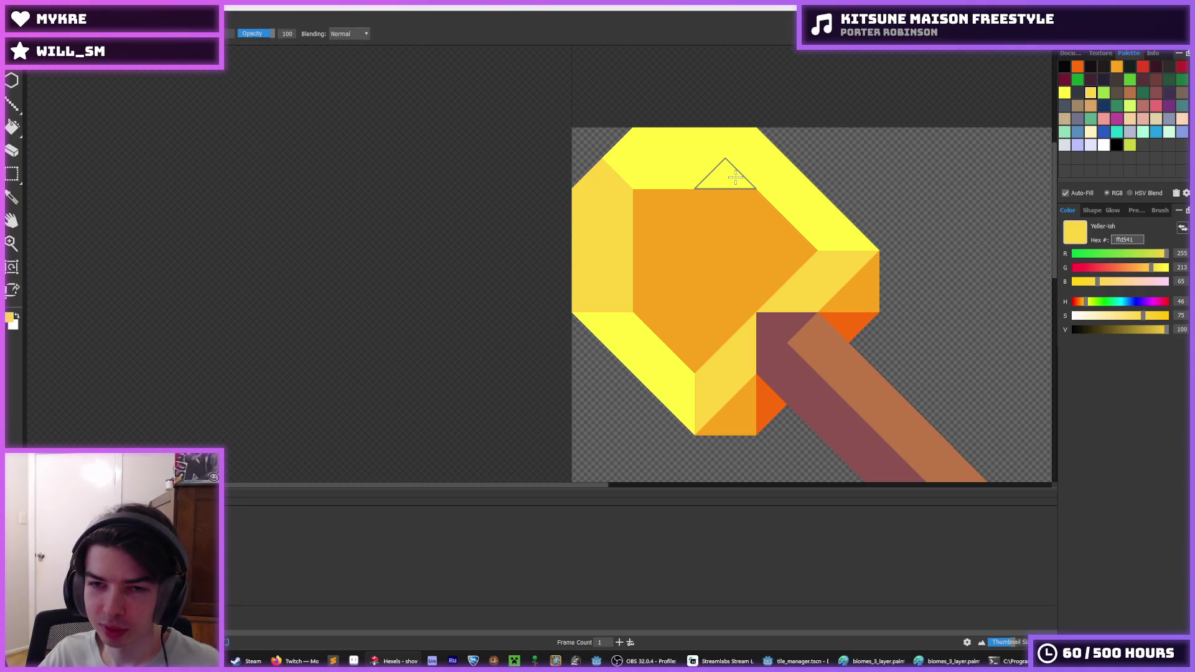
pyautogui.moveTo(735, 177); pyautogui.dragTo(740, 141)
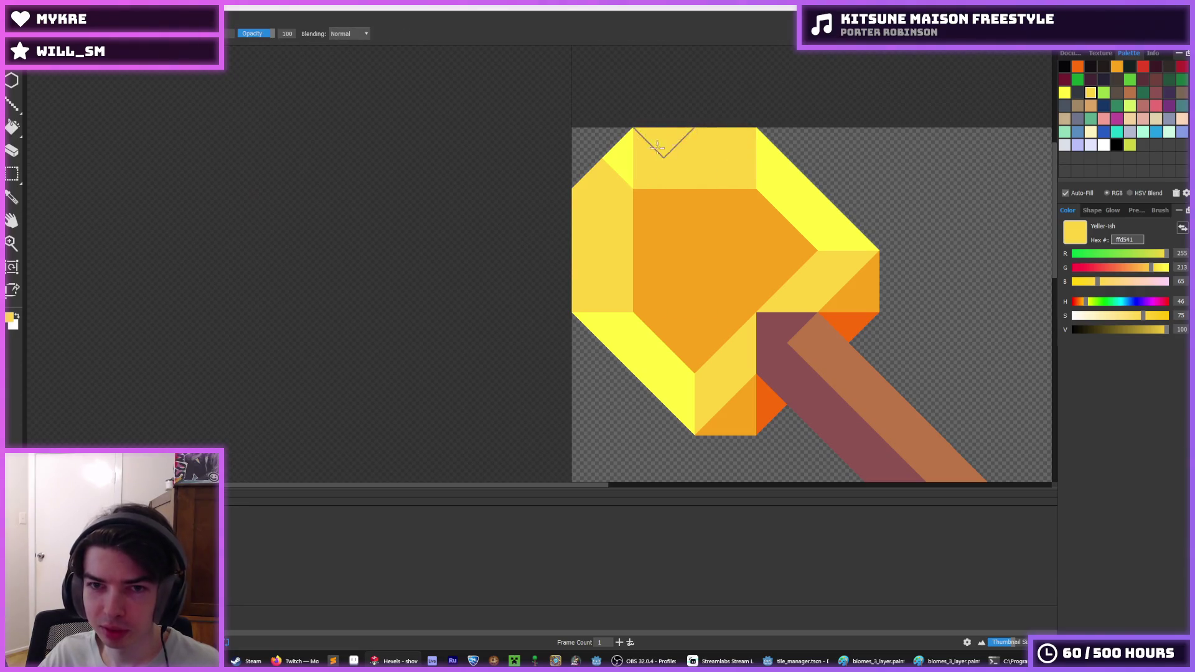
pyautogui.scroll(-5, 747, 164)
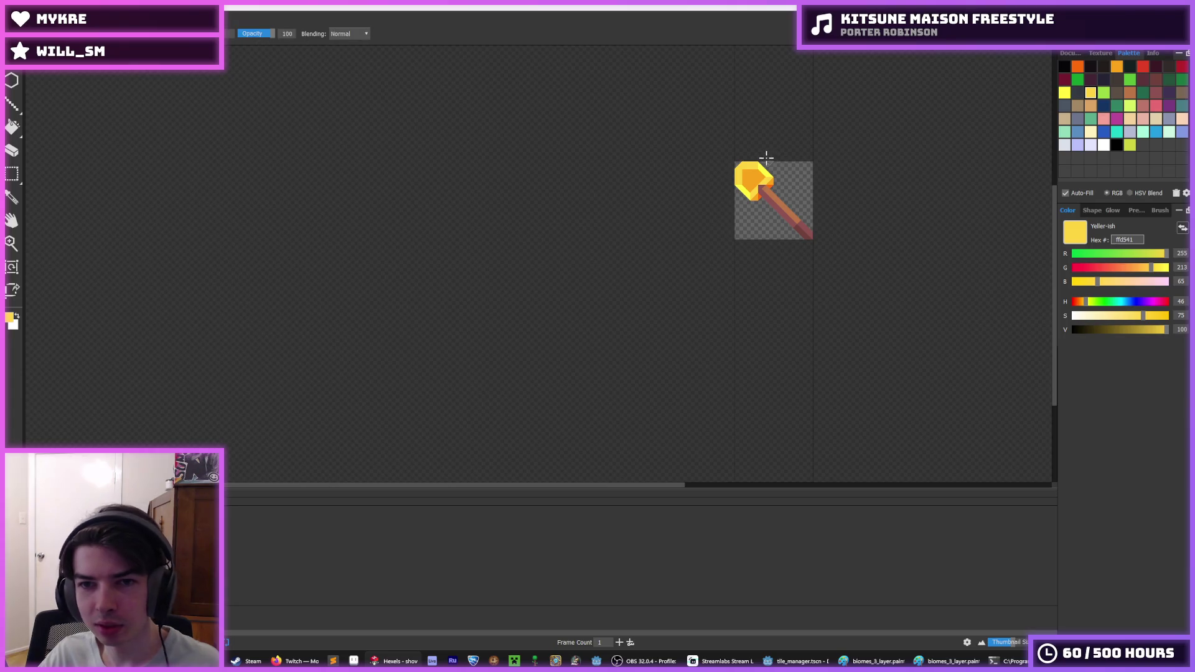
pyautogui.scroll(-2, 761, 152)
pyautogui.press('b')
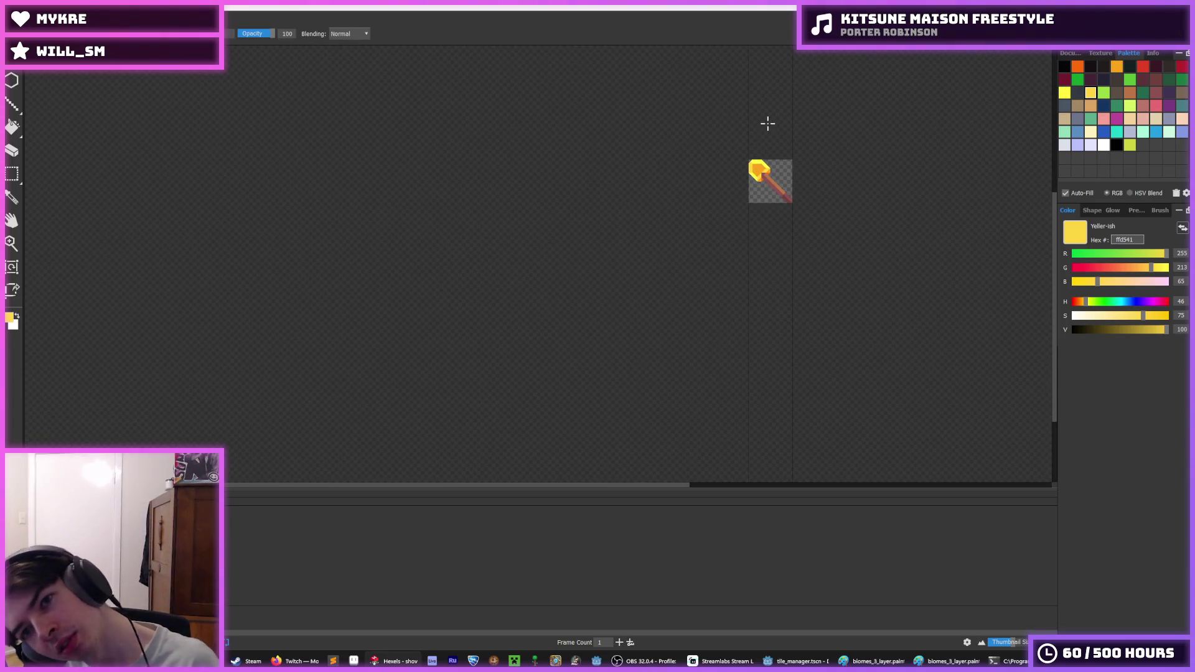
pyautogui.scroll(-2, 753, 130)
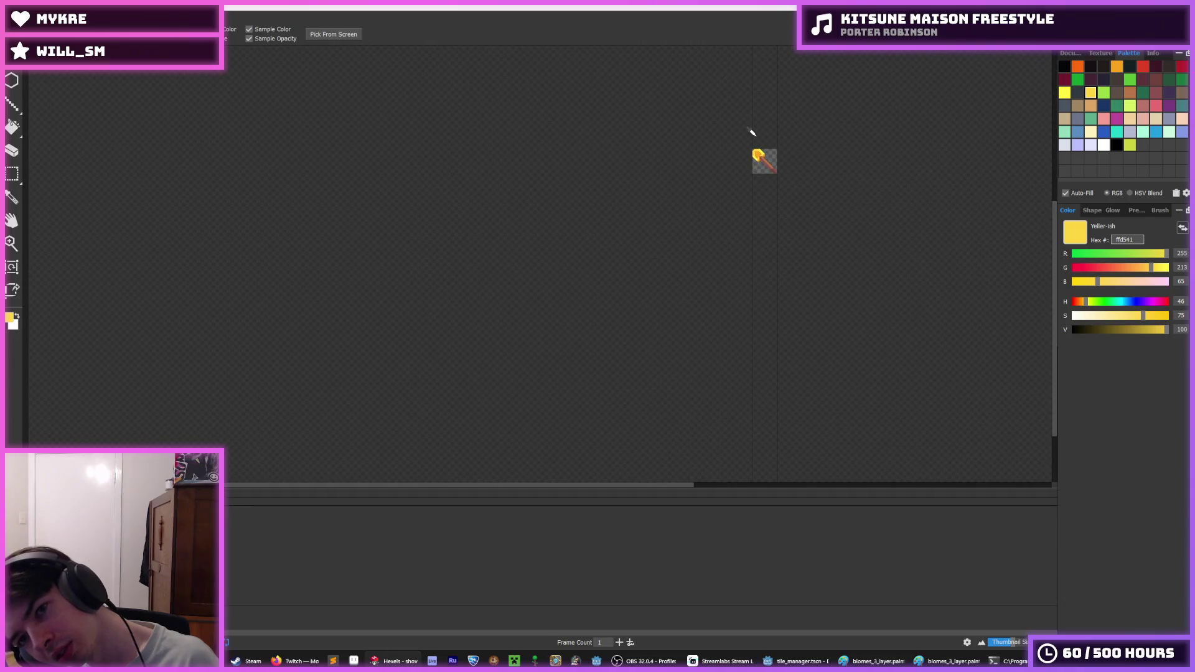
pyautogui.scroll(3, 756, 126)
pyautogui.scroll(3, 749, 180)
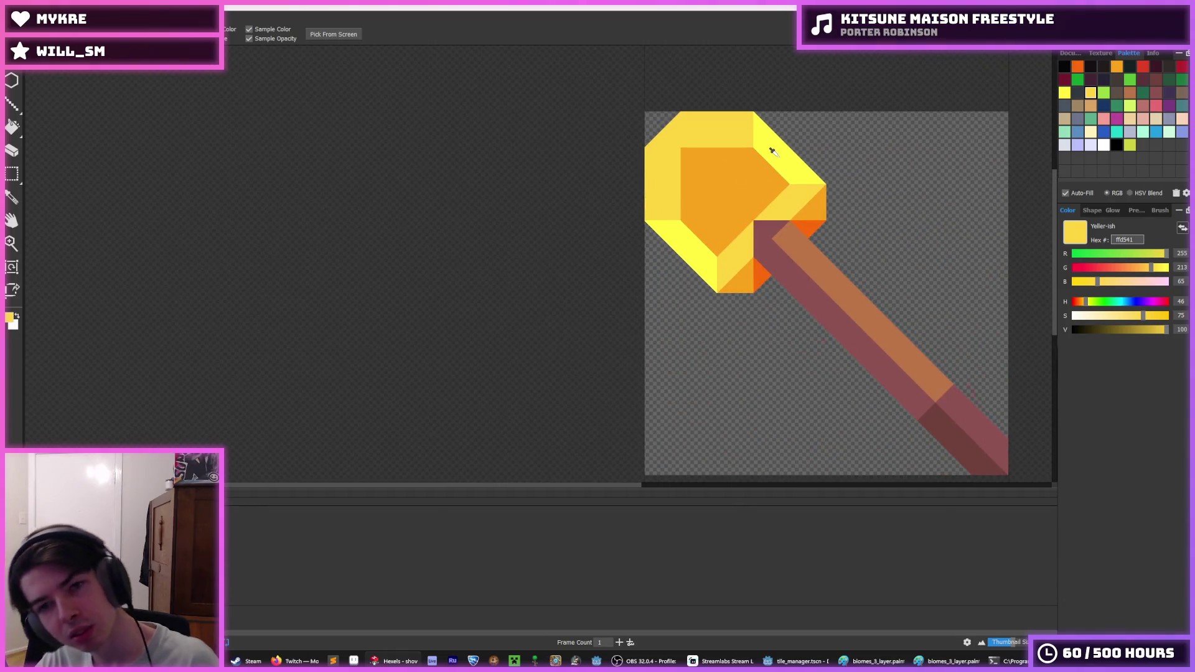
pyautogui.scroll(1, 771, 150)
# - Paint top head triangles dark orange fa6a0a and core triangles light orange f9a31b
pyautogui.click(1077, 66)
pyautogui.click(647, 159)
pyautogui.click(697, 166)
pyautogui.click(715, 152)
pyautogui.moveTo(716, 153); pyautogui.dragTo(774, 195)
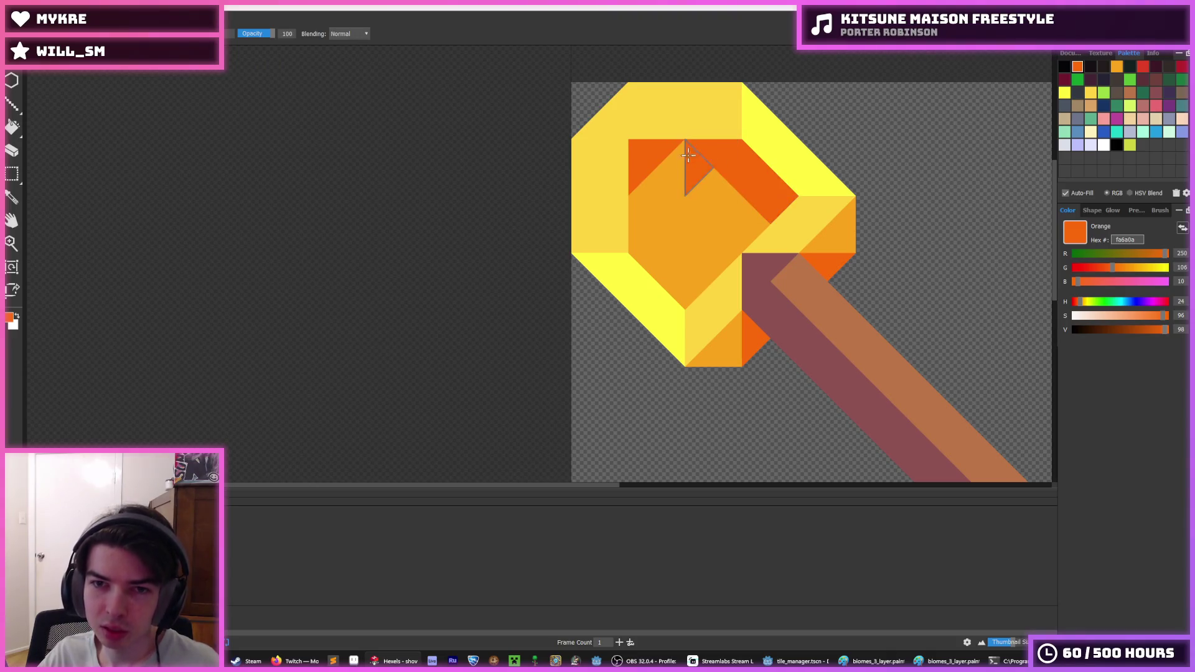
pyautogui.keyDown('alt'); pyautogui.click(707, 210); pyautogui.keyUp('alt')
pyautogui.click(685, 182)
pyautogui.click(670, 168)
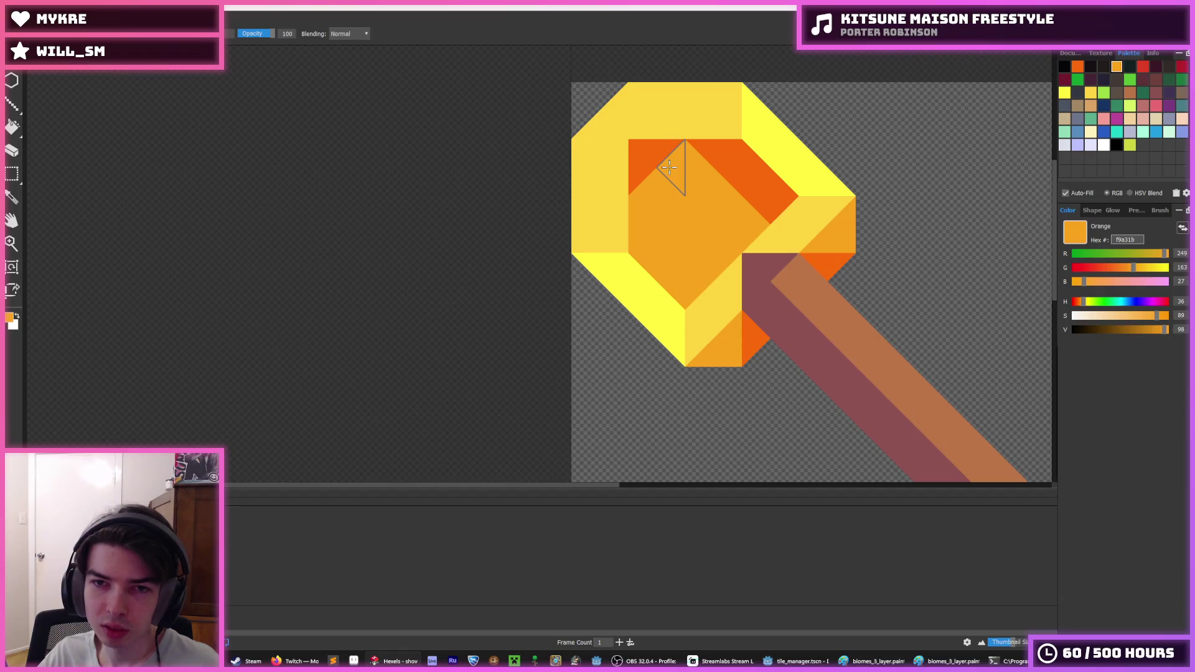
# - Paint the lower-left head triangles dark orange and the top-left one light orange
pyautogui.keyDown('alt'); pyautogui.click(641, 174); pyautogui.keyUp('alt')
pyautogui.moveTo(640, 227); pyautogui.dragTo(686, 276)
pyautogui.keyDown('alt'); pyautogui.click(662, 181); pyautogui.keyUp('alt')
pyautogui.click(634, 165)
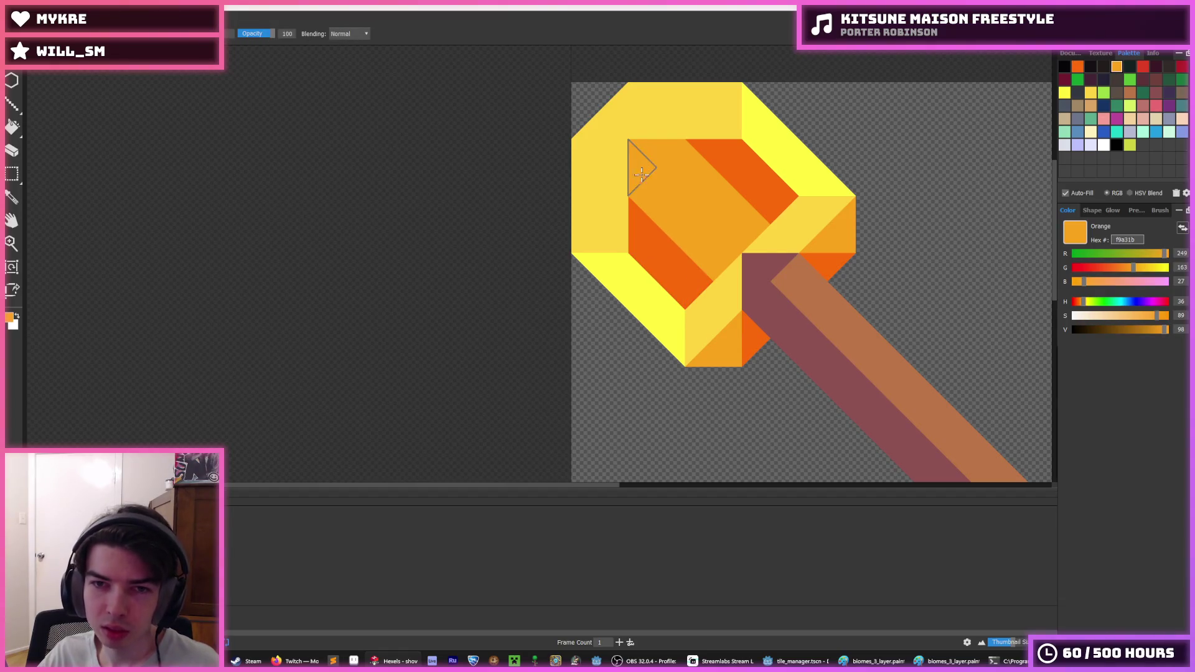
pyautogui.scroll(-5, 776, 147)
pyautogui.scroll(5, 783, 135)
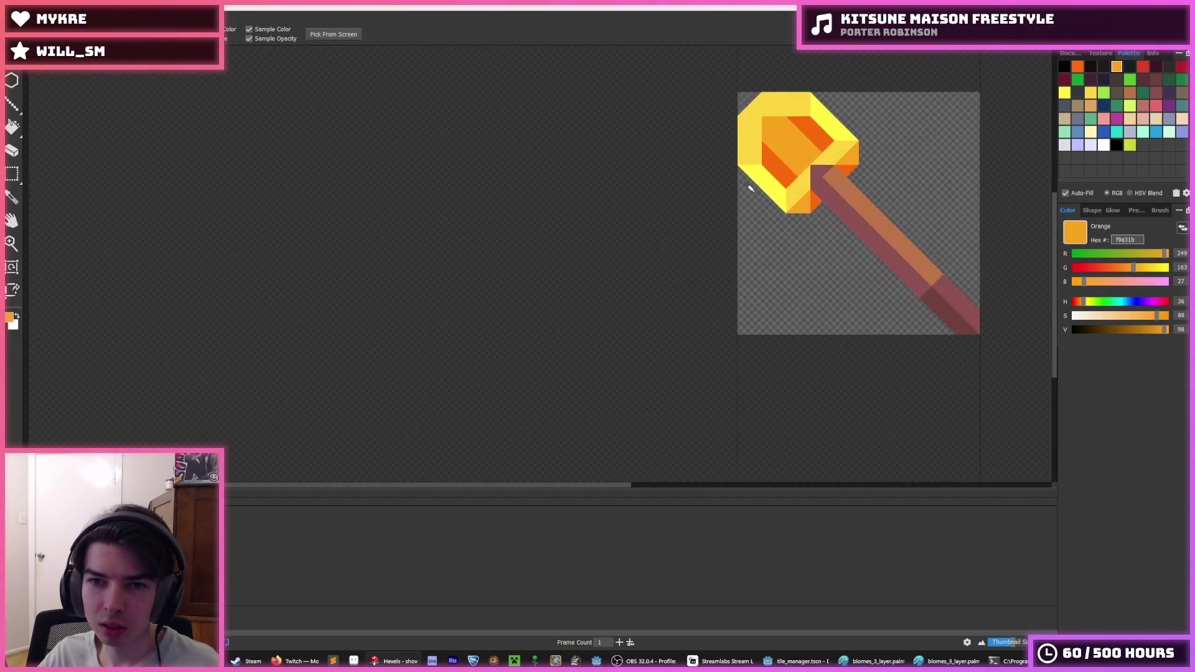
# - Paint the upper-right head triangles dark orange, undoing an overreaching interior stroke
pyautogui.keyDown('alt'); pyautogui.click(776, 133); pyautogui.keyUp('alt')
pyautogui.click(863, 112)
pyautogui.scroll(-5, 862, 111)
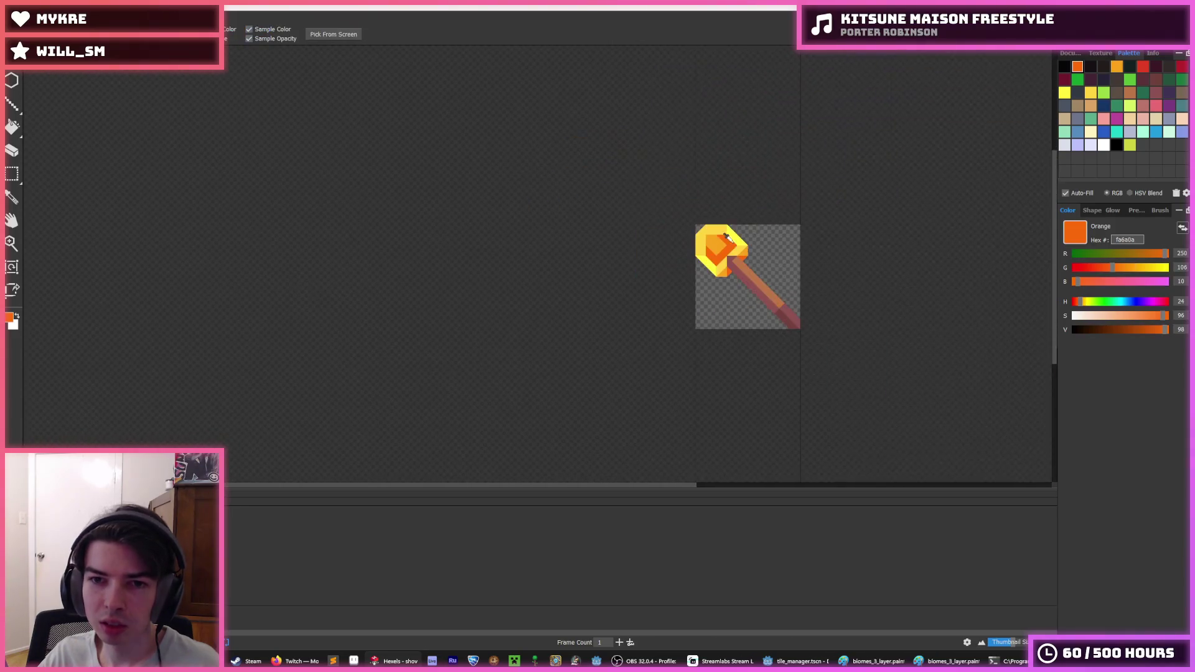
pyautogui.scroll(4, 747, 249)
pyautogui.click(786, 250)
pyautogui.scroll(-1, 793, 255)
pyautogui.scroll(-4, 793, 255)
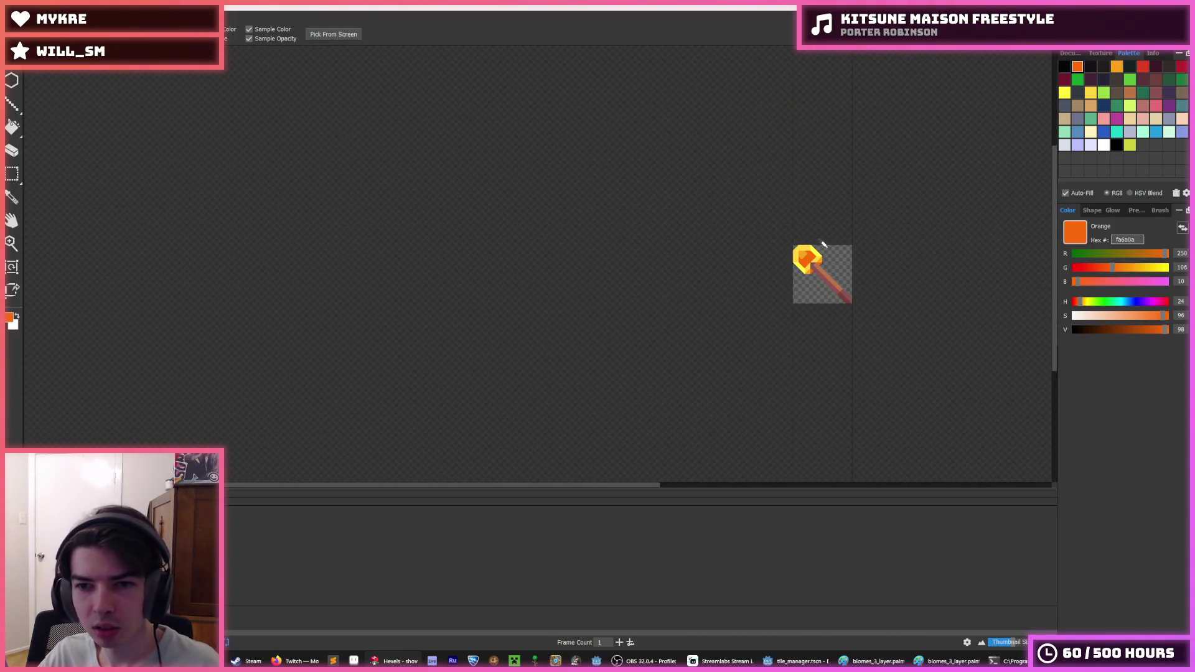
pyautogui.scroll(6, 821, 255)
pyautogui.hotkey('ctrl', 'z')
pyautogui.hotkey('ctrl', 'z')
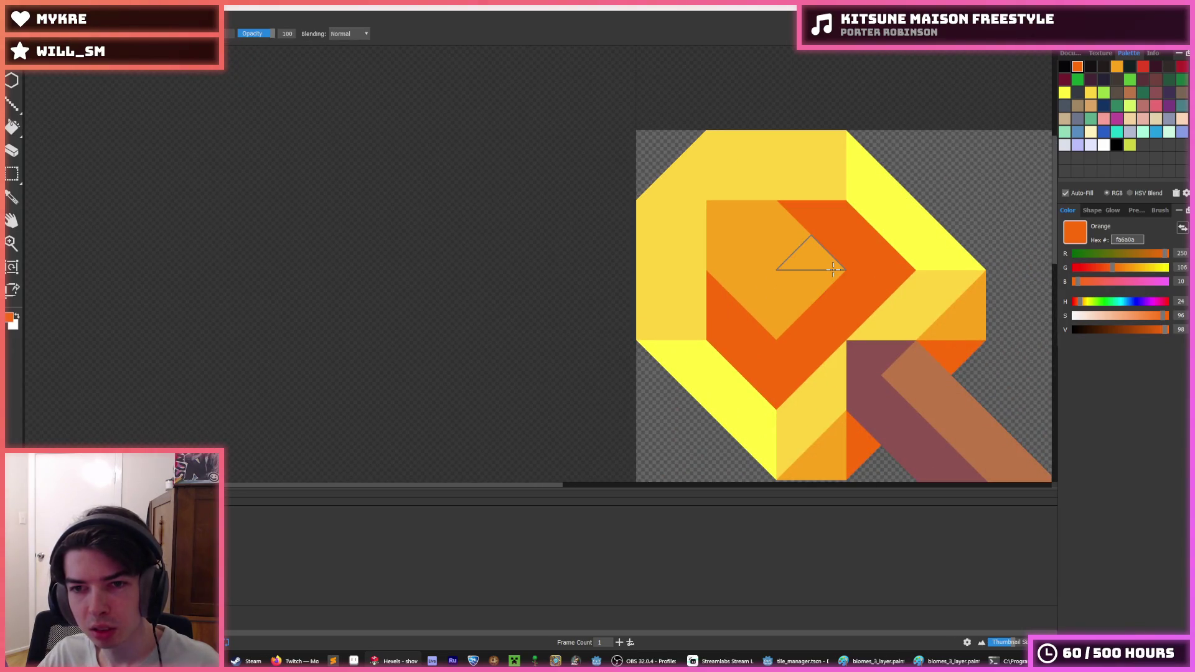
# - Extend dark orange down the head's left side beside the inner diamond
pyautogui.moveTo(810, 236)
pyautogui.mouseDown()
pyautogui.moveTo(730, 224)
pyautogui.moveTo(741, 251)
pyautogui.mouseUp()
pyautogui.keyDown('alt'); pyautogui.click(801, 278); pyautogui.keyUp('alt')
pyautogui.keyDown('alt'); pyautogui.click(769, 294); pyautogui.keyUp('alt')
pyautogui.click(769, 294)
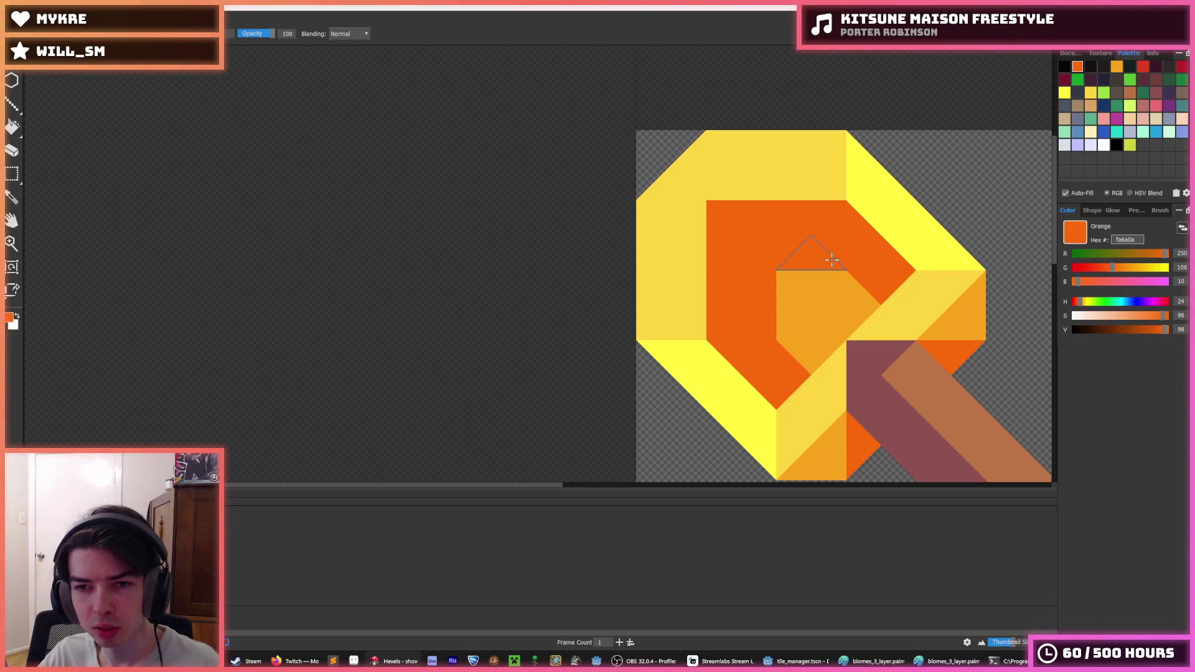
pyautogui.scroll(-5, 915, 243)
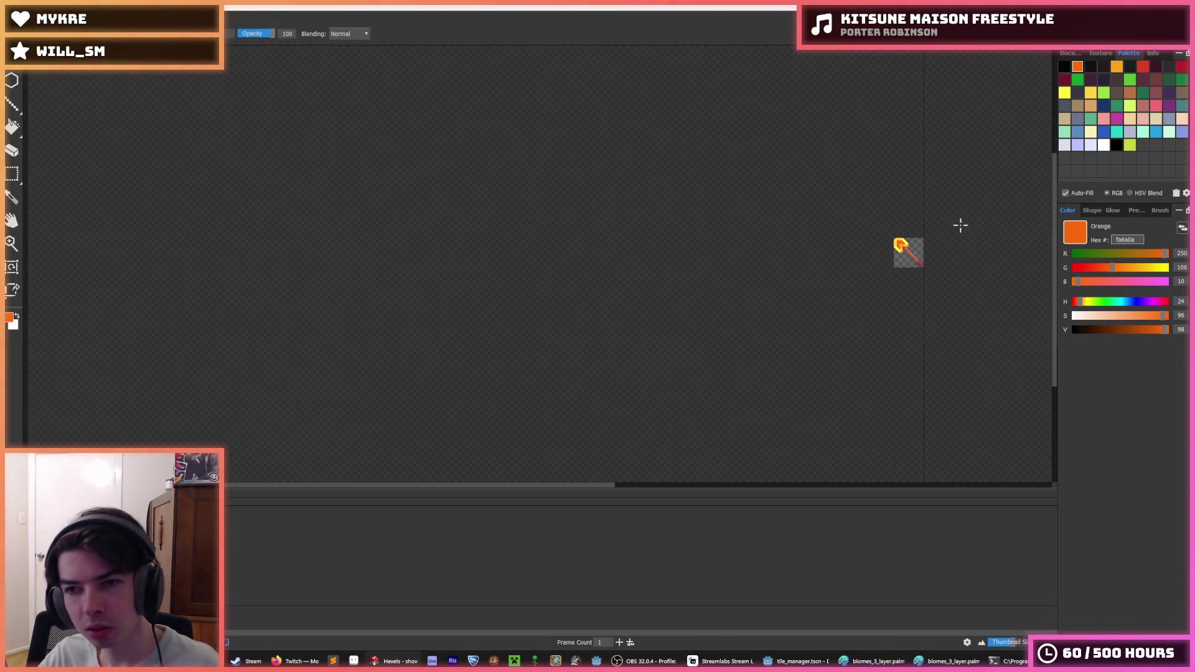
# - Sample muted yellow from the left rim and flood-fill the lower-left rim band with it
pyautogui.press('i')
pyautogui.scroll(-2, 960, 220)
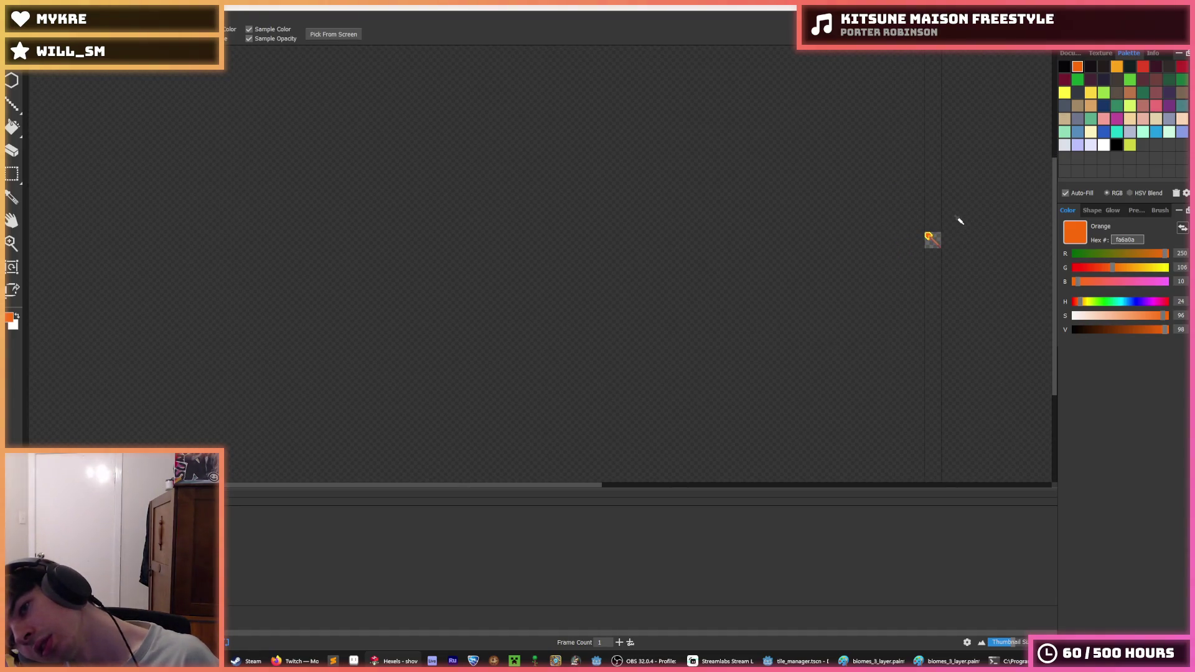
pyautogui.scroll(7, 959, 220)
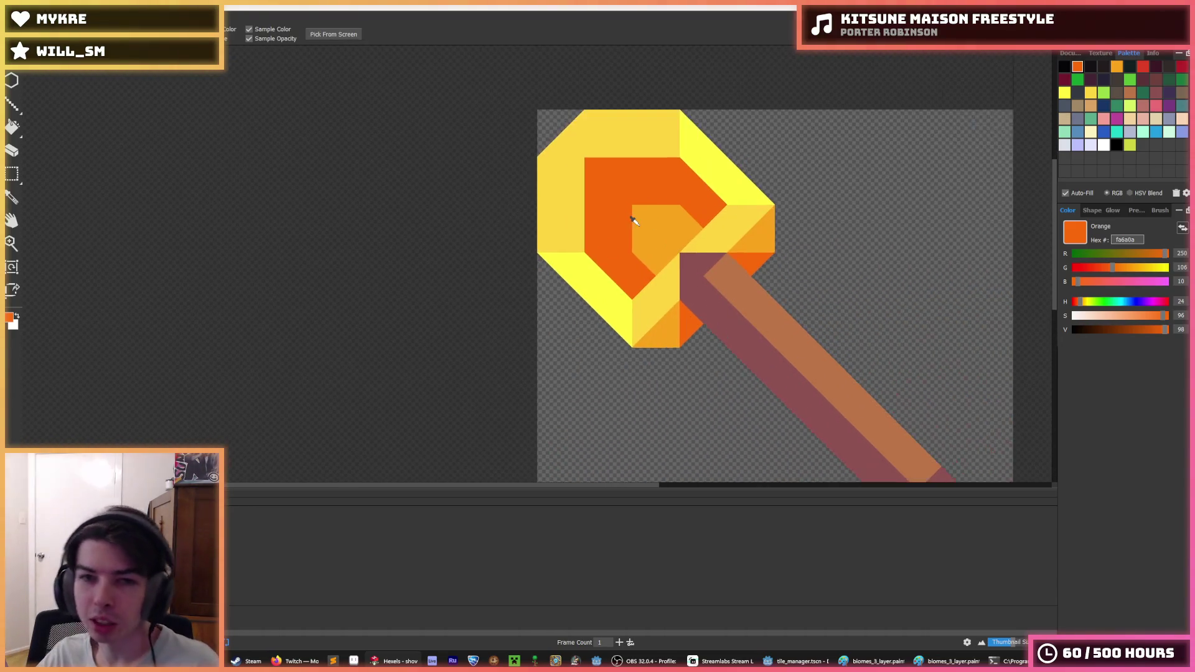
pyautogui.scroll(-6, 633, 220)
pyautogui.scroll(7, 600, 214)
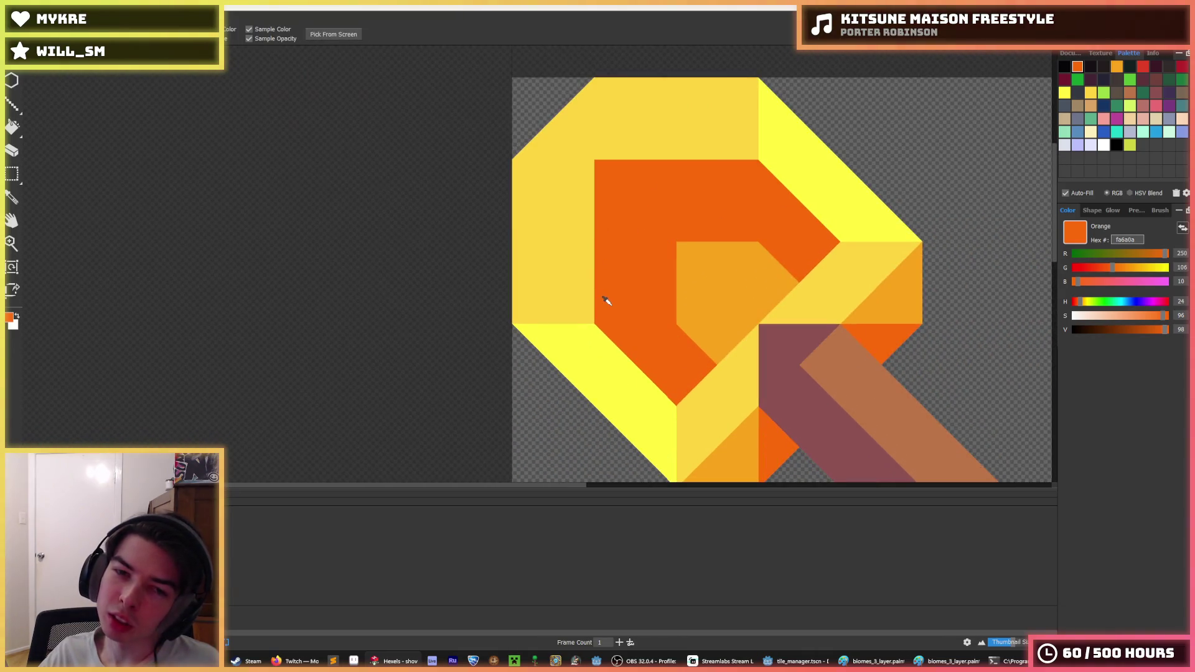
pyautogui.click(558, 284)
pyautogui.press('f')
pyautogui.click(579, 361)
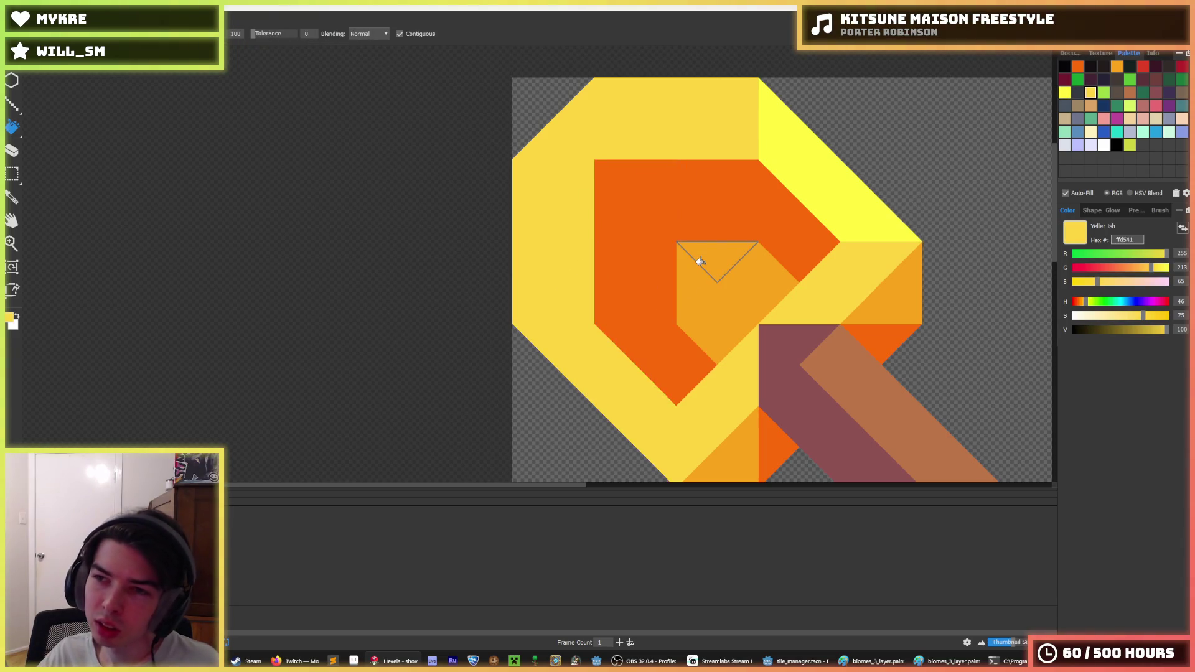
pyautogui.scroll(-5, 699, 261)
pyautogui.scroll(4, 712, 207)
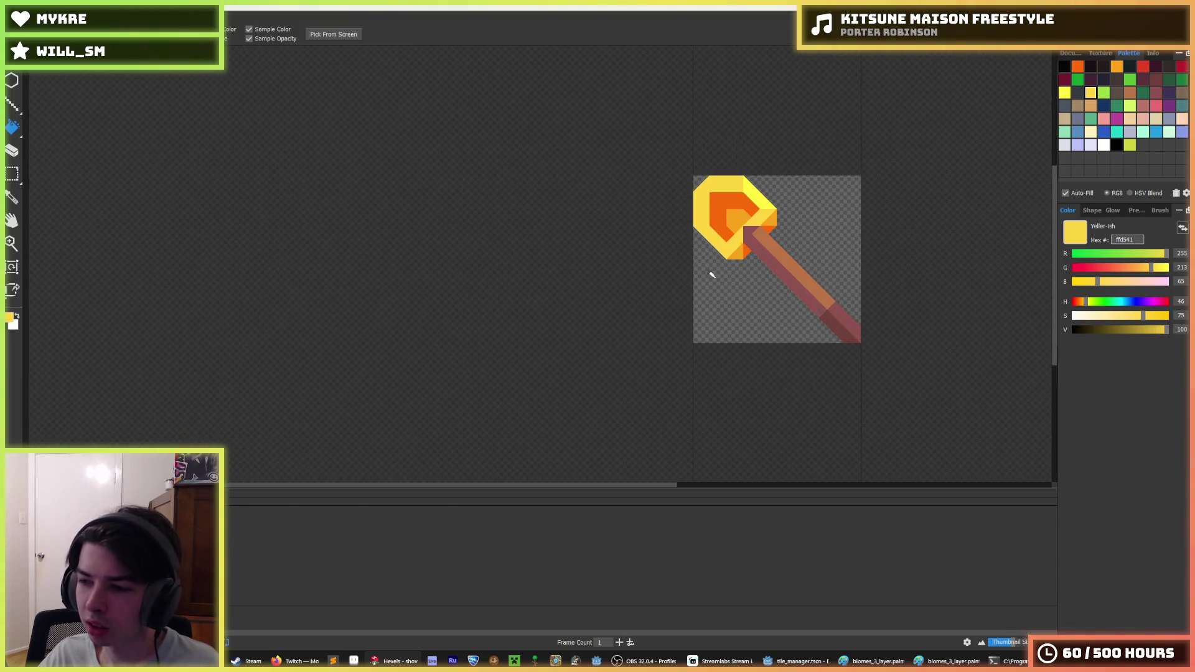
pyautogui.press('alt')
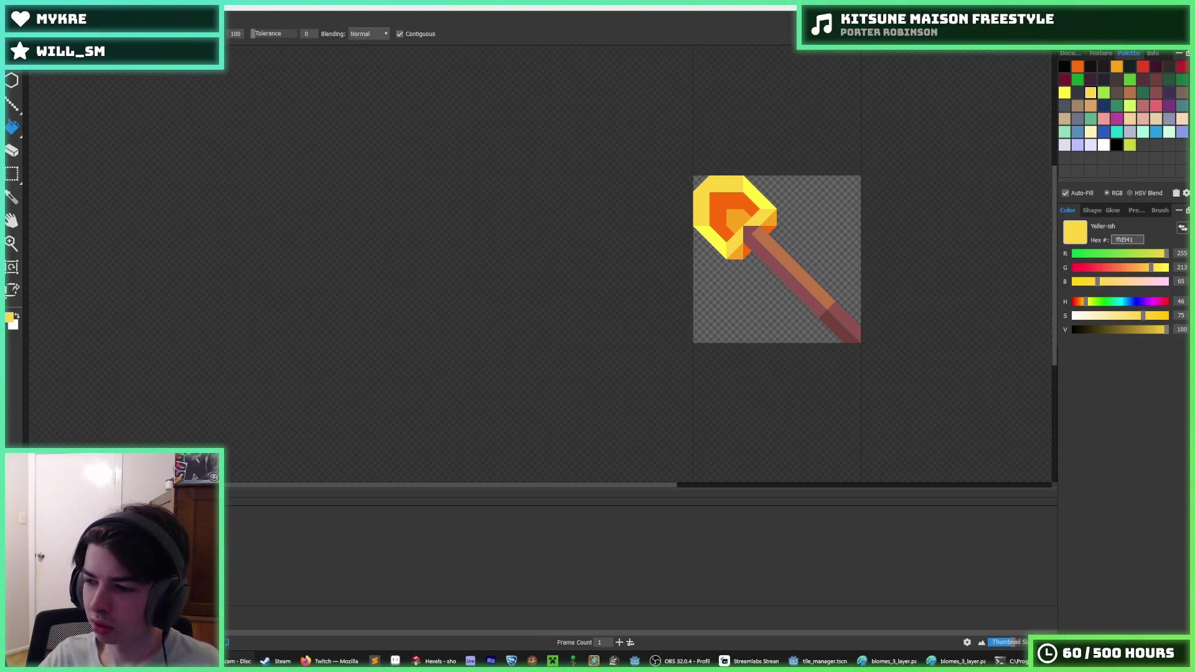
pyautogui.click(926, 331)
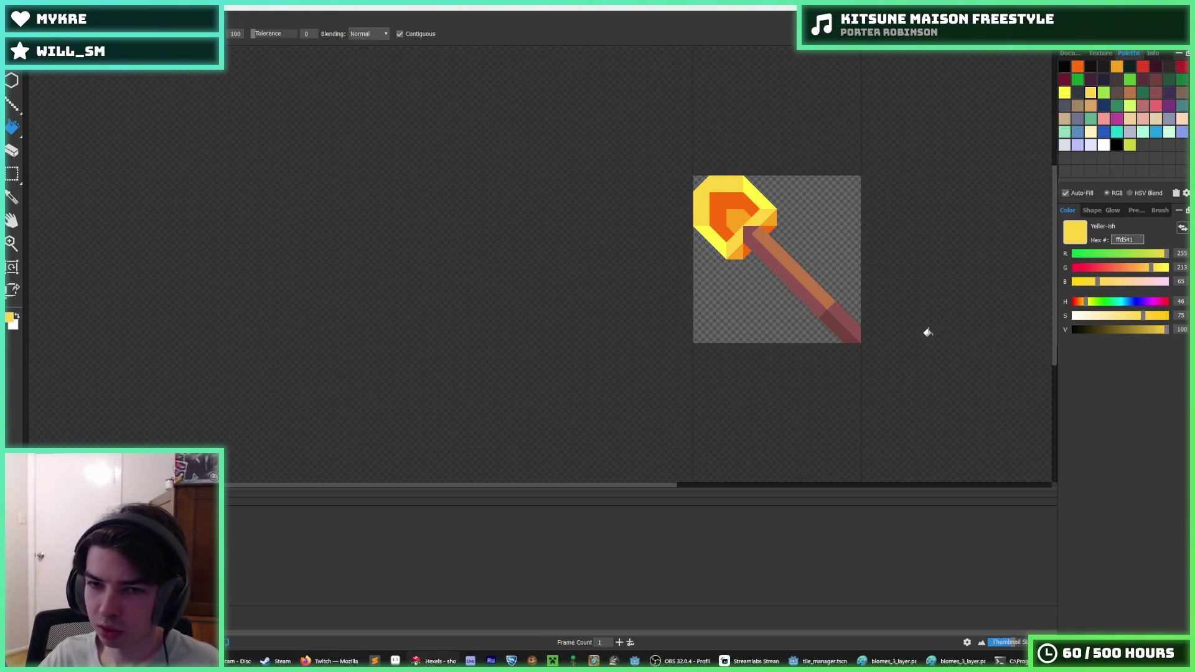
# - Paint the lower shaft mauve 8e5252, pushing its dark tip further down
pyautogui.scroll(-2, 848, 311)
pyautogui.scroll(1, 832, 242)
pyautogui.scroll(-3, 840, 246)
pyautogui.scroll(2, 849, 245)
pyautogui.scroll(5, 838, 249)
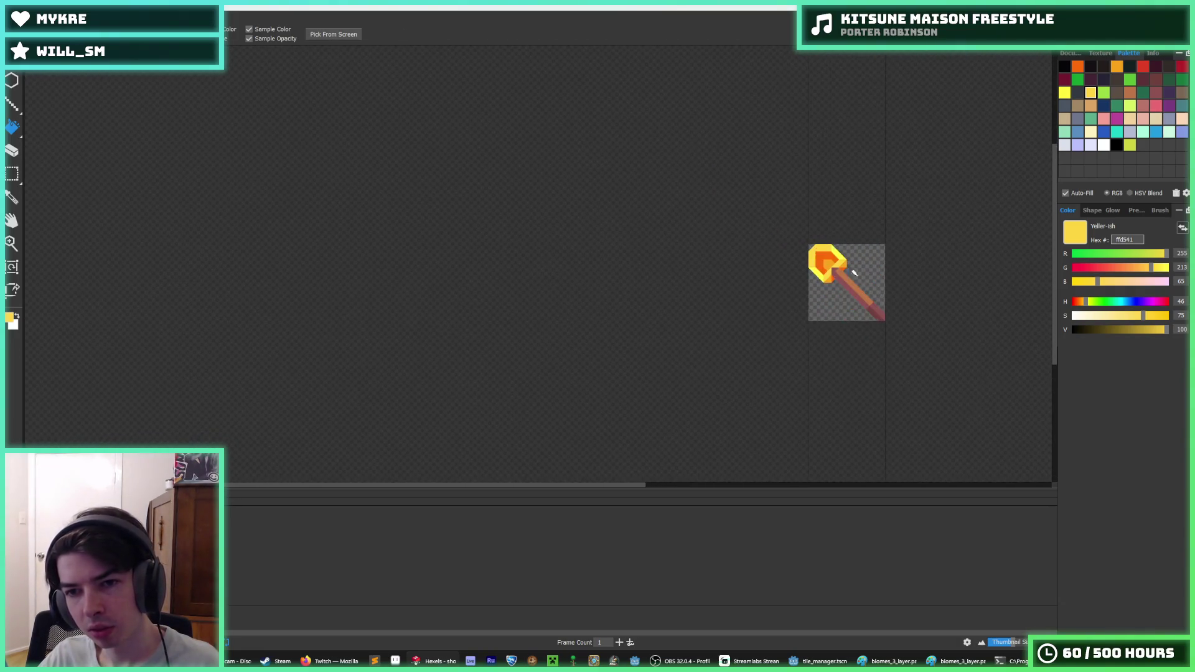
pyautogui.keyDown('alt'); pyautogui.click(842, 362); pyautogui.keyUp('alt')
pyautogui.keyDown('alt'); pyautogui.click(859, 343); pyautogui.keyUp('alt')
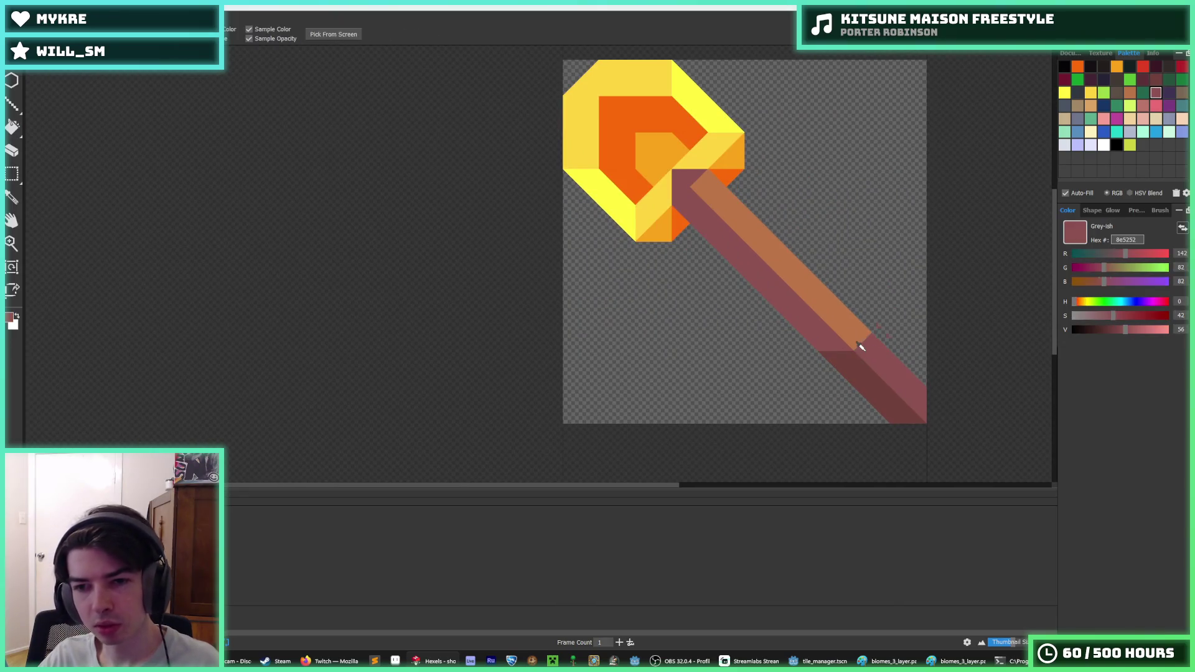
pyautogui.scroll(-4, 904, 290)
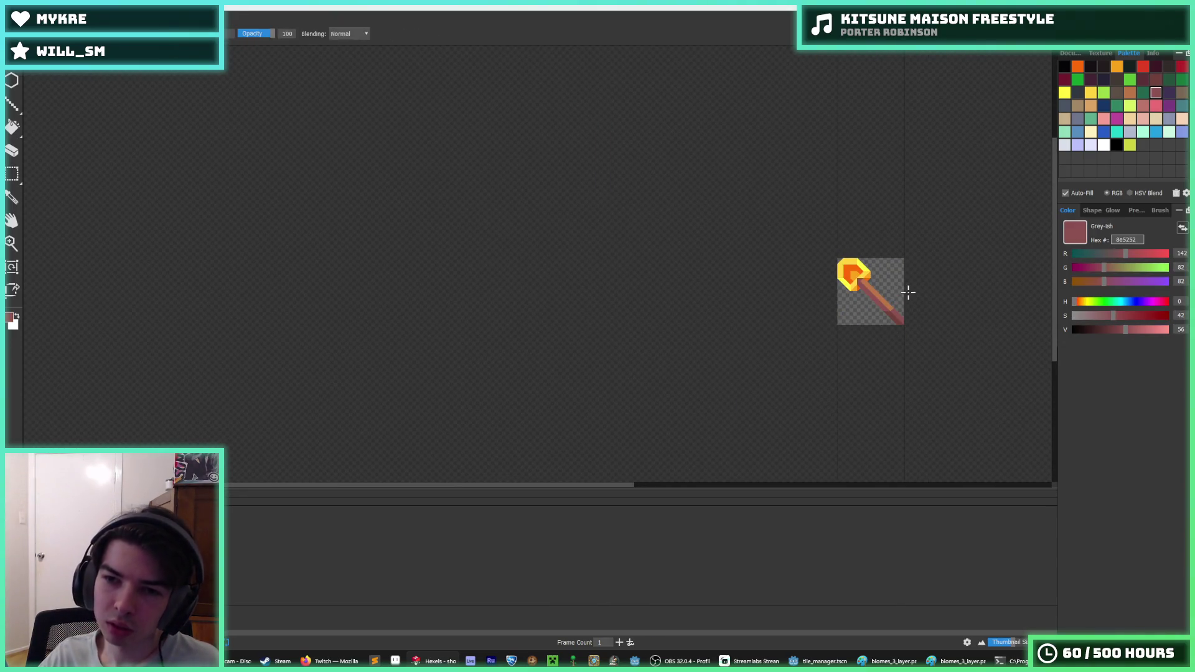
pyautogui.scroll(5, 903, 289)
pyautogui.moveTo(809, 373); pyautogui.dragTo(882, 408)
# - Paint a light brown bb7547 stripe down the shaft and recentre the sprite
pyautogui.keyDown('alt'); pyautogui.click(862, 342); pyautogui.keyUp('alt')
pyautogui.moveTo(862, 342); pyautogui.dragTo(920, 405)
pyautogui.scroll(-5, 931, 349)
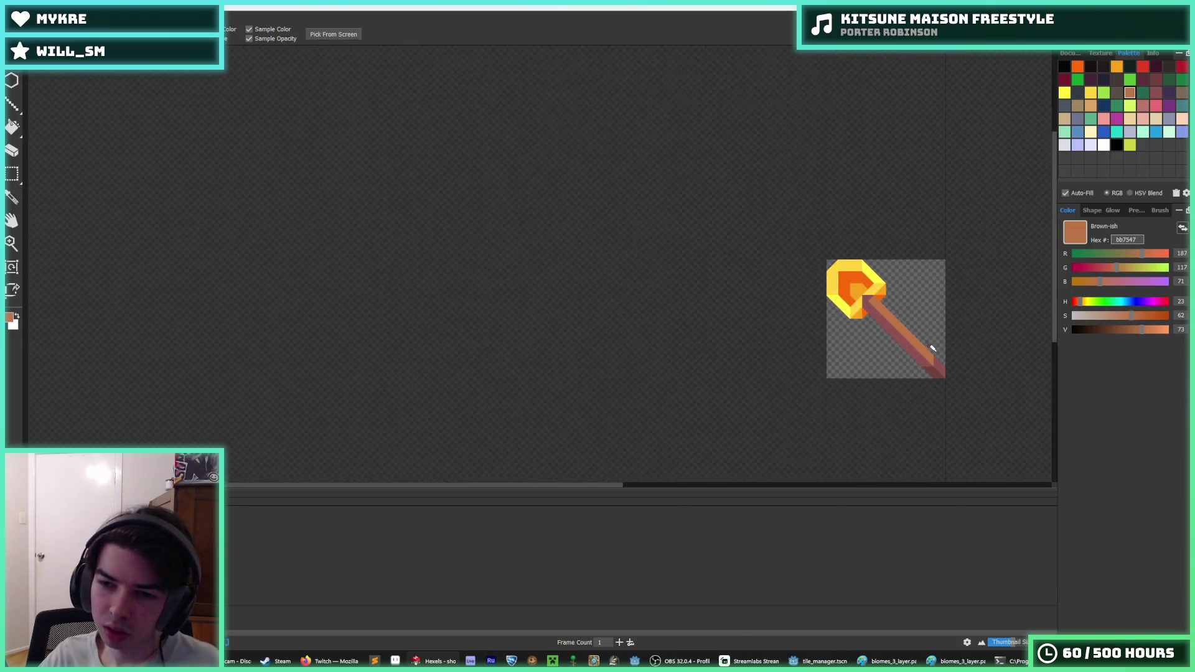
pyautogui.scroll(-2, 961, 336)
pyautogui.scroll(1, 965, 335)
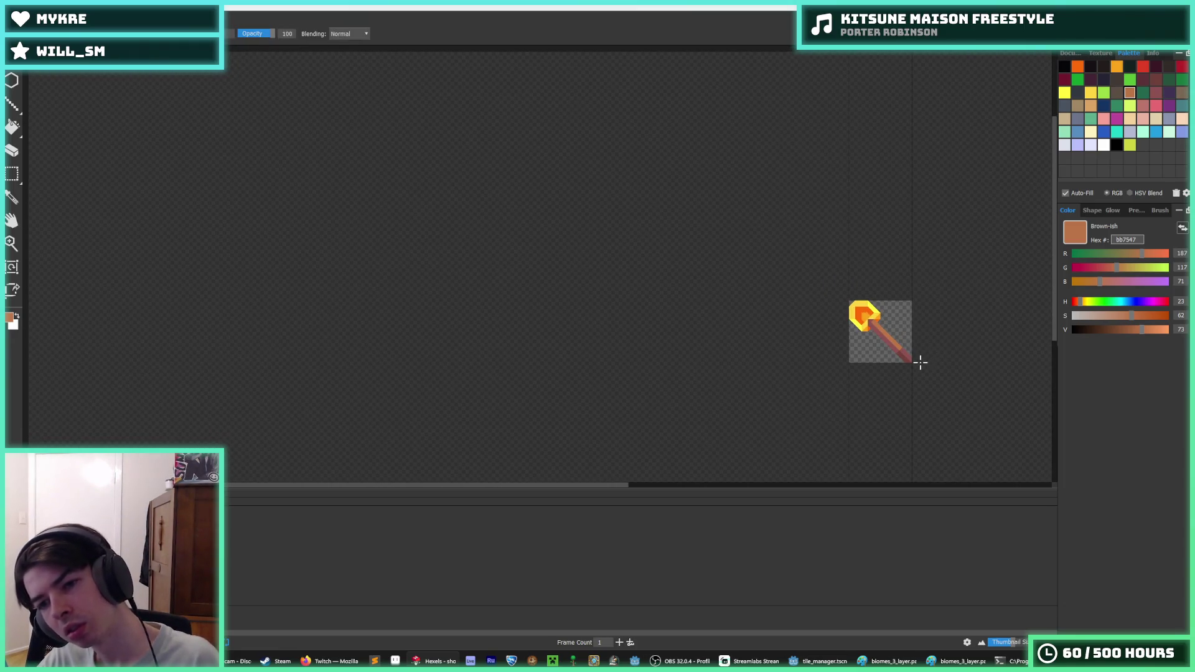
pyautogui.scroll(5, 912, 357)
pyautogui.click(888, 283)
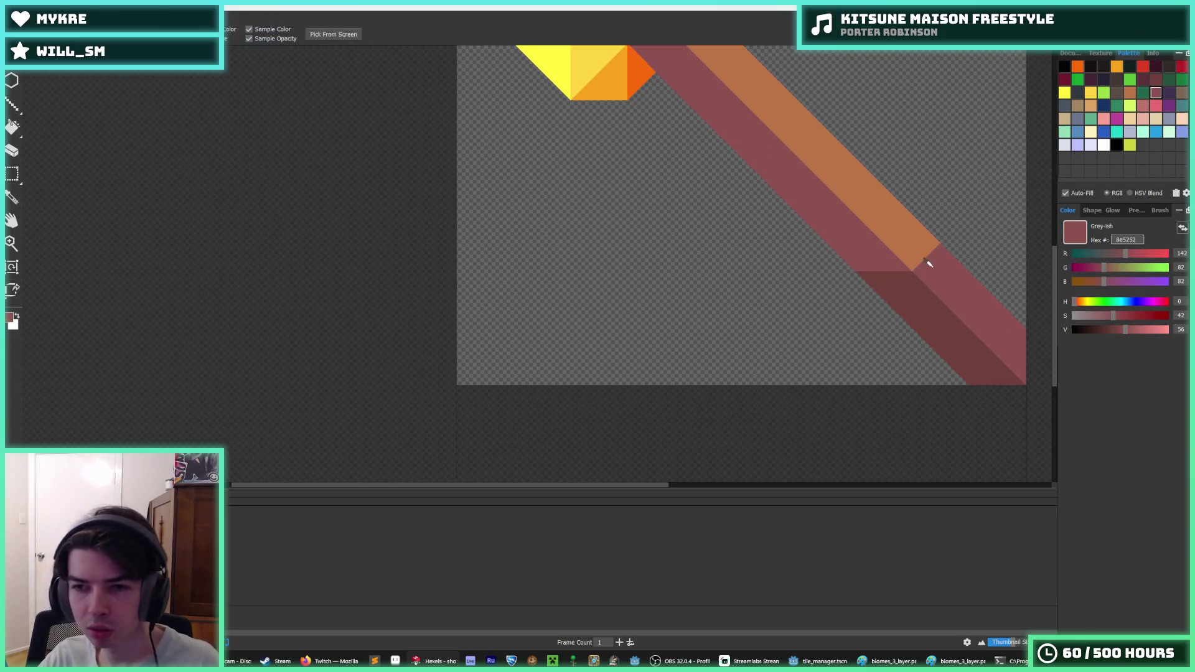
pyautogui.scroll(-5, 933, 236)
pyautogui.moveTo(876, 295); pyautogui.dragTo(795, 365)
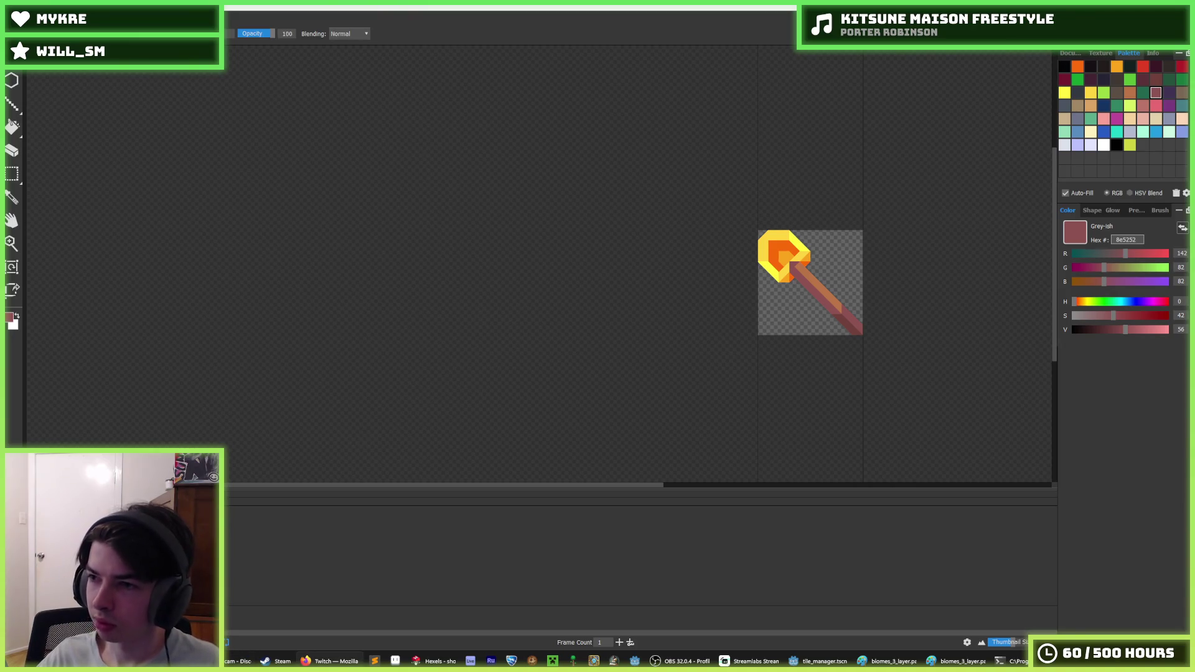
# - Sample the light orange, the rim yellow and the deep orange from the shovel head
pyautogui.press('alt')
pyautogui.scroll(2, 864, 315)
pyautogui.scroll(-2, 720, 325)
pyautogui.scroll(1, 698, 319)
pyautogui.scroll(1, 661, 288)
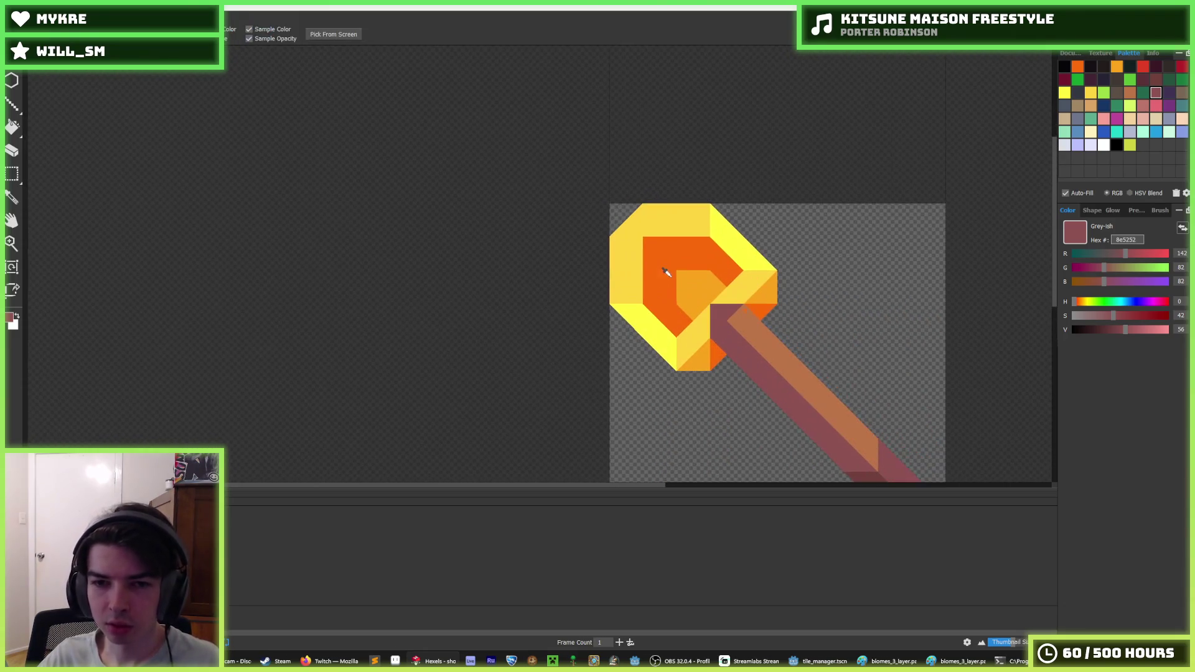
pyautogui.keyDown('alt'); pyautogui.click(666, 268); pyautogui.keyUp('alt')
pyautogui.scroll(-3, 760, 234)
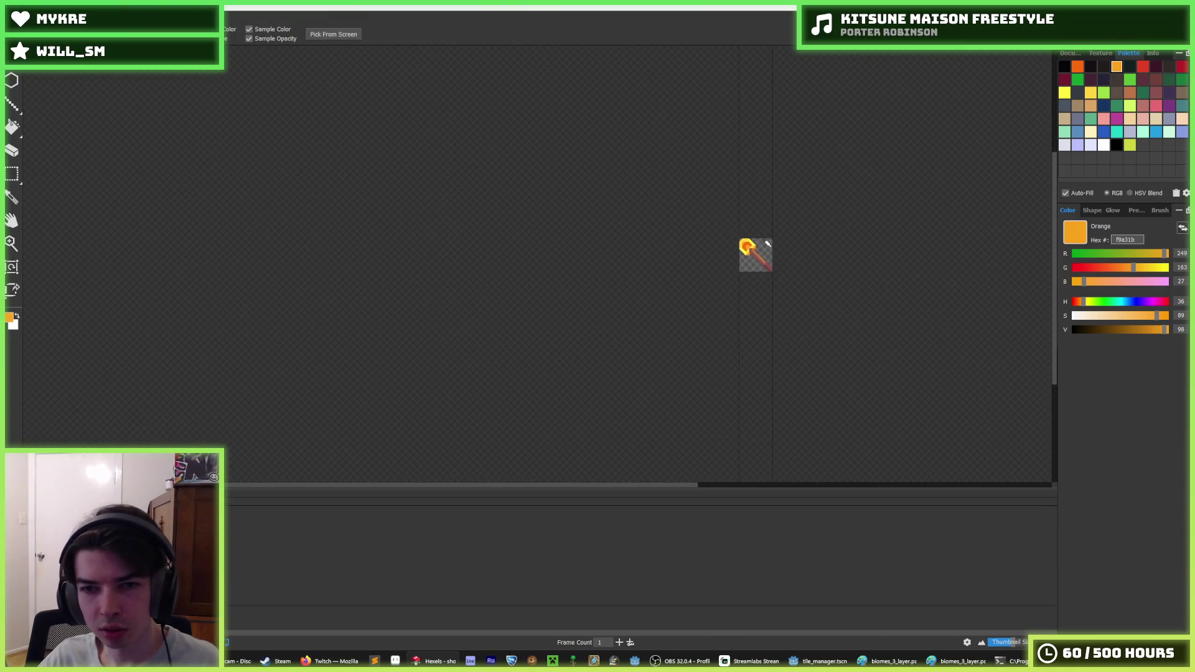
pyautogui.scroll(1, 726, 234)
pyautogui.scroll(2, 722, 249)
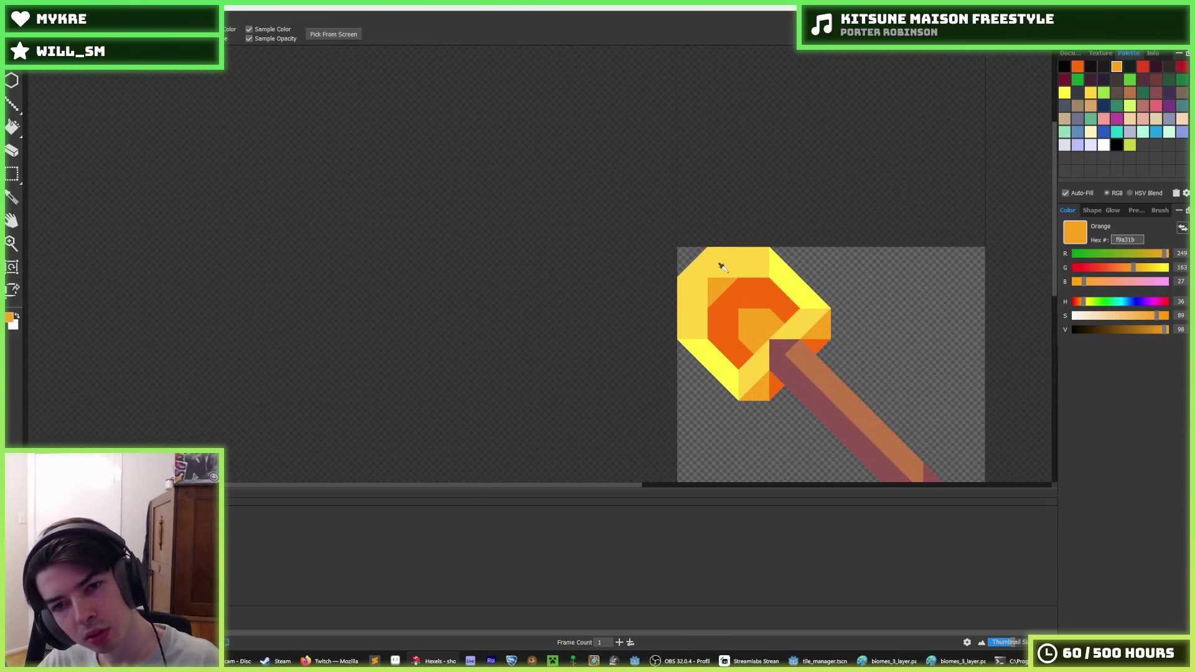
pyautogui.keyDown('alt'); pyautogui.click(709, 277); pyautogui.keyUp('alt')
pyautogui.scroll(-3, 862, 299)
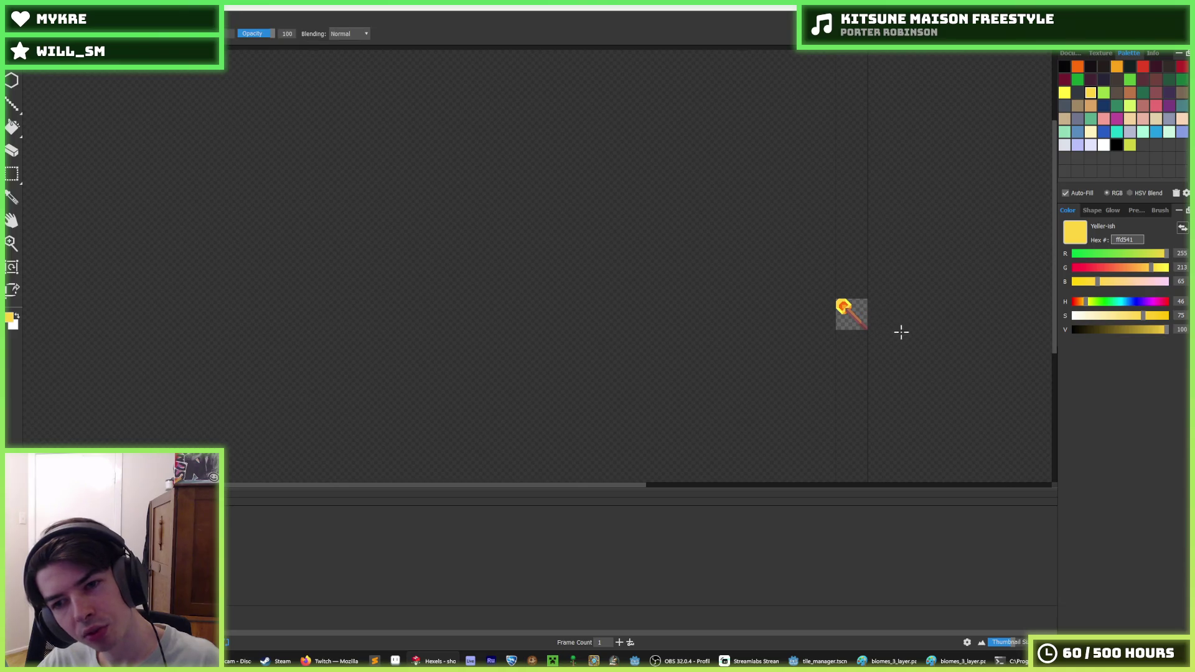
pyautogui.scroll(1, 898, 329)
pyautogui.scroll(-1, 834, 305)
pyautogui.scroll(1, 815, 291)
pyautogui.scroll(2, 816, 291)
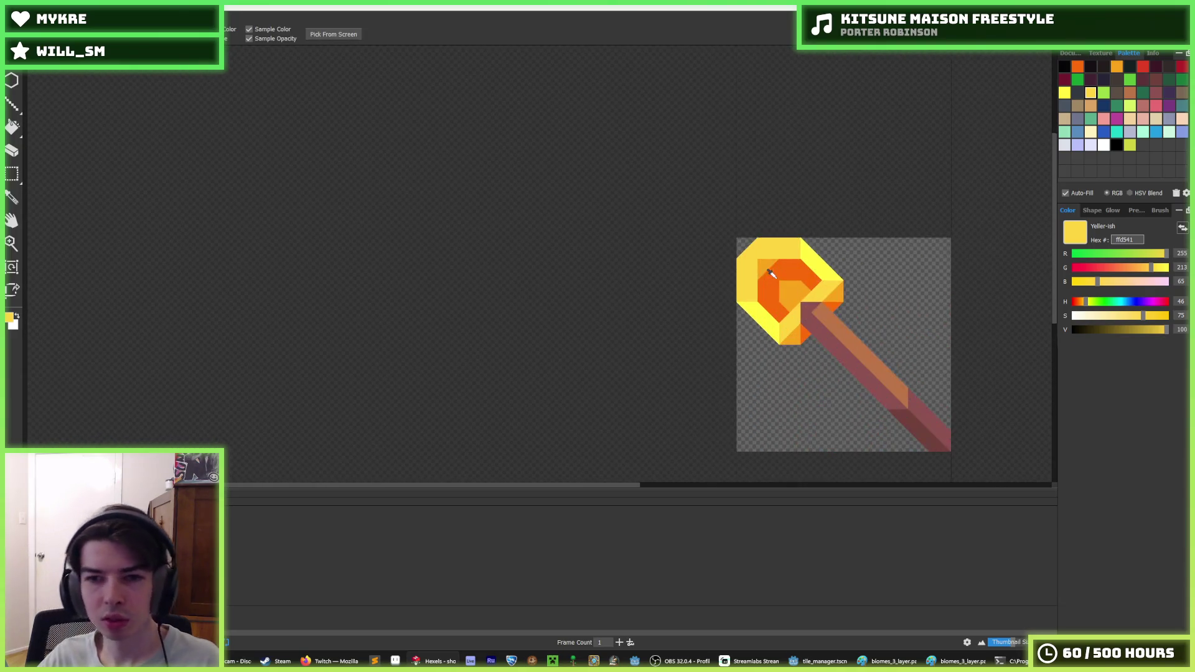
pyautogui.keyDown('alt'); pyautogui.click(763, 264); pyautogui.keyUp('alt')
pyautogui.scroll(-3, 899, 268)
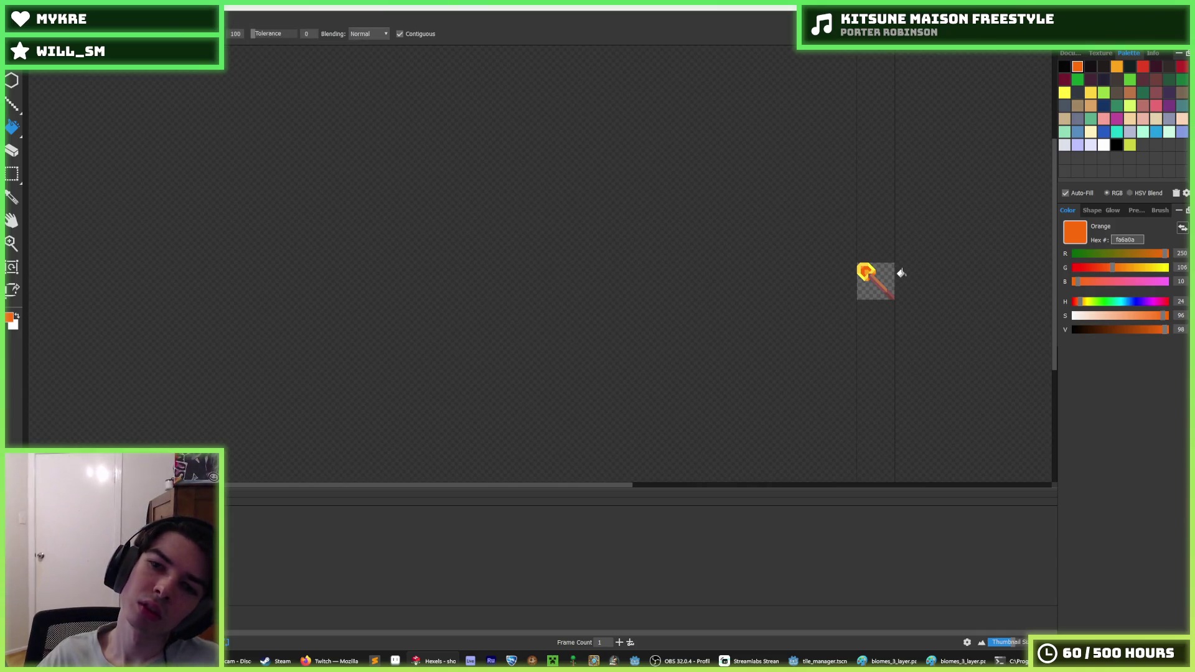
pyautogui.scroll(2, 901, 273)
pyautogui.scroll(1, 865, 269)
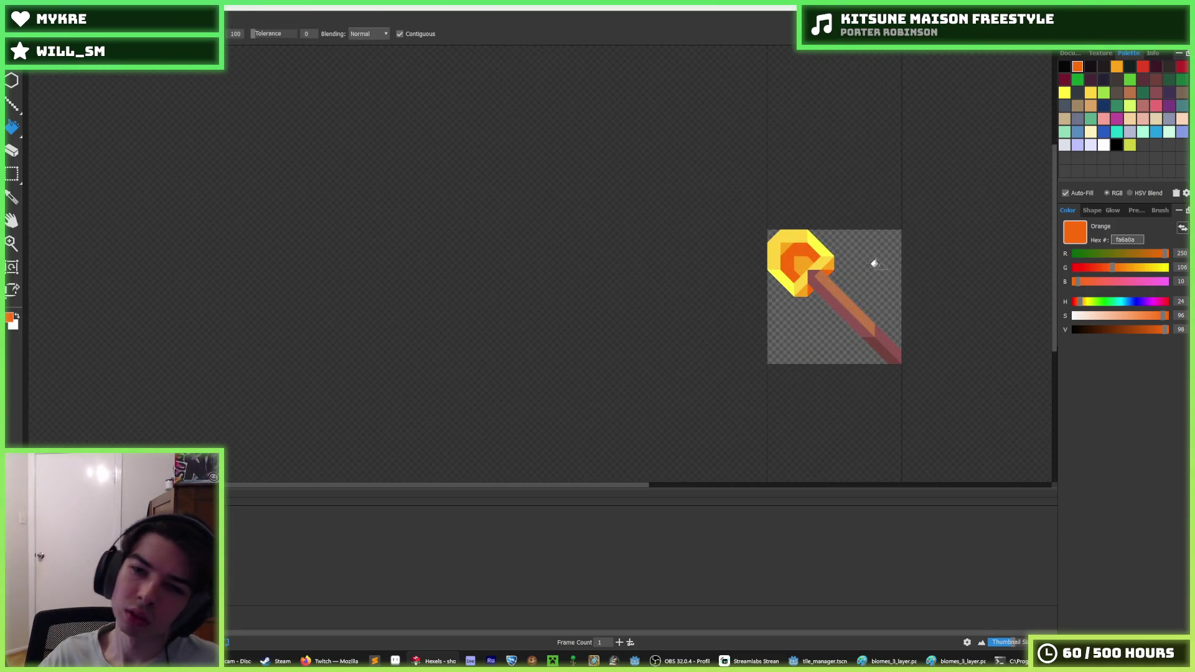
pyautogui.scroll(-3, 875, 256)
# - Re-pick the bright yellow and light orange from the head and reframe the sprite
pyautogui.press('alt')
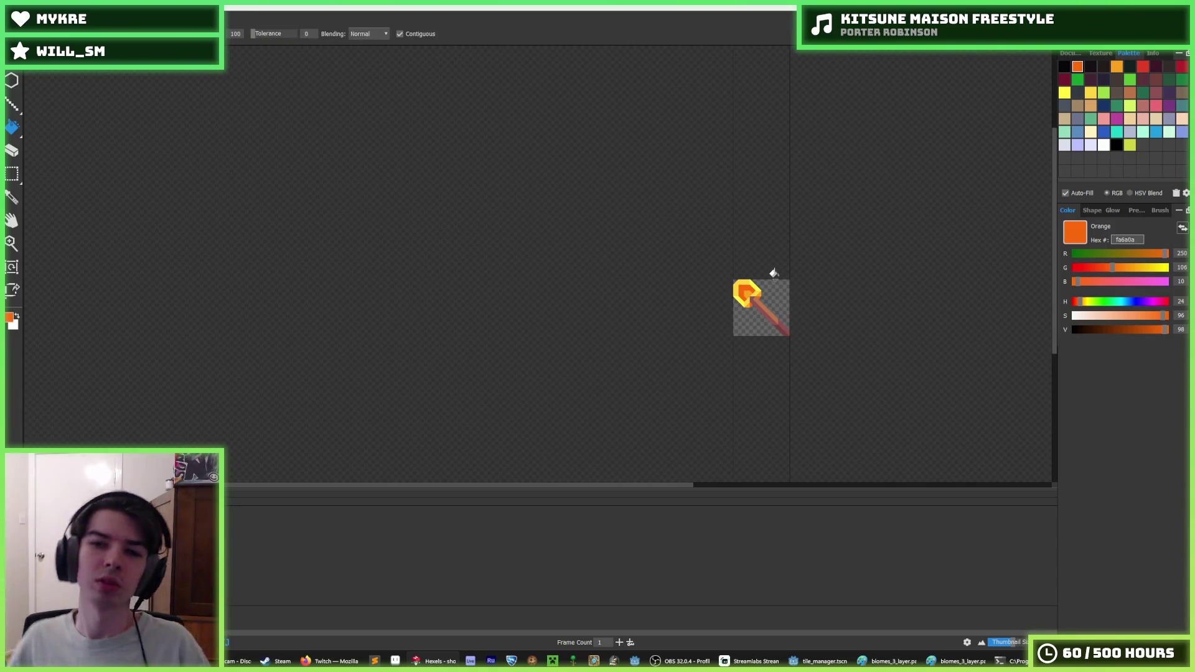
pyautogui.scroll(4, 734, 268)
pyautogui.keyDown('alt'); pyautogui.click(725, 224); pyautogui.keyUp('alt')
pyautogui.scroll(-5, 833, 213)
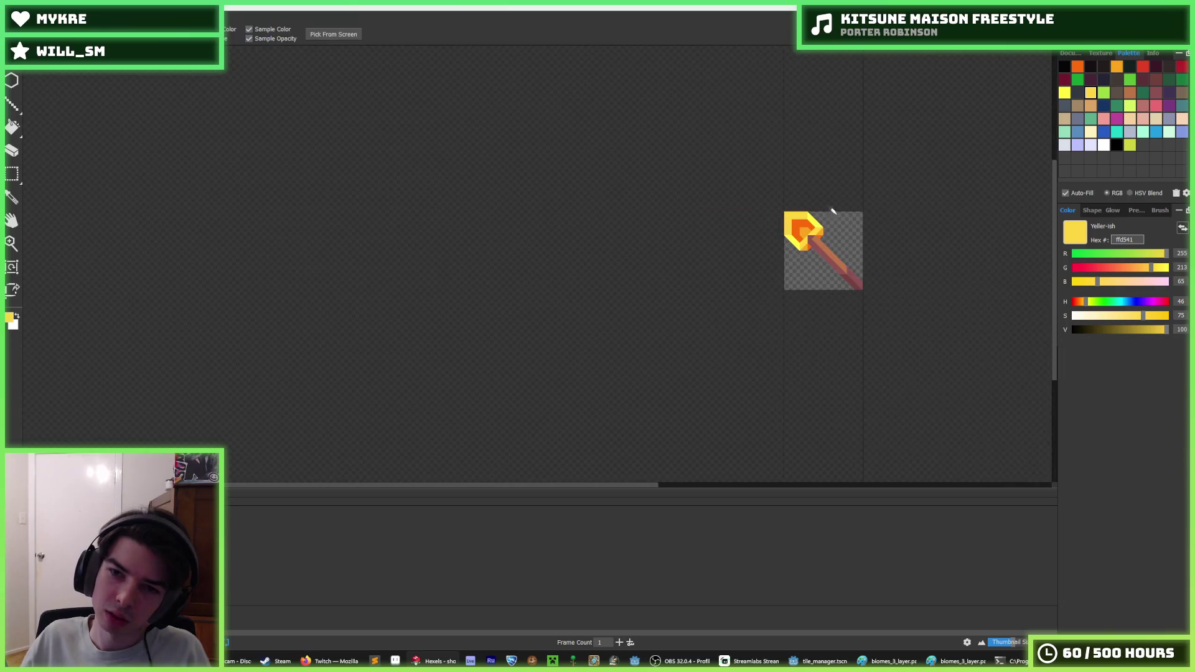
pyautogui.scroll(3, 867, 198)
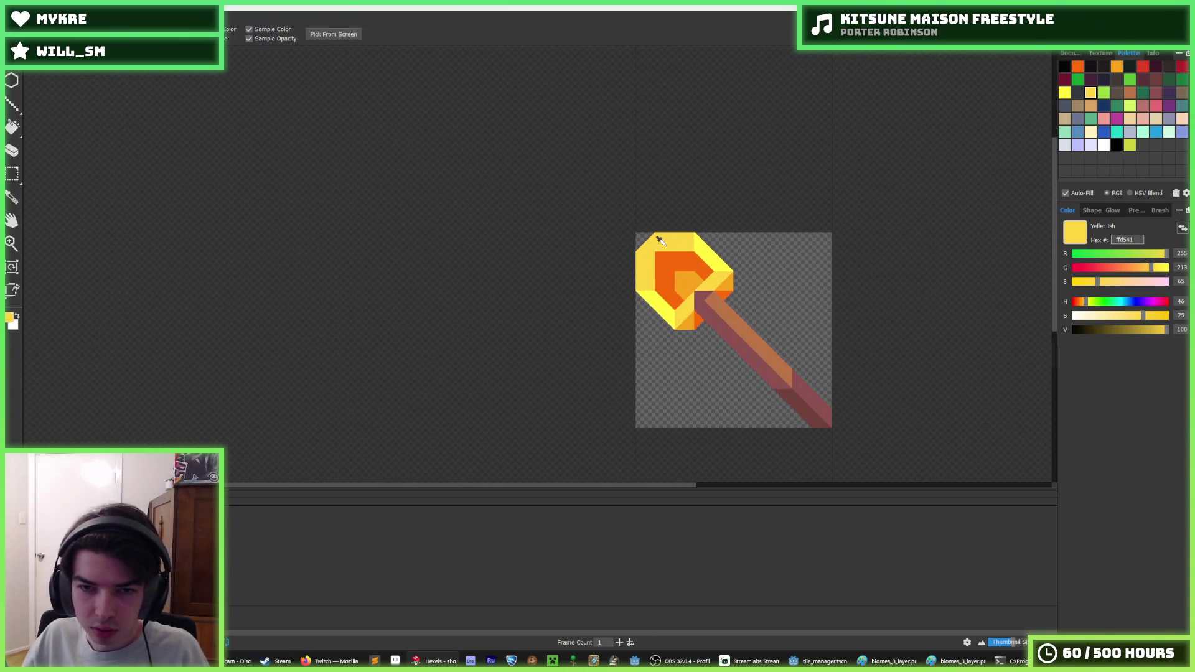
pyautogui.keyDown('alt'); pyautogui.click(658, 257); pyautogui.keyUp('alt')
pyautogui.scroll(-3, 657, 256)
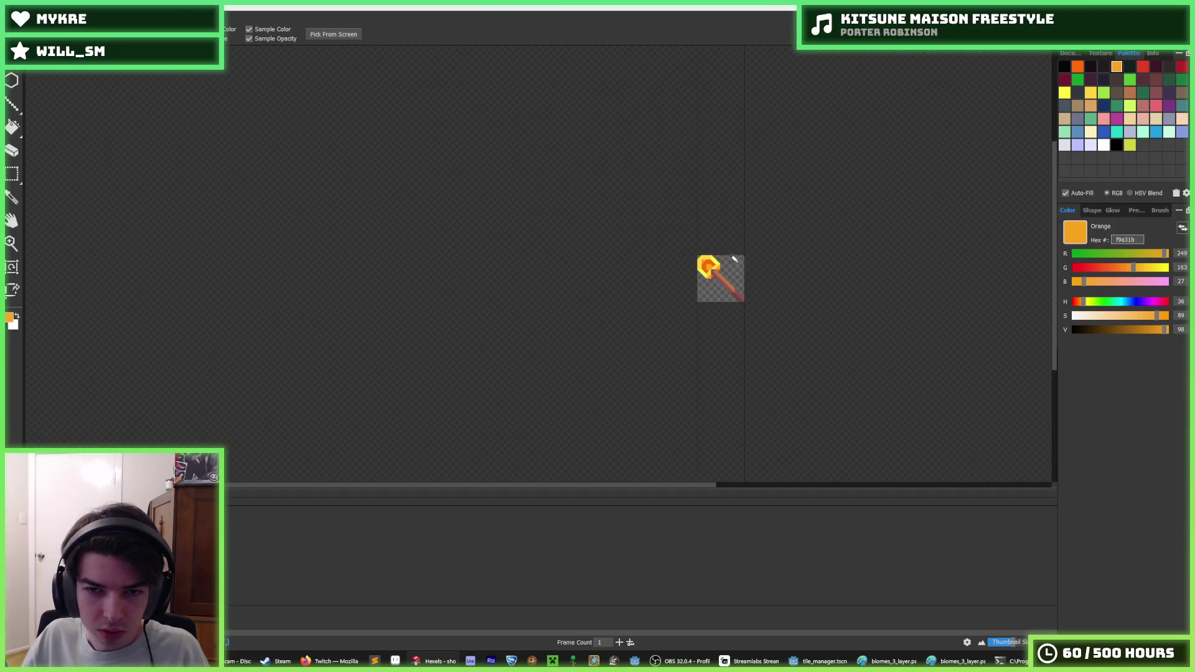
pyautogui.scroll(5, 747, 255)
pyautogui.keyDown('alt'); pyautogui.click(749, 303); pyautogui.keyUp('alt')
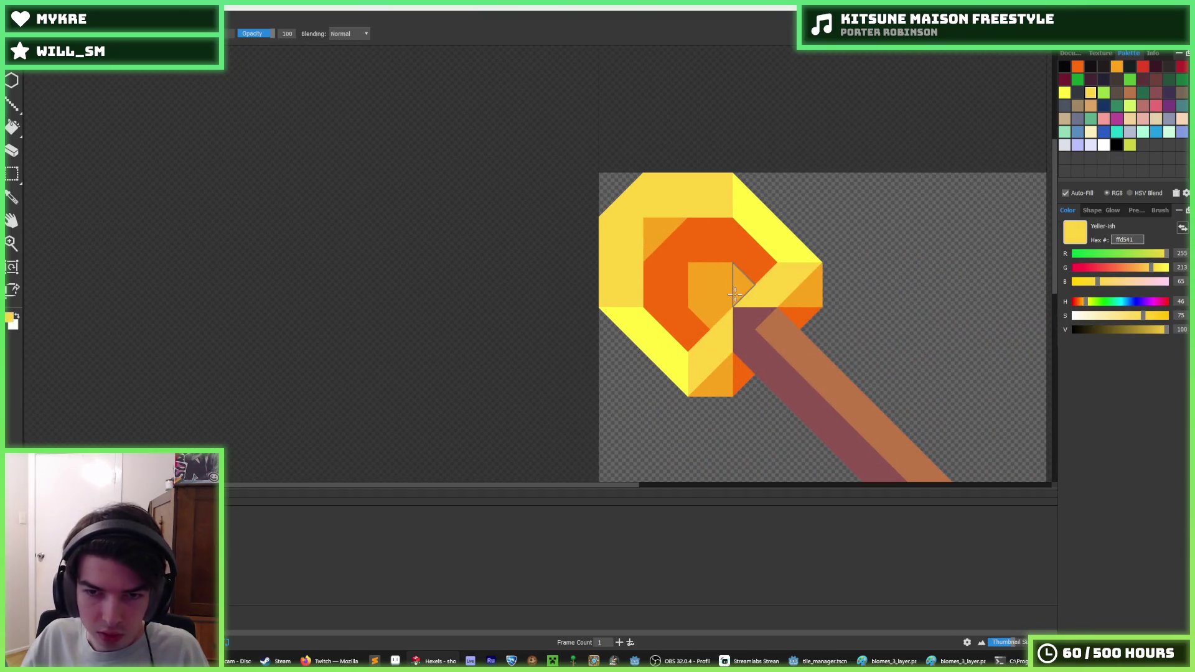
pyautogui.scroll(-5, 765, 260)
pyautogui.scroll(2, 765, 262)
pyautogui.scroll(-4, 765, 262)
pyautogui.scroll(2, 765, 261)
pyautogui.scroll(-2, 840, 308)
pyautogui.moveTo(862, 315); pyautogui.dragTo(750, 328)
pyautogui.scroll(-1, 716, 330)
pyautogui.scroll(3, 707, 314)
pyautogui.scroll(1, 707, 314)
pyautogui.scroll(-1, 699, 312)
pyautogui.scroll(-2, 688, 317)
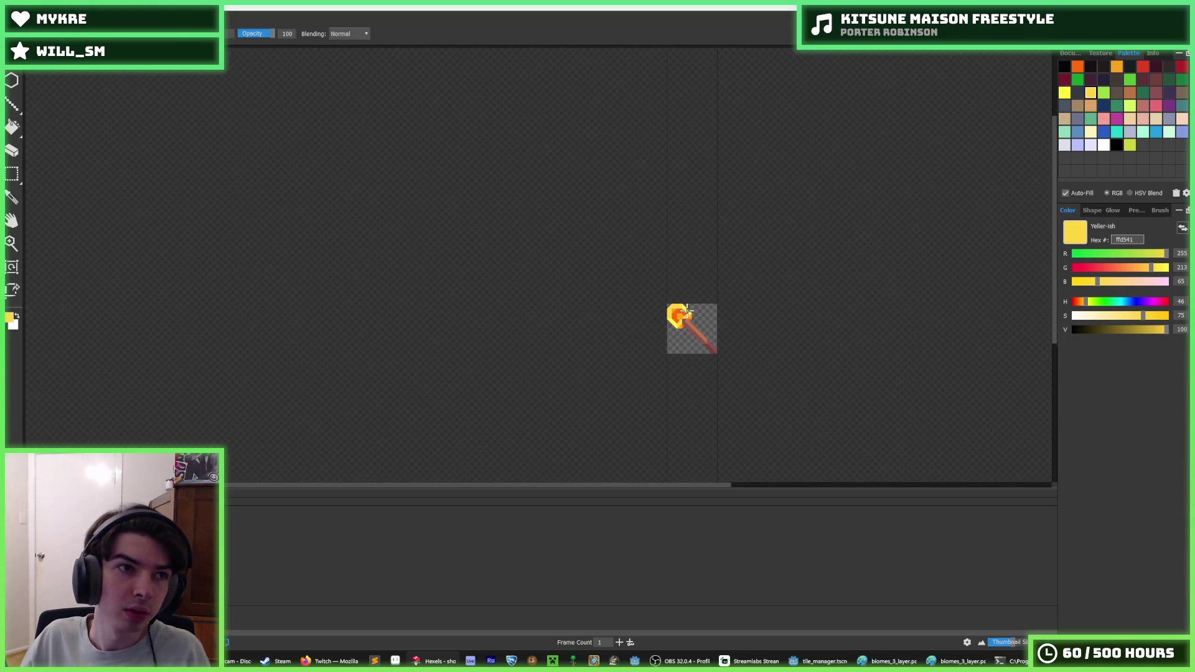
# - Export the sprite as gold_shovel.png, renamed from copper_pickaxe.png, at the default resolution
pyautogui.hotkey('ctrl', 'shift', 's')
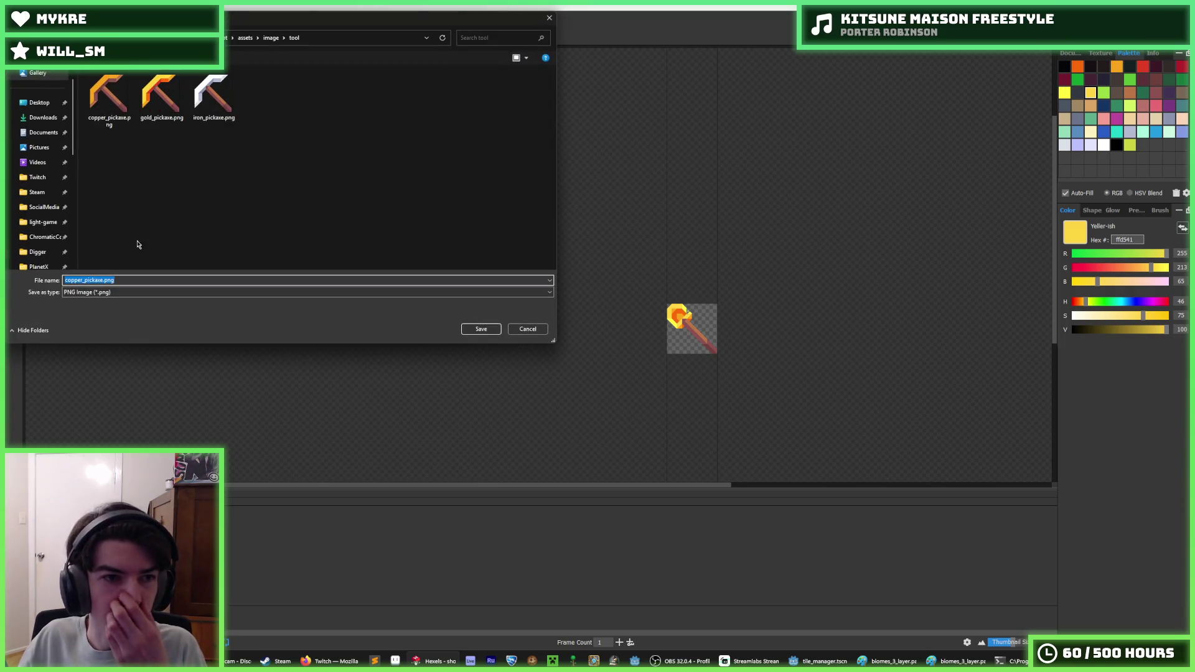
pyautogui.click(85, 279)
pyautogui.press('BackSpace')
pyautogui.press('BackSpace')
pyautogui.press('BackSpace')
pyautogui.write('gold')
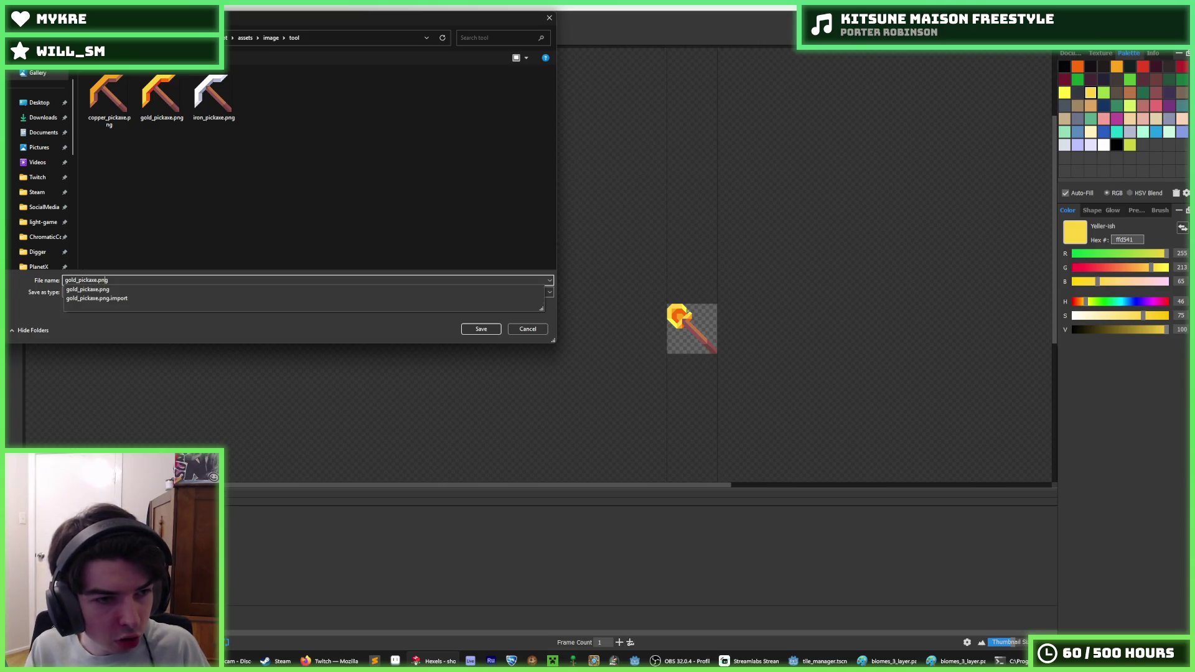
pyautogui.click(97, 279)
pyautogui.press('BackSpace')
pyautogui.press('BackSpace')
pyautogui.press('BackSpace')
pyautogui.write('hovel')
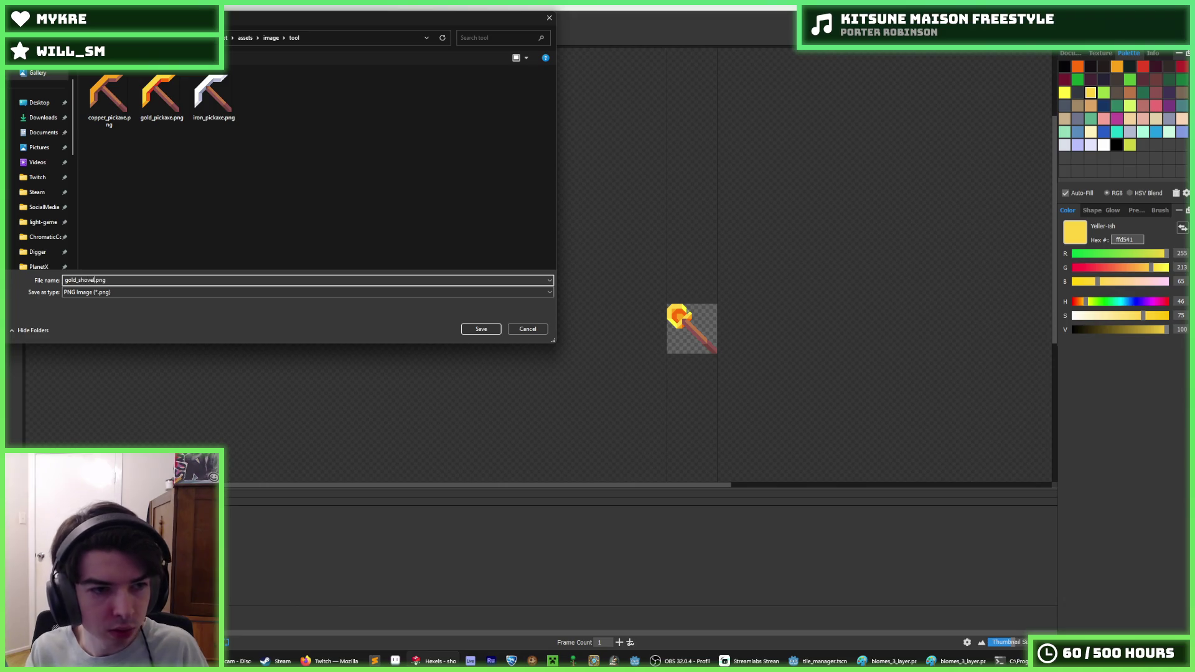
pyautogui.press('Return')
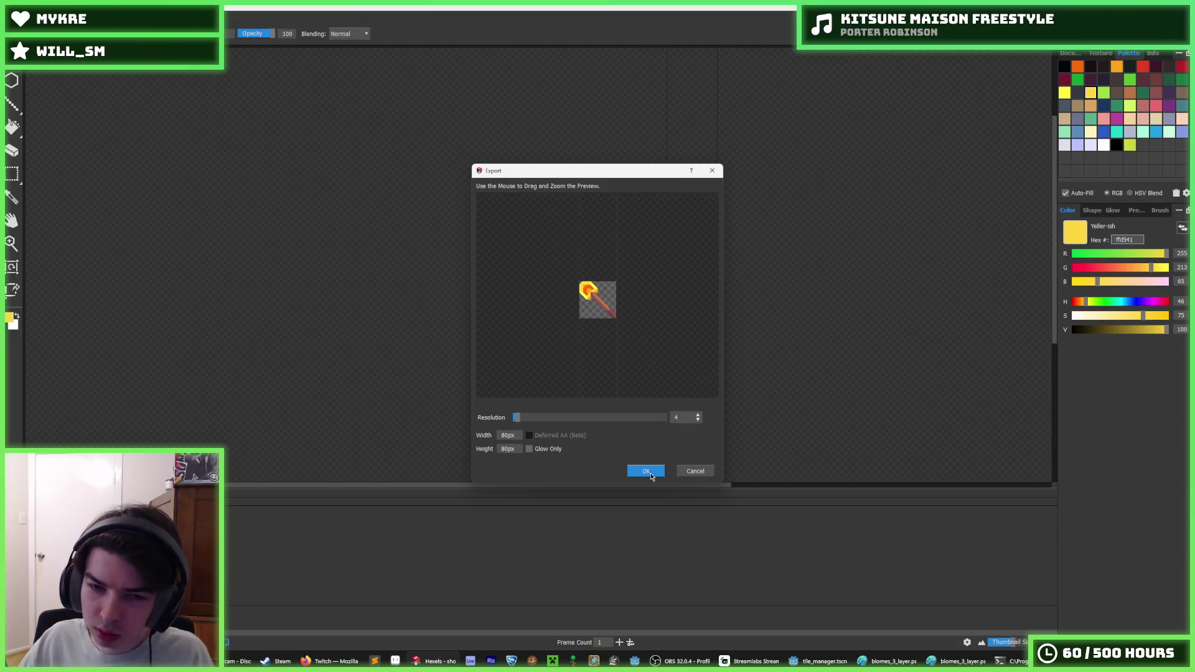
pyautogui.click(652, 476)
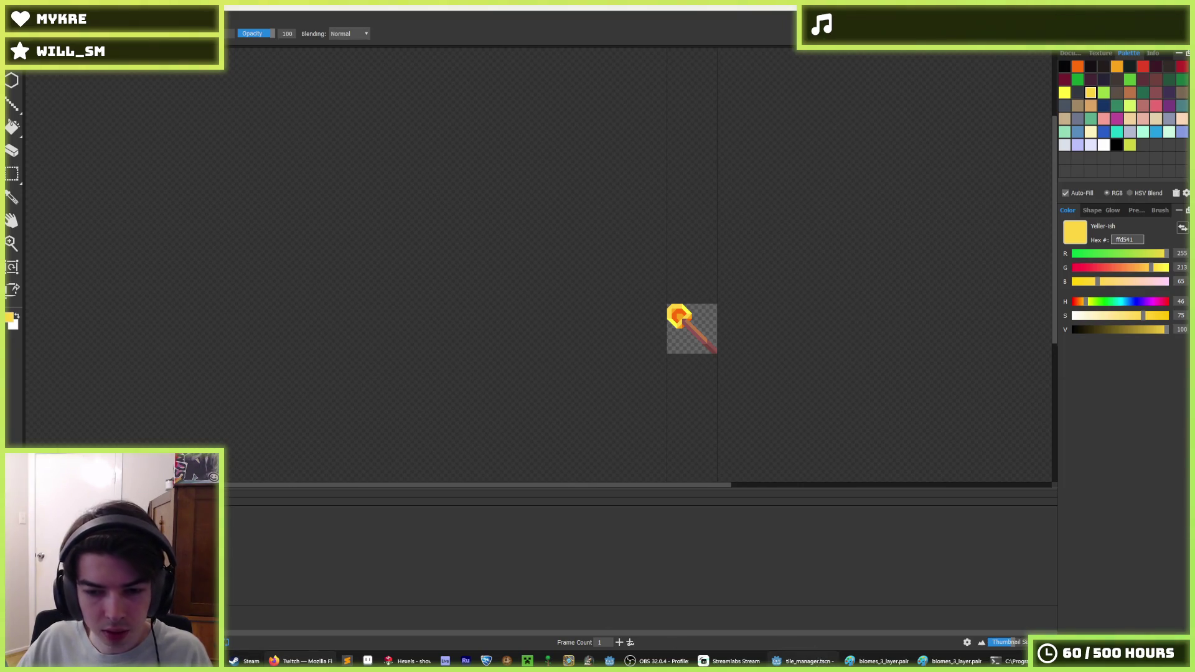
# - Duplicate gold_pickaxe.tres as gold_shovel.tres and save
pyautogui.click(806, 661)
pyautogui.click(803, 357)
pyautogui.click(758, 234)
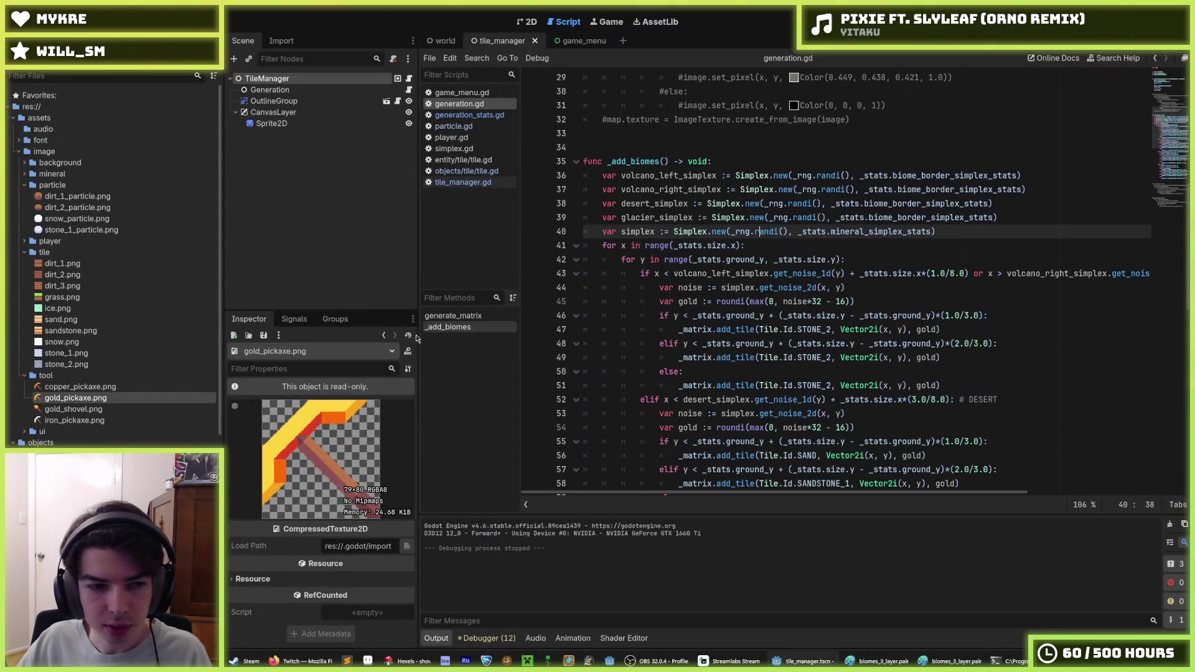
pyautogui.scroll(-5, 78, 367)
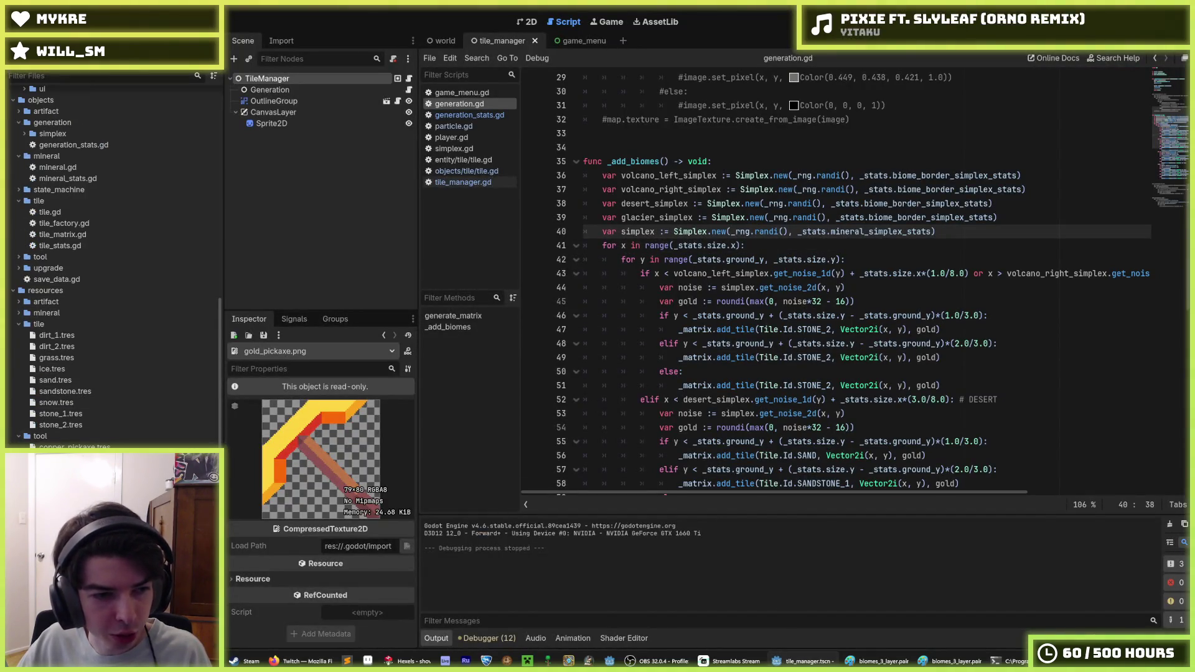
pyautogui.hotkey('ctrl', 'd')
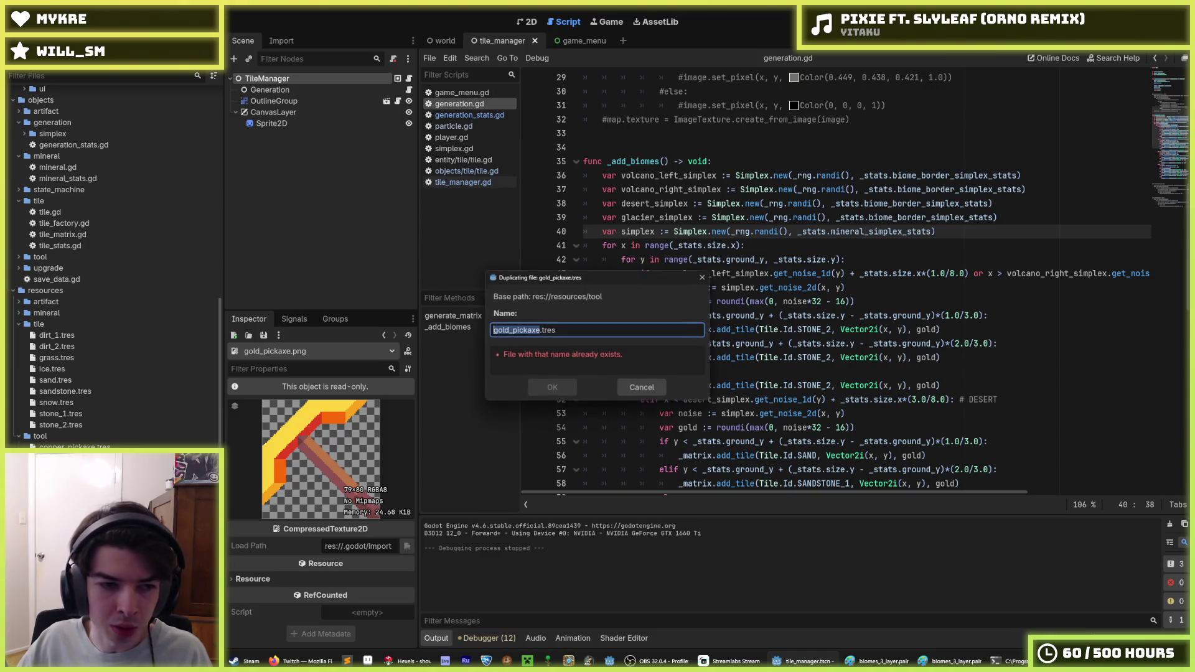
pyautogui.press('Right')
pyautogui.press('BackSpace')
pyautogui.press('BackSpace')
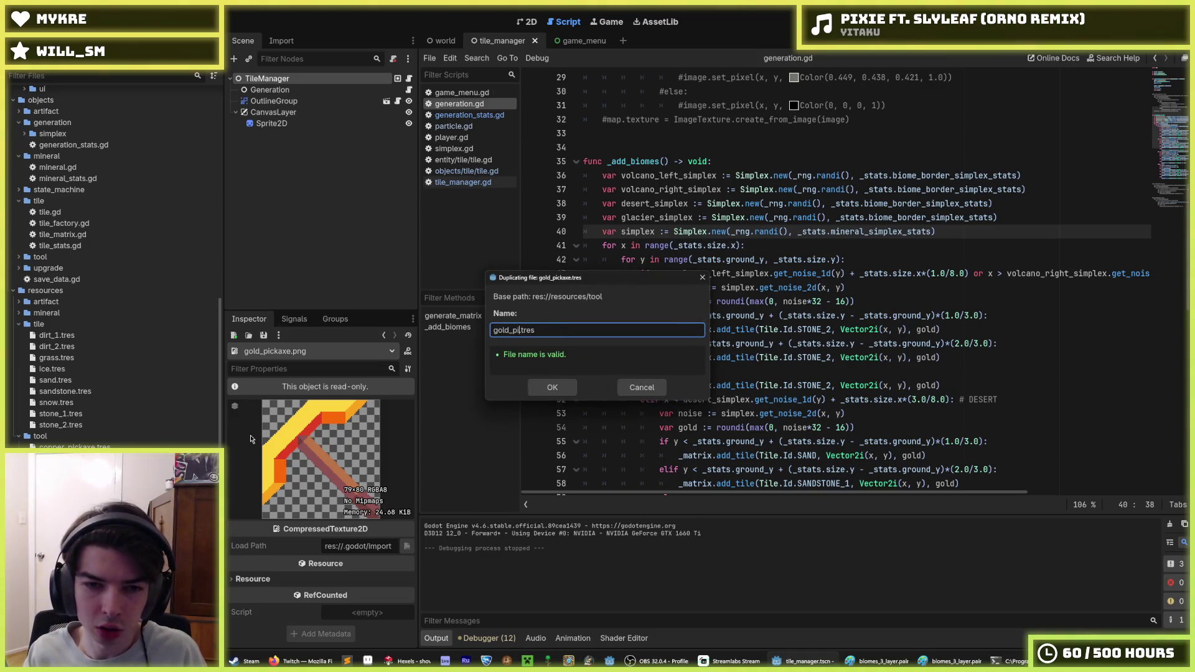
pyautogui.write('vel')
pyautogui.press('Return')
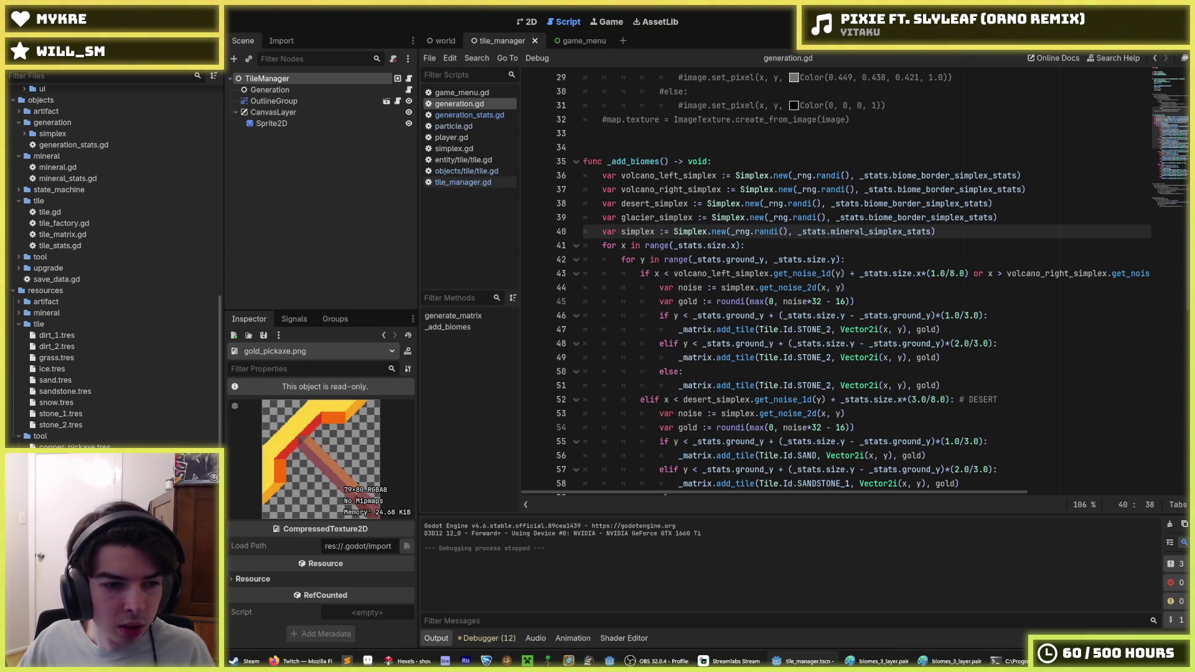
pyautogui.hotkey('ctrl', 's')
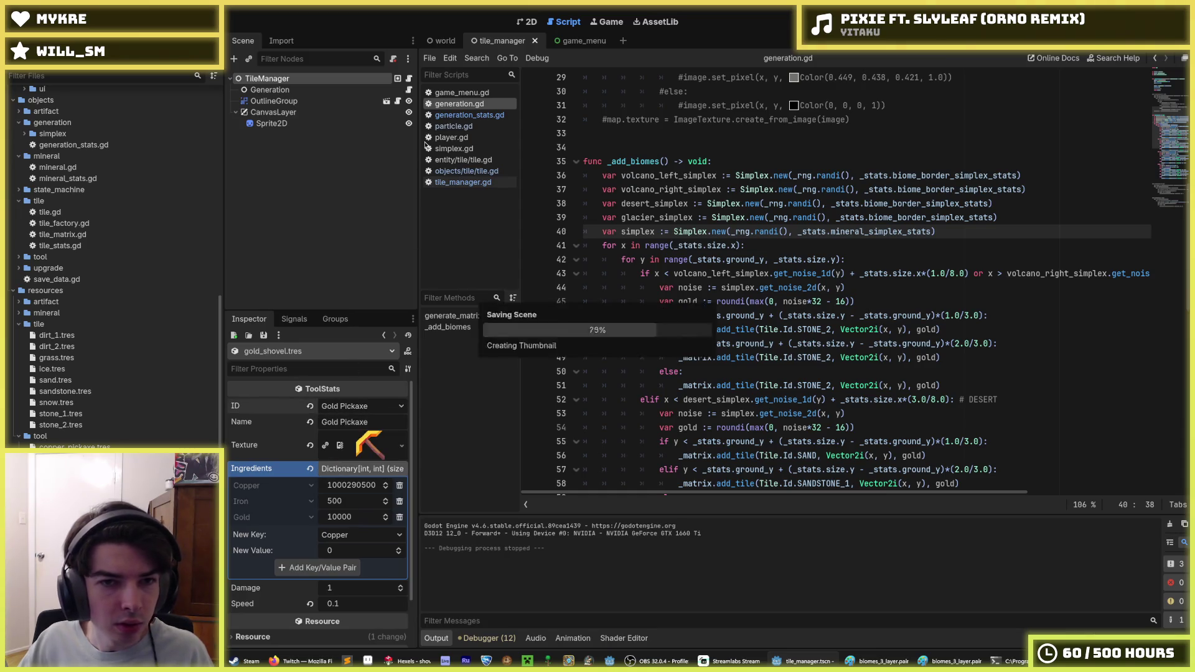
# - Add GOLD_SHOVEL to the Id enum in tool.gd, save, and reload the project
pyautogui.scroll(3, 63, 392)
pyautogui.scroll(5, 62, 243)
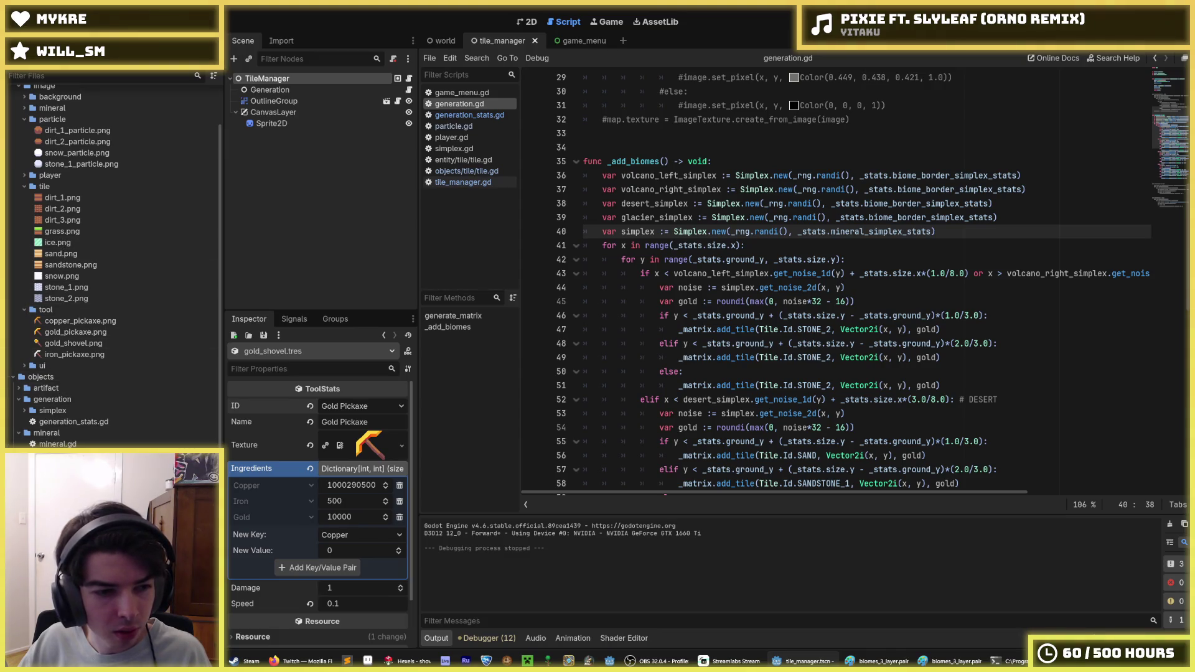
pyautogui.click(673, 314)
pyautogui.click(659, 344)
pyautogui.hotkey('ctrl', 'shift', 'd')
pyautogui.moveTo(627, 357); pyautogui.dragTo(657, 357)
pyautogui.write('SH')
pyautogui.hotkey('ctrl', 's')
pyautogui.click(50, 21)
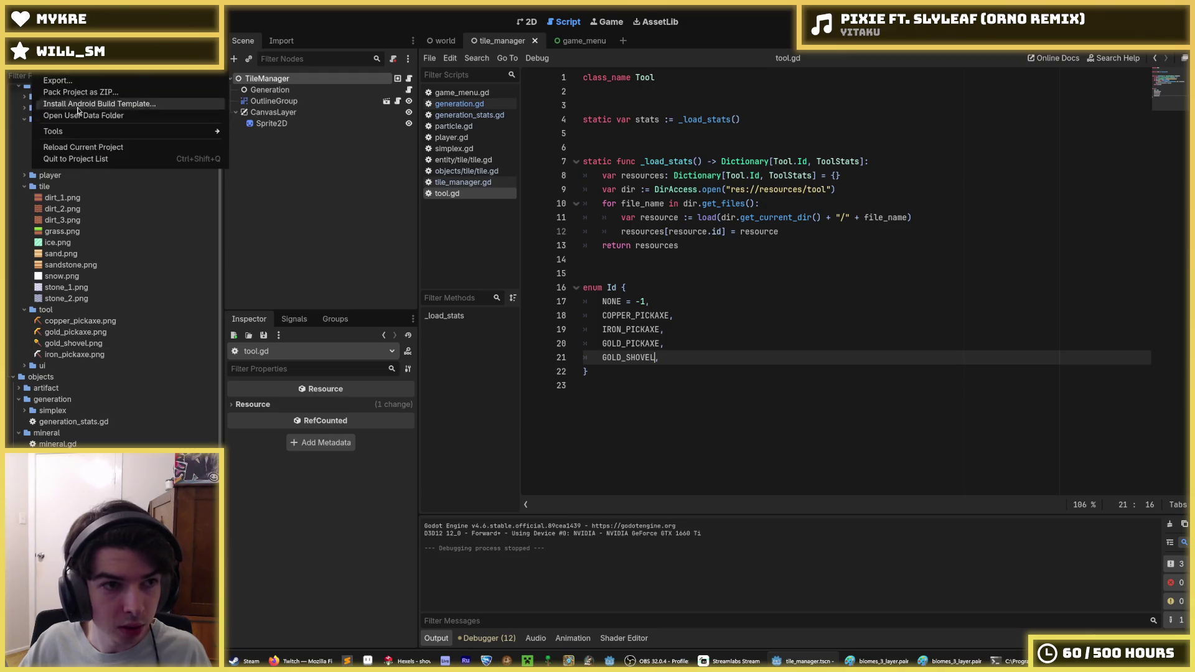
pyautogui.click(94, 151)
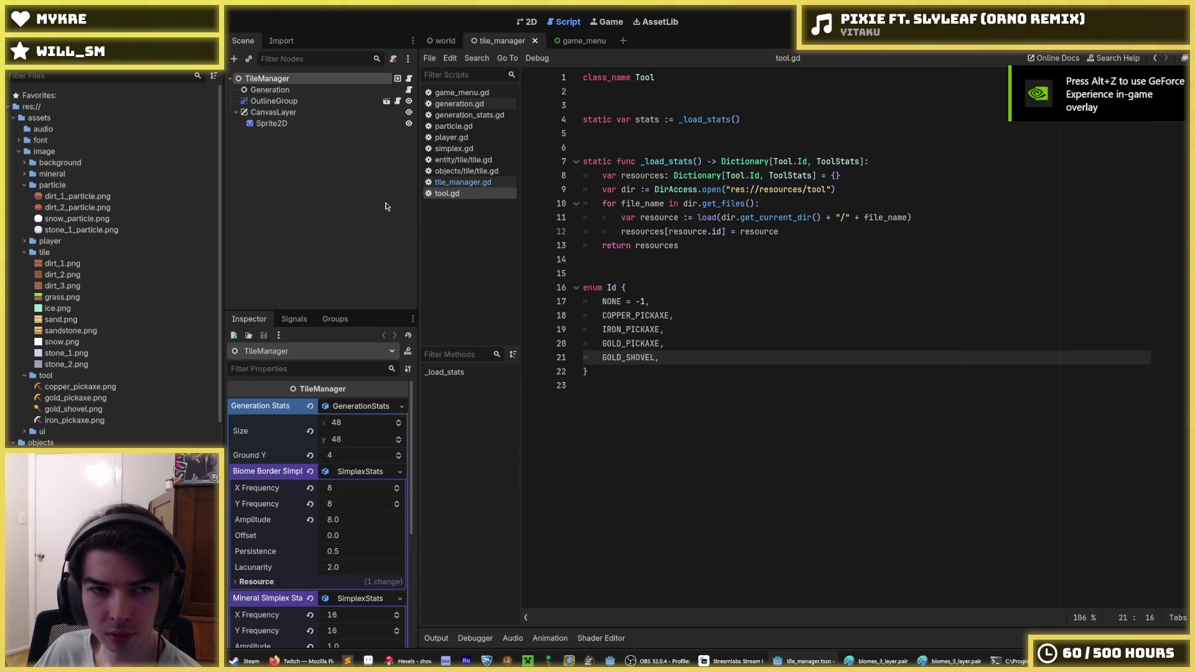
# - Check the OutlineGroup and Sprite2D nodes and tool scripts, then select gold_shovel.tres
pyautogui.click(278, 102)
pyautogui.click(285, 124)
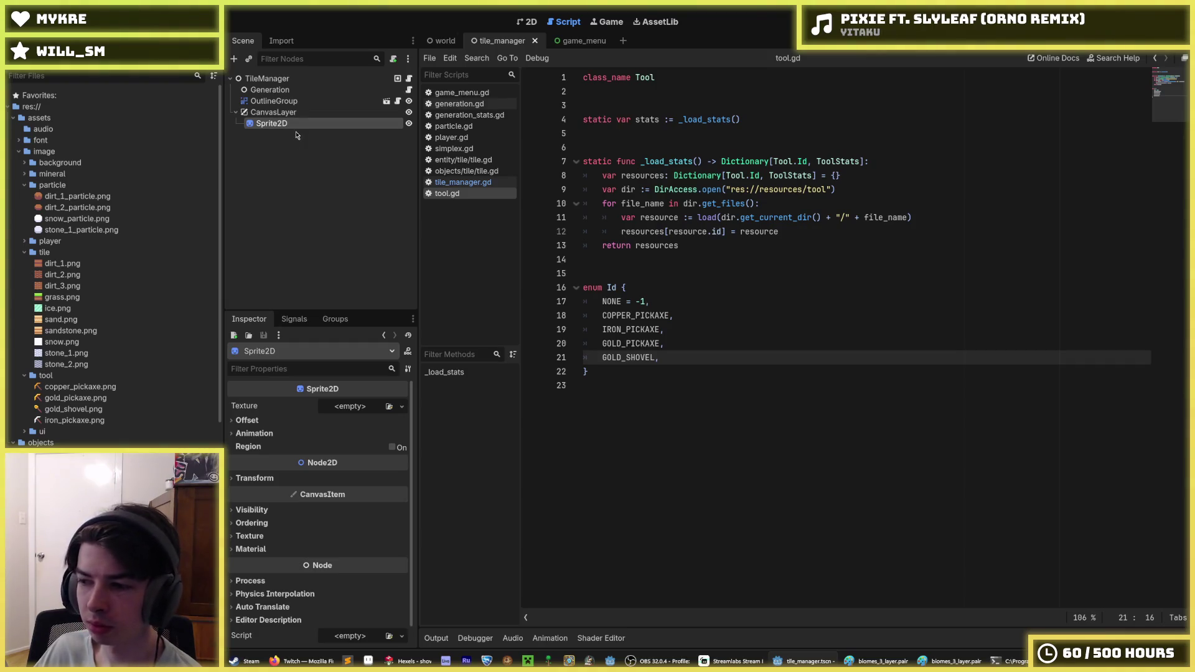
pyautogui.click(273, 100)
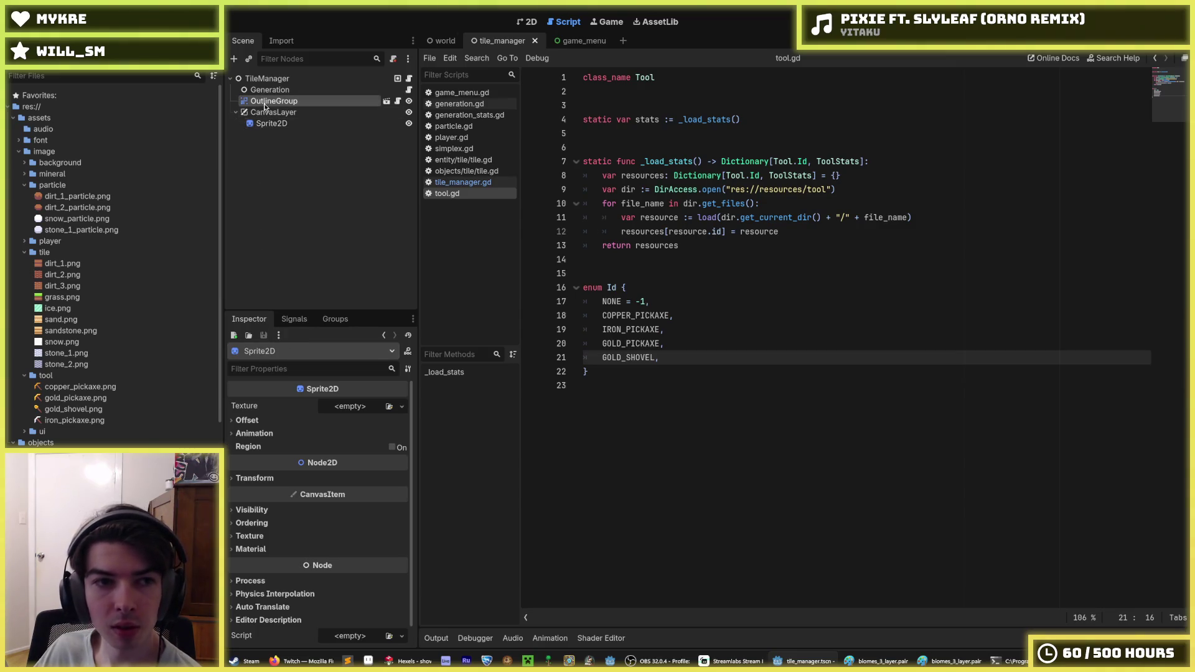
pyautogui.scroll(-10, 210, 228)
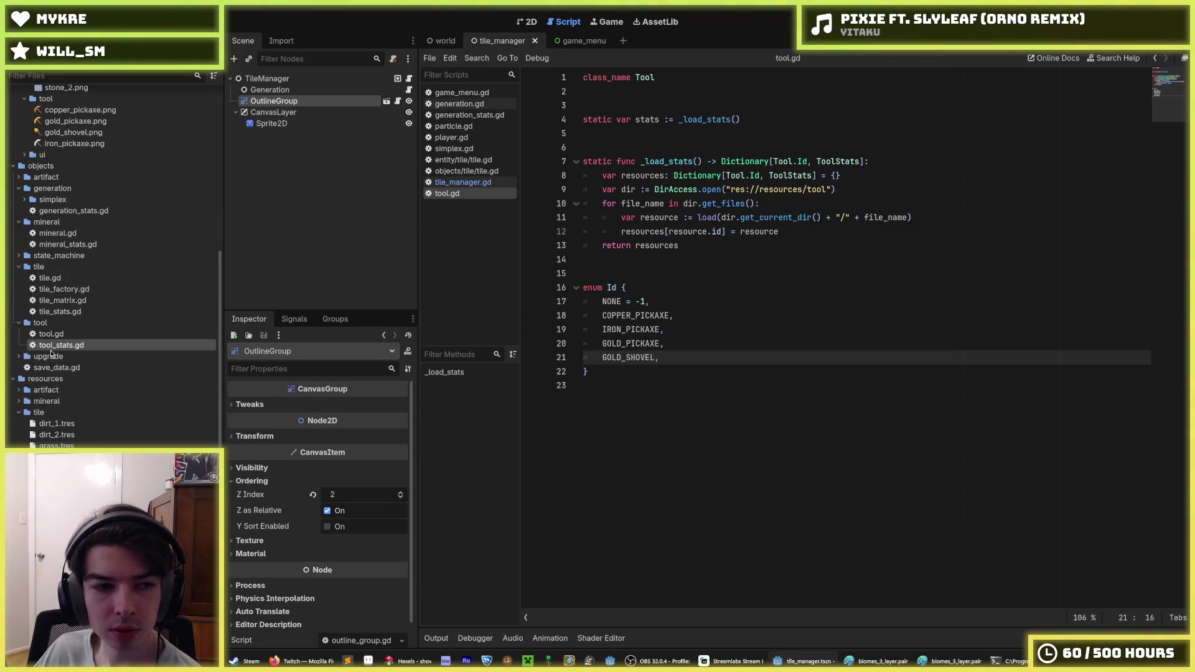
pyautogui.doubleClick(51, 346)
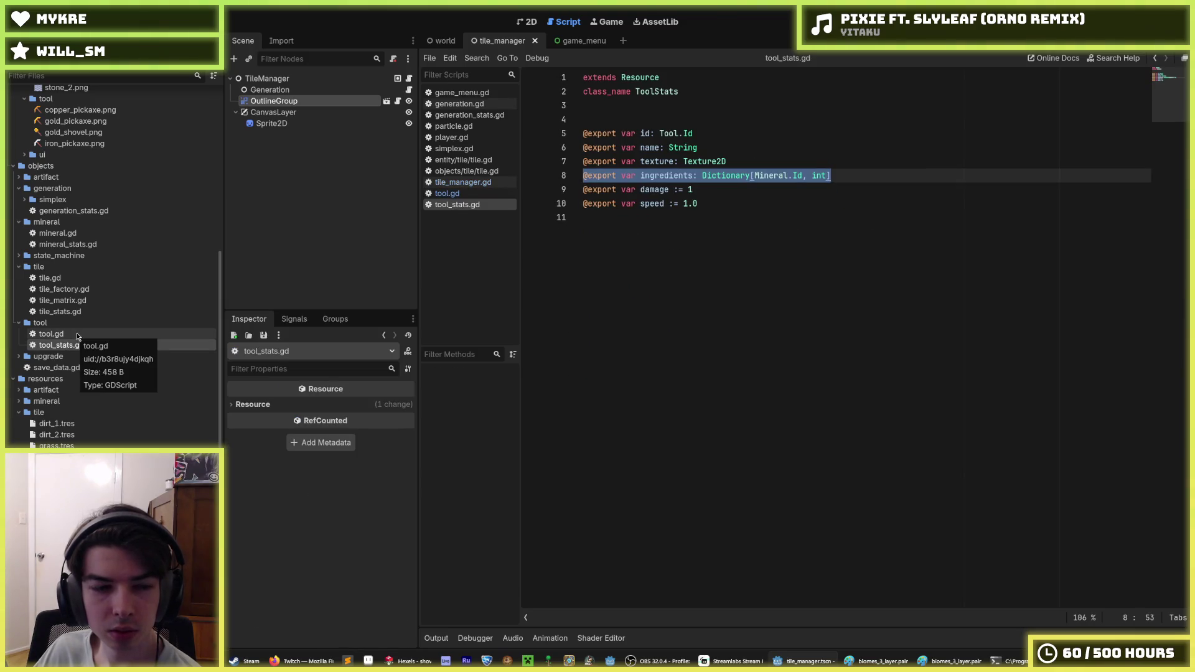
pyautogui.doubleClick(51, 334)
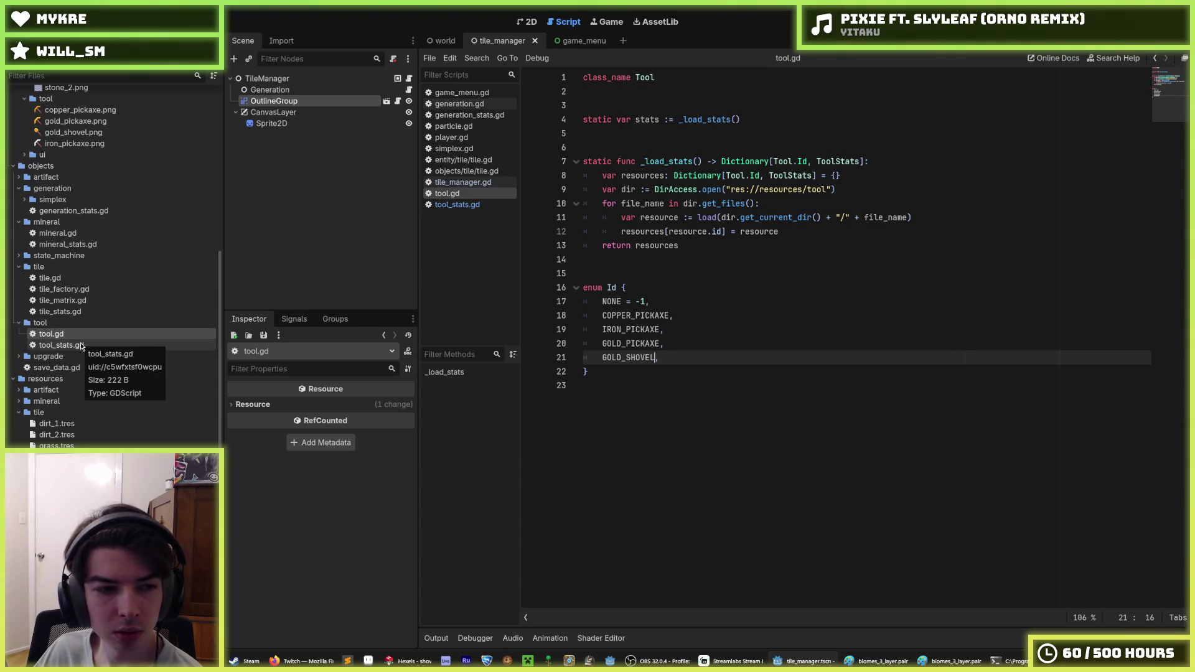
pyautogui.click(69, 524)
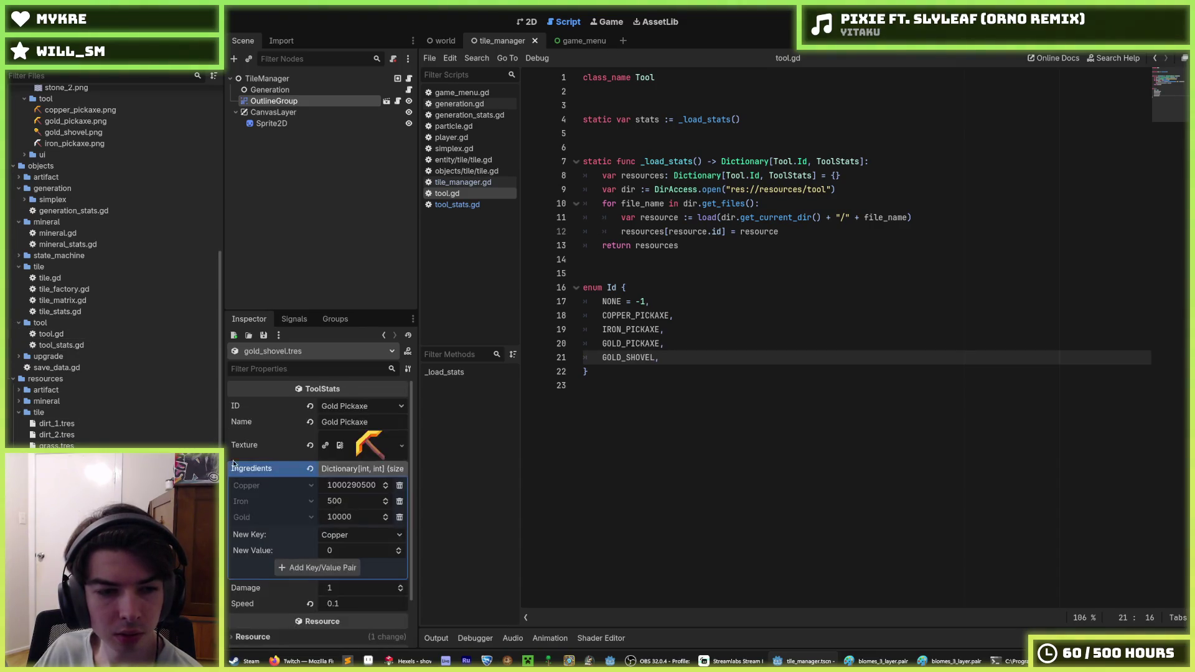
# - Give gold_shovel.tres the gold_shovel.png texture, Gold Shovel ID and name, speed 0.25, then run
pyautogui.scroll(5, 77, 400)
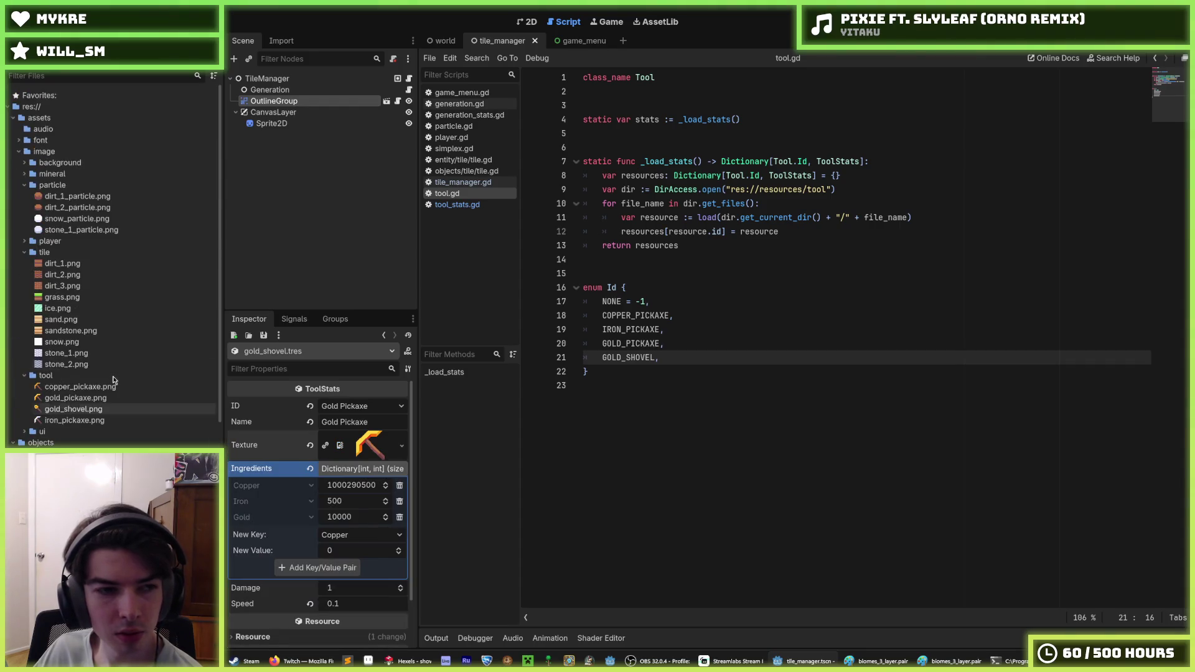
pyautogui.moveTo(73, 409)
pyautogui.mouseDown()
pyautogui.moveTo(382, 435)
pyautogui.moveTo(381, 449)
pyautogui.moveTo(341, 424)
pyautogui.mouseUp()
pyautogui.click(367, 407)
pyautogui.click(364, 471)
pyautogui.write('AS')
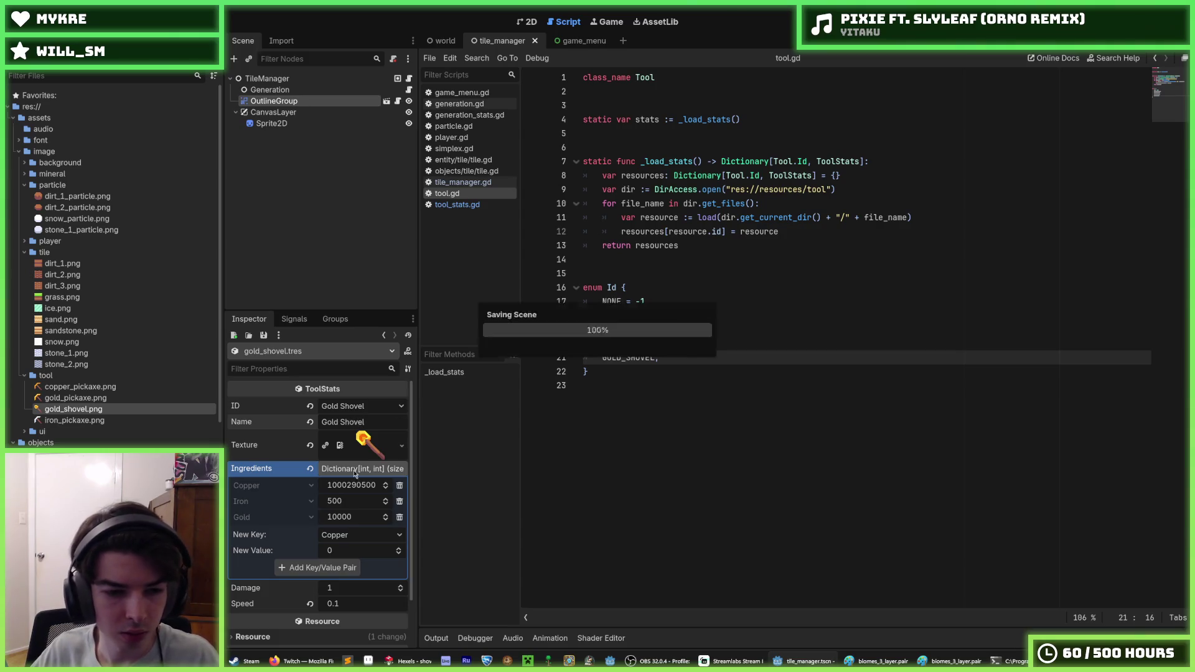
pyautogui.click(354, 605)
pyautogui.write('0.25')
pyautogui.press('F5')
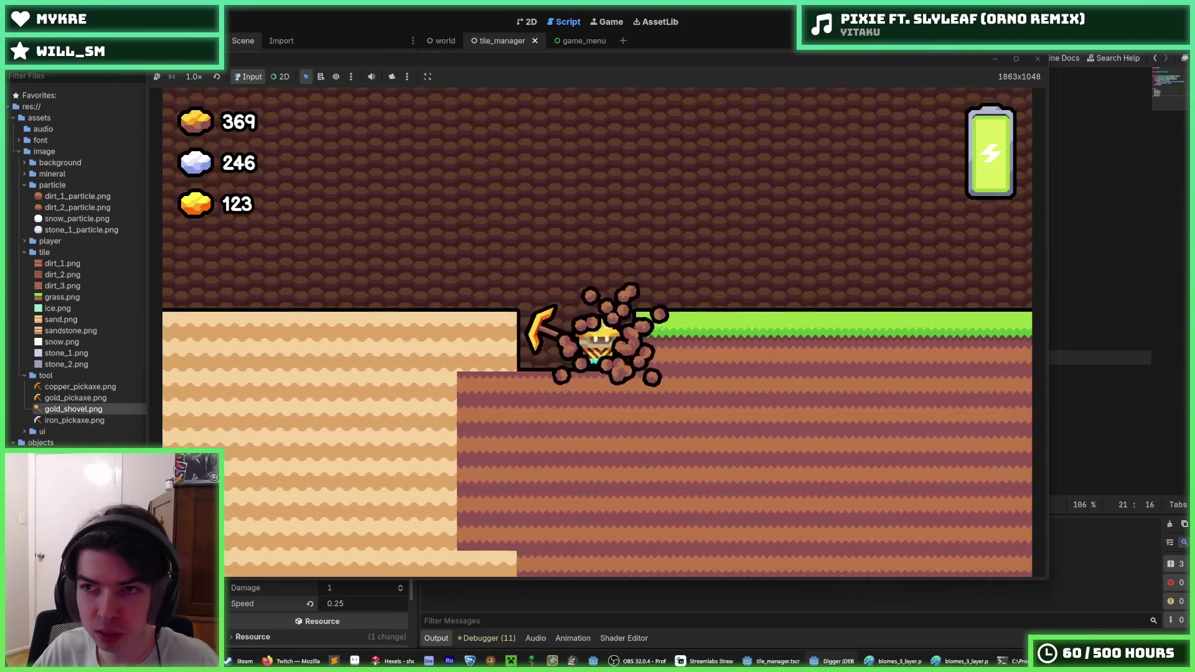
# - In save_data.gd, add a GOLD_SHOVEL slot line, comment out GOLD_PICKAXE, save and run
pyautogui.press('F8')
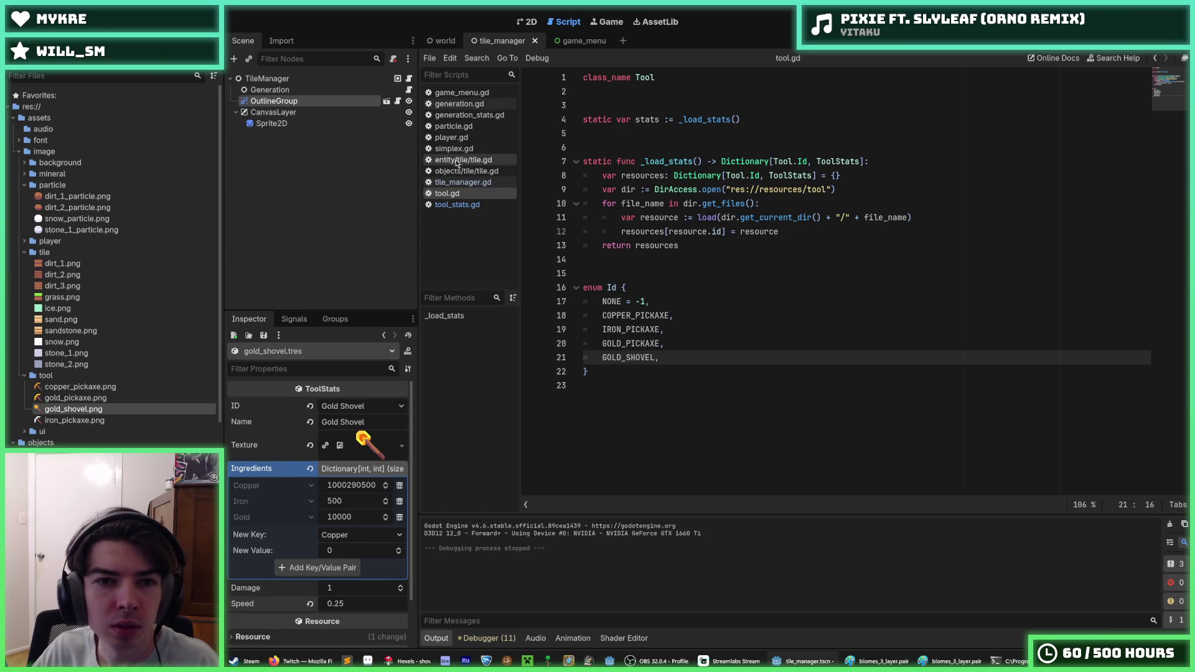
pyautogui.scroll(-5, 102, 360)
pyautogui.doubleClick(59, 367)
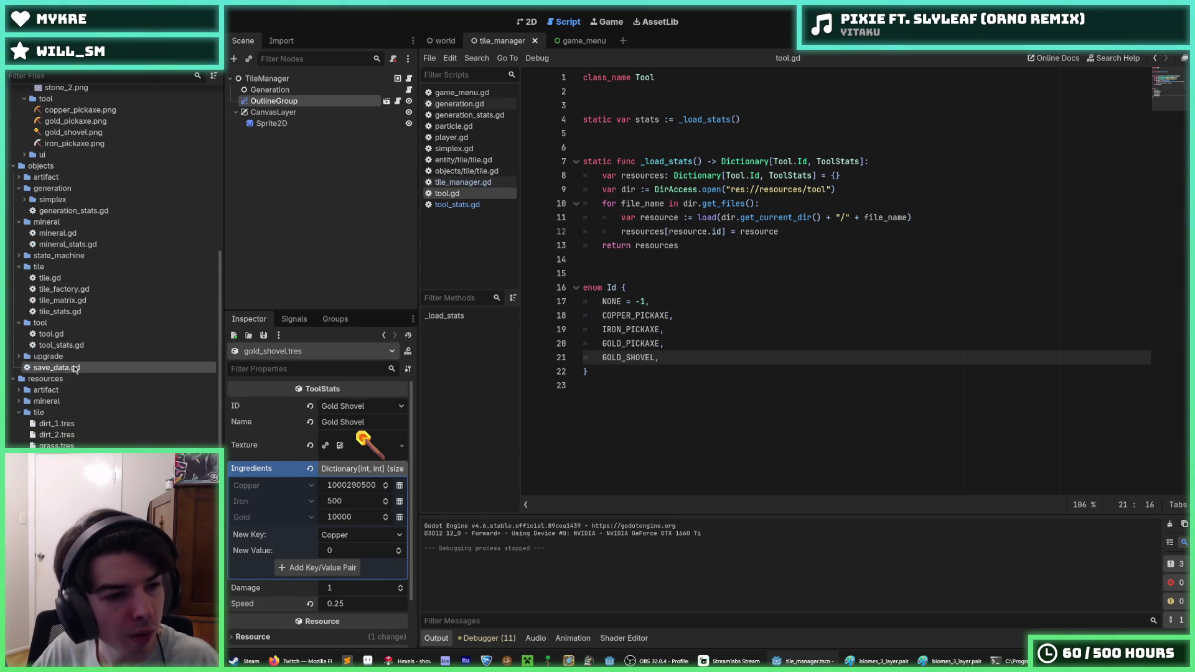
pyautogui.click(687, 352)
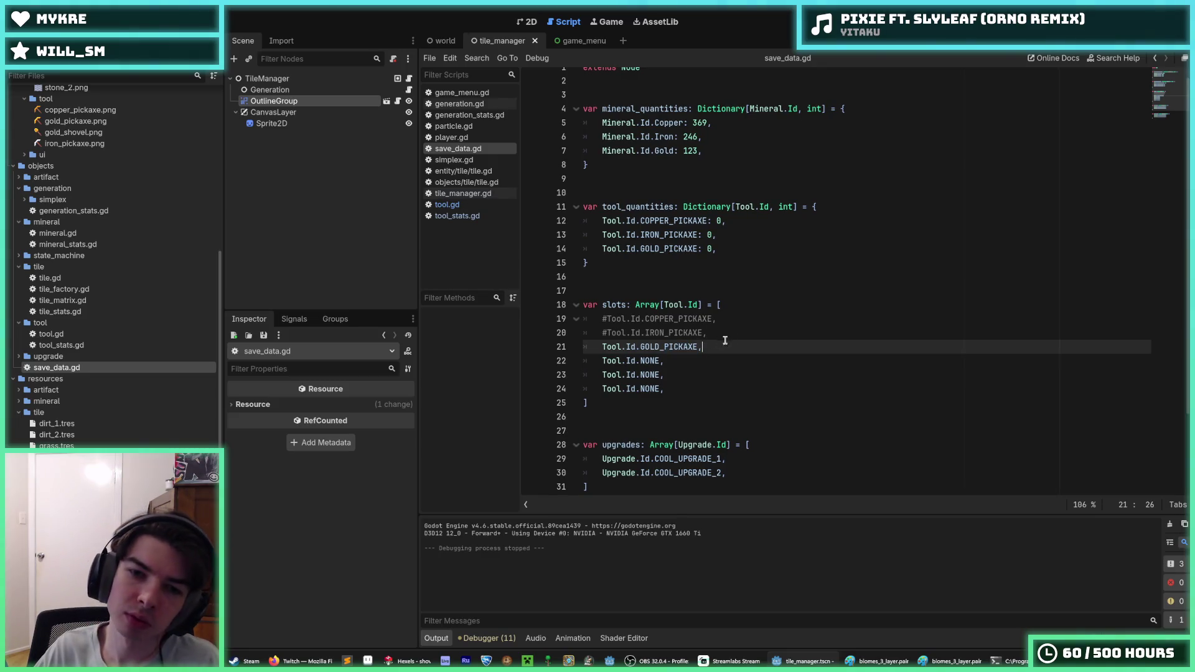
pyautogui.hotkey('ctrl', 'shift', 'd')
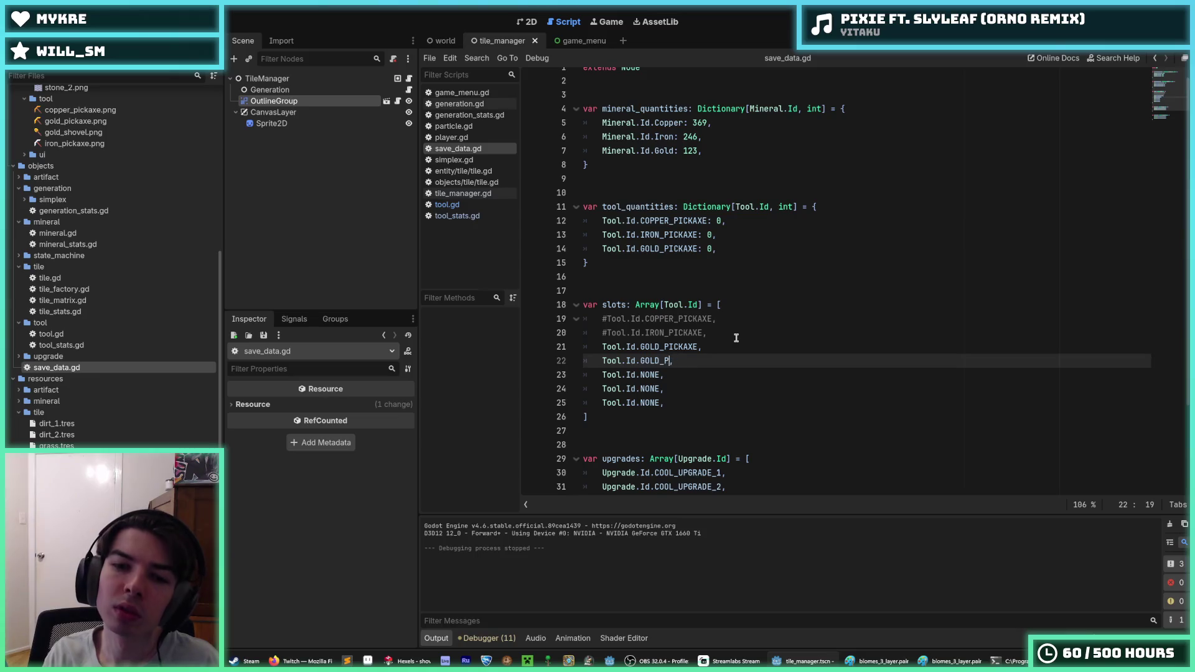
pyautogui.press('Up')
pyautogui.hotkey('ctrl', 'k')
pyautogui.hotkey('ctrl', 's')
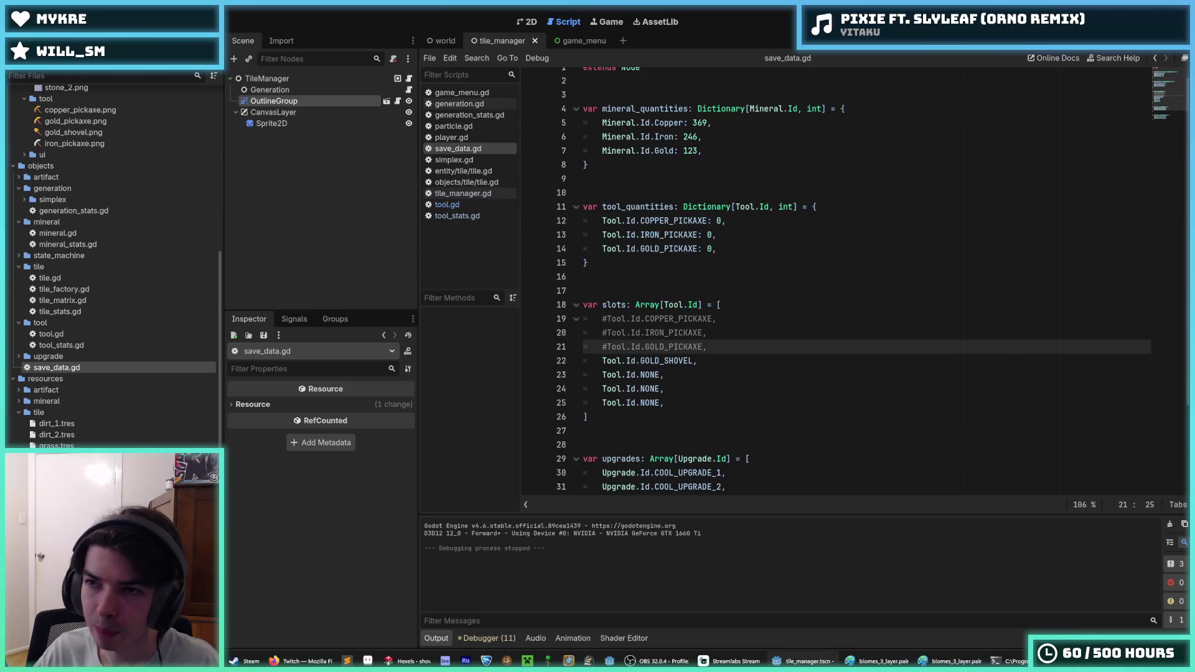
pyautogui.press('F5')
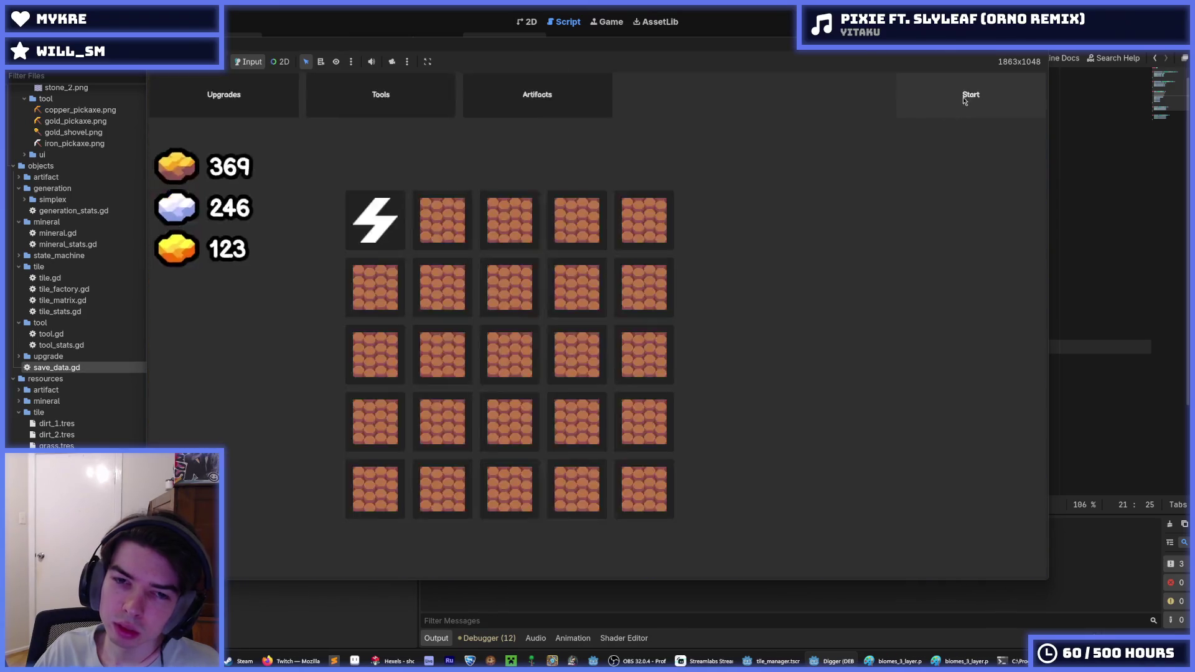
# - Check the tools and artifacts screens in-game, stop the game, then return to Hexels
pyautogui.click(446, 103)
pyautogui.click(537, 94)
pyautogui.press('F8')
pyautogui.click(902, 252)
pyautogui.click(750, 319)
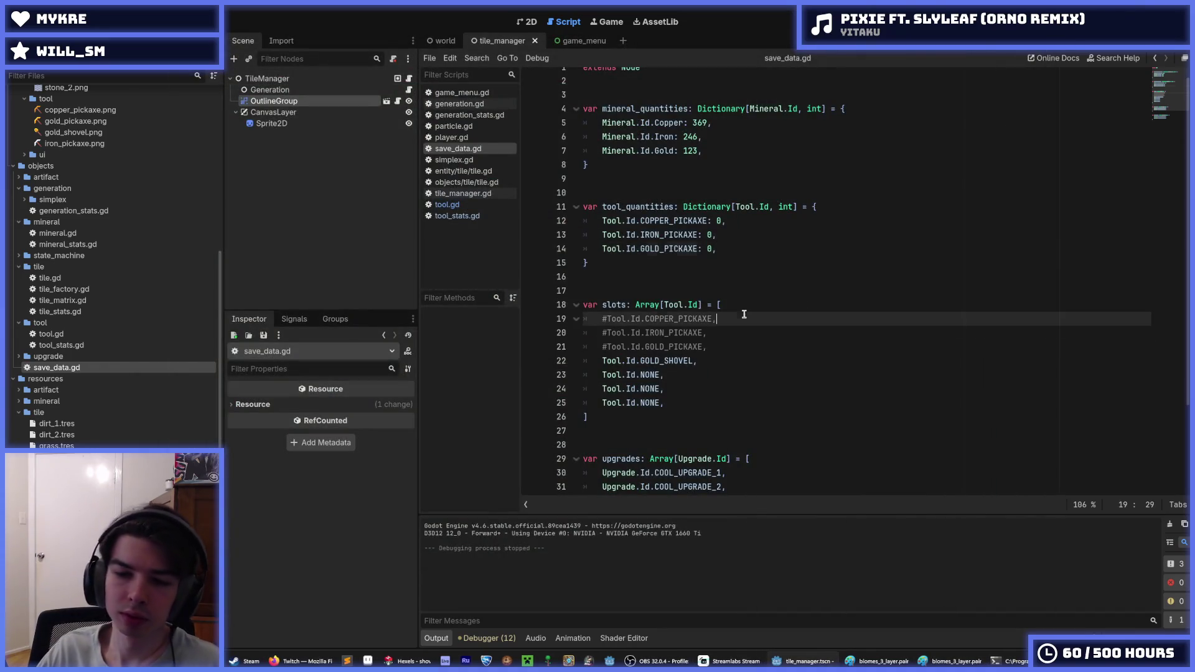
pyautogui.click(755, 305)
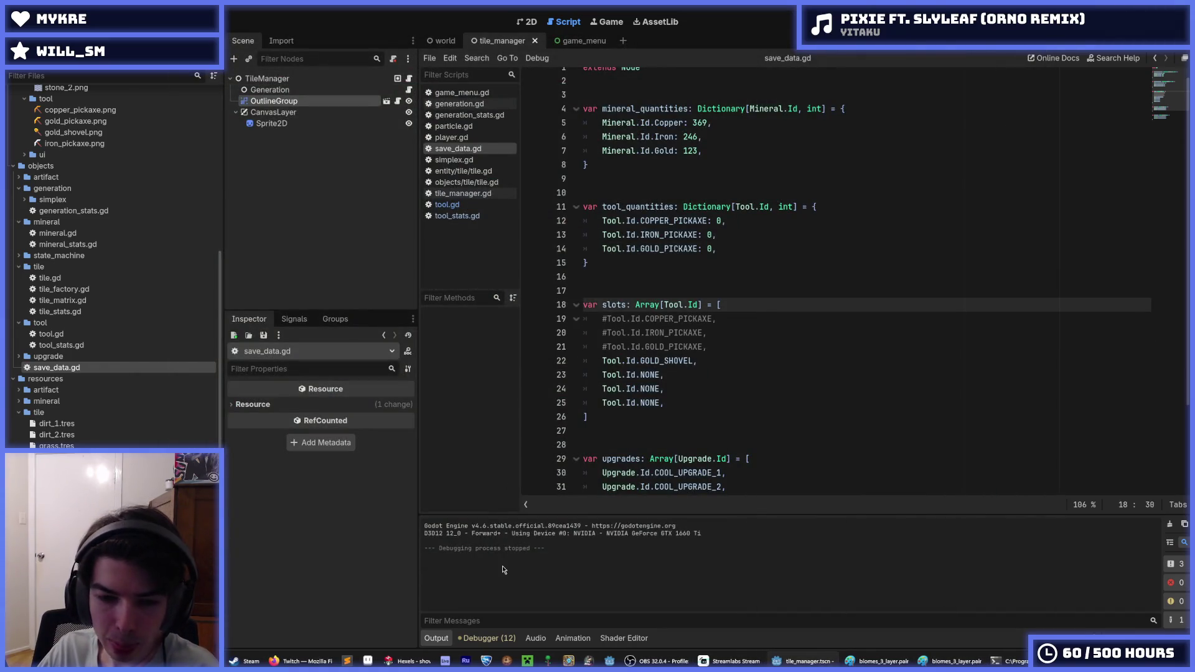
pyautogui.hotkey('alt', 'Tab')
pyautogui.scroll(2, 702, 330)
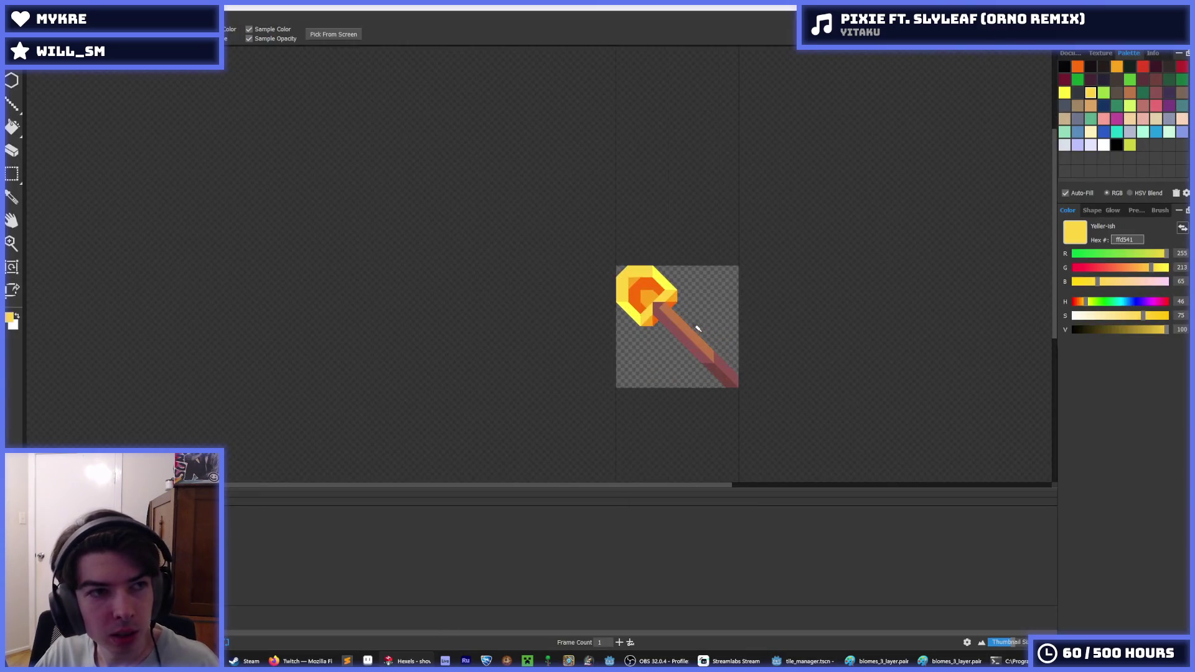
# - Save the Hexels sprite under the new name shovel_2 in the tools folder
pyautogui.hotkey('ctrl', 's')
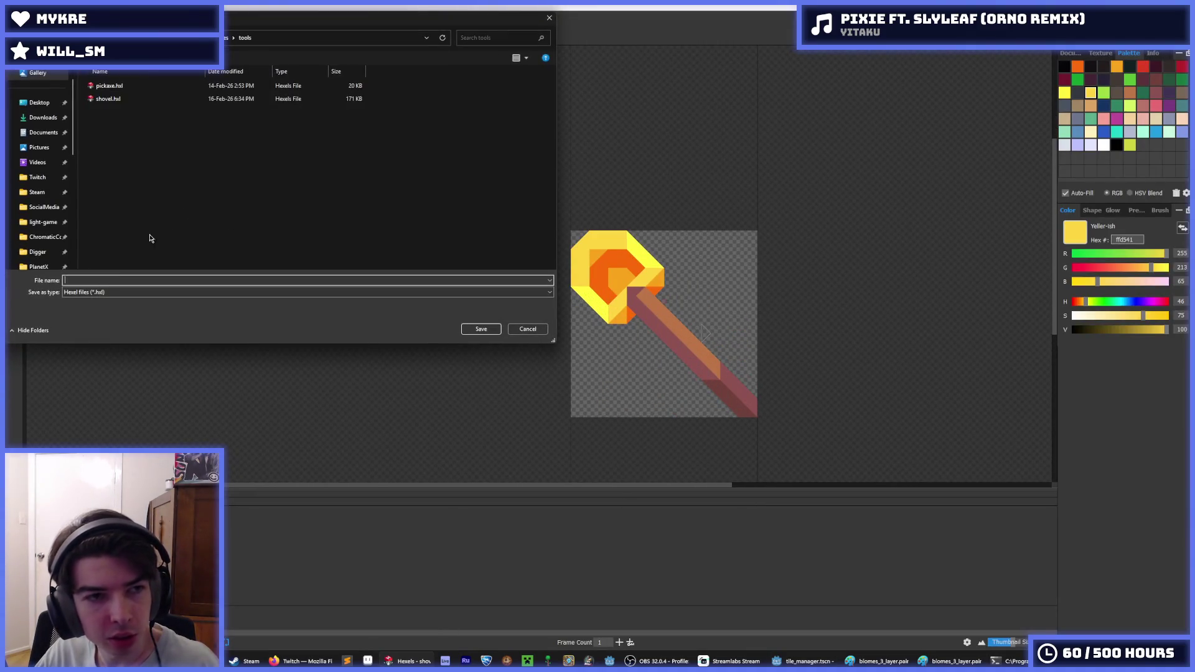
pyautogui.write('shpve')
pyautogui.press('BackSpace')
pyautogui.write('ovel_2')
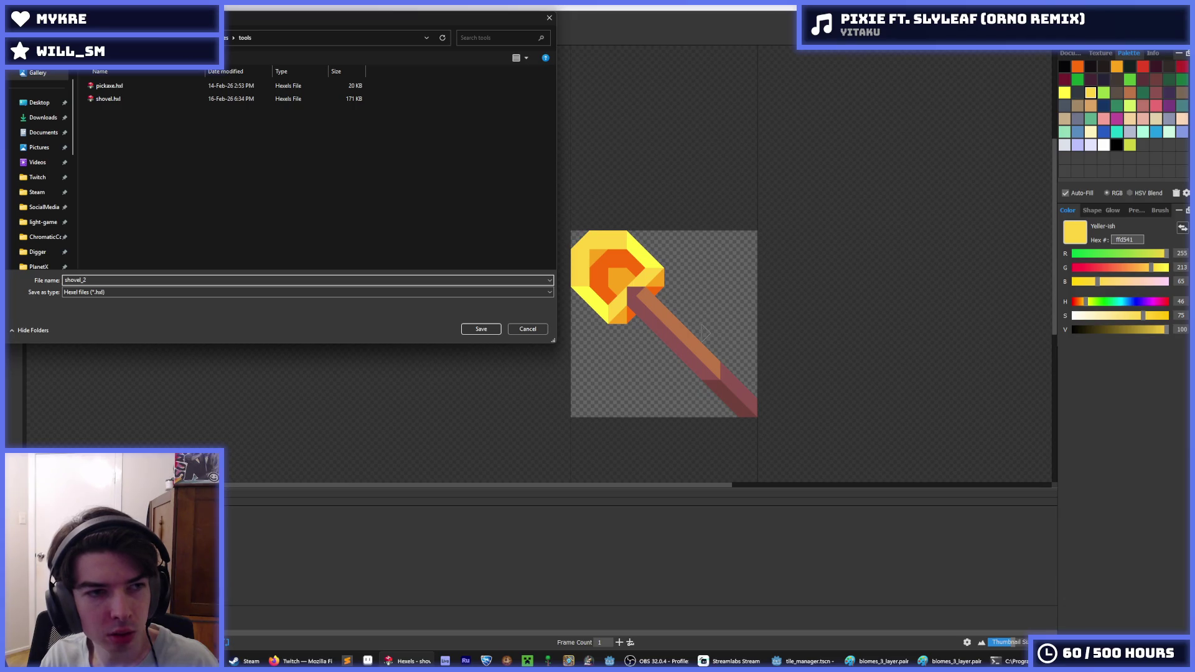
pyautogui.press('Return')
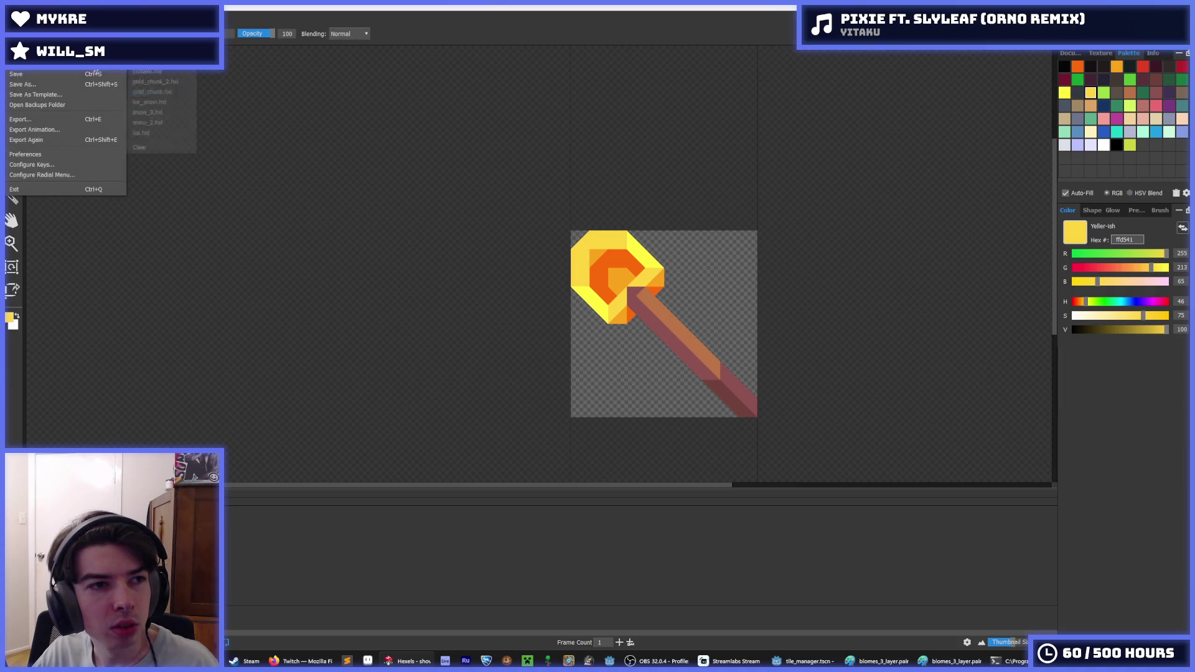
# - Repaint the head's lower-left band and inner area yellow and the handle's top edge brown
pyautogui.scroll(3, 651, 311)
pyautogui.scroll(2, 547, 281)
pyautogui.scroll(-2, 548, 281)
pyautogui.scroll(3, 548, 281)
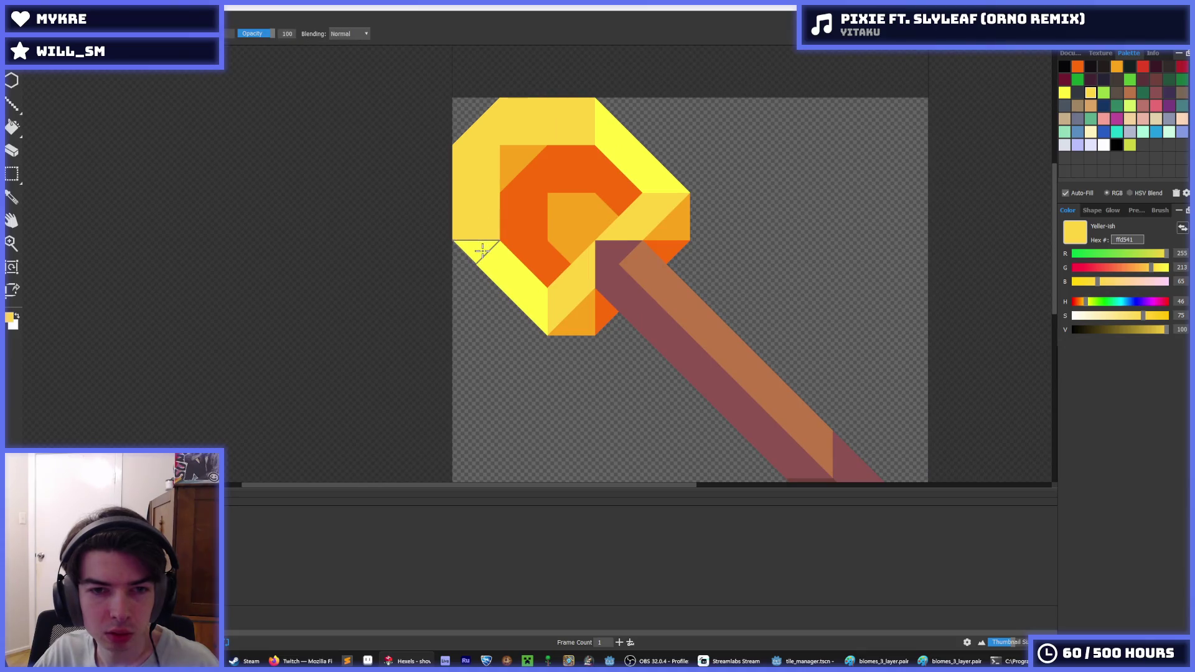
pyautogui.moveTo(467, 267)
pyautogui.mouseDown()
pyautogui.moveTo(483, 259)
pyautogui.moveTo(529, 367)
pyautogui.moveTo(712, 248)
pyautogui.moveTo(722, 206)
pyautogui.moveTo(616, 118)
pyautogui.moveTo(691, 207)
pyautogui.moveTo(616, 261)
pyautogui.moveTo(619, 249)
pyautogui.mouseUp()
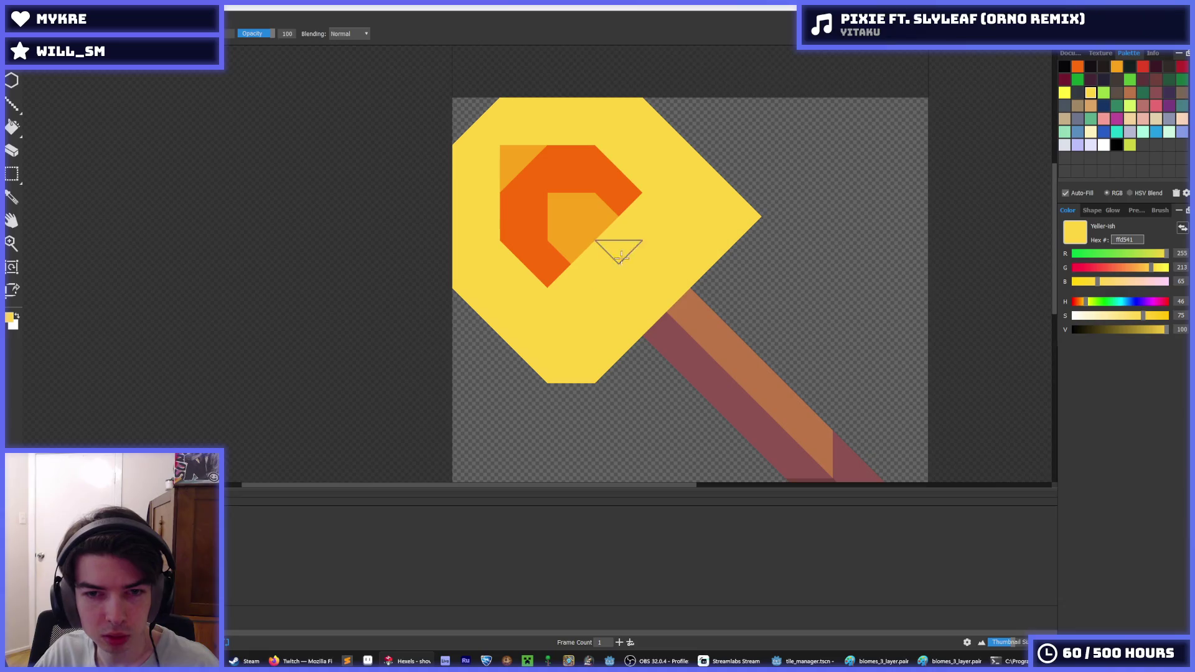
pyautogui.keyDown('alt'); pyautogui.click(669, 333); pyautogui.keyUp('alt')
pyautogui.click(648, 314)
pyautogui.keyDown('alt'); pyautogui.click(662, 295); pyautogui.keyUp('alt')
pyautogui.click(662, 295)
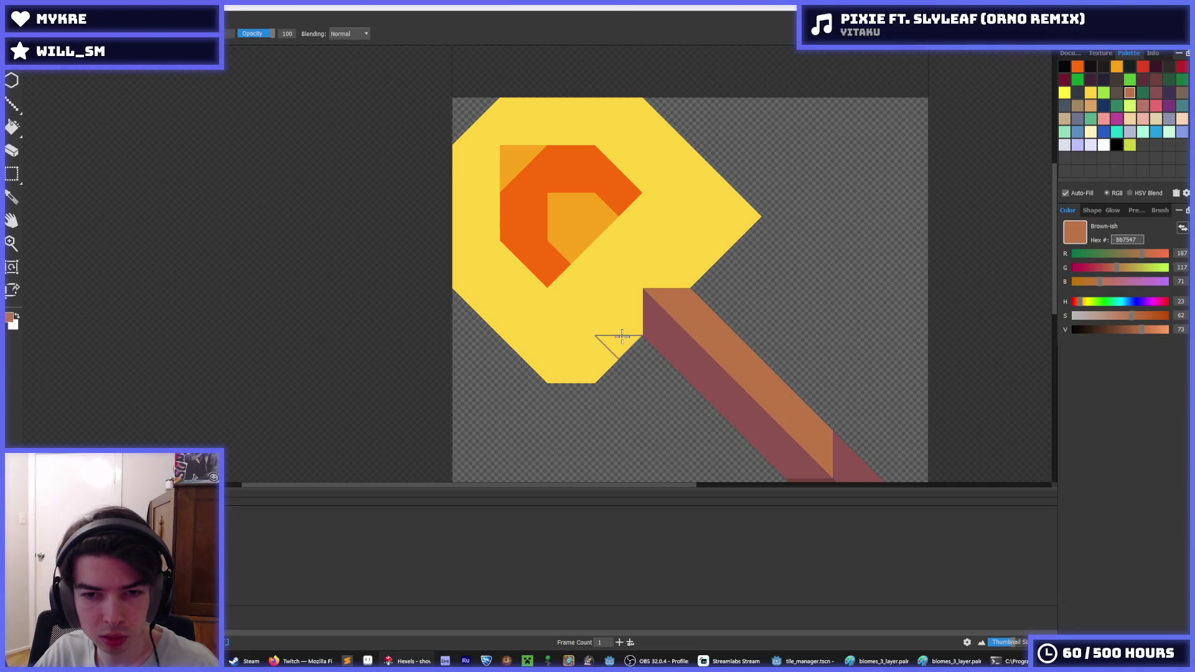
pyautogui.scroll(-5, 712, 274)
pyautogui.scroll(3, 672, 266)
pyautogui.scroll(1, 631, 343)
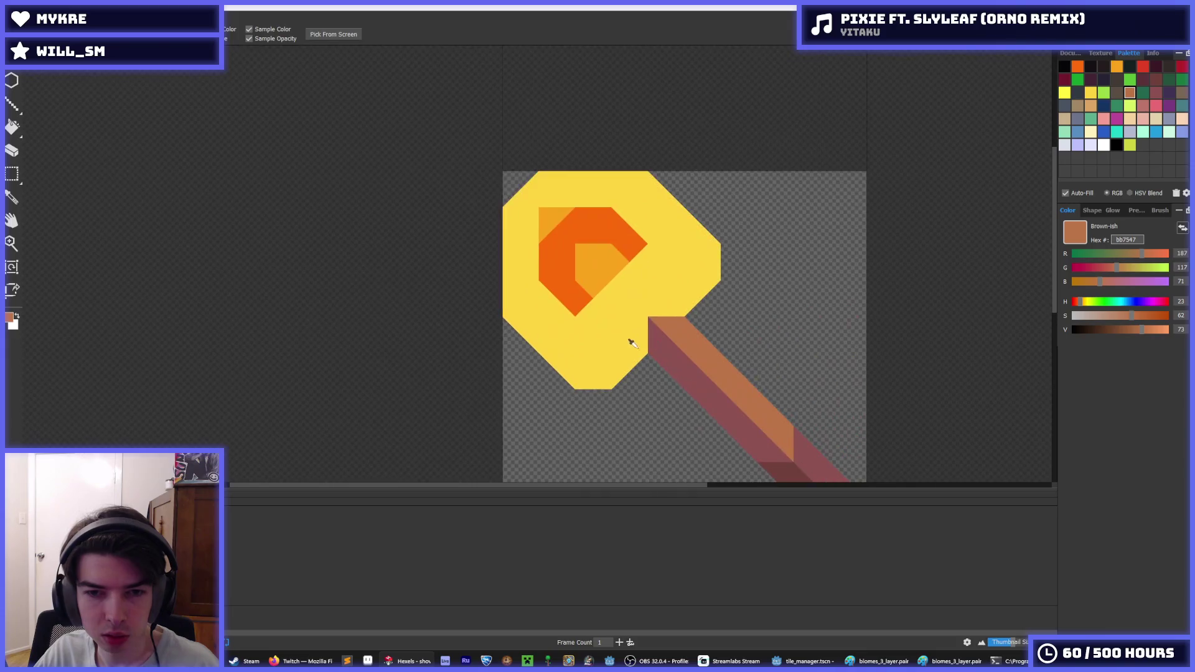
pyautogui.press('alt')
pyautogui.hotkey('ctrl', 'z')
pyautogui.hotkey('ctrl', 'z')
pyautogui.hotkey('ctrl', 'z')
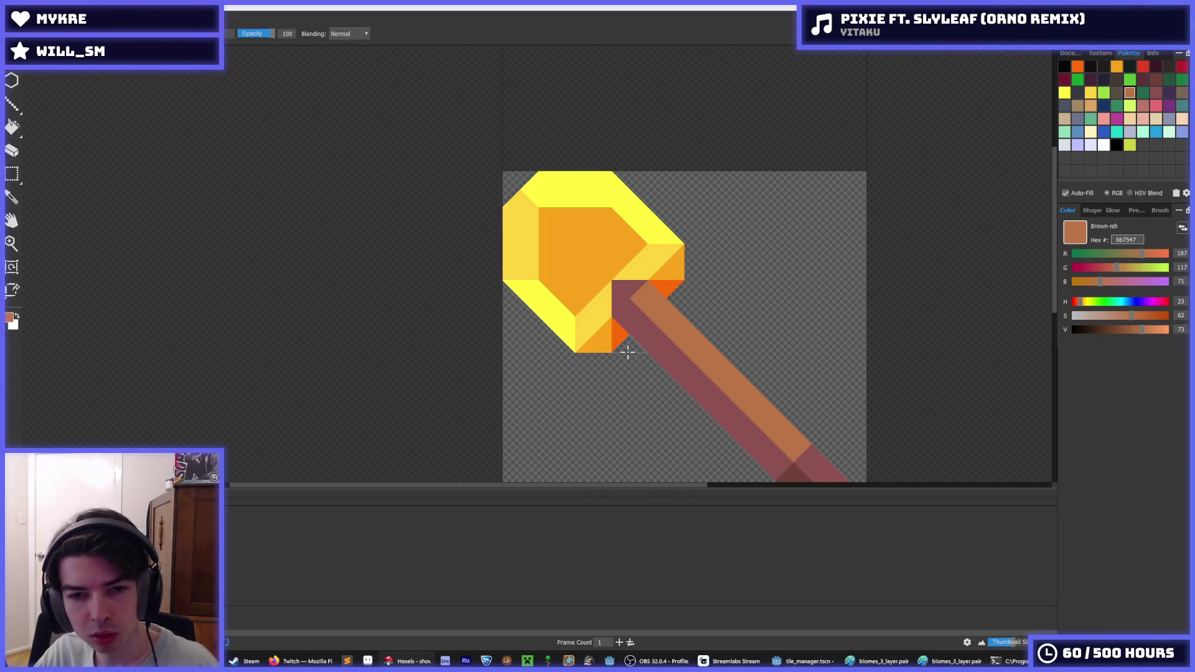
pyautogui.hotkey('ctrl', 'y')
pyautogui.hotkey('ctrl', 'y')
pyautogui.hotkey('ctrl', 'y')
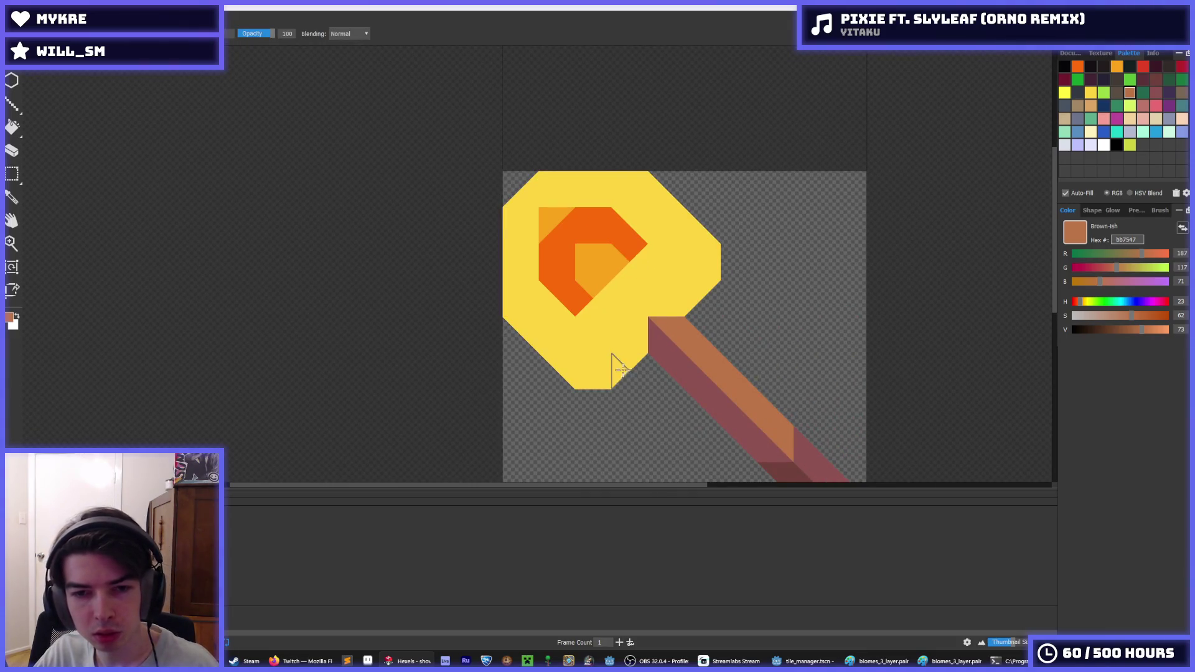
# - Shade the head's lower edges with orange f9a31b
pyautogui.click(1078, 67)
pyautogui.click(1115, 66)
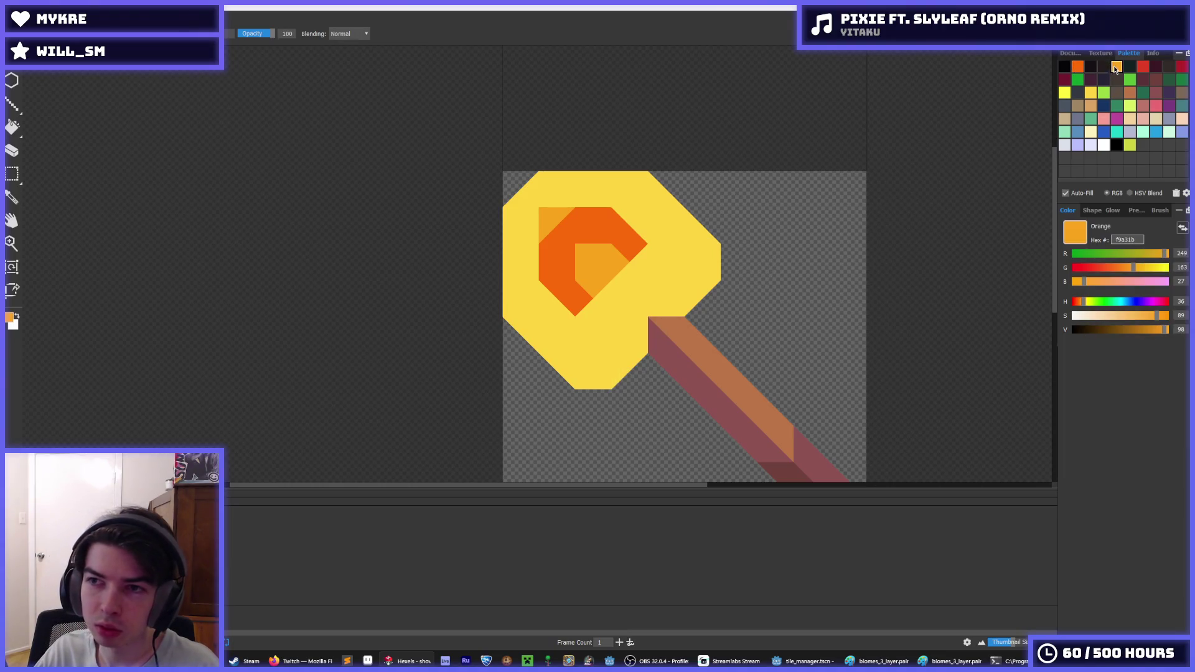
pyautogui.moveTo(630, 346); pyautogui.dragTo(598, 373)
pyautogui.moveTo(659, 311)
pyautogui.mouseDown()
pyautogui.moveTo(704, 281)
pyautogui.moveTo(716, 249)
pyautogui.mouseUp()
pyautogui.scroll(-5, 726, 241)
# - Fill the facets where head meets handle with dark orange fa6a0a, undoing stray orange triangles
pyautogui.press('i')
pyautogui.scroll(3, 703, 249)
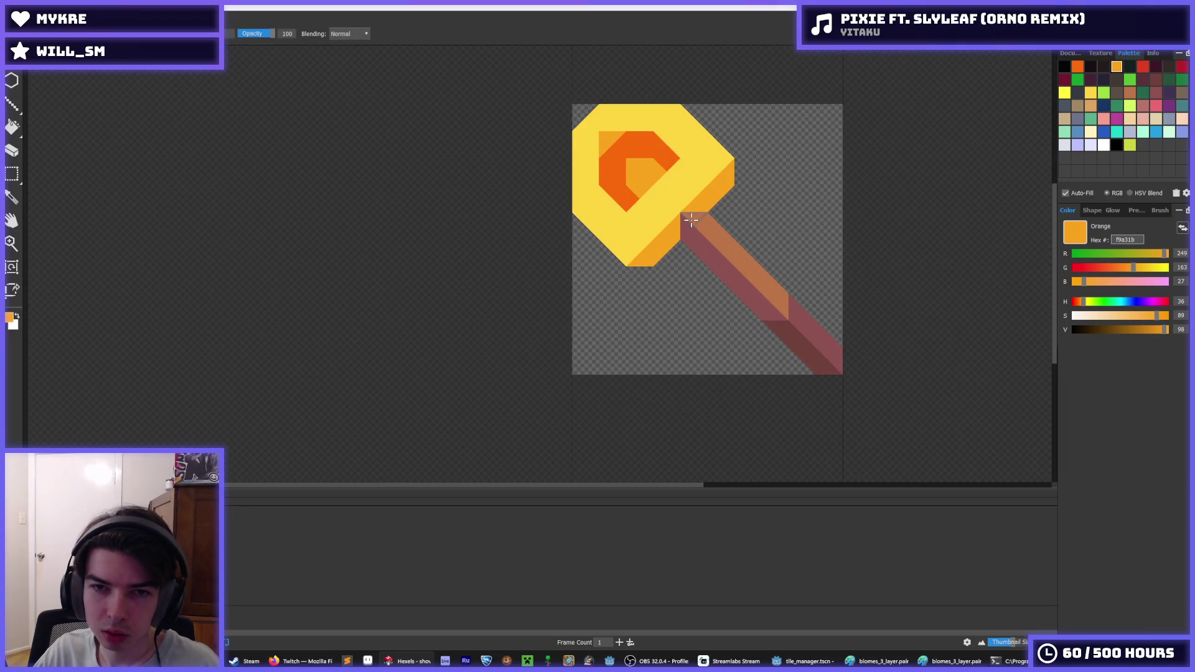
pyautogui.scroll(2, 685, 212)
pyautogui.click(1076, 67)
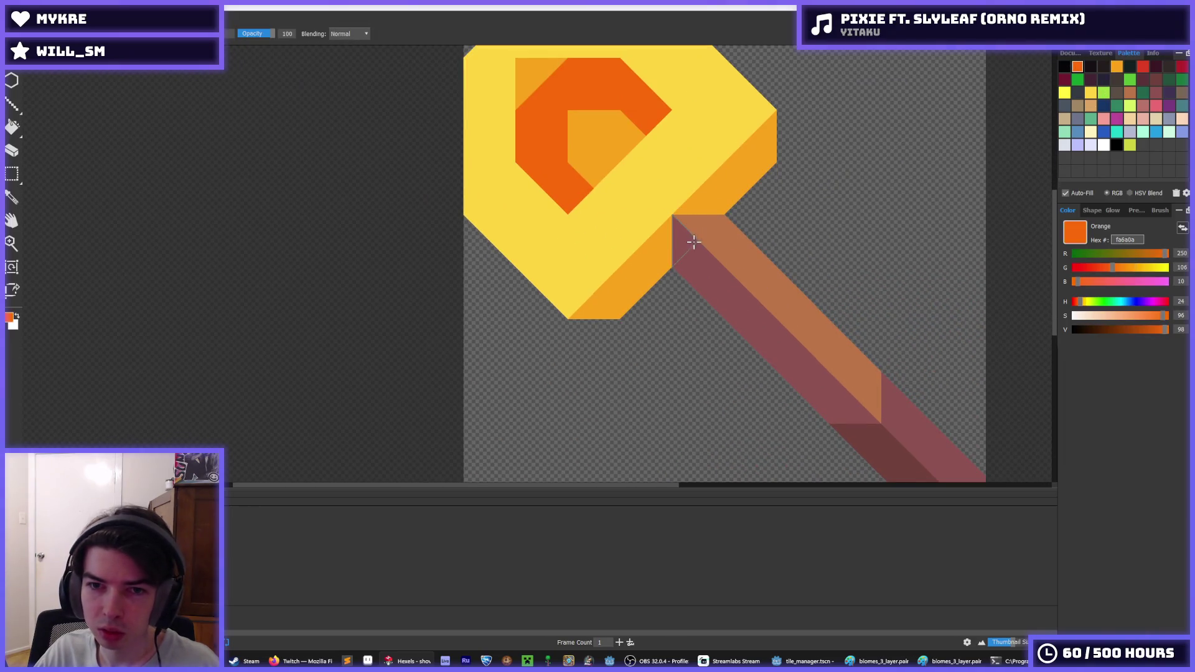
pyautogui.click(710, 206)
pyautogui.keyDown('alt'); pyautogui.click(700, 232); pyautogui.keyUp('alt')
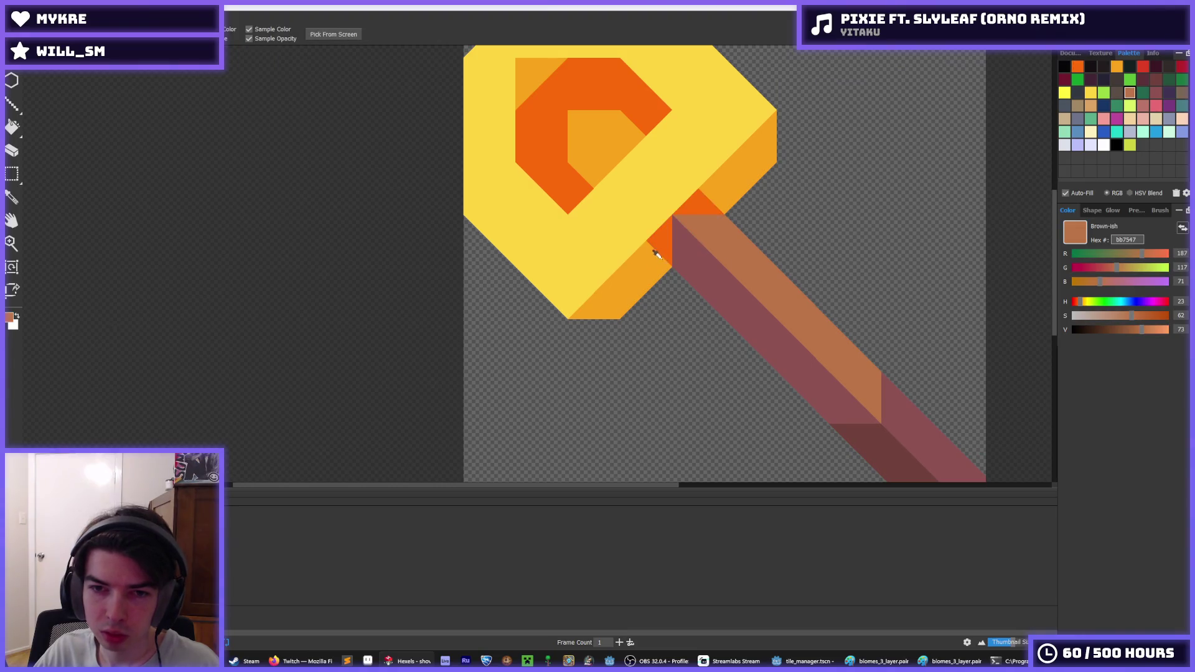
pyautogui.keyDown('alt'); pyautogui.click(622, 311); pyautogui.keyUp('alt')
pyautogui.moveTo(602, 326); pyautogui.dragTo(622, 326)
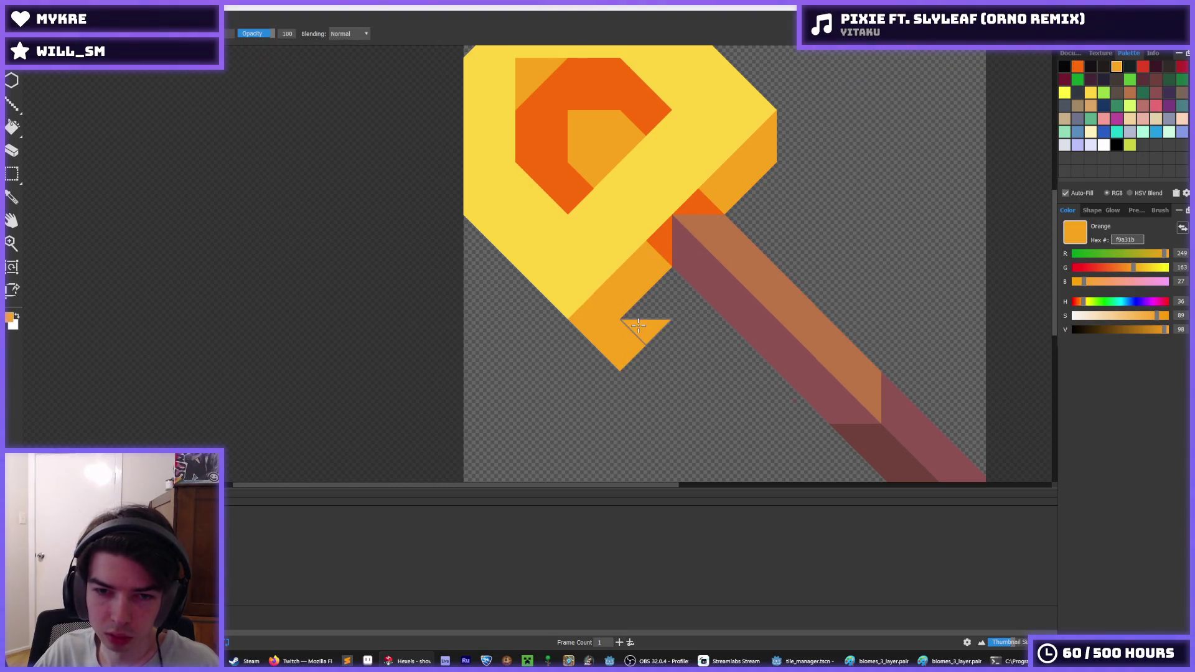
pyautogui.hotkey('ctrl', 'z')
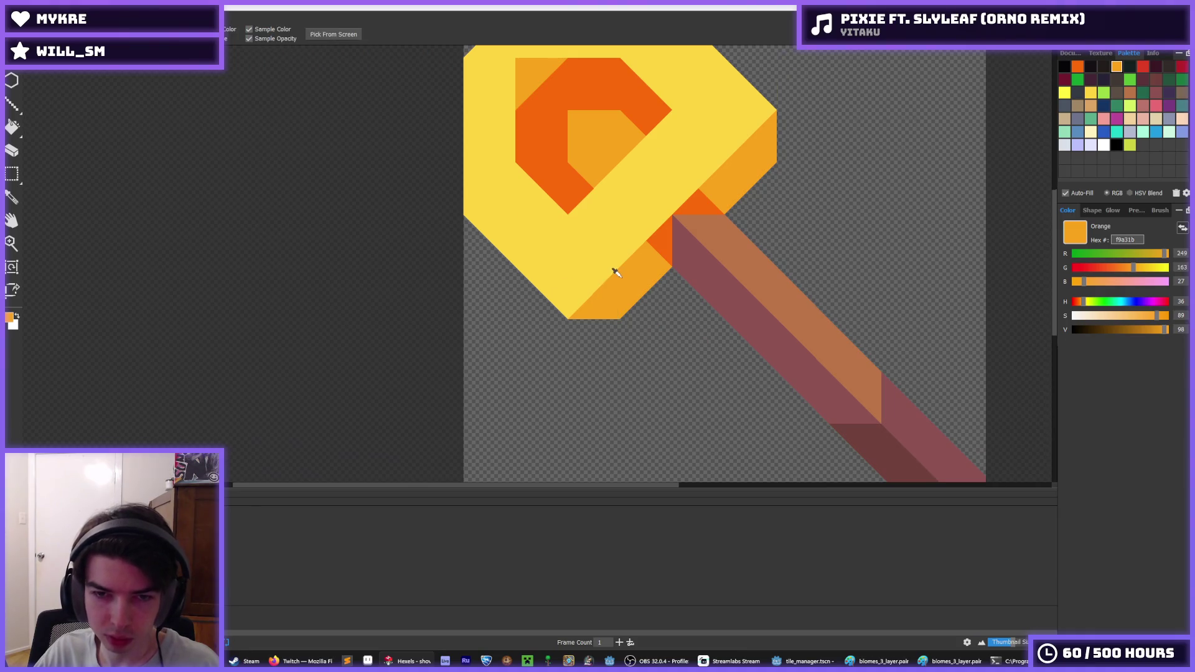
pyautogui.scroll(-2, 615, 274)
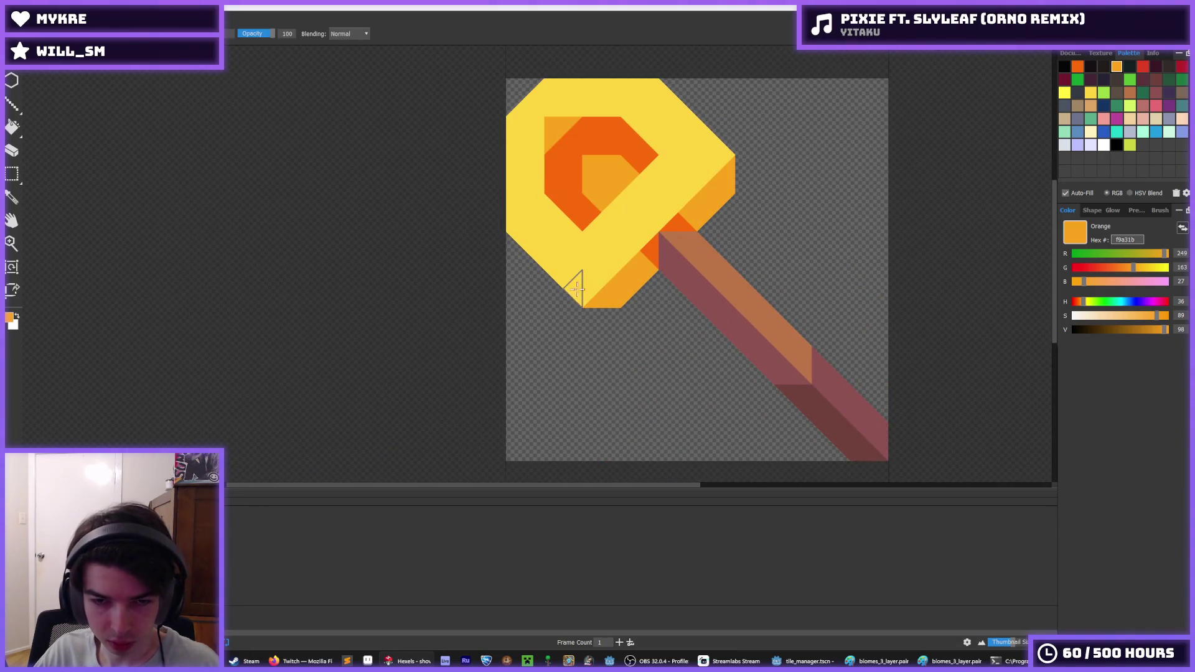
pyautogui.press('i')
pyautogui.scroll(-3, 580, 283)
pyautogui.scroll(5, 592, 249)
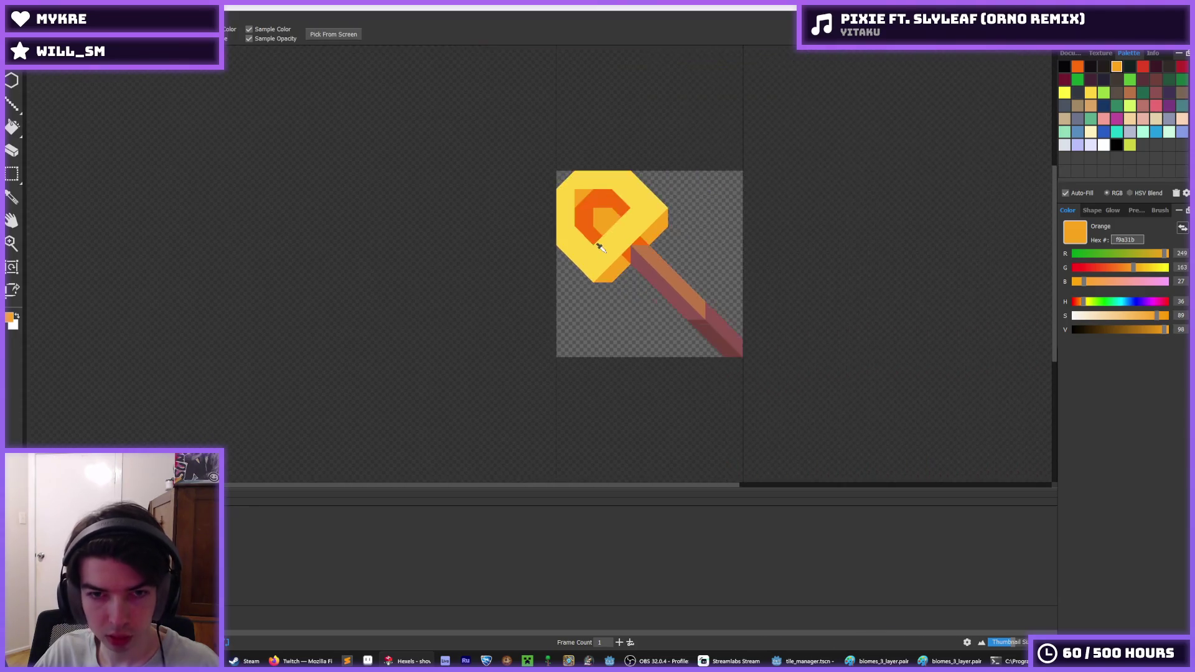
# - Paint dark orange diagonally and down the head's left side, then light orange across its centre
pyautogui.click(590, 230)
pyautogui.moveTo(629, 259)
pyautogui.mouseDown()
pyautogui.moveTo(644, 305)
pyautogui.moveTo(754, 207)
pyautogui.moveTo(684, 134)
pyautogui.moveTo(744, 186)
pyautogui.moveTo(783, 197)
pyautogui.mouseUp()
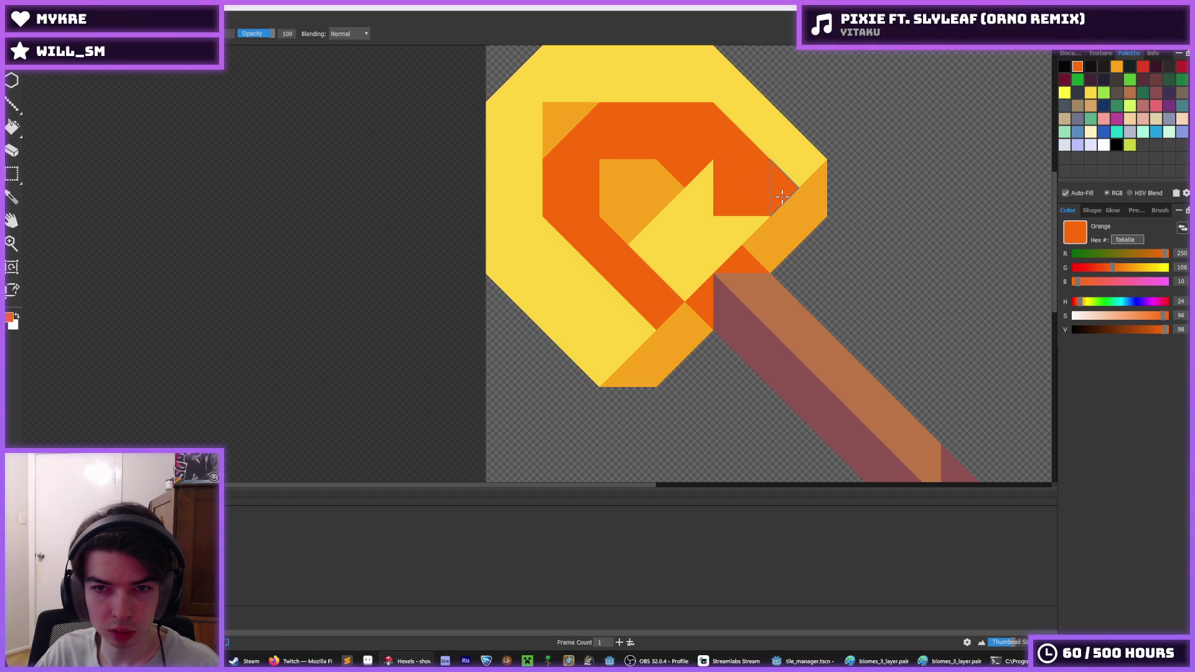
pyautogui.moveTo(528, 243); pyautogui.dragTo(629, 330)
pyautogui.press('i')
pyautogui.click(630, 208)
pyautogui.moveTo(626, 206)
pyautogui.mouseDown()
pyautogui.moveTo(628, 268)
pyautogui.moveTo(663, 244)
pyautogui.moveTo(699, 181)
pyautogui.moveTo(716, 218)
pyautogui.moveTo(699, 240)
pyautogui.mouseUp()
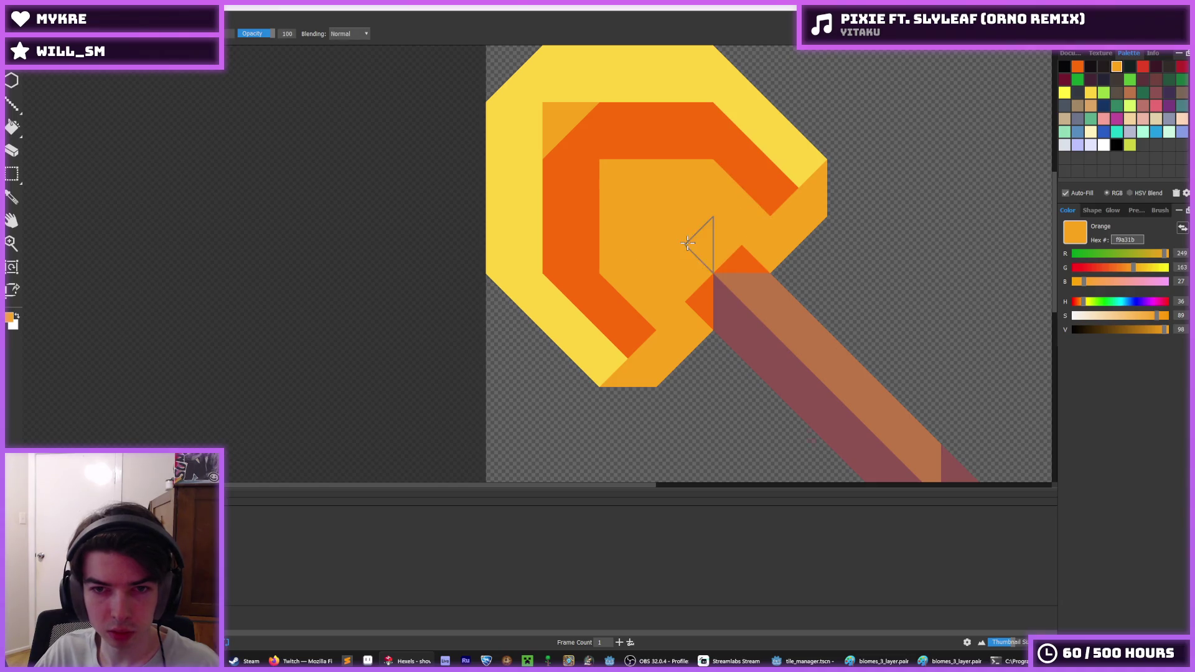
# - Repaint the orange triangles along the shovel head yellow to form a diagonal band
pyautogui.press('i')
pyautogui.scroll(-5, 733, 215)
pyautogui.scroll(6, 733, 215)
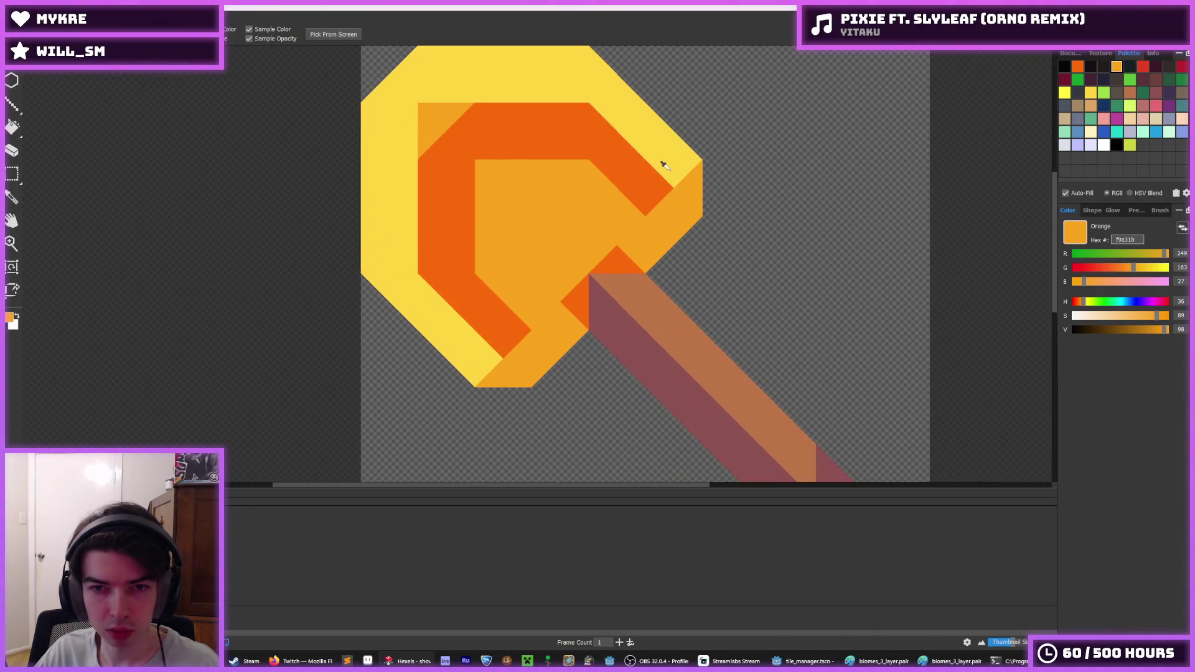
pyautogui.click(661, 175)
pyautogui.moveTo(660, 180)
pyautogui.mouseDown()
pyautogui.moveTo(486, 347)
pyautogui.moveTo(491, 367)
pyautogui.mouseUp()
# - Try light orange triangles on the yellow band, then undo them
pyautogui.press('i')
pyautogui.scroll(-5, 633, 230)
pyautogui.scroll(-2, 633, 230)
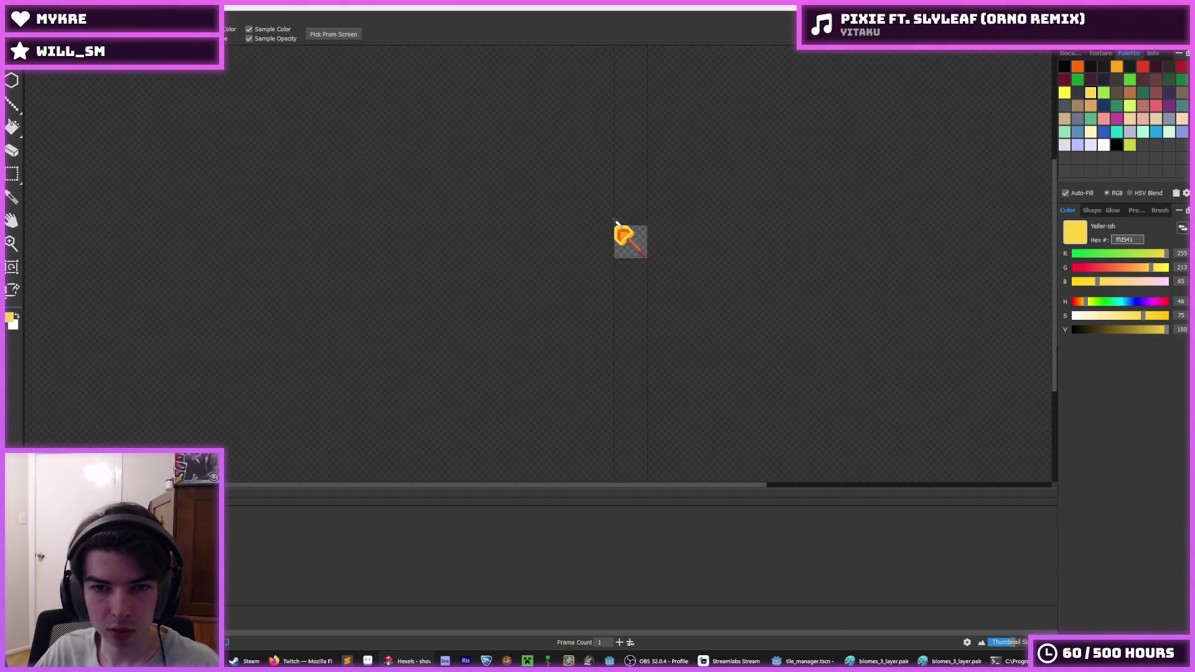
pyautogui.scroll(8, 615, 221)
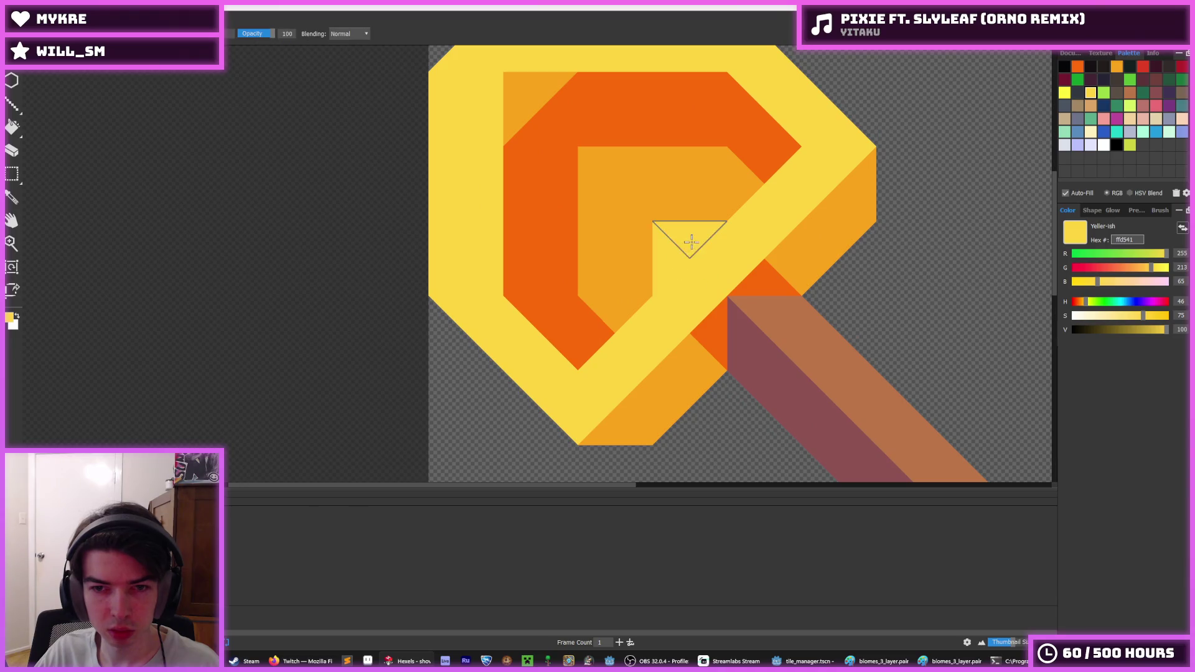
pyautogui.scroll(-8, 763, 235)
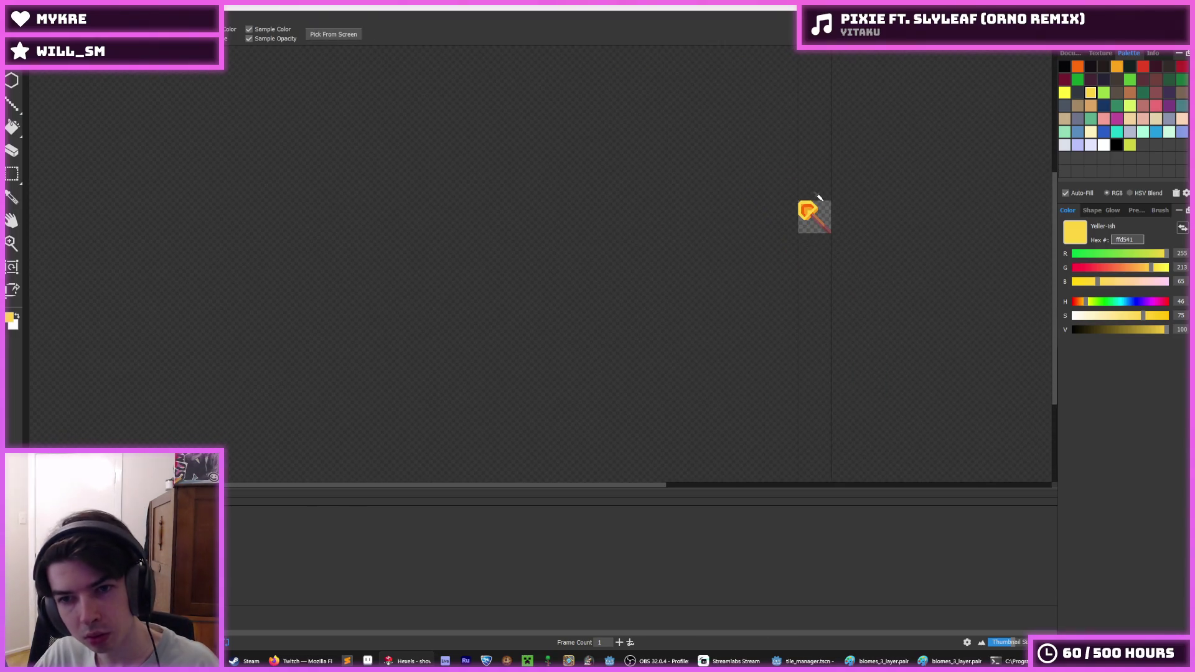
pyautogui.scroll(8, 809, 212)
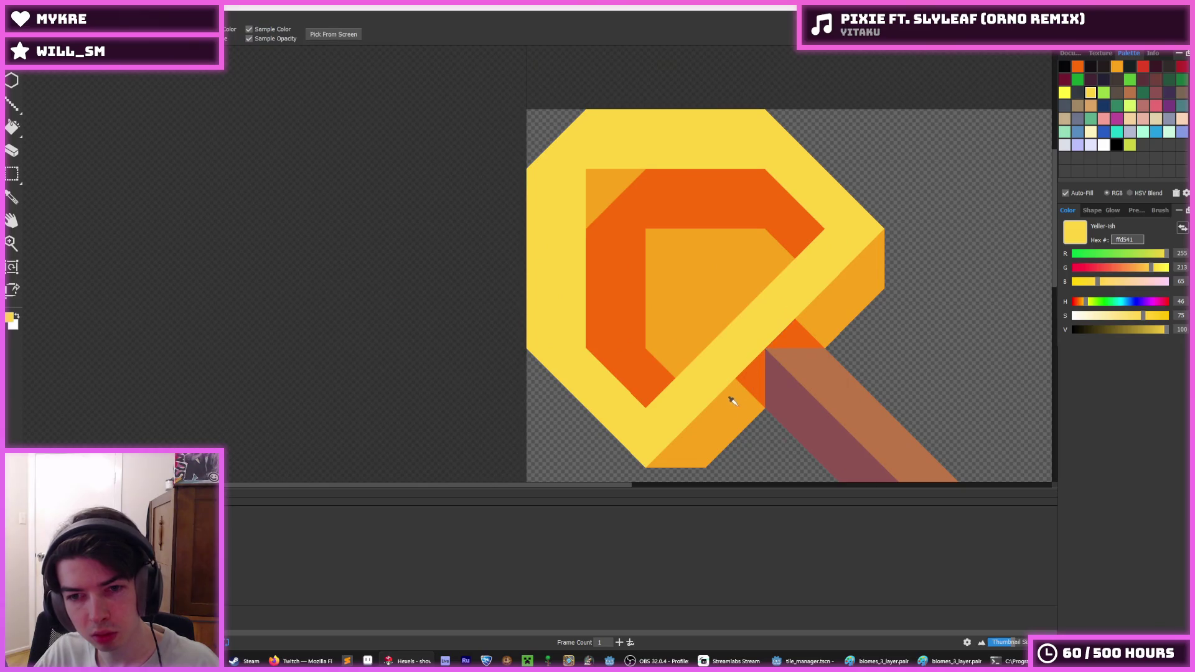
pyautogui.keyDown('alt'); pyautogui.click(728, 395); pyautogui.keyUp('alt')
pyautogui.click(737, 362)
pyautogui.hotkey('ctrl', 'z')
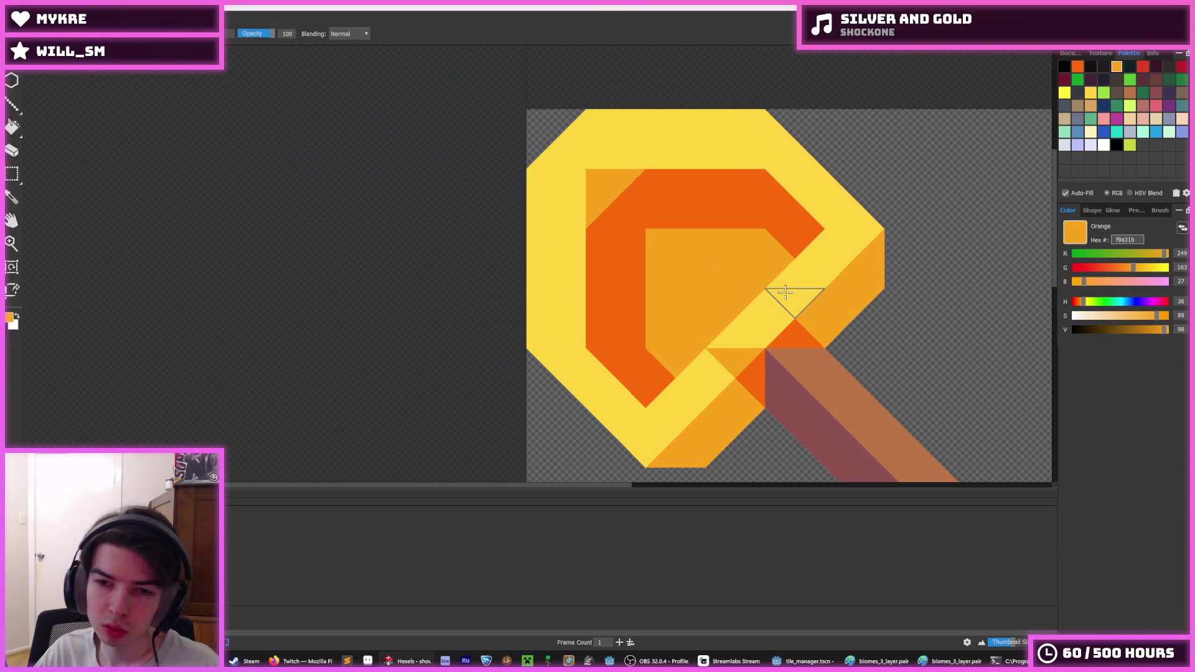
pyautogui.hotkey('ctrl', 'z')
# - Paint the head's upper-left inner facets, first light orange, then dark orange
pyautogui.press('i')
pyautogui.scroll(2, 773, 311)
pyautogui.scroll(-4, 747, 355)
pyautogui.scroll(3, 716, 380)
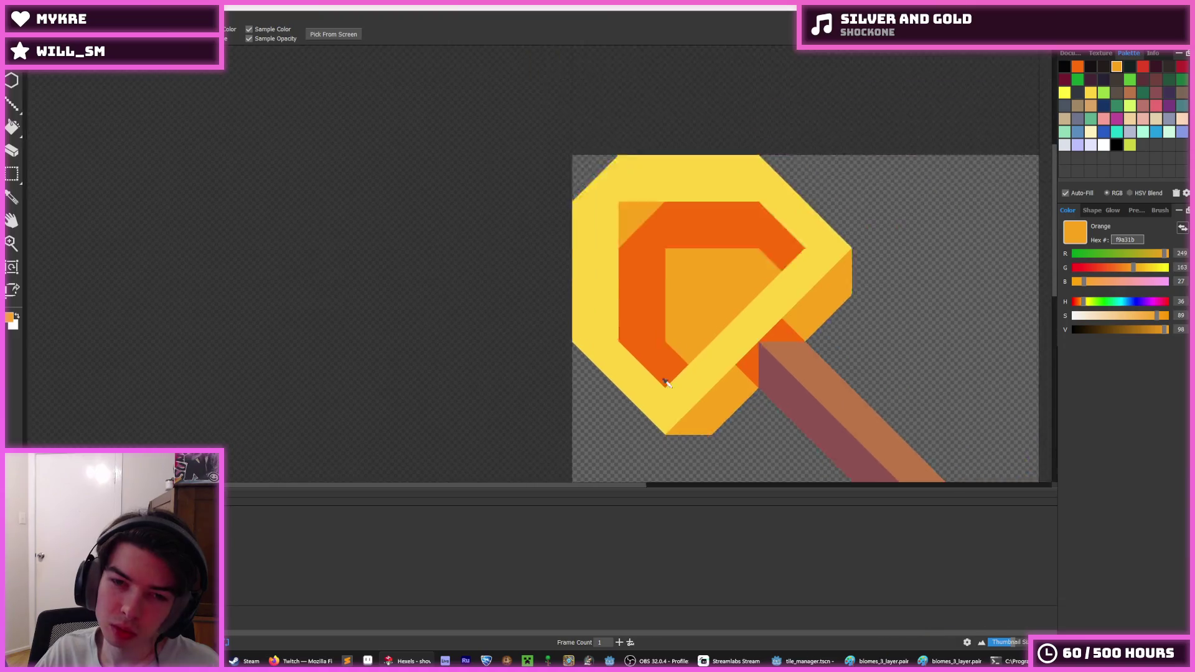
pyautogui.scroll(-6, 641, 386)
pyautogui.scroll(3, 678, 394)
pyautogui.scroll(-5, 664, 350)
pyautogui.scroll(5, 669, 361)
pyautogui.press('b')
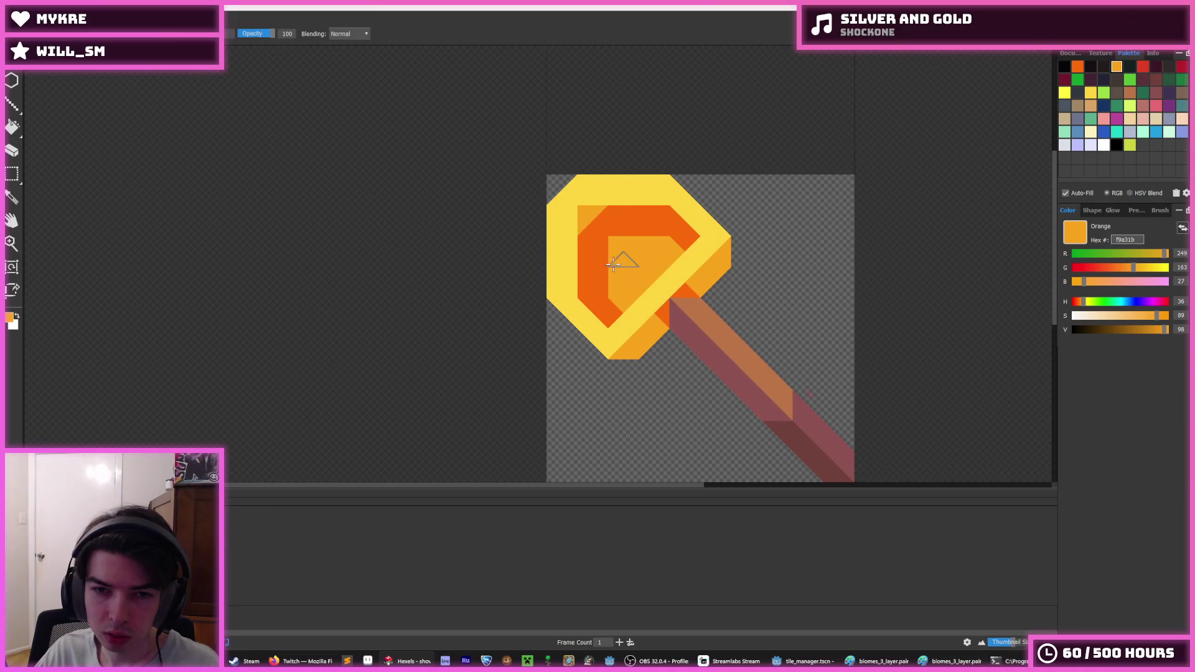
pyautogui.moveTo(596, 267)
pyautogui.mouseDown()
pyautogui.moveTo(595, 233)
pyautogui.moveTo(591, 256)
pyautogui.mouseUp()
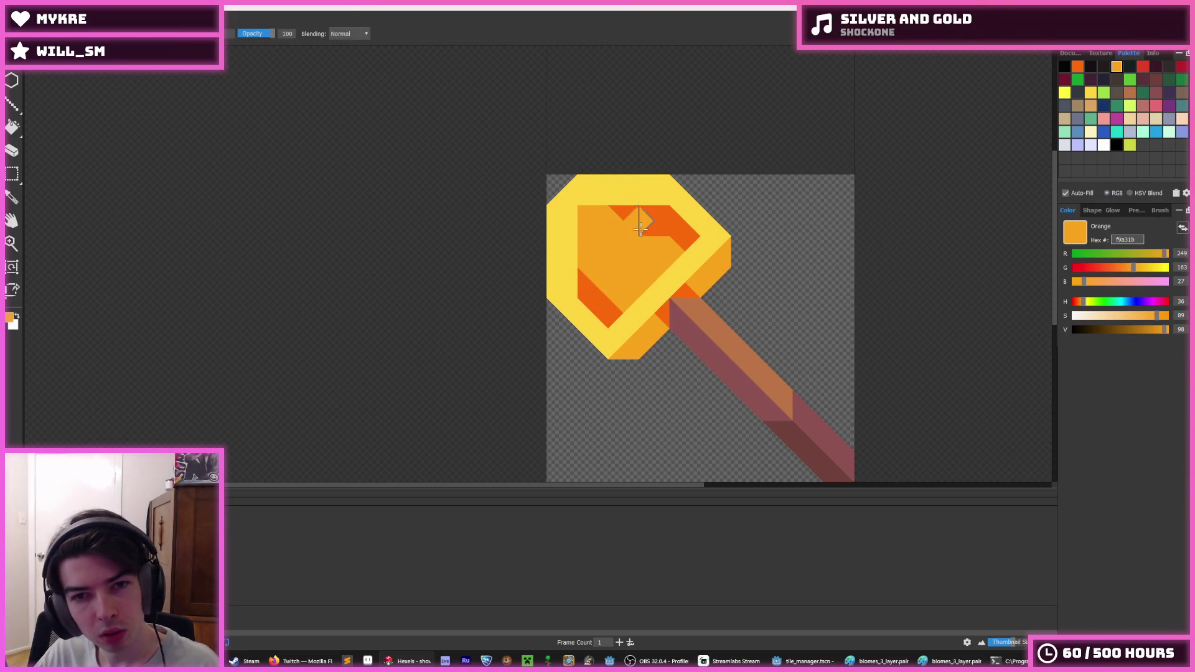
pyautogui.keyDown('alt'); pyautogui.click(661, 233); pyautogui.keyUp('alt')
pyautogui.moveTo(650, 221)
pyautogui.mouseDown()
pyautogui.moveTo(607, 221)
pyautogui.moveTo(587, 262)
pyautogui.mouseUp()
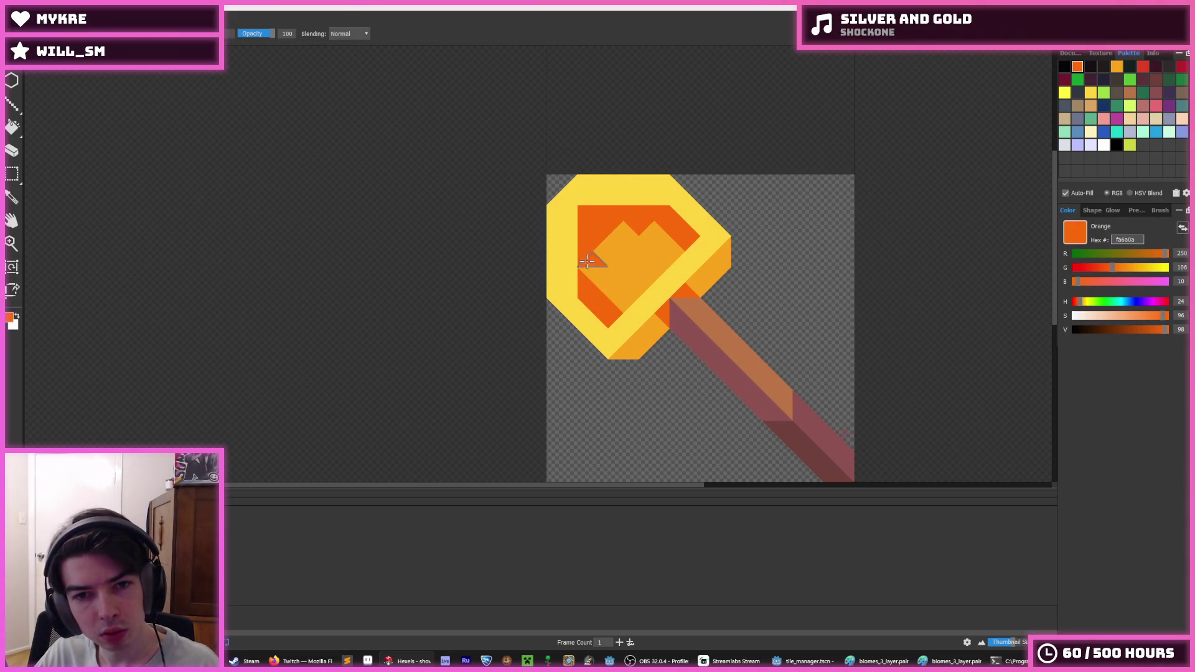
# - Paint the lower-left yellow strip light orange and the upper-right yellow strip orange
pyautogui.scroll(-5, 648, 221)
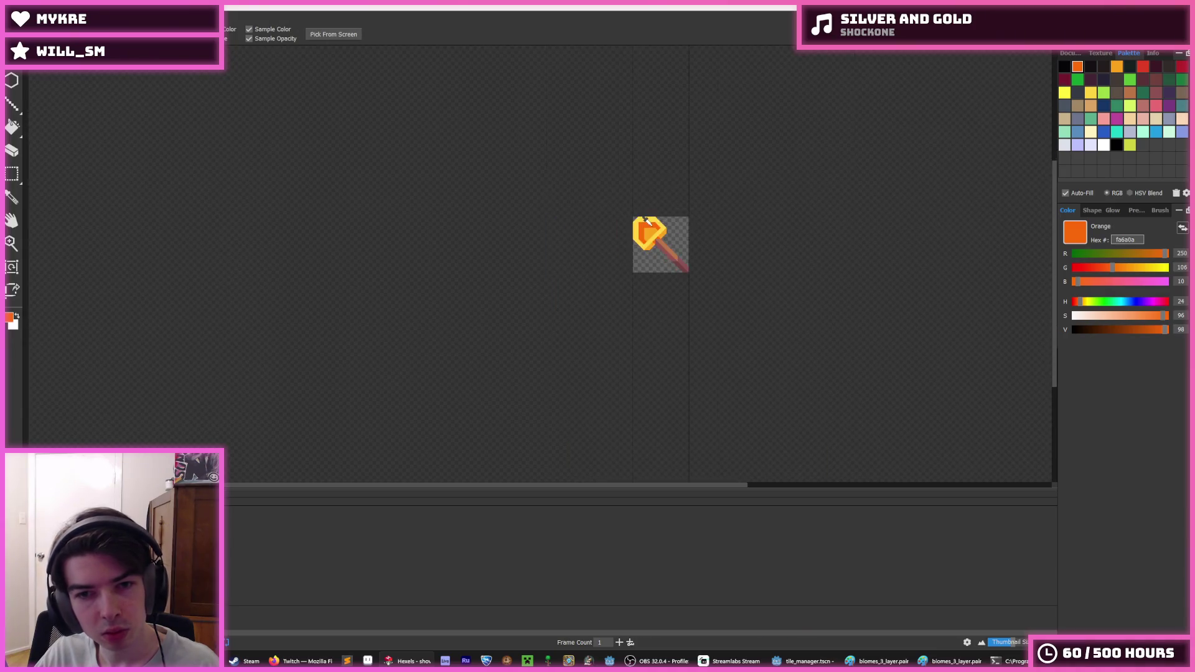
pyautogui.scroll(5, 648, 194)
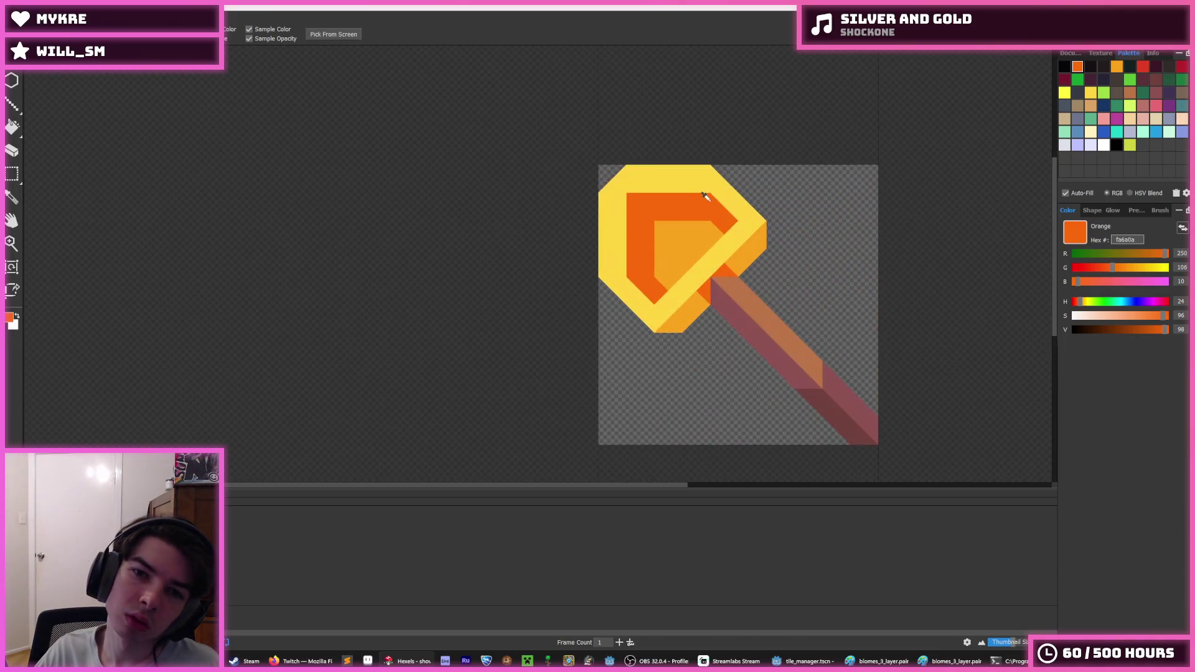
pyautogui.keyDown('alt'); pyautogui.click(668, 242); pyautogui.keyUp('alt')
pyautogui.scroll(-5, 696, 179)
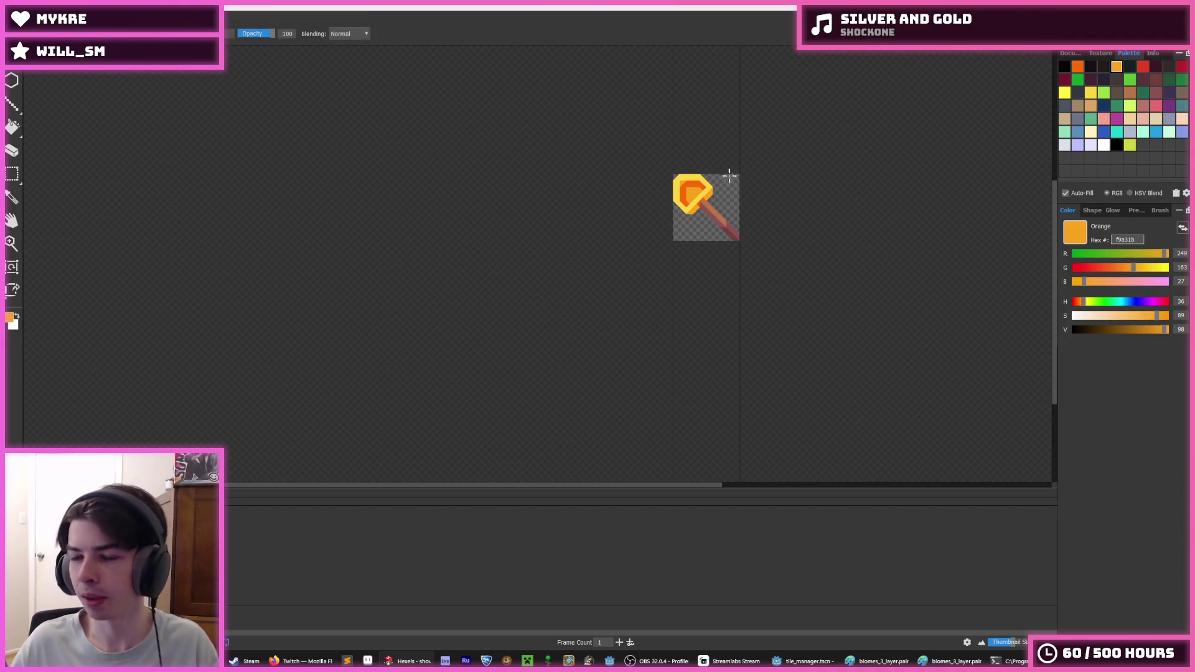
pyautogui.press('alt')
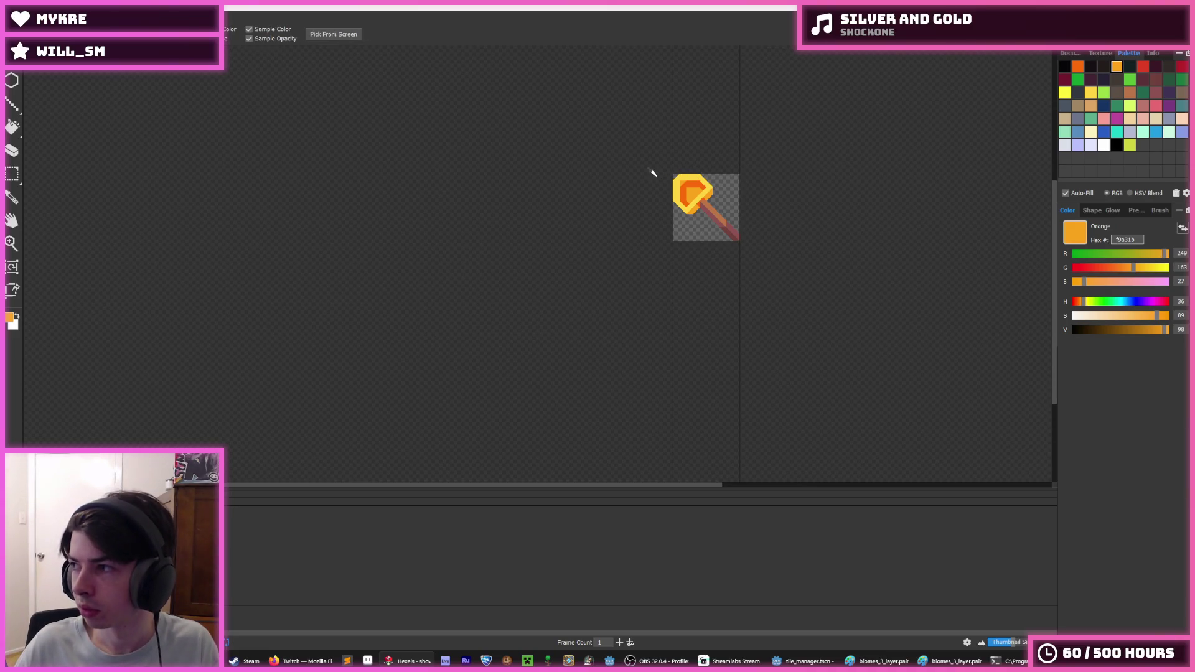
pyautogui.scroll(5, 653, 173)
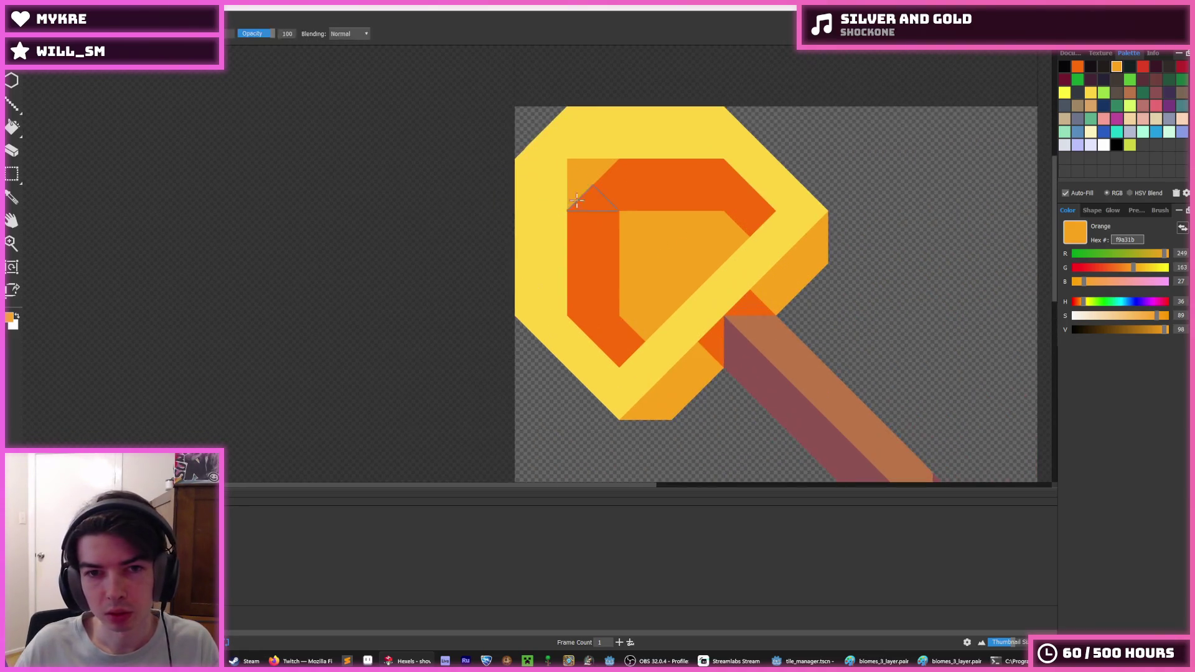
pyautogui.moveTo(540, 300)
pyautogui.mouseDown()
pyautogui.moveTo(563, 337)
pyautogui.moveTo(621, 376)
pyautogui.mouseUp()
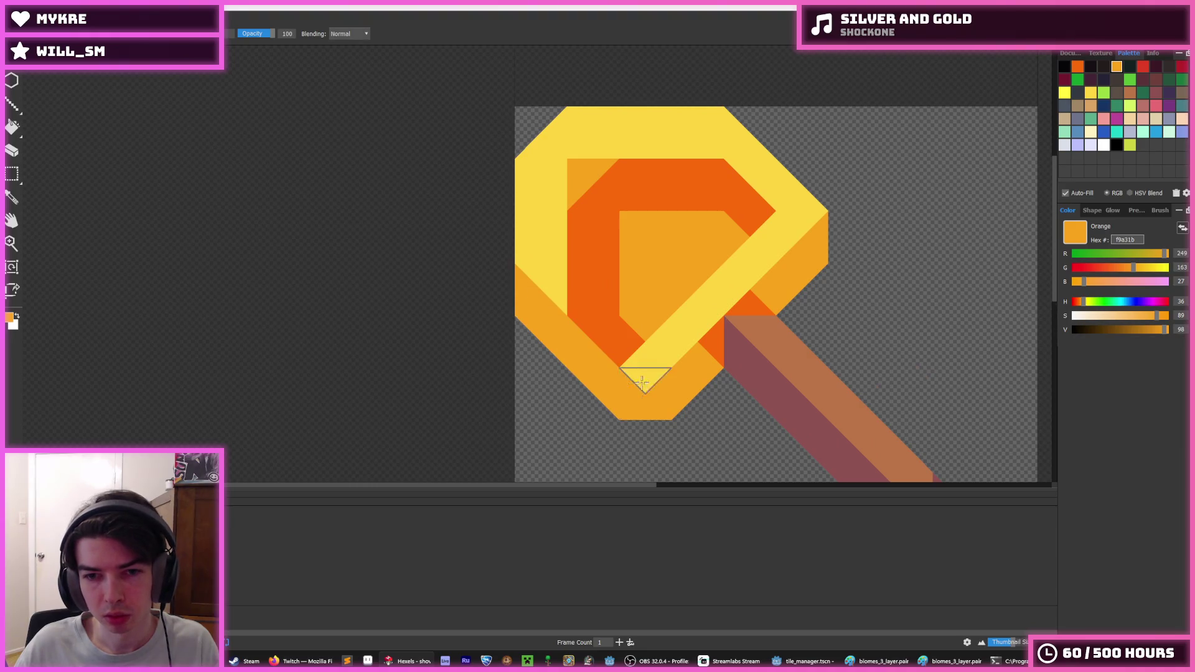
pyautogui.moveTo(800, 193)
pyautogui.mouseDown()
pyautogui.moveTo(741, 168)
pyautogui.moveTo(691, 121)
pyautogui.mouseUp()
# - Fill the upper orange band of the shovel head with yellow
pyautogui.scroll(-5, 785, 156)
pyautogui.press('alt')
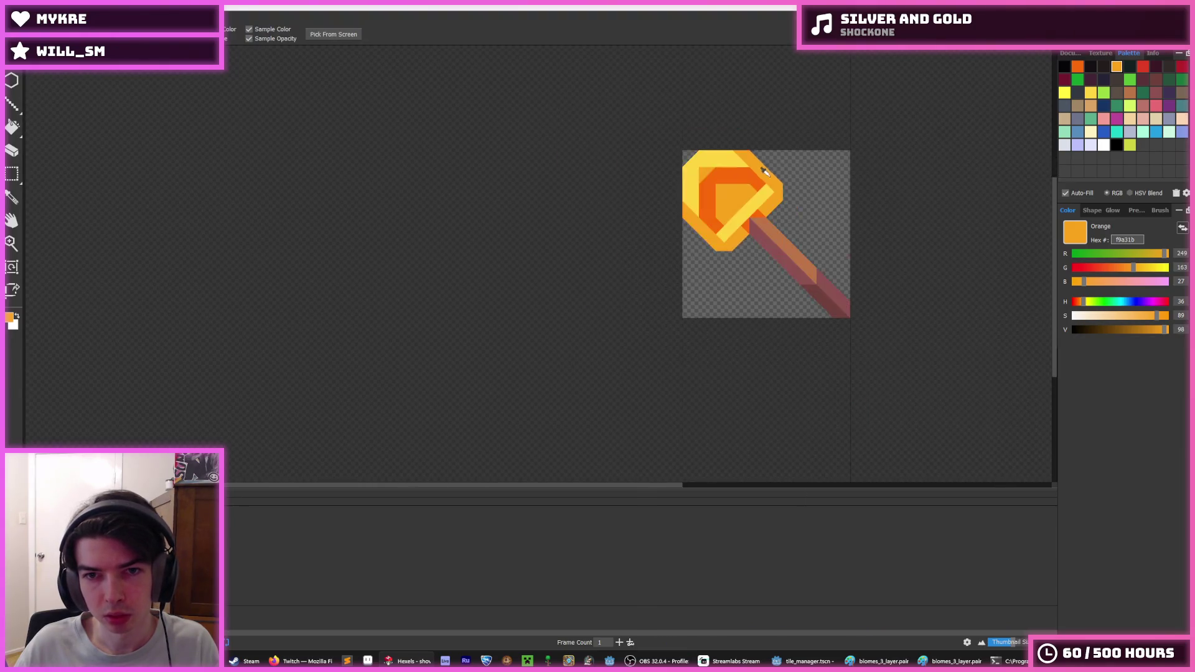
pyautogui.scroll(-1, 793, 142)
pyautogui.scroll(1, 757, 181)
pyautogui.scroll(-2, 751, 178)
pyautogui.scroll(3, 758, 182)
pyautogui.scroll(1, 757, 183)
pyautogui.scroll(-3, 741, 187)
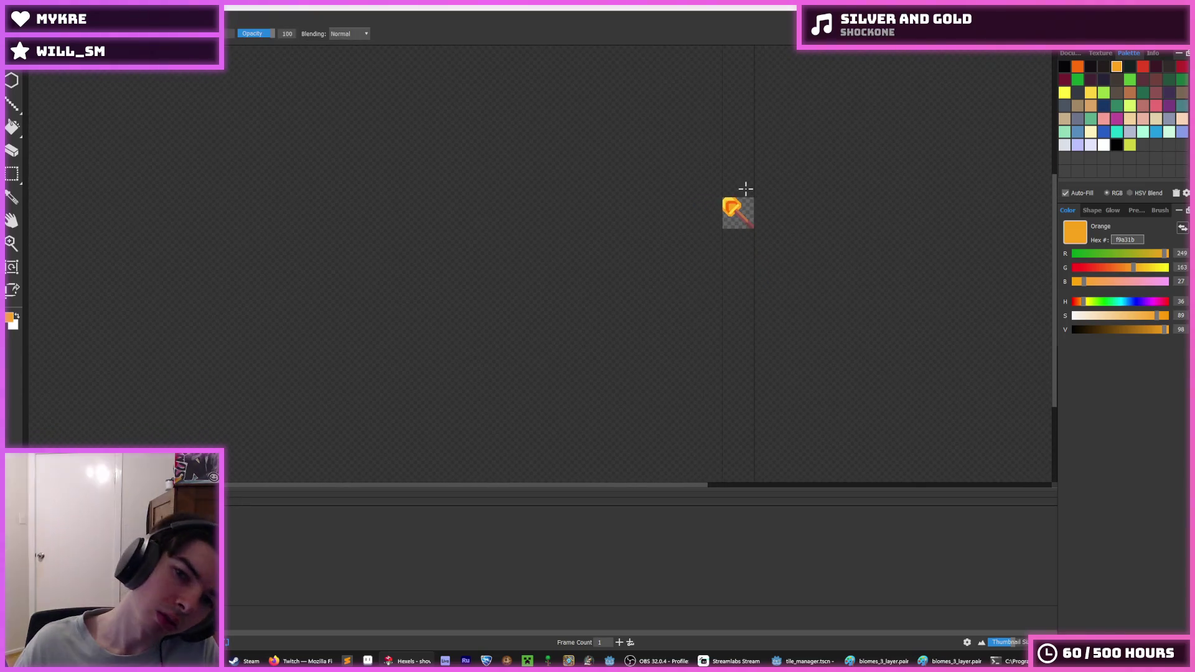
pyautogui.scroll(5, 729, 201)
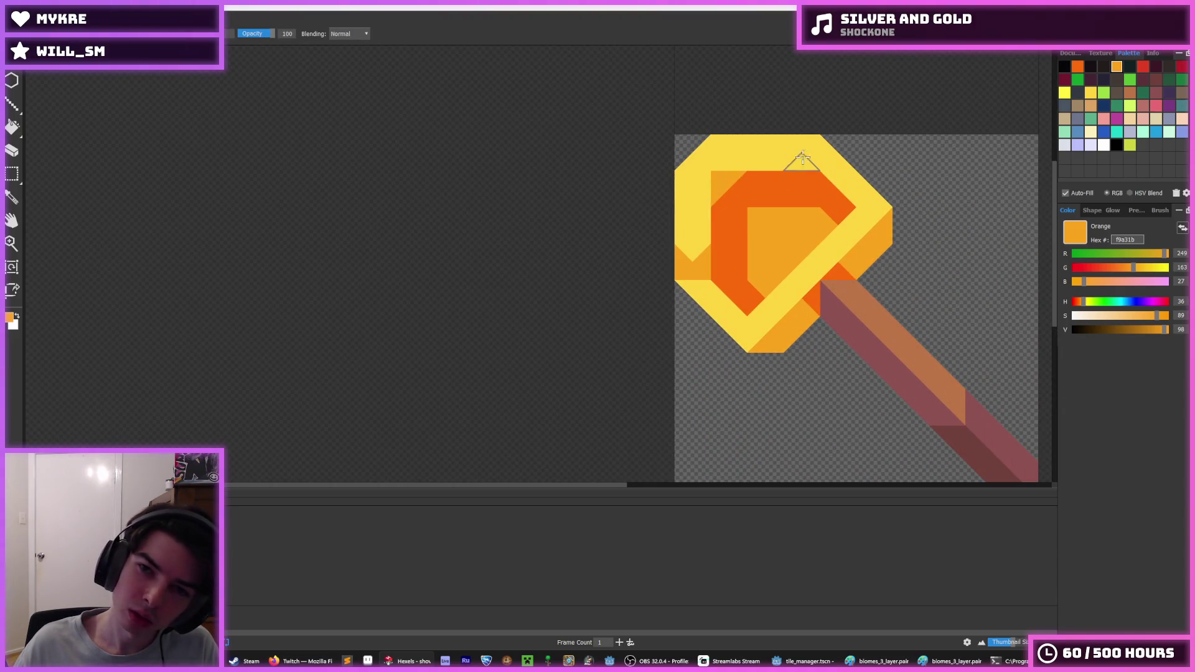
pyautogui.press('f')
pyautogui.scroll(-5, 809, 156)
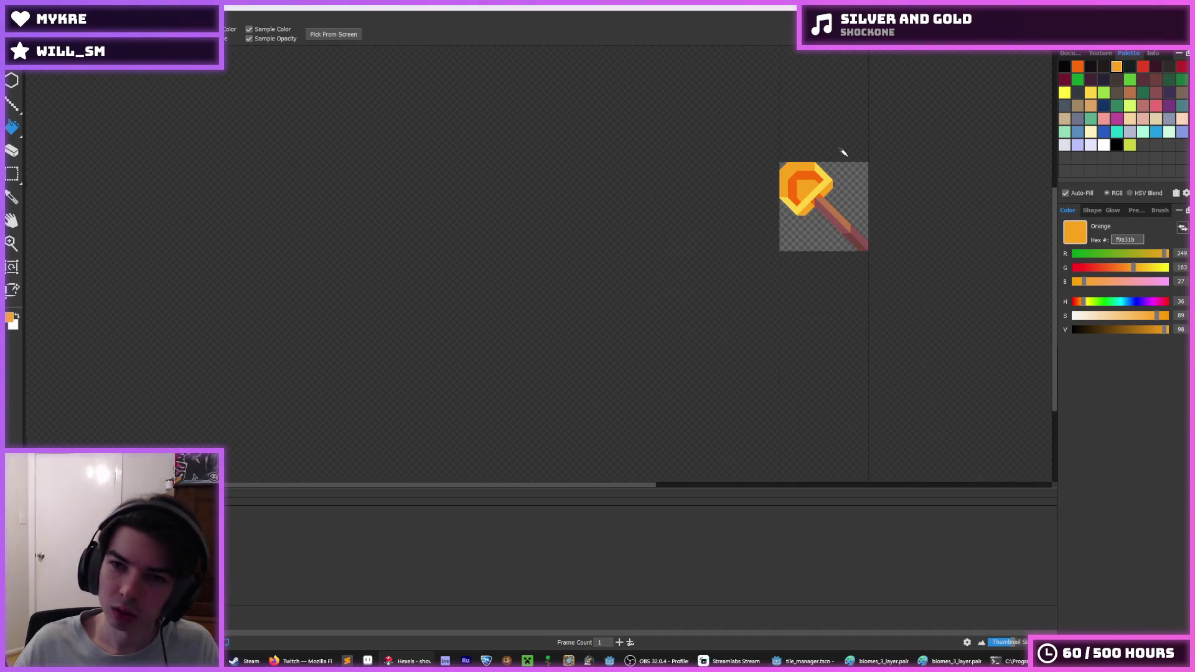
pyautogui.scroll(5, 843, 155)
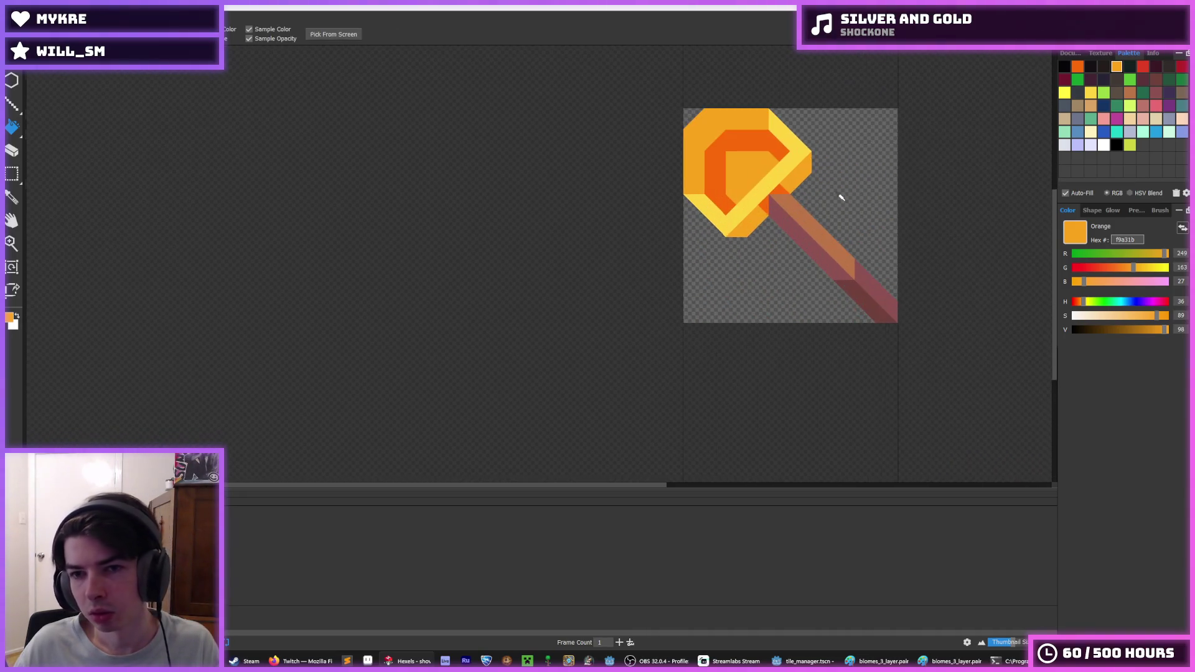
pyautogui.click(798, 127)
pyautogui.hotkey('ctrl', 'z')
pyautogui.hotkey('ctrl', 'y')
# - Paint the head's lower-left band orange, then repaint it in the Yeller-ish yellow
pyautogui.press('b')
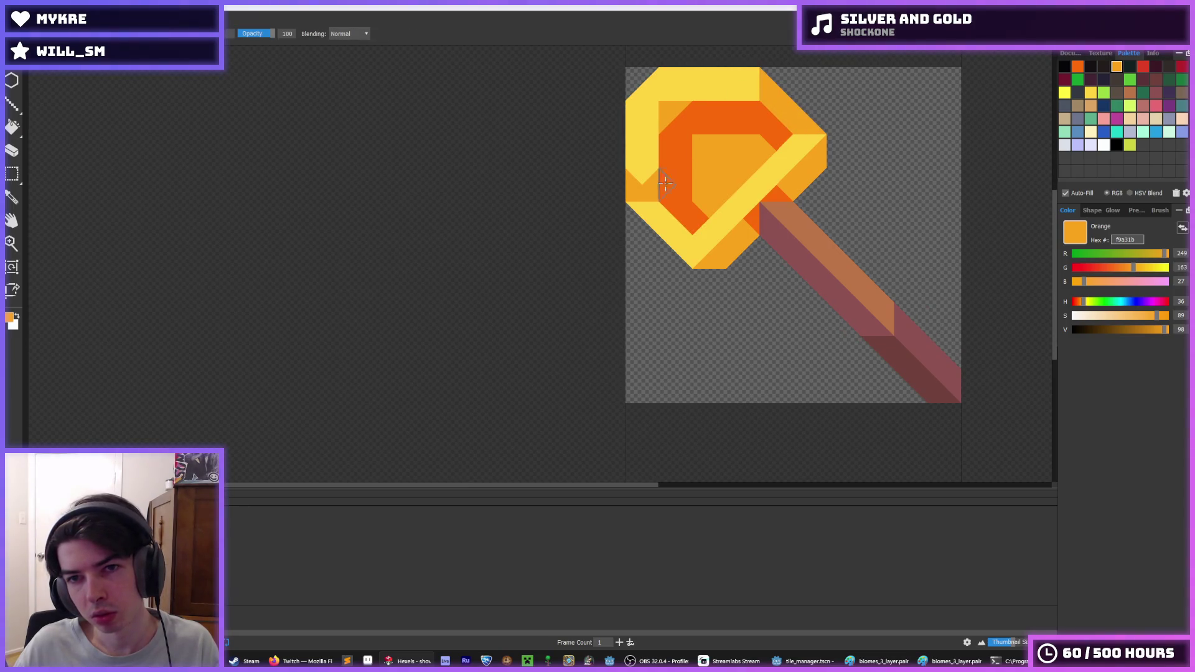
pyautogui.moveTo(645, 201); pyautogui.dragTo(682, 237)
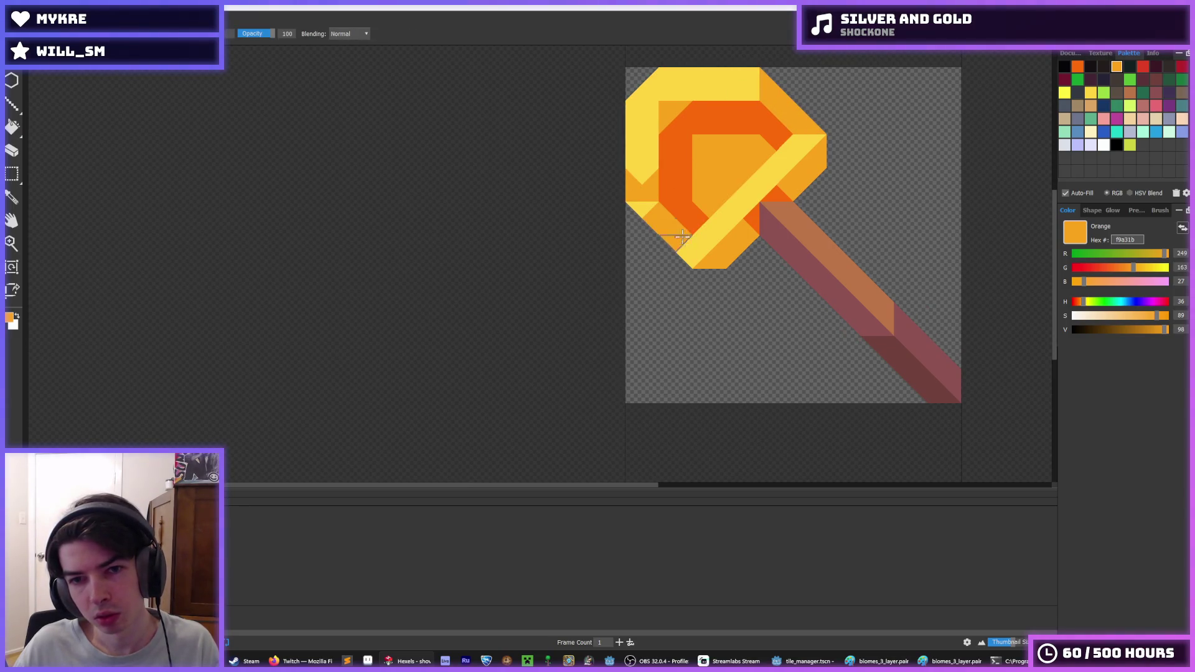
pyautogui.keyDown('alt'); pyautogui.click(647, 183); pyautogui.keyUp('alt')
pyautogui.scroll(-5, 762, 133)
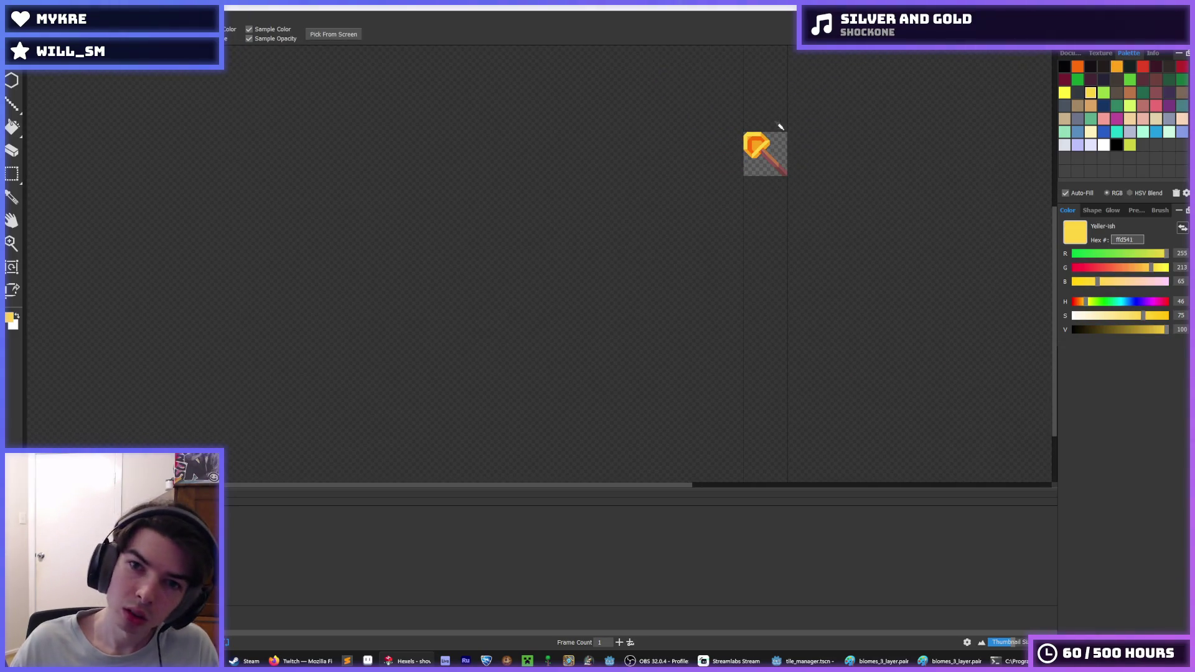
pyautogui.moveTo(771, 120); pyautogui.dragTo(715, 180)
pyautogui.scroll(4, 722, 184)
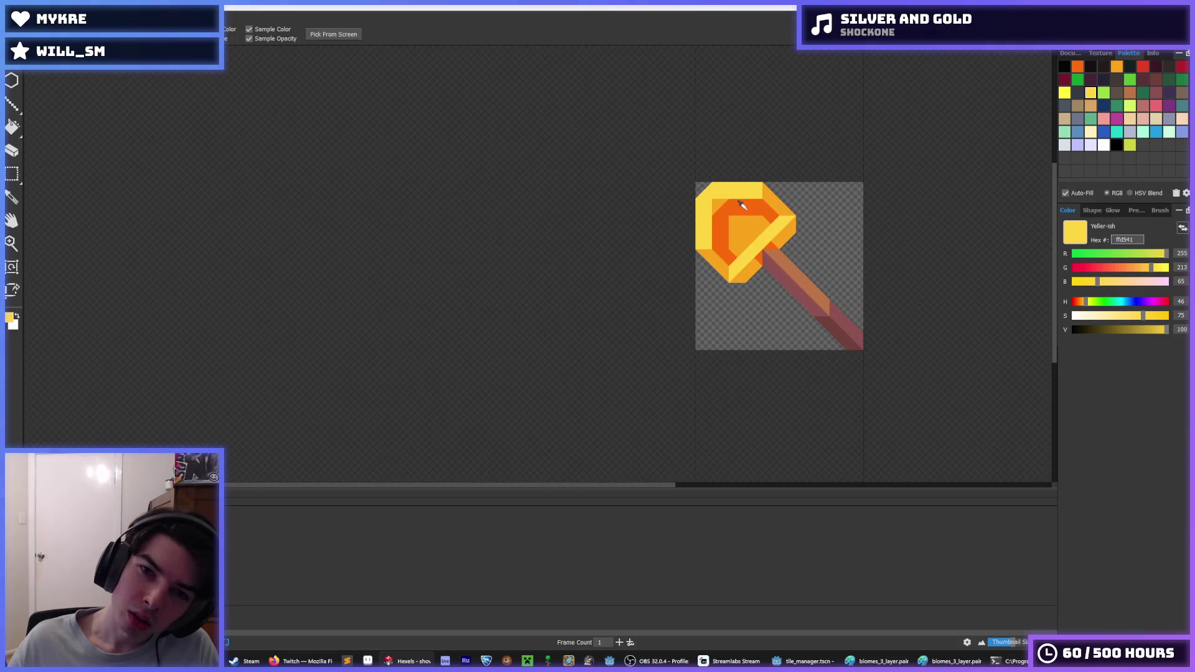
pyautogui.scroll(-3, 760, 186)
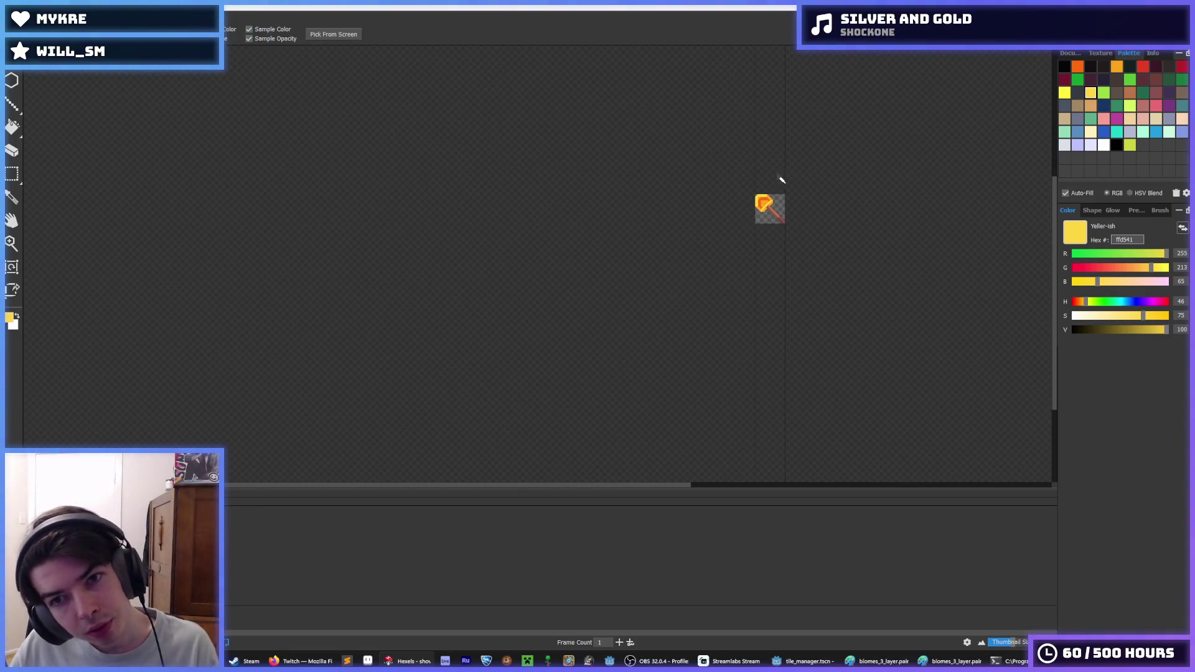
pyautogui.scroll(5, 745, 218)
pyautogui.scroll(2, 736, 247)
pyautogui.press('b')
pyautogui.moveTo(697, 292)
pyautogui.mouseDown()
pyautogui.moveTo(628, 262)
pyautogui.moveTo(695, 257)
pyautogui.mouseUp()
pyautogui.keyDown('alt'); pyautogui.click(725, 307); pyautogui.keyUp('alt')
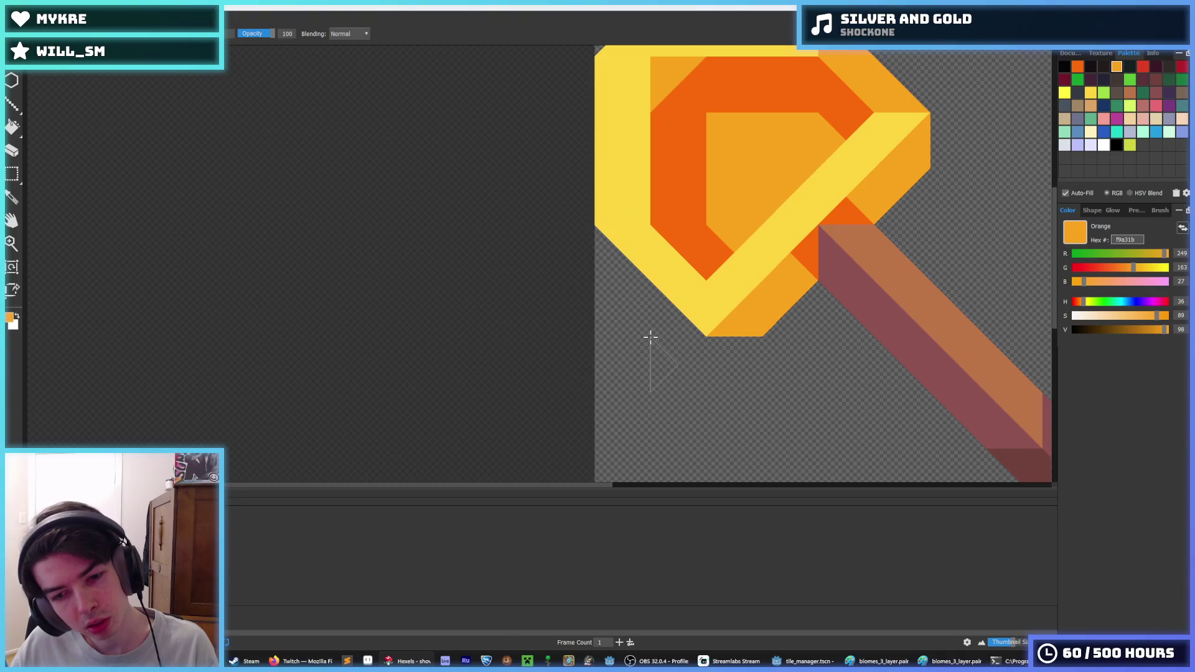
# - Preview gold_shovel.png in Godot's FileSystem dock, then return to Hexels
pyautogui.click(811, 661)
pyautogui.scroll(10, 115, 372)
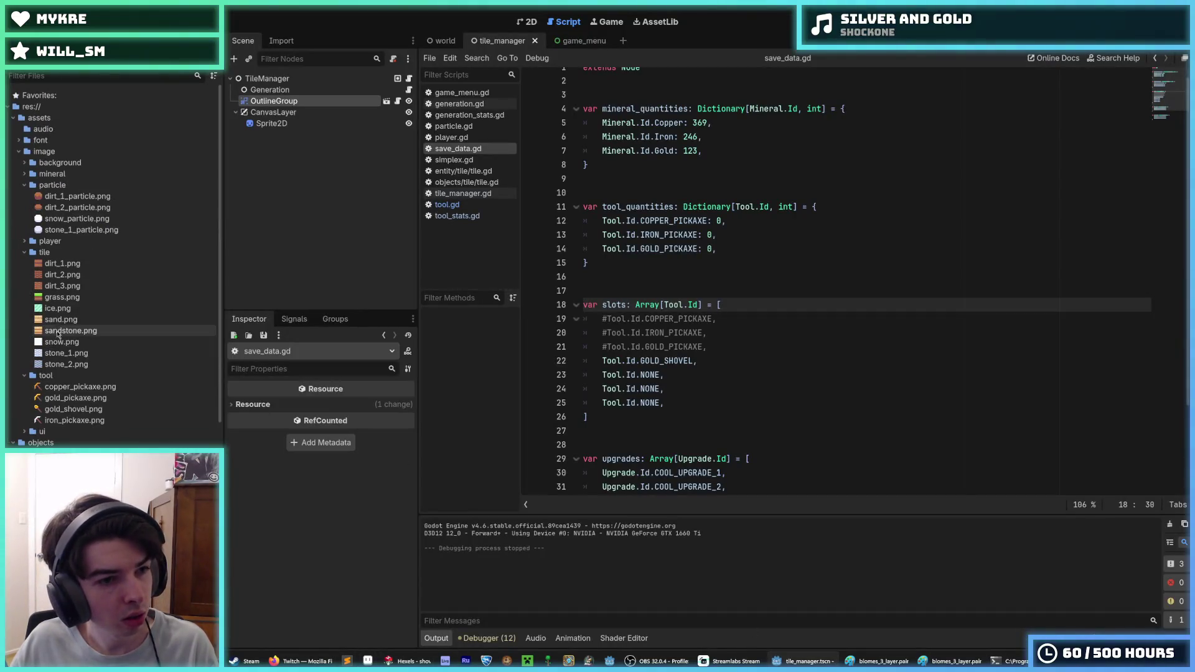
pyautogui.click(60, 408)
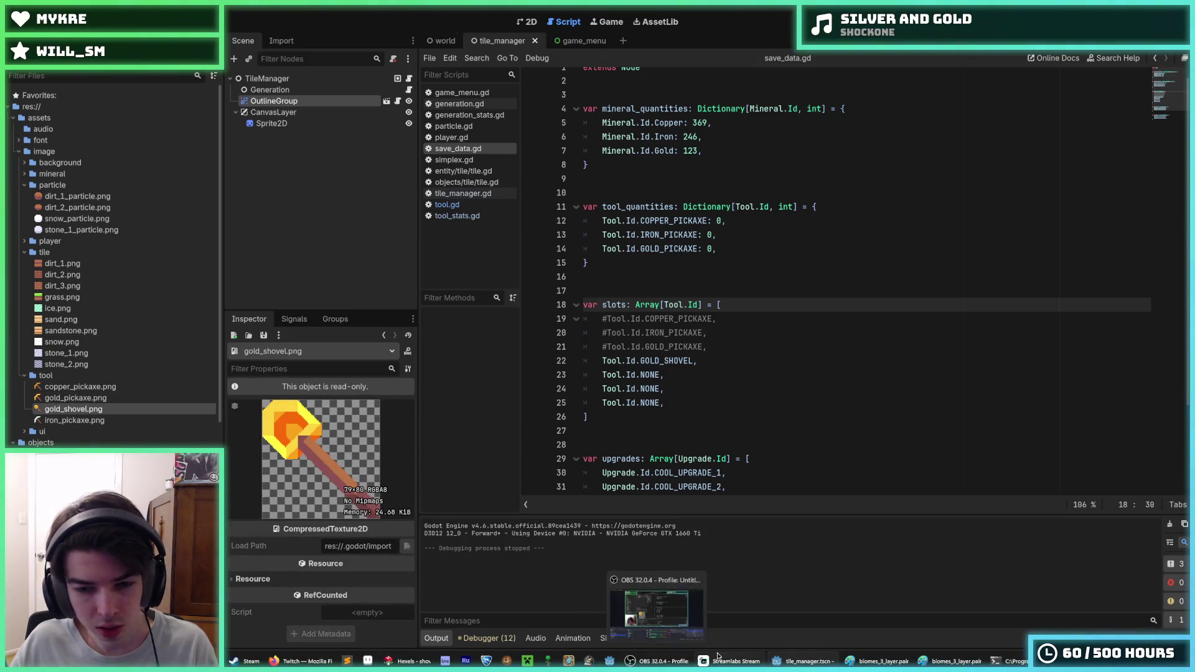
pyautogui.click(777, 661)
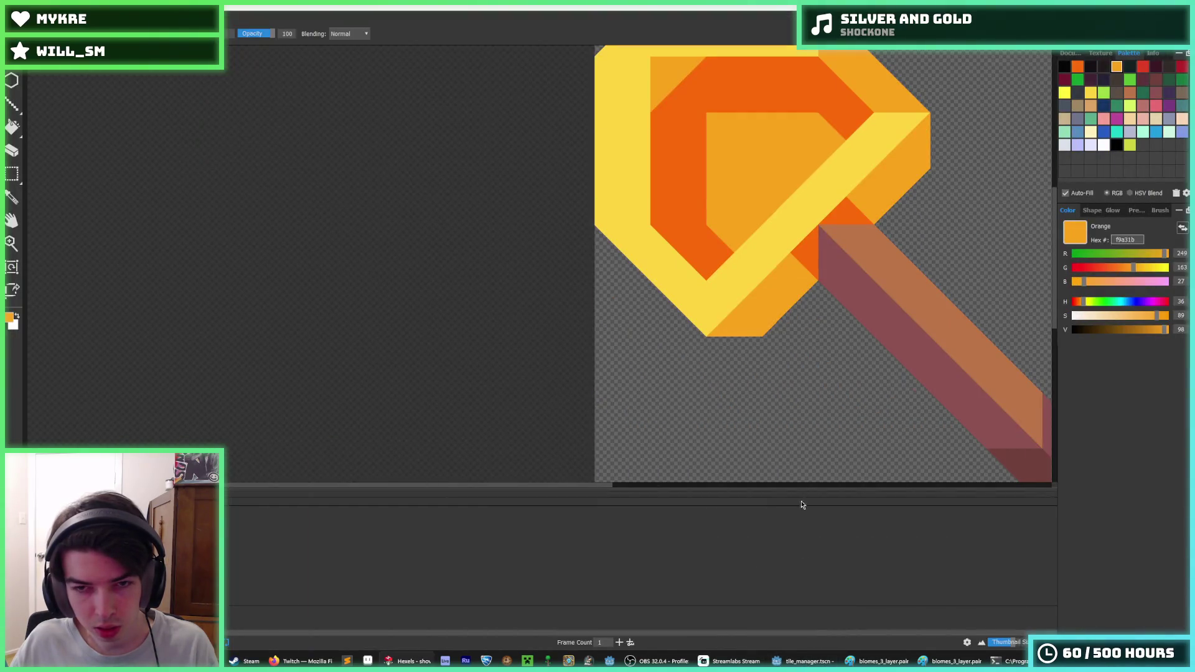
# - Paint the lower-left rim facets and the top-right rim triangle in bright Yeller-ish yellow
pyautogui.click(1065, 92)
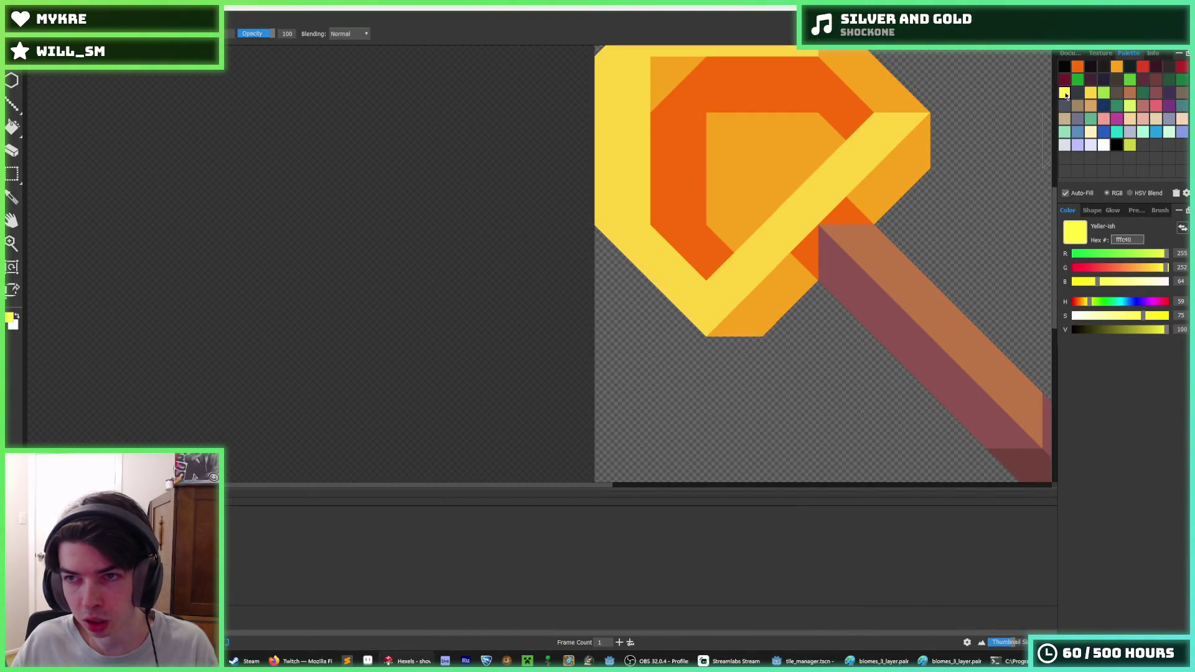
pyautogui.moveTo(703, 294); pyautogui.dragTo(613, 239)
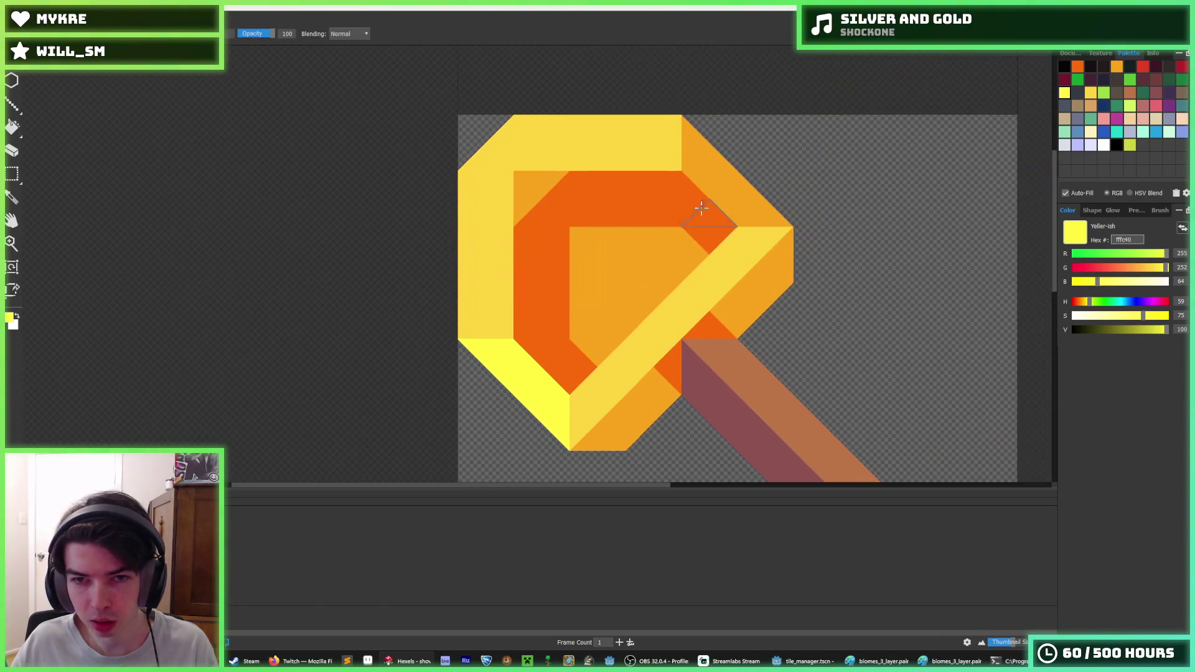
pyautogui.click(727, 191)
pyautogui.scroll(-5, 827, 293)
pyautogui.scroll(-2, 803, 305)
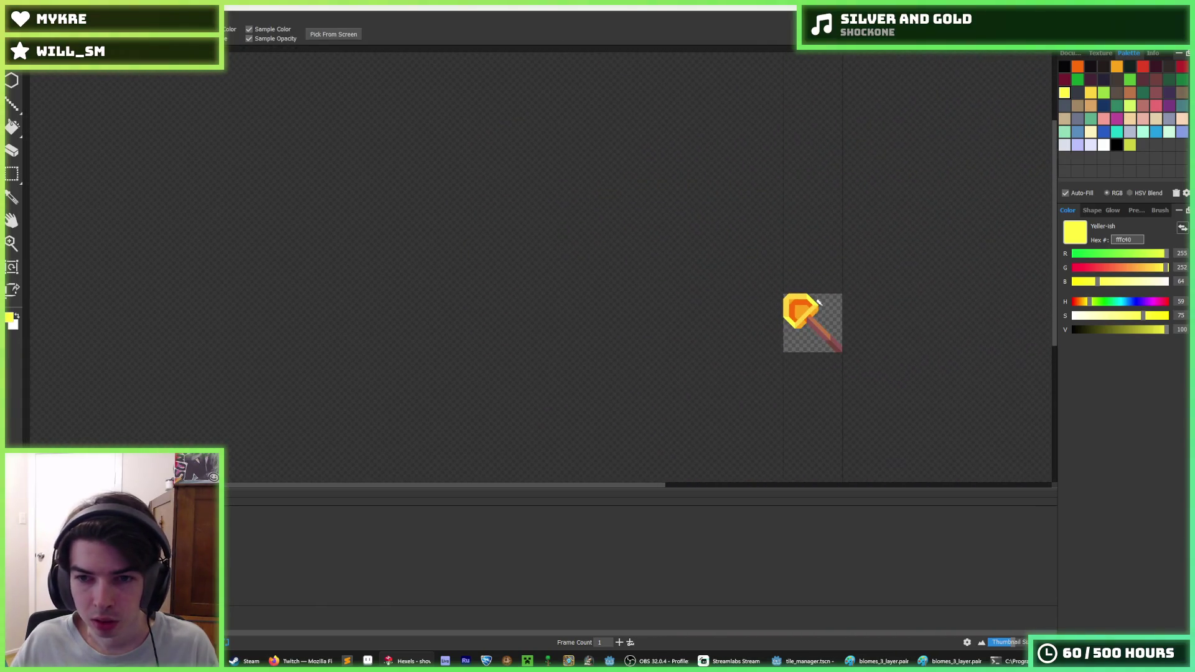
pyautogui.scroll(3, 820, 315)
pyautogui.scroll(4, 803, 295)
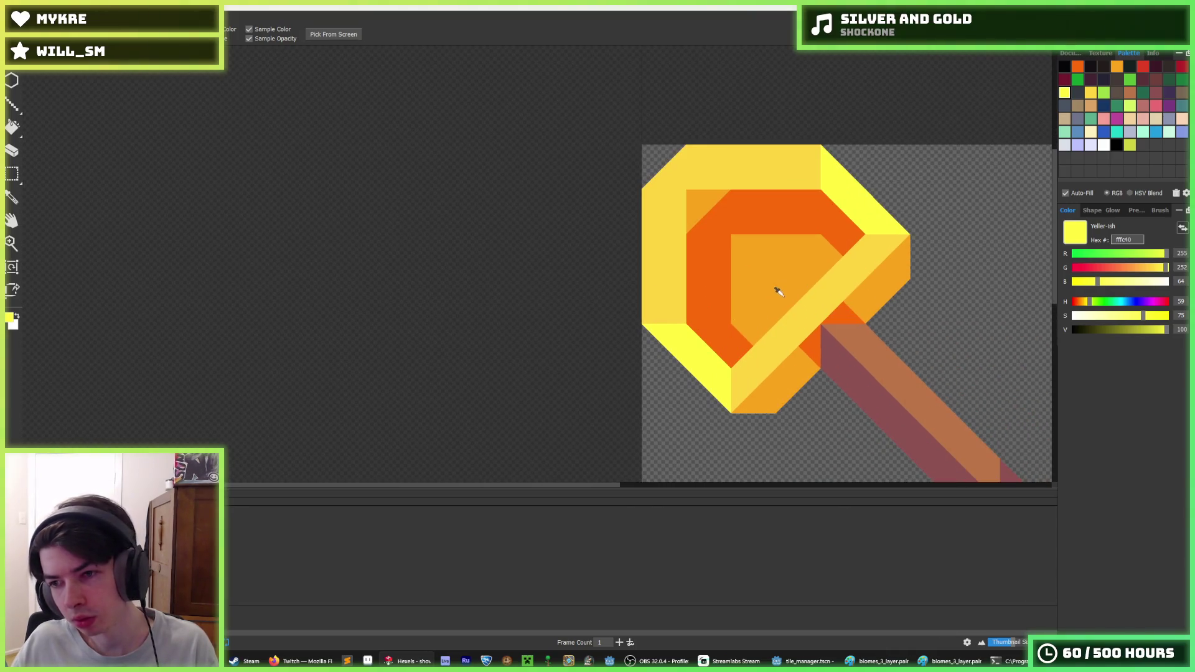
pyautogui.scroll(-2, 819, 262)
pyautogui.scroll(-1, 818, 259)
pyautogui.scroll(1, 810, 247)
pyautogui.scroll(-4, 812, 252)
pyautogui.scroll(6, 815, 259)
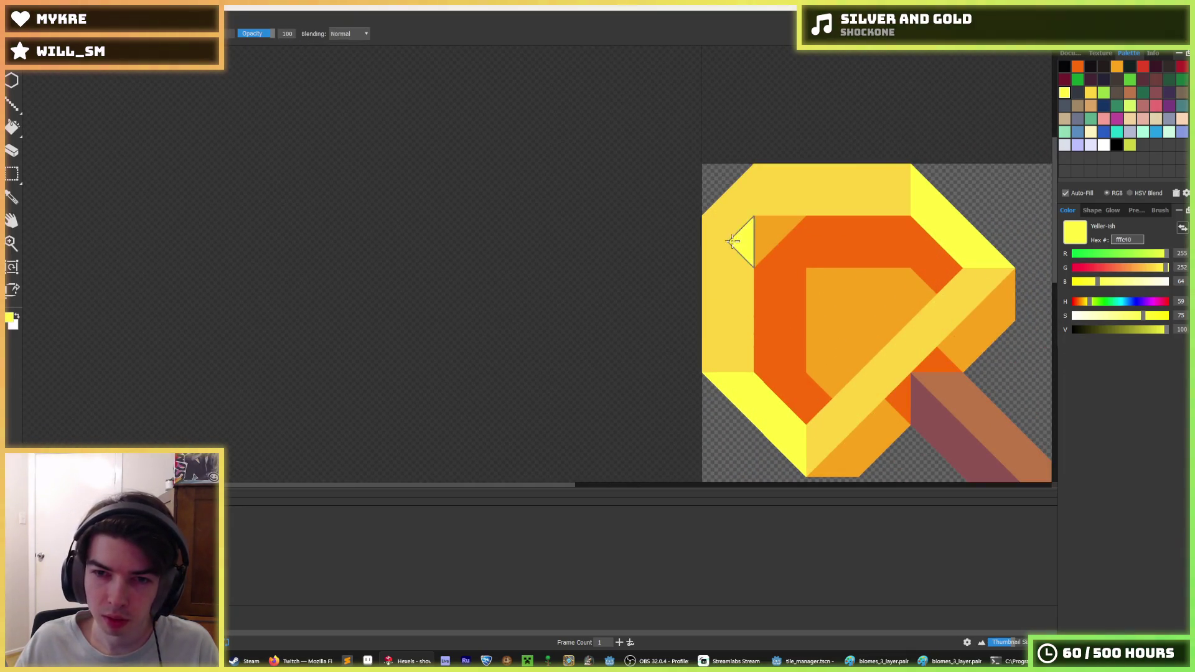
pyautogui.moveTo(802, 335); pyautogui.dragTo(686, 324)
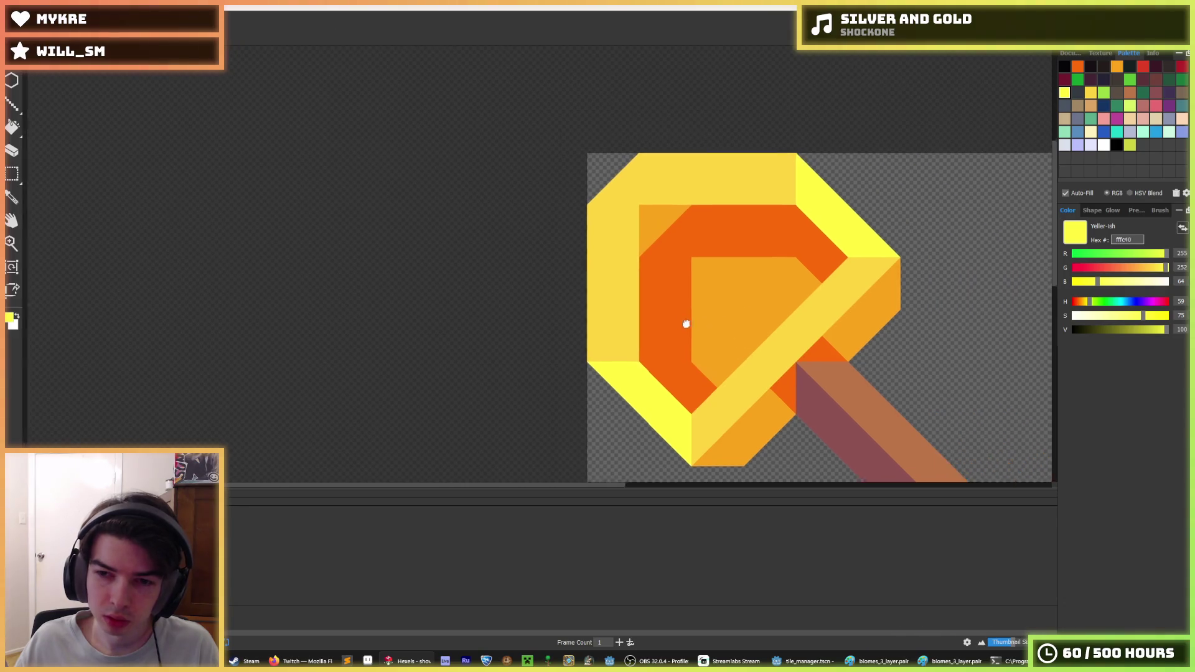
pyautogui.scroll(-4, 686, 325)
pyautogui.scroll(3, 754, 274)
# - Paint the left rim triangles, top band and left notches bright yellow
pyautogui.keyDown('alt'); pyautogui.click(723, 289); pyautogui.keyUp('alt')
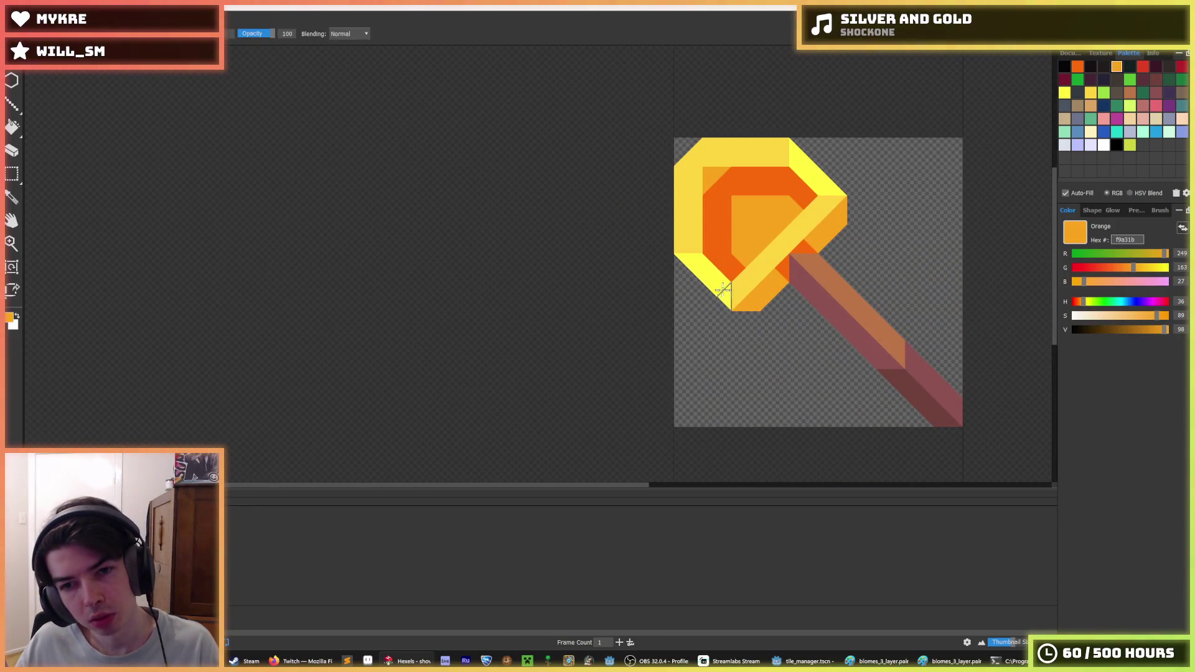
pyautogui.scroll(-3, 896, 240)
pyautogui.press('f')
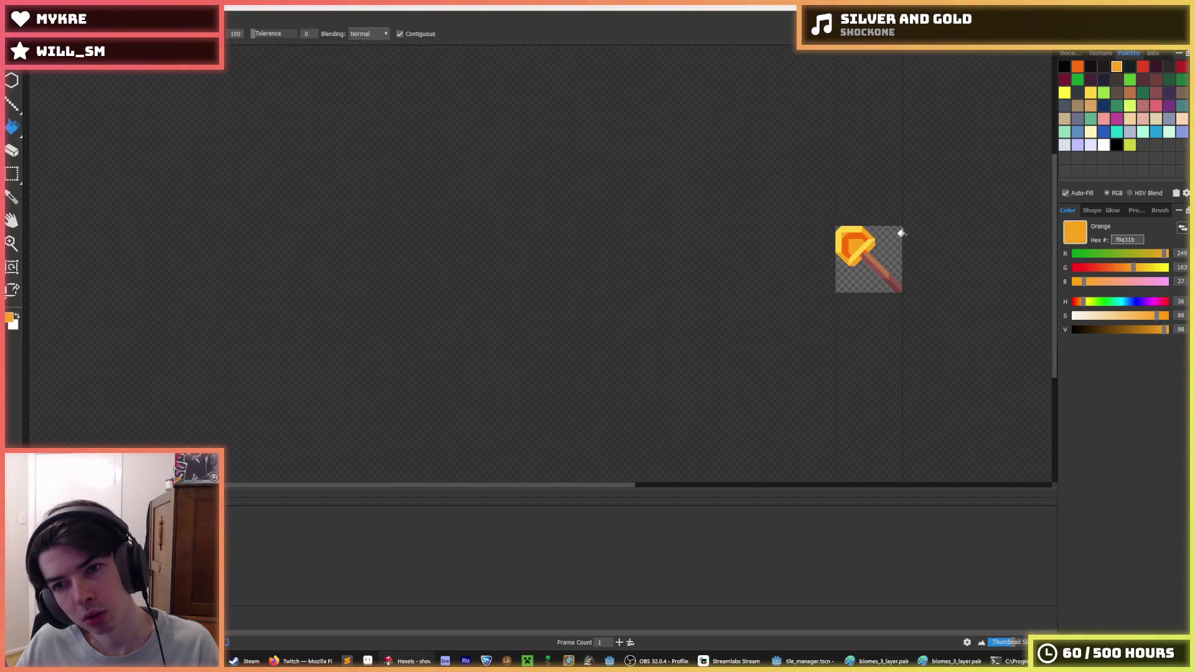
pyautogui.press('alt')
pyautogui.scroll(-1, 901, 233)
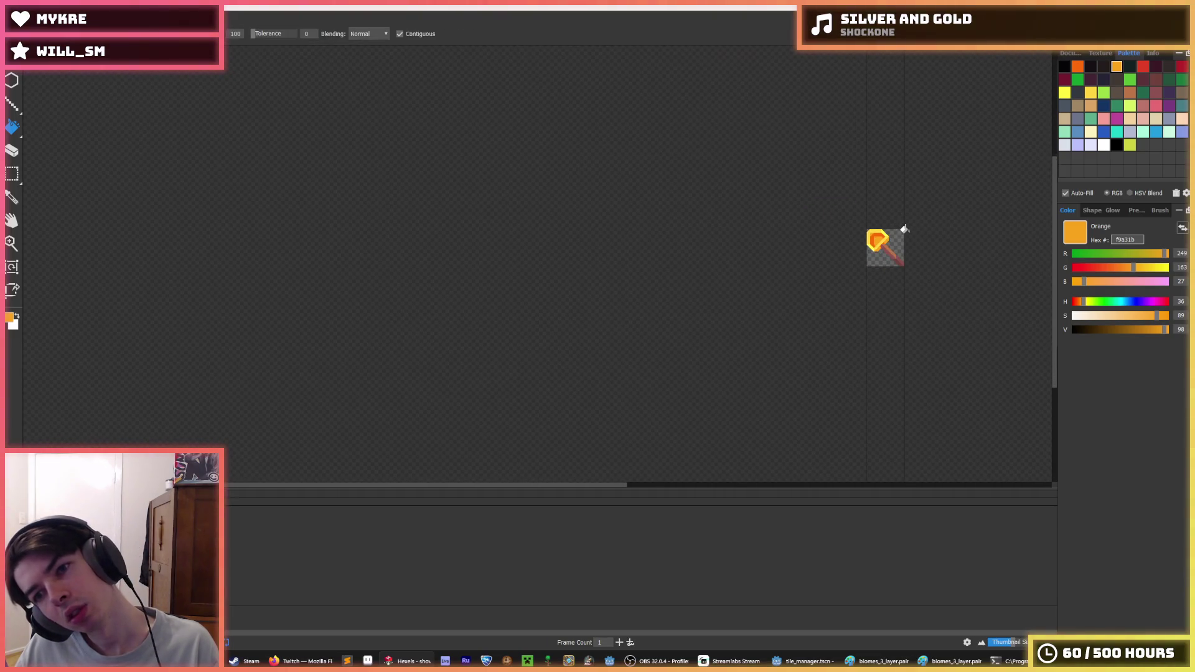
pyautogui.press('alt')
pyautogui.scroll(3, 905, 229)
pyautogui.scroll(-4, 870, 204)
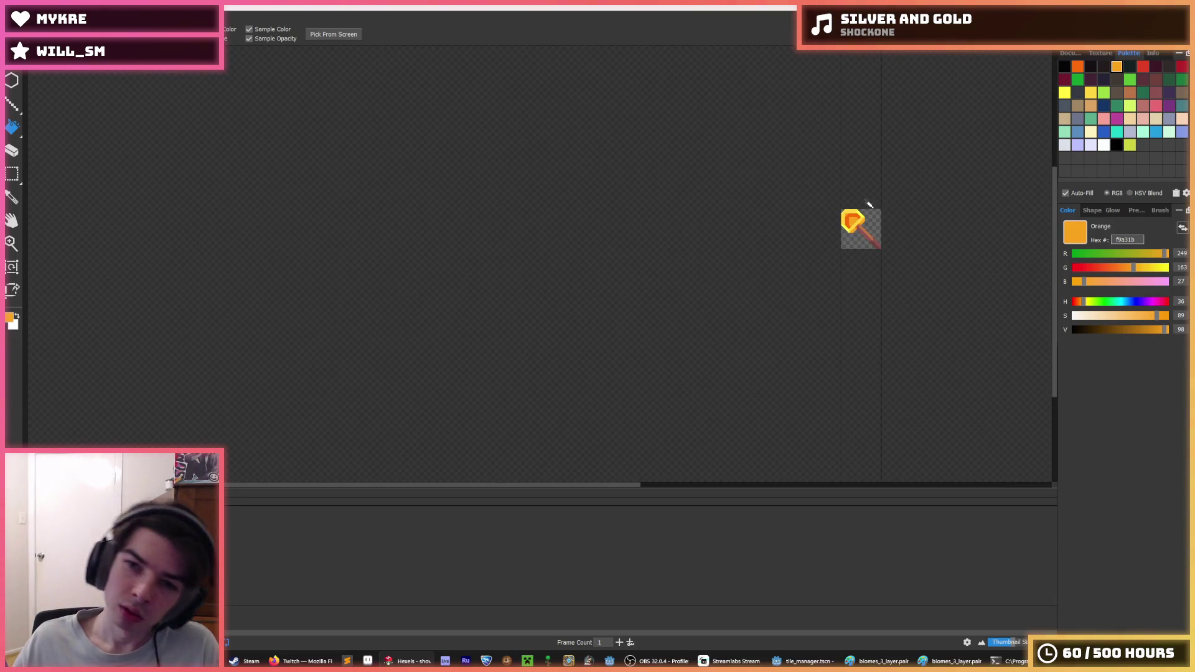
pyautogui.scroll(4, 869, 204)
pyautogui.keyDown('alt'); pyautogui.click(790, 326); pyautogui.keyUp('alt')
pyautogui.moveTo(792, 381)
pyautogui.mouseDown()
pyautogui.moveTo(795, 272)
pyautogui.moveTo(880, 199)
pyautogui.moveTo(939, 208)
pyautogui.moveTo(927, 215)
pyautogui.mouseUp()
pyautogui.moveTo(791, 293); pyautogui.dragTo(791, 360)
# - Add pale ffd541 yellow triangles along the left rim, undoing the last stray ones
pyautogui.press('alt')
pyautogui.scroll(-5, 878, 247)
pyautogui.scroll(3, 886, 246)
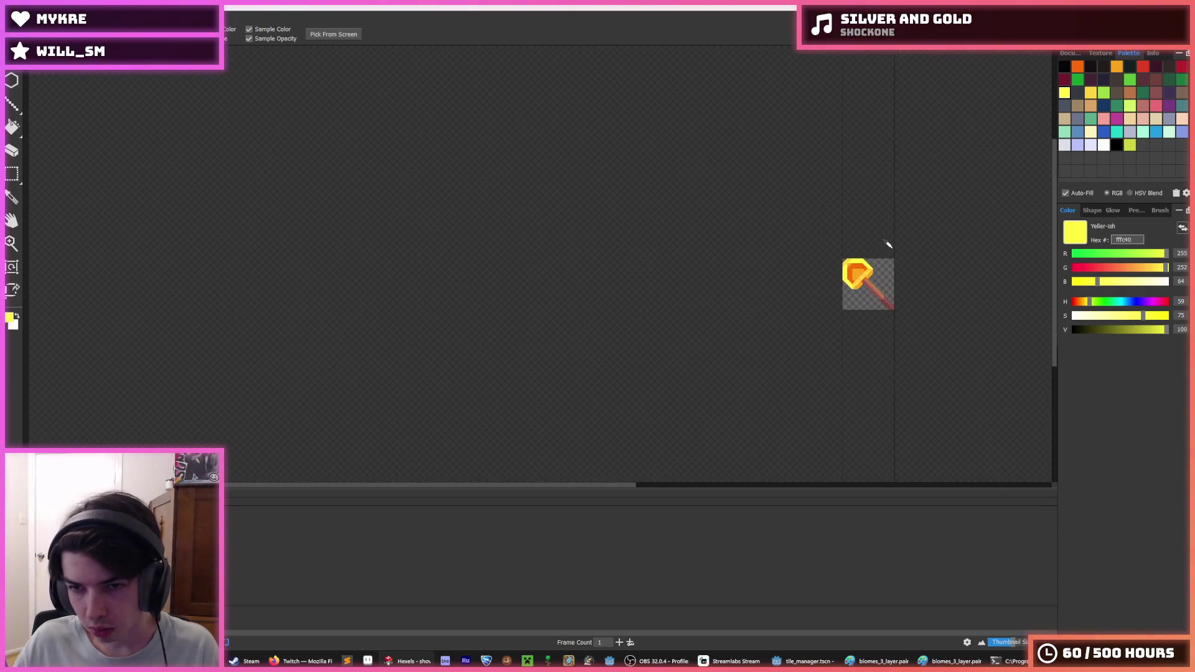
pyautogui.scroll(3, 821, 269)
pyautogui.scroll(-6, 761, 253)
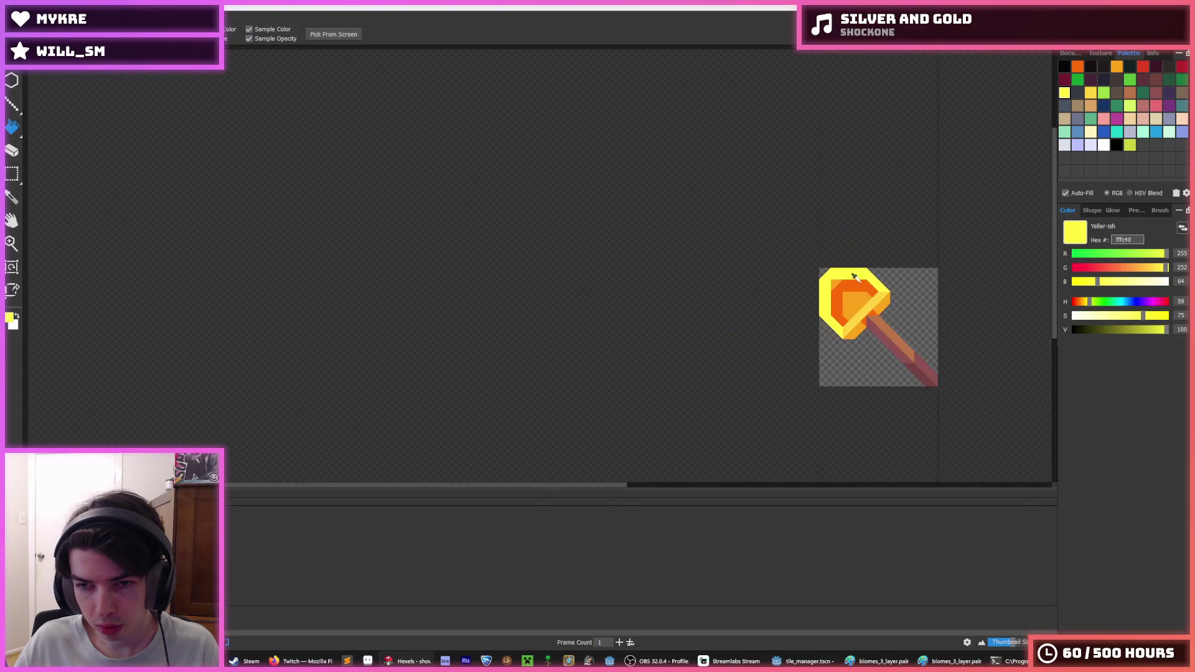
pyautogui.scroll(4, 884, 308)
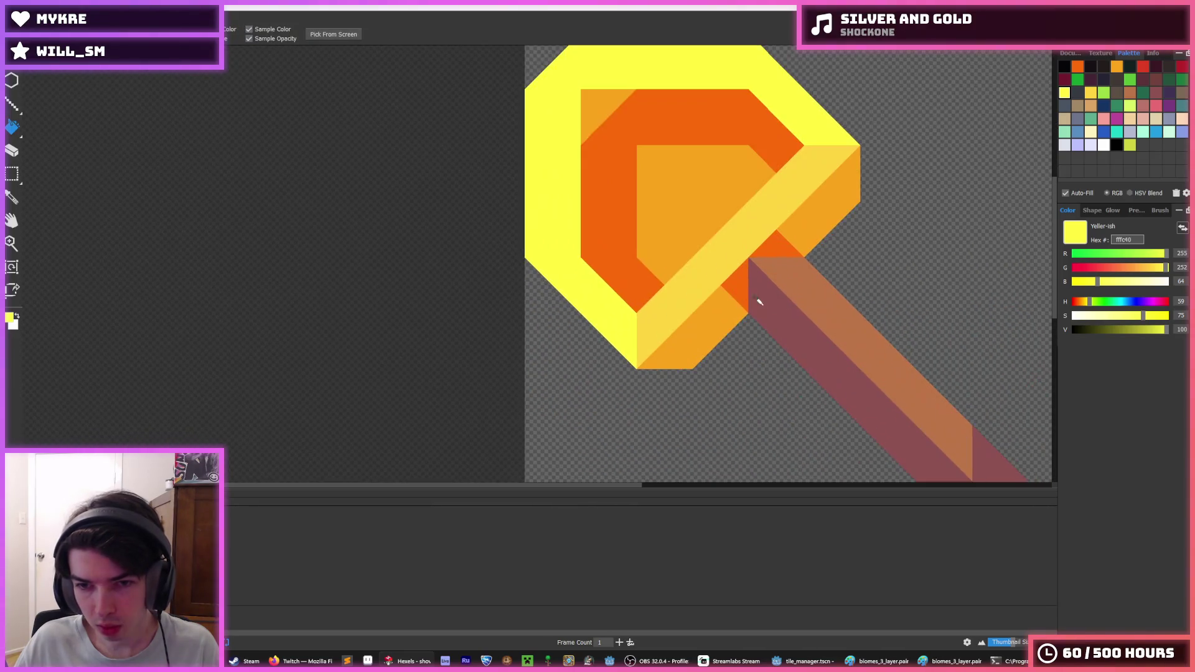
pyautogui.keyDown('alt'); pyautogui.click(681, 287); pyautogui.keyUp('alt')
pyautogui.moveTo(661, 269); pyautogui.dragTo(808, 321)
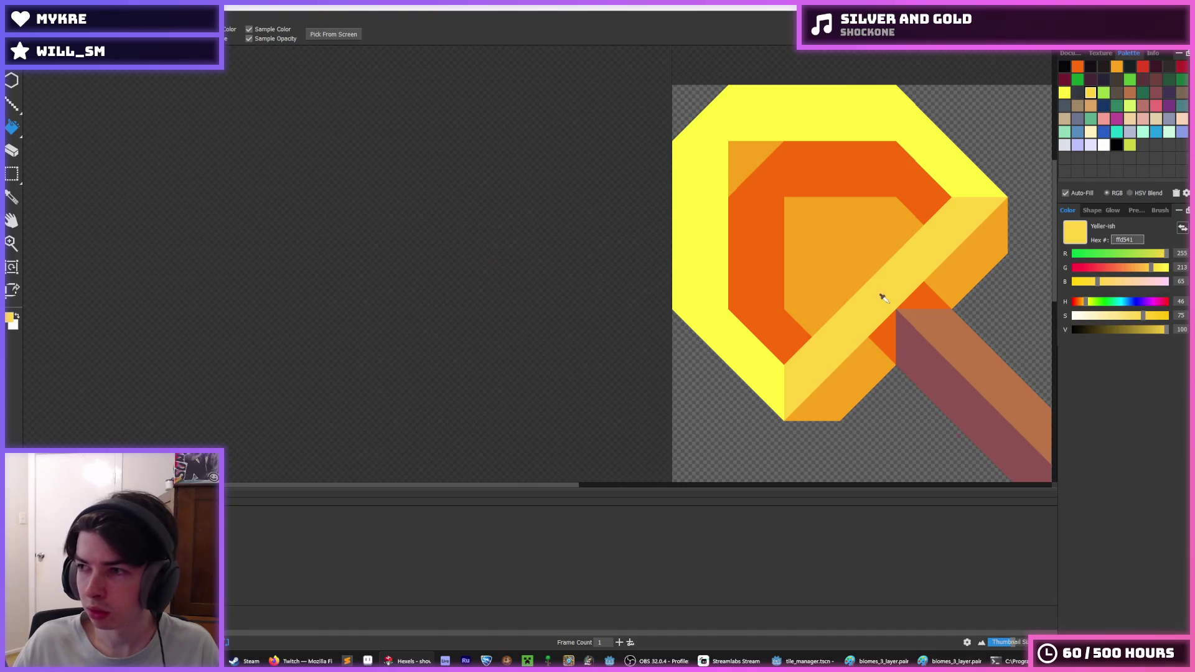
pyautogui.click(696, 291)
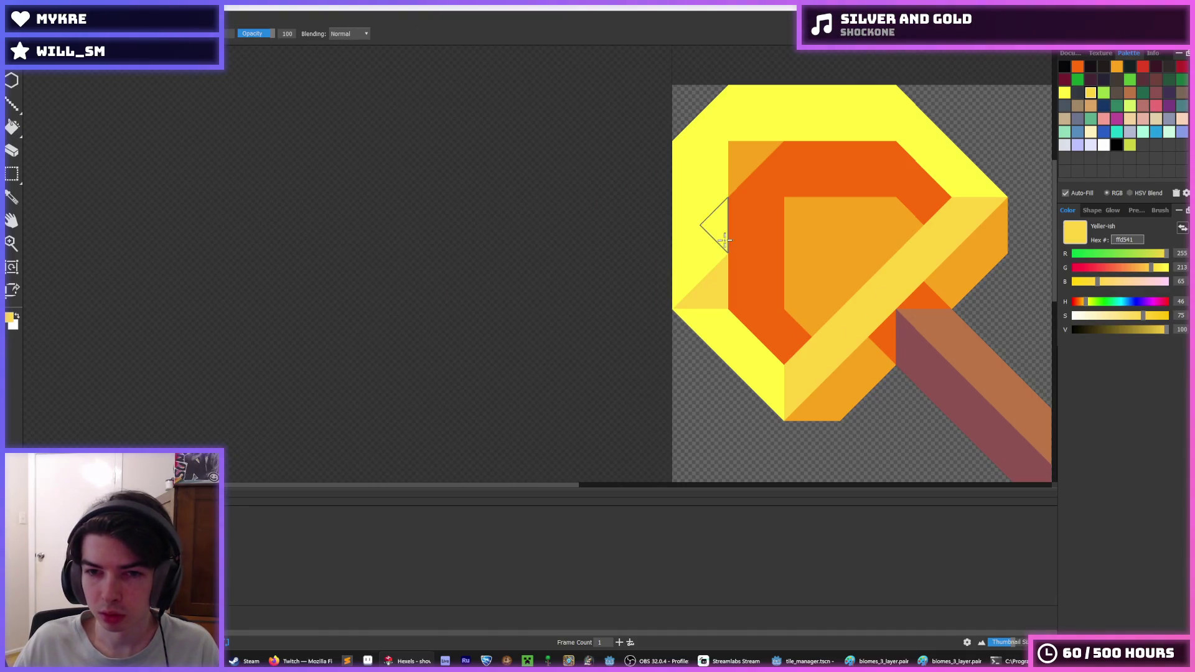
pyautogui.moveTo(701, 261); pyautogui.dragTo(693, 237)
pyautogui.hotkey('ctrl', 'z')
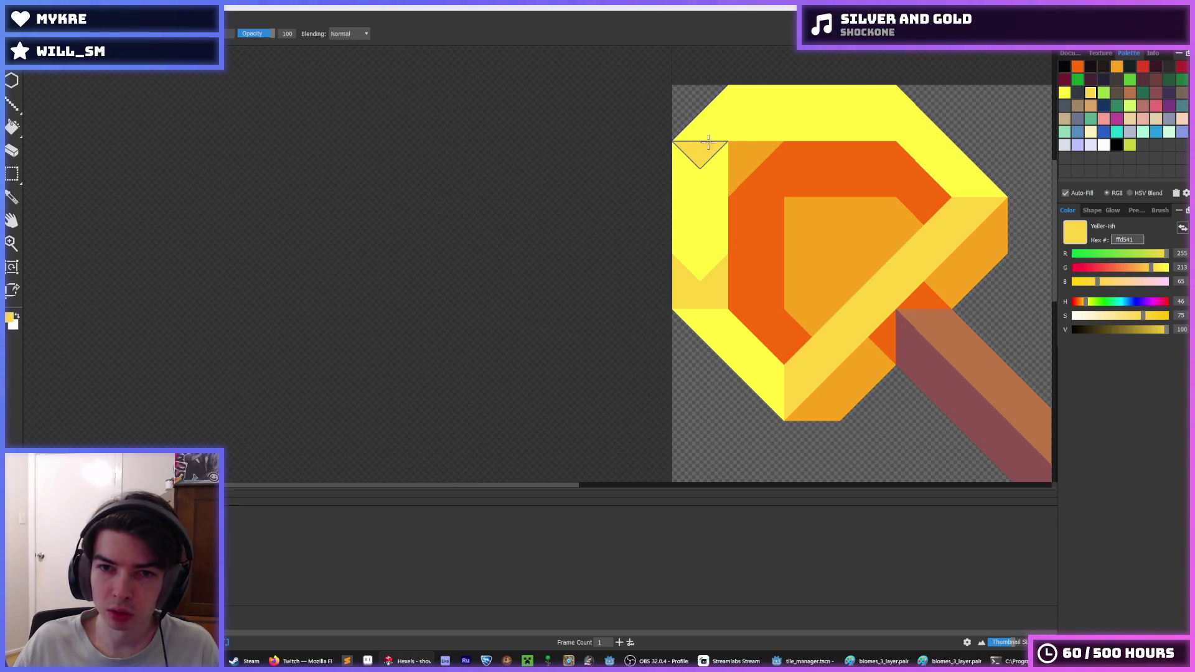
# - Restore the upper-left rim triangle to bright yellow and reselect pale ffd541
pyautogui.click(702, 131)
pyautogui.keyDown('alt'); pyautogui.click(699, 190); pyautogui.keyUp('alt')
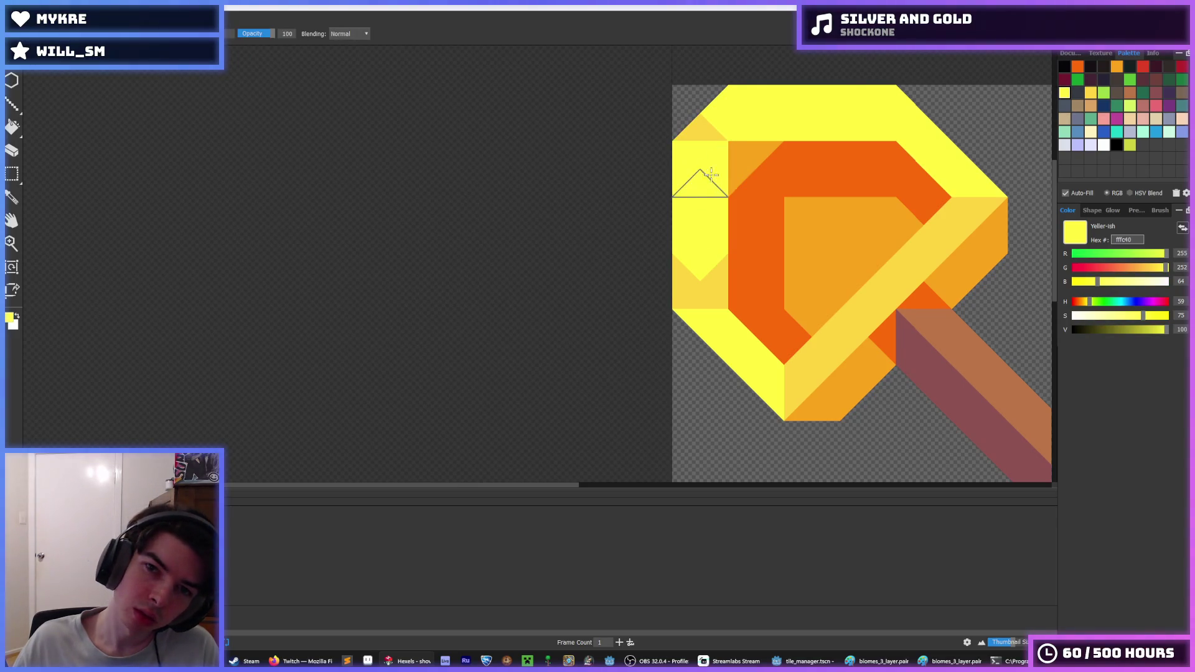
pyautogui.click(701, 126)
pyautogui.keyDown('alt'); pyautogui.click(945, 204); pyautogui.keyUp('alt')
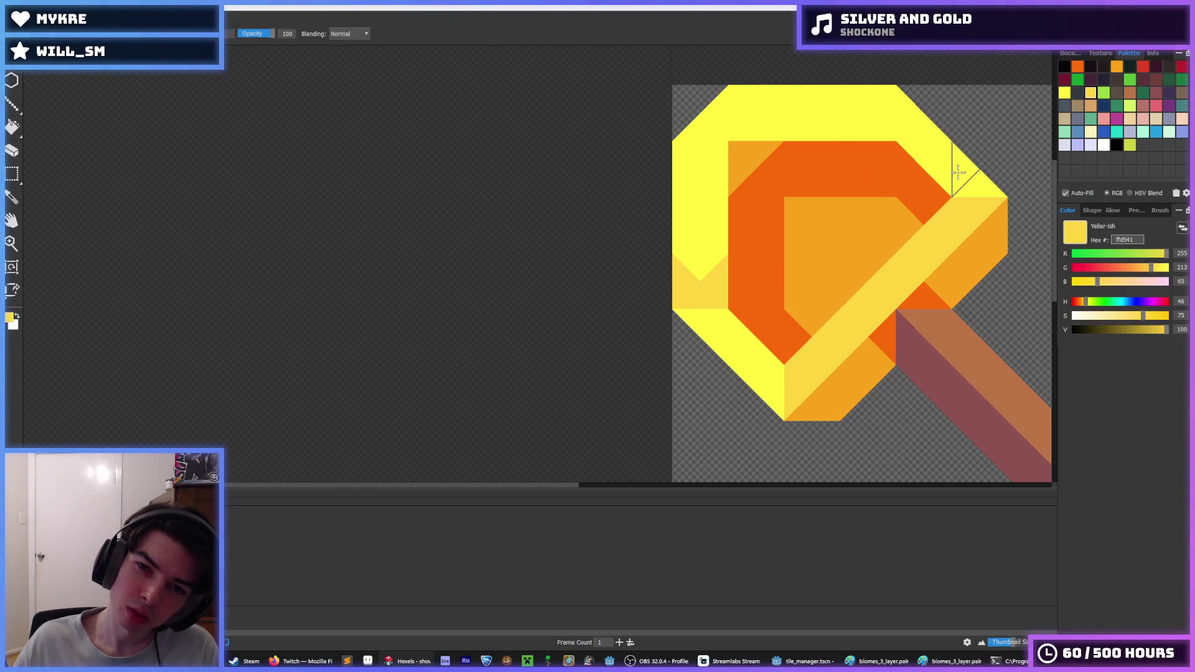
pyautogui.scroll(-3, 892, 102)
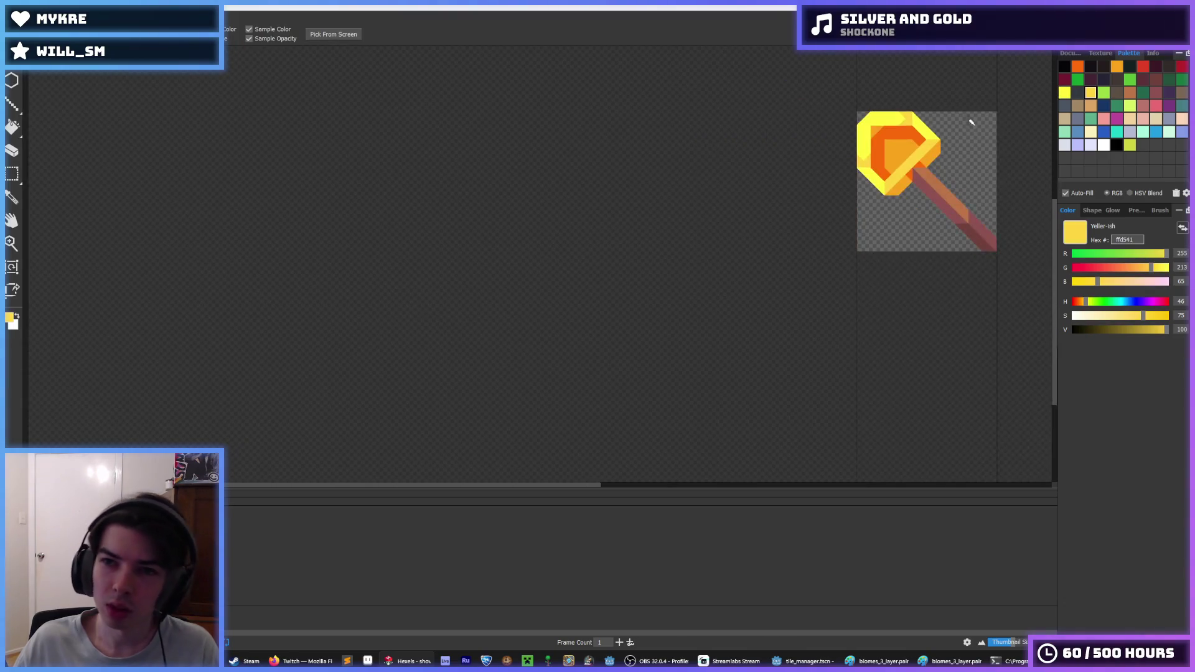